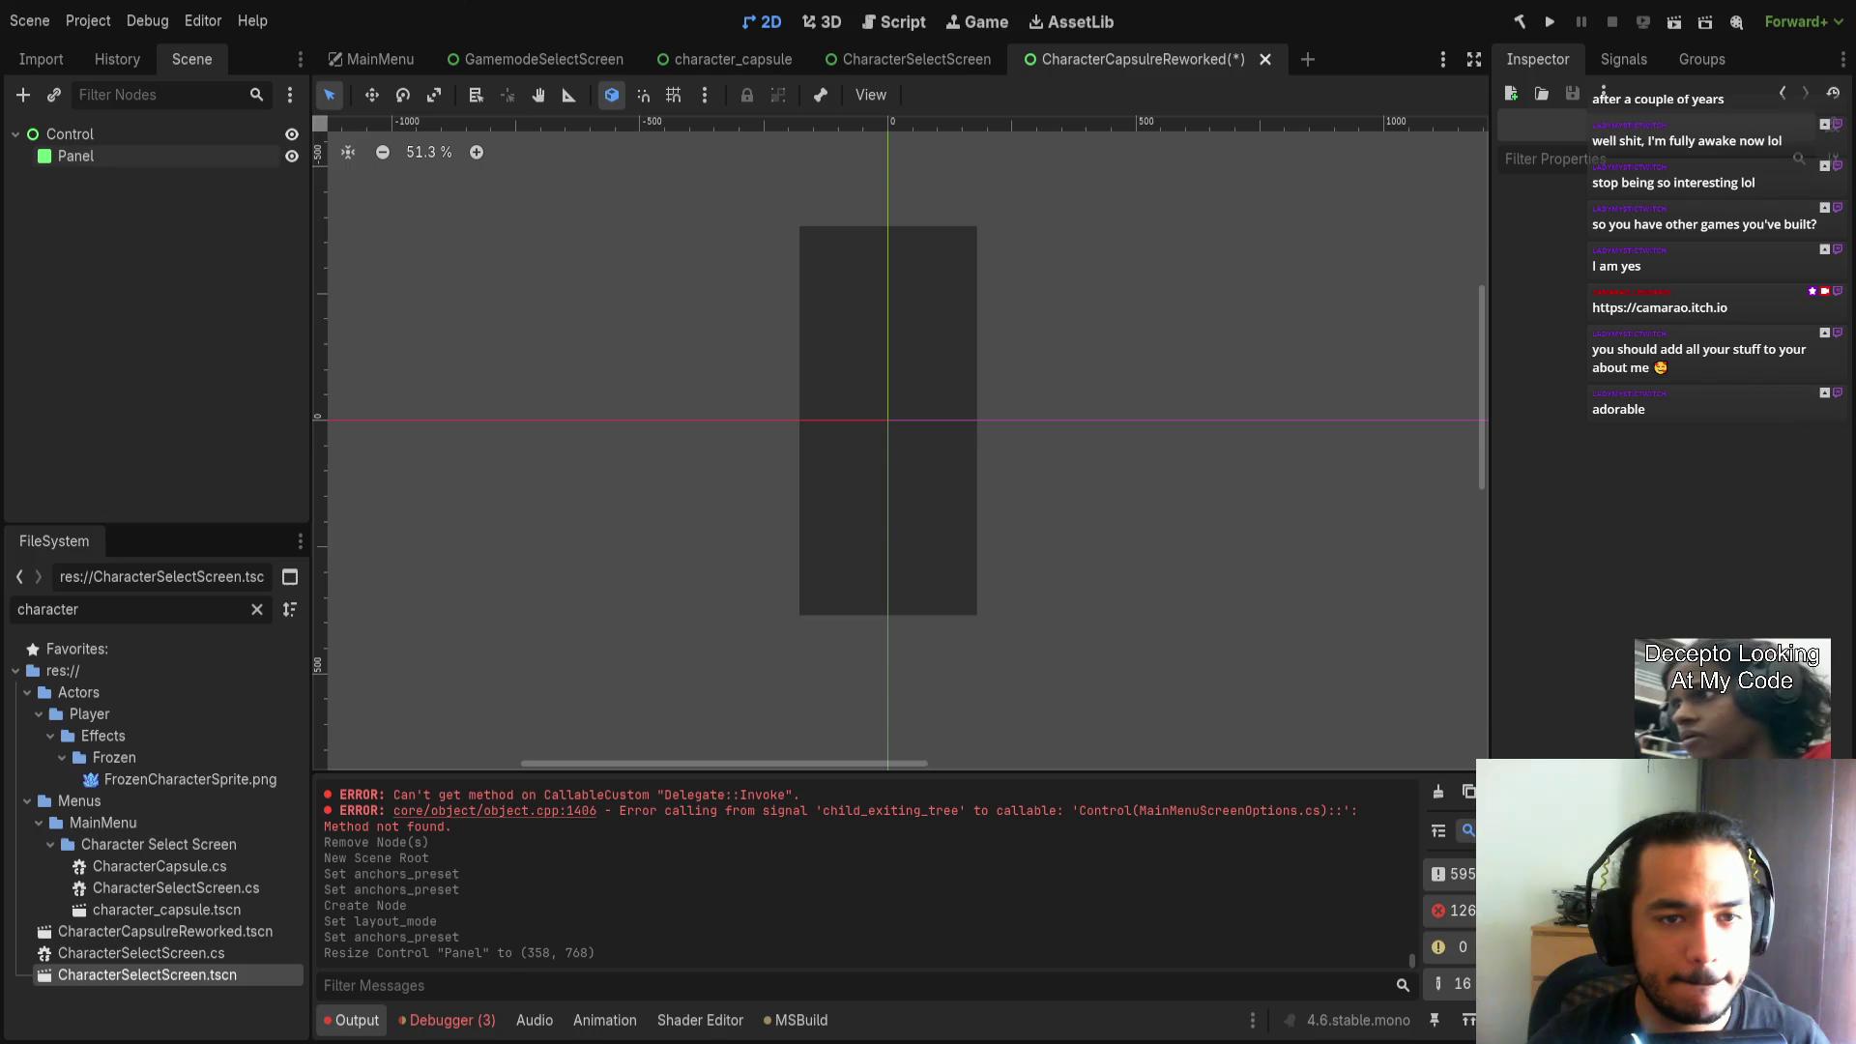
Add a TextureRect child under the Control root, next to the existing Panel.
drag(788, 432, 750, 444)
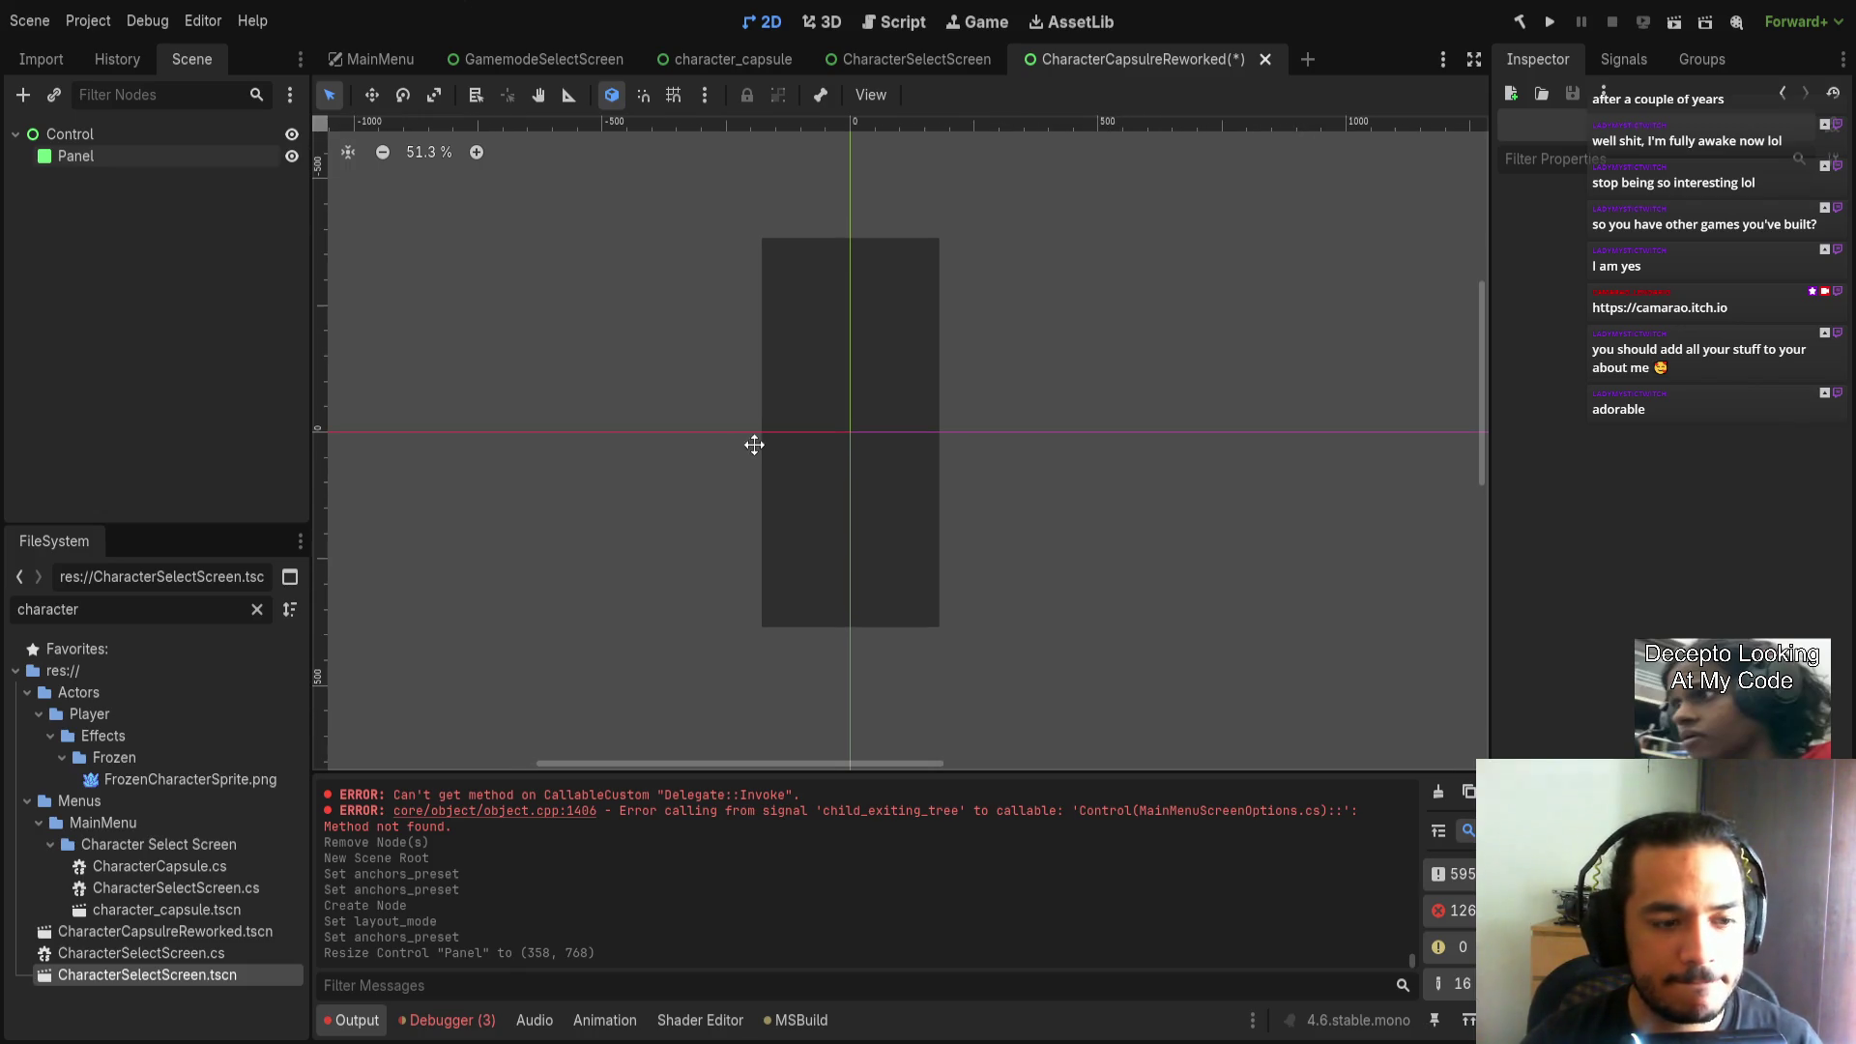
click(128, 158)
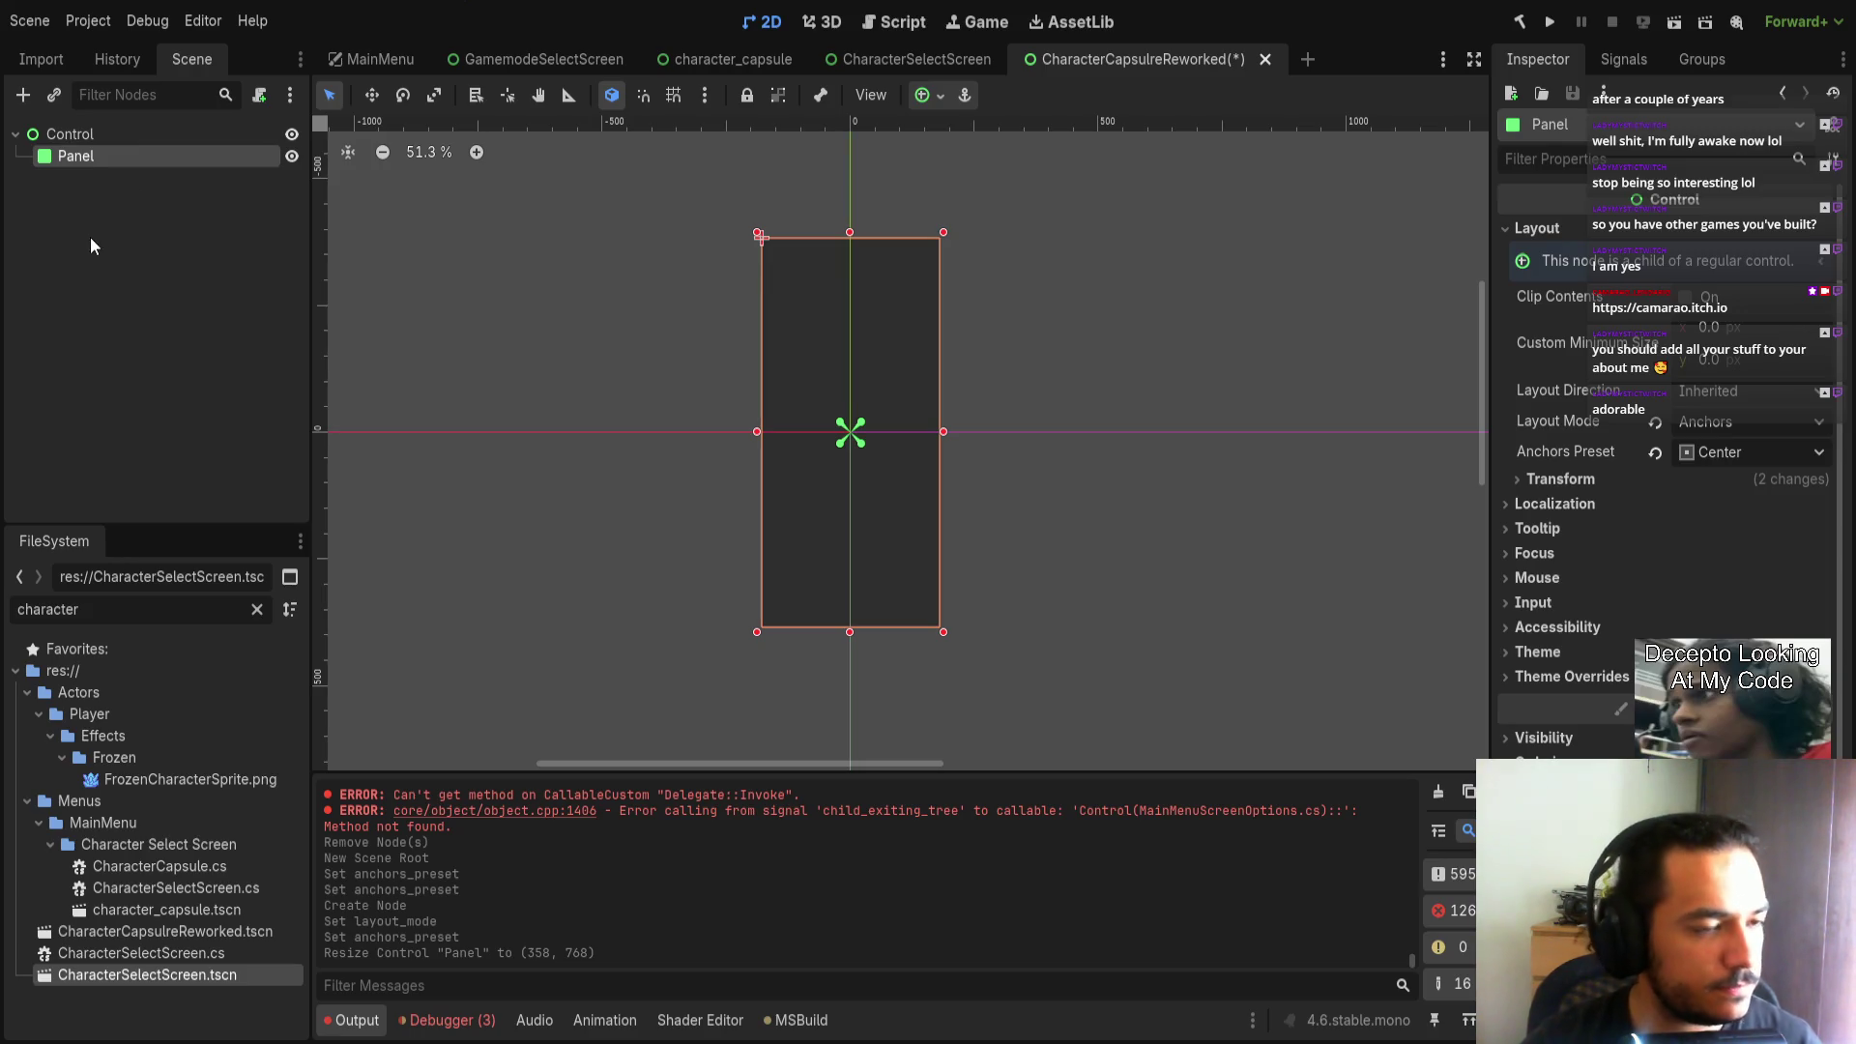
click(149, 136)
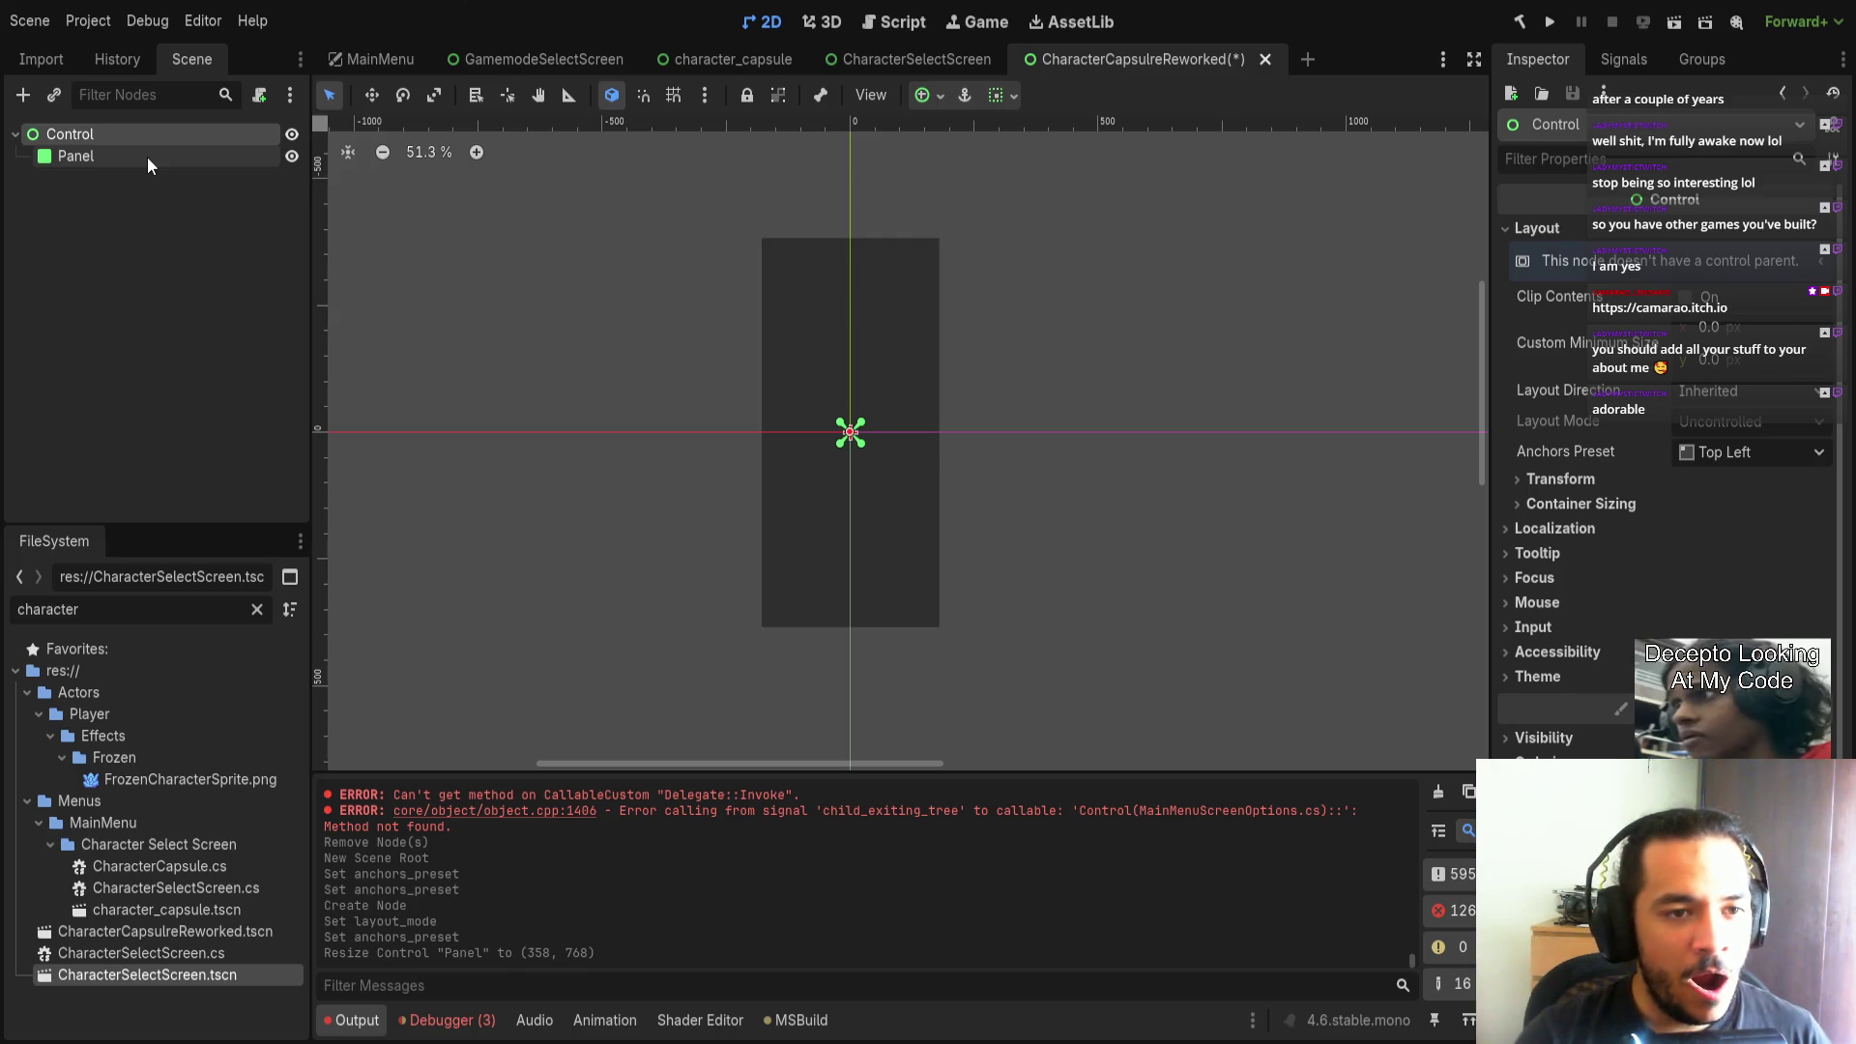
key(Return)
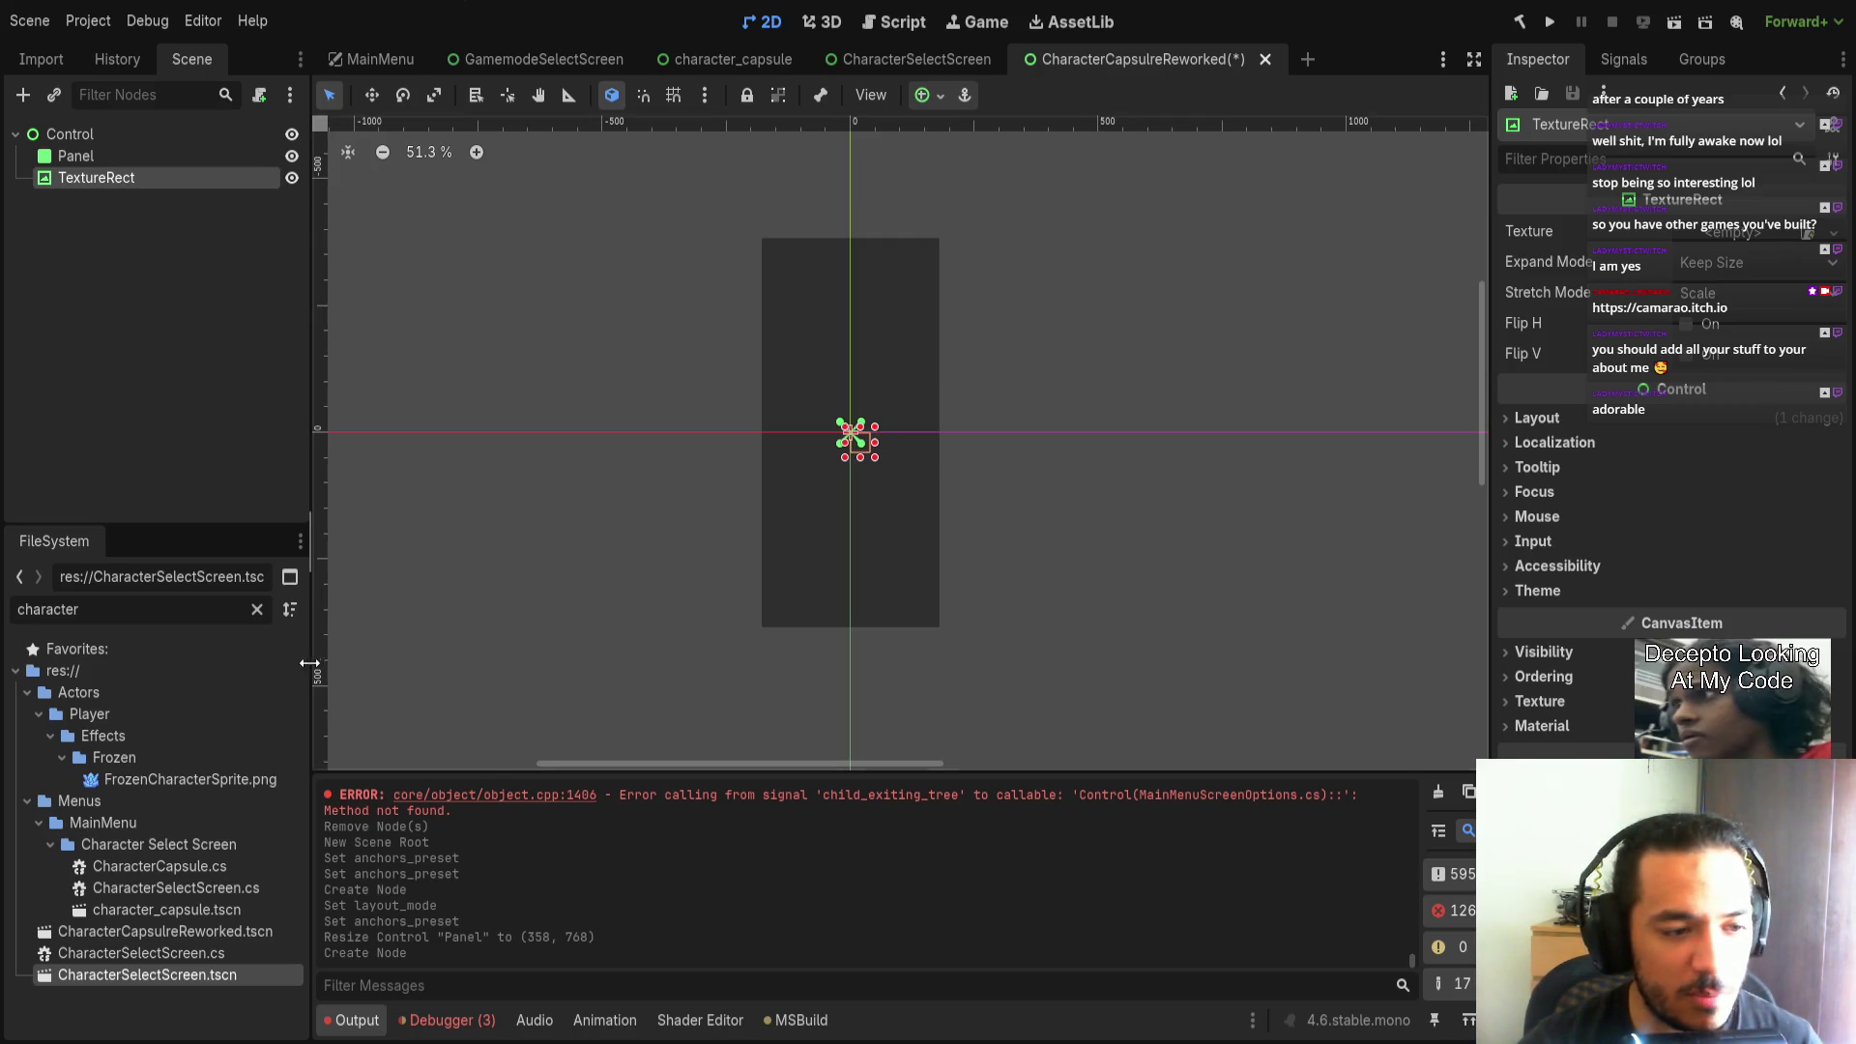
Filter FileSystem for 'pilot' and assign PilotStill.png as the TextureRect's texture.
double_click(127, 610)
key(BackSpace)
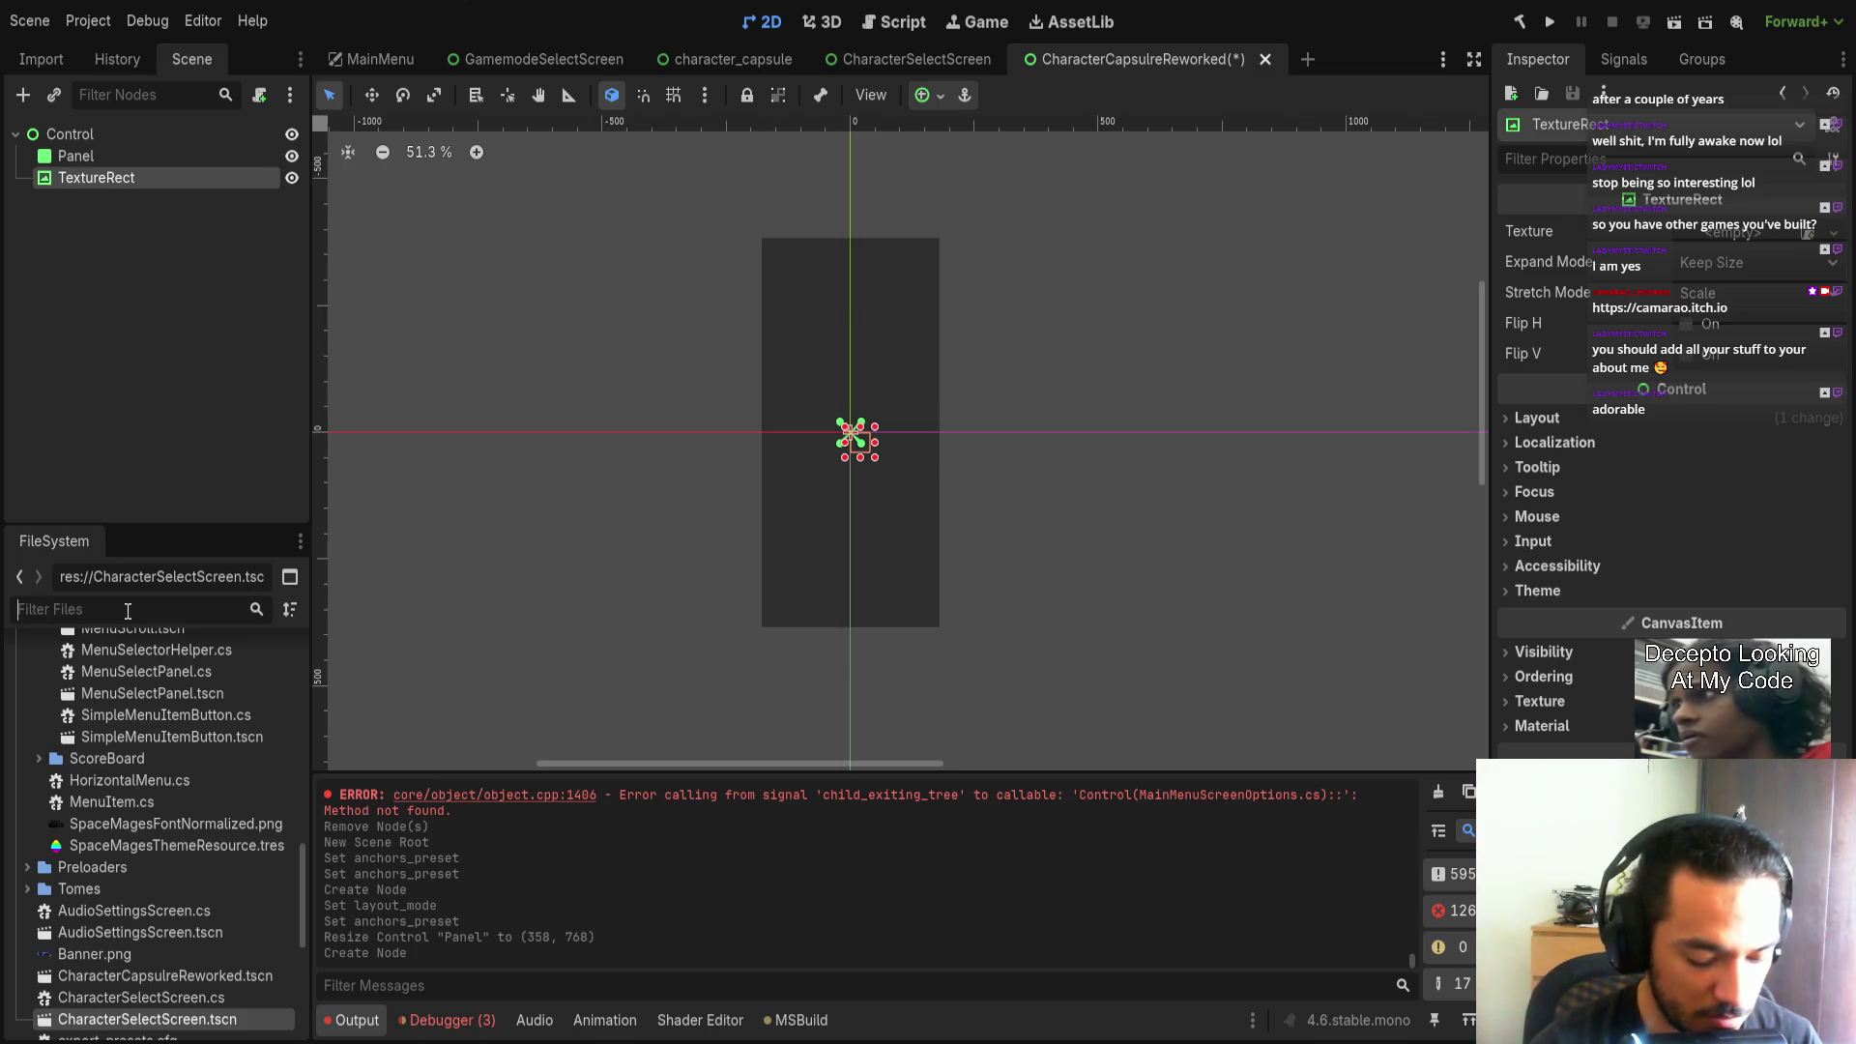
text(pilot)
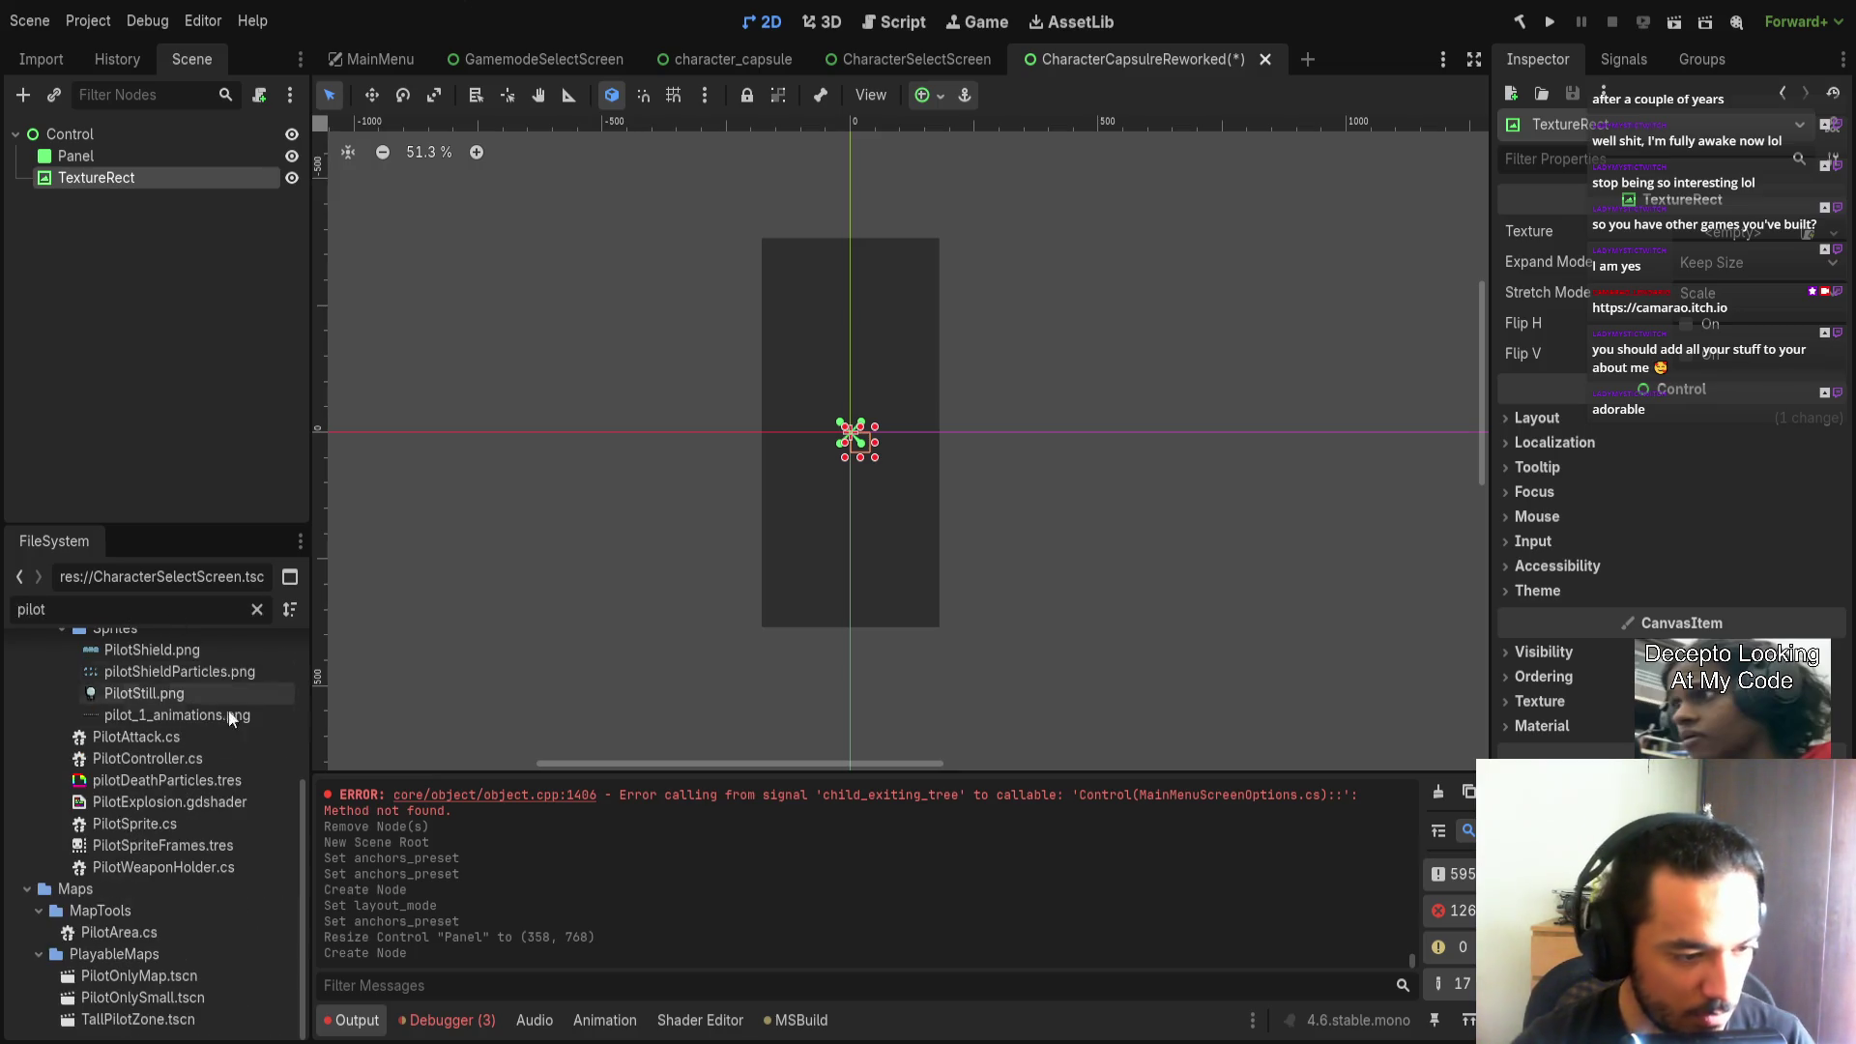
scroll(156, 851, up, 1)
mouse_move(126, 889)
mouse_down()
mouse_move(145, 847)
mouse_move(1732, 233)
mouse_up()
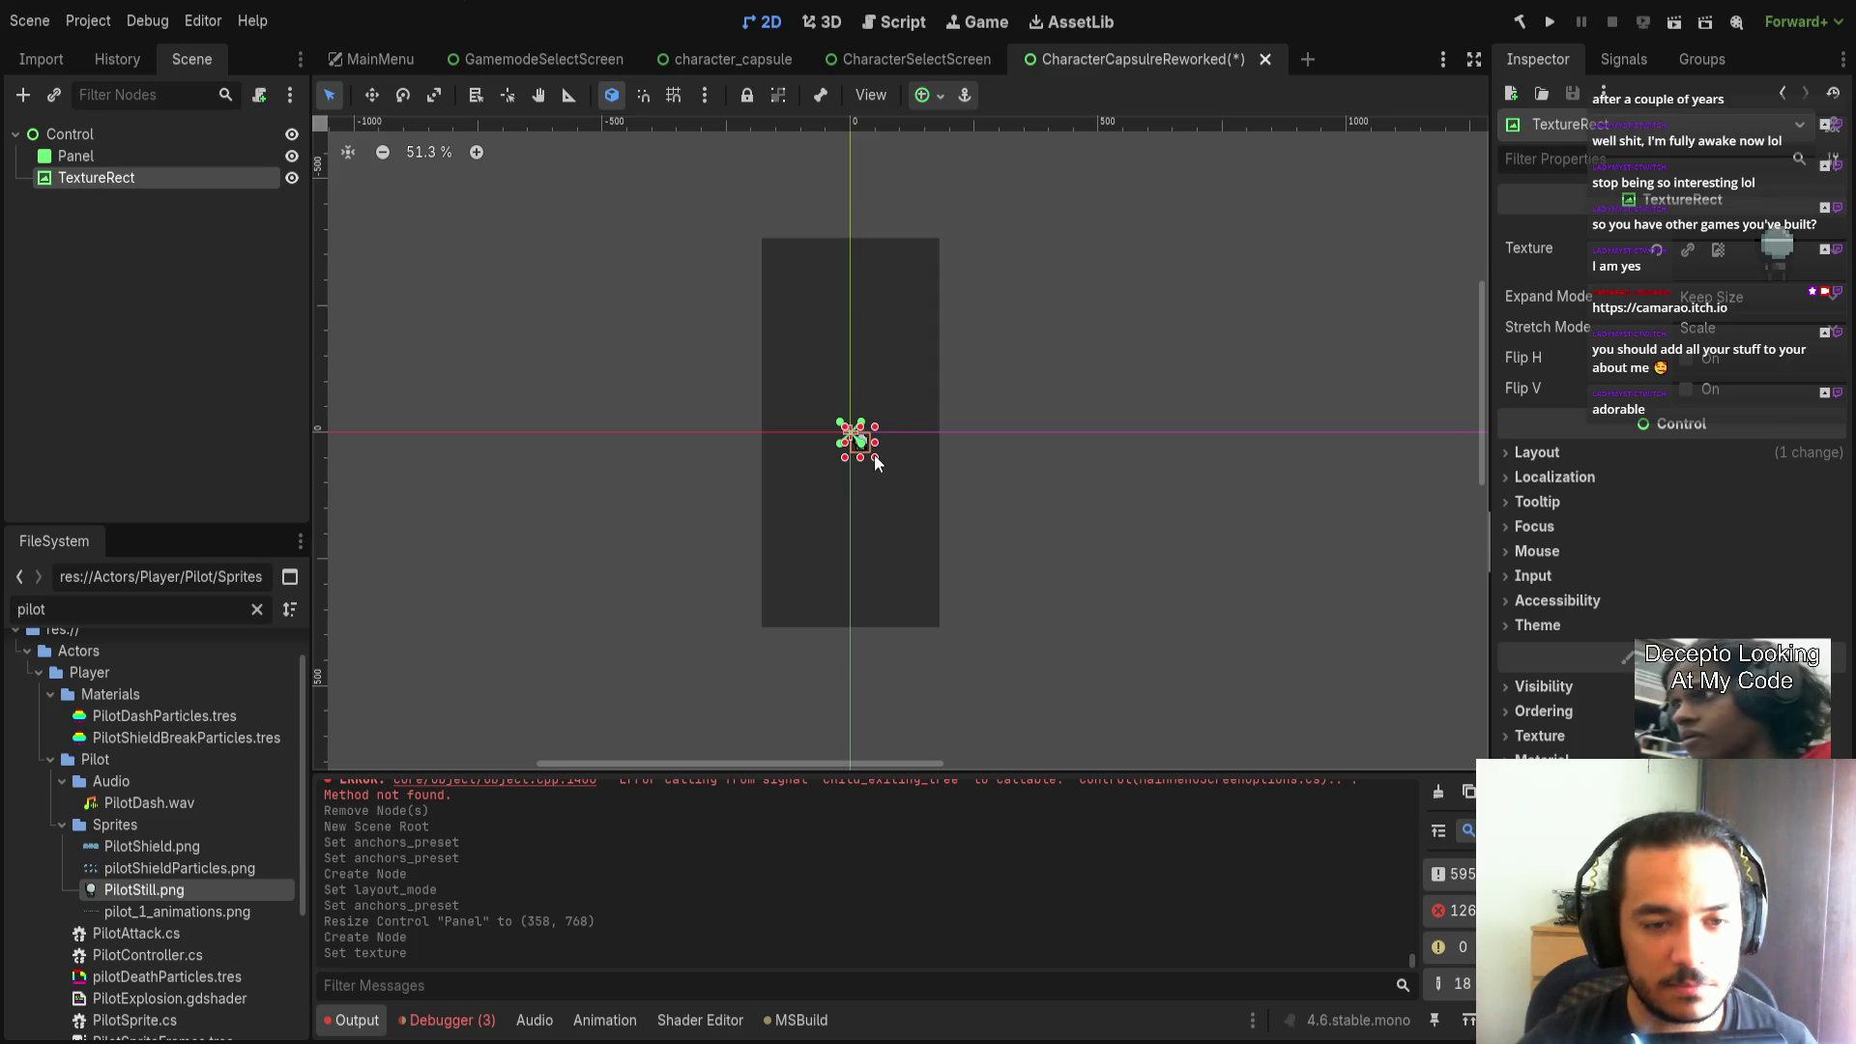
Try Keep Centered and Keep Aspect stretching while enlarging the TextureRect and changing its layout mode.
click(1719, 435)
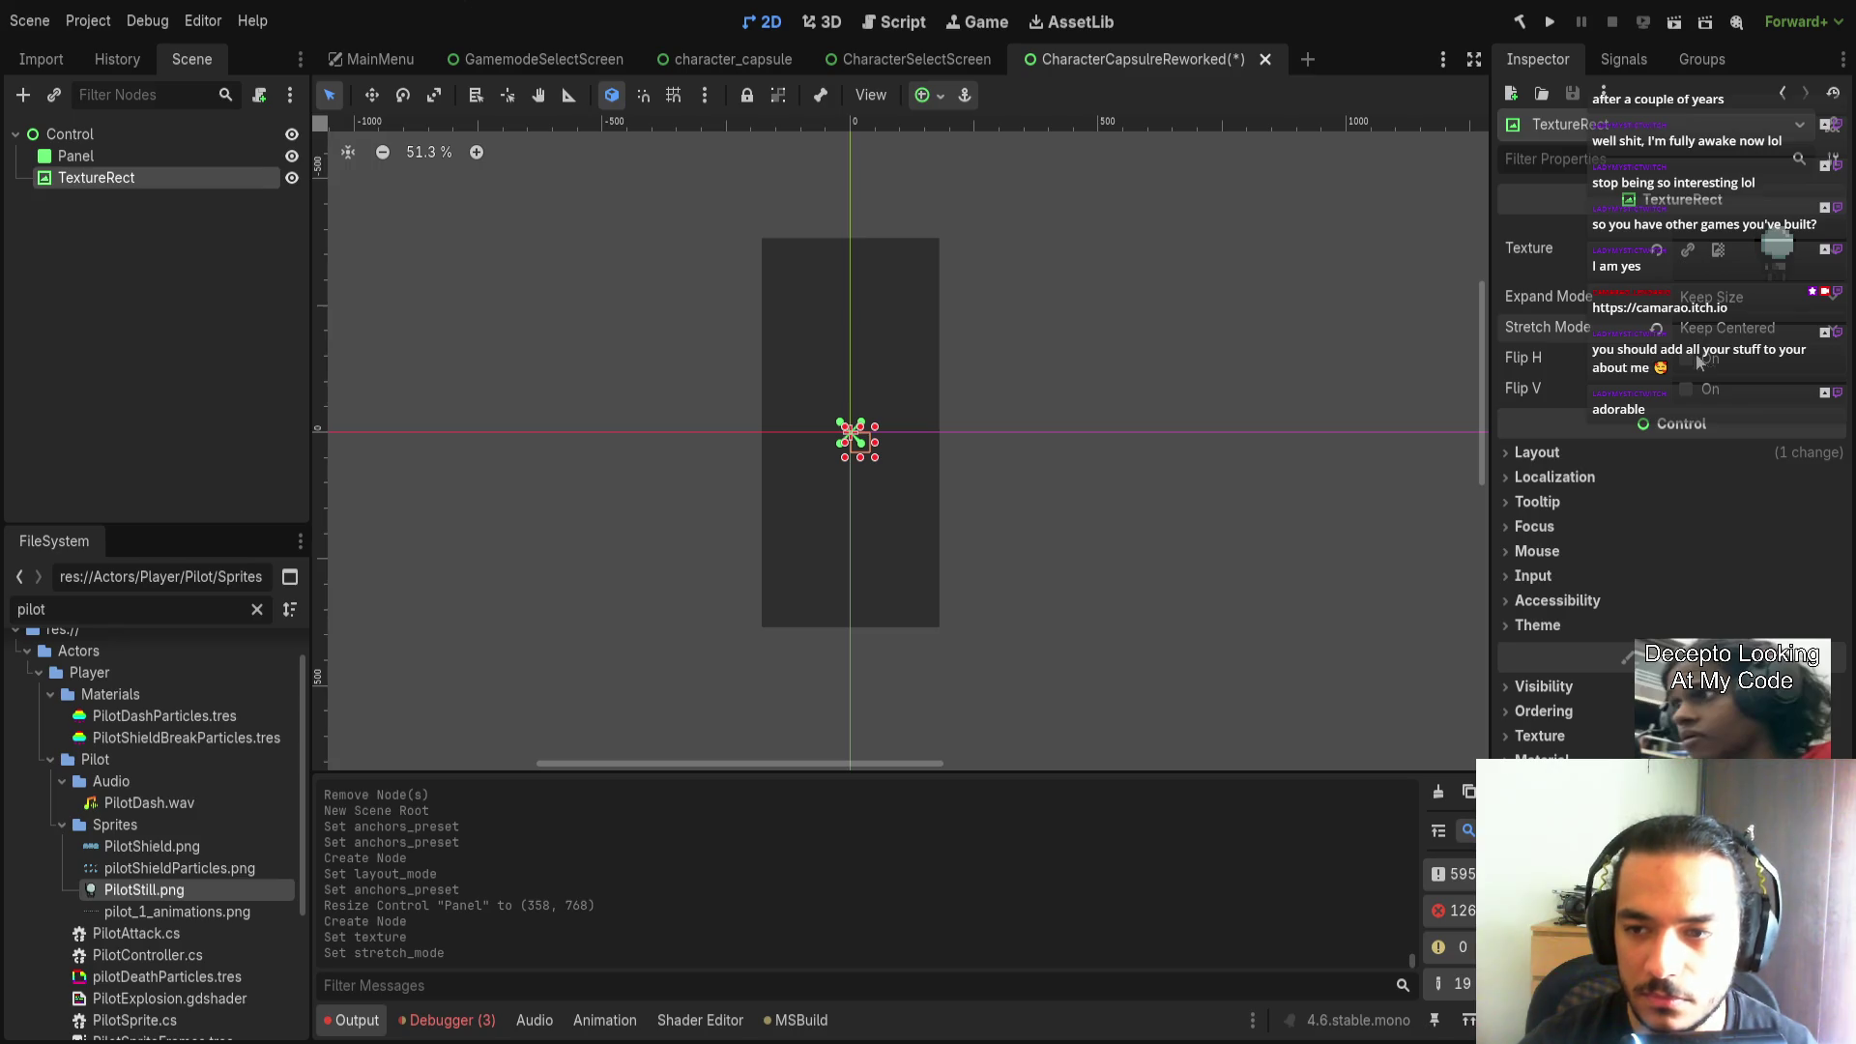
mouse_move(876, 457)
mouse_down()
mouse_move(1059, 624)
mouse_move(1107, 640)
mouse_up()
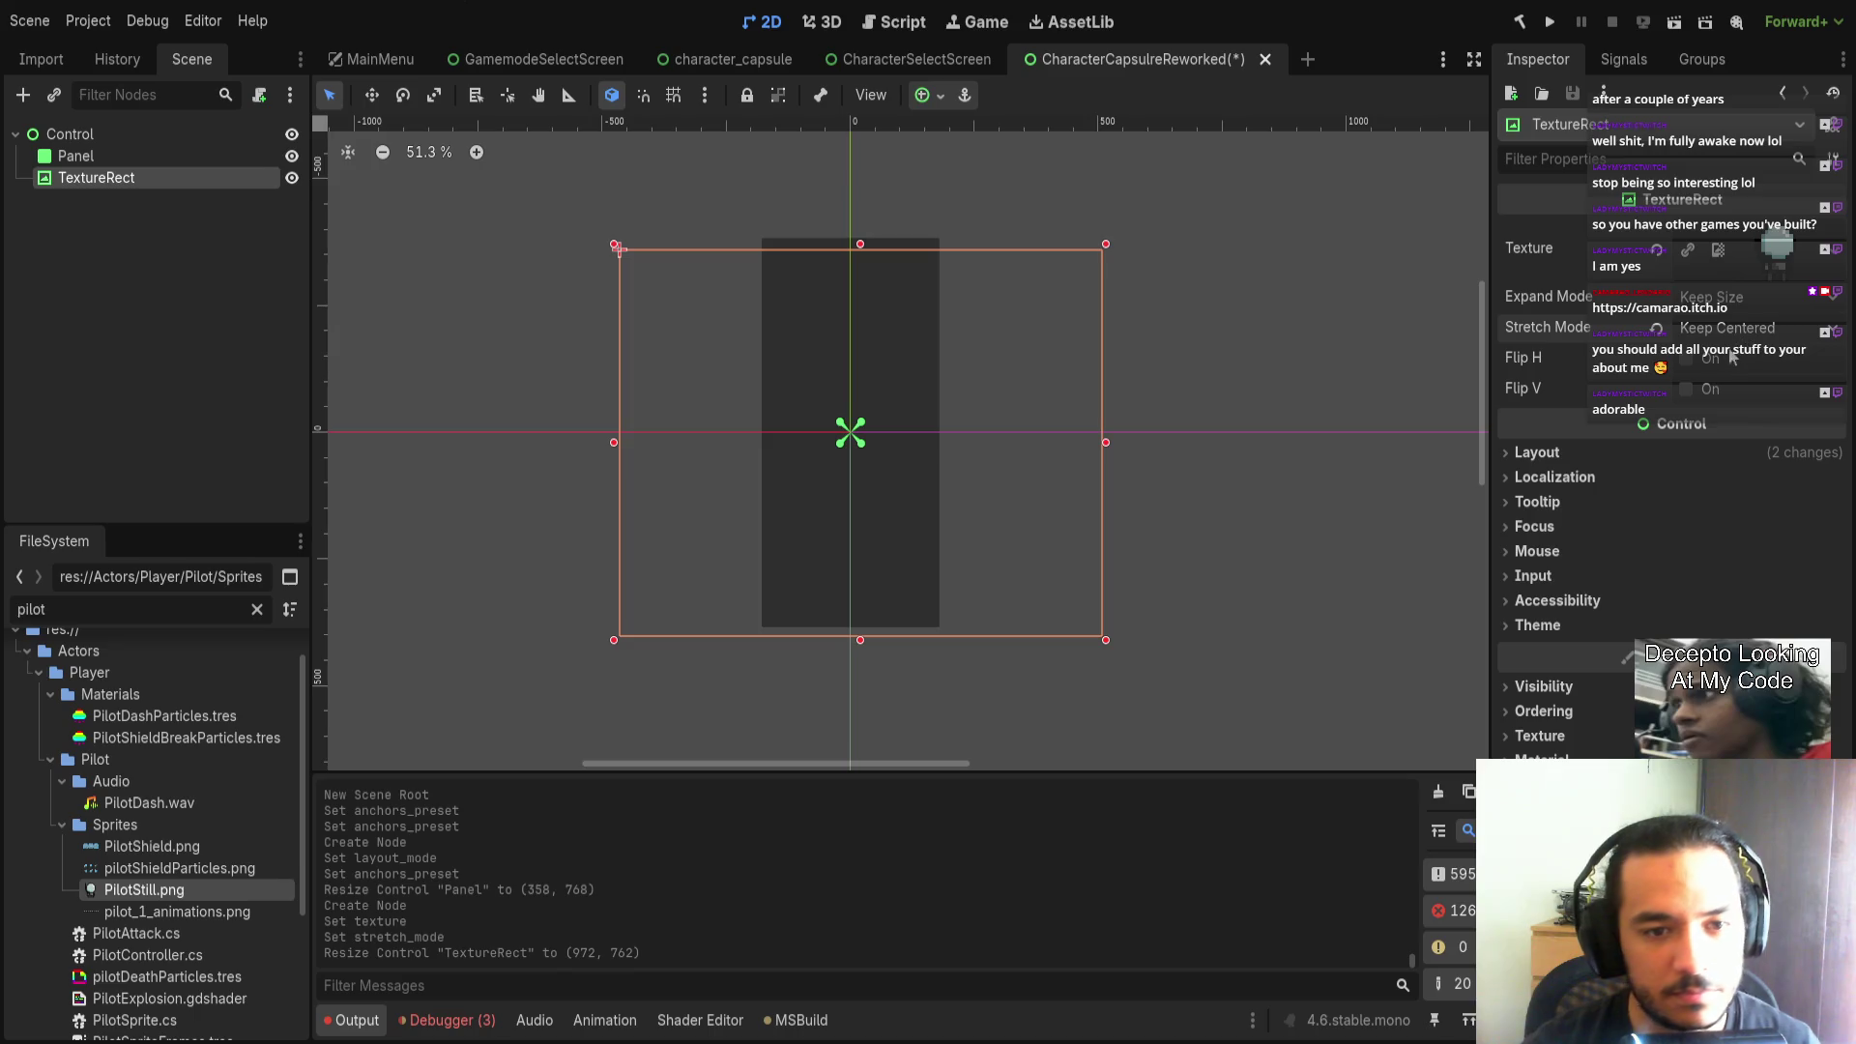
click(1718, 466)
drag(1109, 450, 1095, 450)
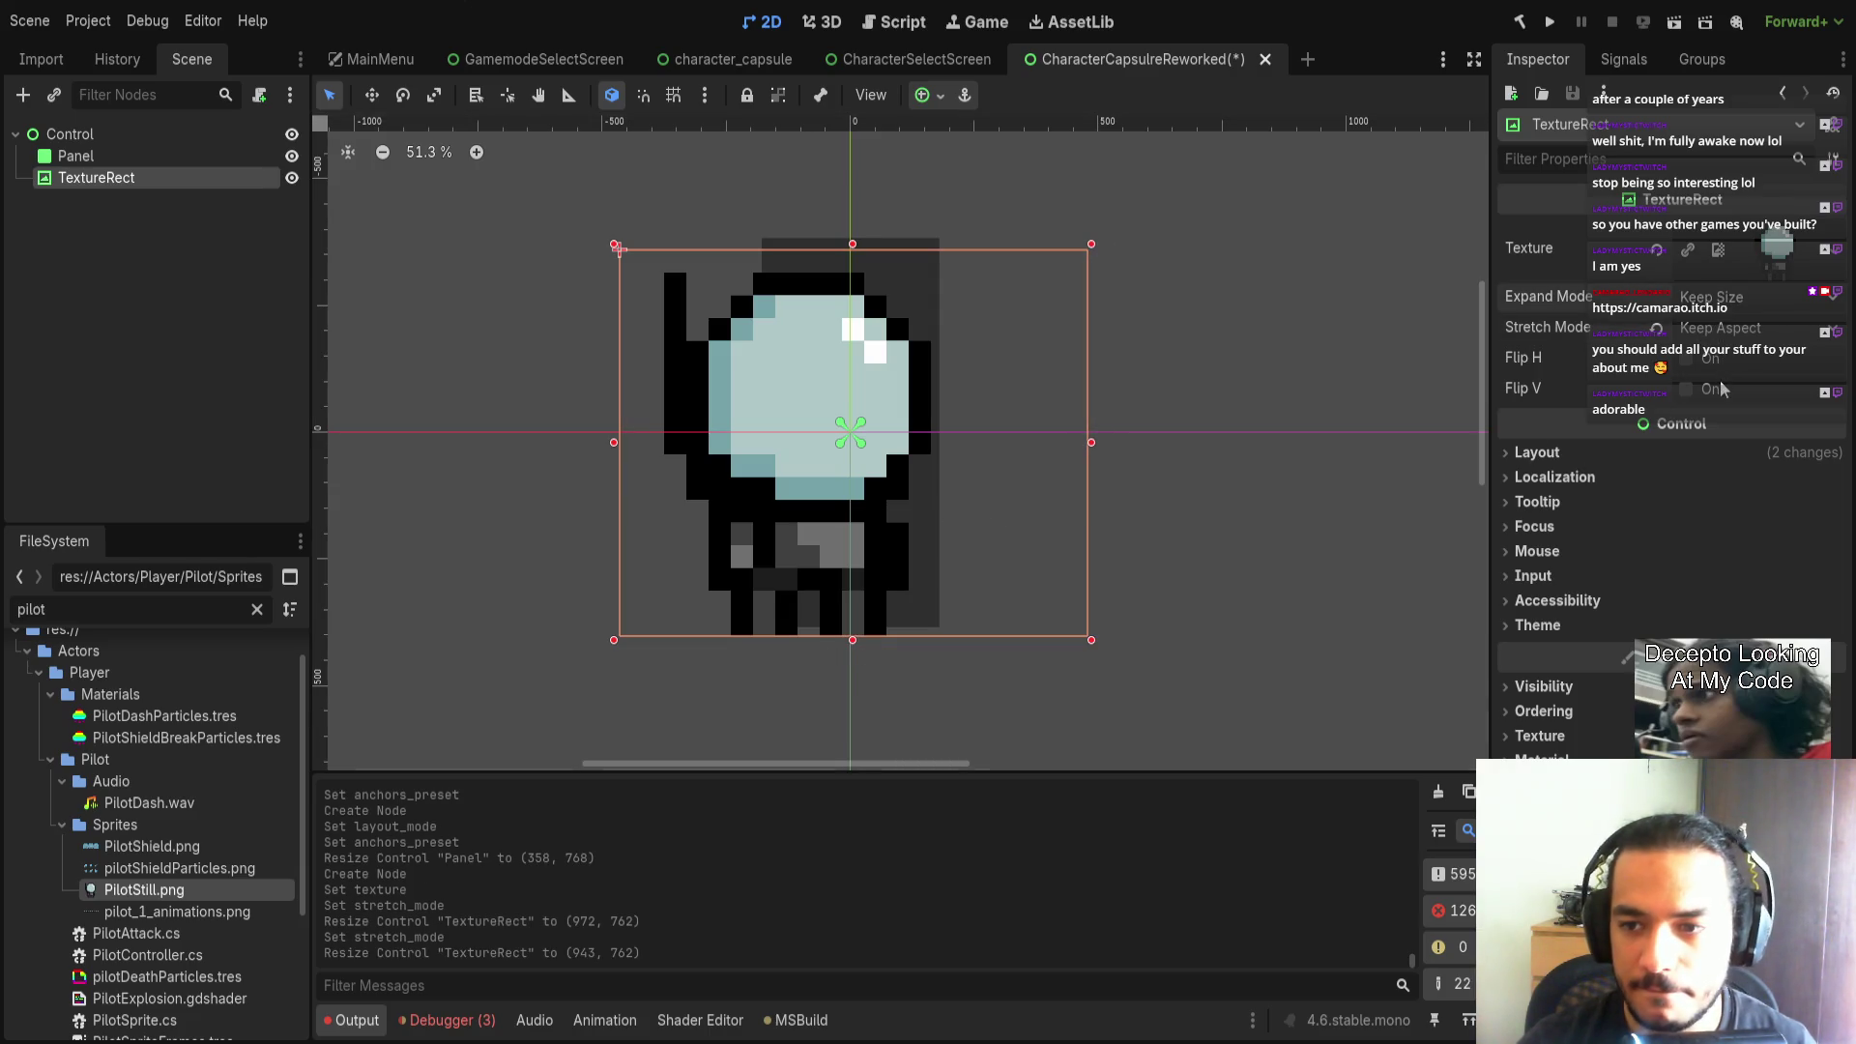
click(1612, 451)
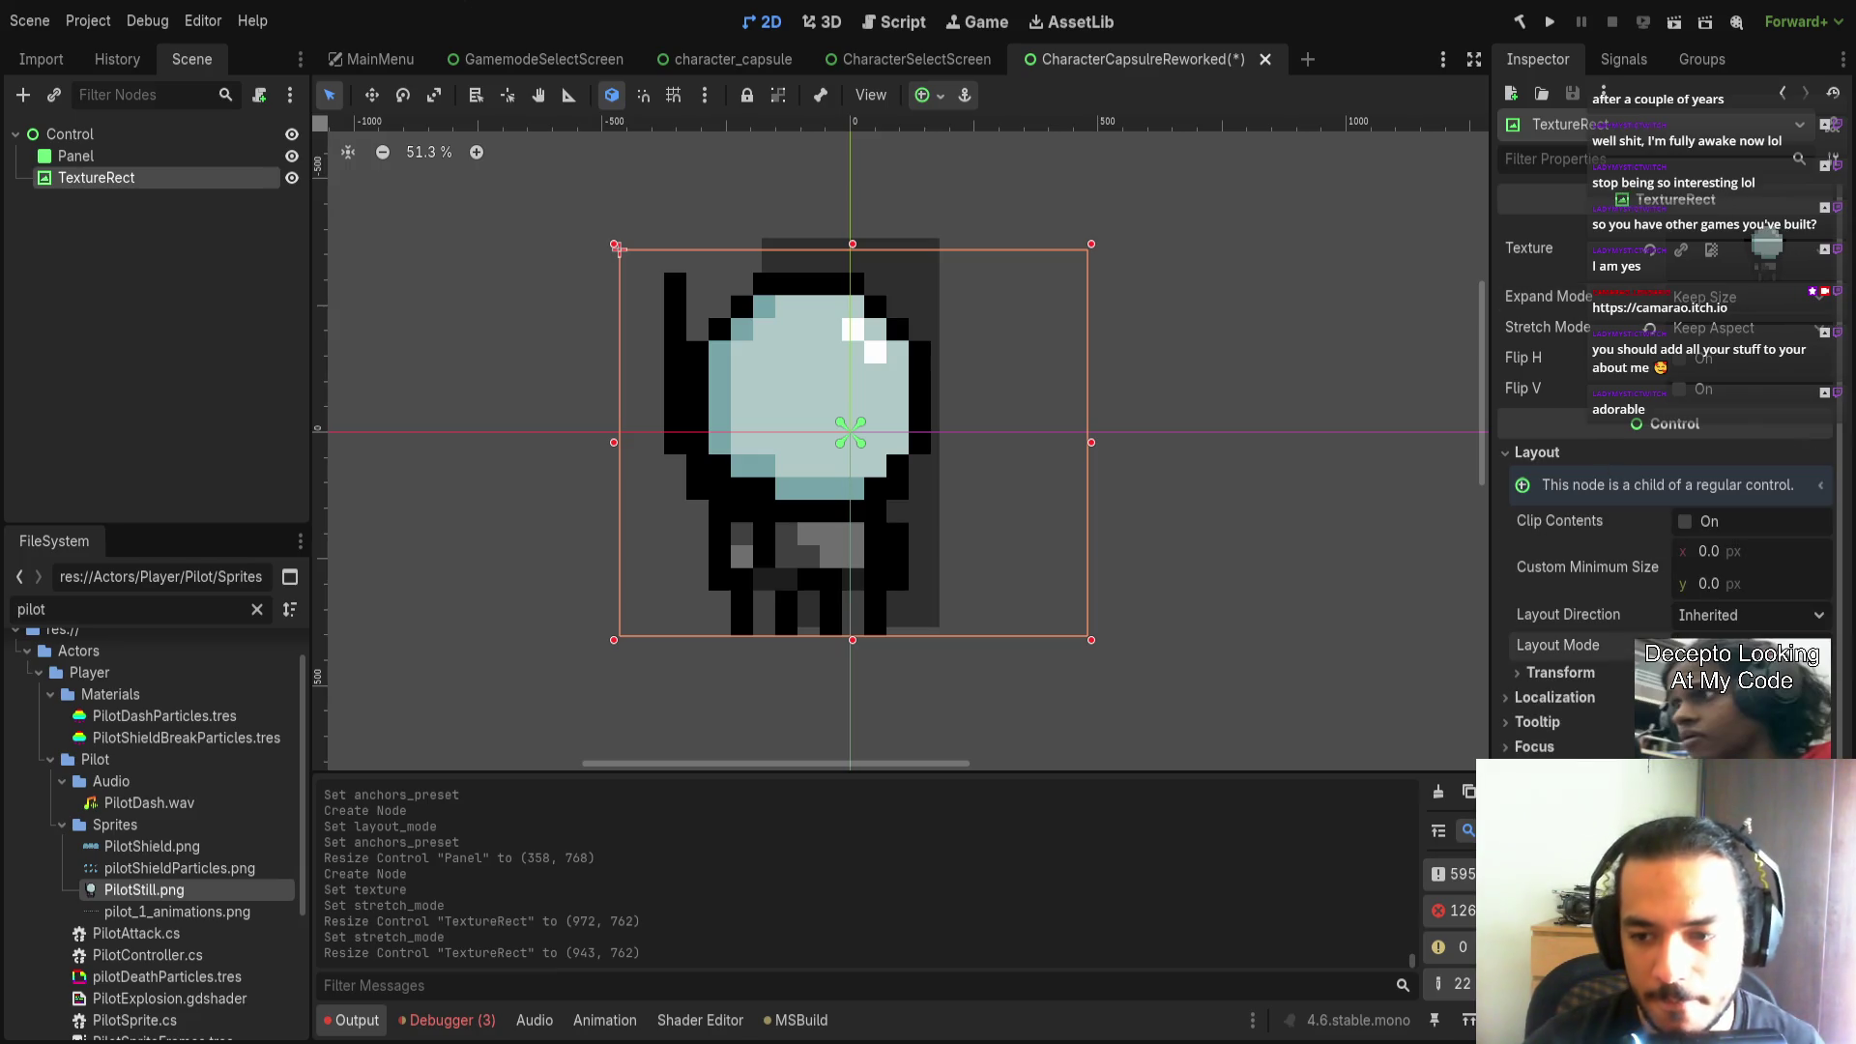
click(1750, 645)
click(1750, 677)
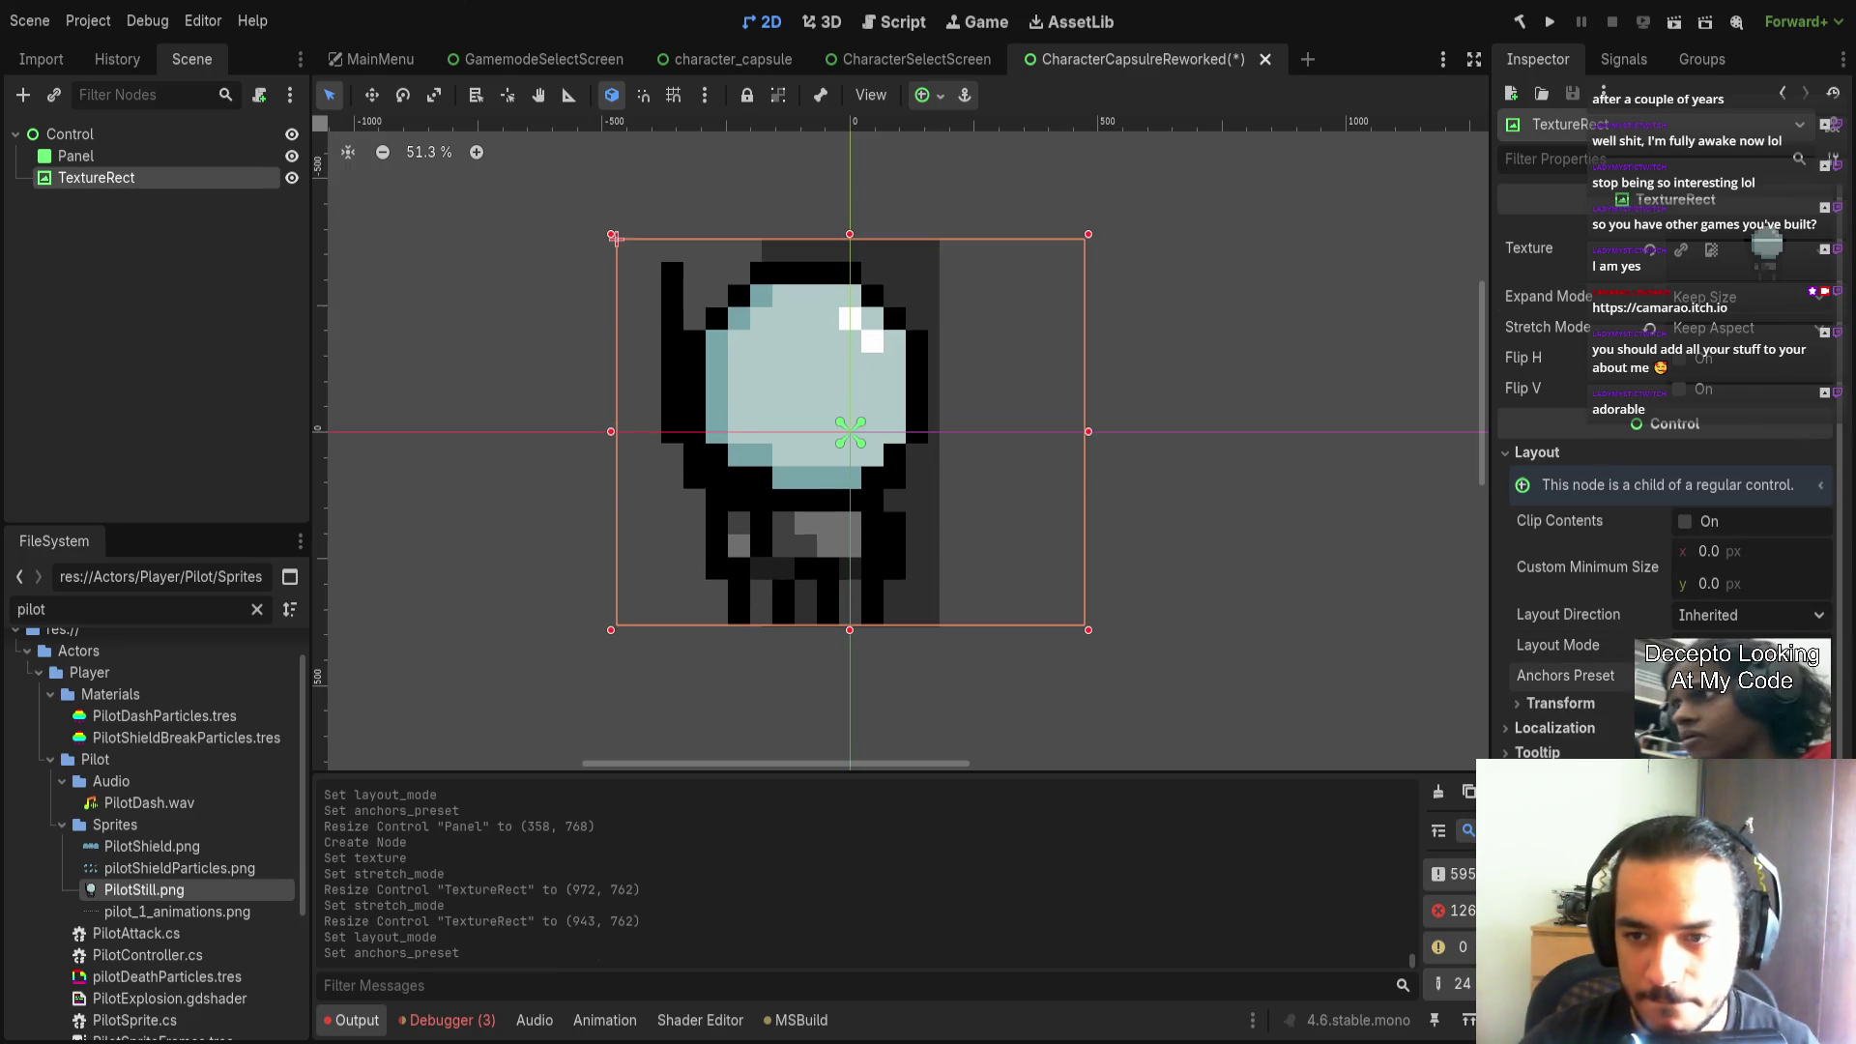
Set Keep Aspect Centered stretching and shrink the TextureRect to 362 wide over the panel's upper half.
click(1750, 328)
click(1762, 496)
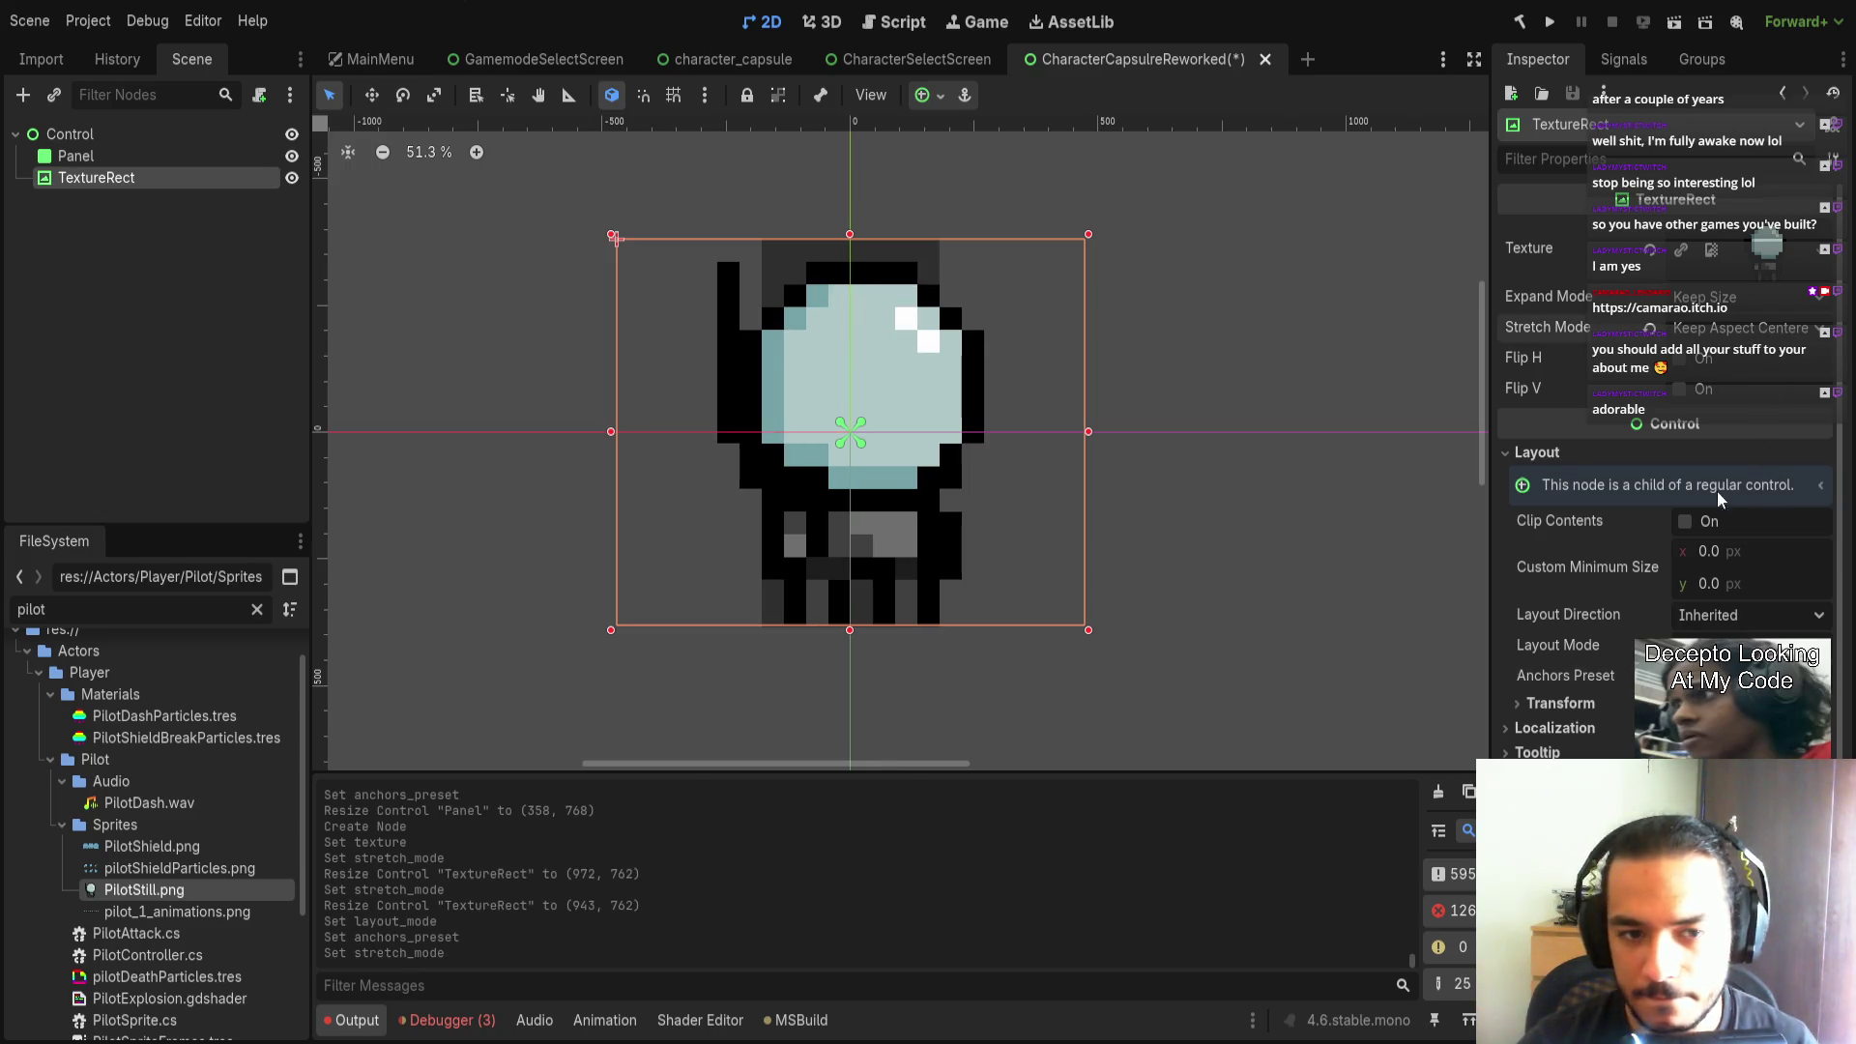
drag(882, 624, 882, 435)
drag(1088, 335, 940, 338)
click(1006, 354)
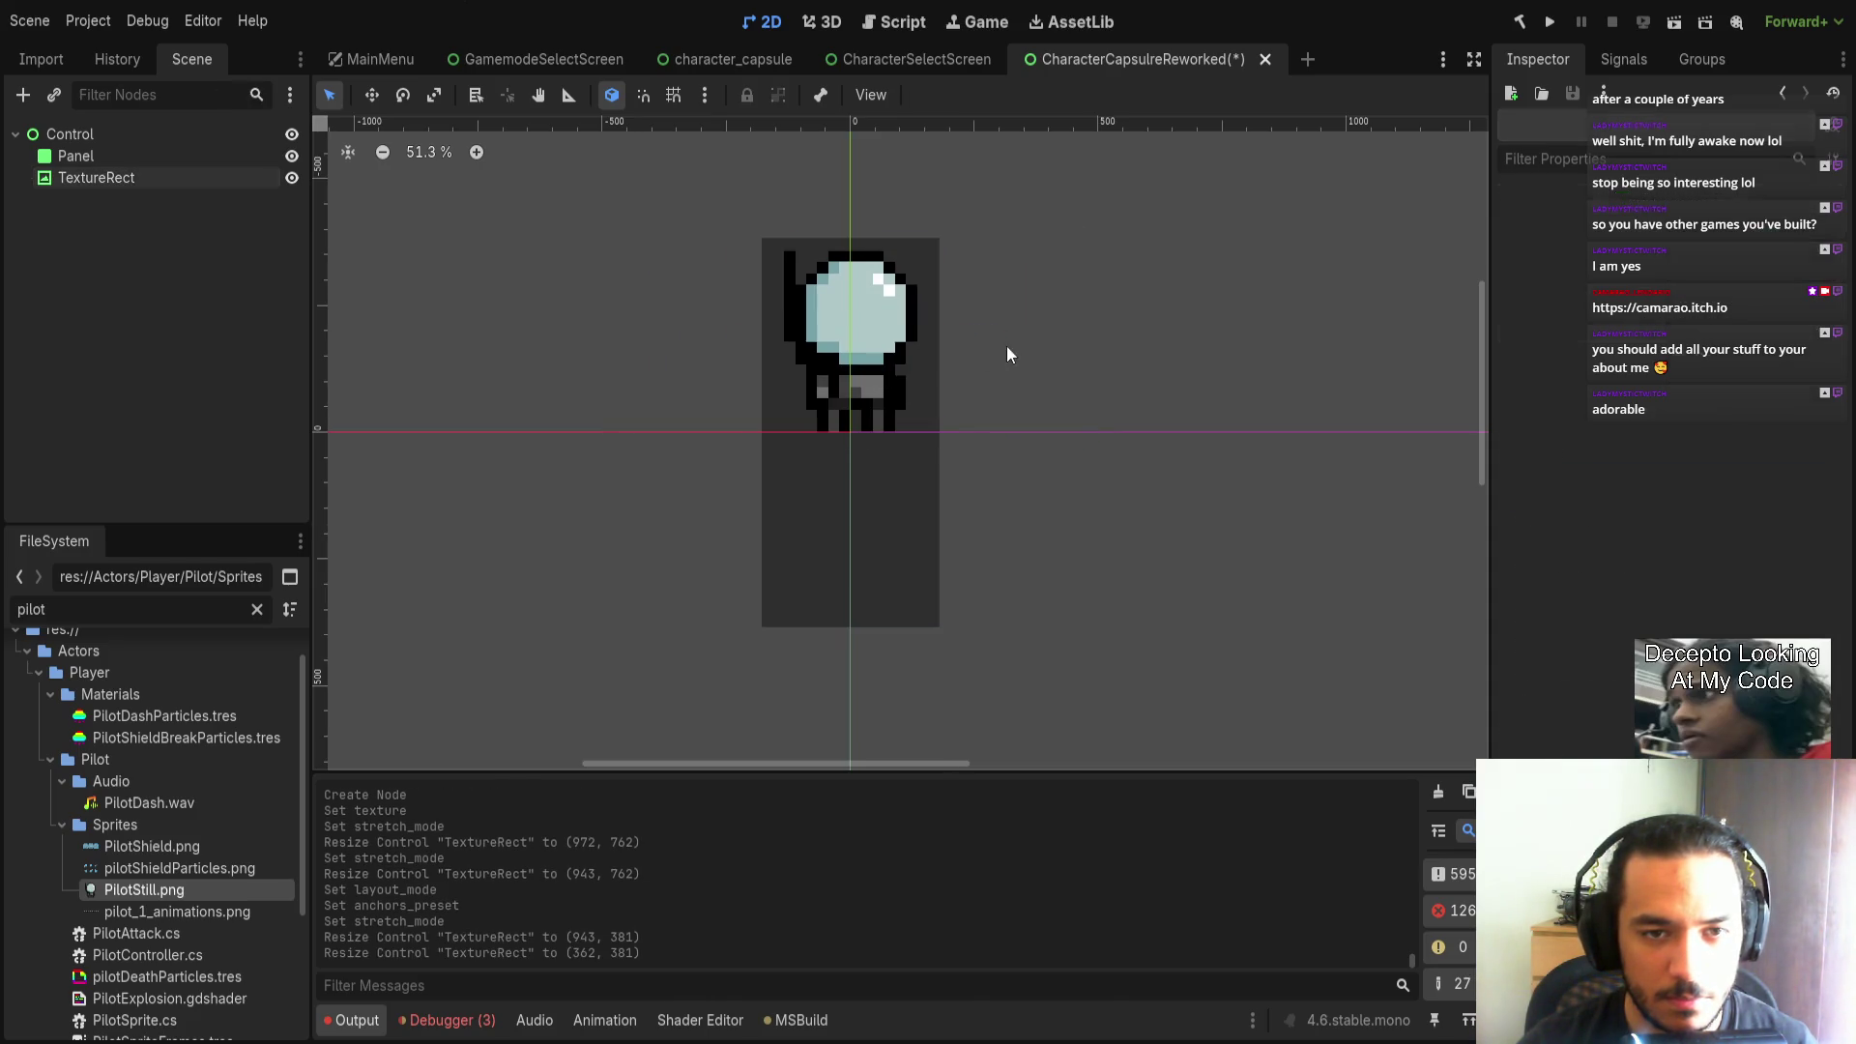
Trim the pilot TextureRect's height to 362×293 and reposition it in the panel's upper part.
scroll(1007, 345, up, 3)
click(868, 325)
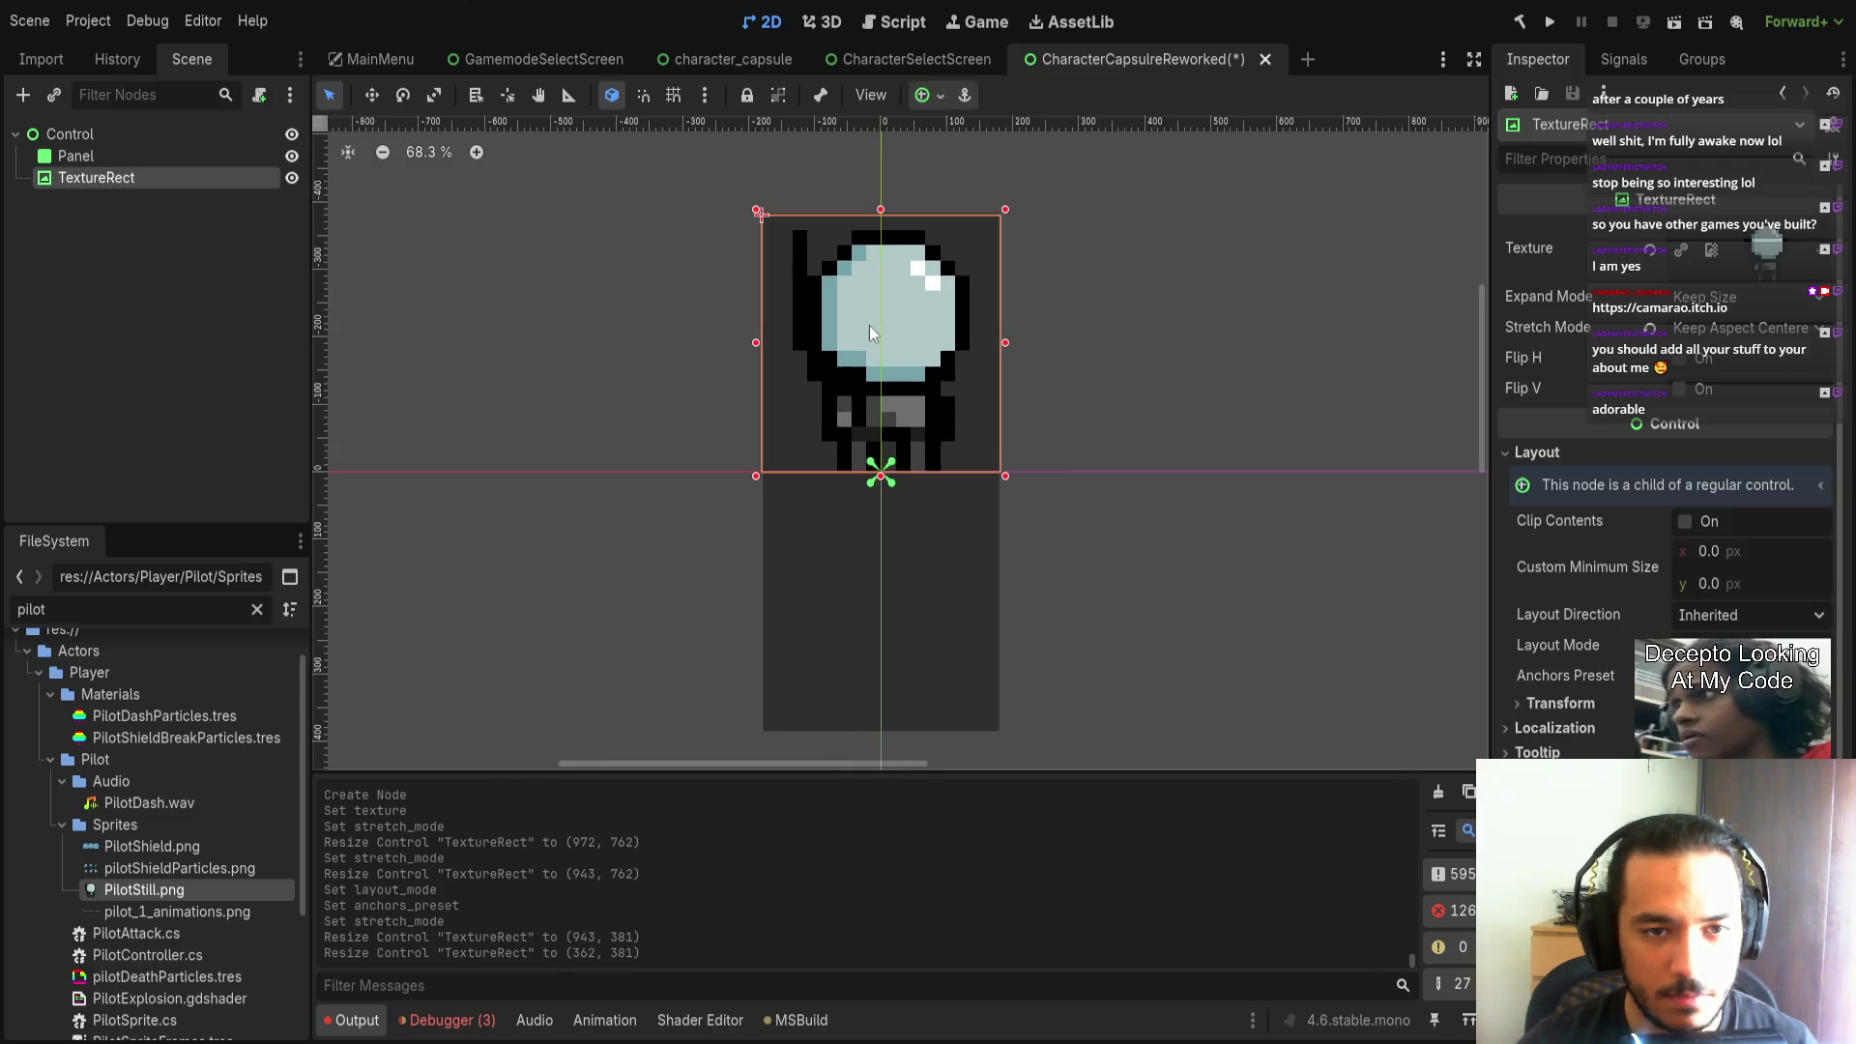
drag(881, 209, 881, 207)
drag(912, 348, 909, 399)
mouse_move(881, 258)
mouse_down()
mouse_move(875, 301)
mouse_move(879, 270)
mouse_up()
drag(888, 357, 887, 339)
click(1115, 522)
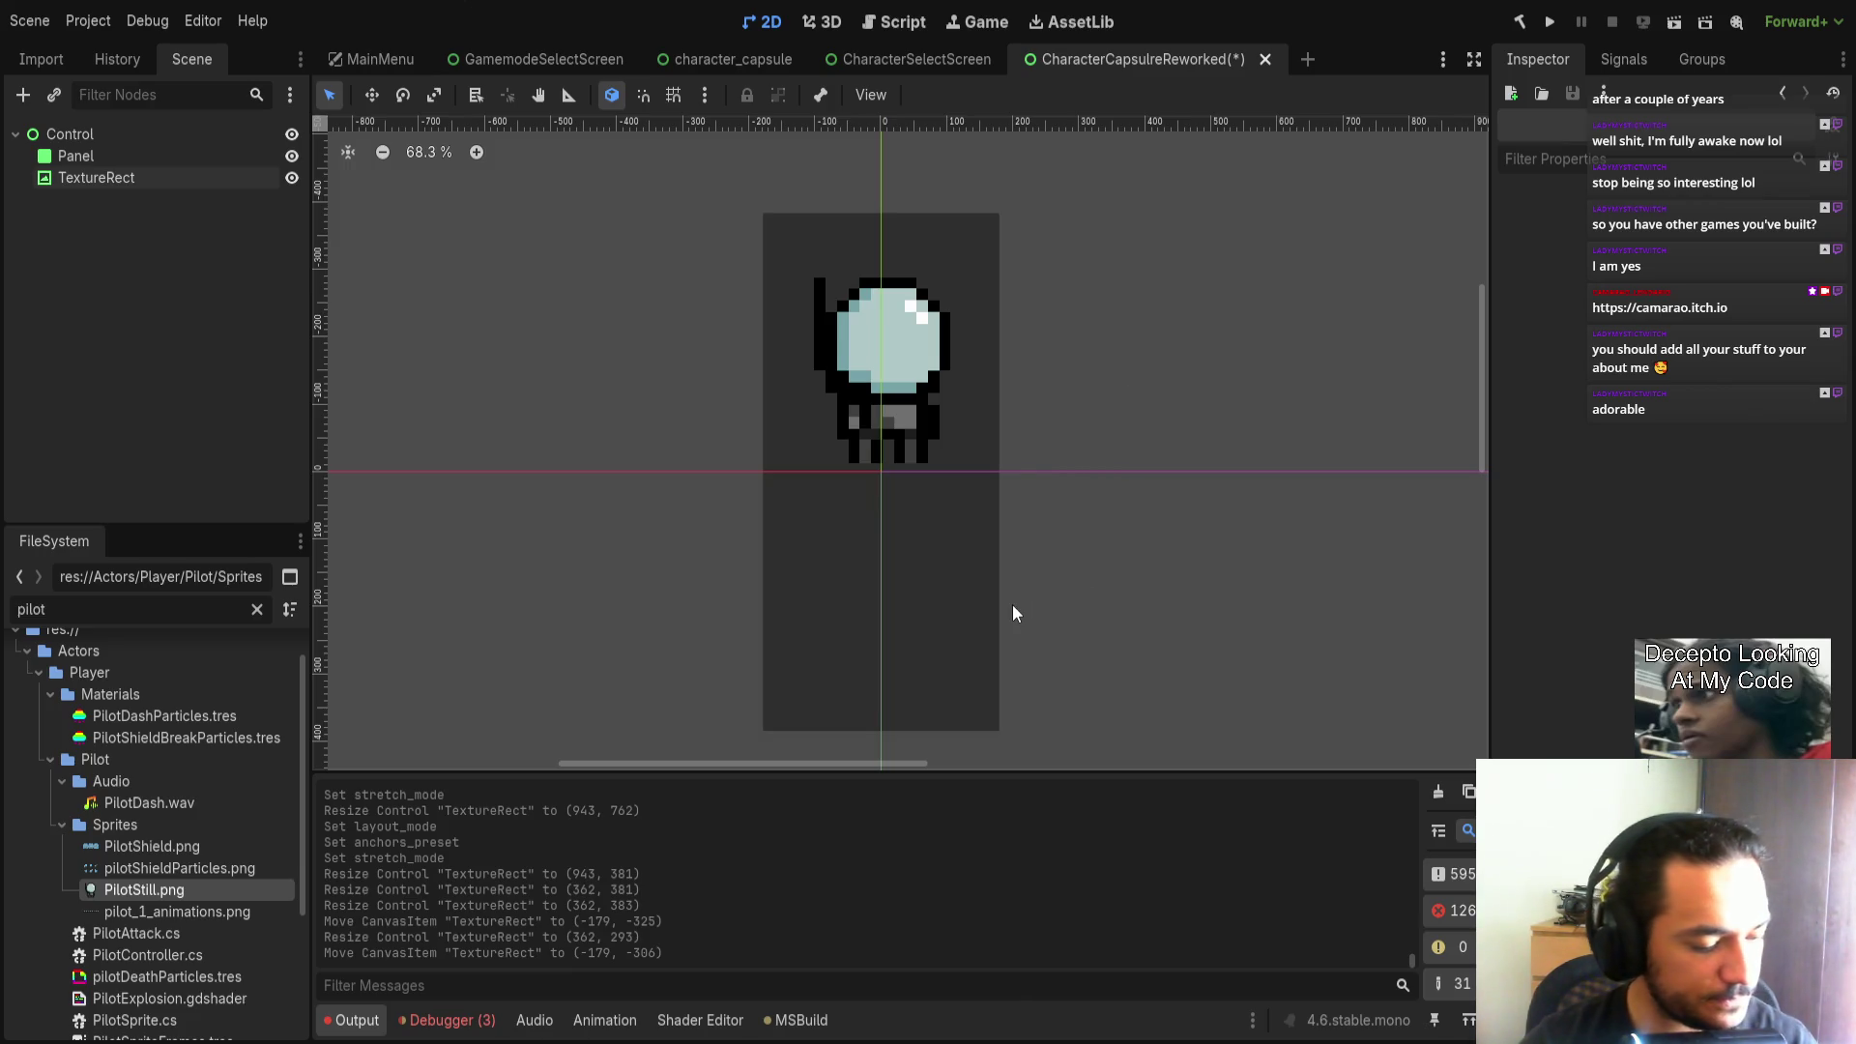
Nudge the pilot sprite down to (-179, -293) and save the scene.
click(895, 361)
drag(895, 353, 897, 362)
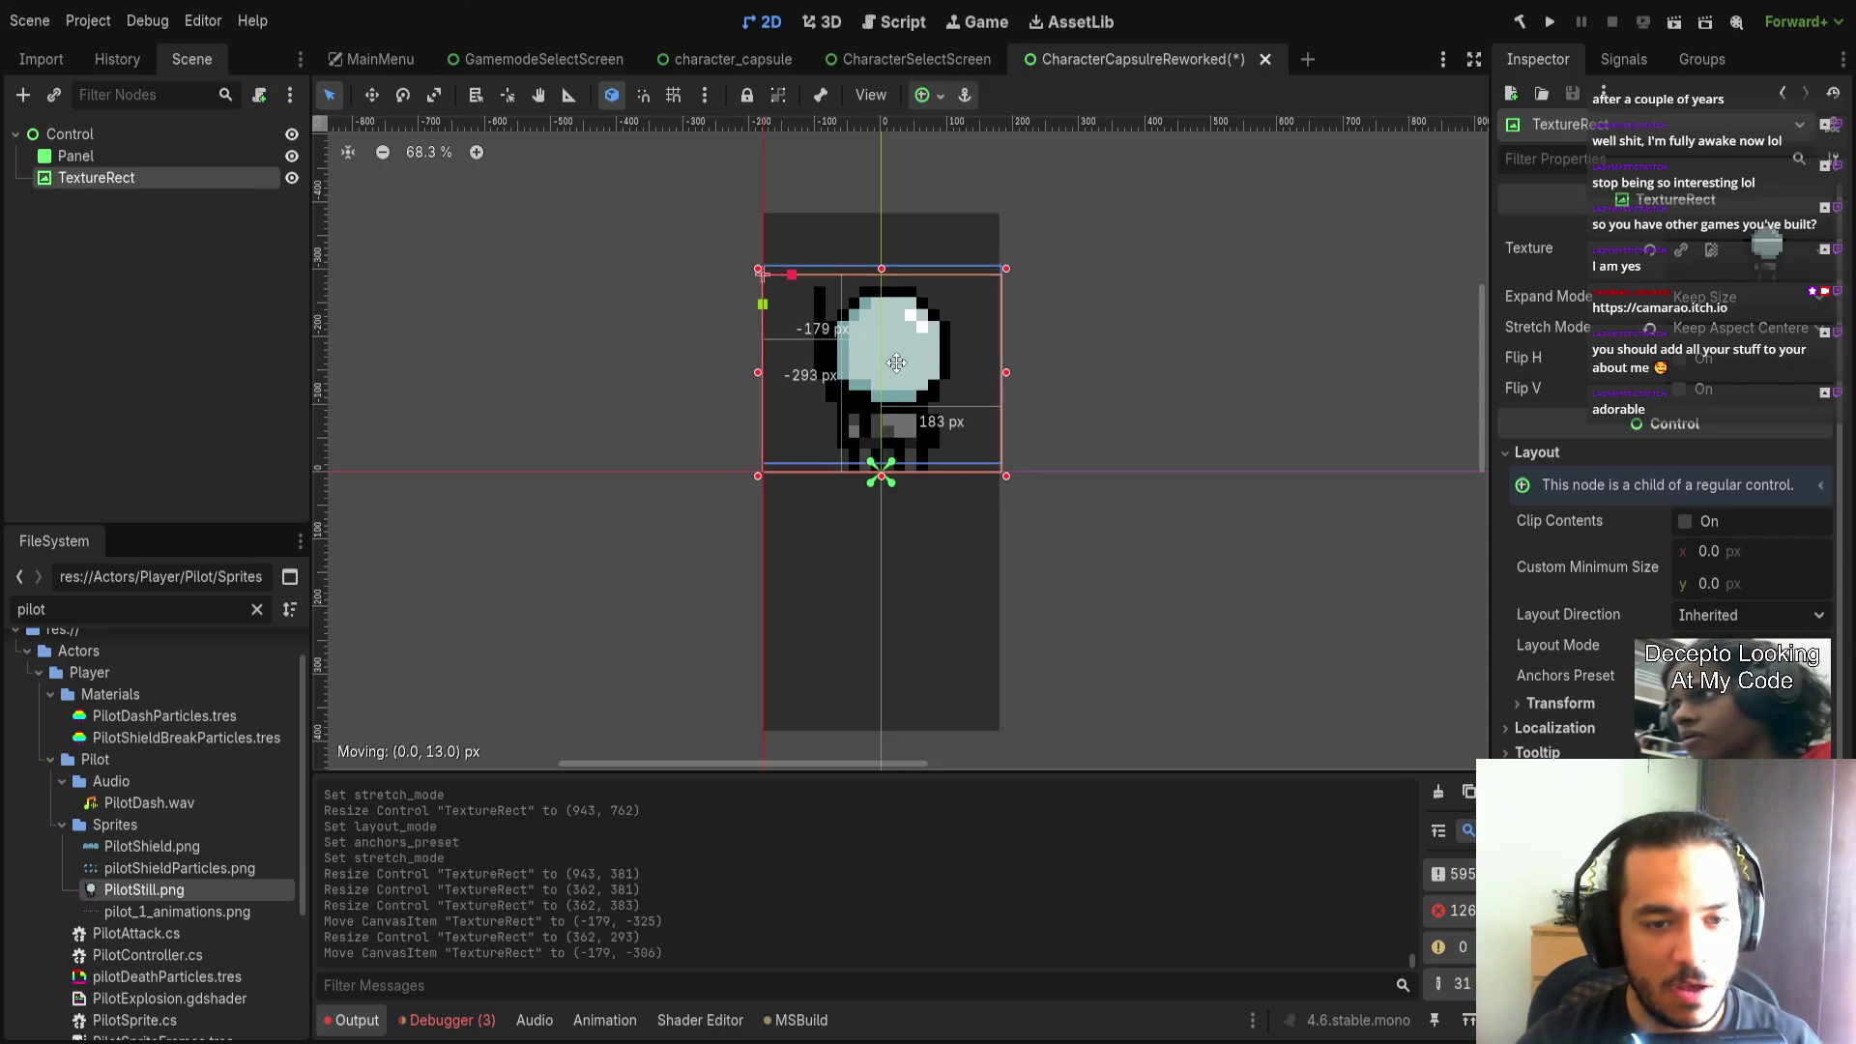
click(1140, 379)
key(ctrl+s)
click(160, 133)
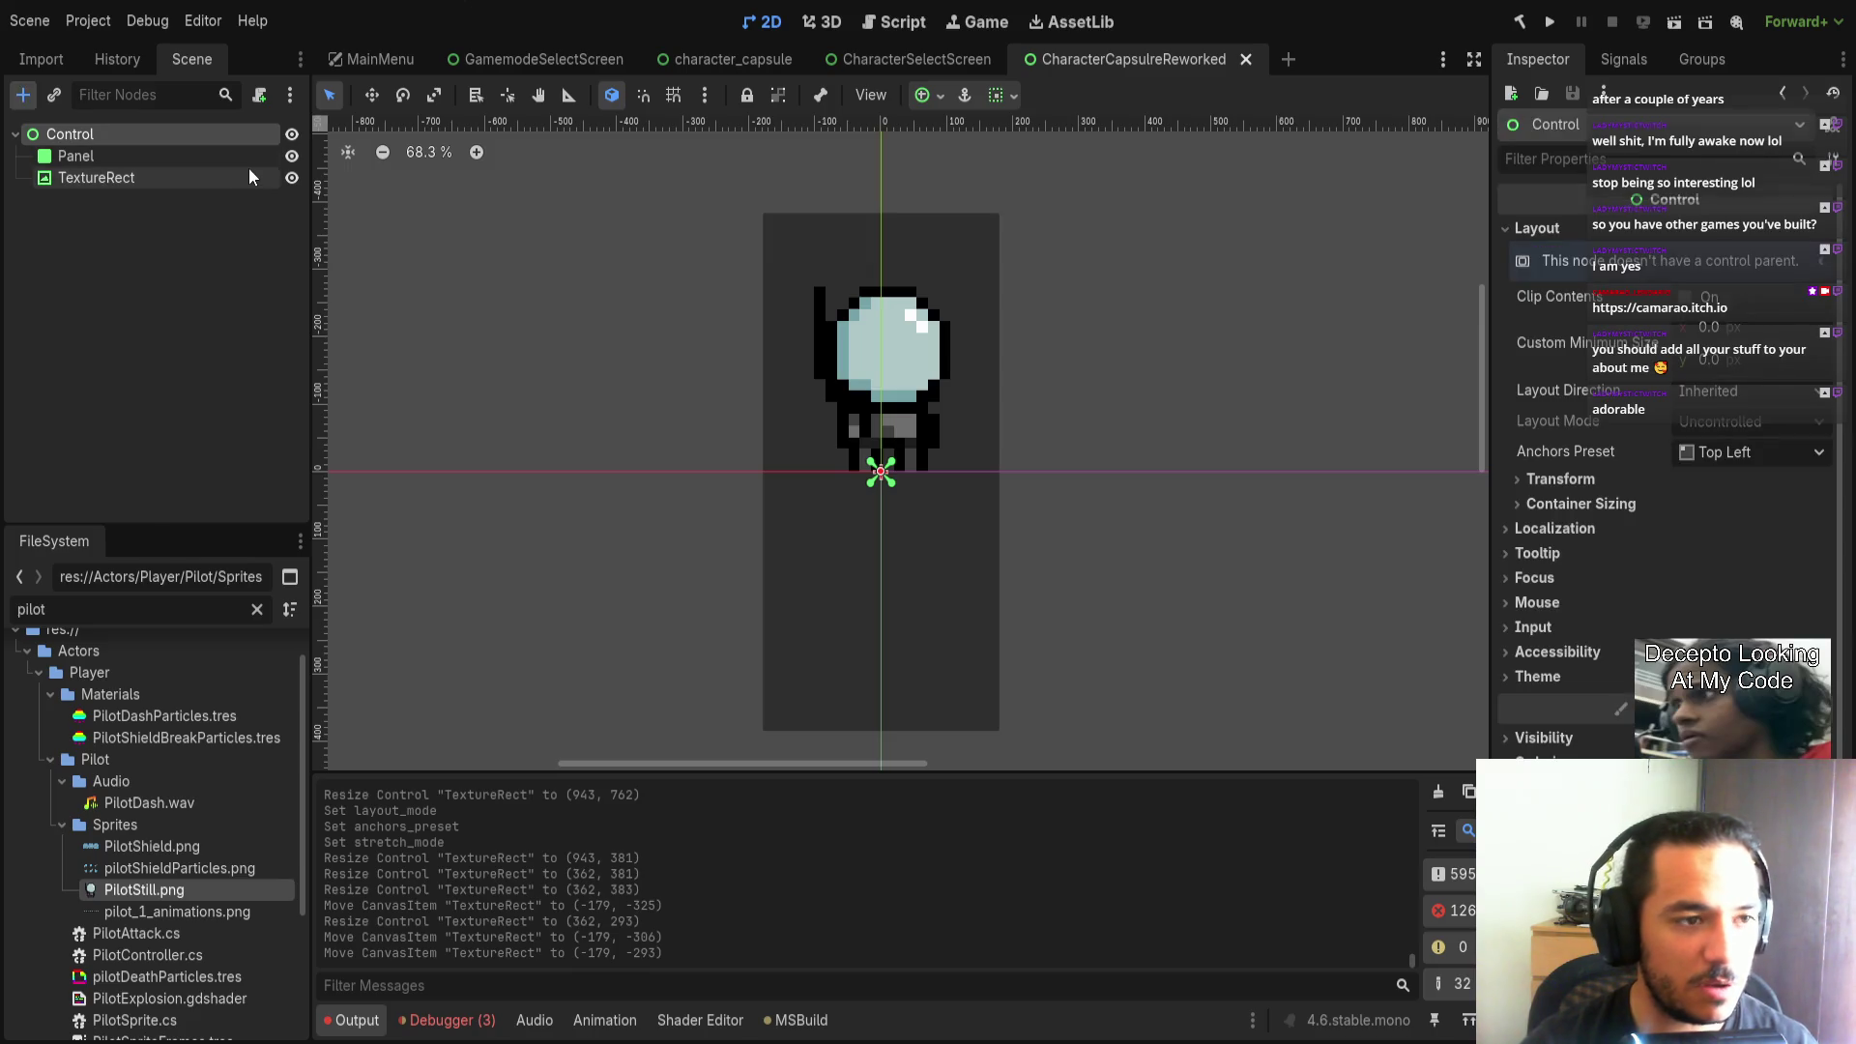
Add a Label above TextureRect under Control, centre it horizontally and vertically, and save.
key(ctrl+a)
key(Return)
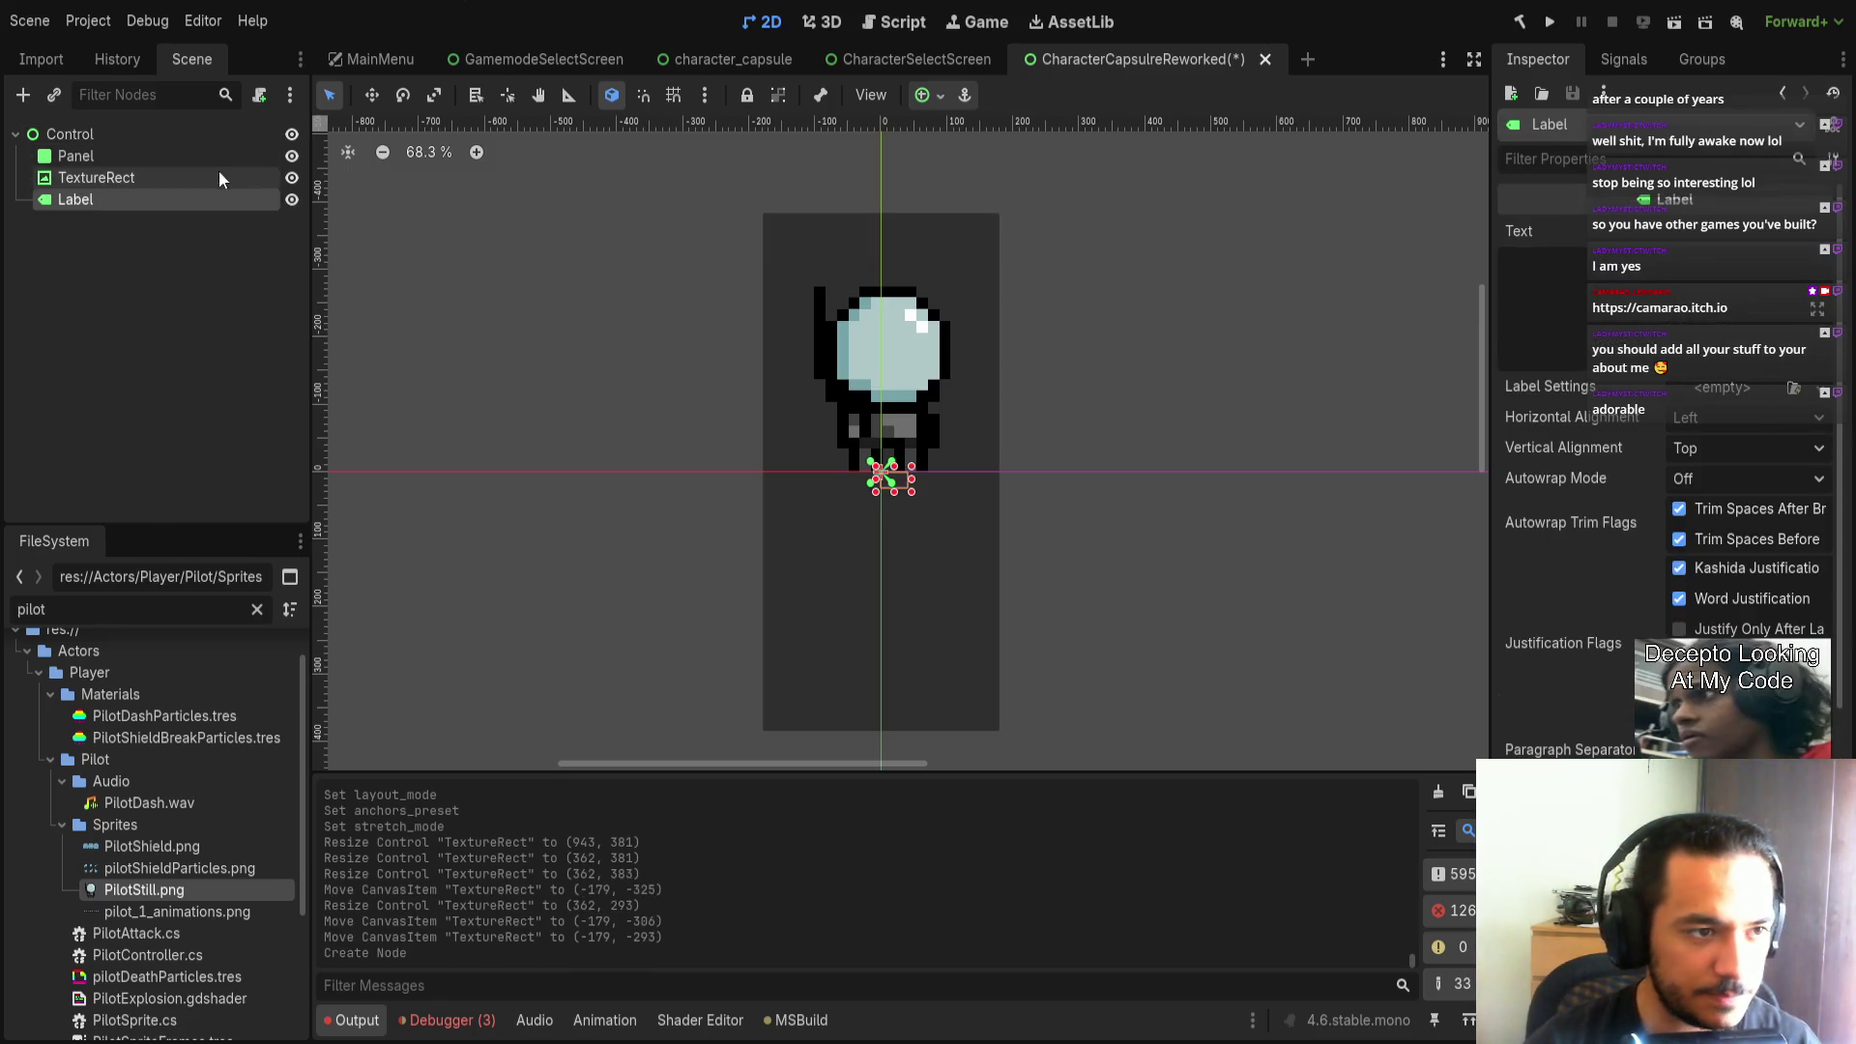
drag(141, 203, 131, 170)
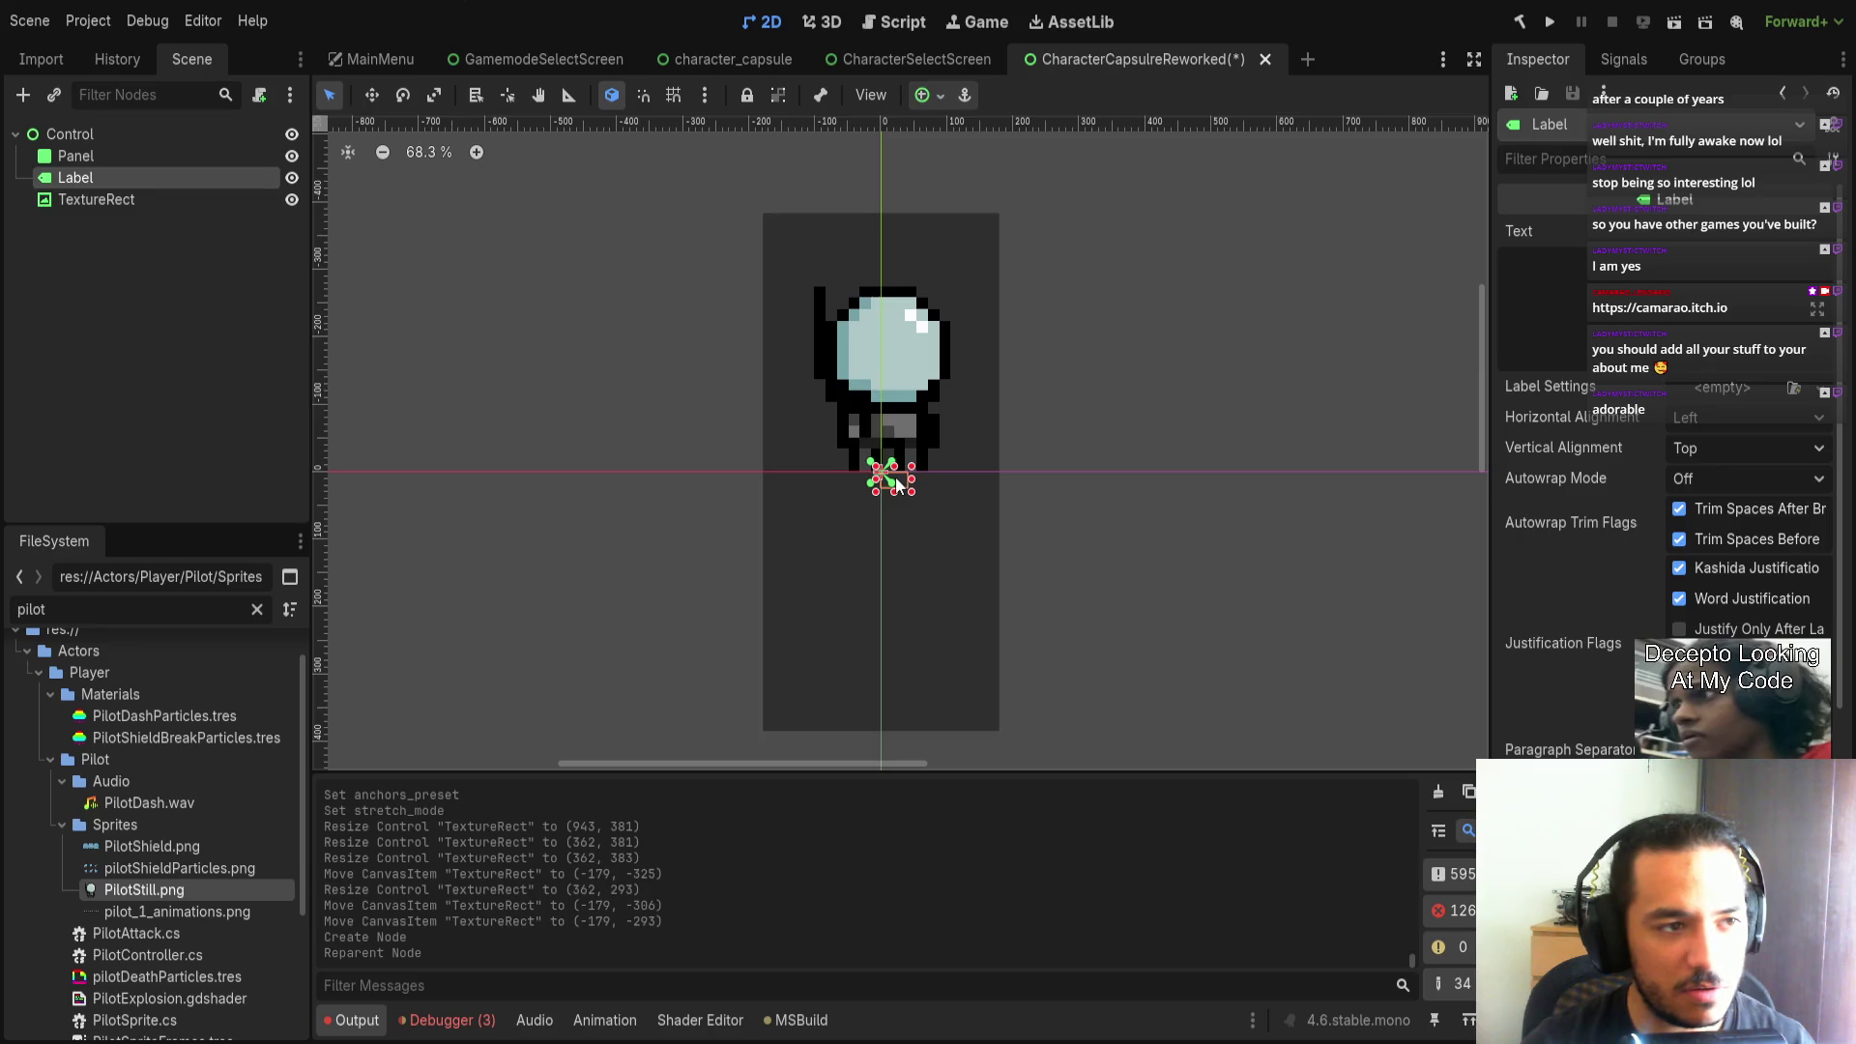
click(1741, 448)
click(1730, 474)
click(1740, 416)
click(1739, 478)
key(ctrl+s)
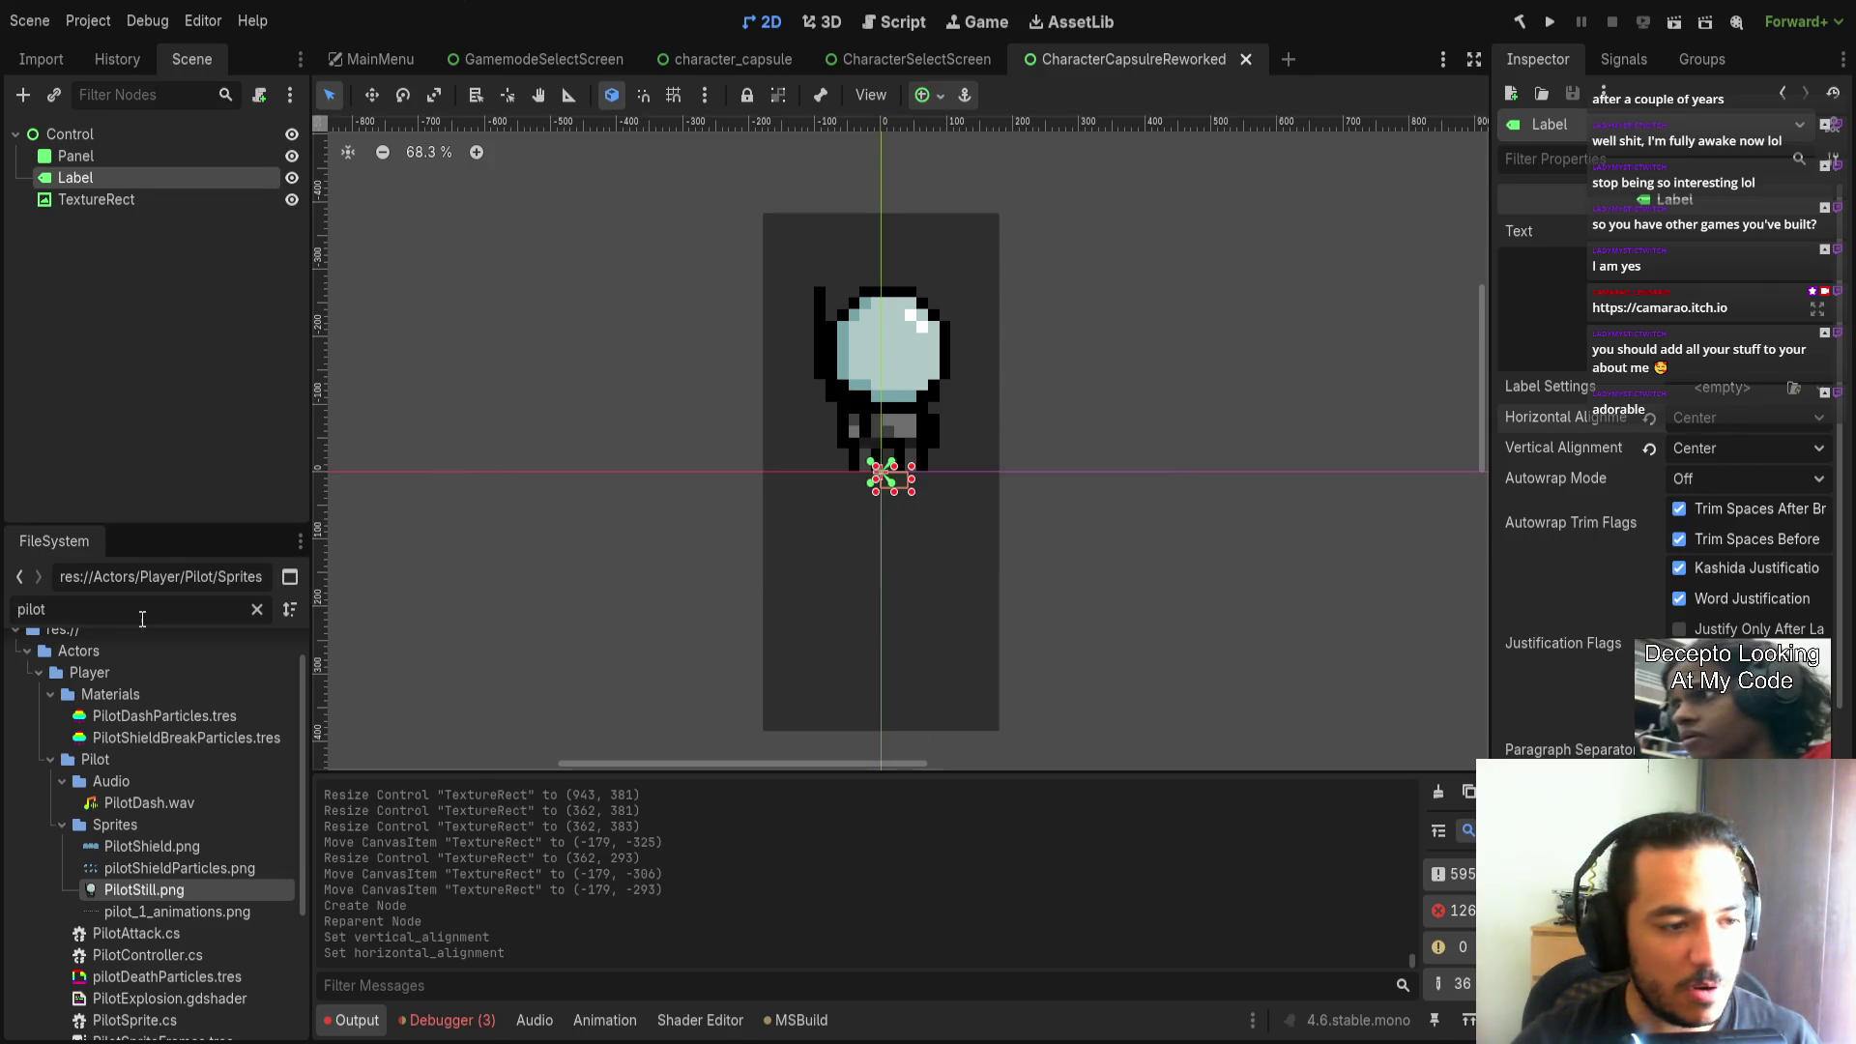
Filter FileSystem for 'them' and apply SpaceMagesThemeResource.tres to the Label.
double_click(143, 614)
text(them)
mouse_move(140, 700)
mouse_down()
mouse_move(145, 159)
mouse_move(141, 185)
mouse_up()
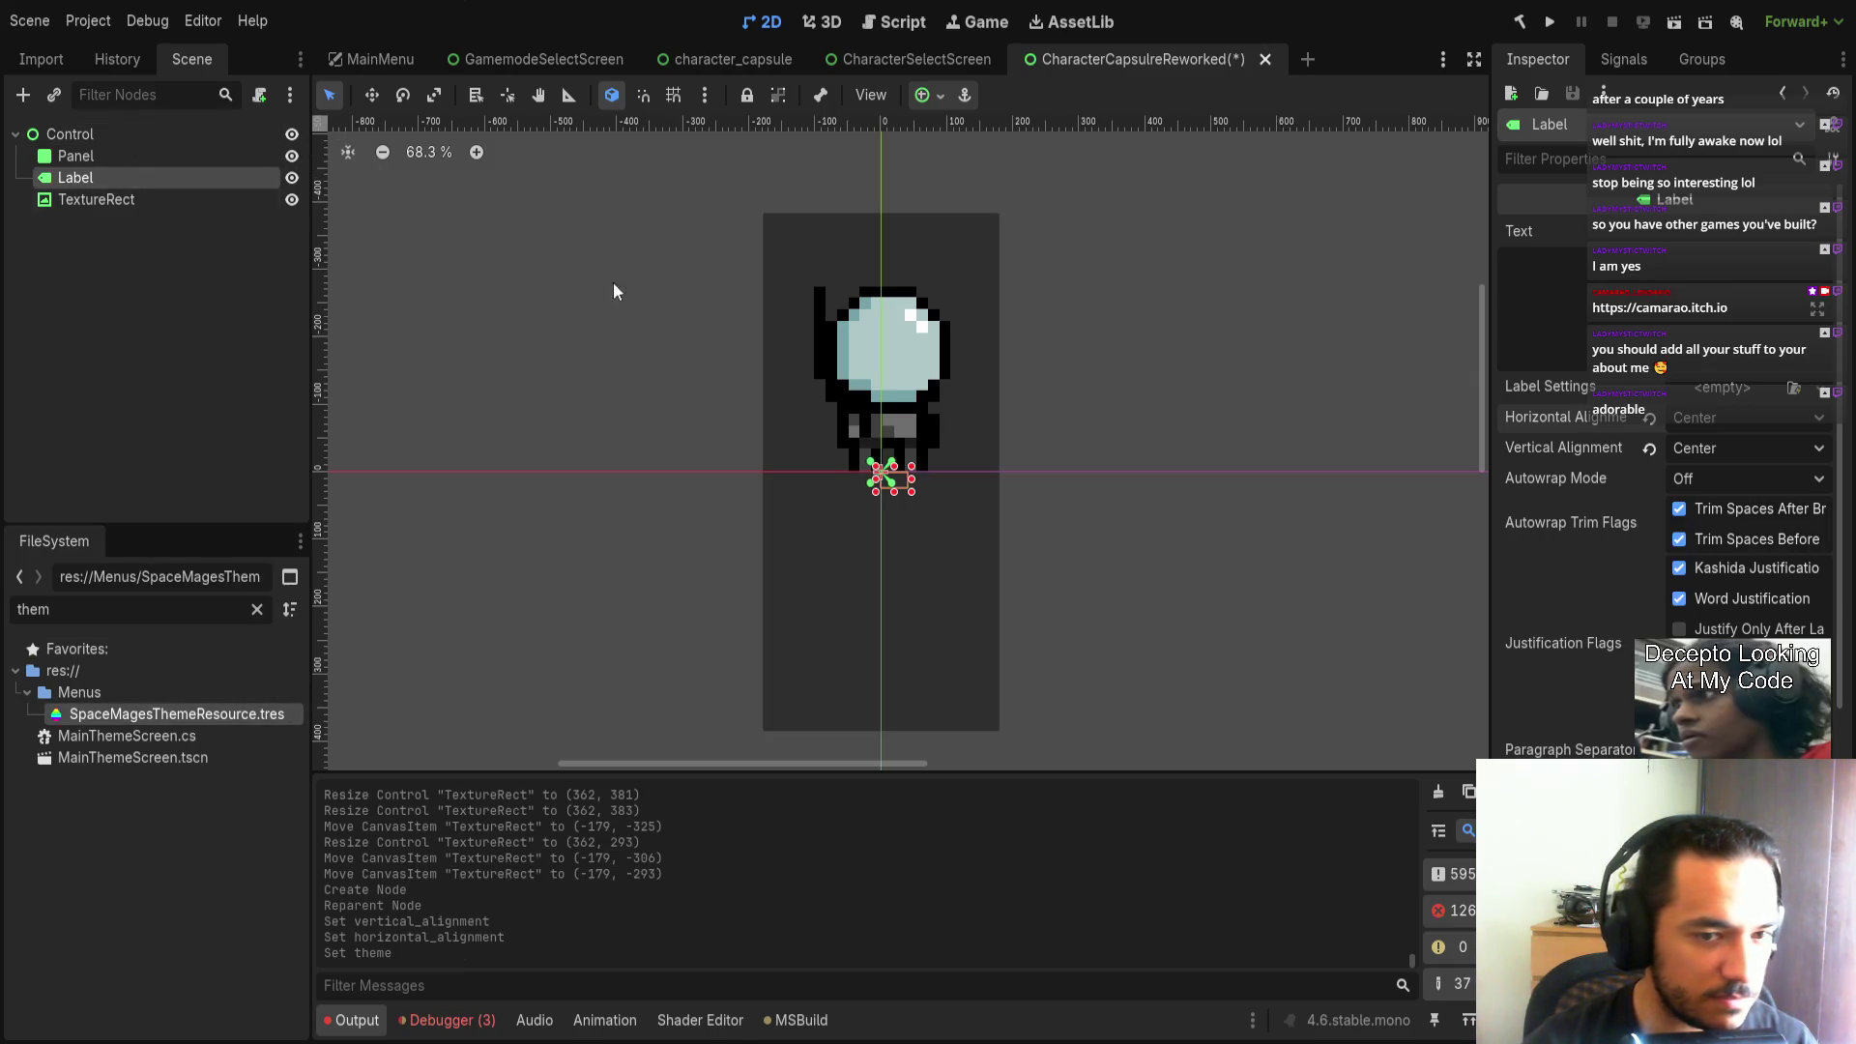
scroll(1643, 483, down, 4)
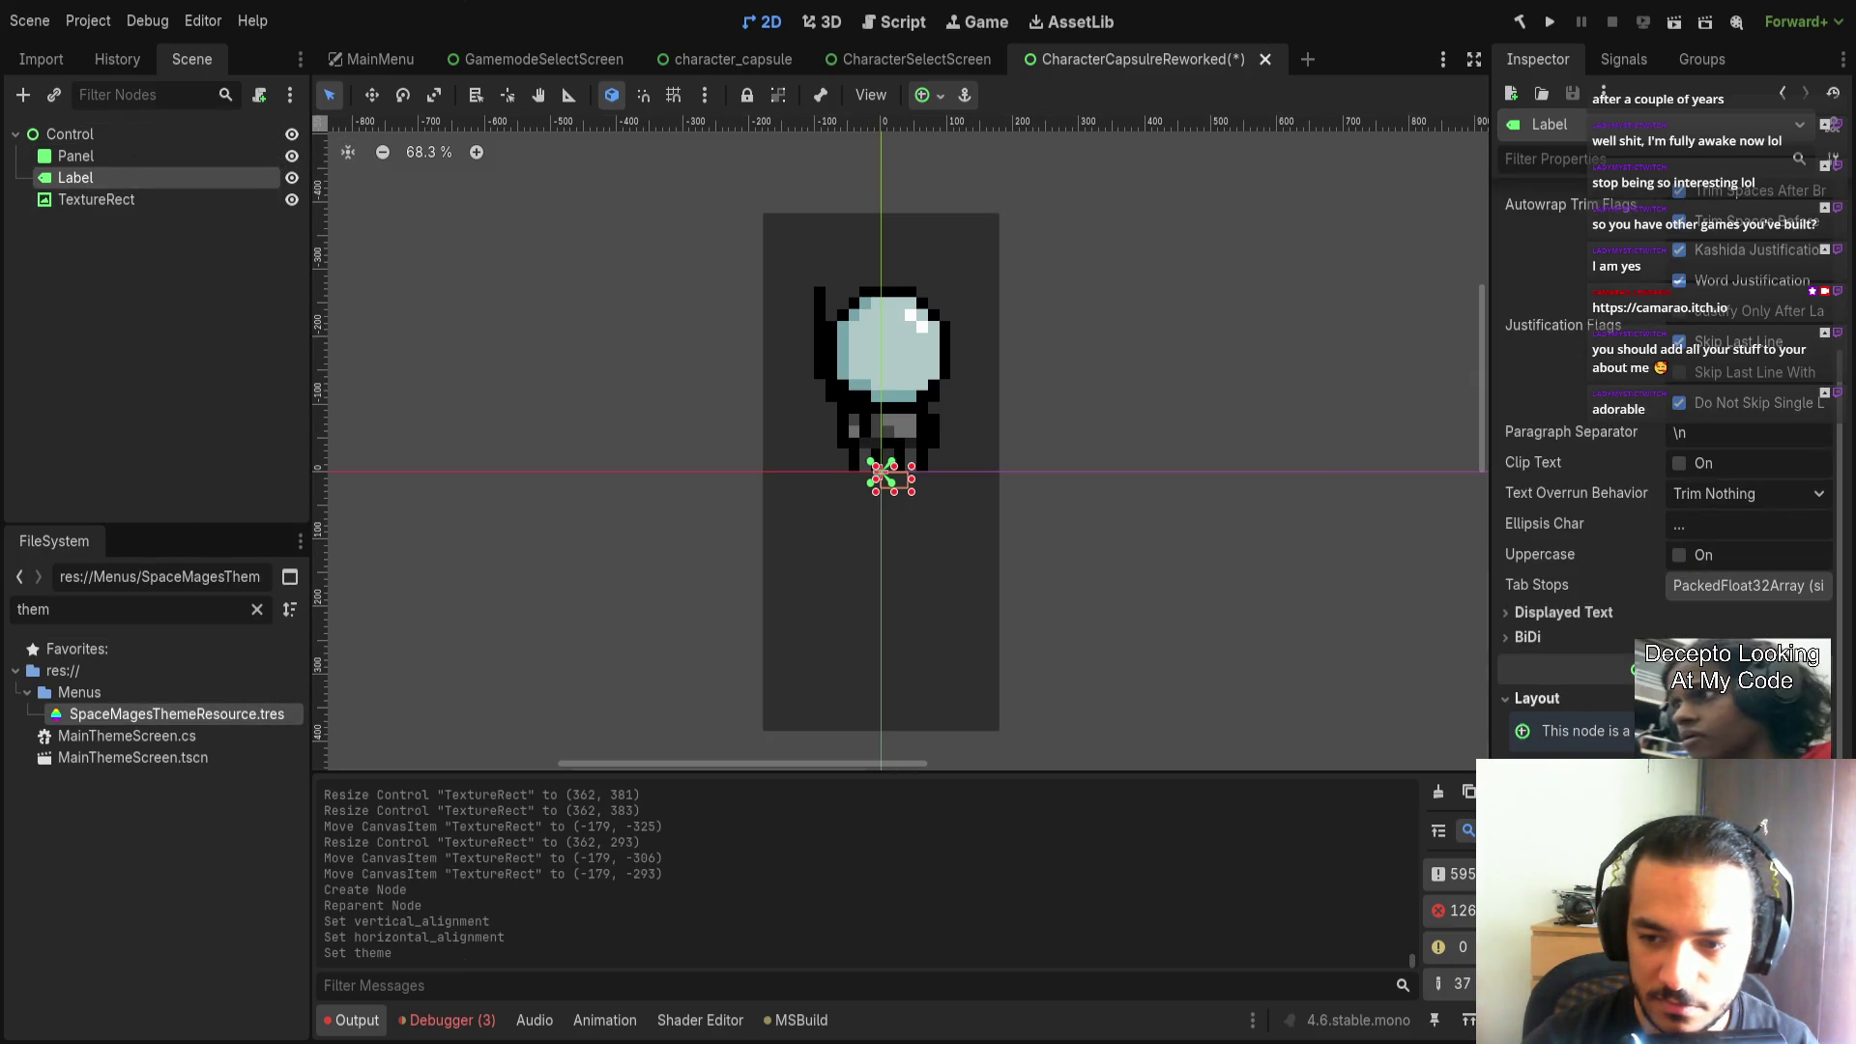
scroll(1663, 435, up, 4)
scroll(1663, 435, down, 3)
scroll(1663, 435, down, 4)
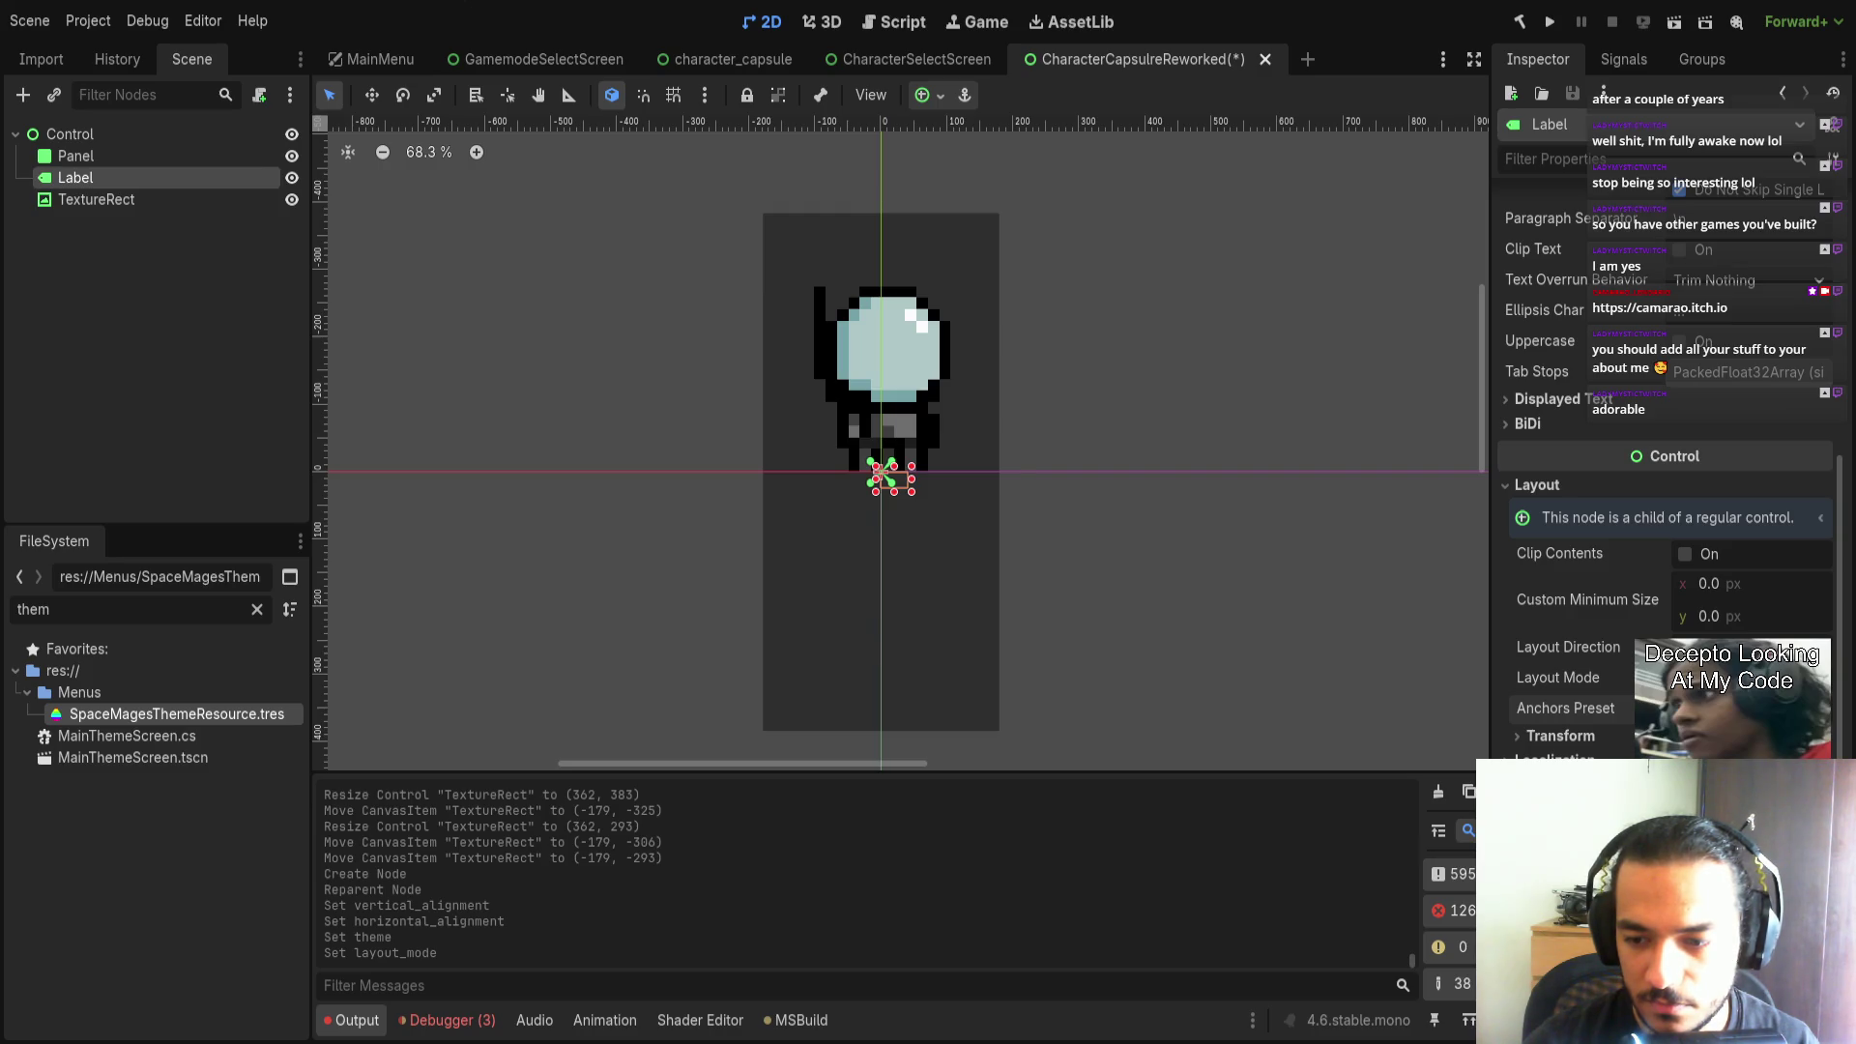
Move the Label to the panel top at (-10, -360) and resize it to 188×52.
drag(1097, 578, 1077, 333)
drag(891, 235, 1003, 238)
drag(773, 244, 760, 242)
mouse_move(1004, 237)
mouse_down()
mouse_move(938, 237)
mouse_move(882, 269)
mouse_up()
scroll(1736, 443, up, 5)
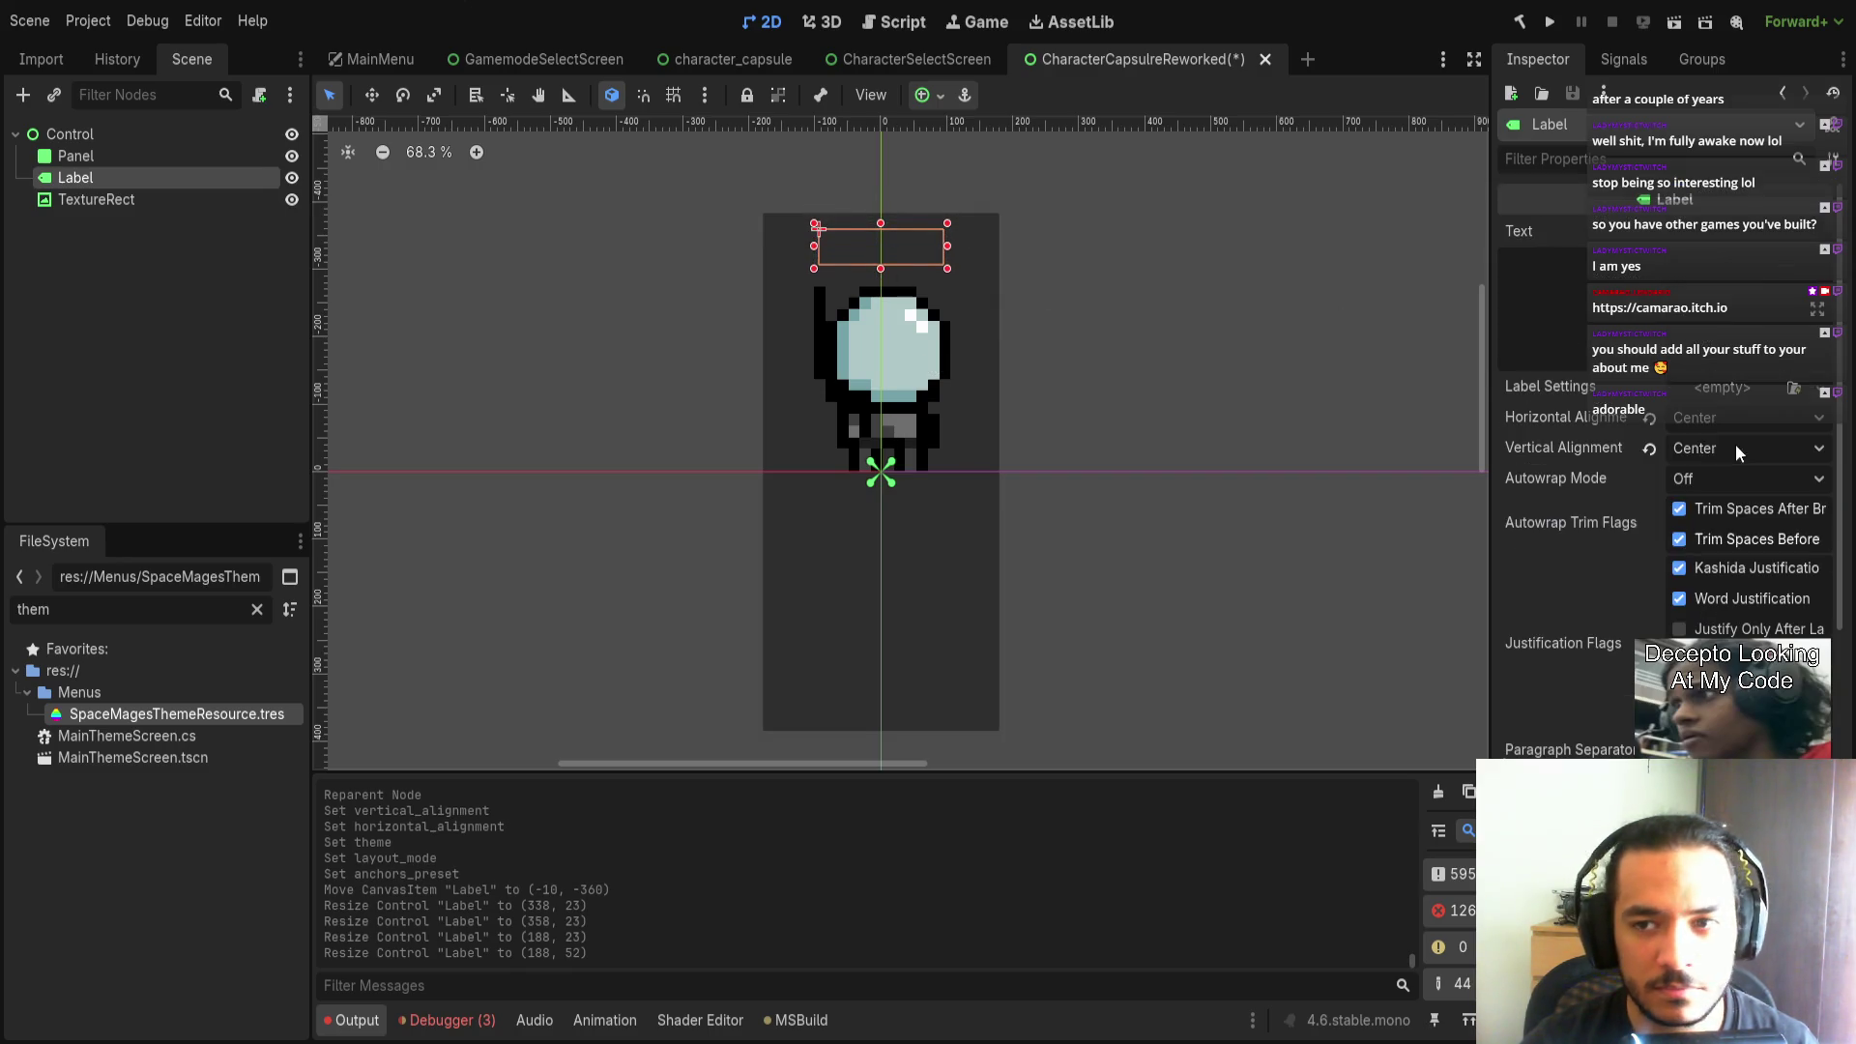
Set the Label's text to 'Nameless'.
click(1654, 312)
text(Camar)
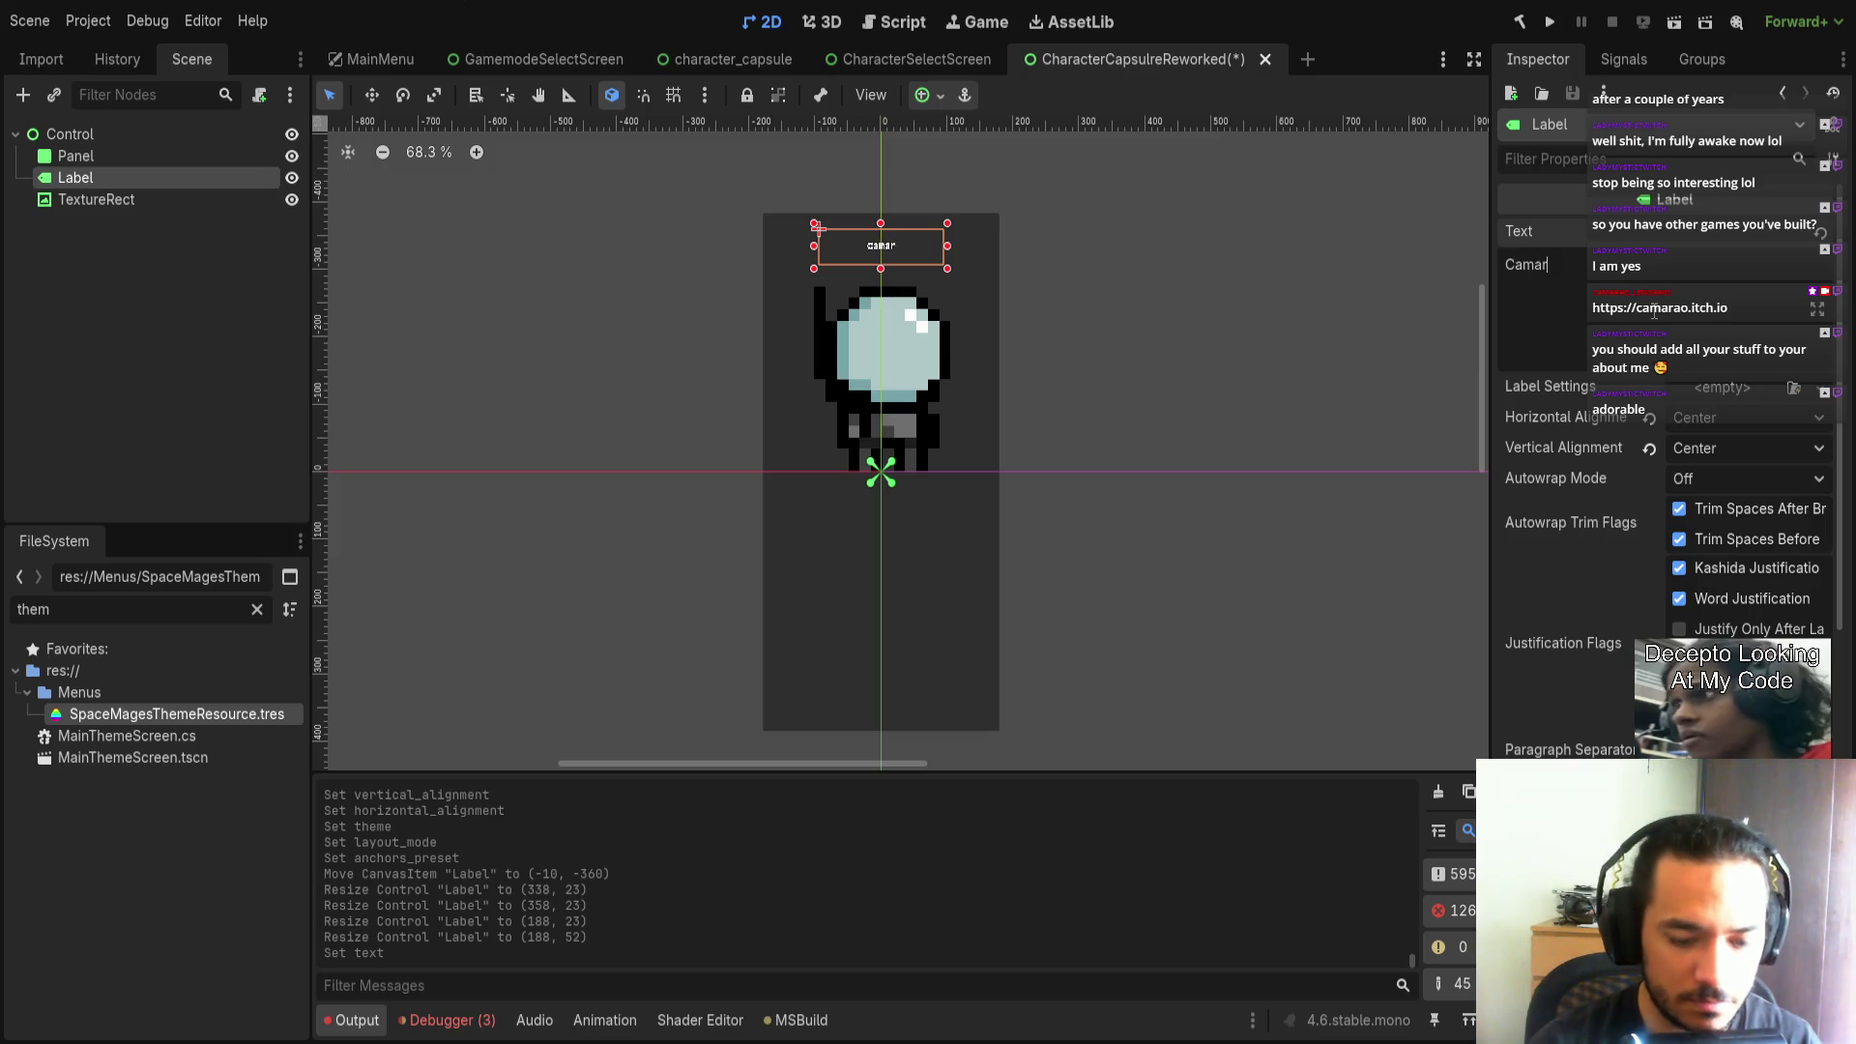
key(BackSpace)
key(BackSpace)
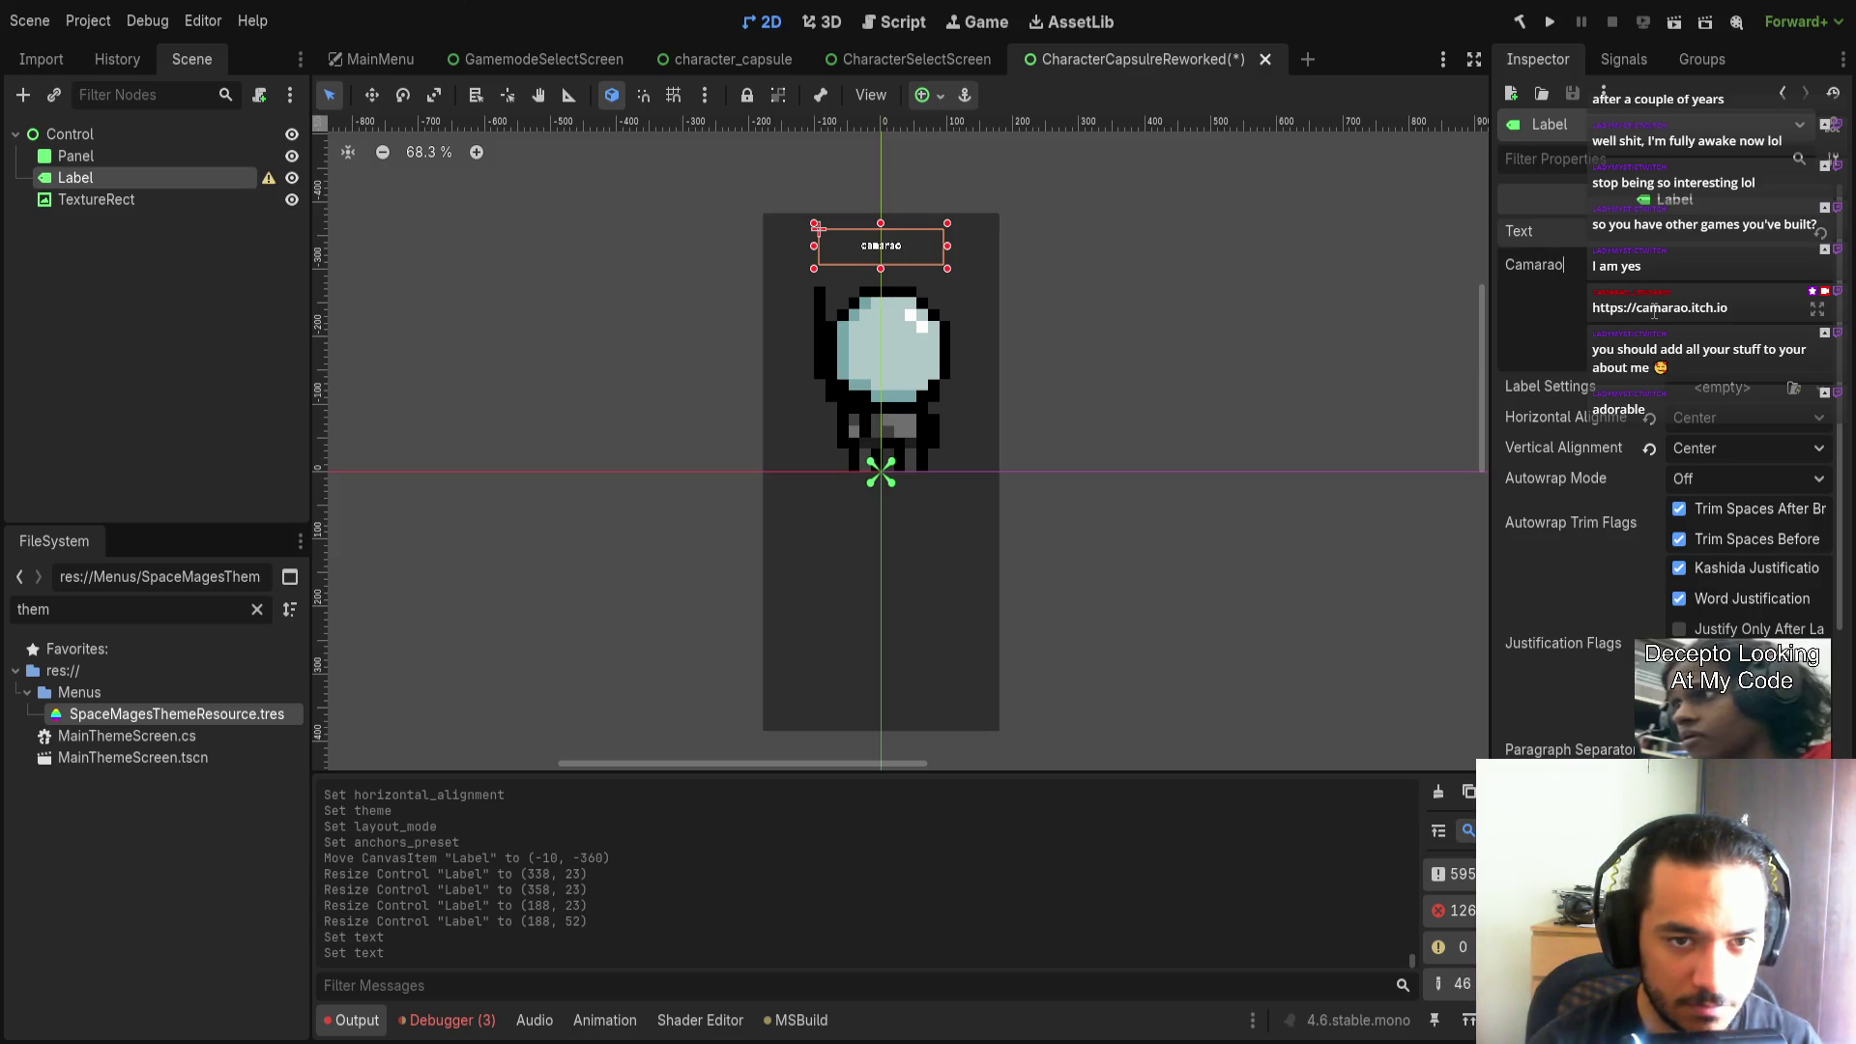
key(BackSpace)
key(BackSpace)
key(BackSpace)
text(Camara)
key(BackSpace)
key(BackSpace)
key(BackSpace)
key(BackSpace)
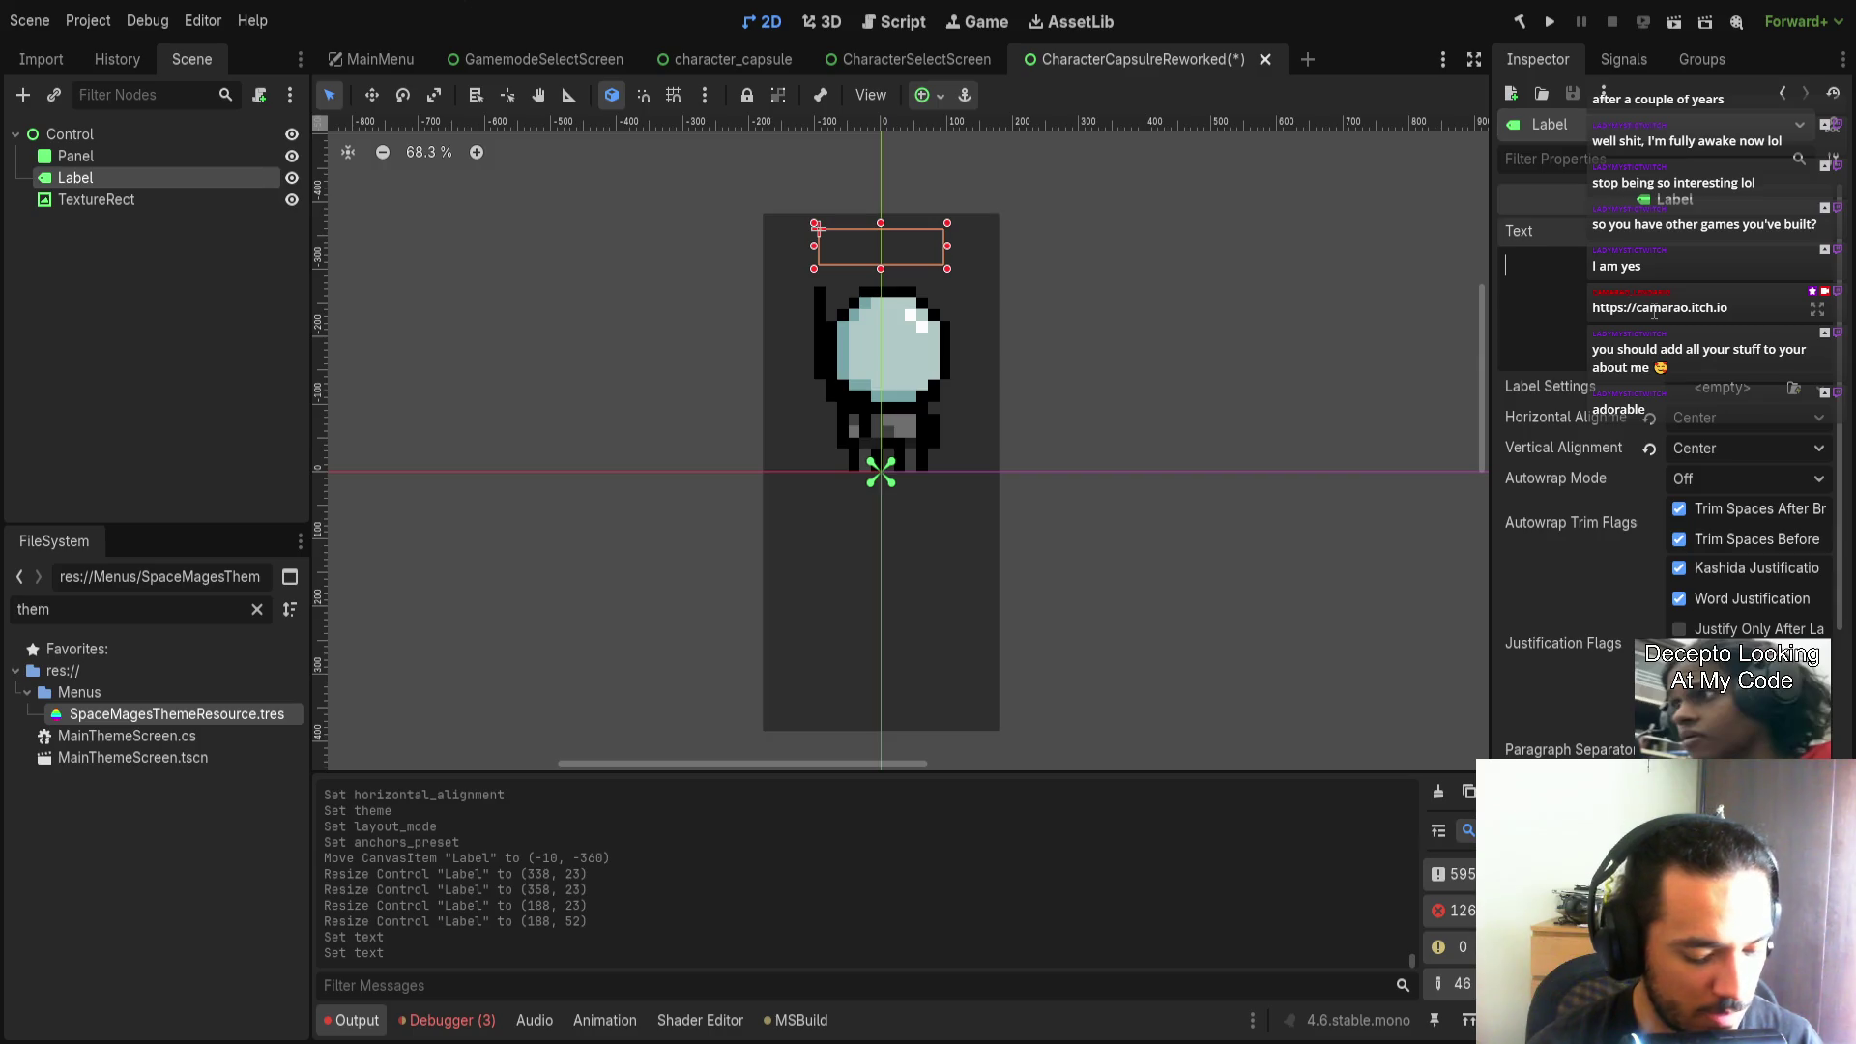
text(Nameless)
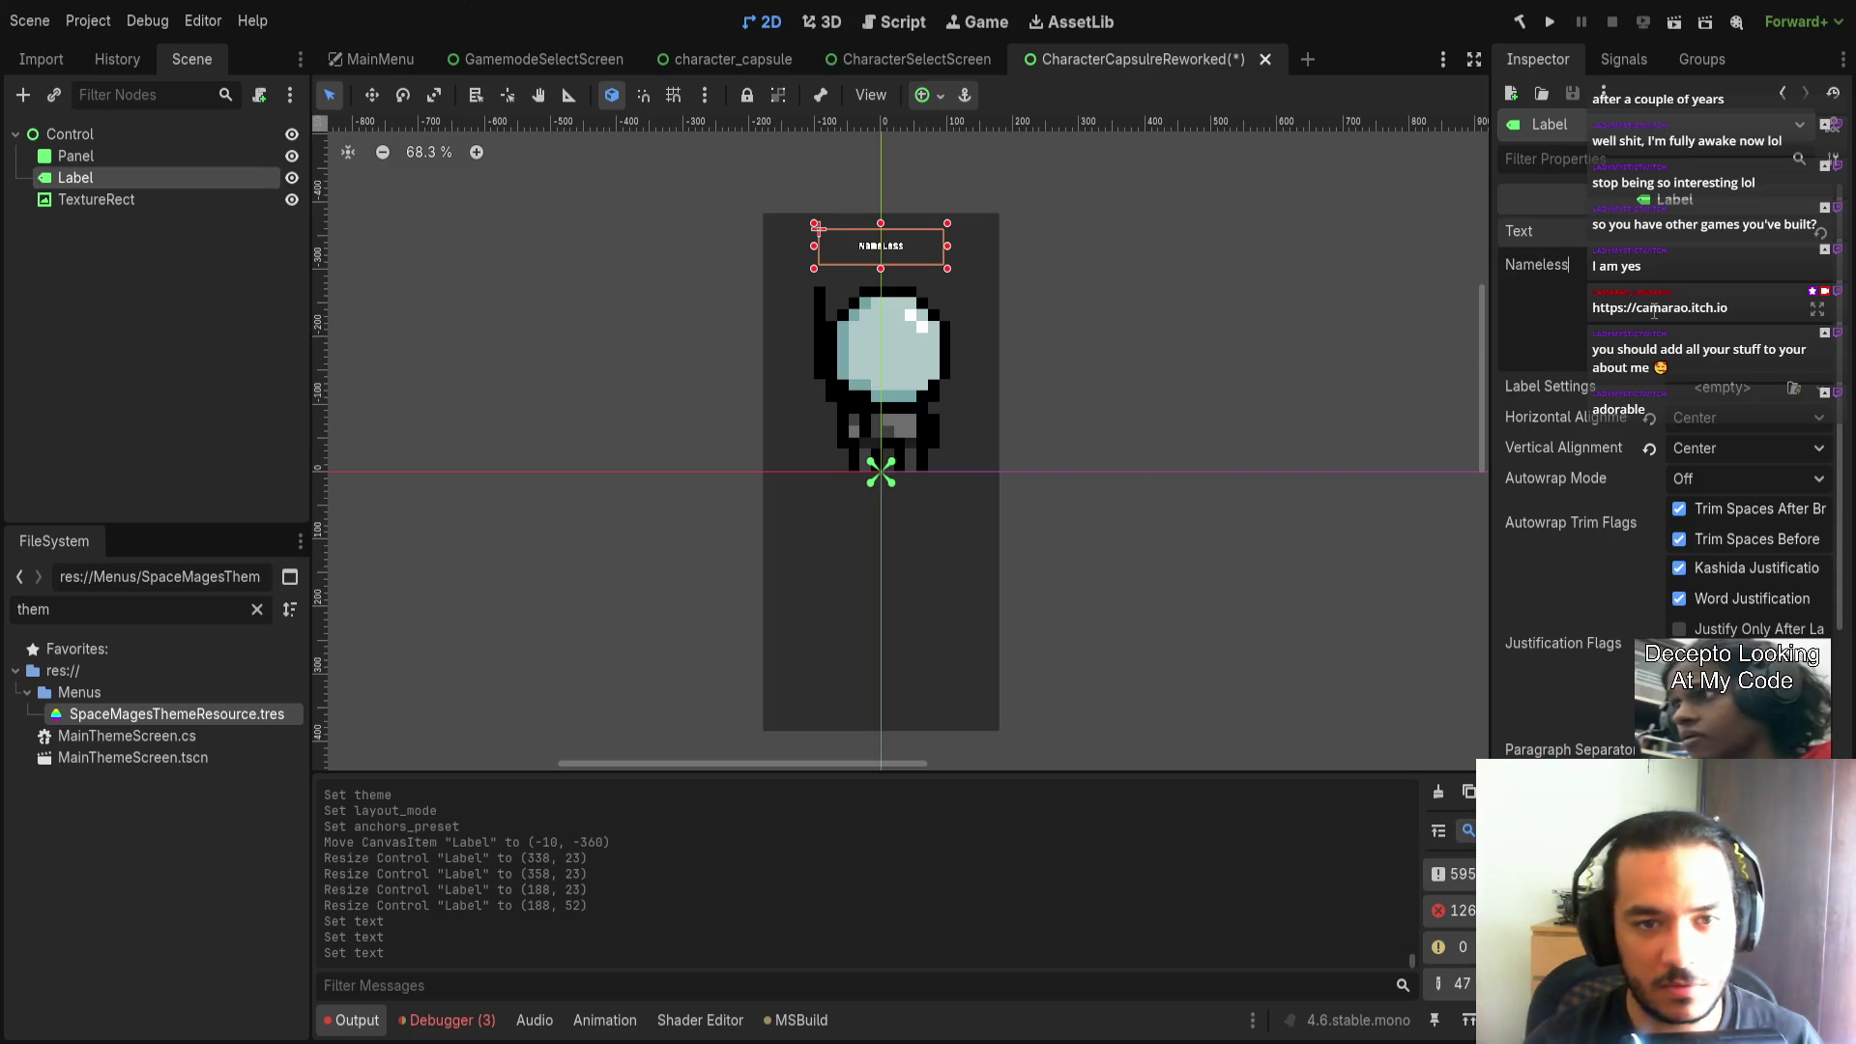
Give the label a new LabelSettings with a 60 px font size and save the scene.
click(1720, 387)
click(1727, 472)
click(1748, 397)
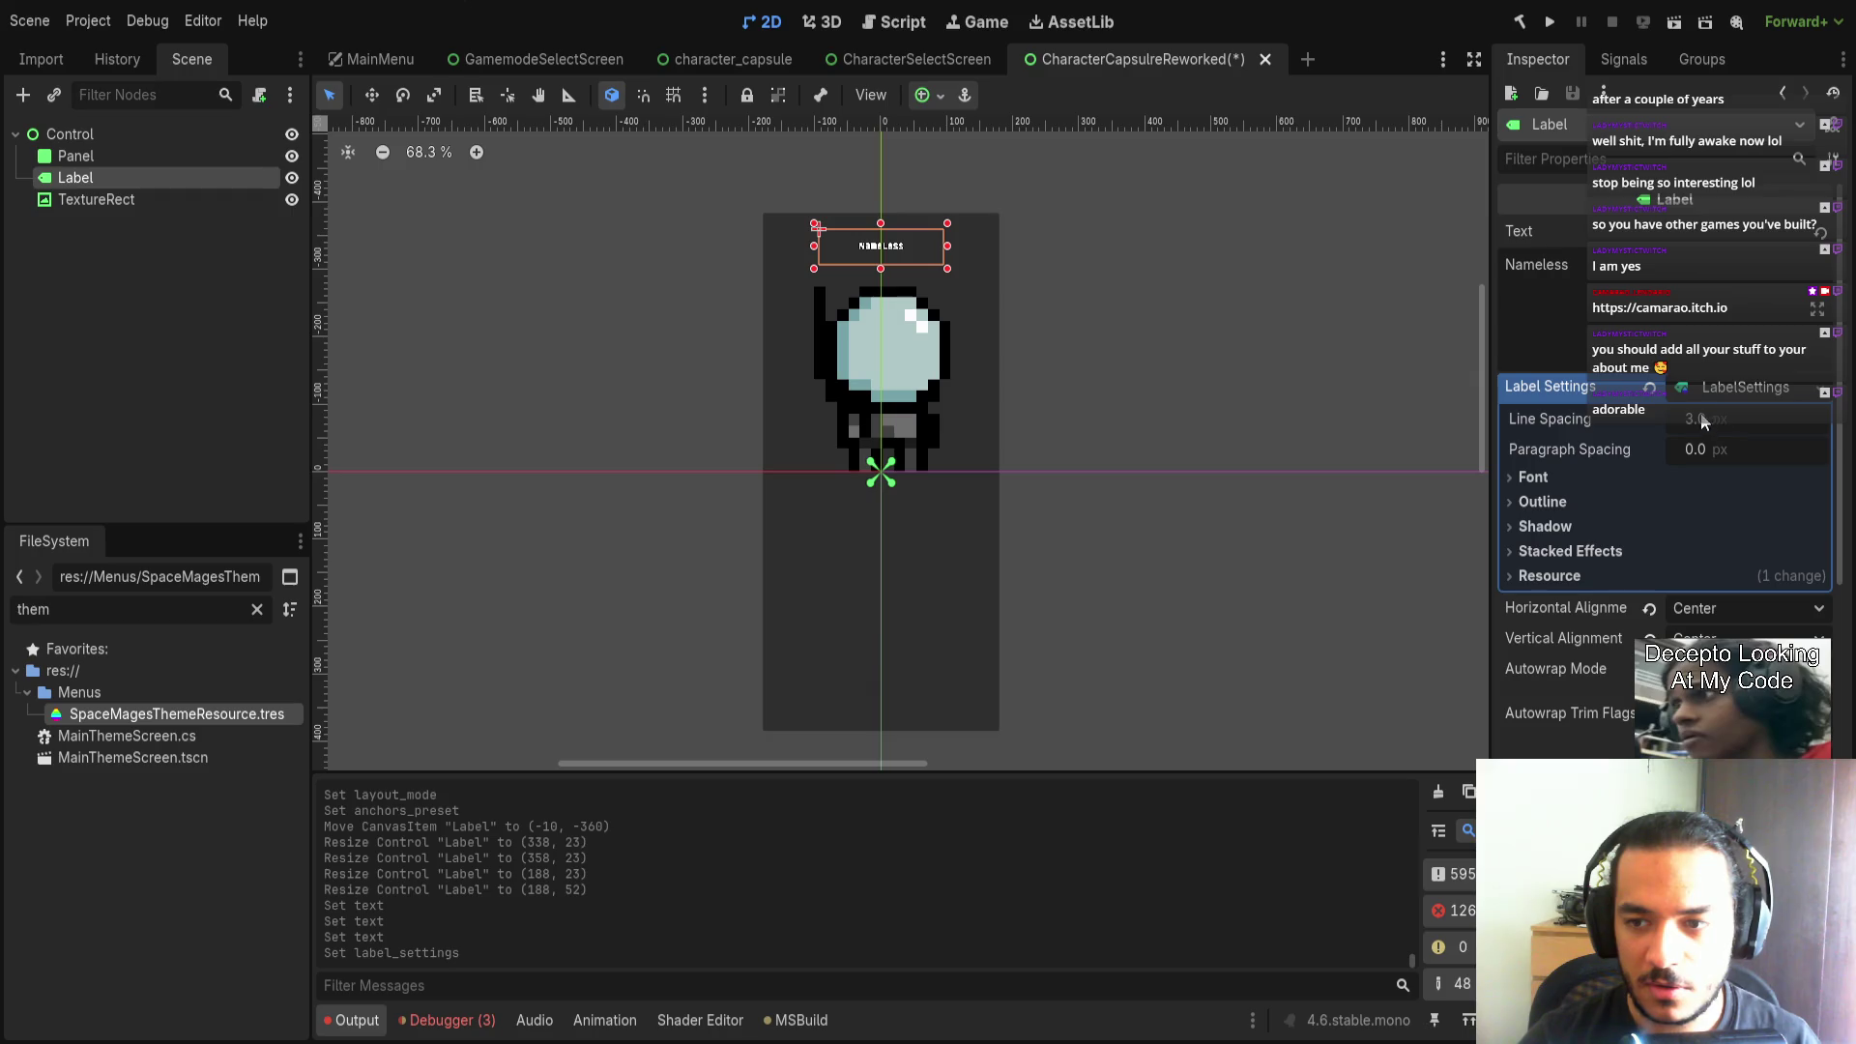
click(1699, 476)
drag(1699, 534, 1789, 534)
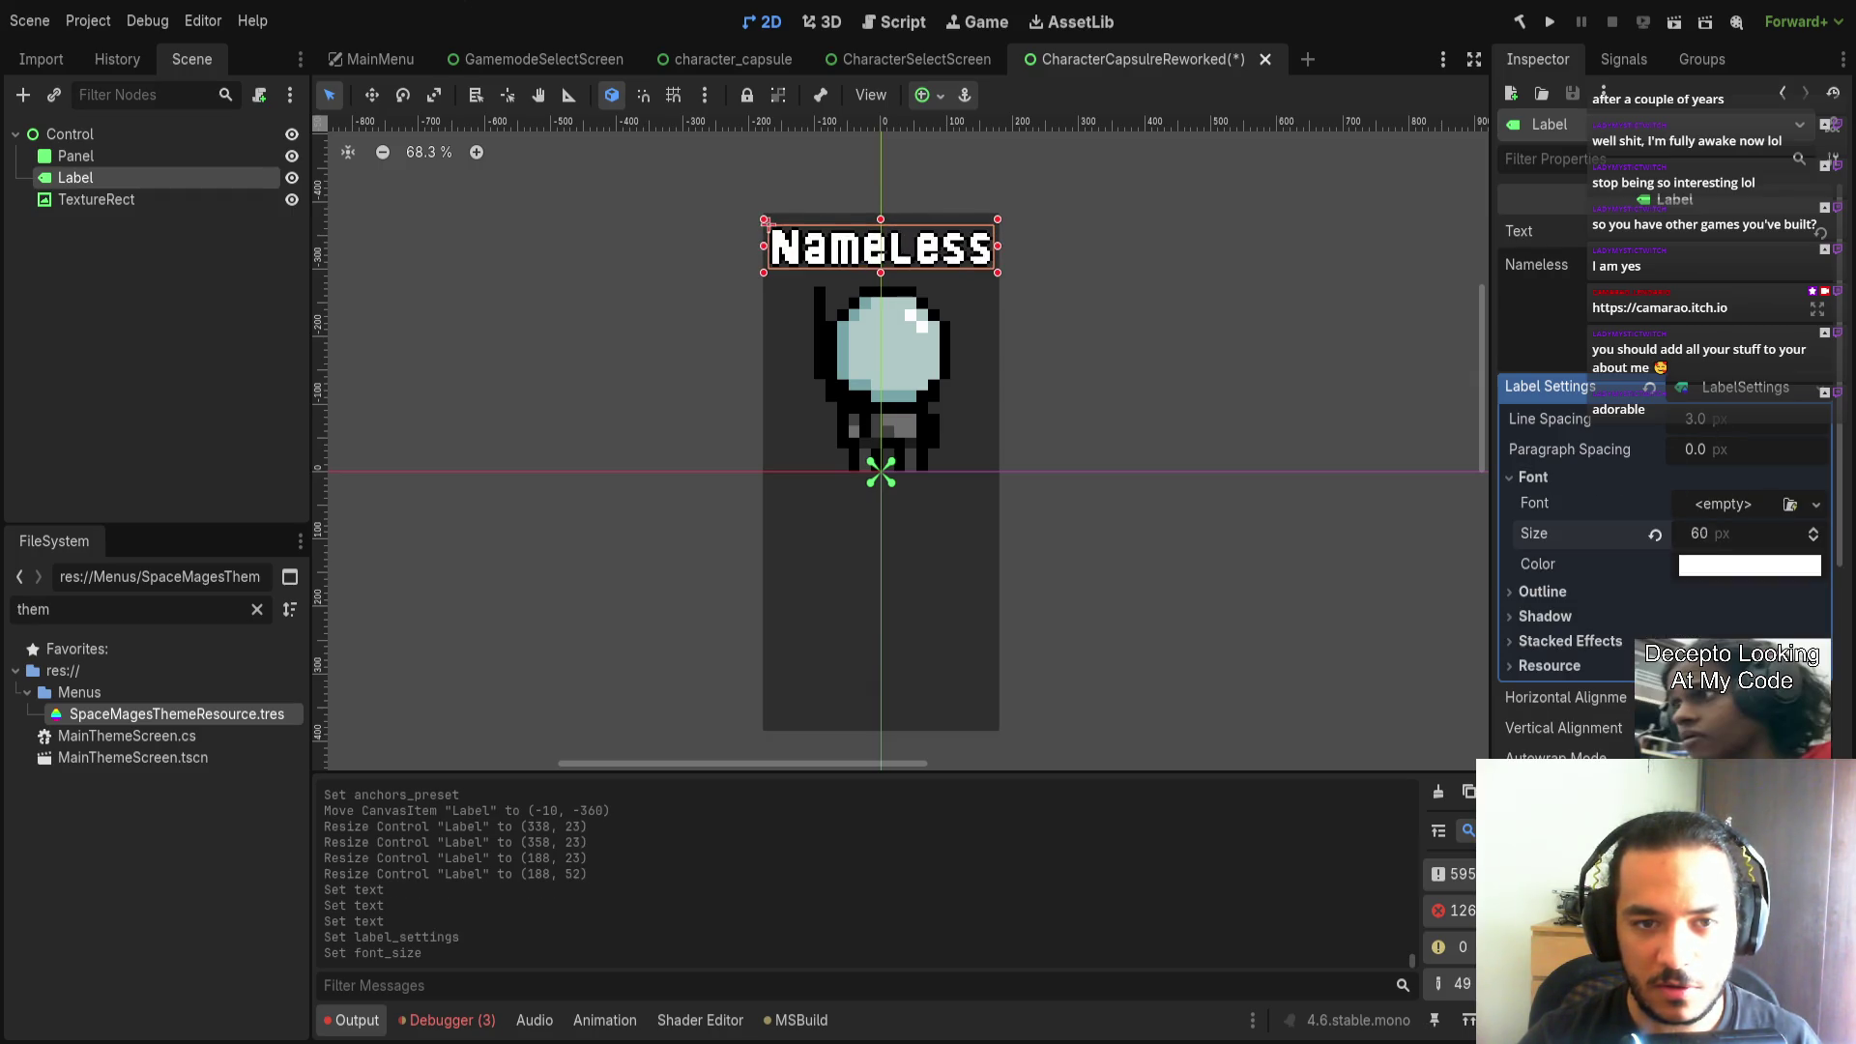
click(1174, 423)
key(ctrl+s)
scroll(1079, 637, down, 2)
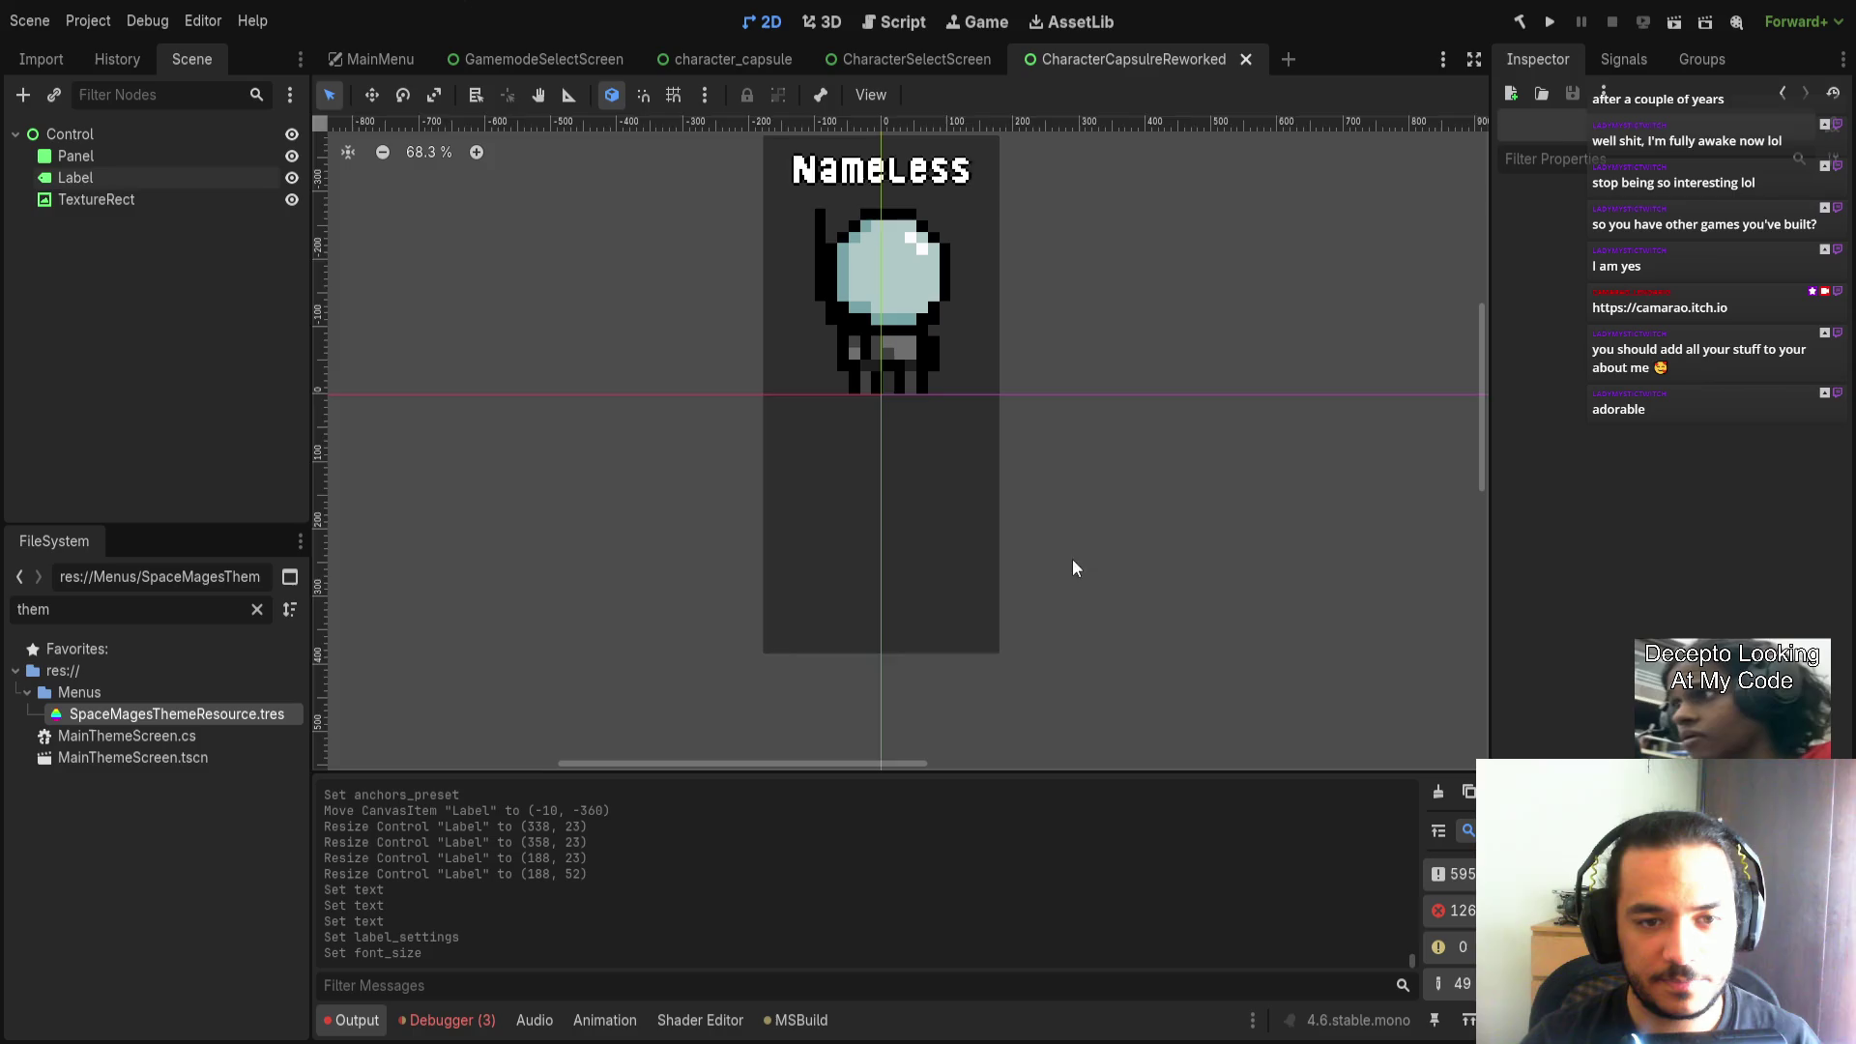
scroll(1064, 580, down, 1)
click(68, 197)
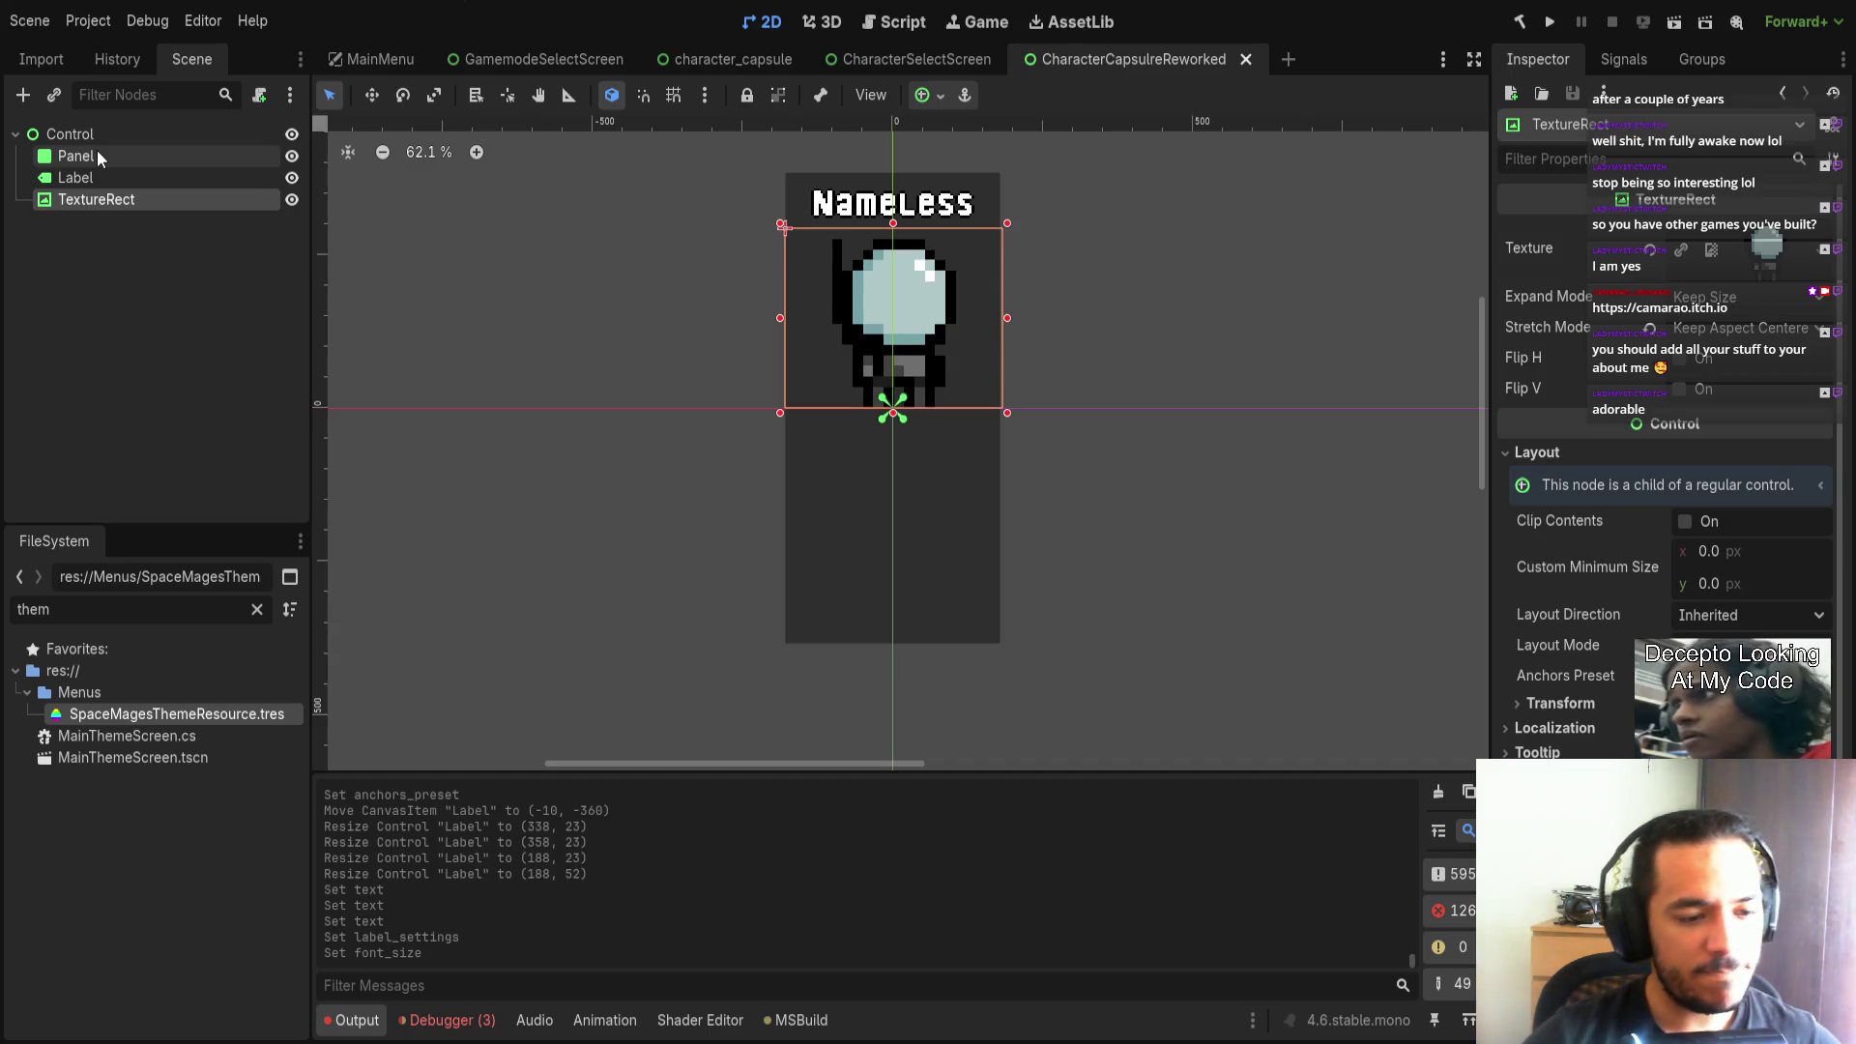
click(129, 134)
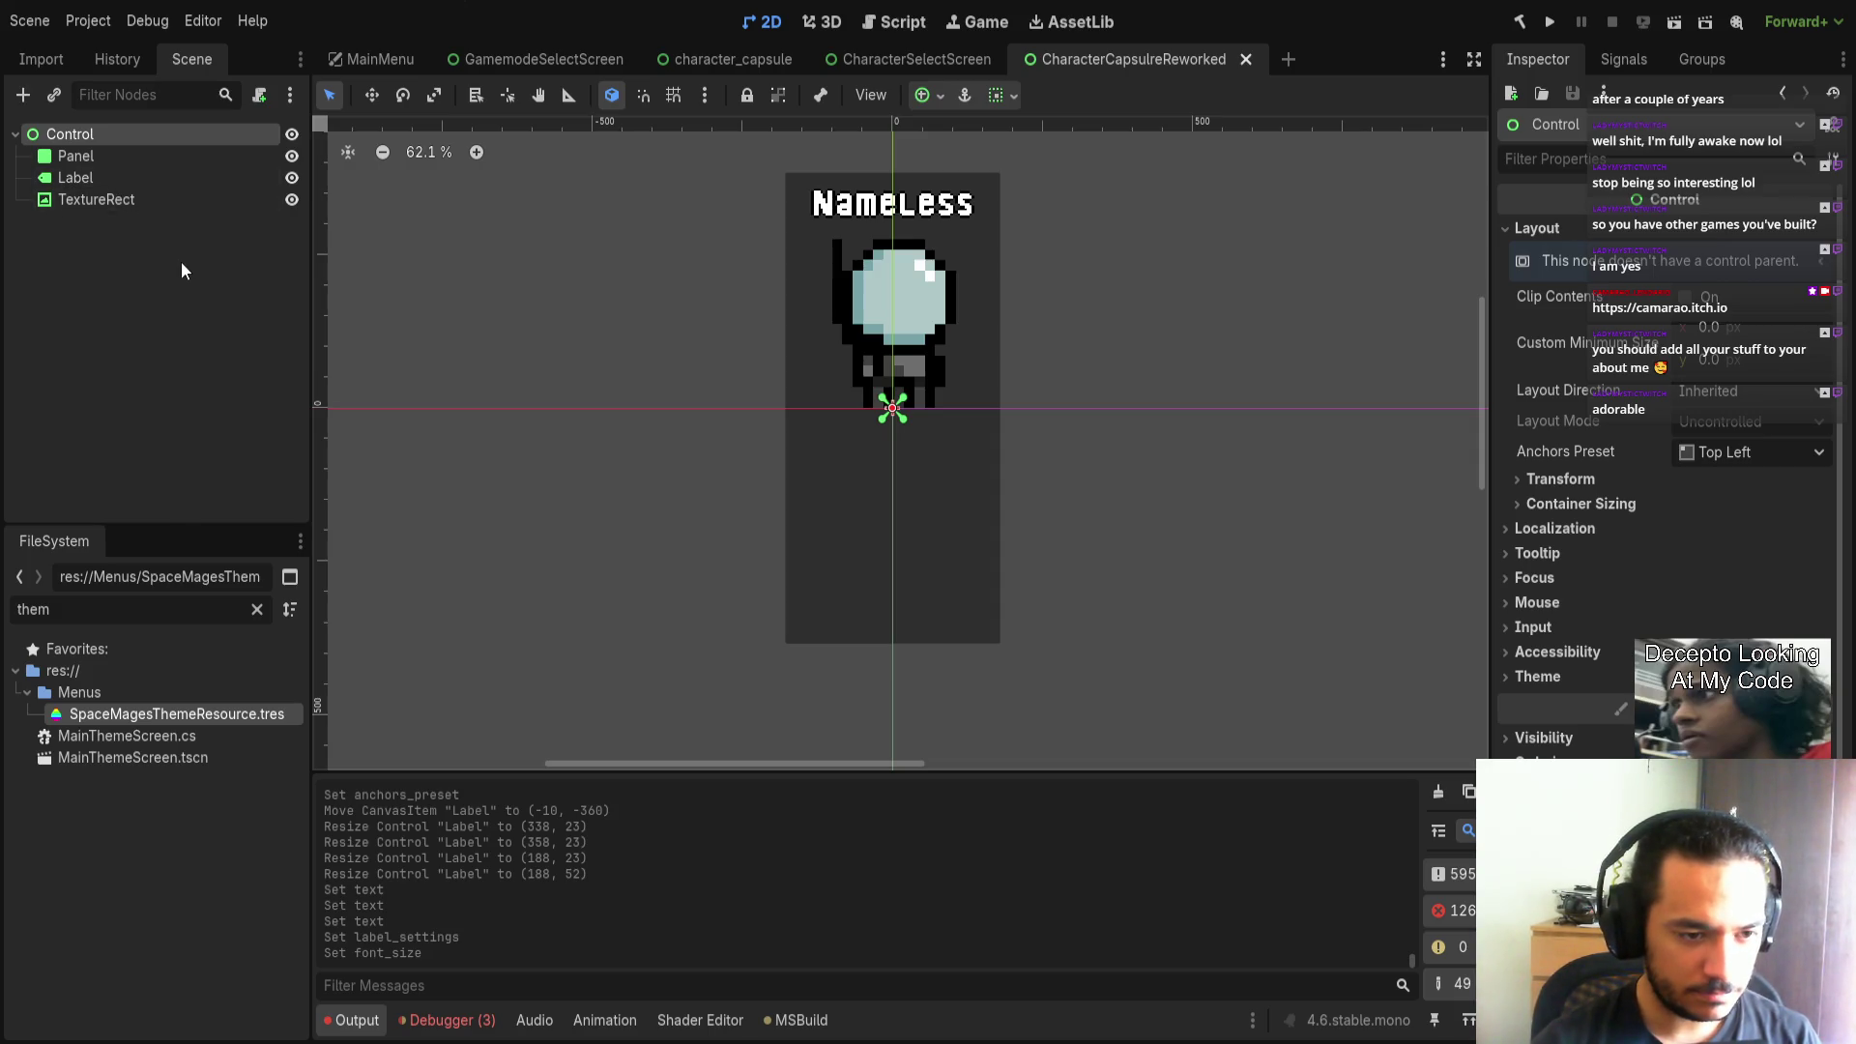
Copy the MenuItemsContainer node from the CharacterSelectScreen scene.
click(925, 48)
click(764, 56)
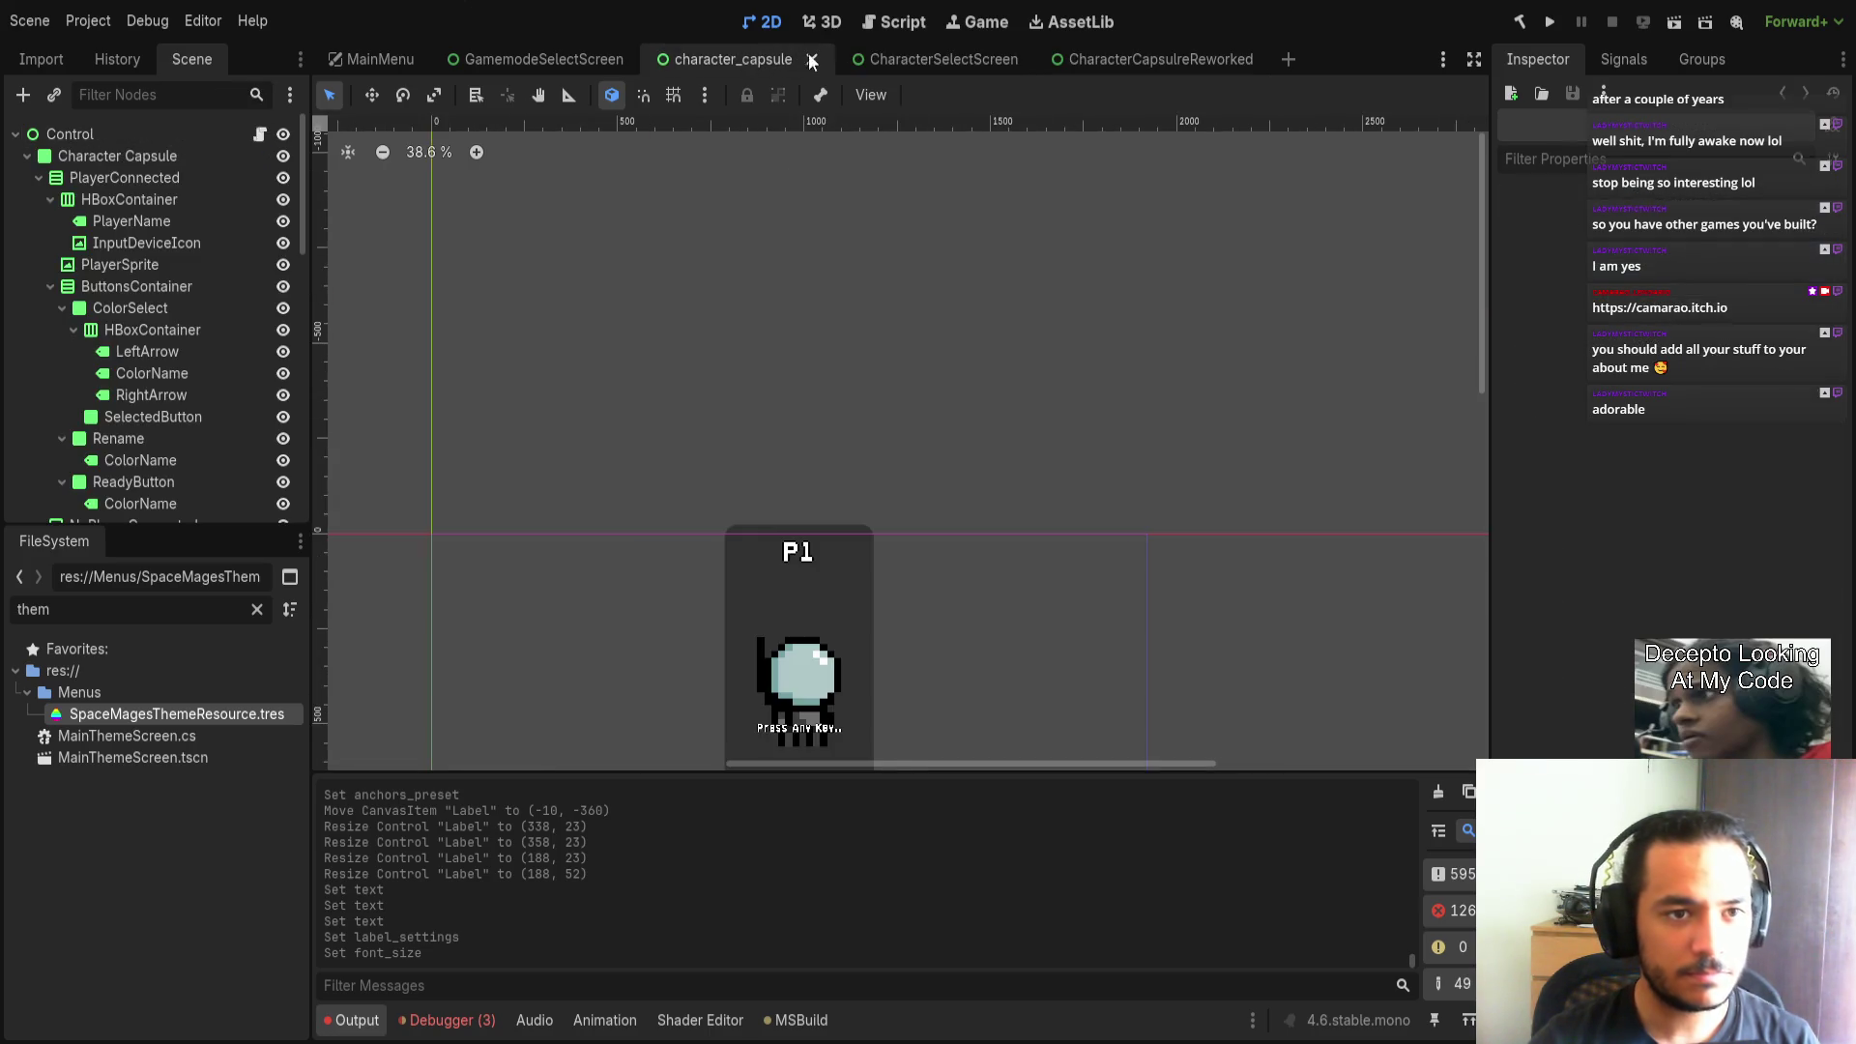
click(909, 60)
click(134, 141)
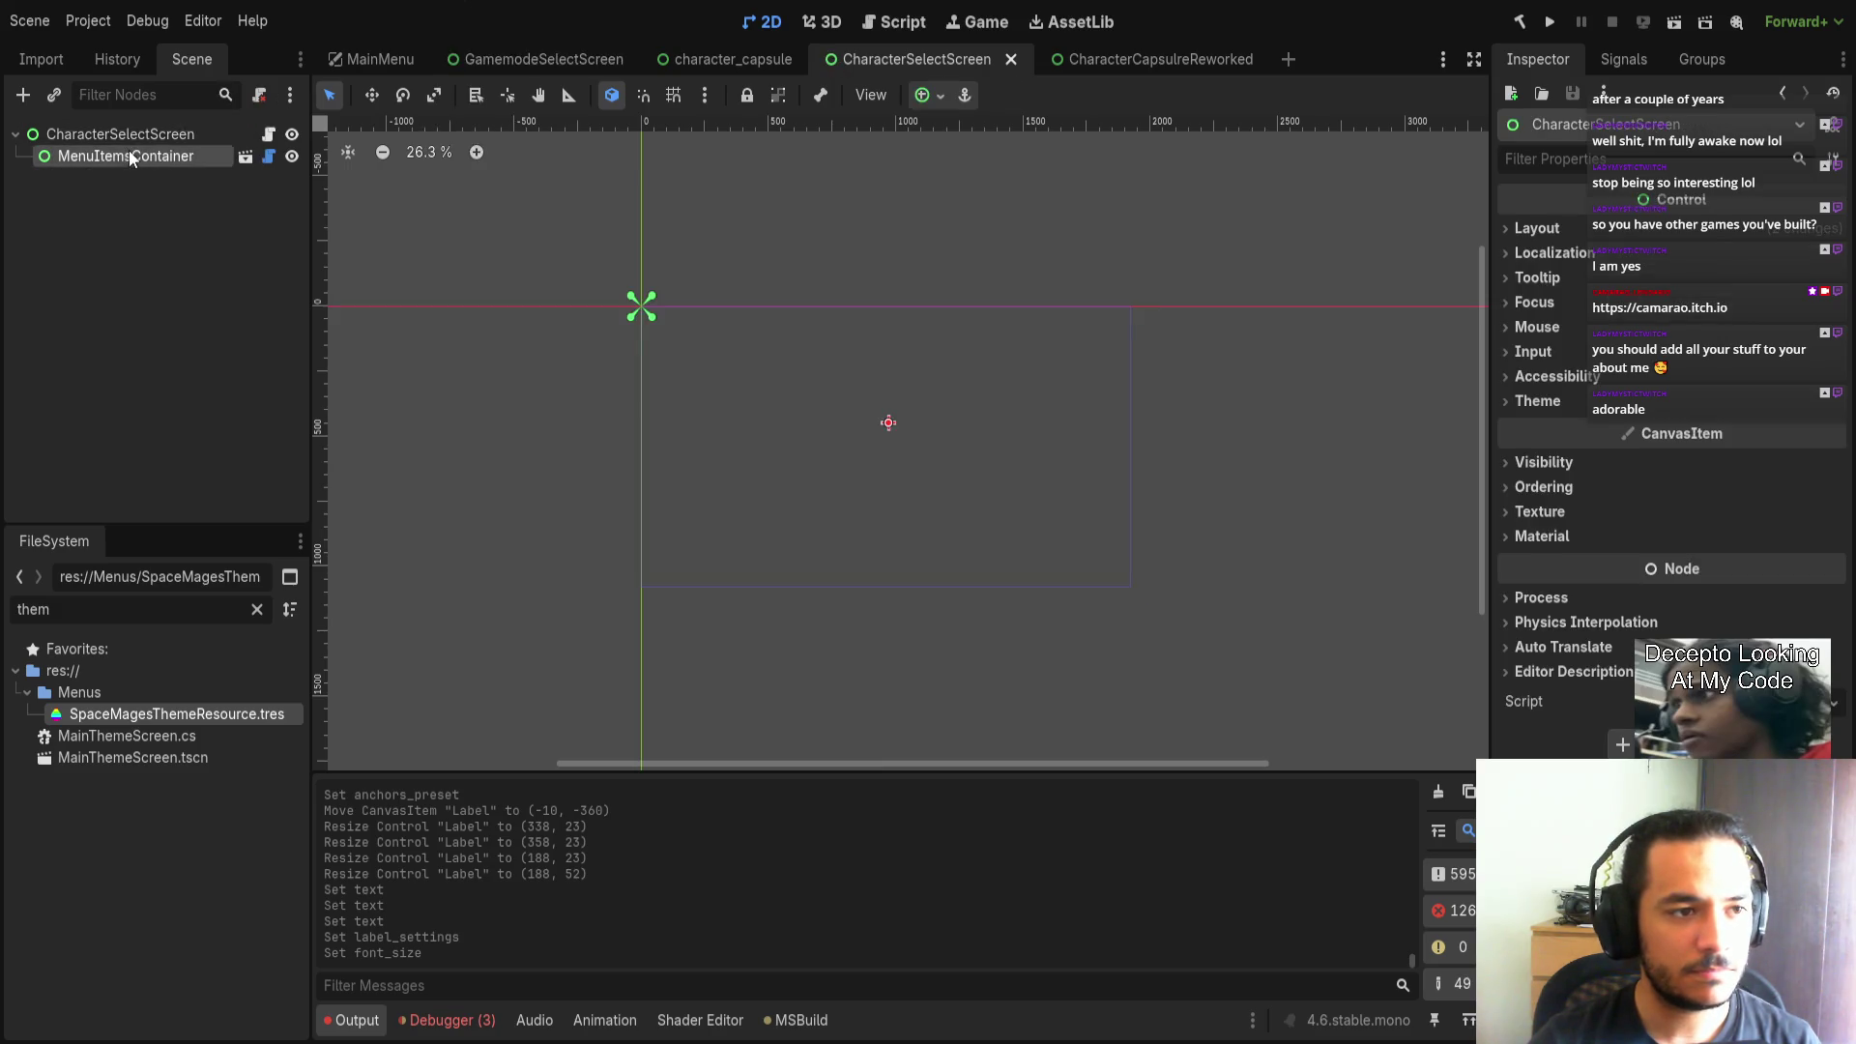
key(ctrl+c)
Paste MenuItemsContainer under Control in CharacterCapsuleReworked, place it below the sprite at (0, 87), and save.
click(1160, 59)
key(ctrl+v)
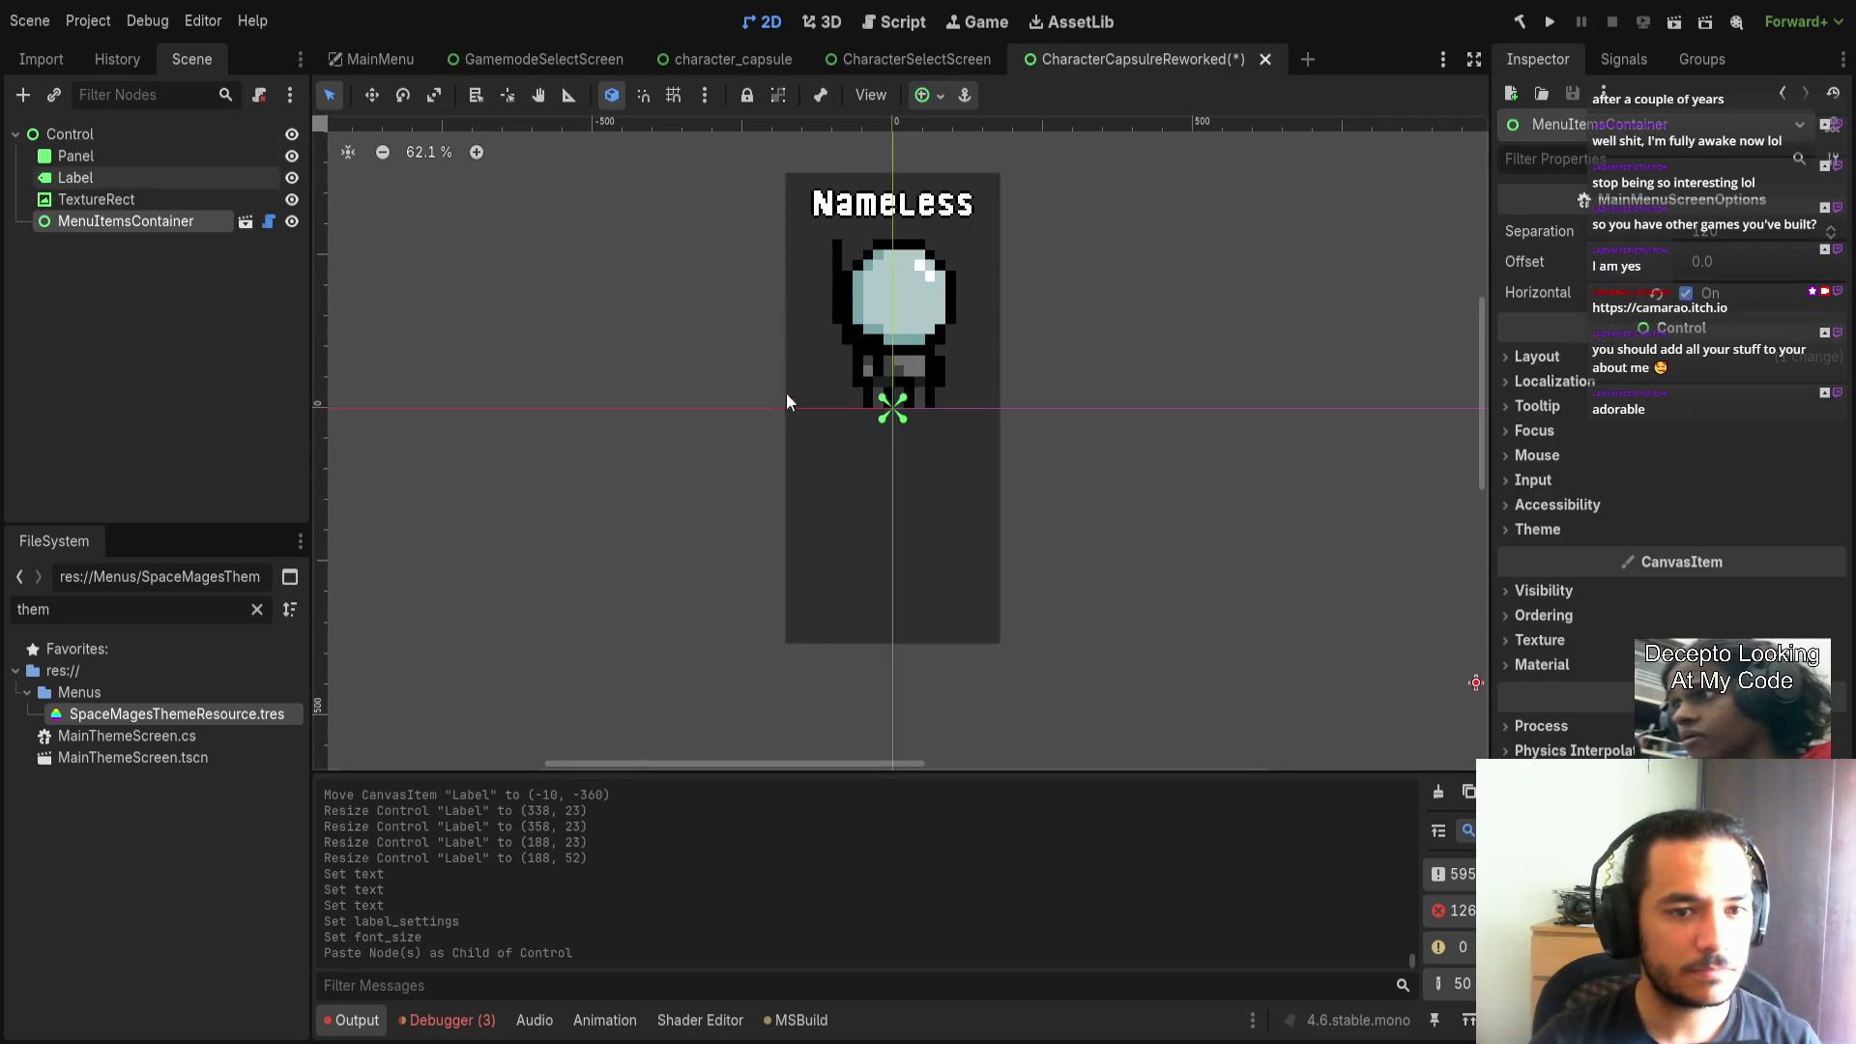
mouse_move(1142, 480)
mouse_down()
mouse_move(1147, 543)
mouse_move(1042, 476)
mouse_move(1111, 480)
mouse_move(1355, 592)
mouse_move(1314, 567)
mouse_move(1214, 582)
mouse_up()
key(ctrl+s)
drag(1195, 437, 1189, 489)
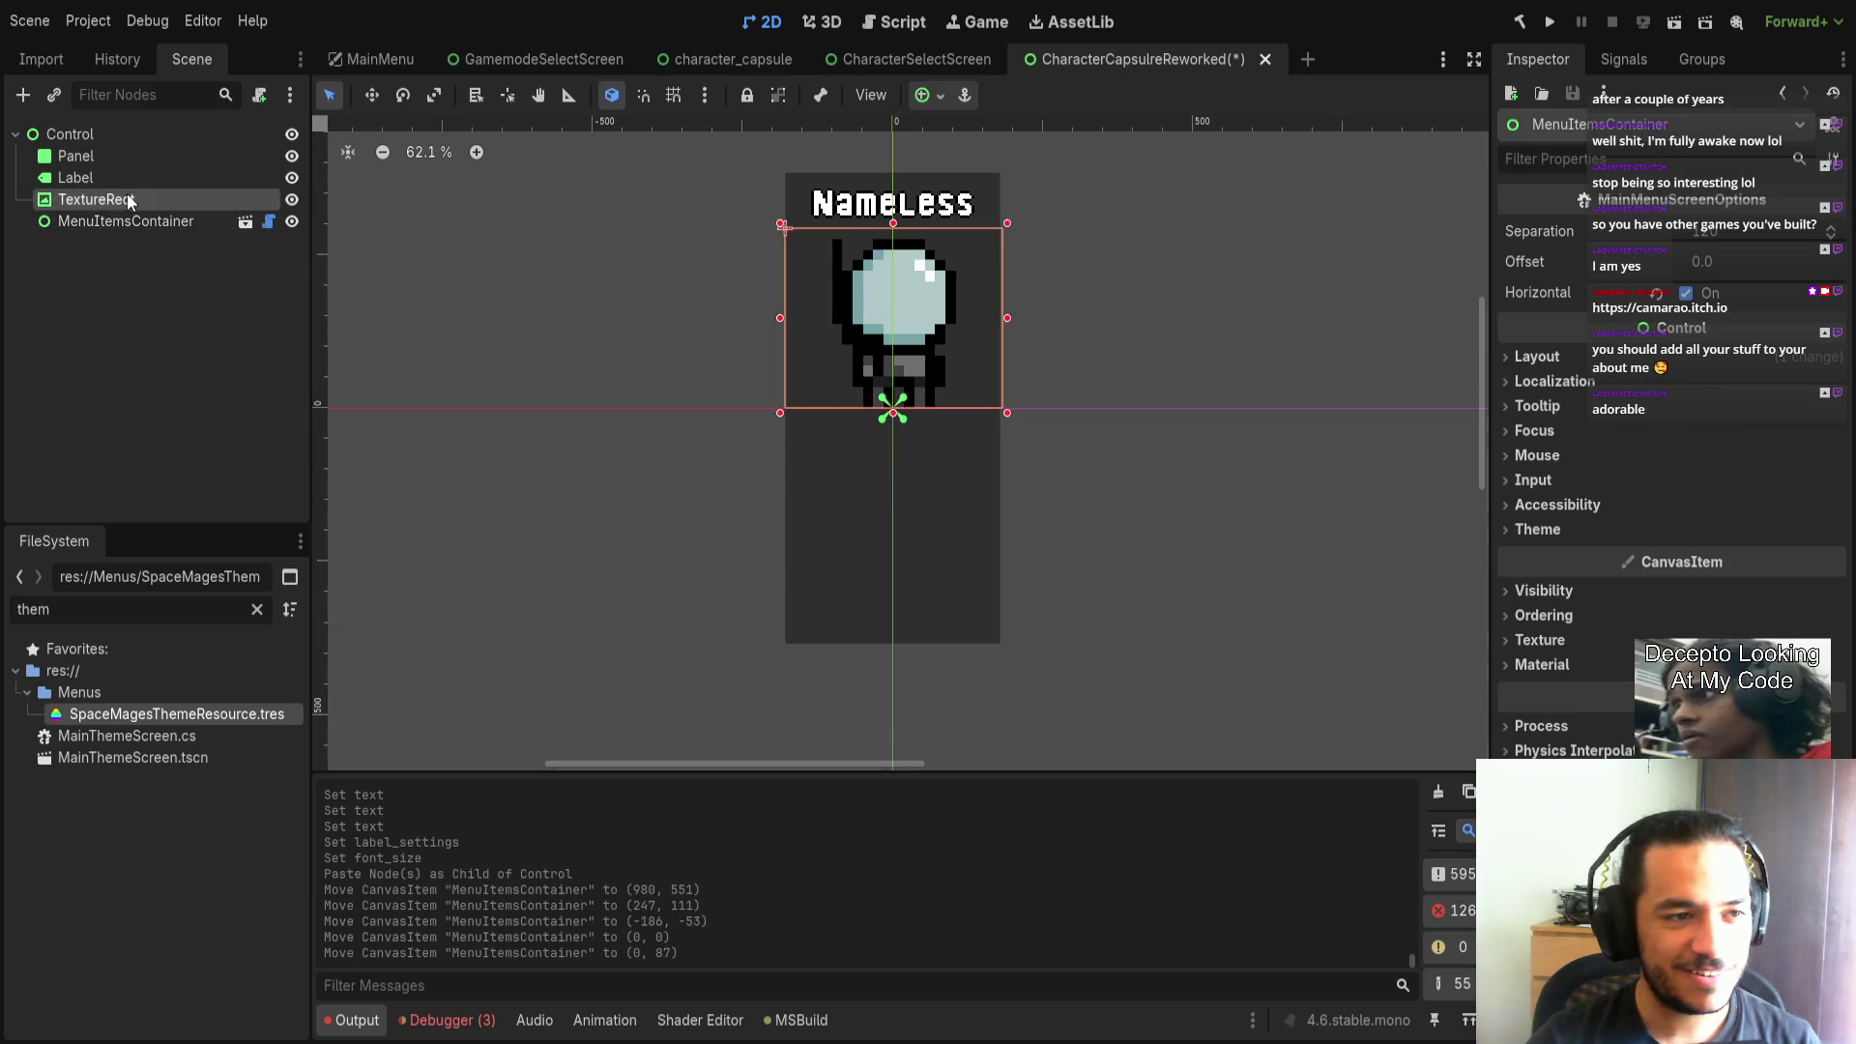
Open MenuItemsContainer as its own scene from CharacterSelectScreen.
click(915, 58)
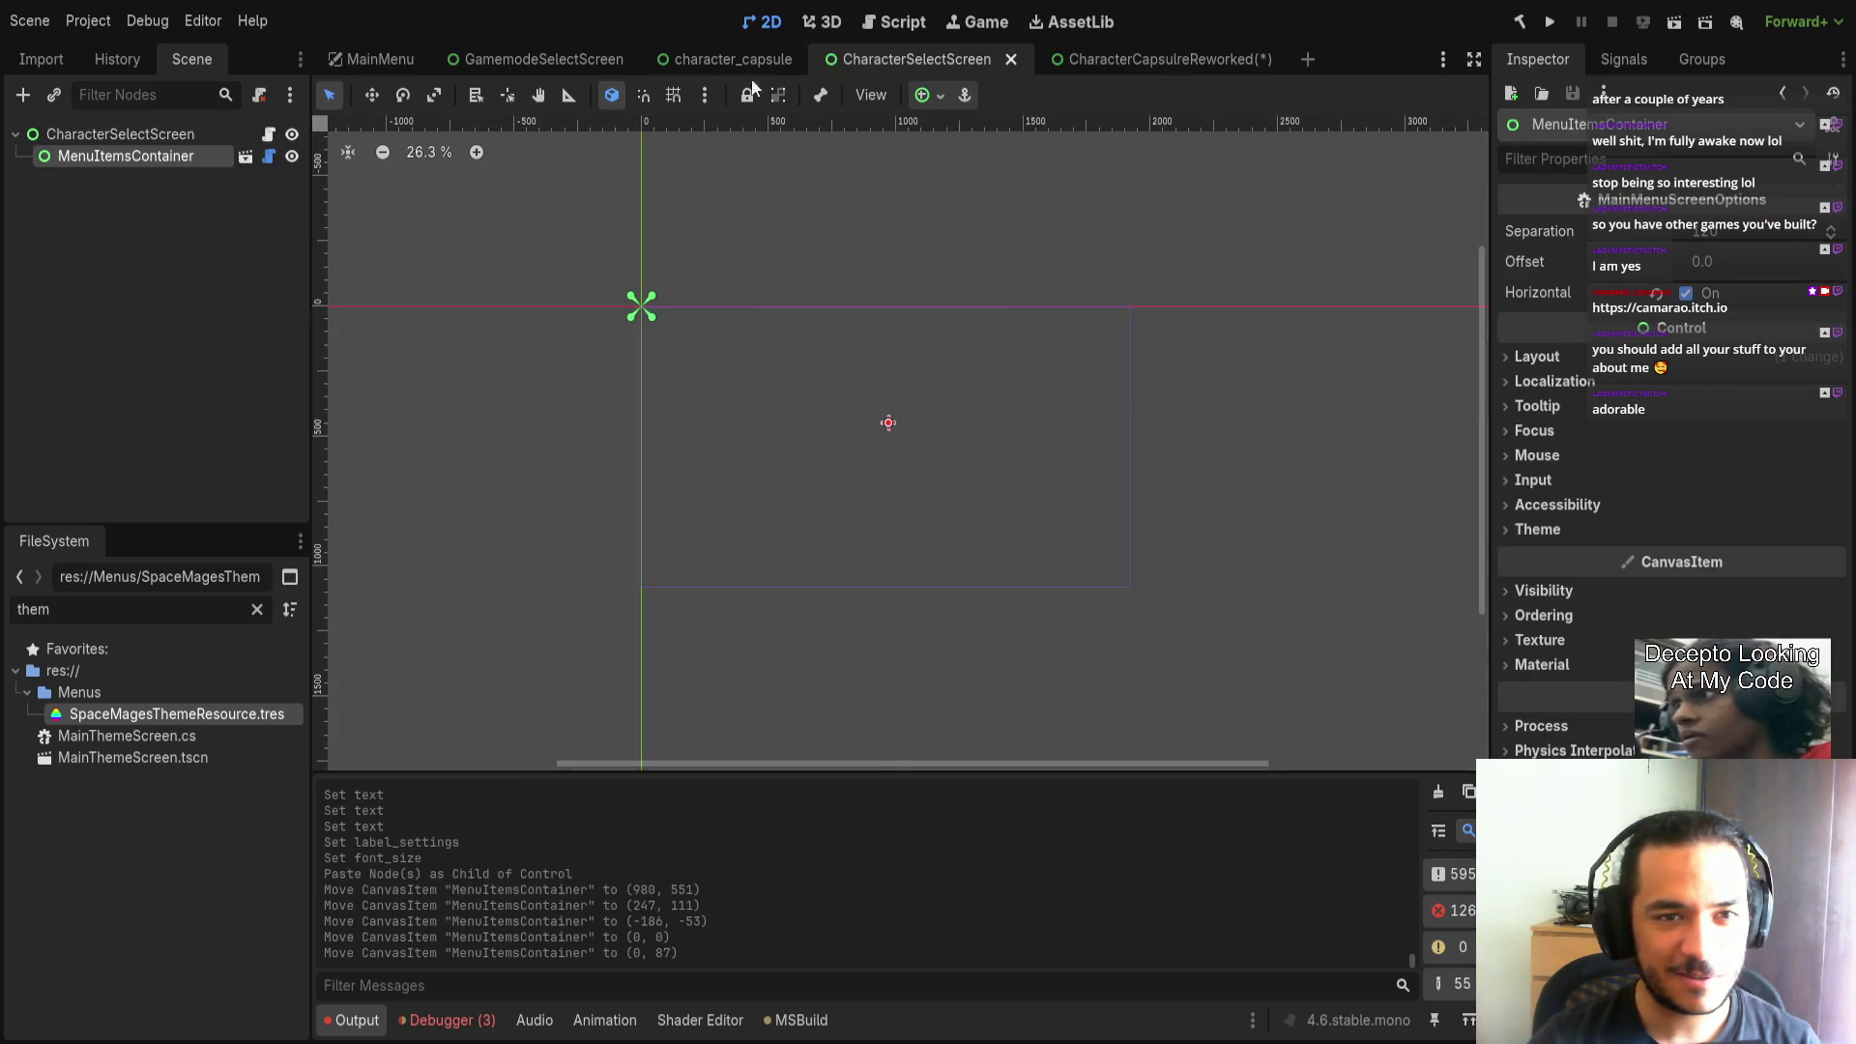
click(243, 157)
scroll(681, 345, down, 5)
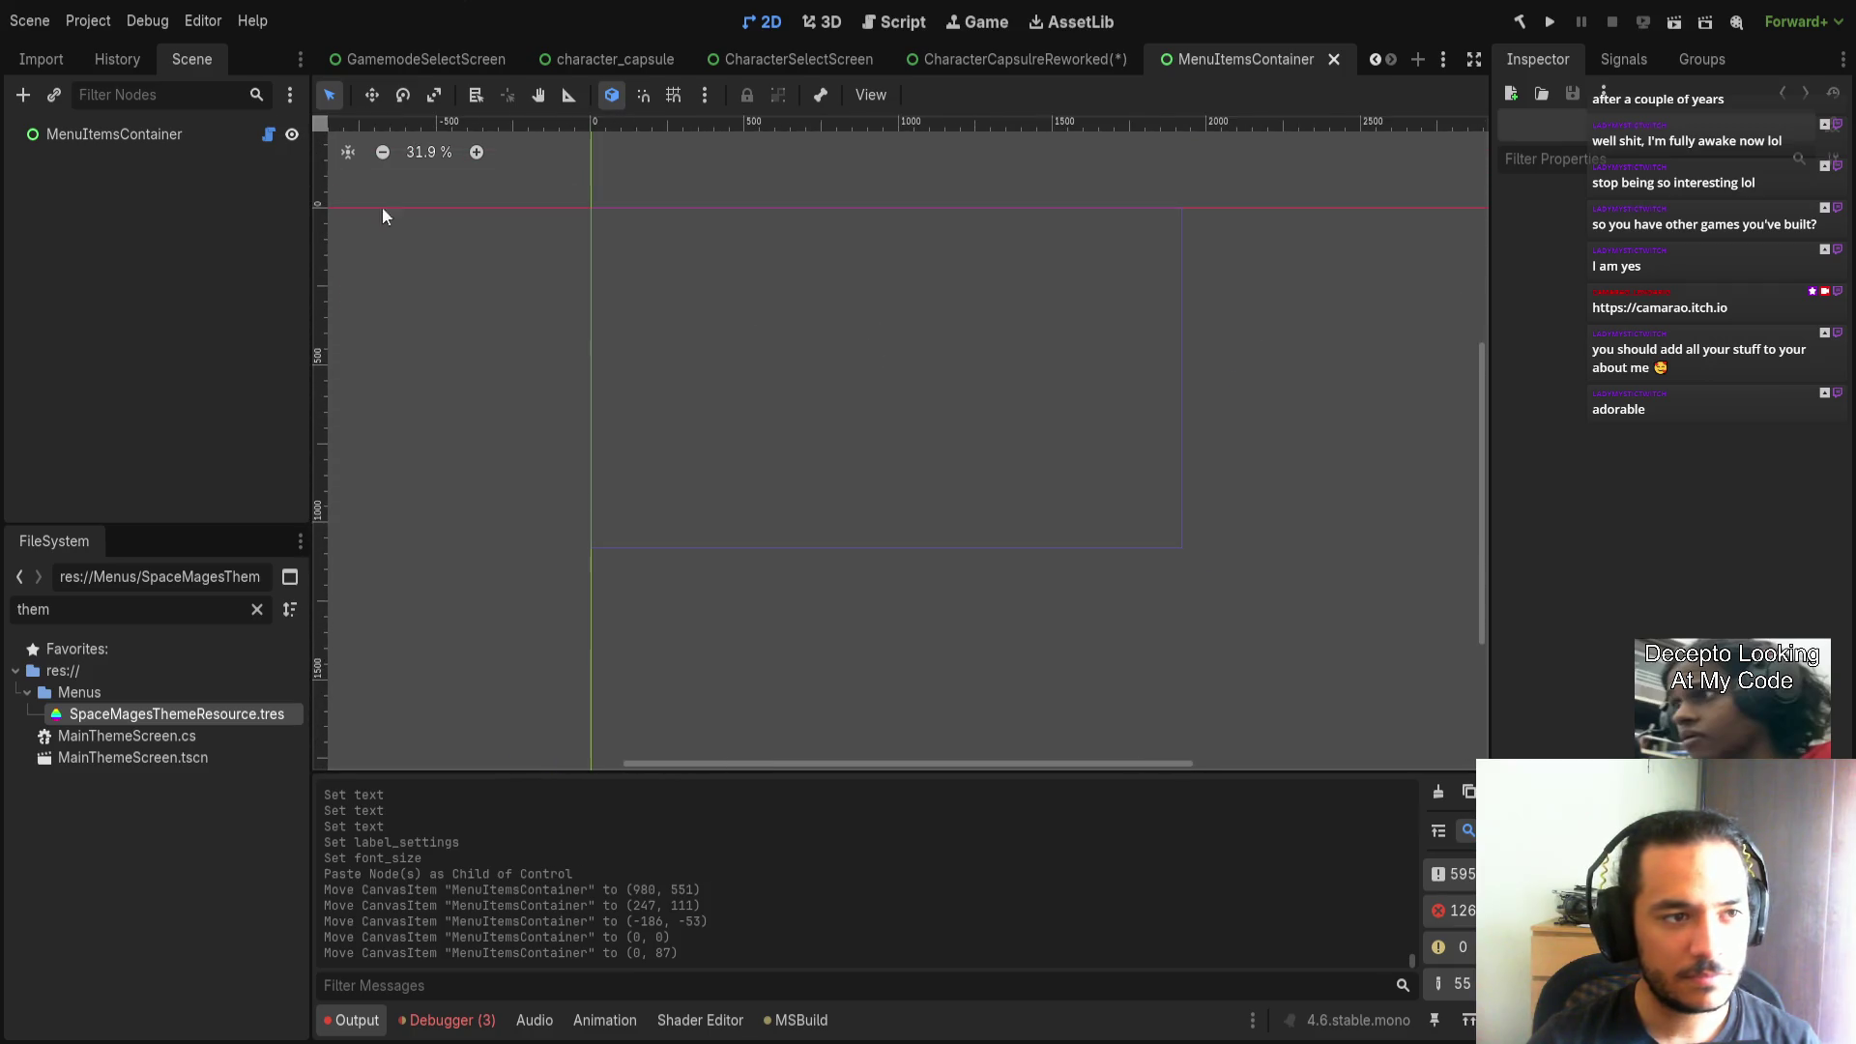
click(178, 141)
Close the MenuItemsContainer scene tab and return to CharacterCapsuleReworked.
key(f)
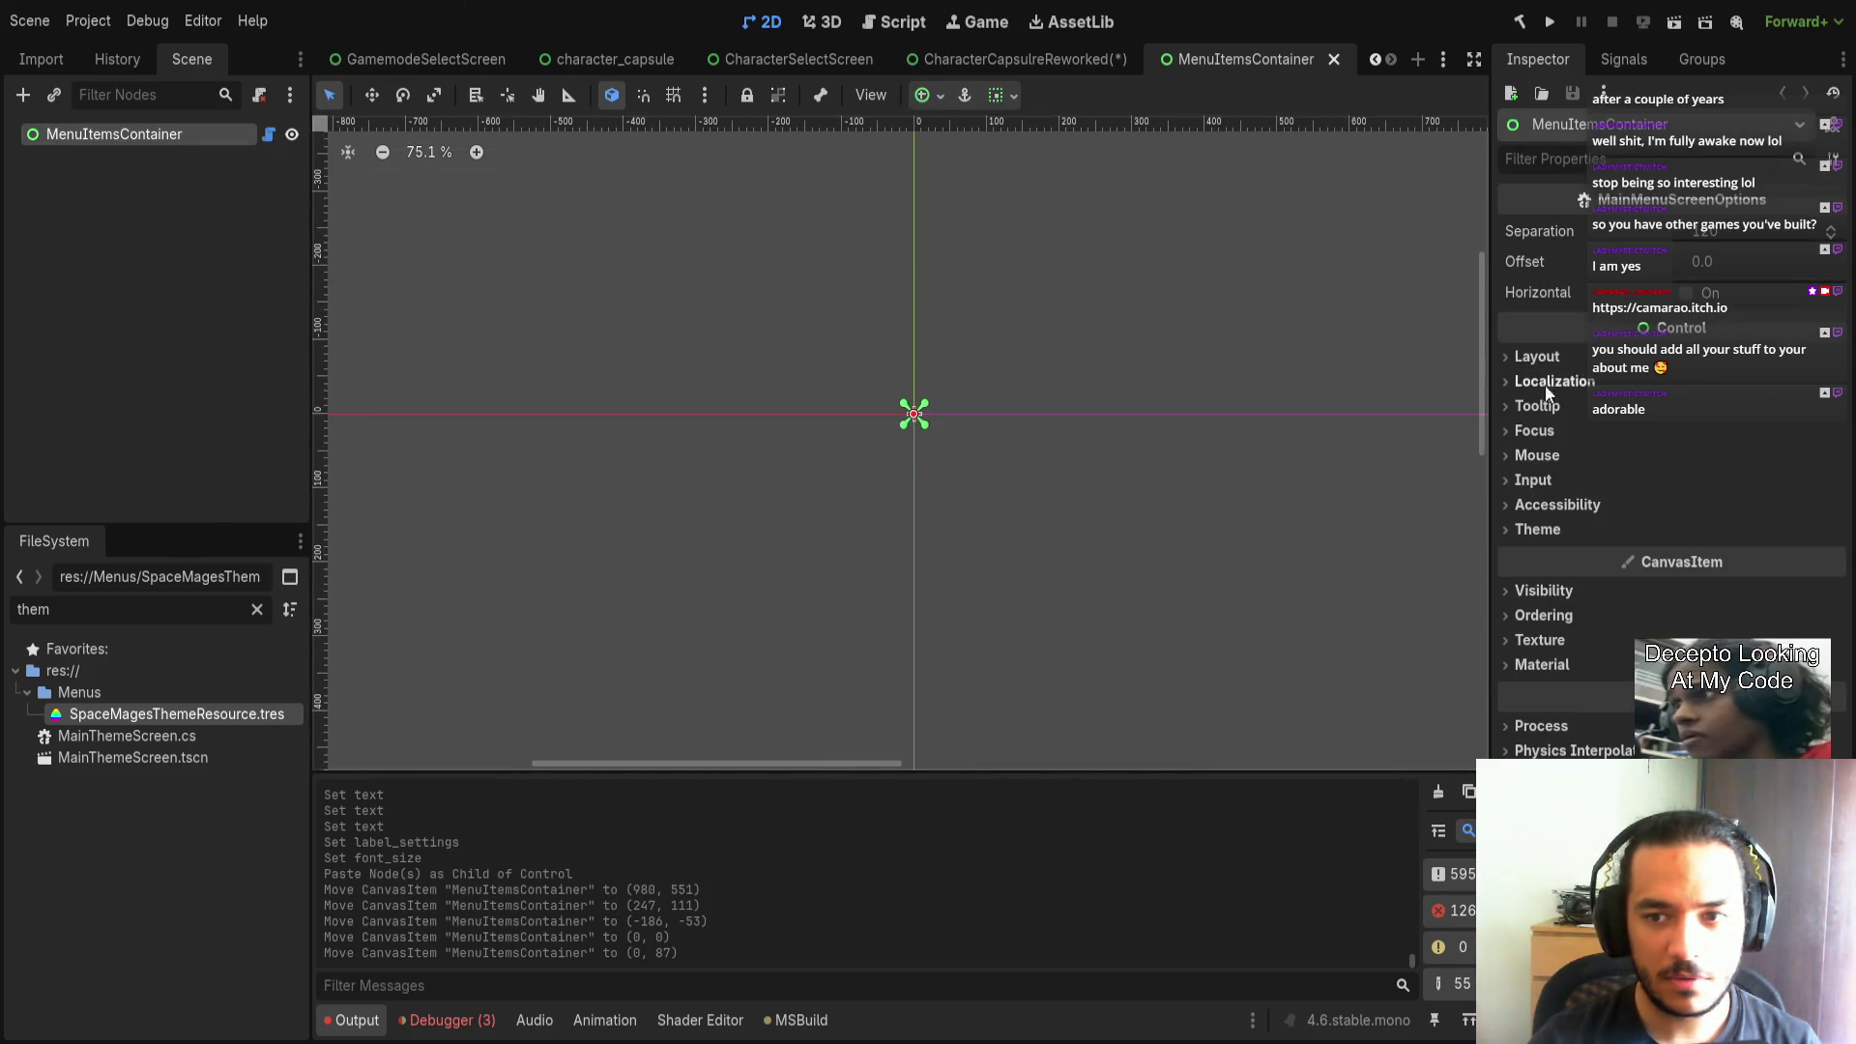
middle_click(1220, 62)
scroll(1148, 480, up, 1)
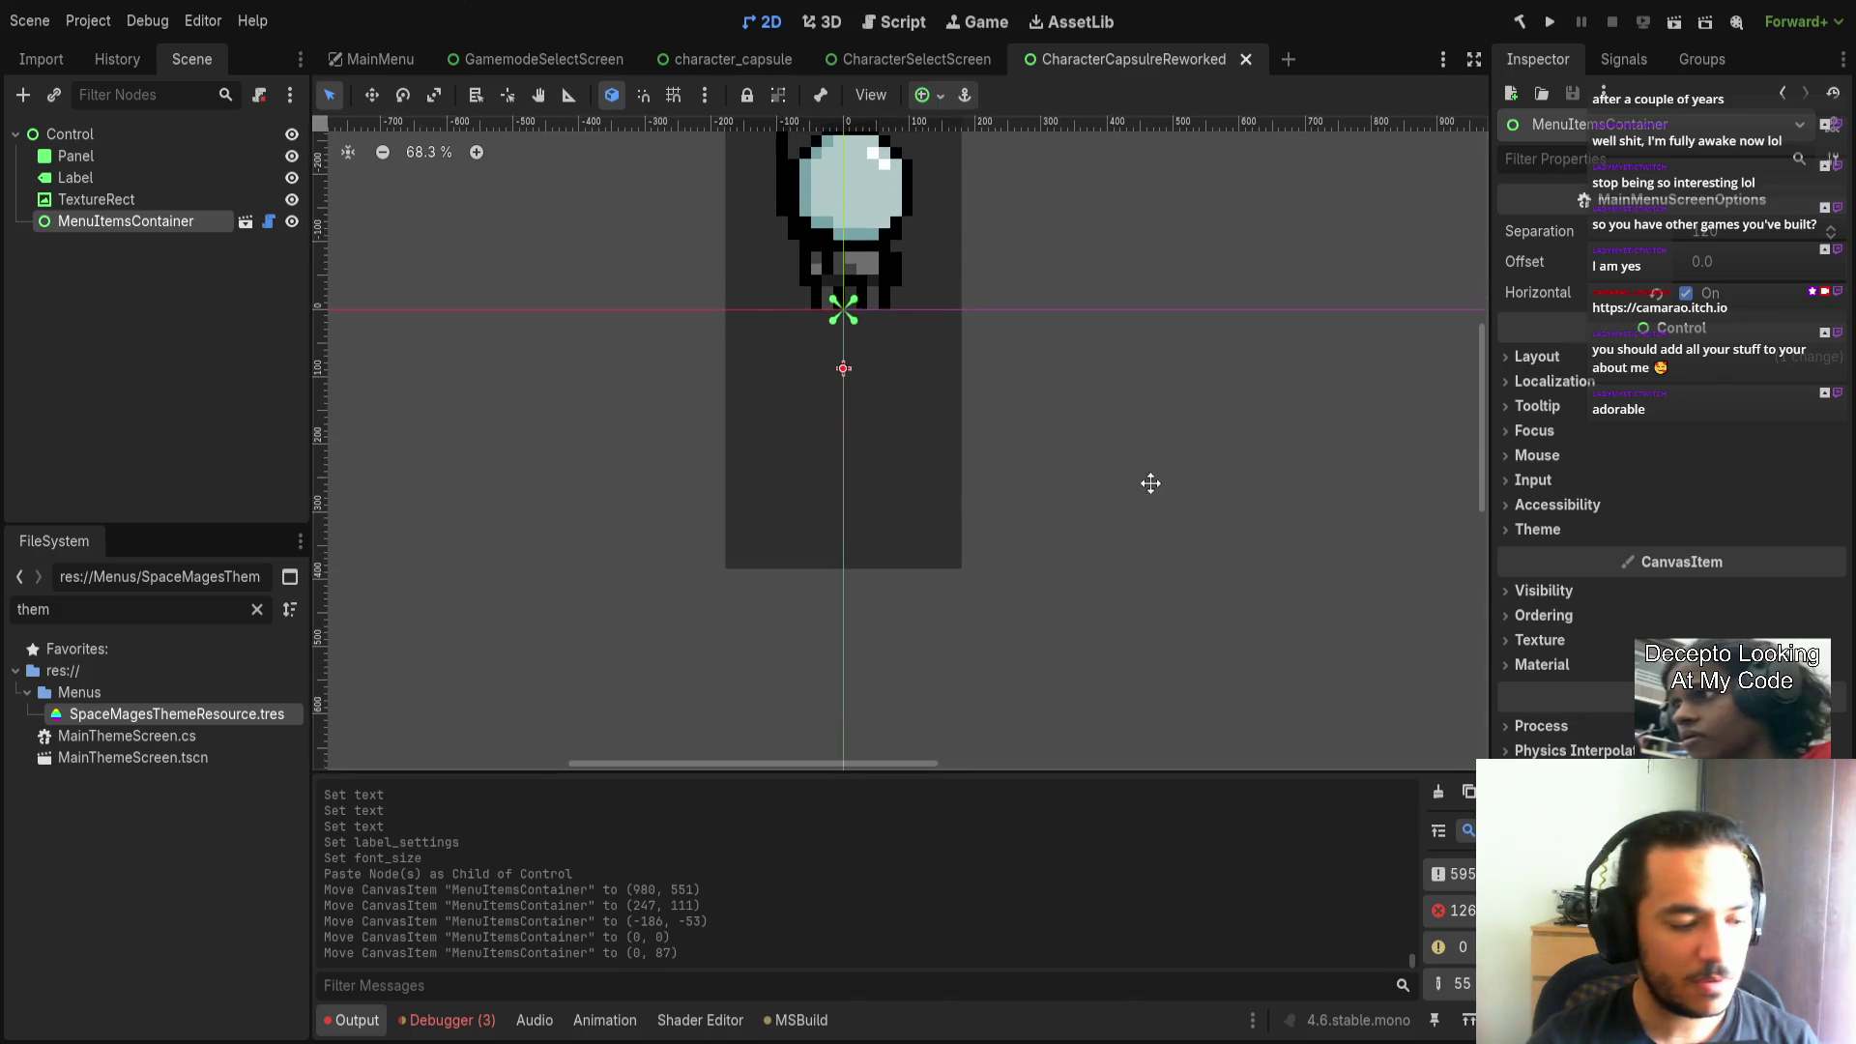
scroll(1133, 502, down, 1)
Give the pasted container Anchors layout with the Center preset, save, and clear the file filter.
click(1537, 357)
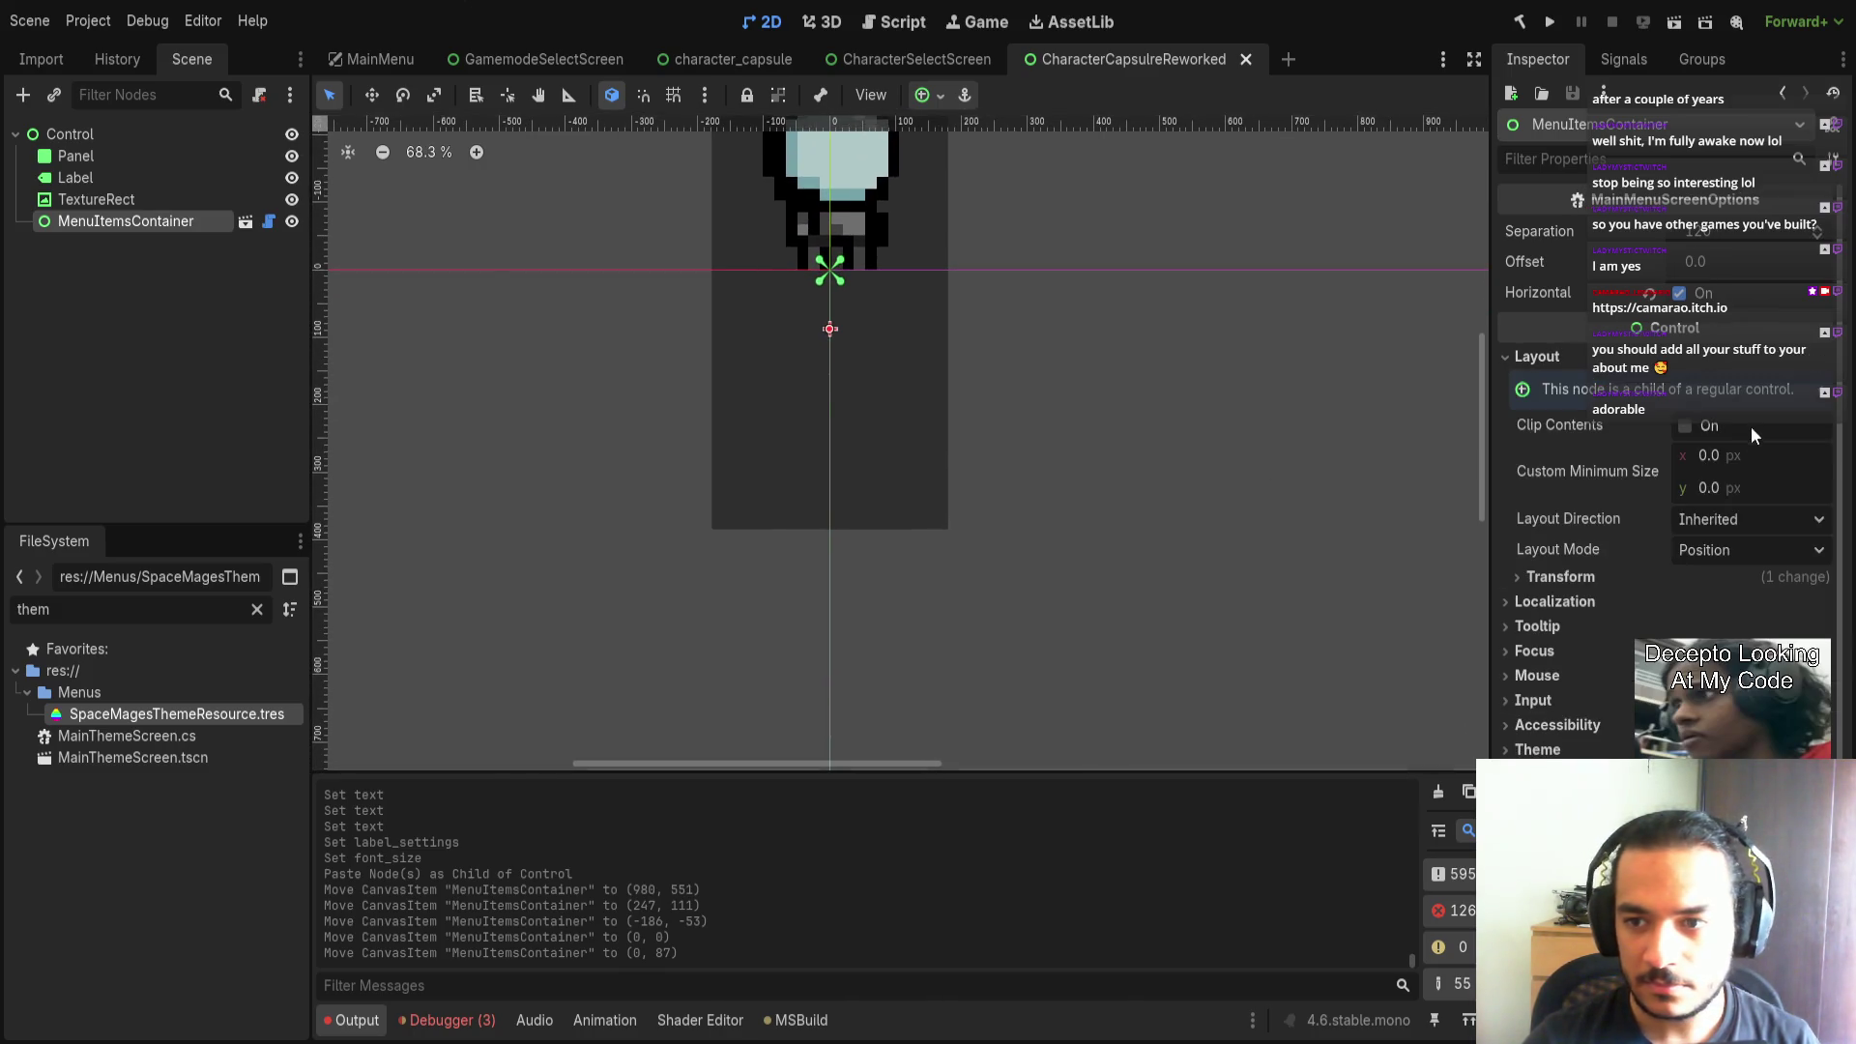
click(1709, 547)
click(1732, 582)
click(1727, 578)
click(1731, 890)
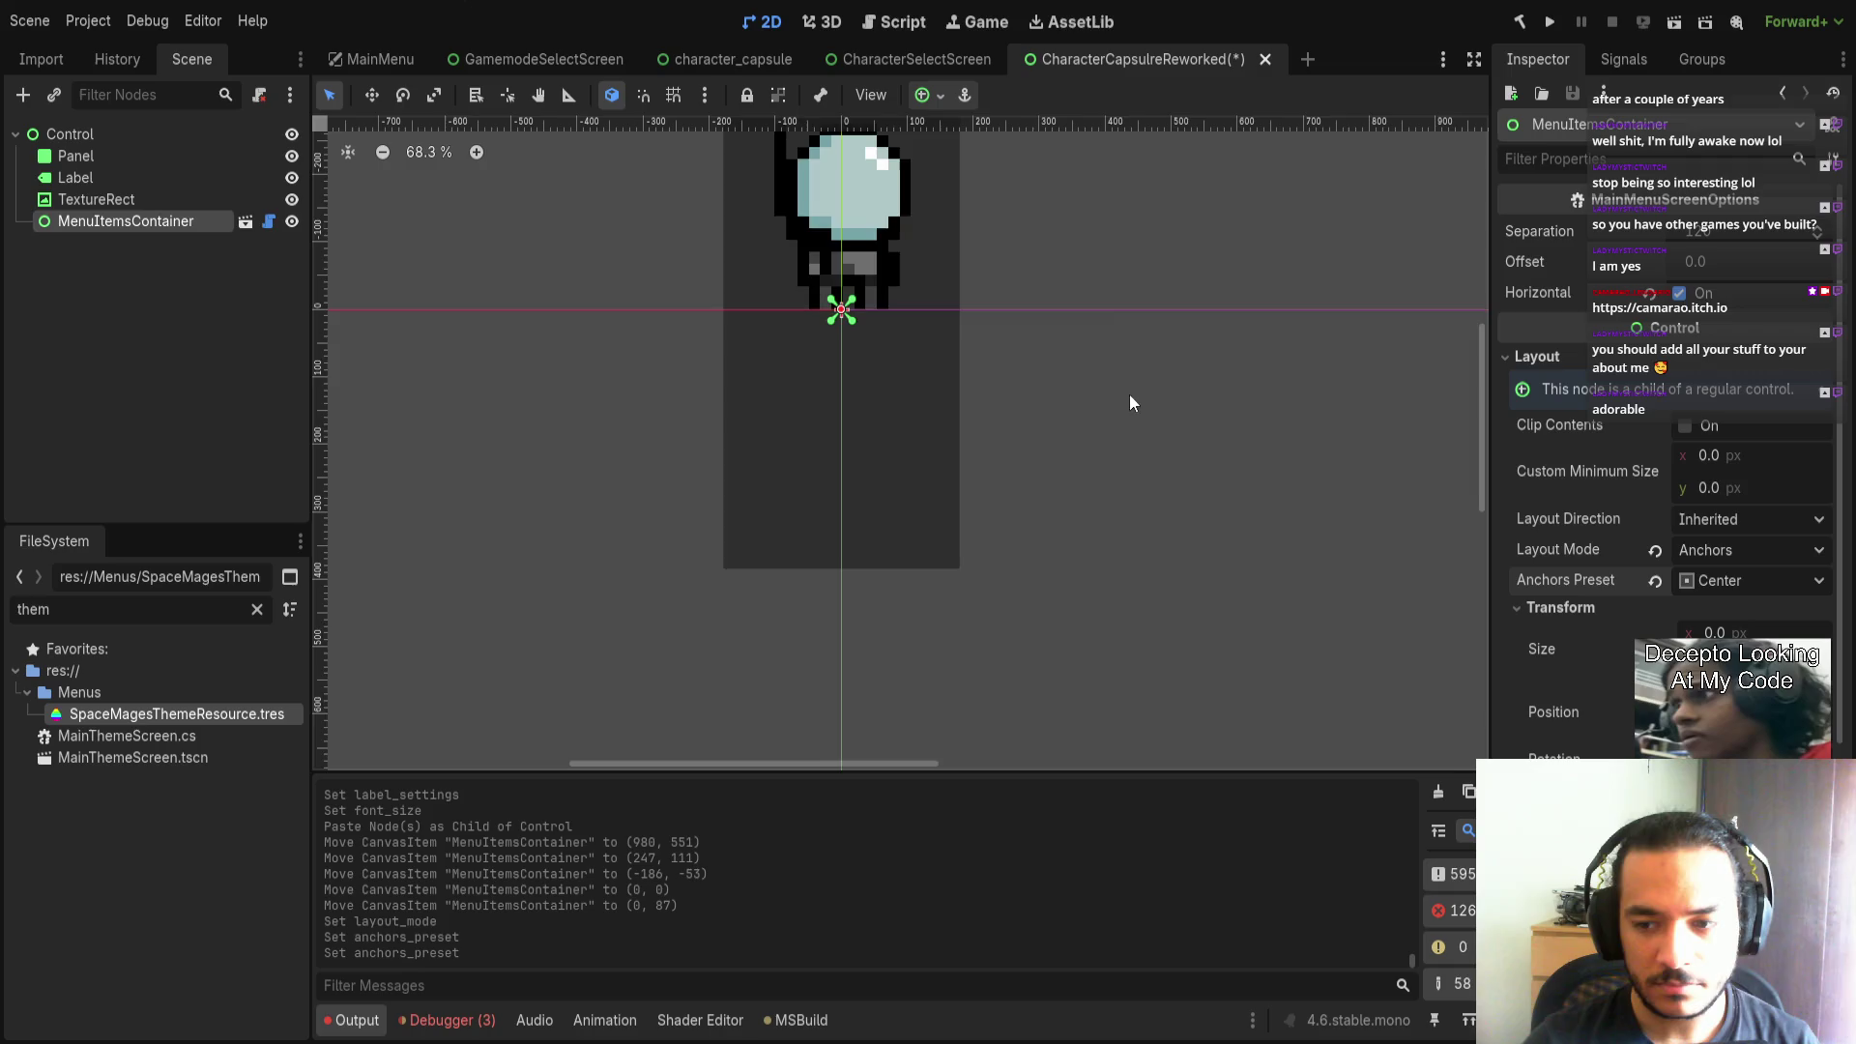
key(ctrl+s)
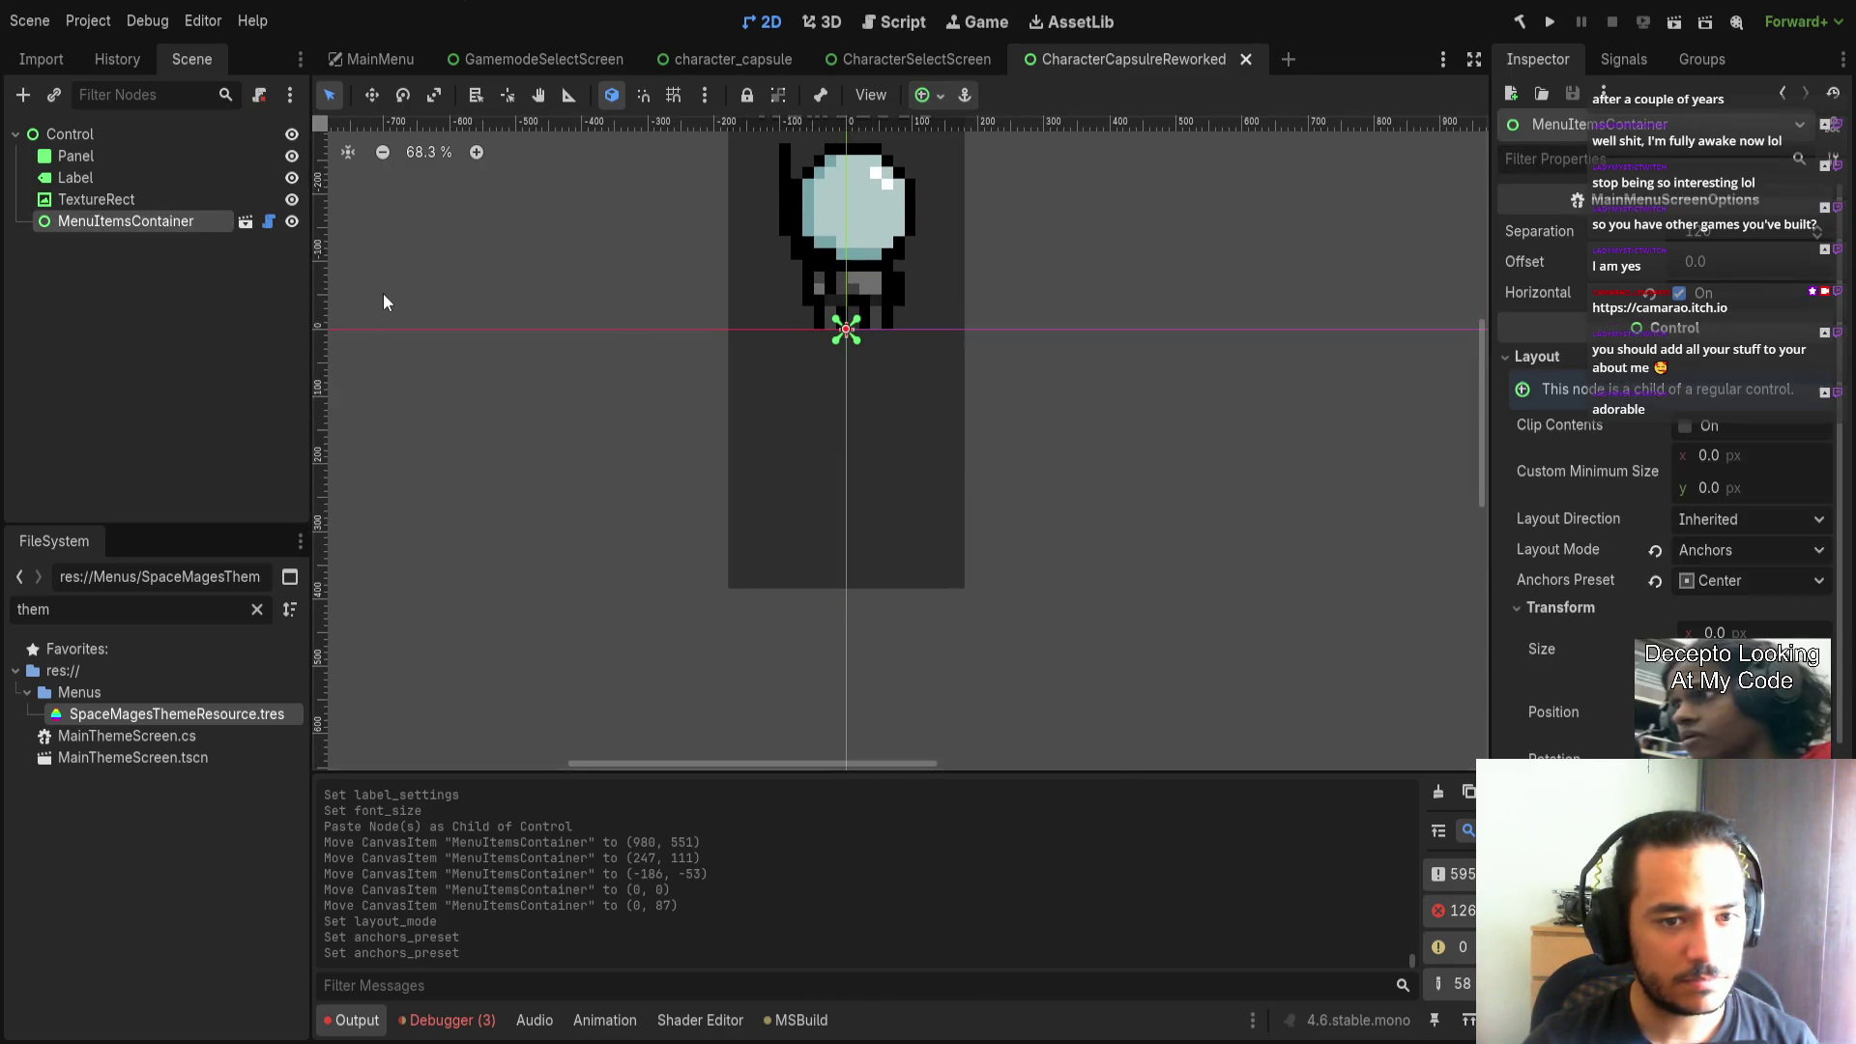
double_click(129, 609)
key(BackSpace)
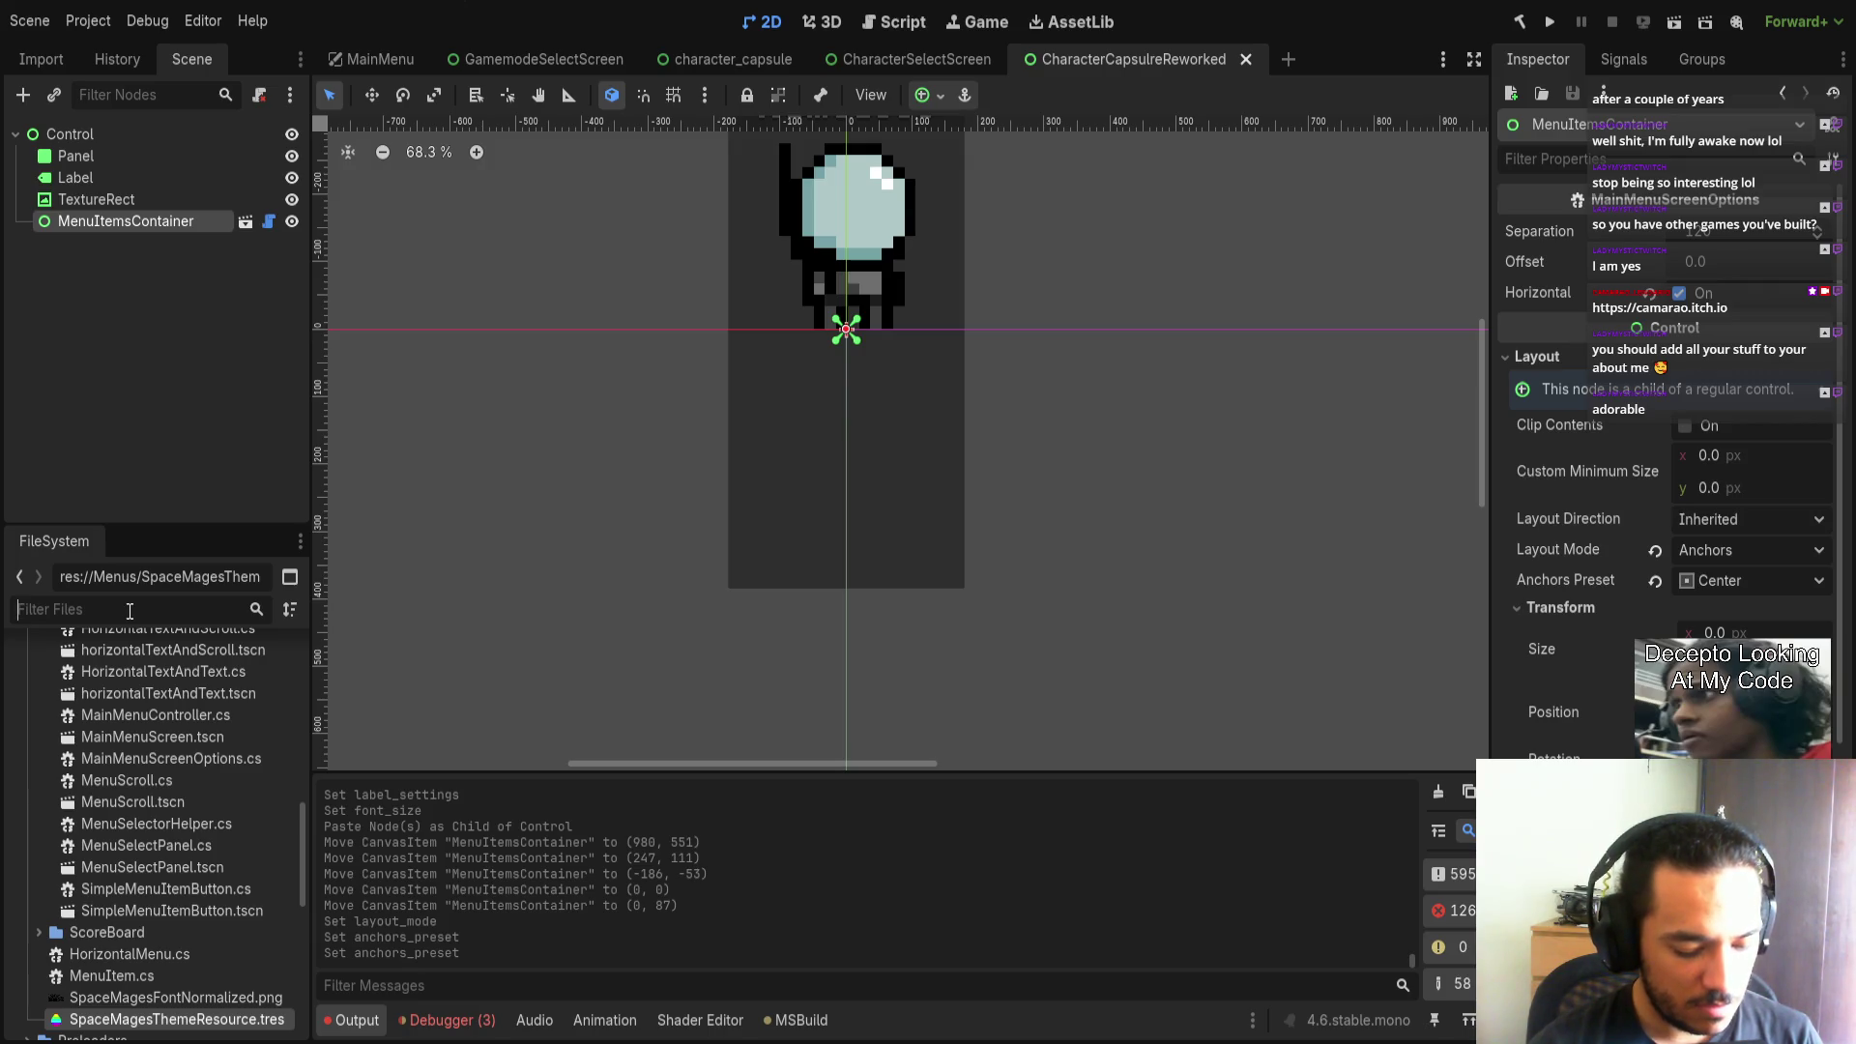
Clear a mistyped 'labekl' file filter and look through the open scene tabs.
click(450, 282)
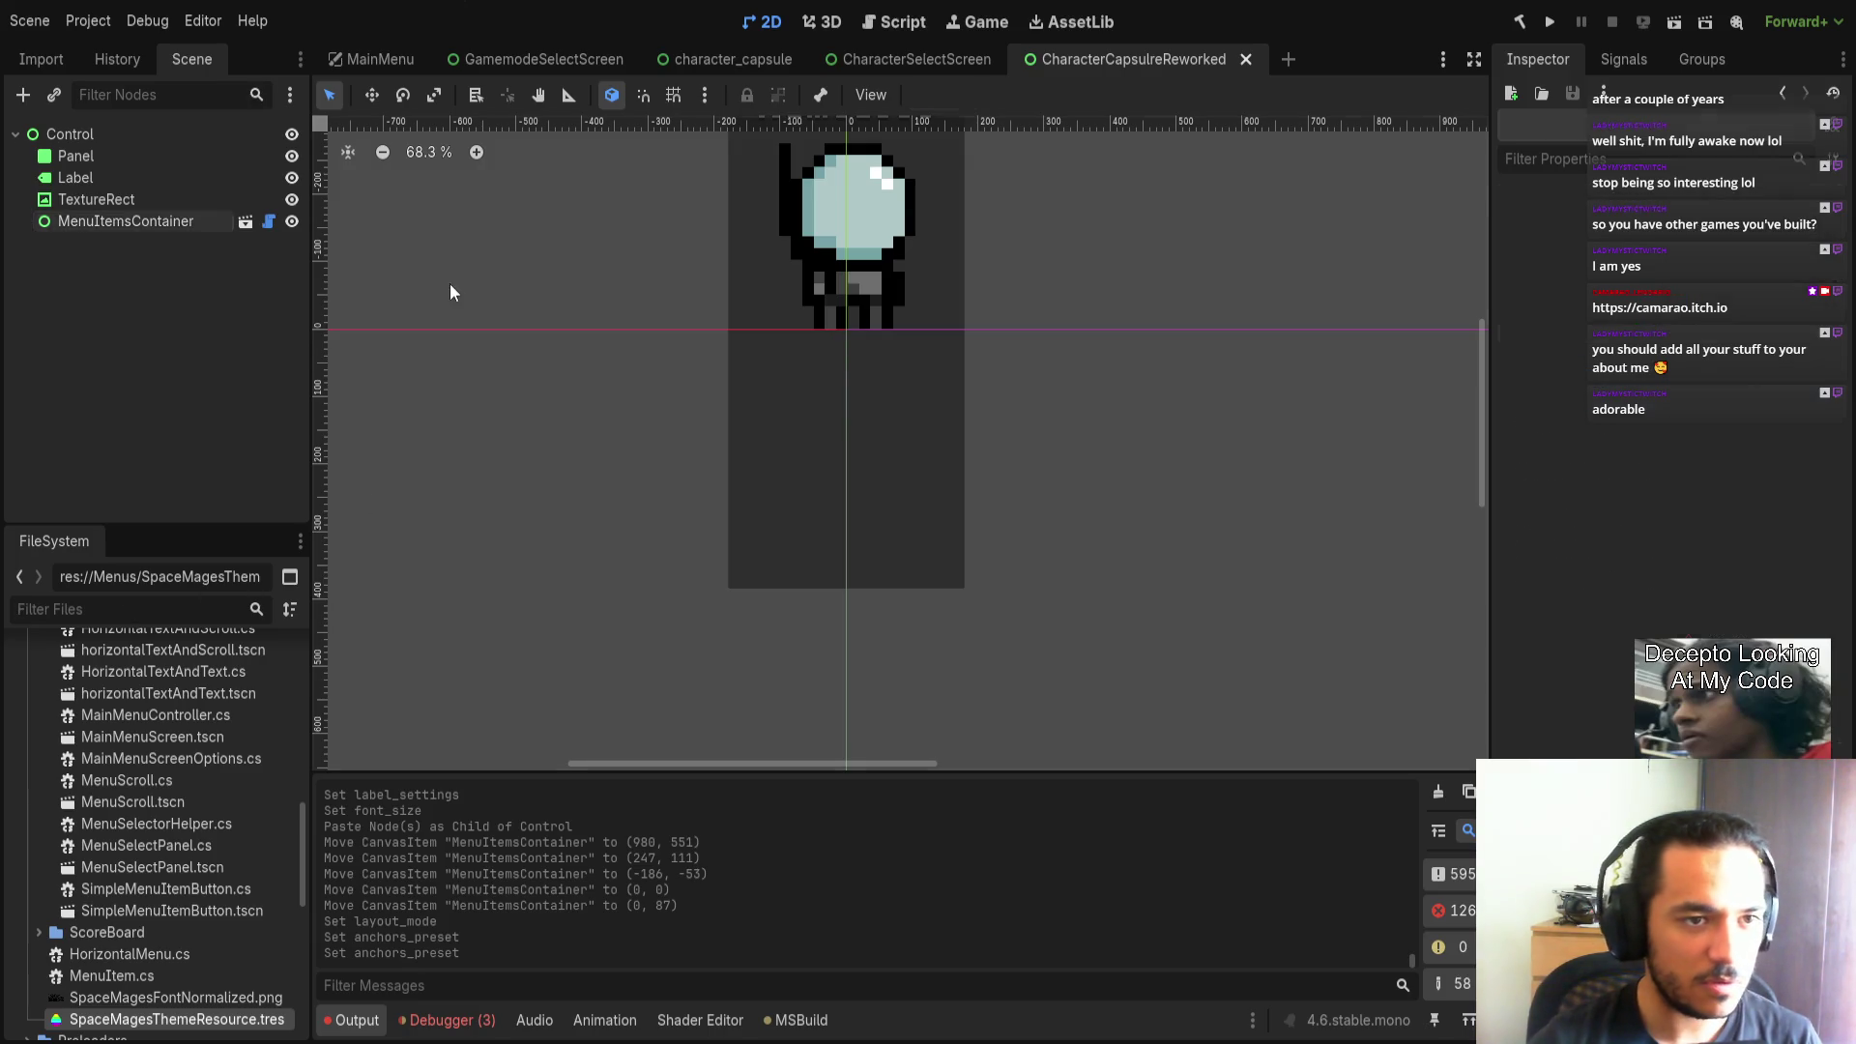
text(labekl)
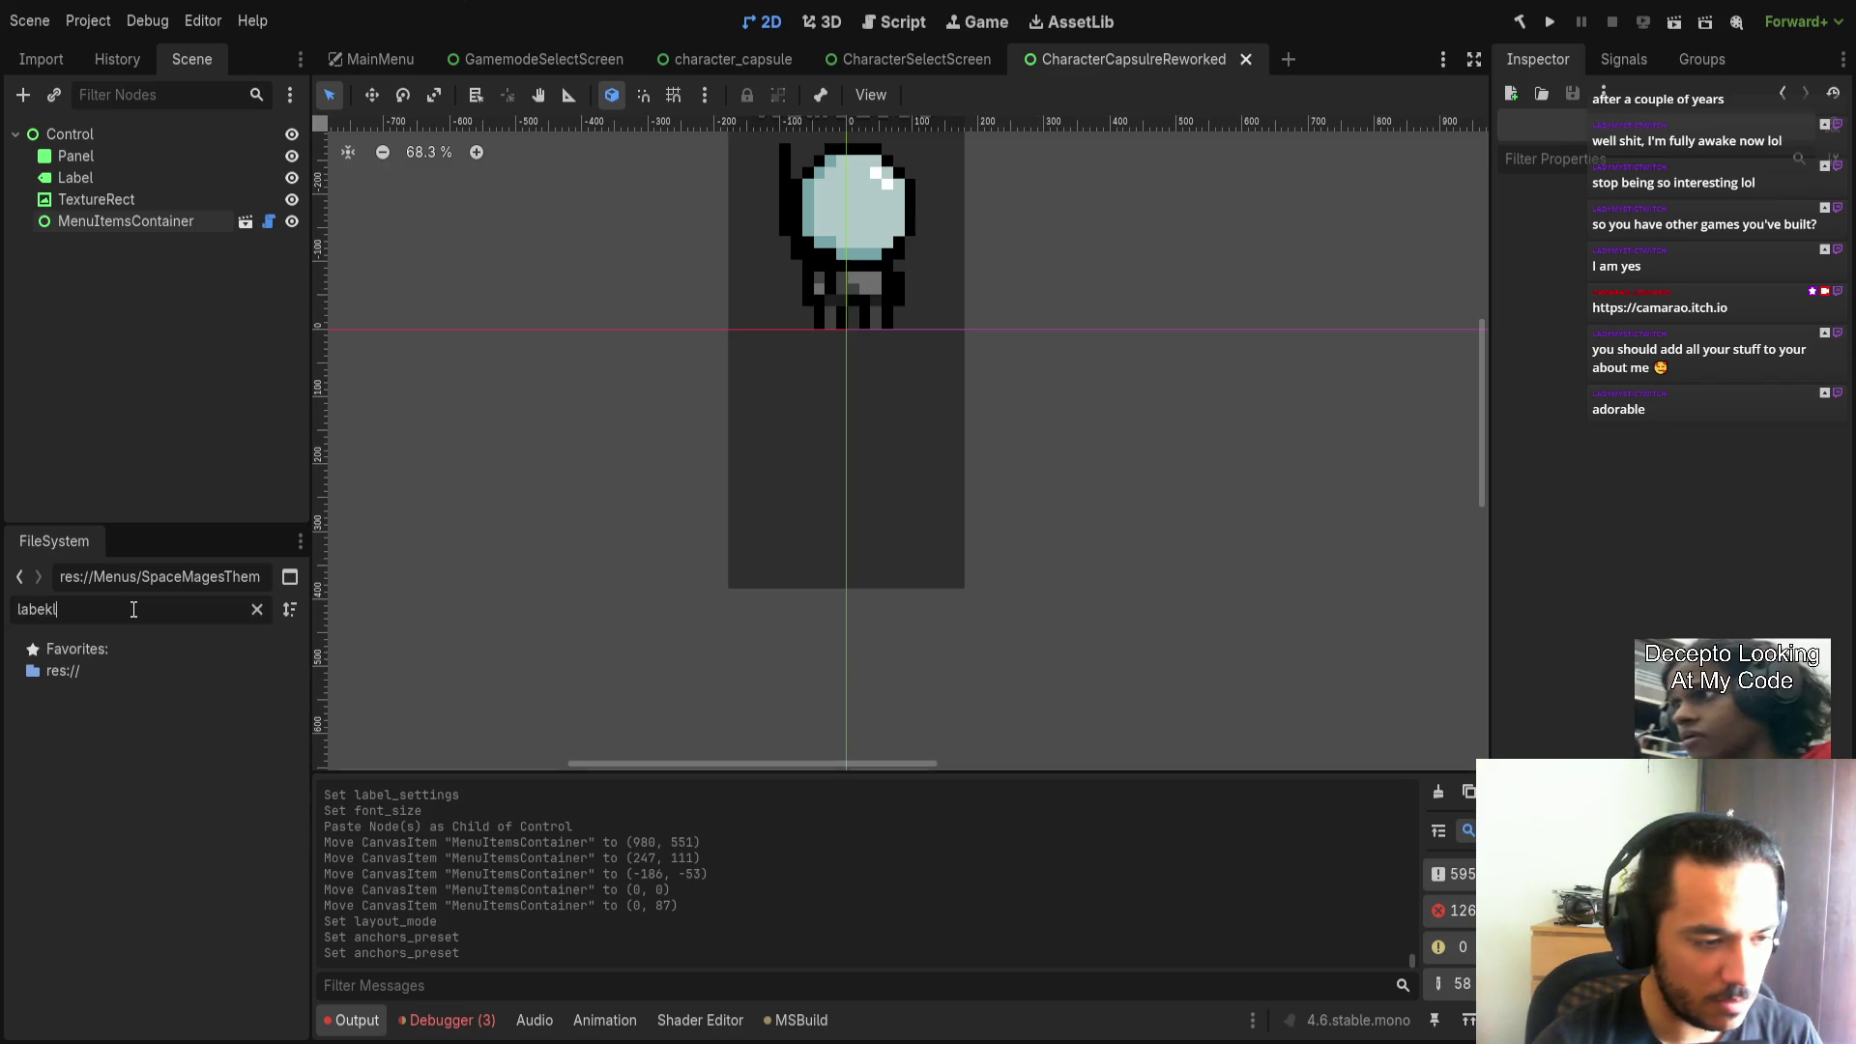
key(BackSpace)
key(BackSpace)
key(BackSpace)
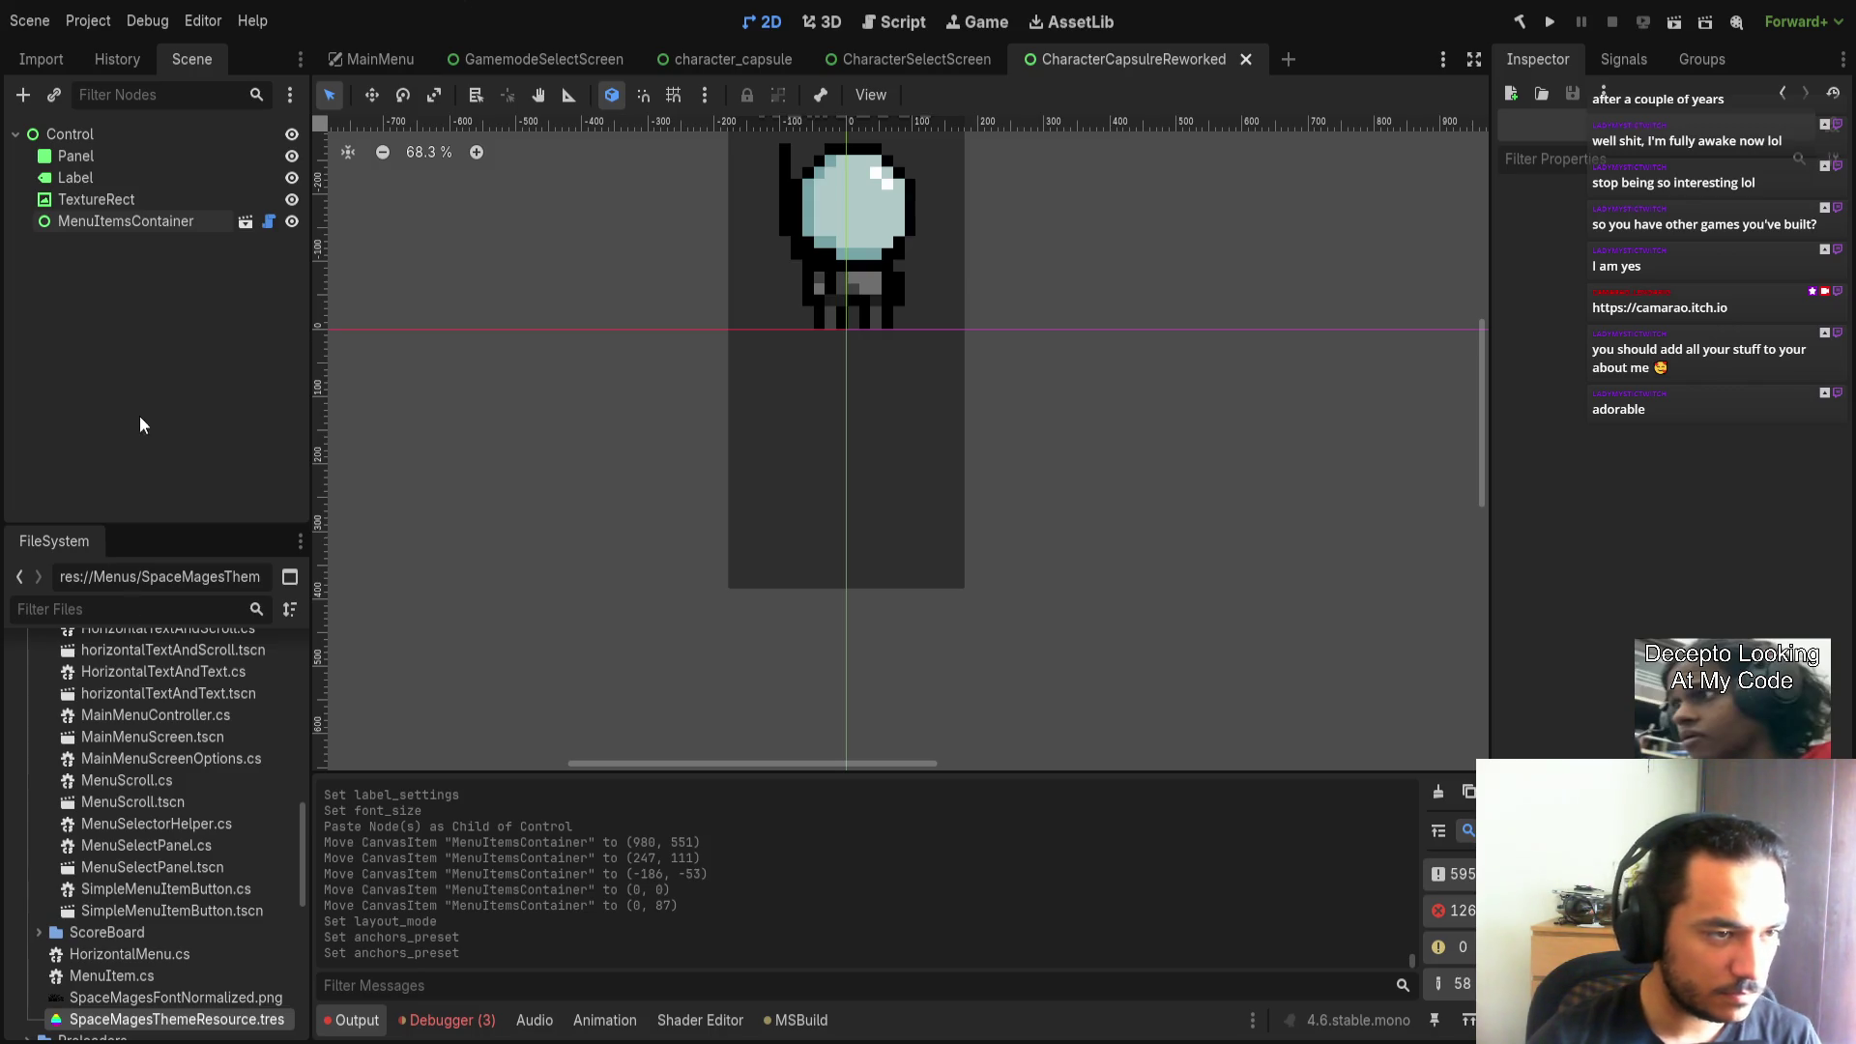
click(136, 221)
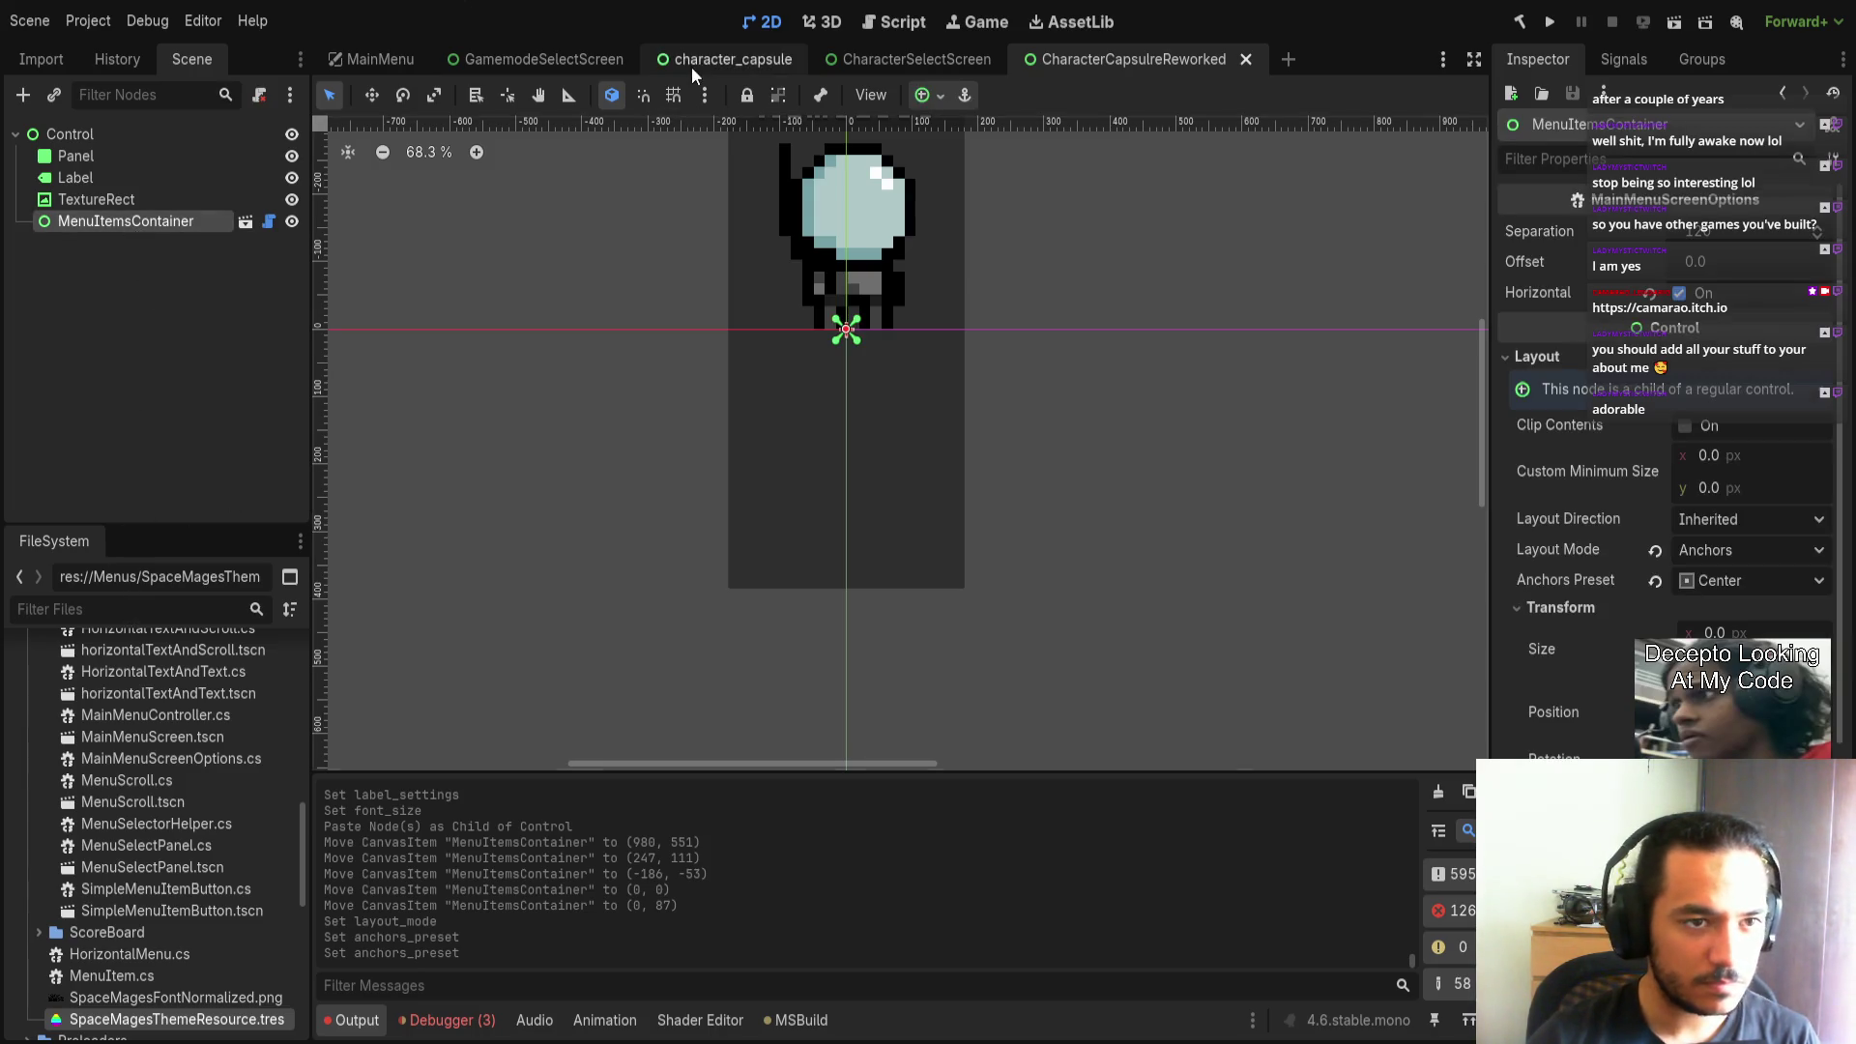
click(577, 60)
click(716, 54)
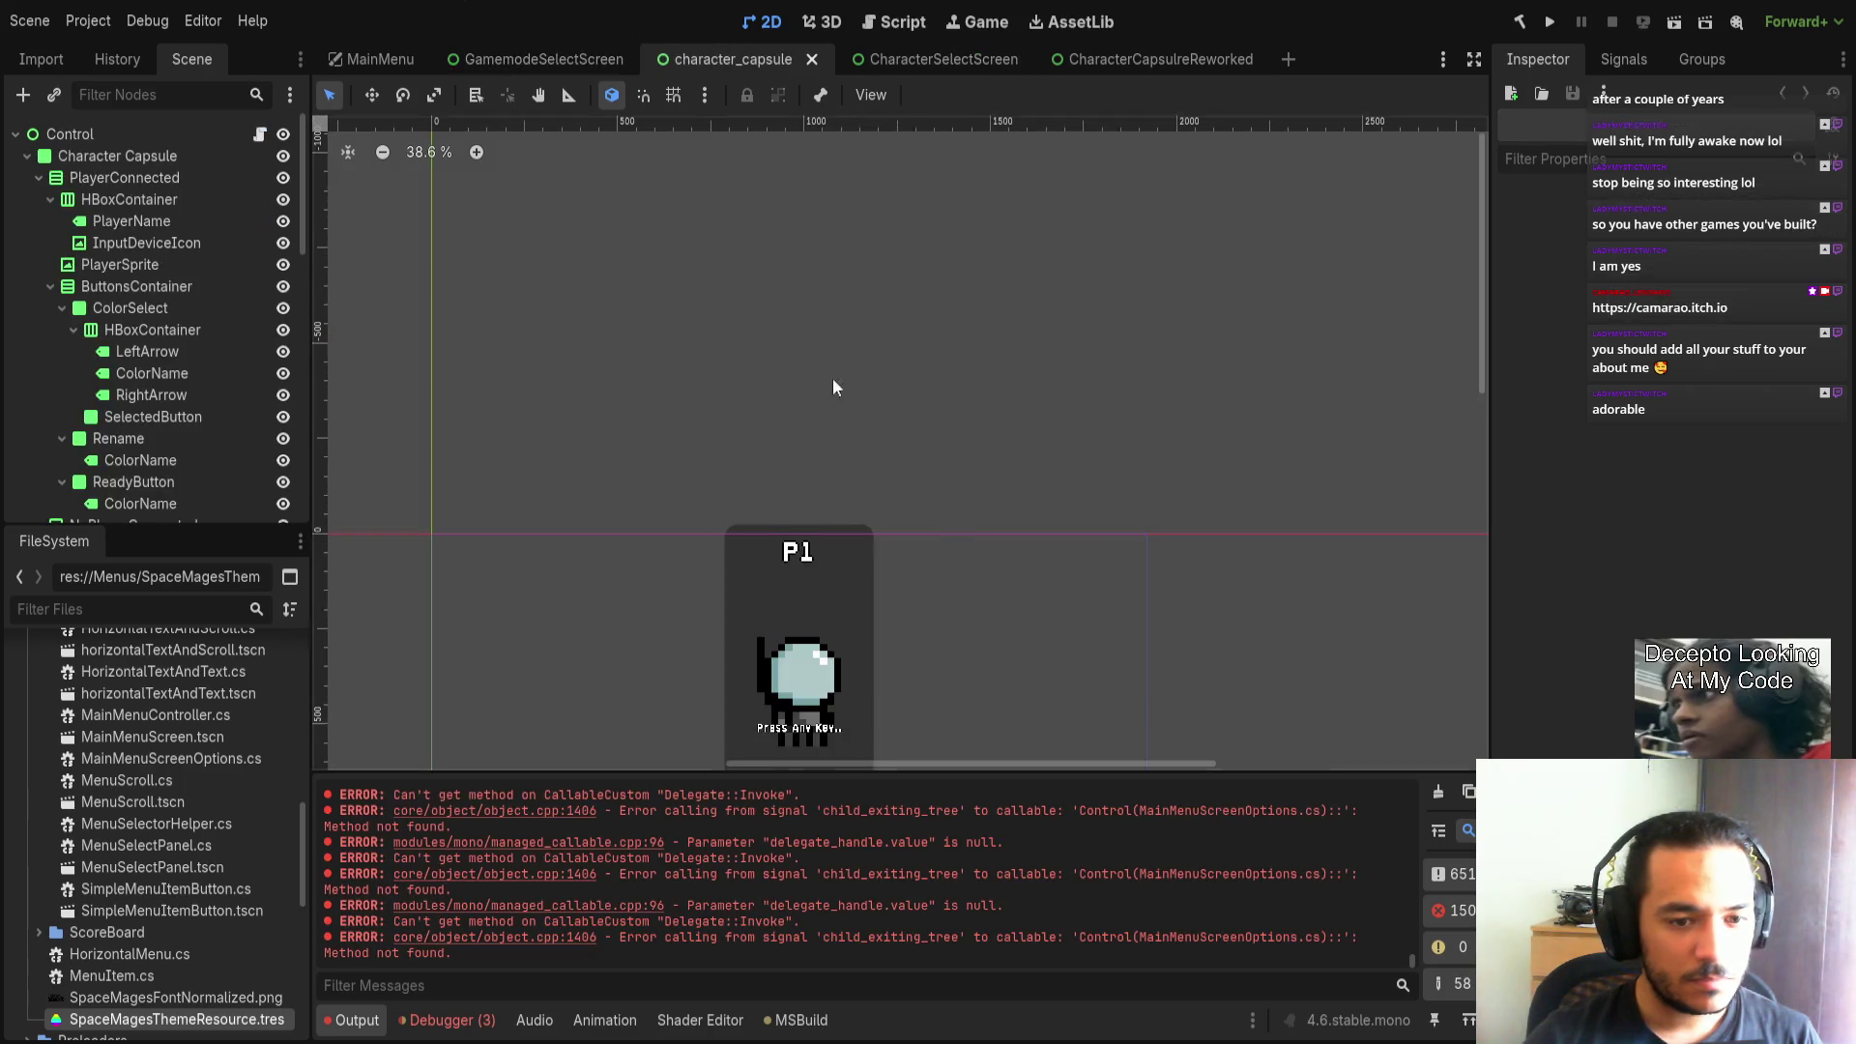
scroll(847, 334, down, 2)
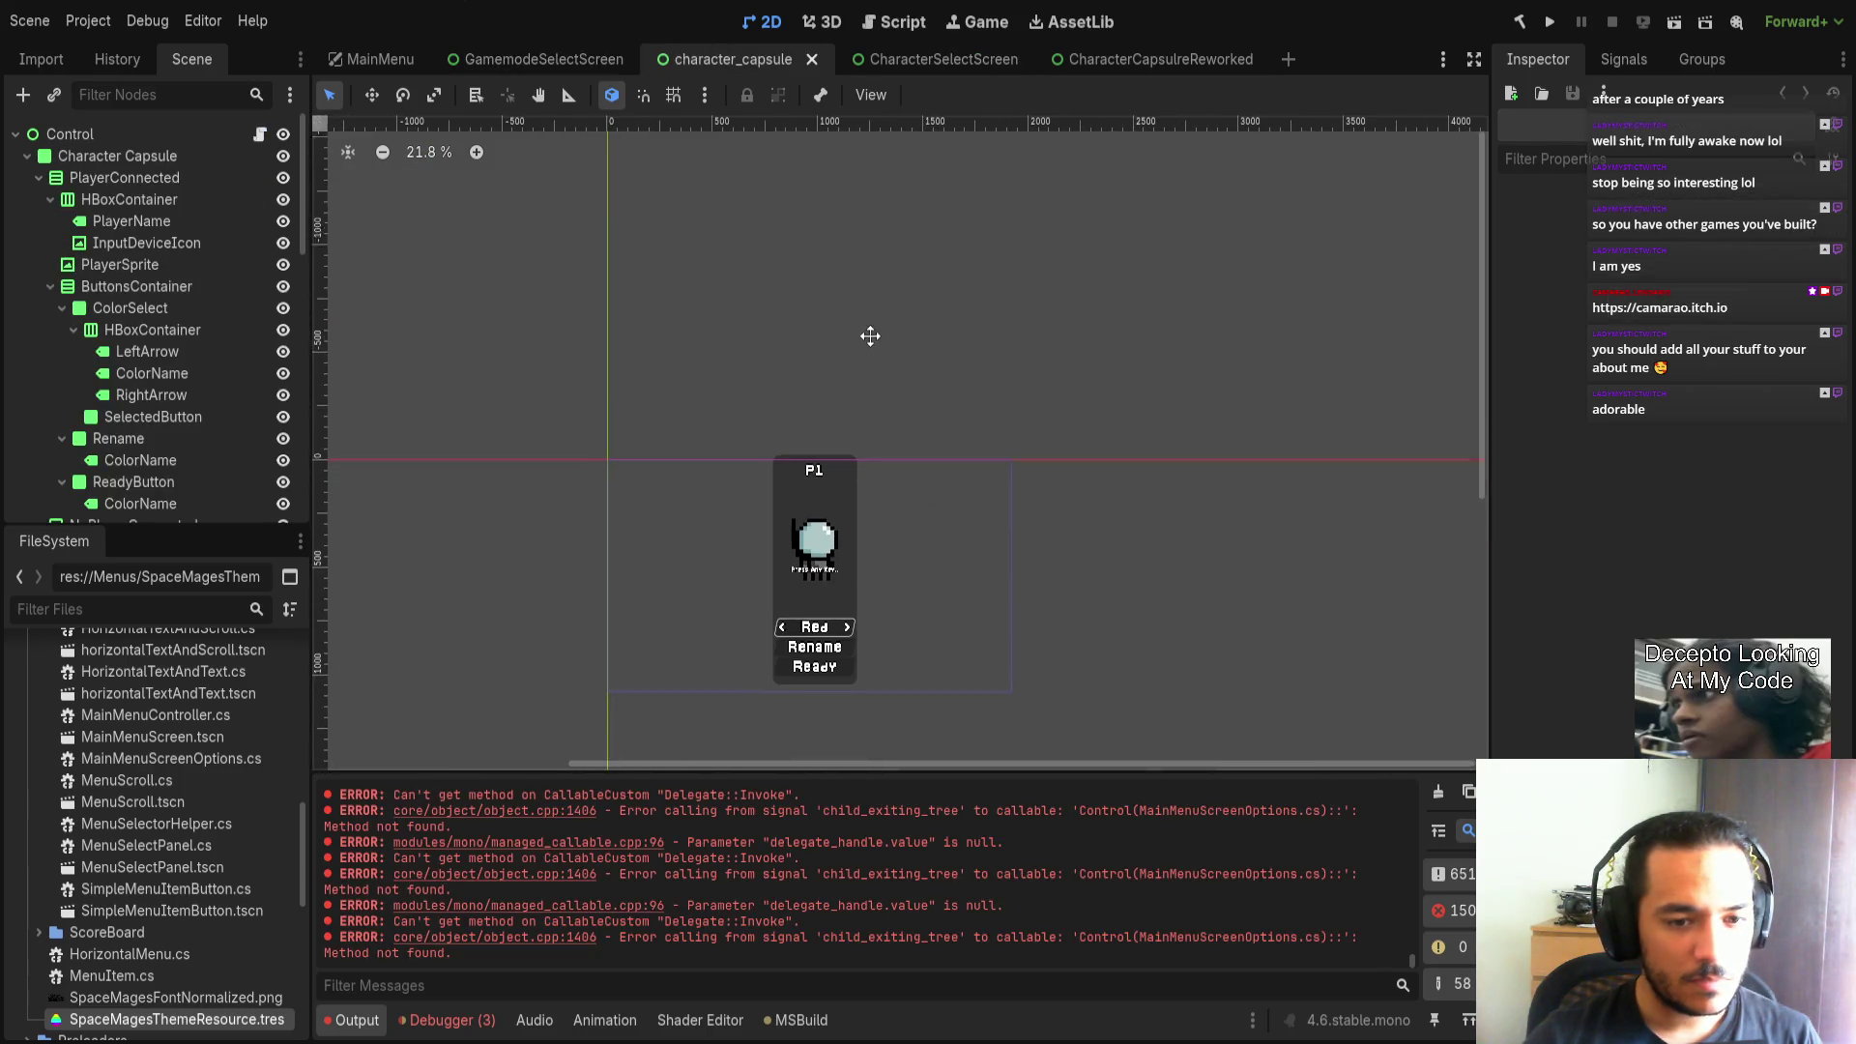
click(914, 60)
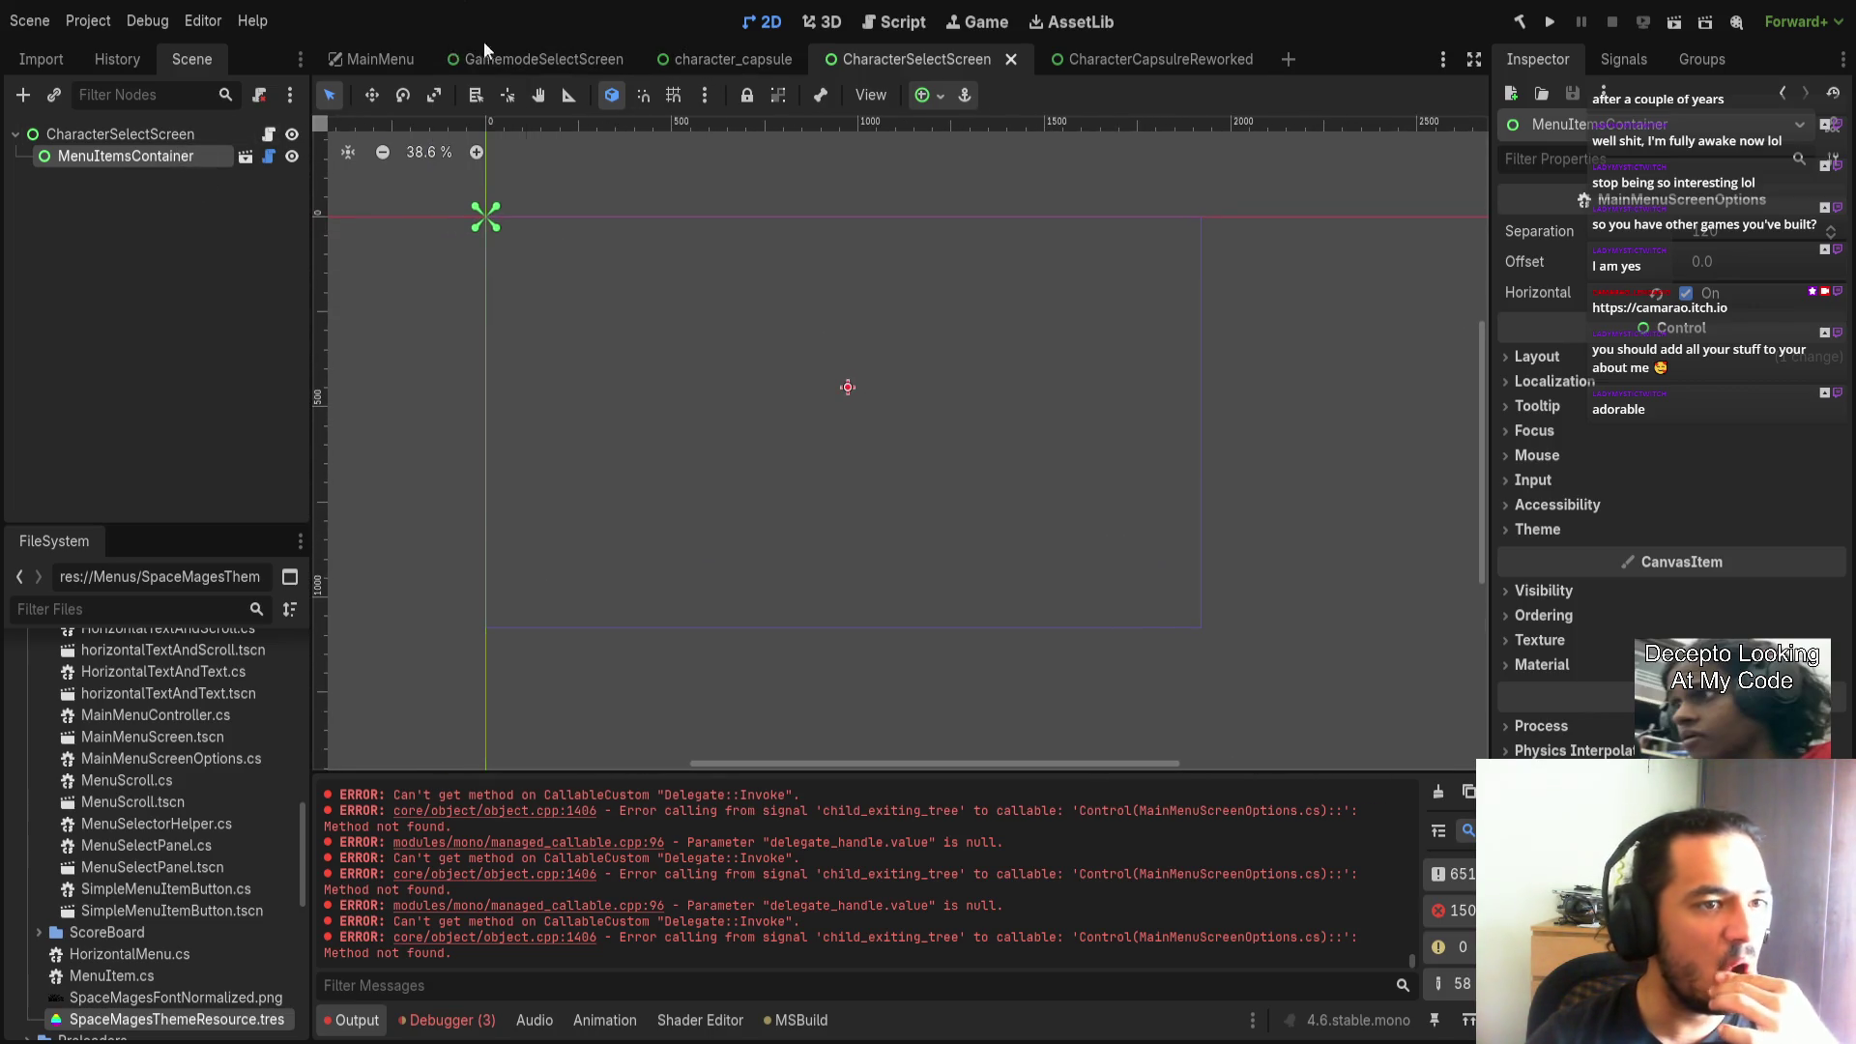
From MainMenu, open MainMenuMainScreen, copy the Play, Settings and Credits buttons, and close it.
click(348, 58)
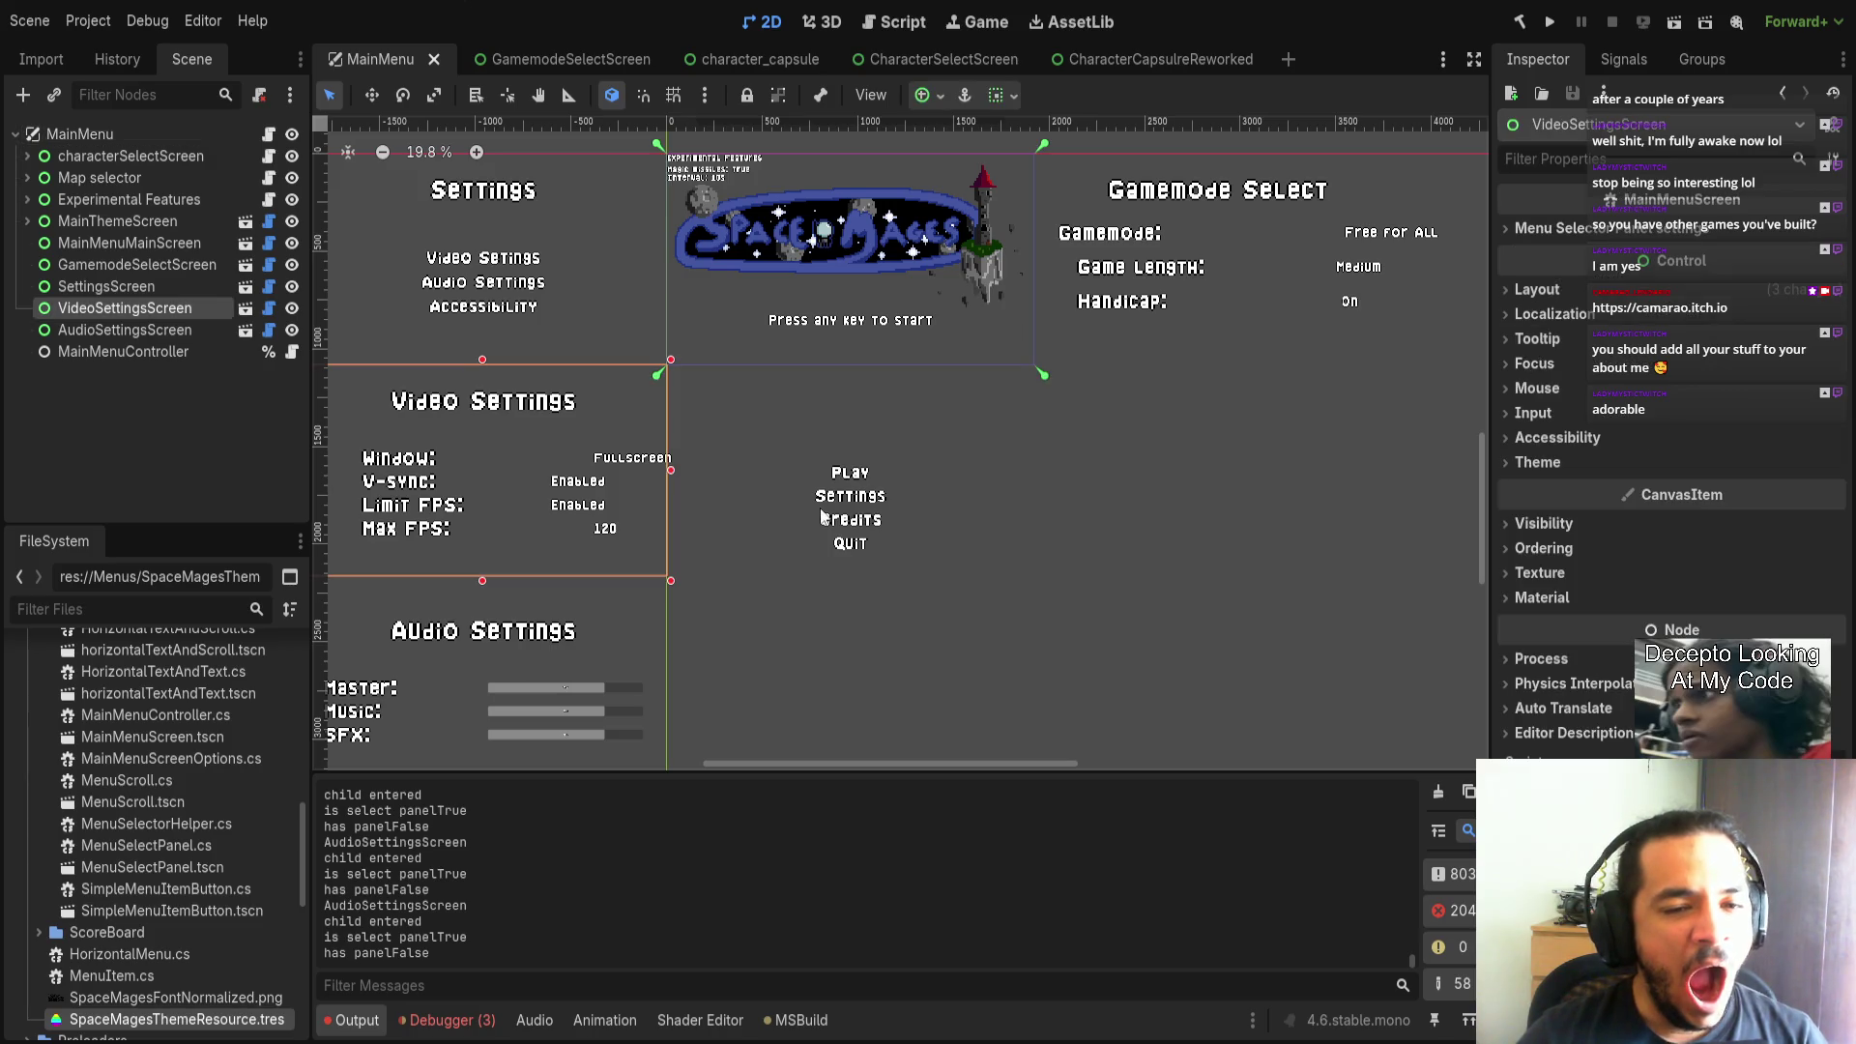
click(147, 266)
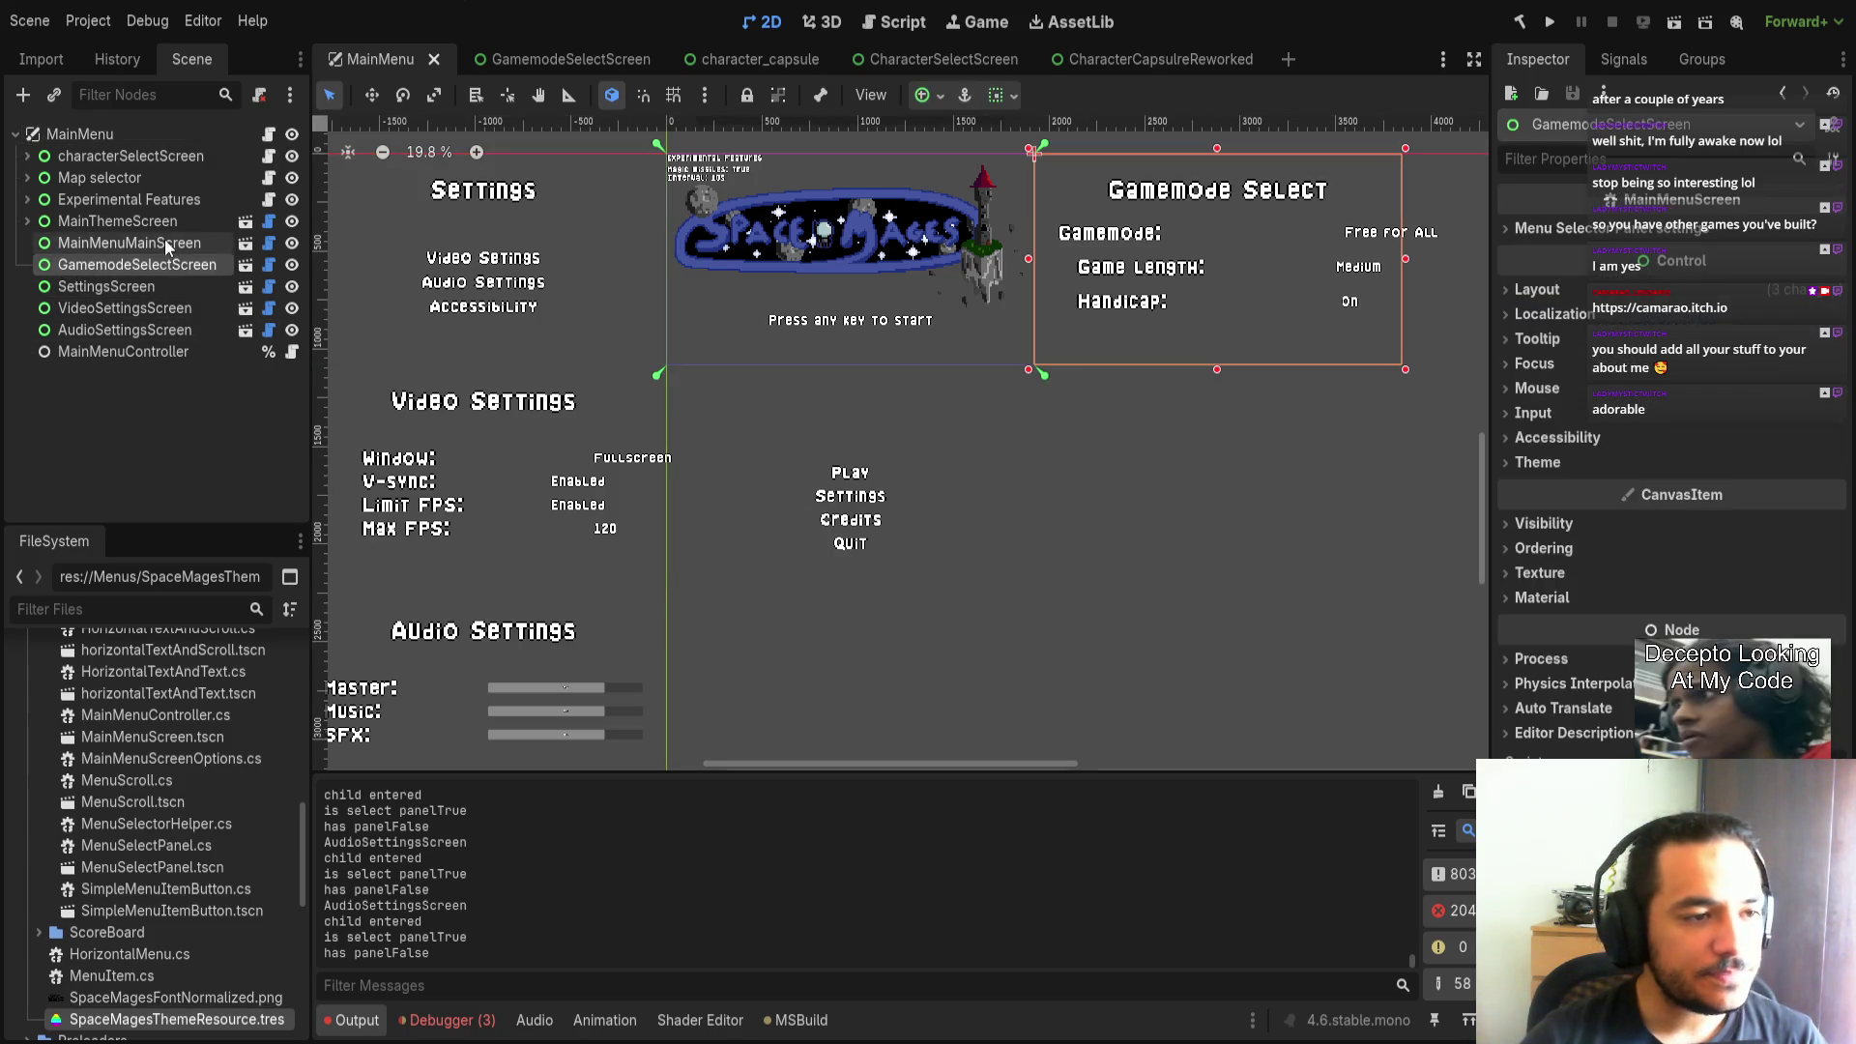
click(245, 243)
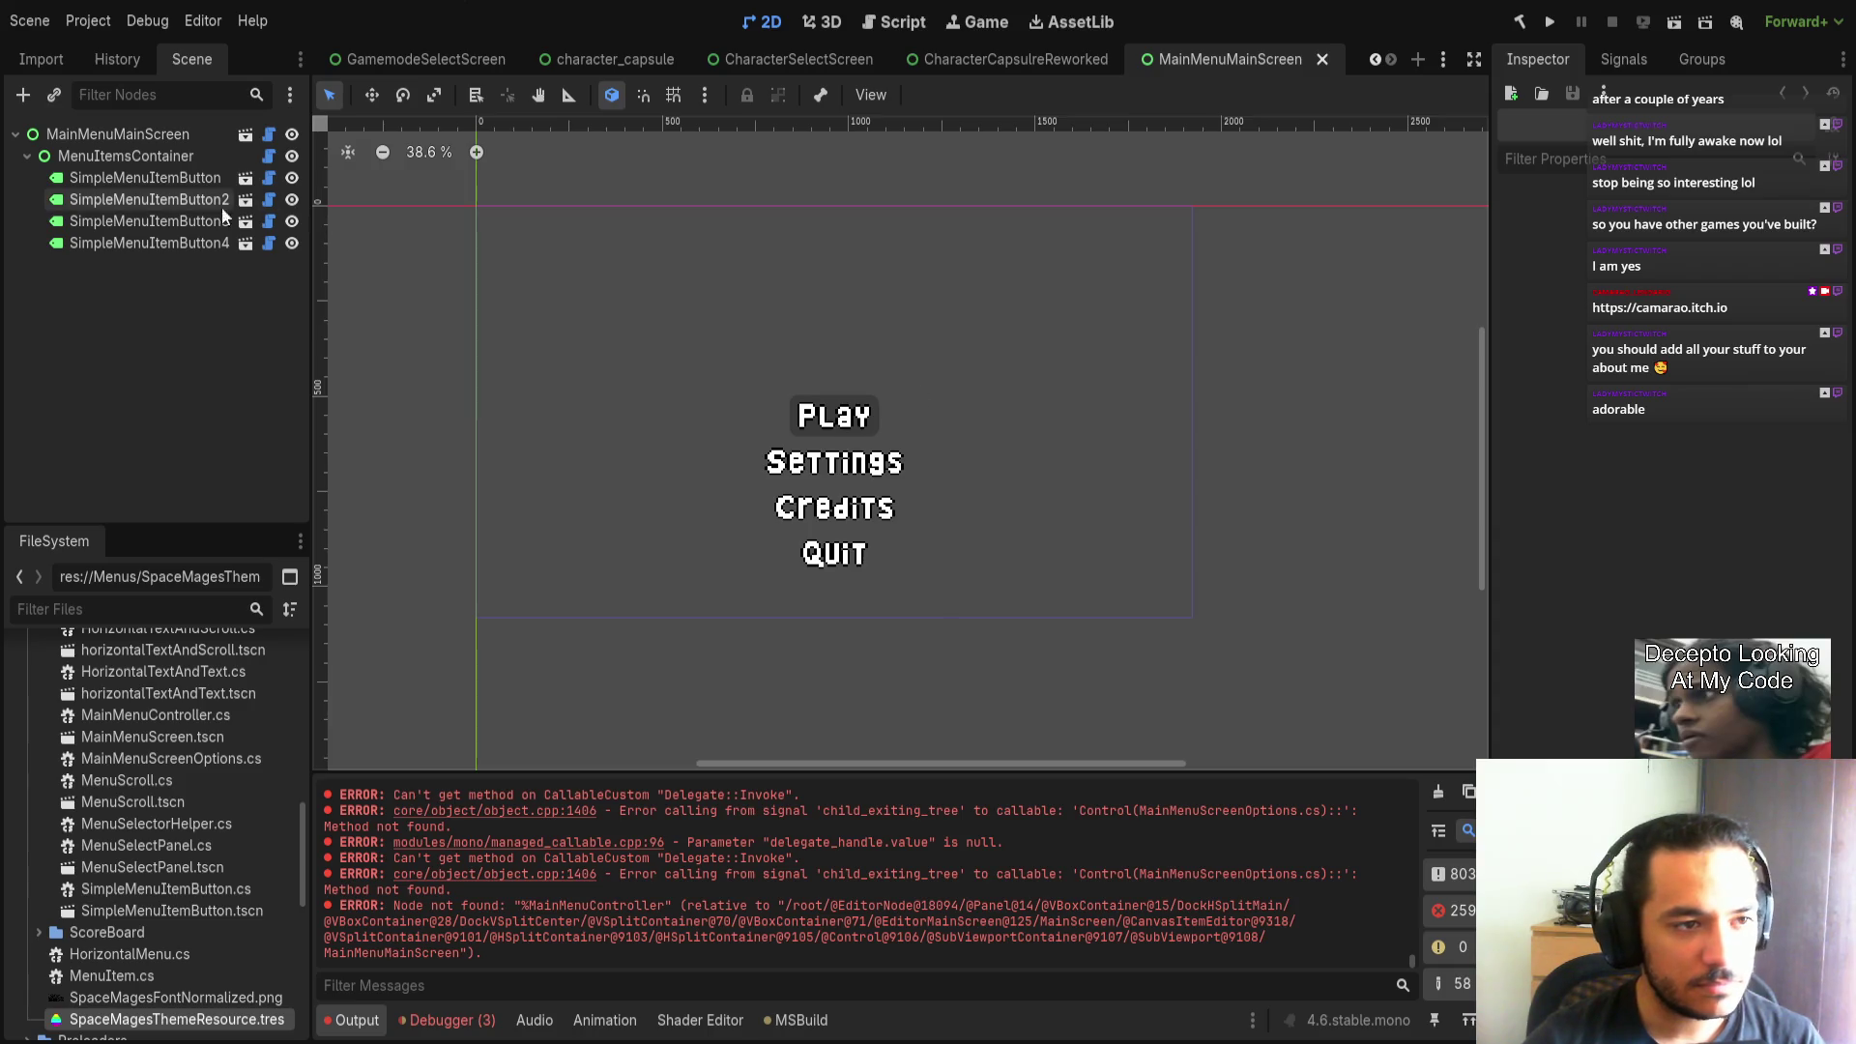
click(188, 176)
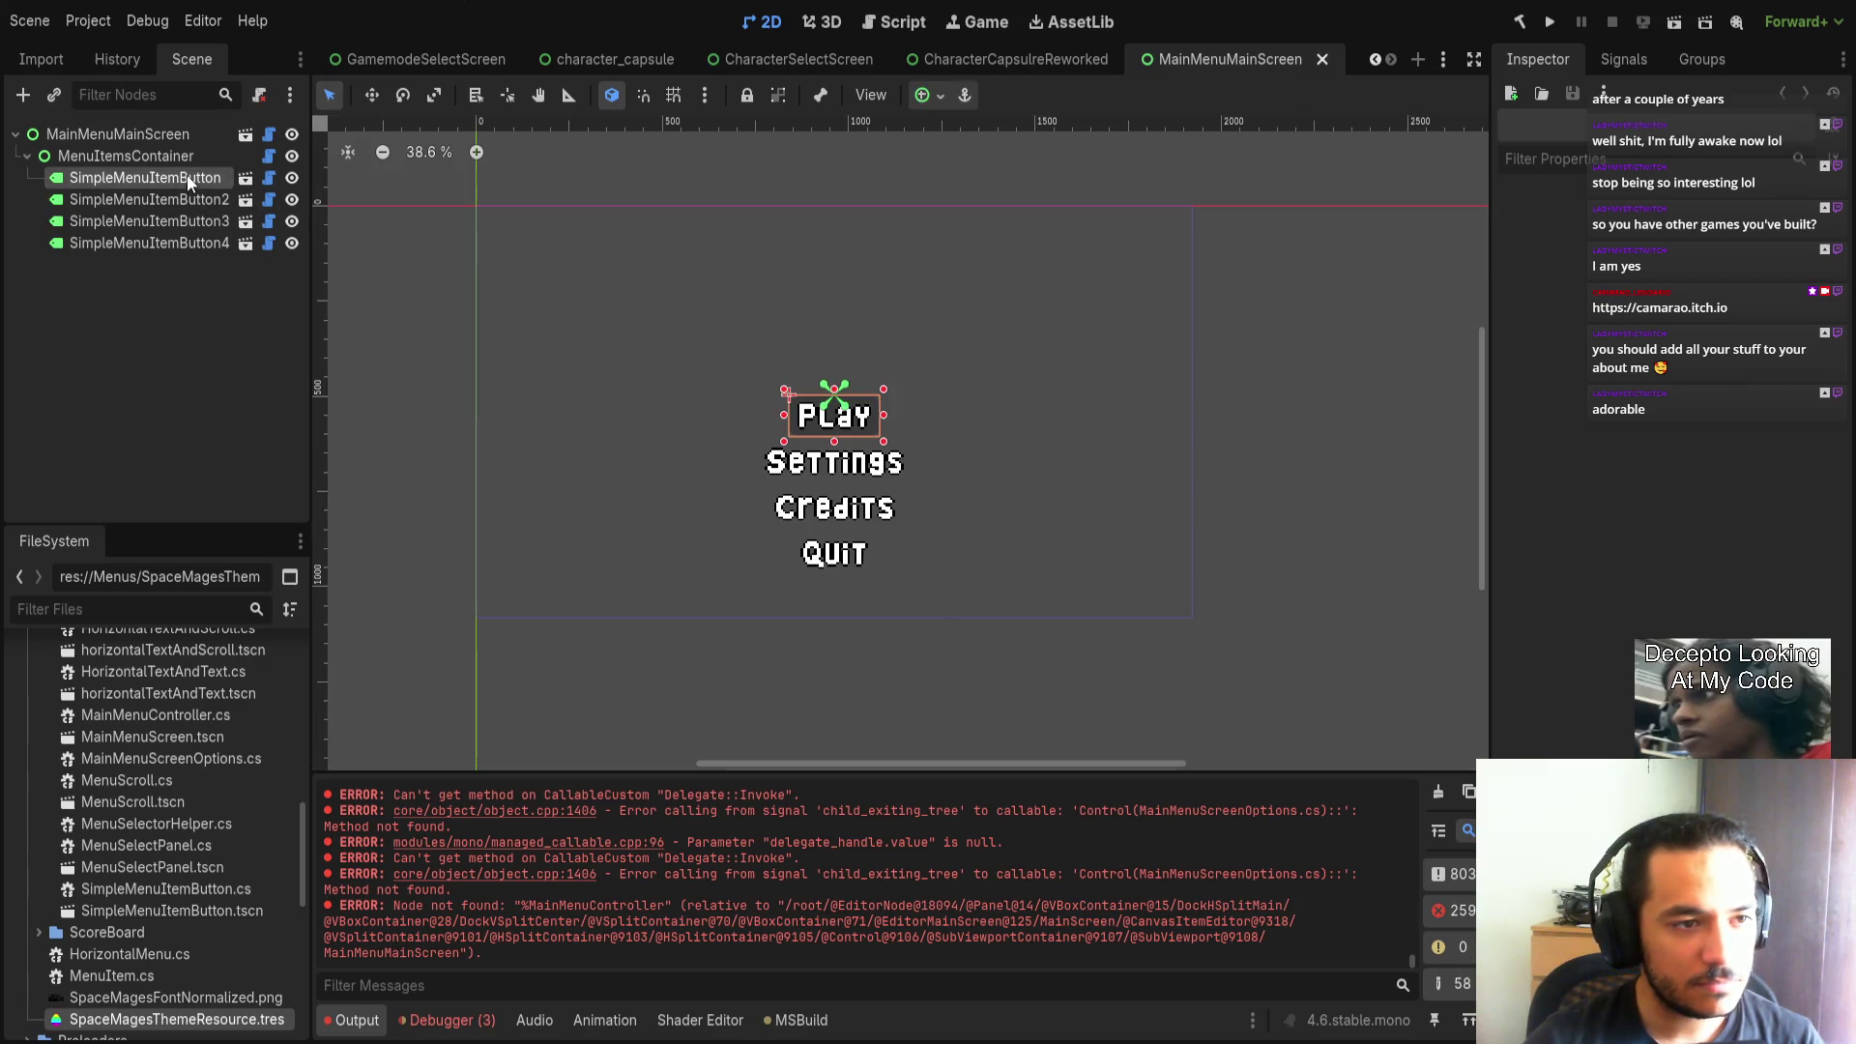
shift+click(171, 228)
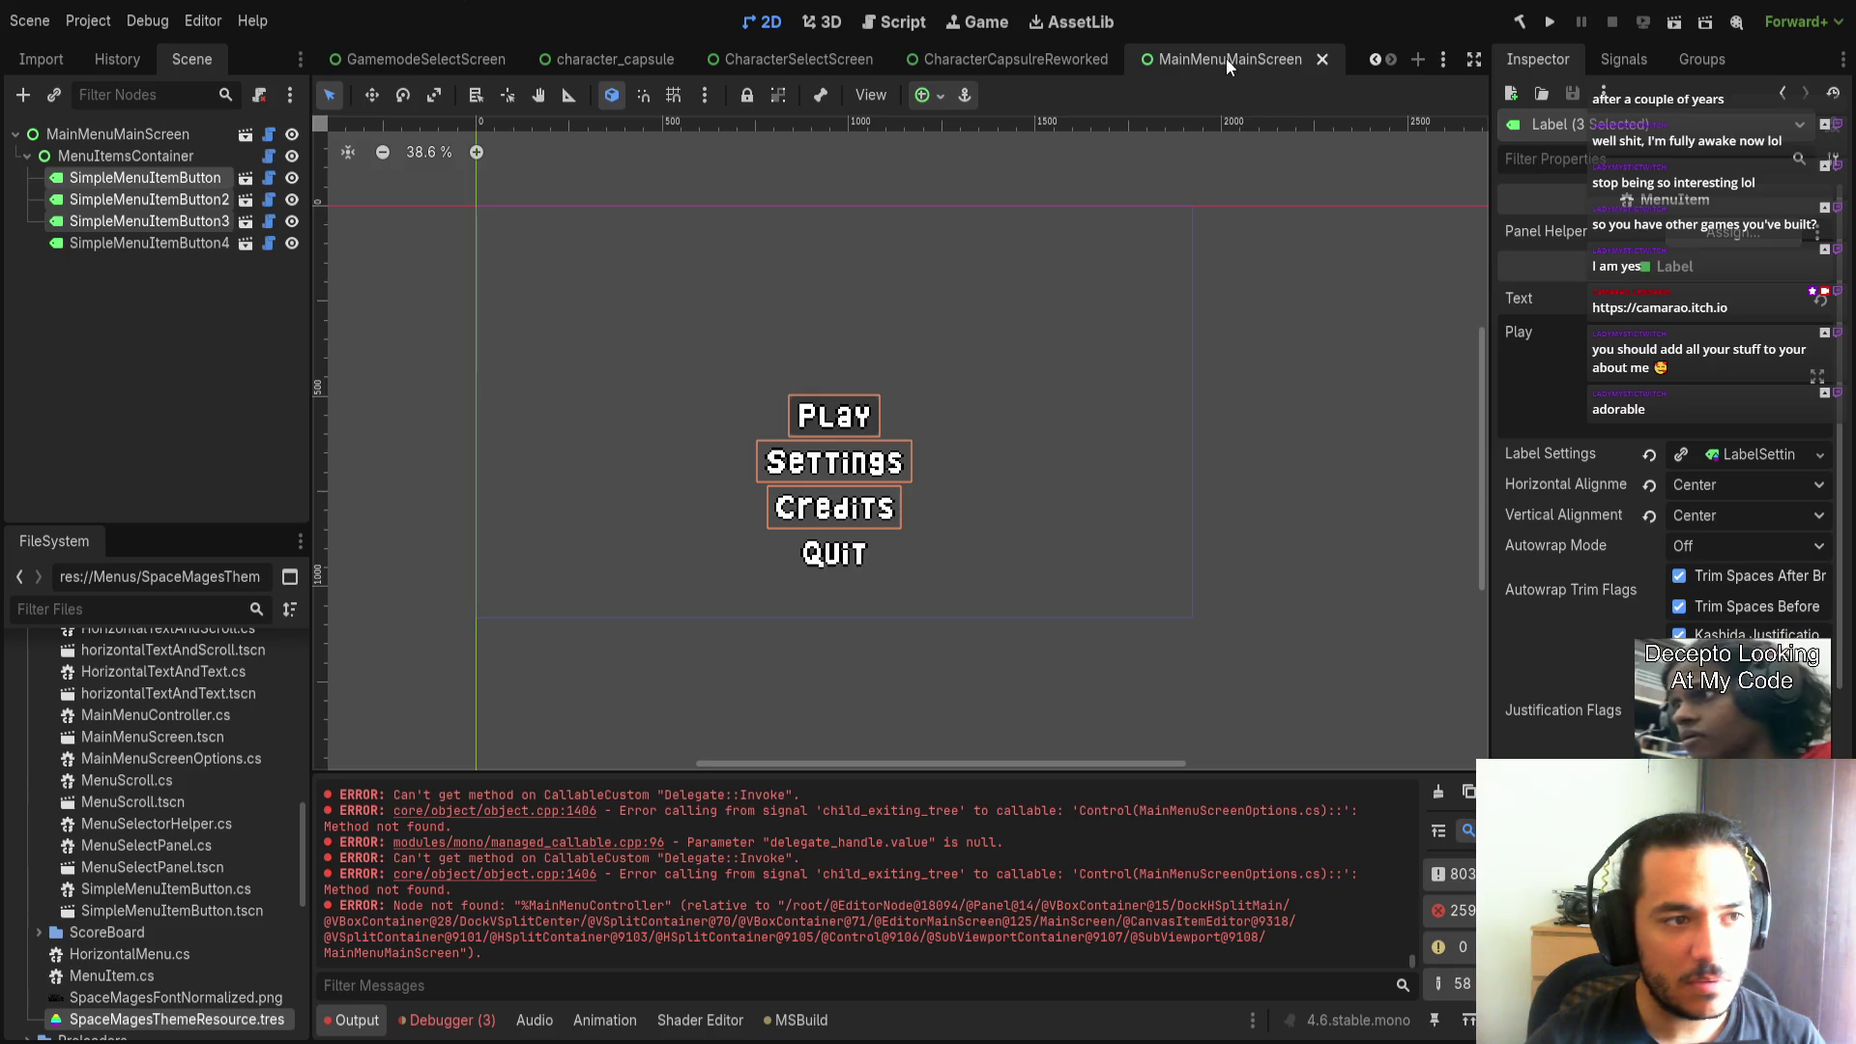
middle_click(1226, 58)
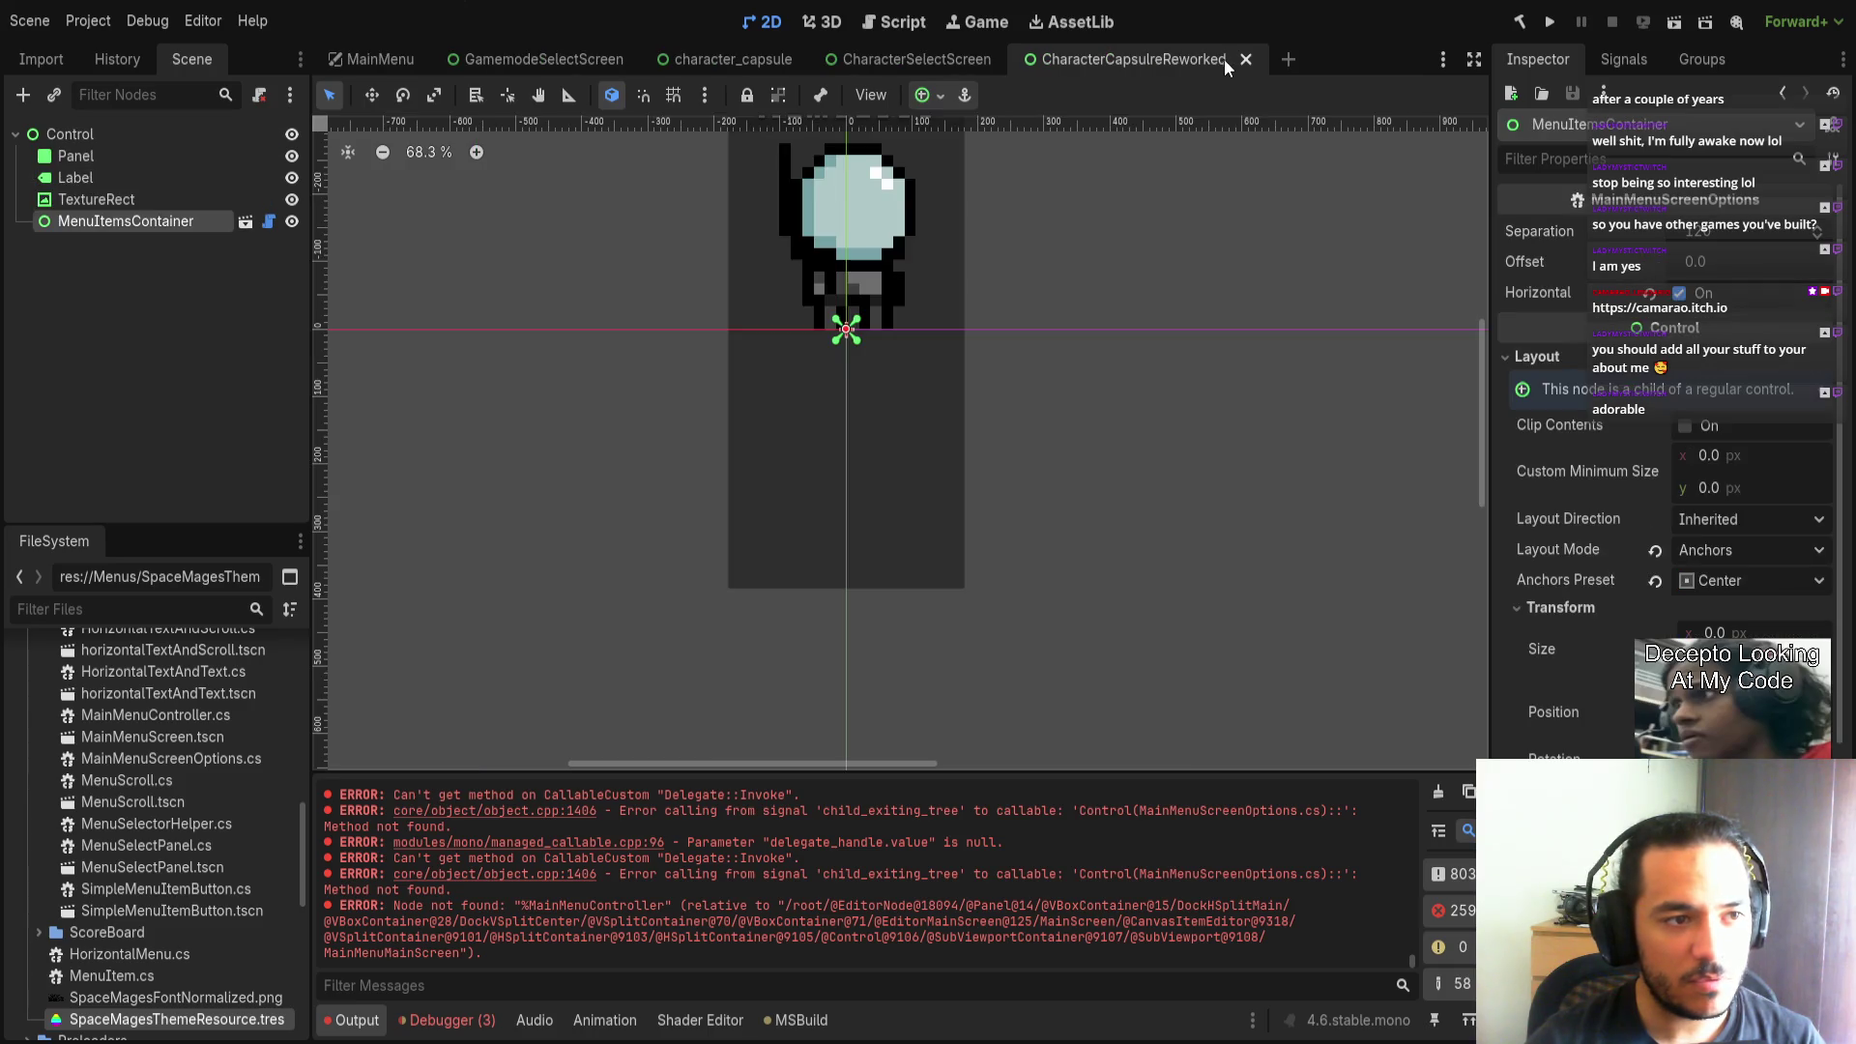
Paste the three menu buttons into MenuItemsContainer and stack them vertically with adjusted spacing.
click(116, 224)
key(ctrl+v)
click(126, 220)
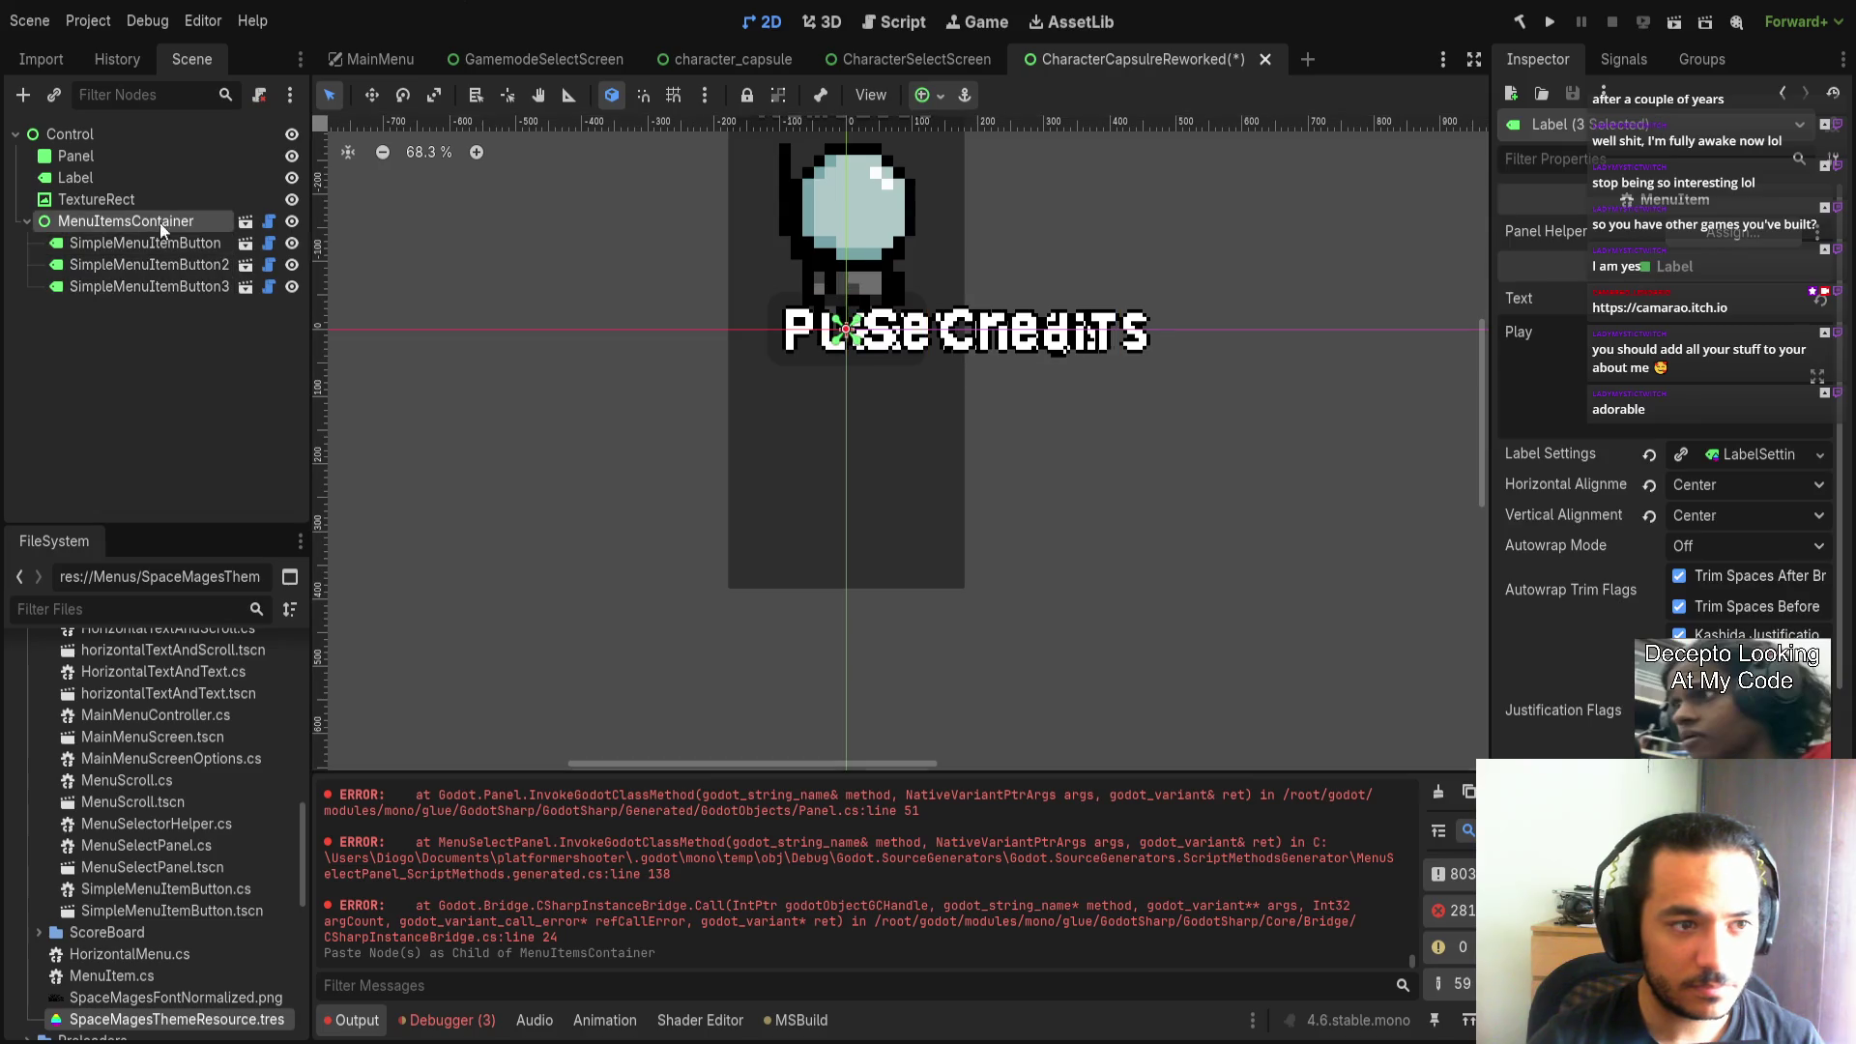
drag(1717, 232, 1704, 232)
click(1680, 292)
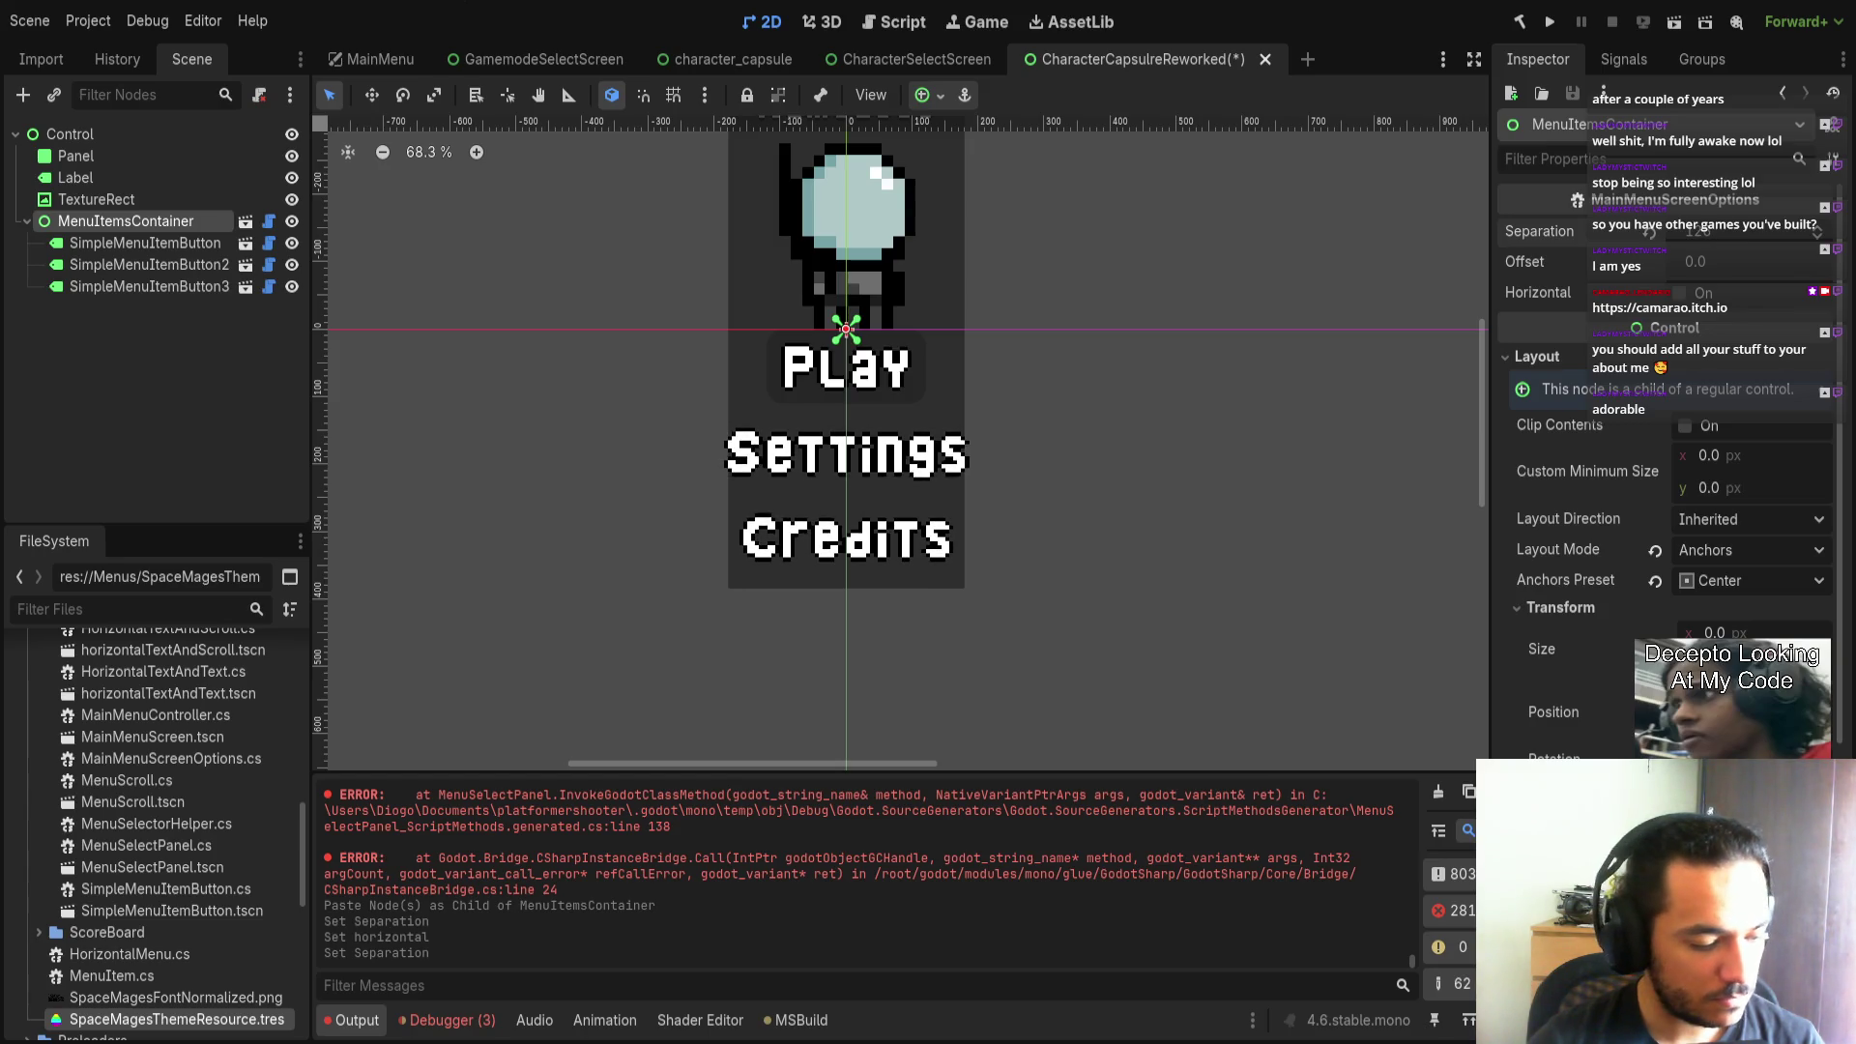
Relabel the Play button to 'Color', shift it slightly left, and select all three buttons.
click(145, 243)
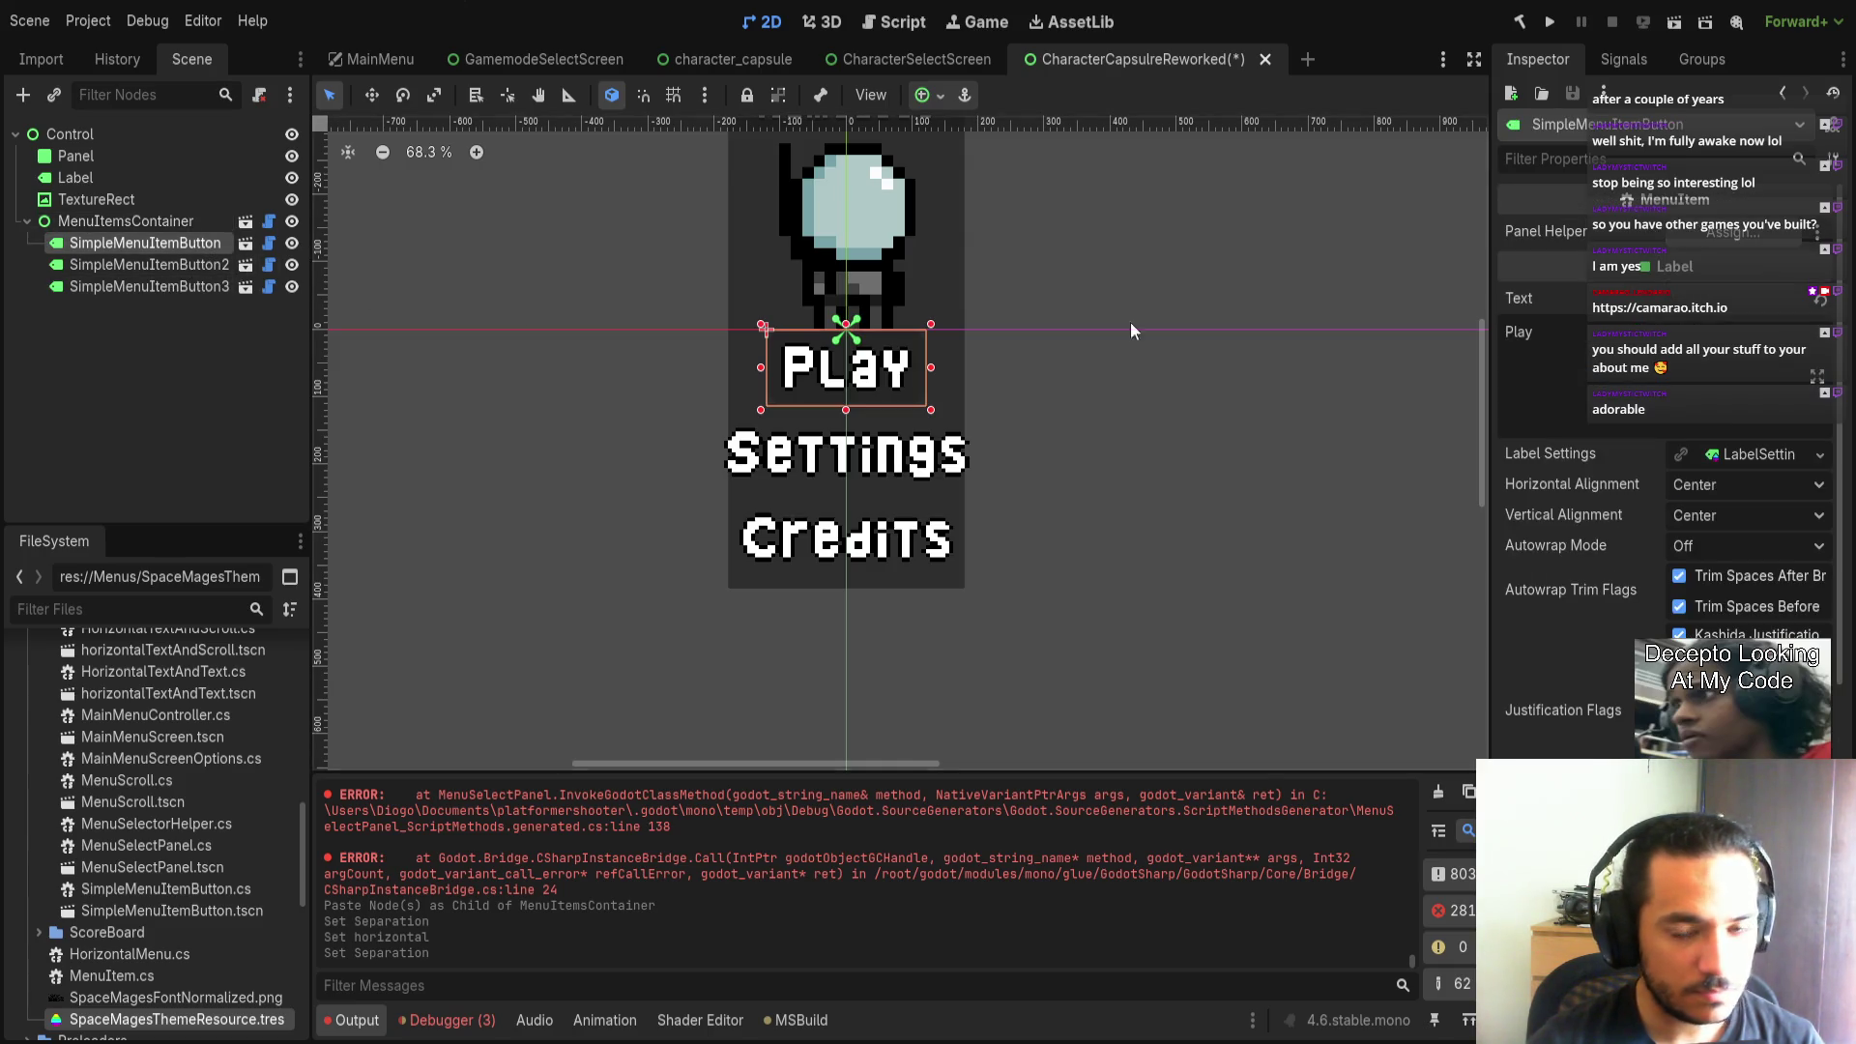
double_click(1640, 331)
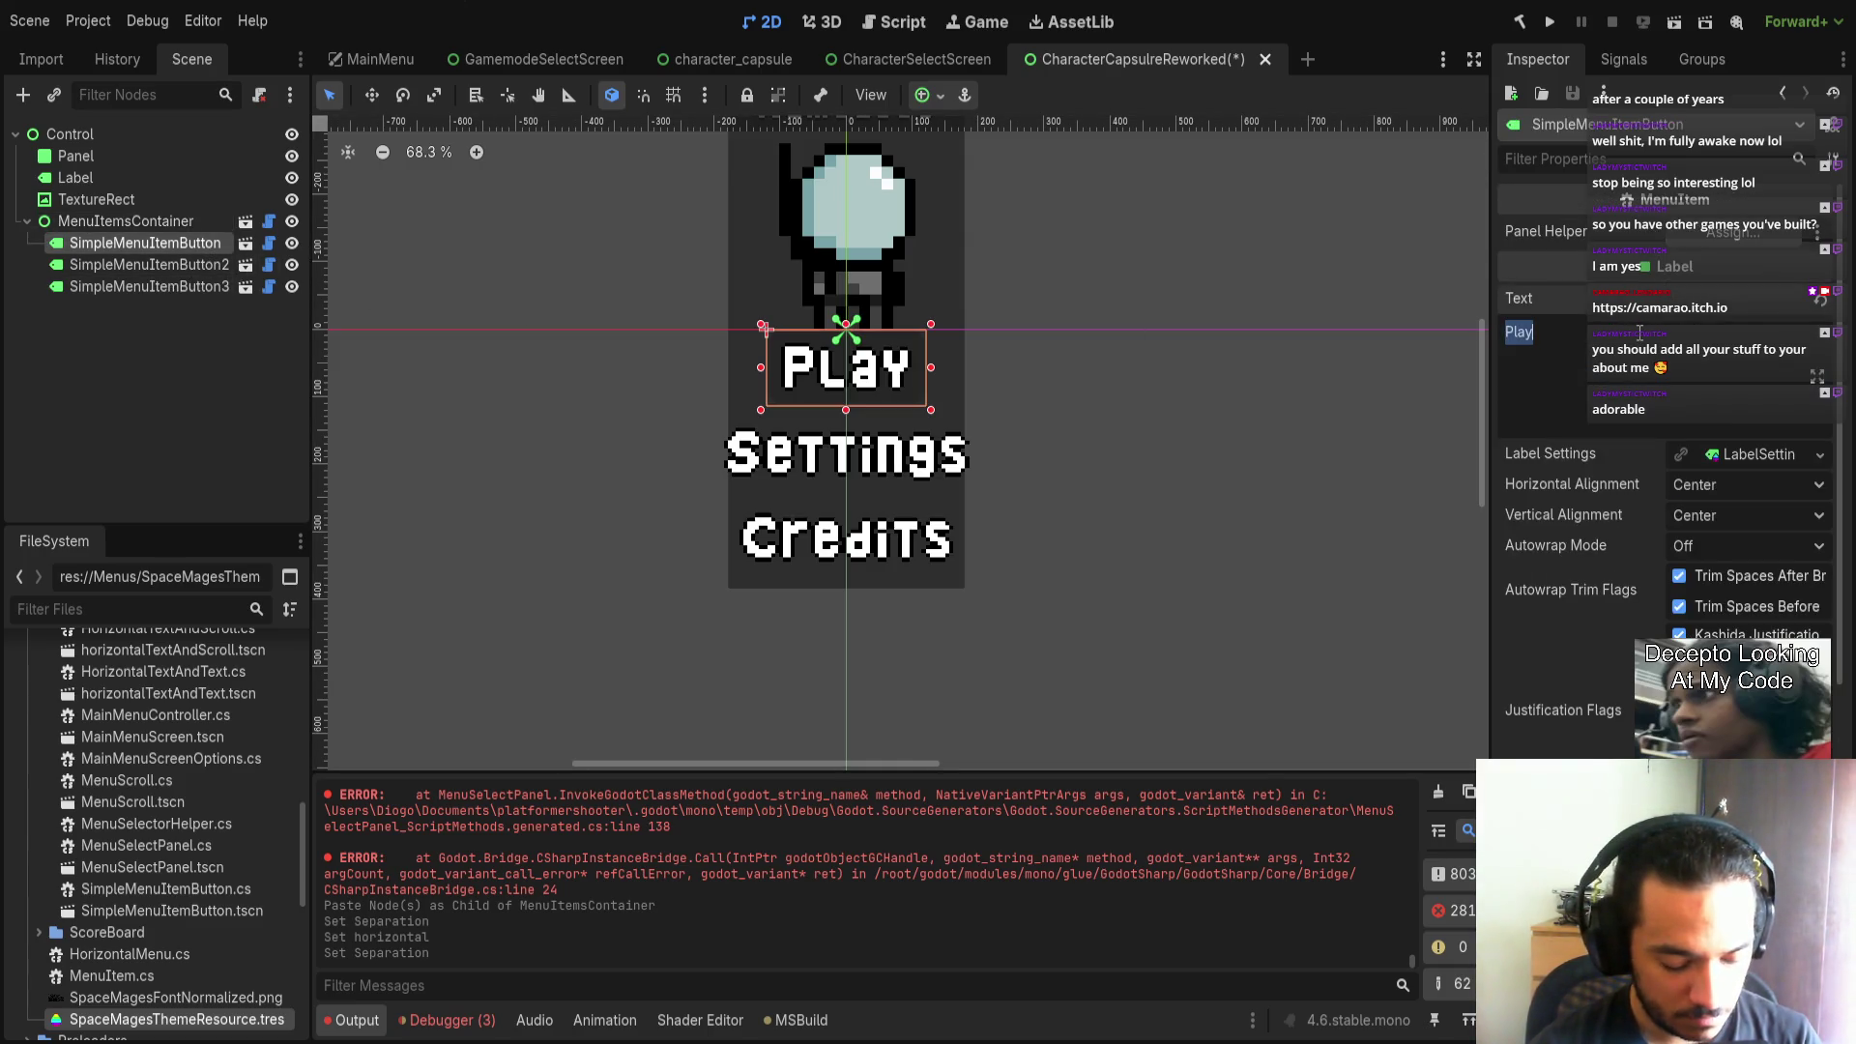
text(Change Name)
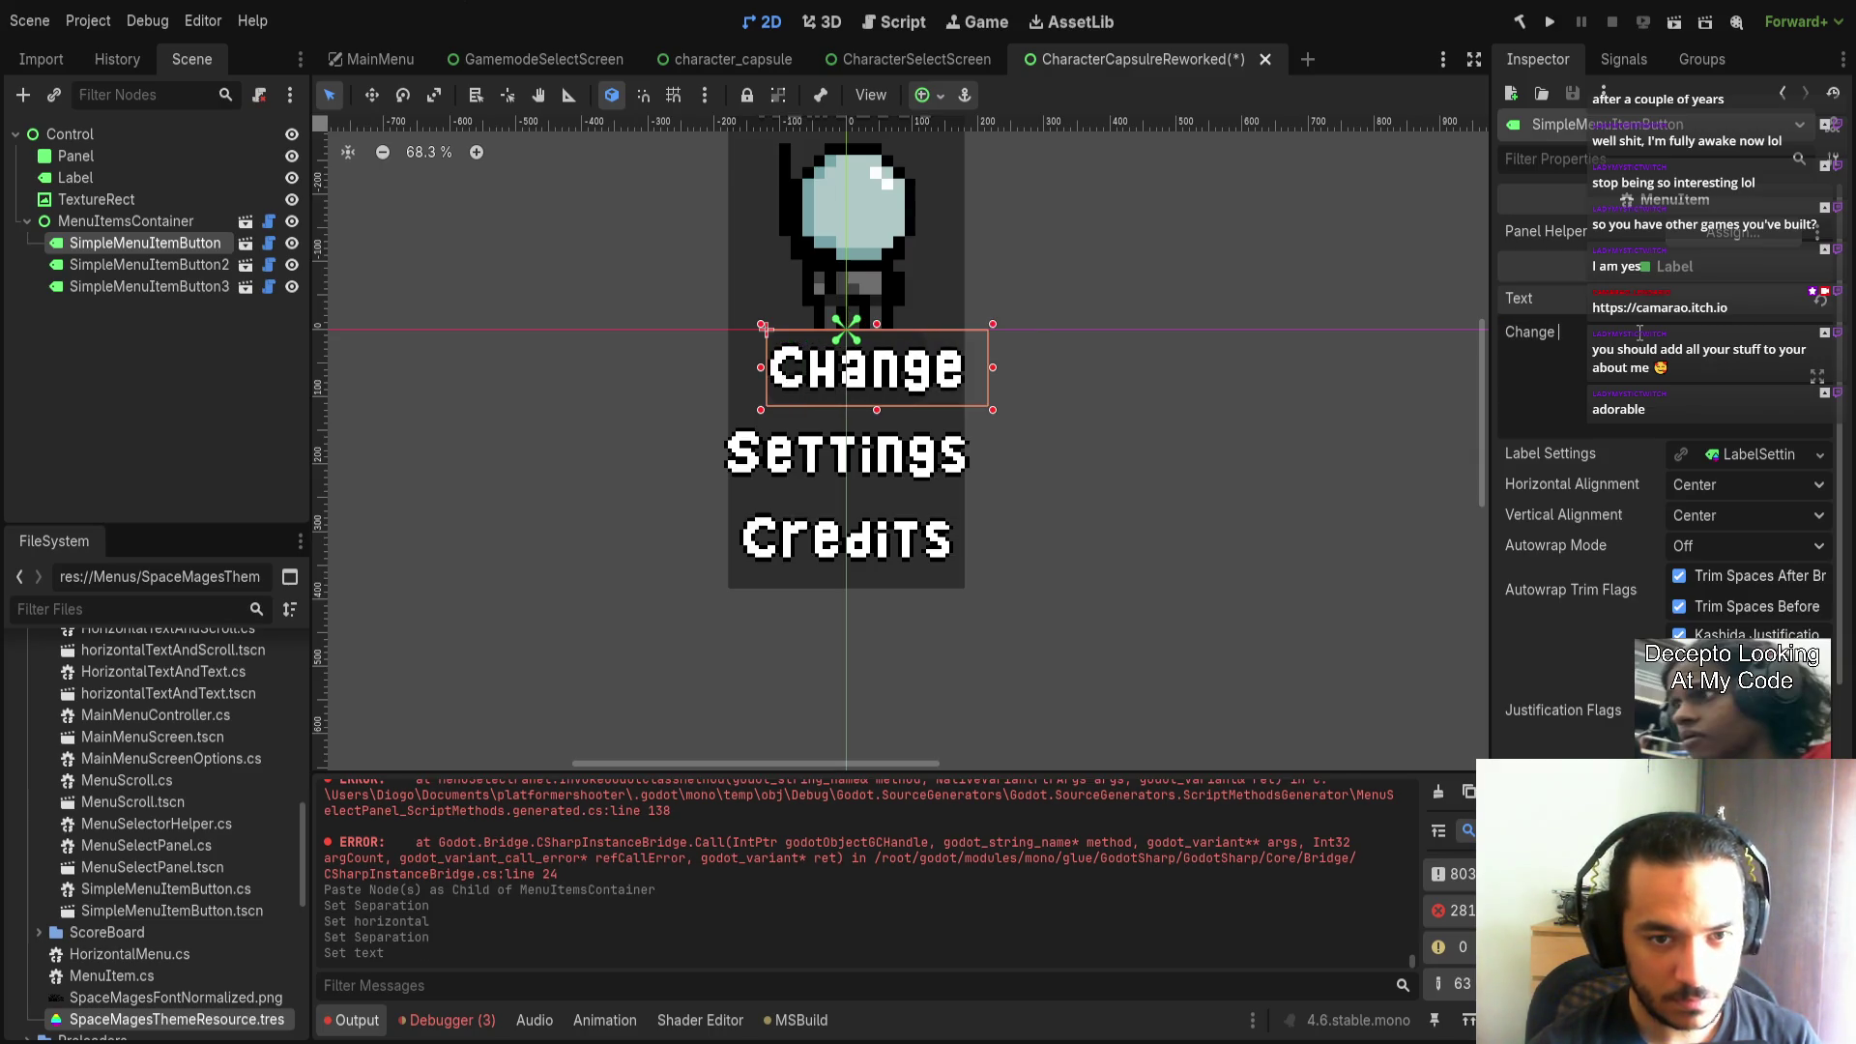
key(BackSpace)
key(ctrl+BackSpace)
key(ctrl+BackSpace)
text(Coloe)
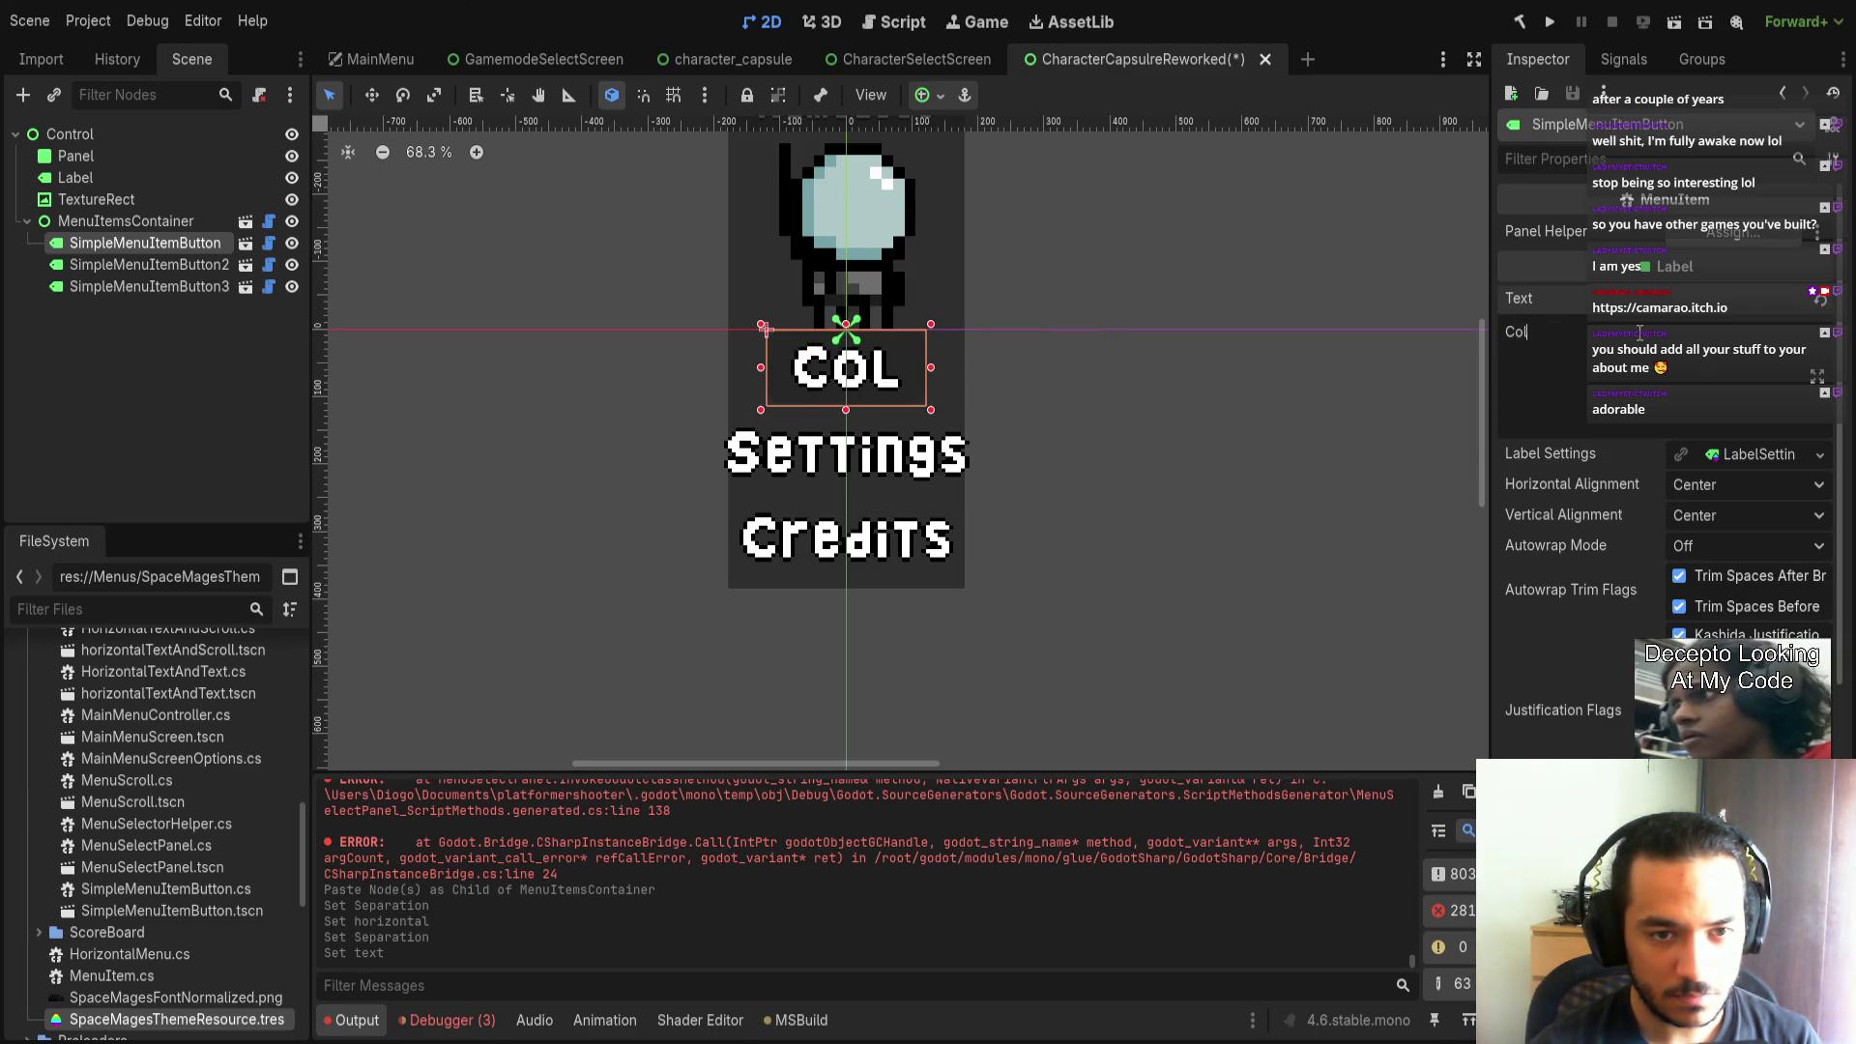
key(BackSpace)
text(r)
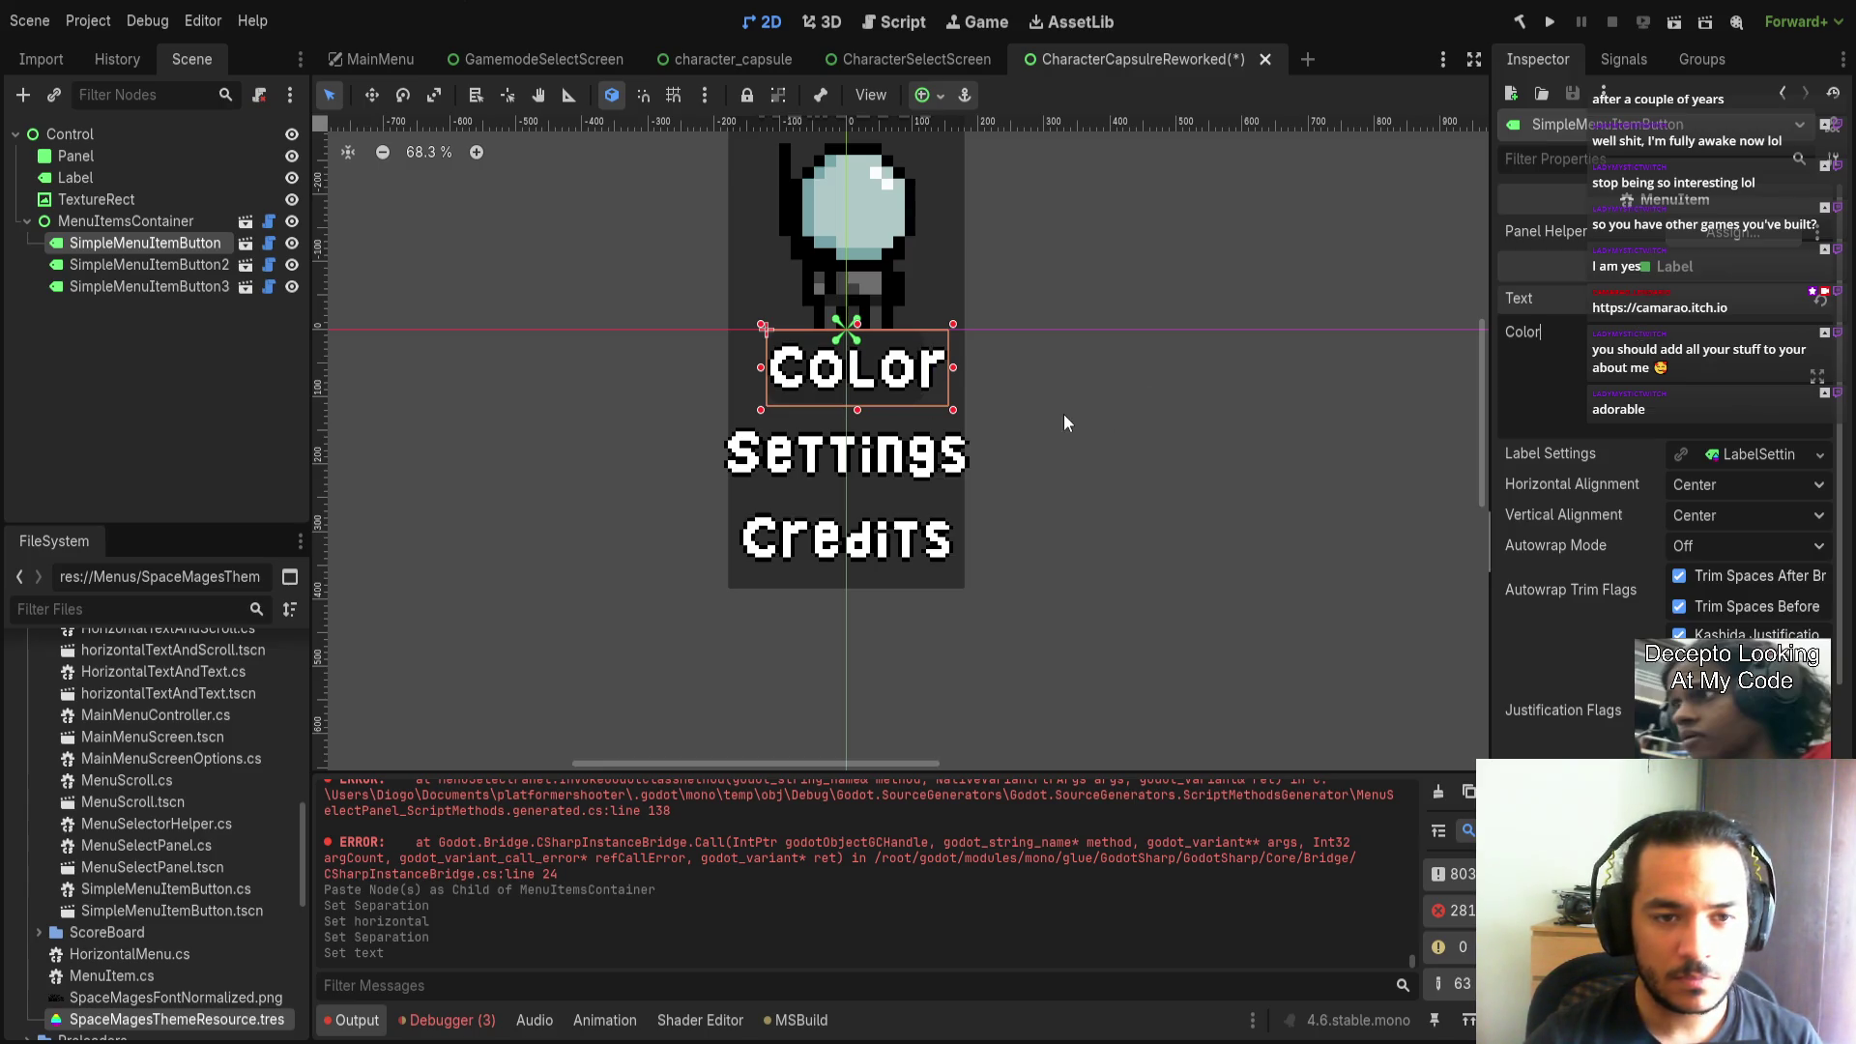
mouse_move(1099, 426)
mouse_down()
mouse_move(1069, 427)
mouse_move(1089, 432)
mouse_up()
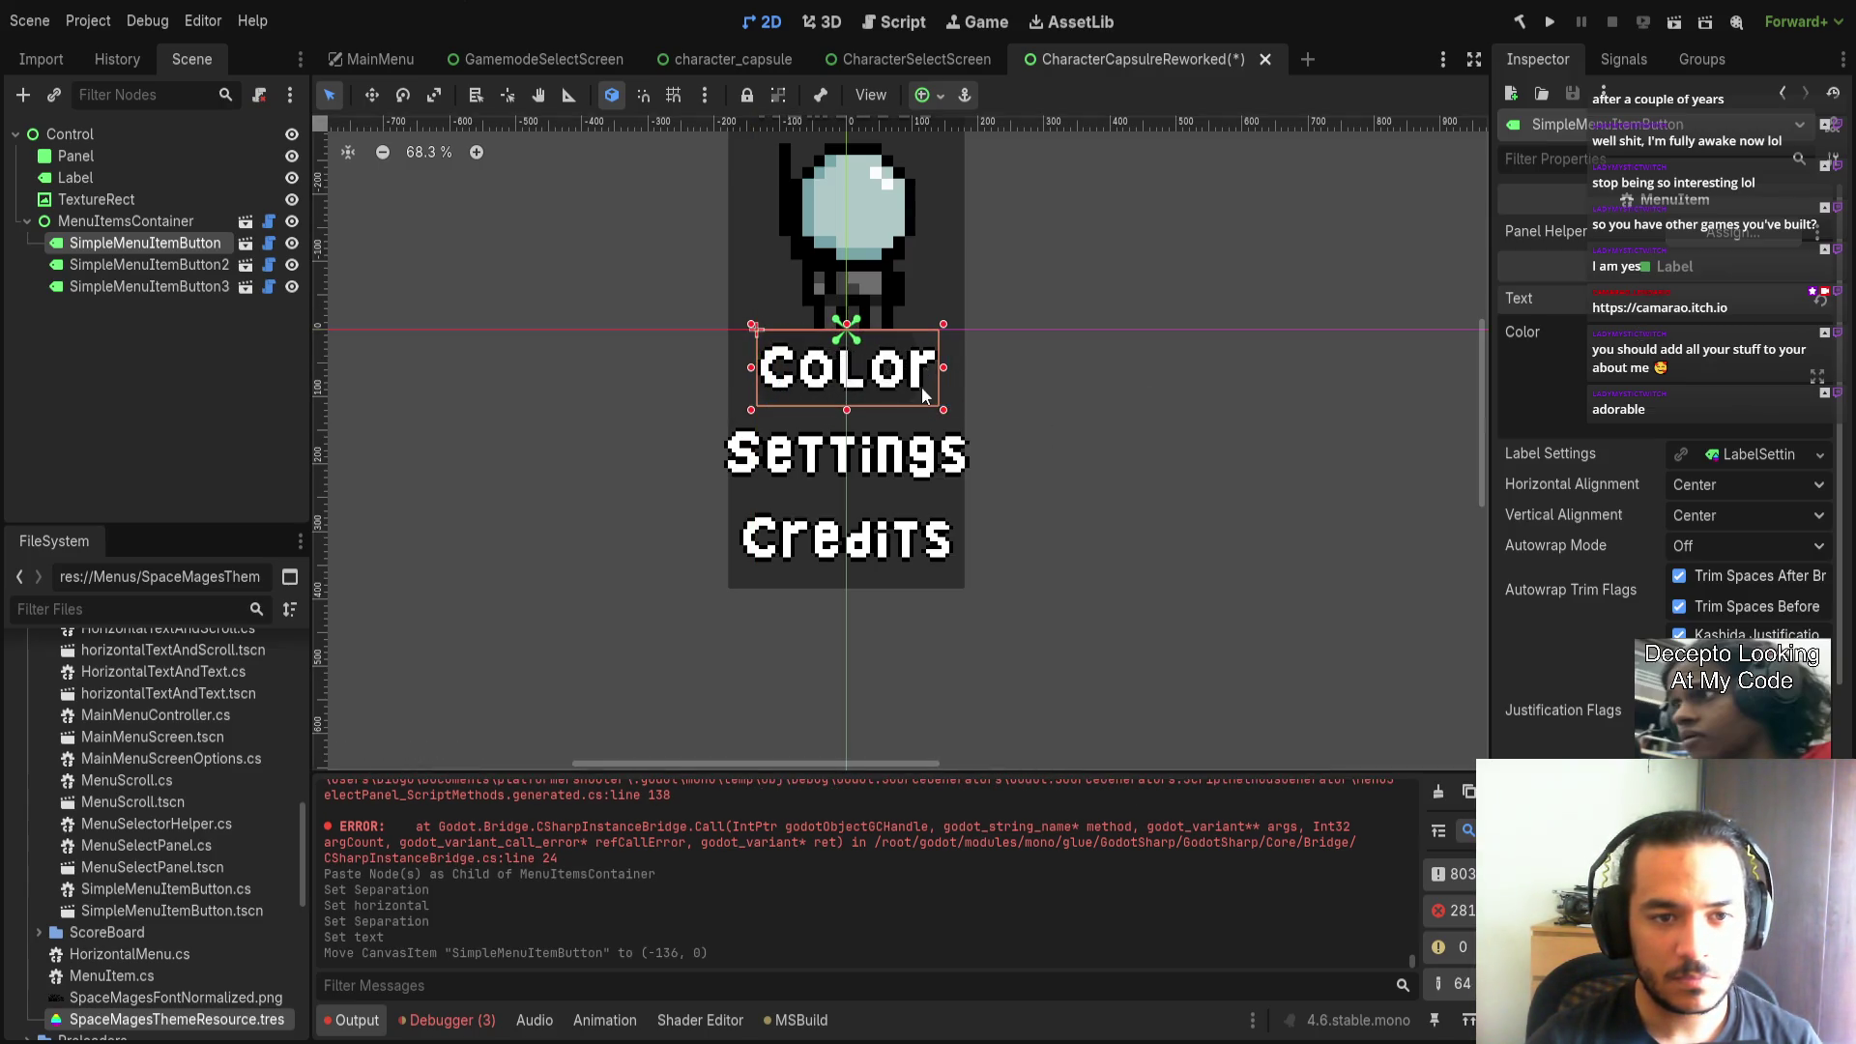
shift+click(155, 275)
shift+click(179, 287)
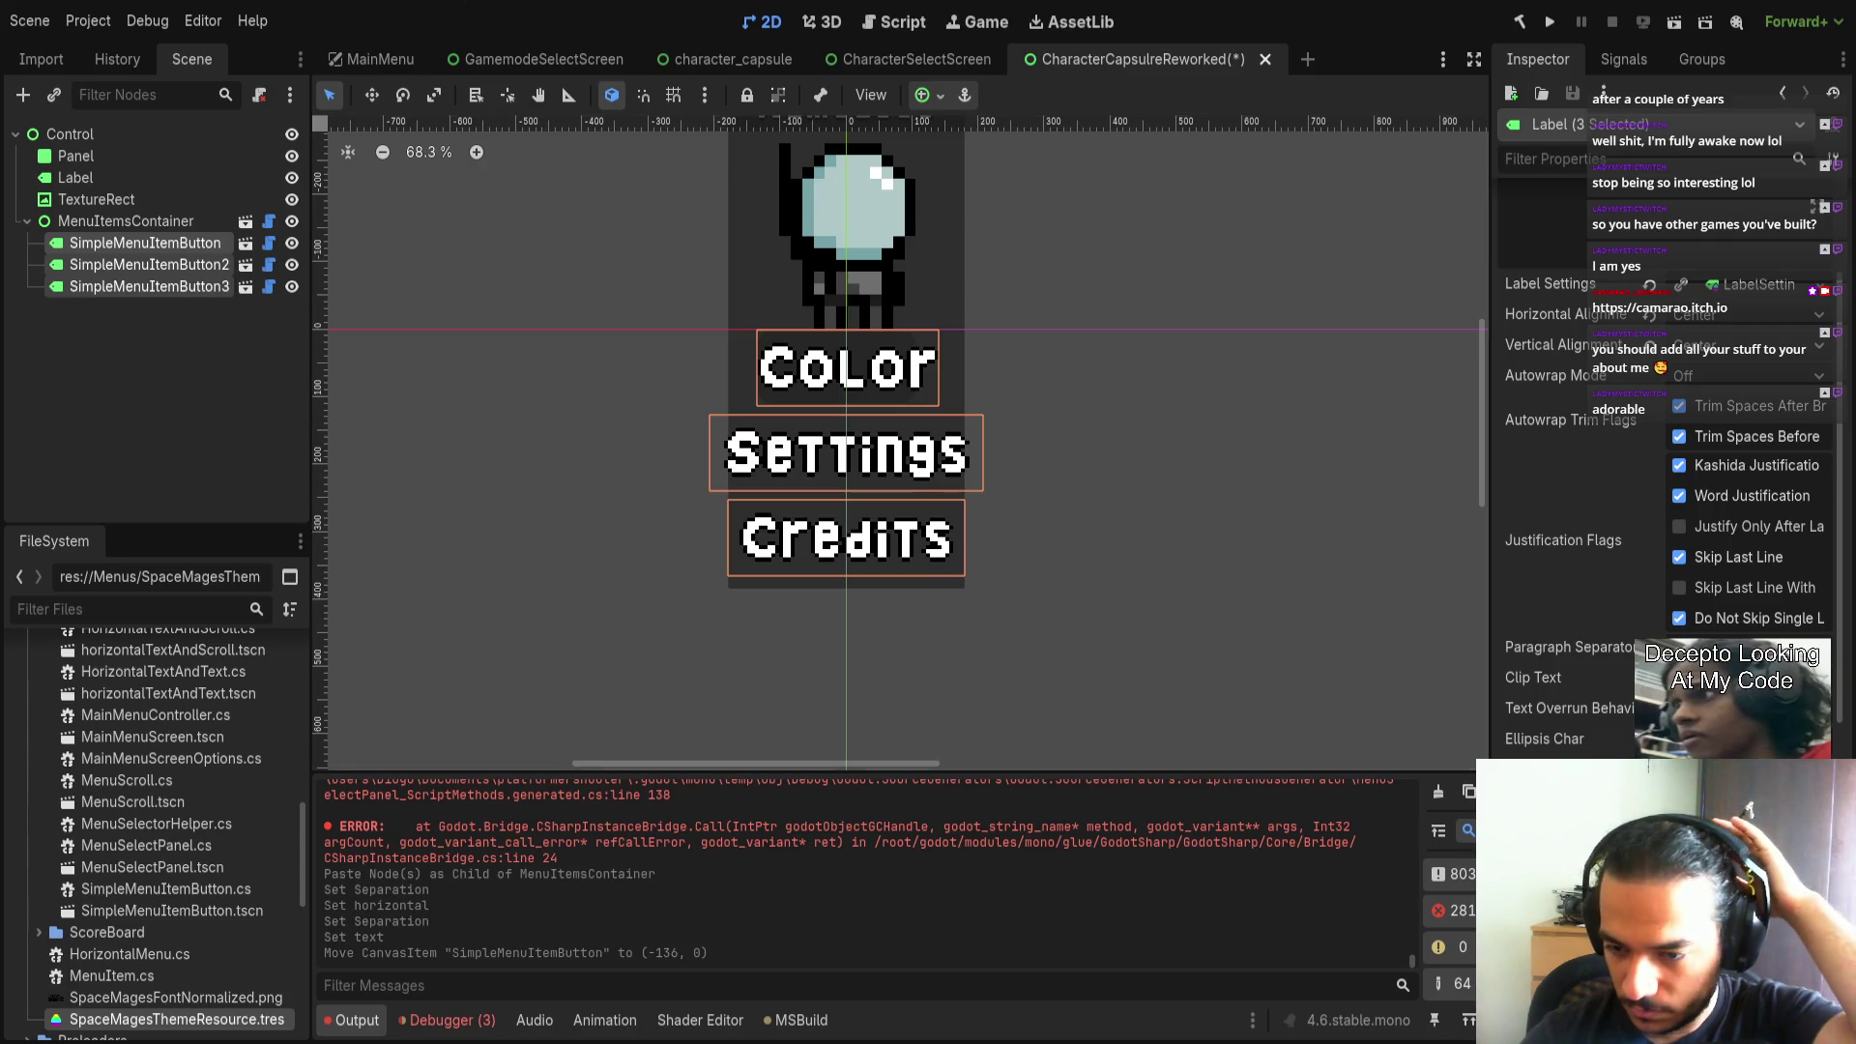
Anchor the Color, Settings and Credits buttons to Center and increase MenuItemsContainer's Separation.
scroll(1663, 435, down, 5)
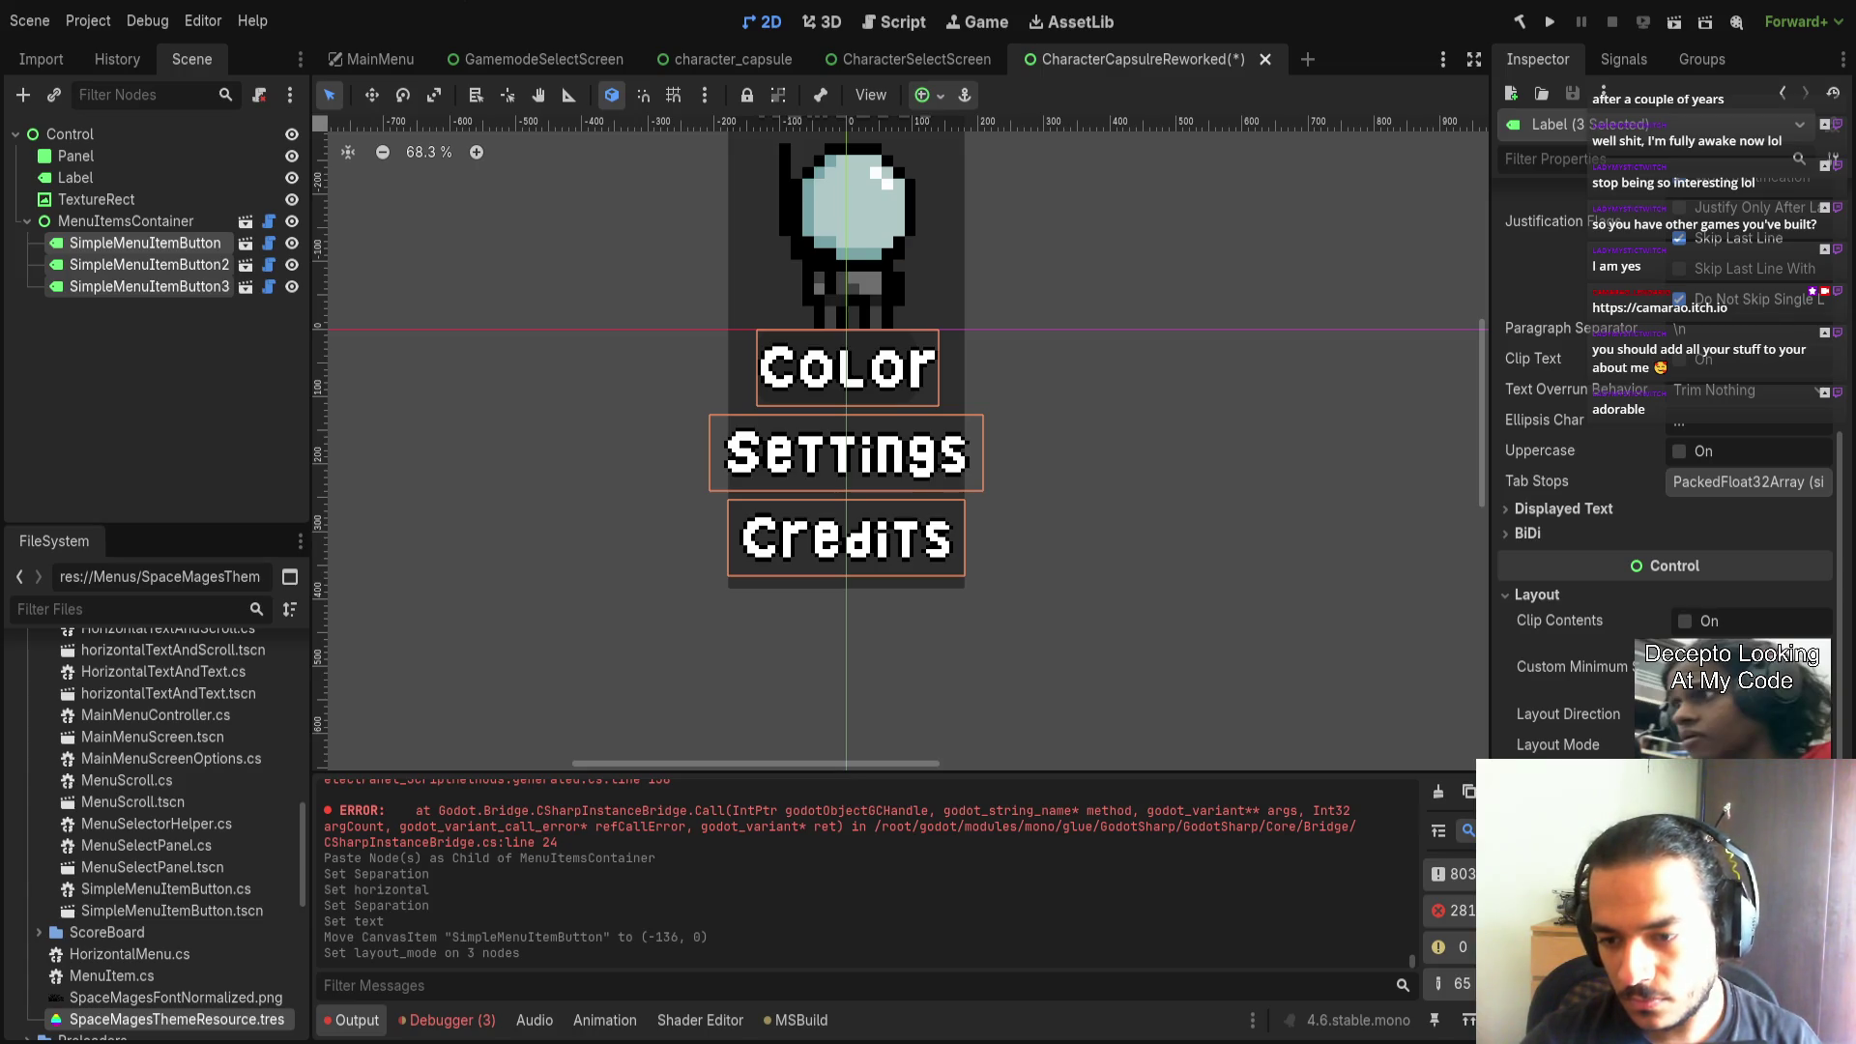
click(1702, 803)
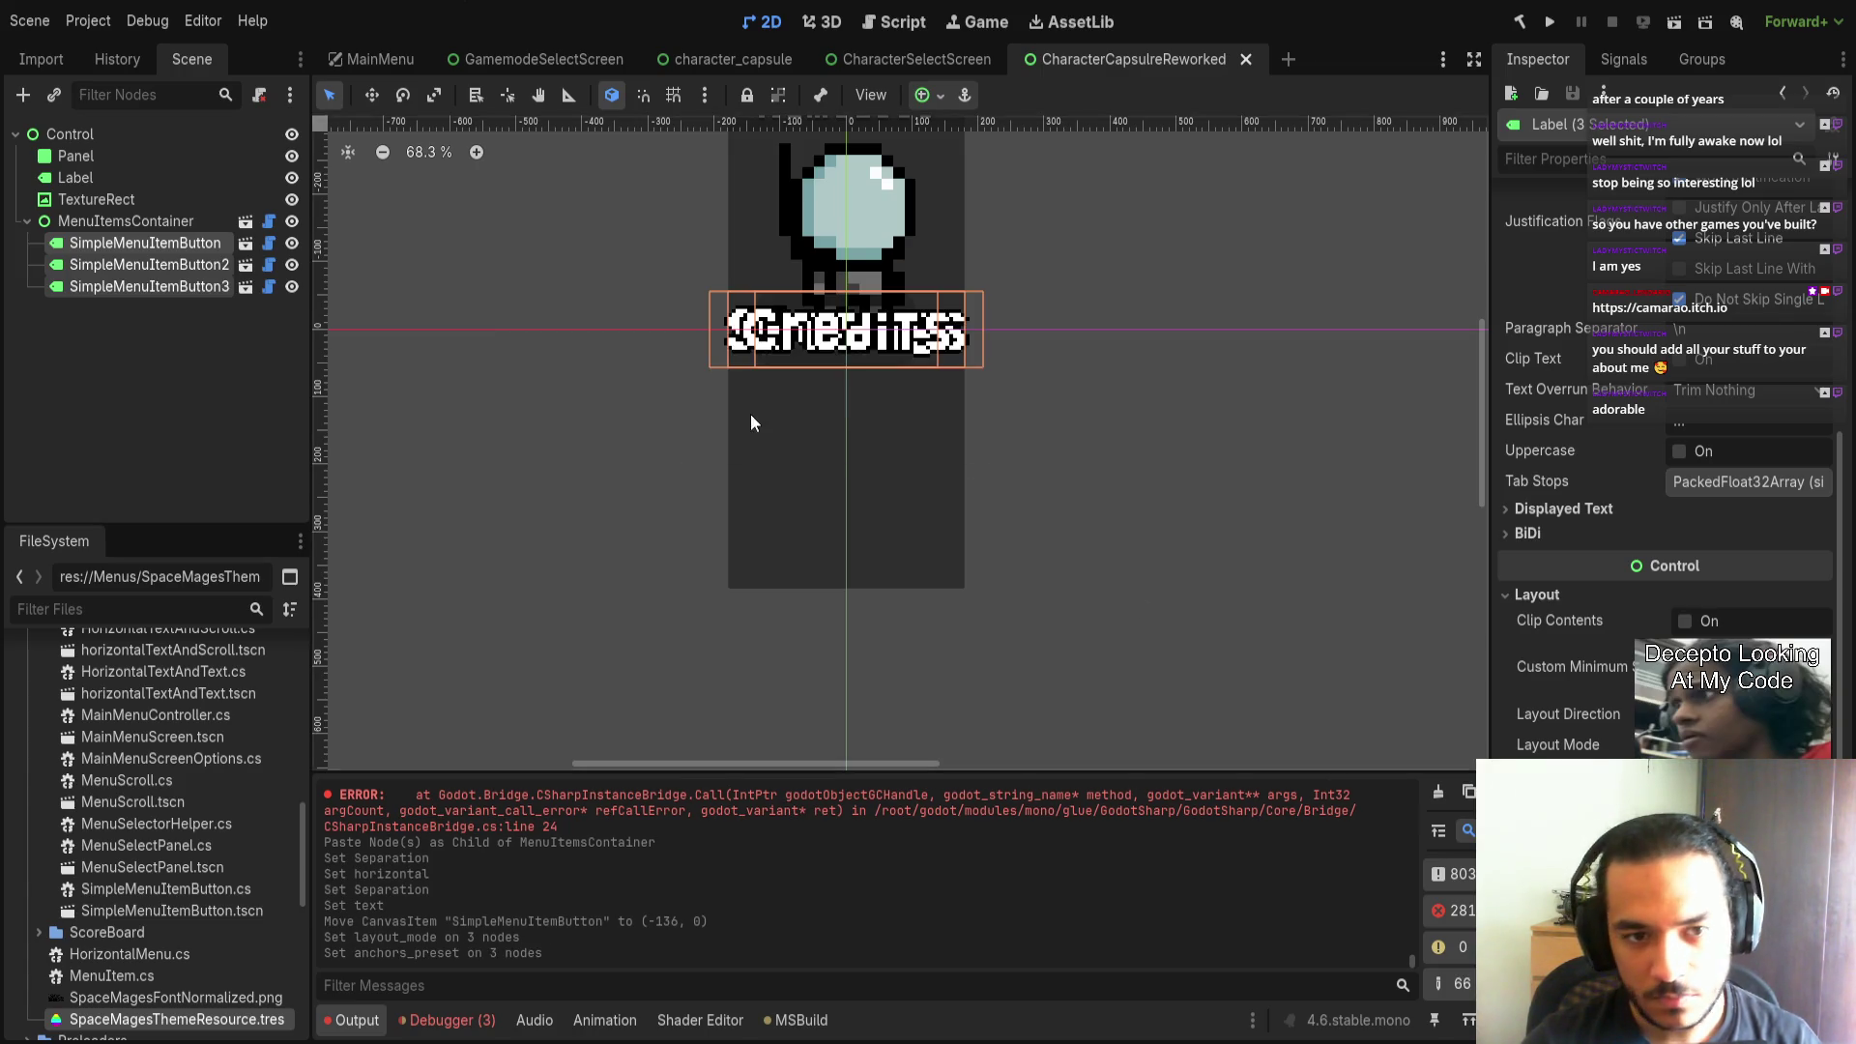
scroll(1610, 552, up, 8)
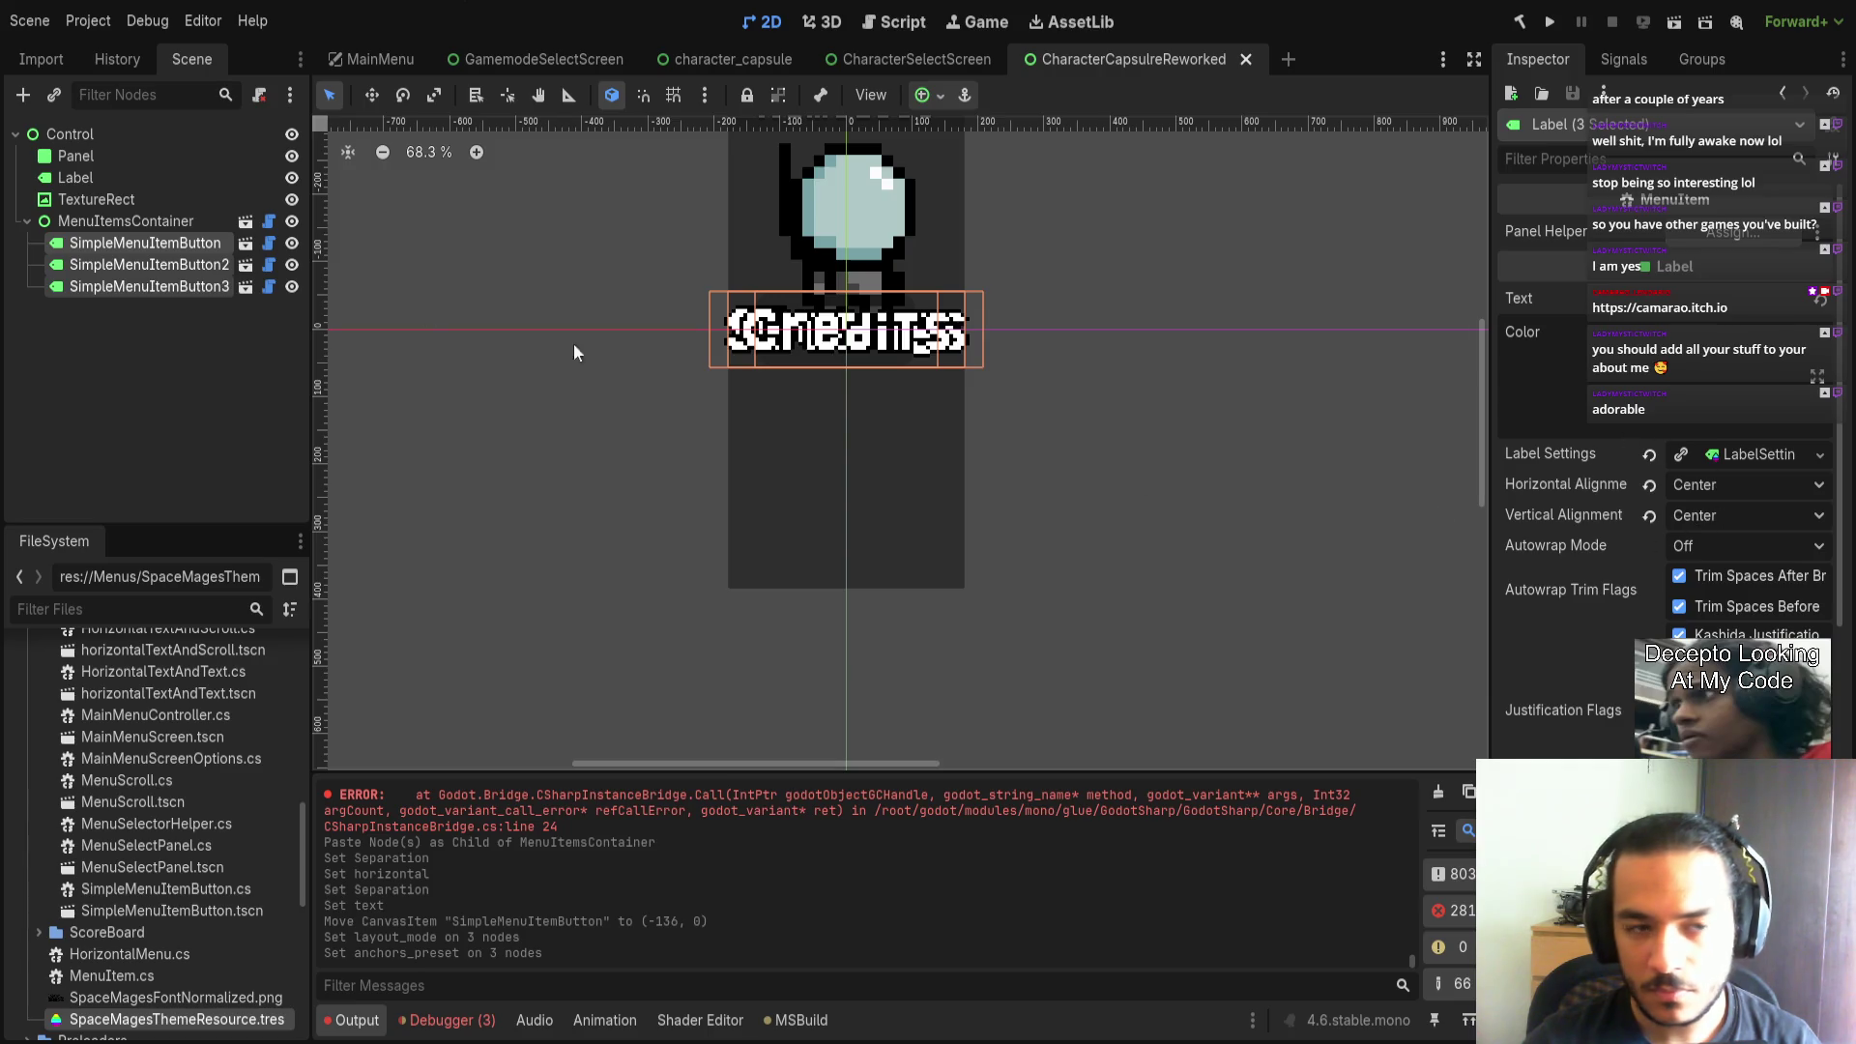
click(145, 220)
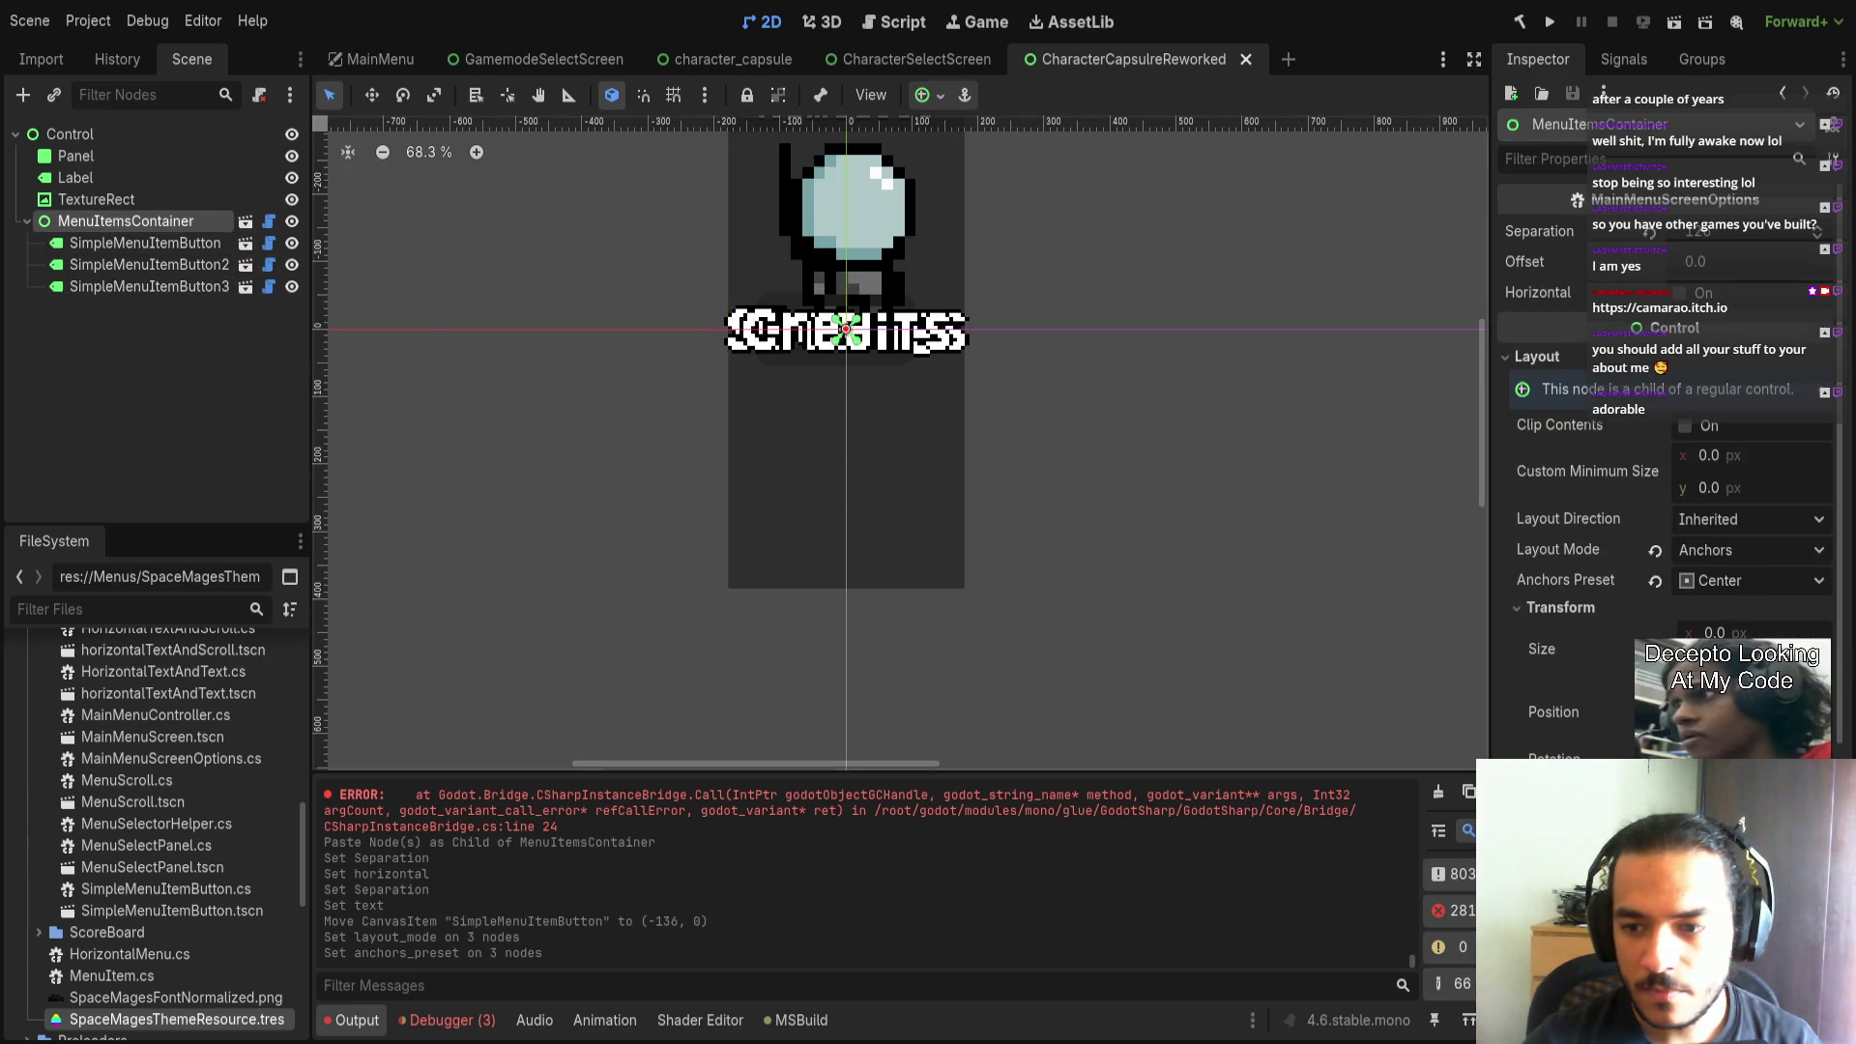
drag(1709, 234, 1750, 234)
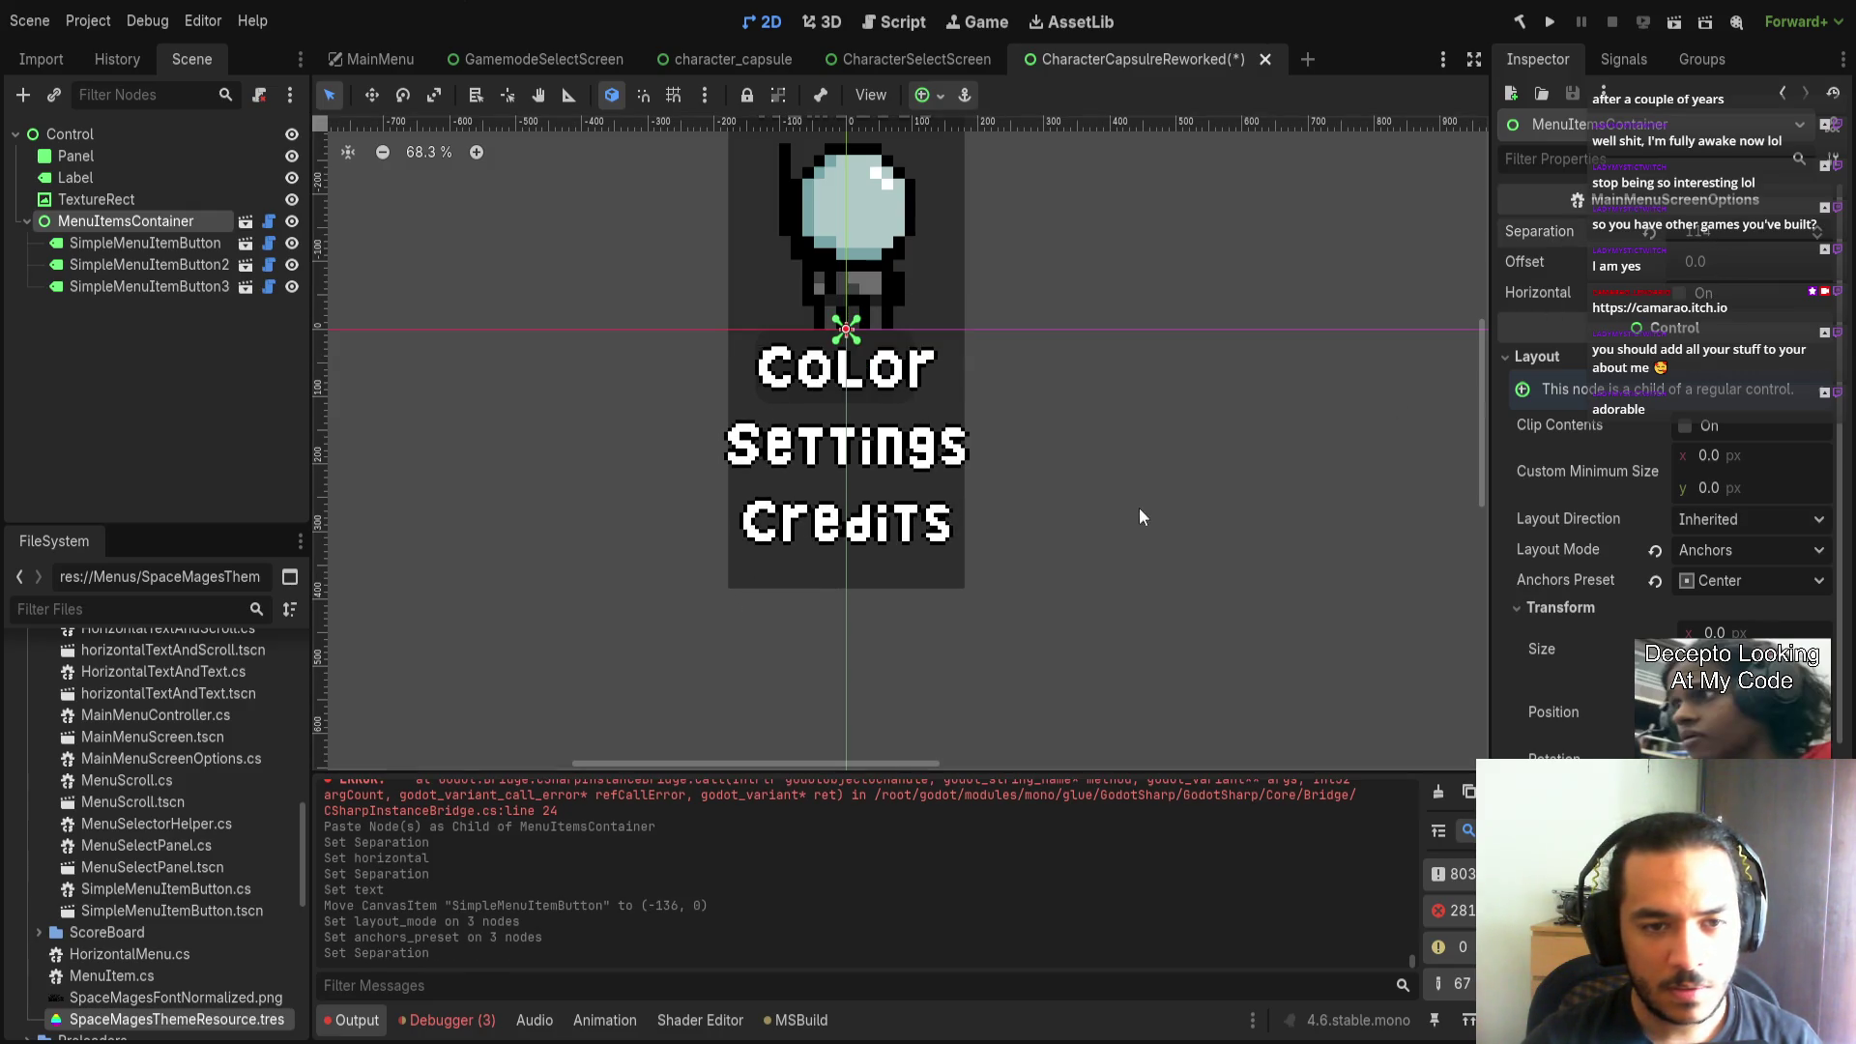
click(149, 264)
Relabel the second menu button, formerly Settings, as 'Change Name'.
click(1621, 342)
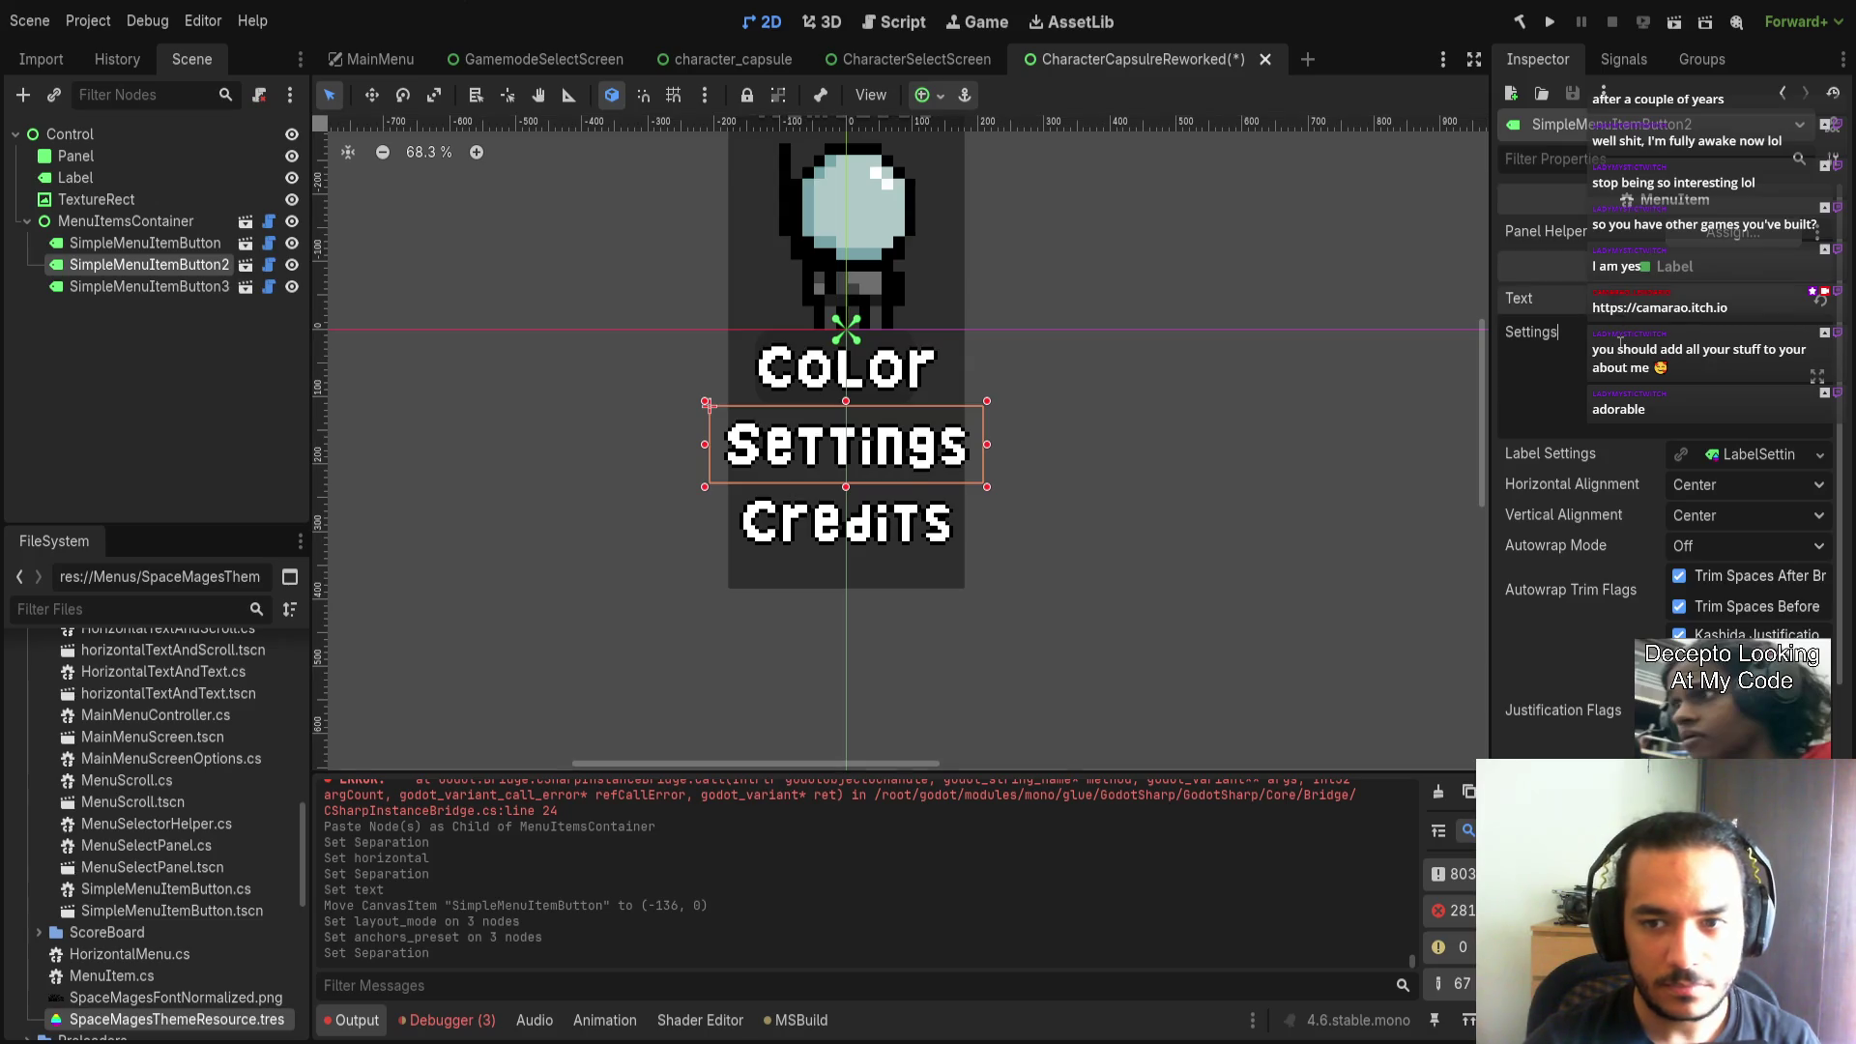
text(sdafasdfadf)
key(BackSpace)
key(BackSpace)
key(BackSpace)
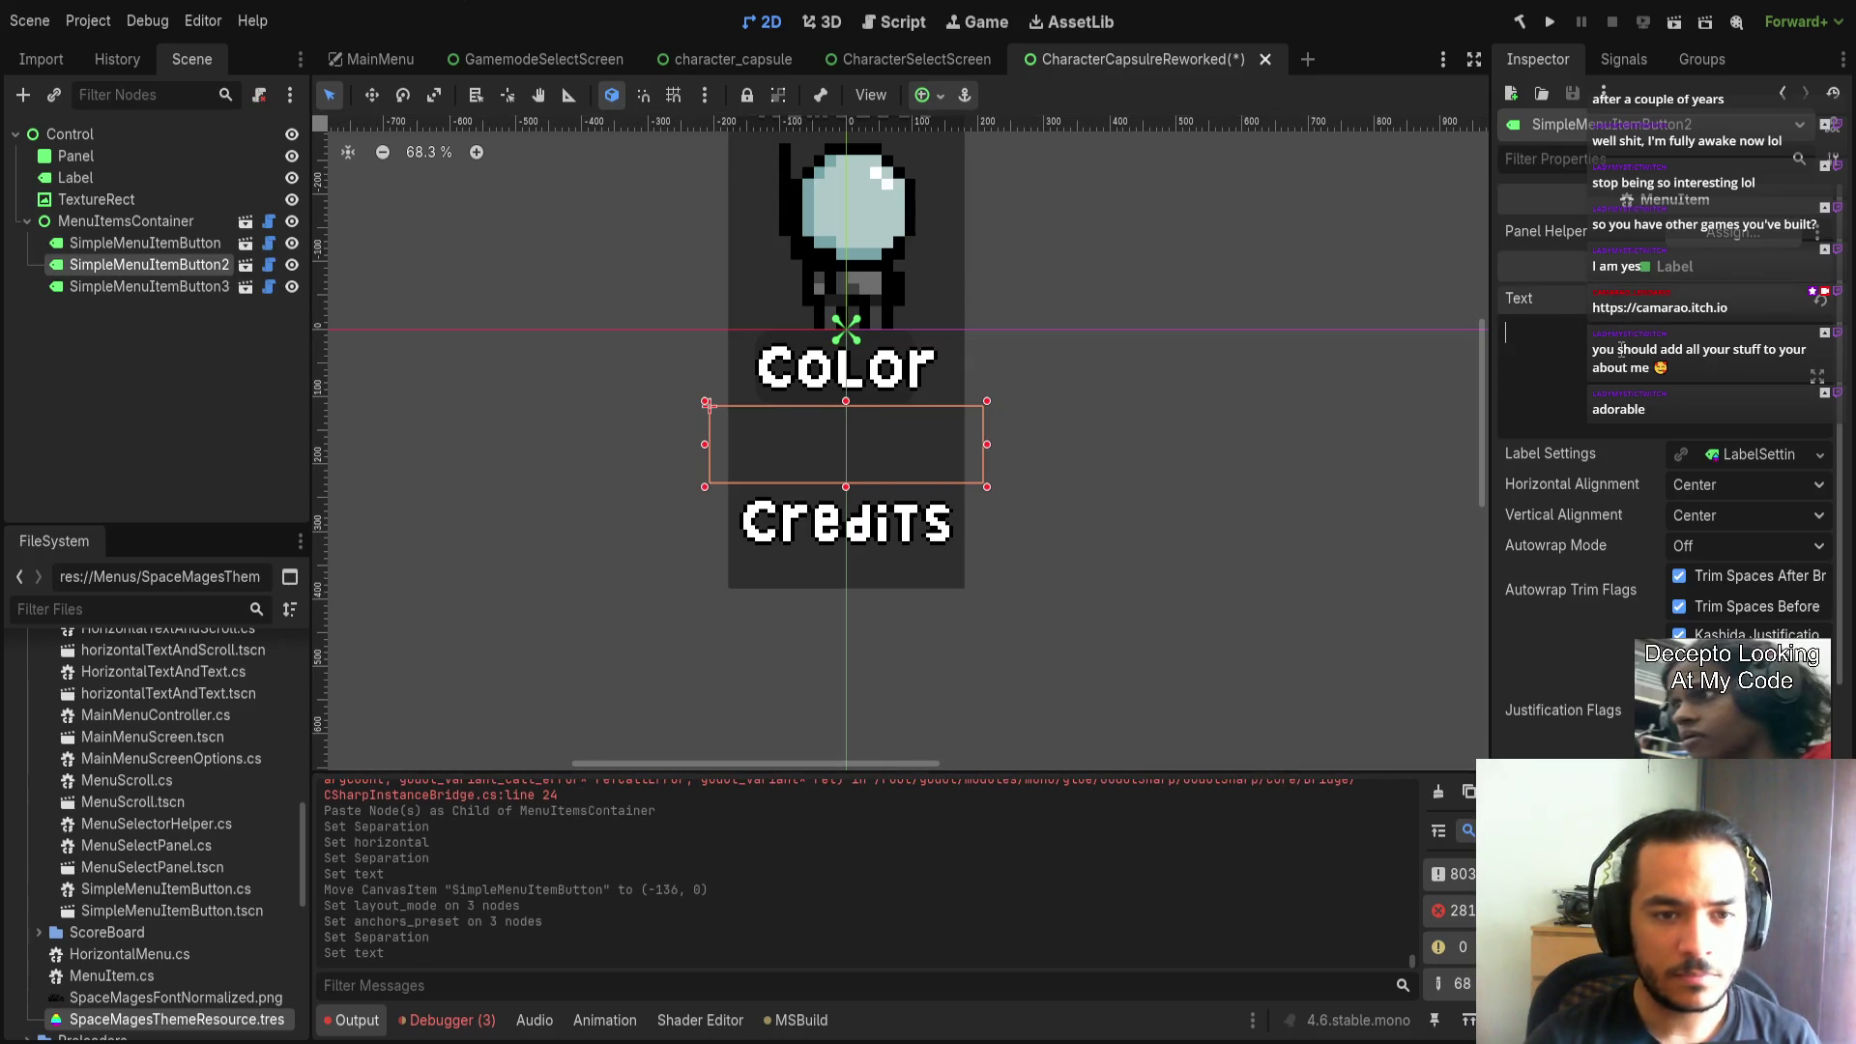
text(Name)
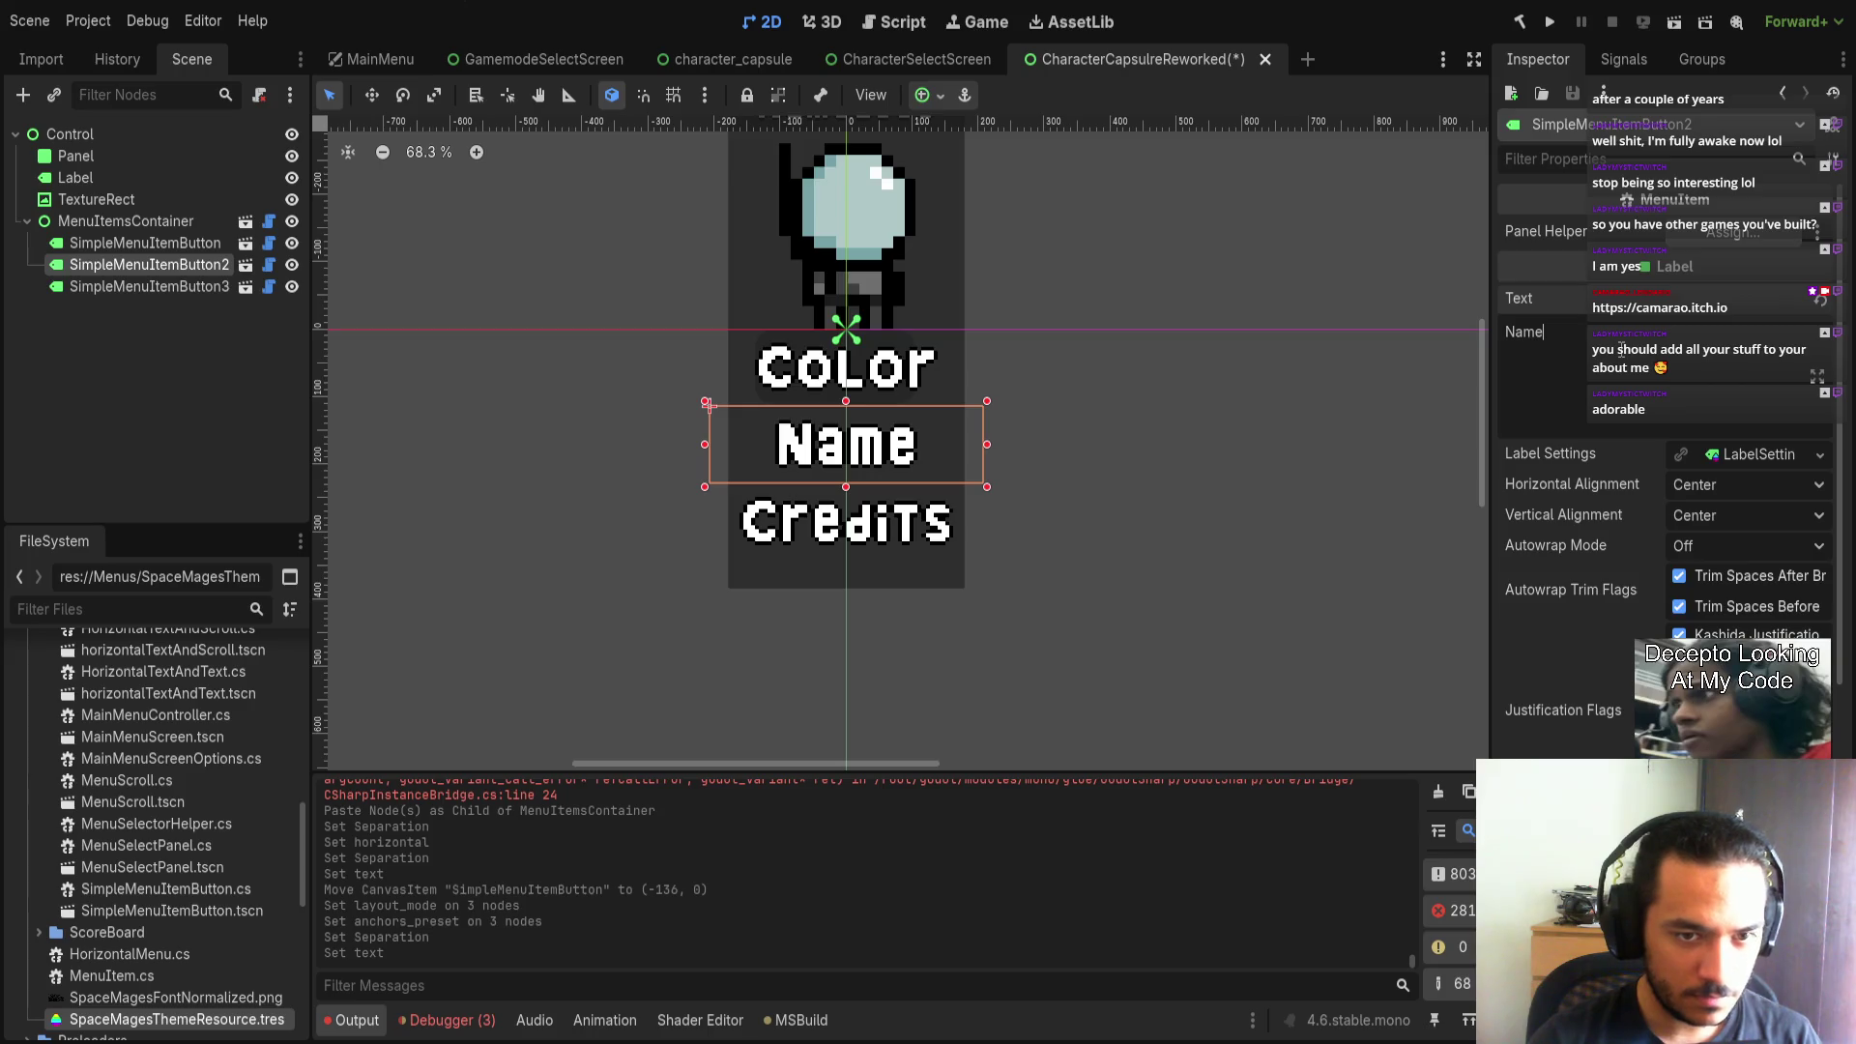
key(BackSpace)
key(BackSpace)
key(BackSpace)
text(Change na)
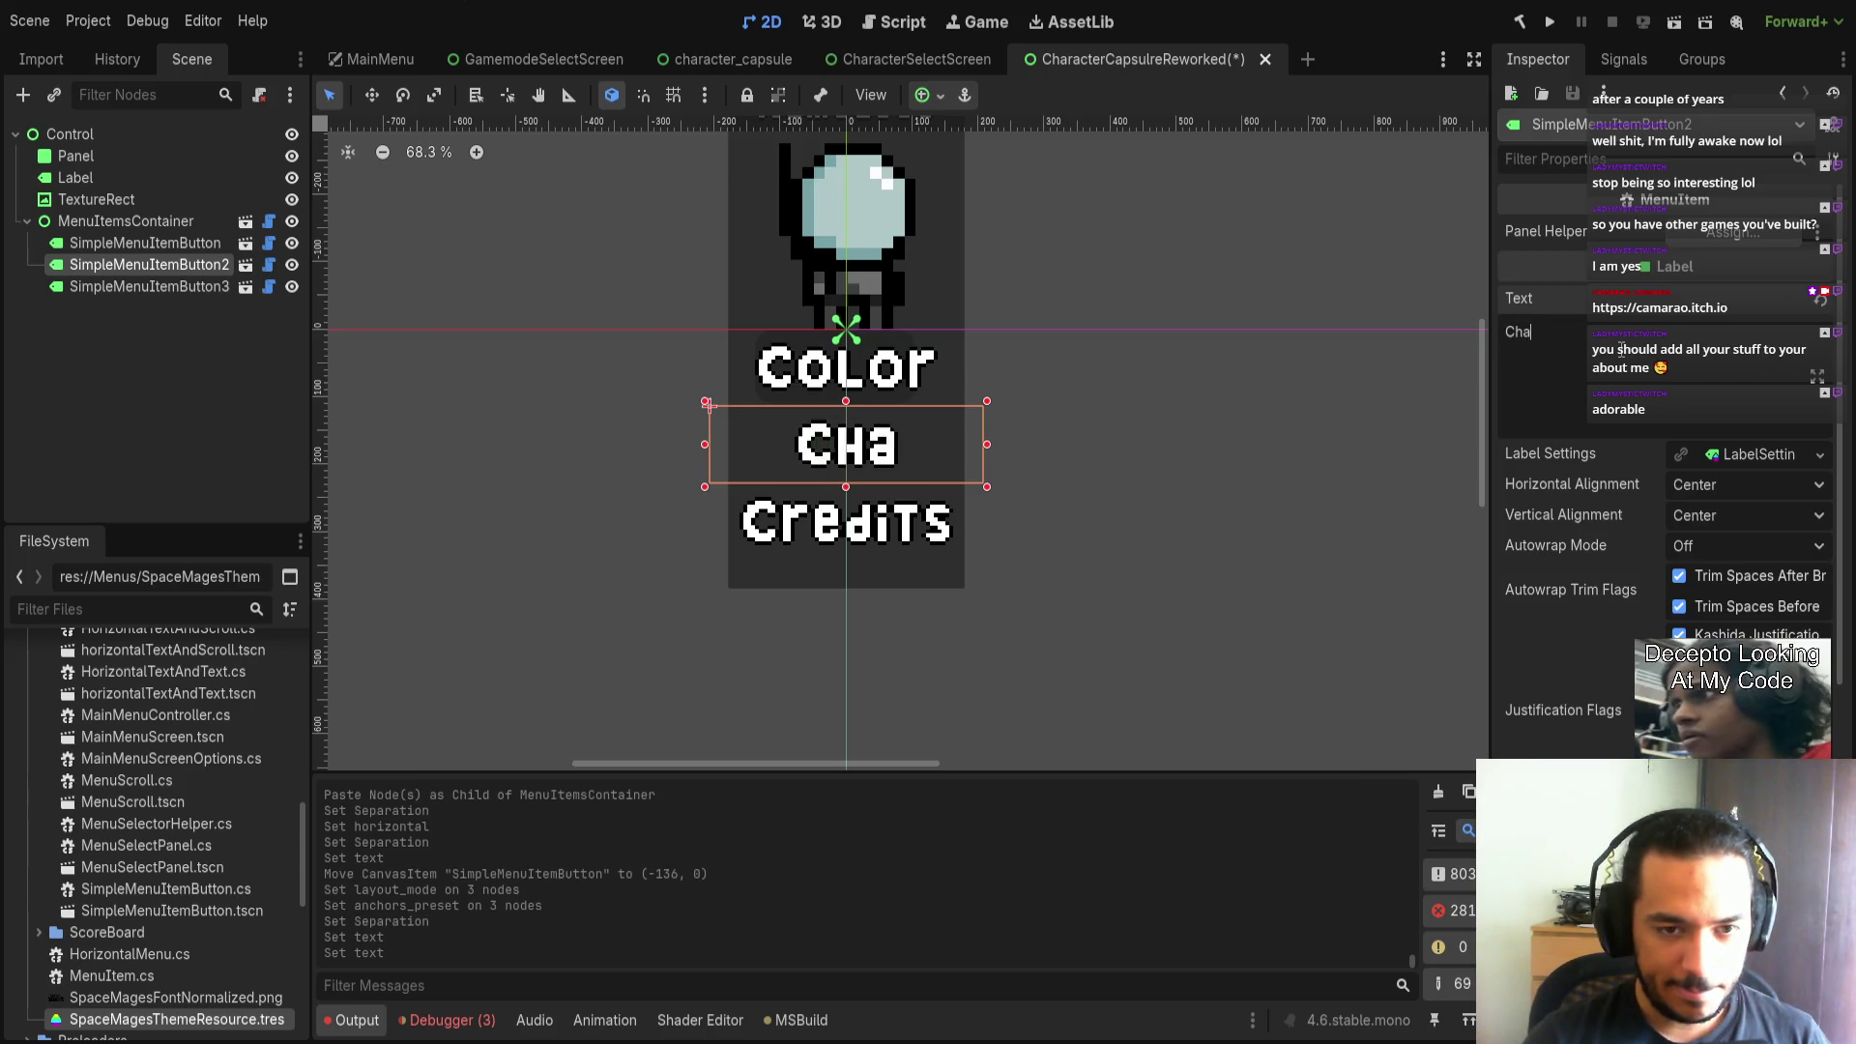
key(BackSpace)
key(BackSpace)
key(BackSpace)
text(Name)
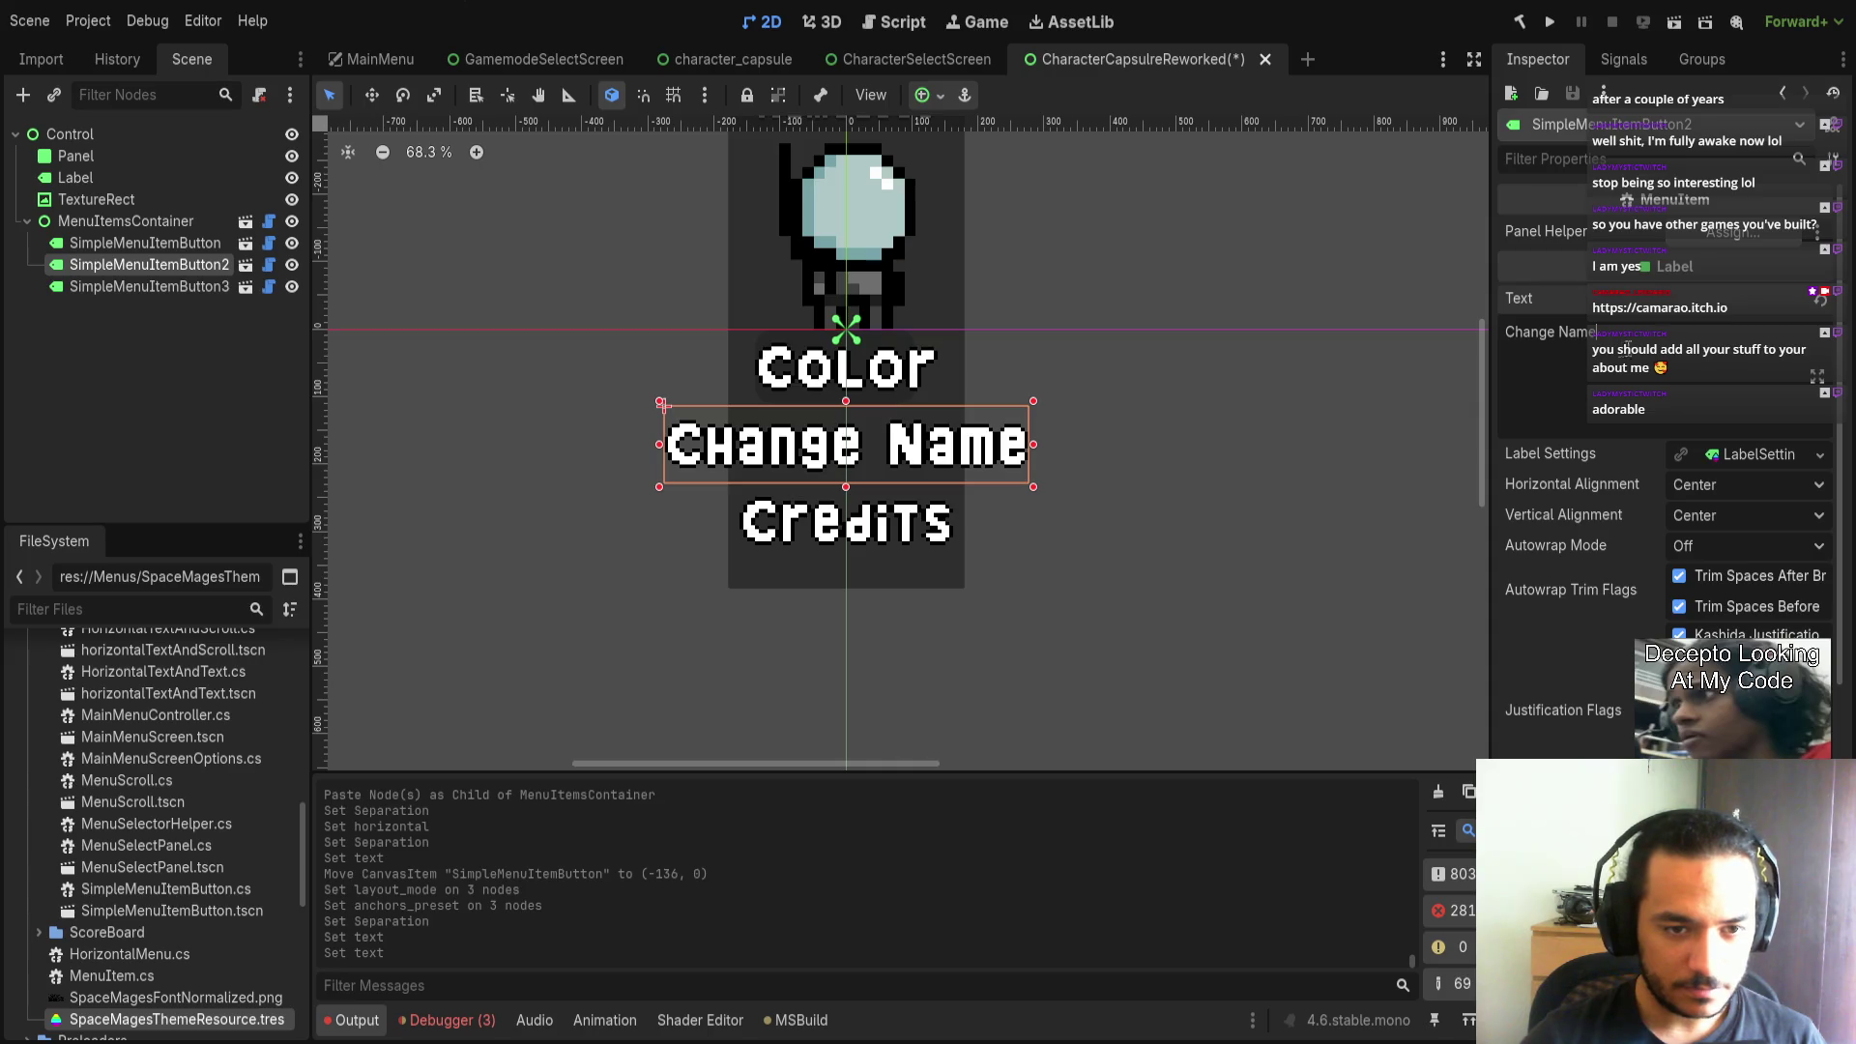
scroll(1129, 410, down, 4)
Replace the third button's Credits text with 'Ready!'.
click(1045, 469)
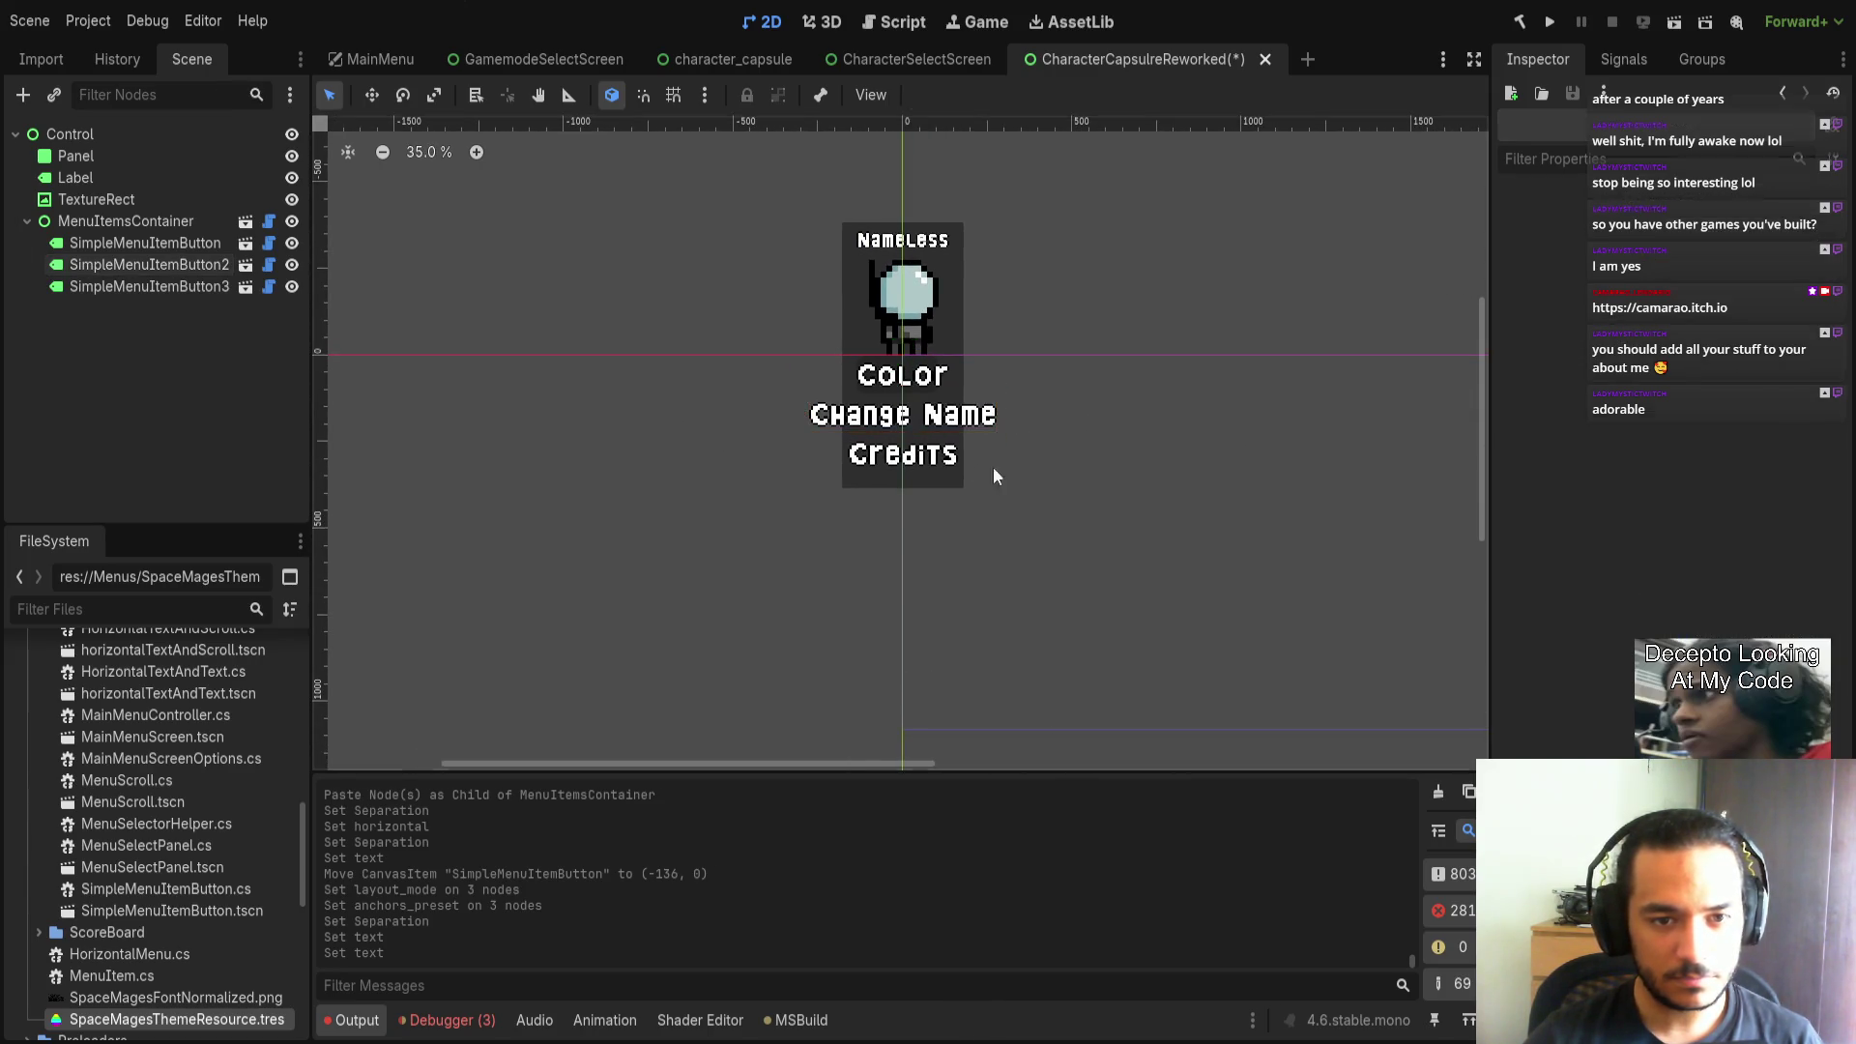
click(875, 462)
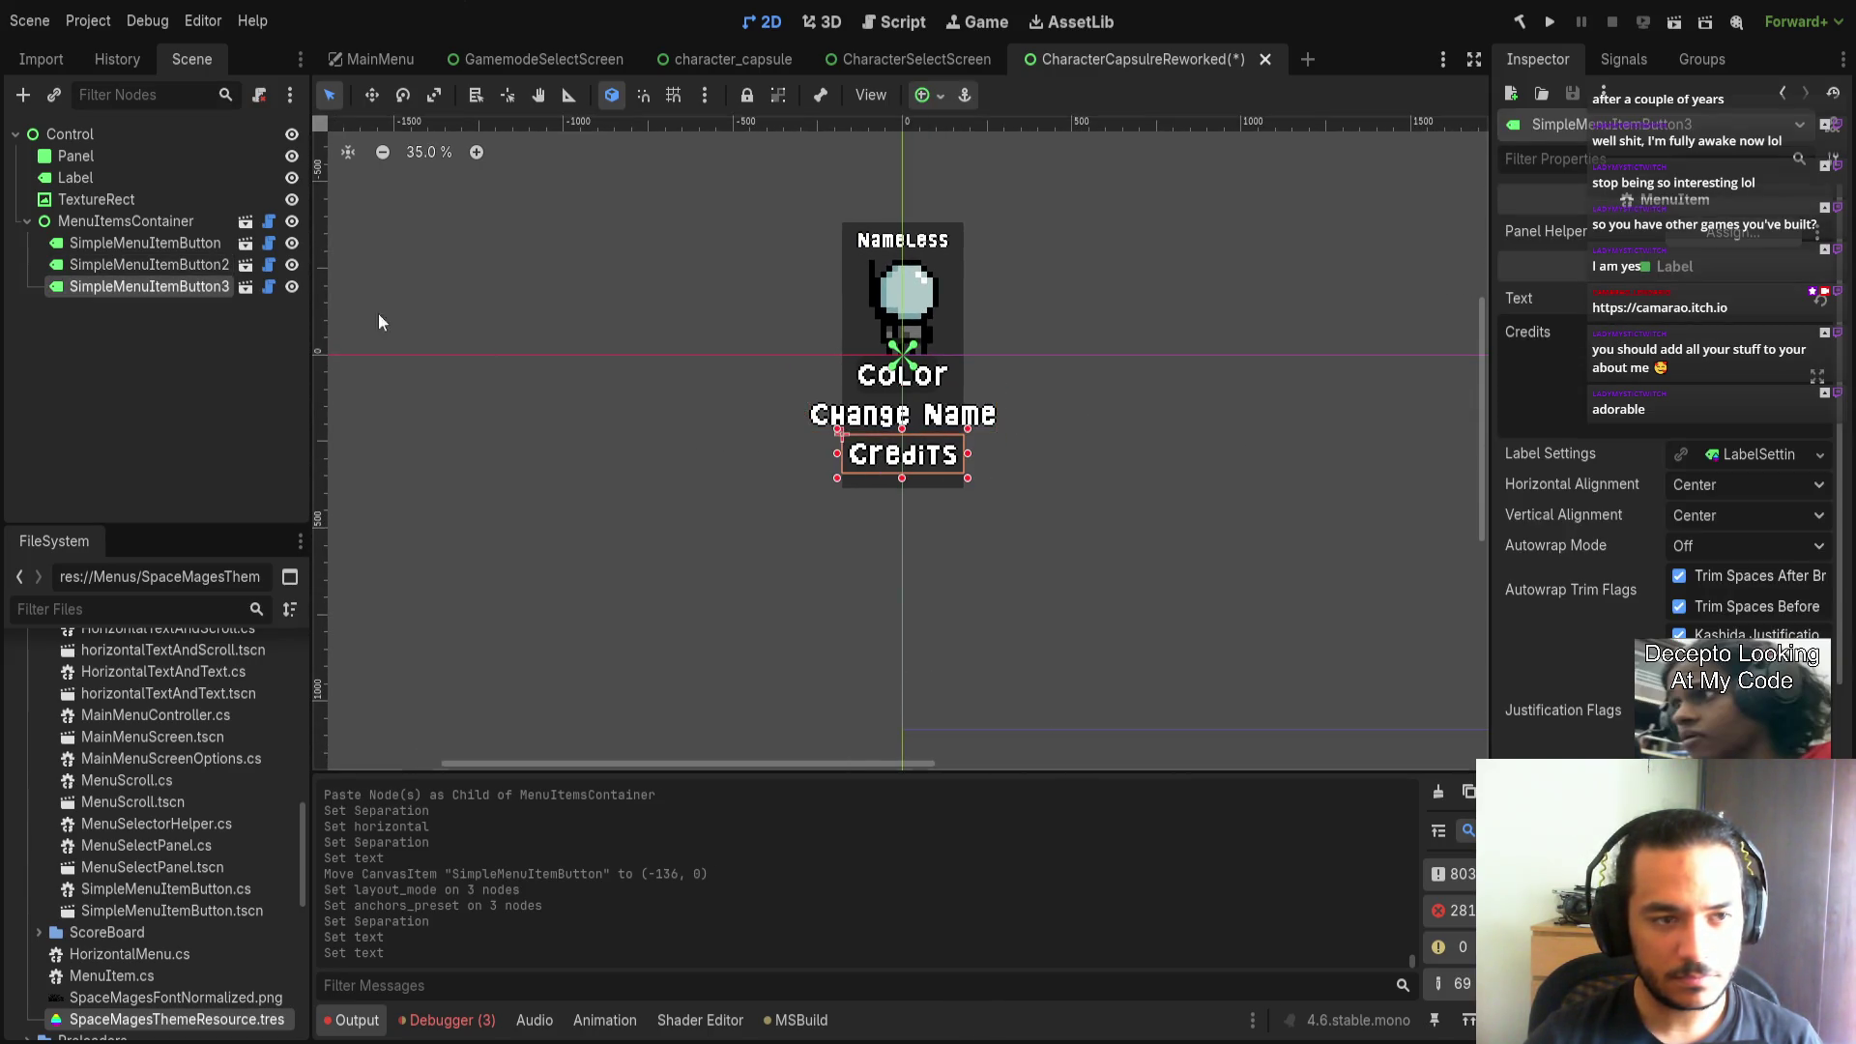
double_click(1613, 360)
text(Ready!)
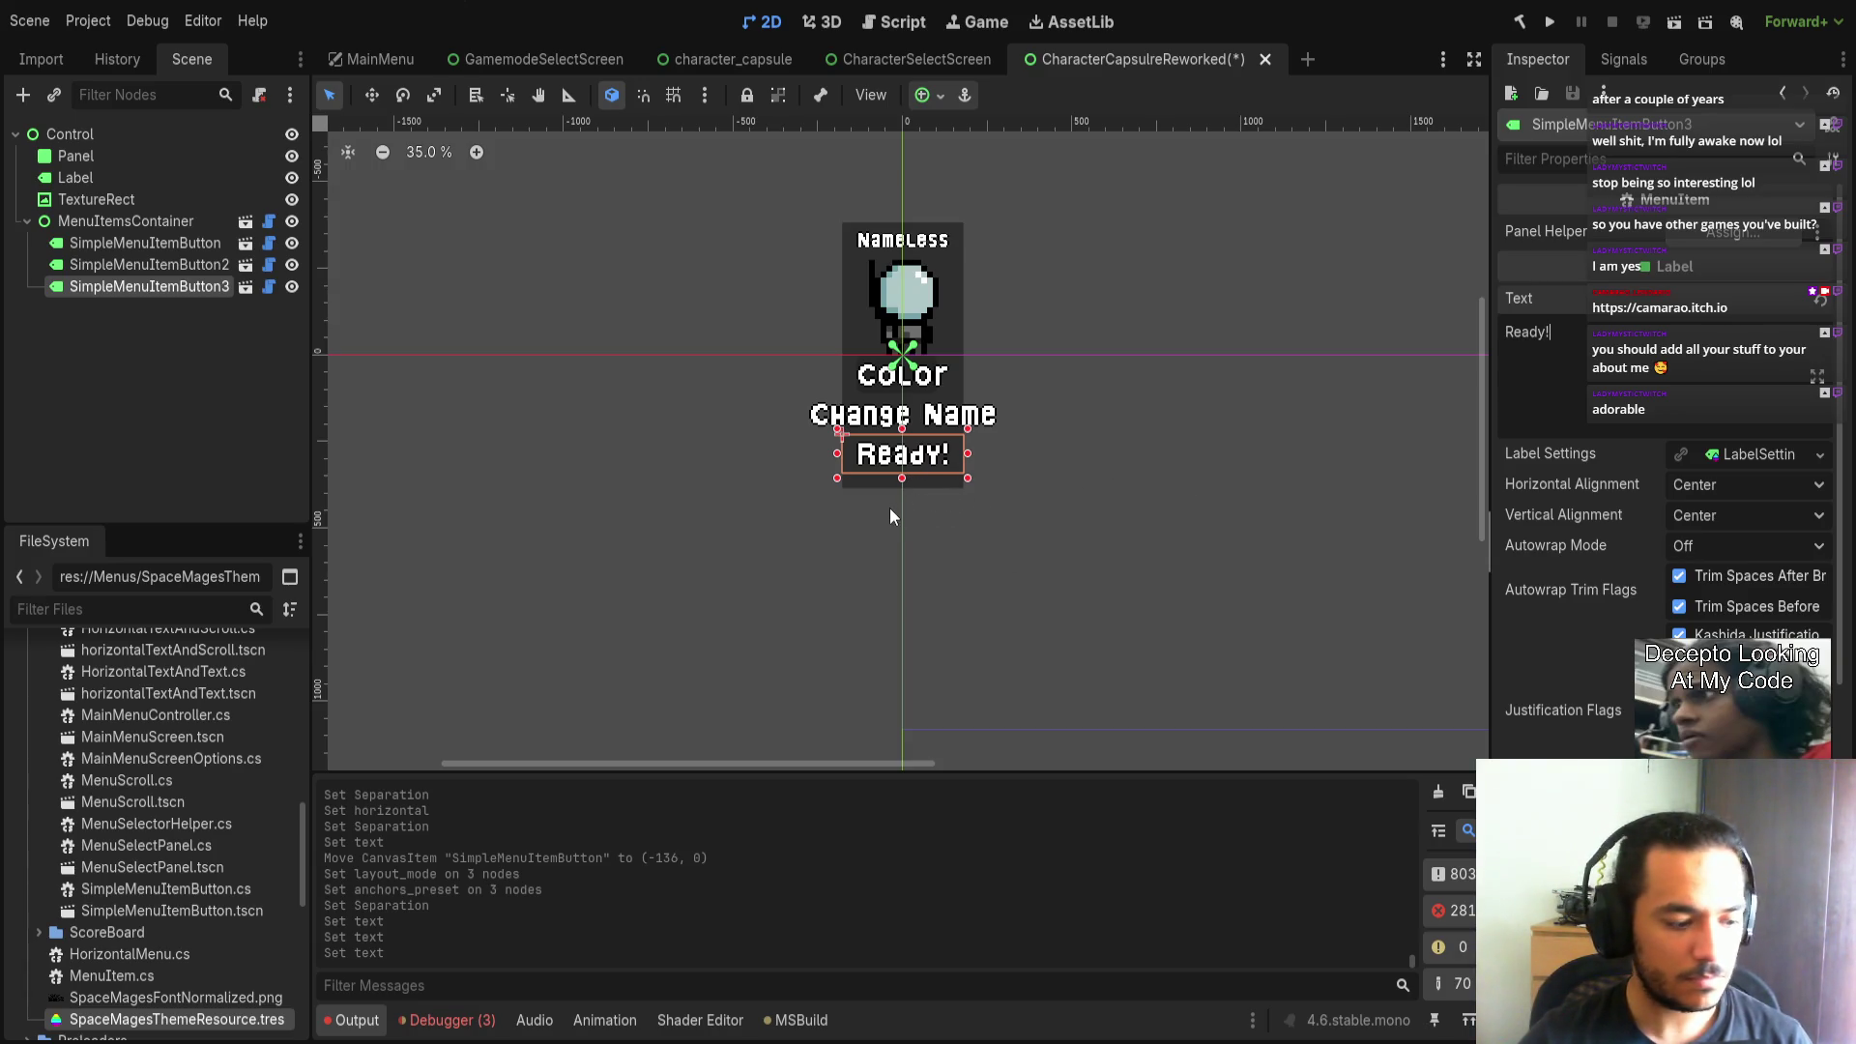
click(986, 512)
Check the menu items container and Color button, then save the scene.
scroll(899, 464, up, 3)
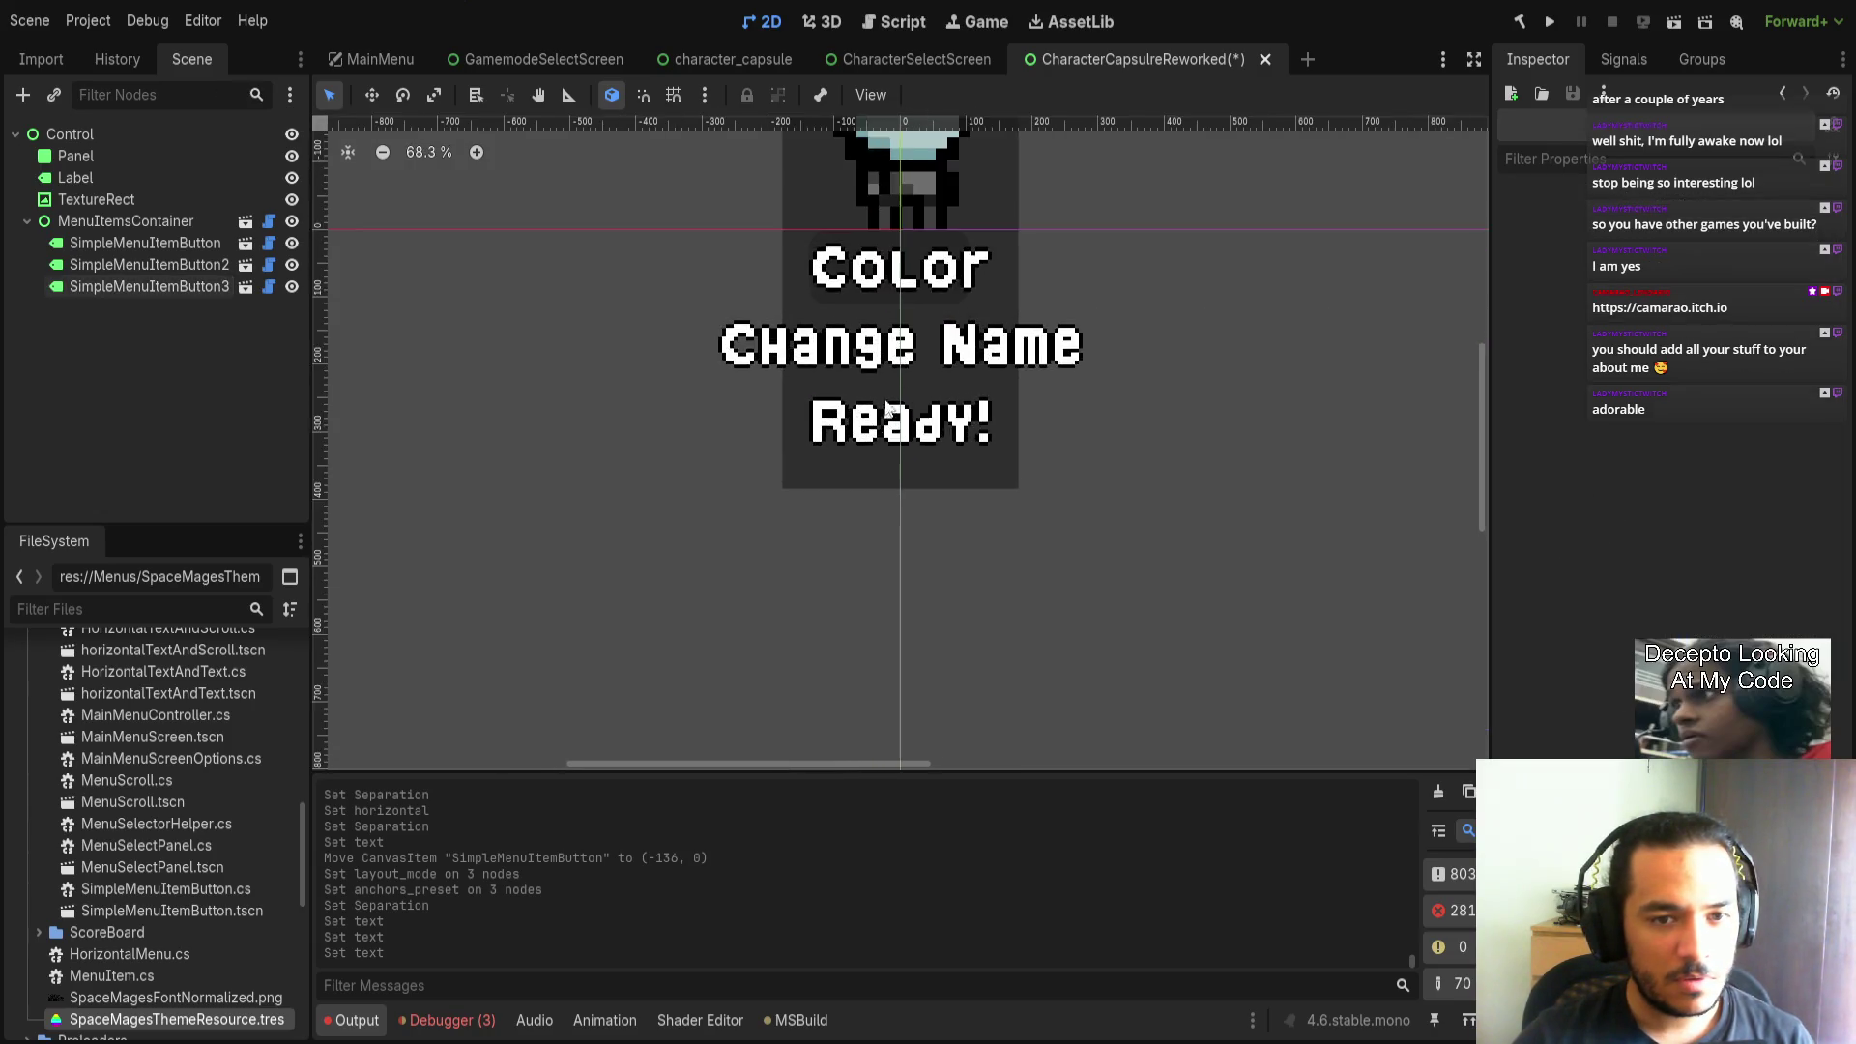
scroll(881, 415, up, 2)
click(126, 222)
click(161, 246)
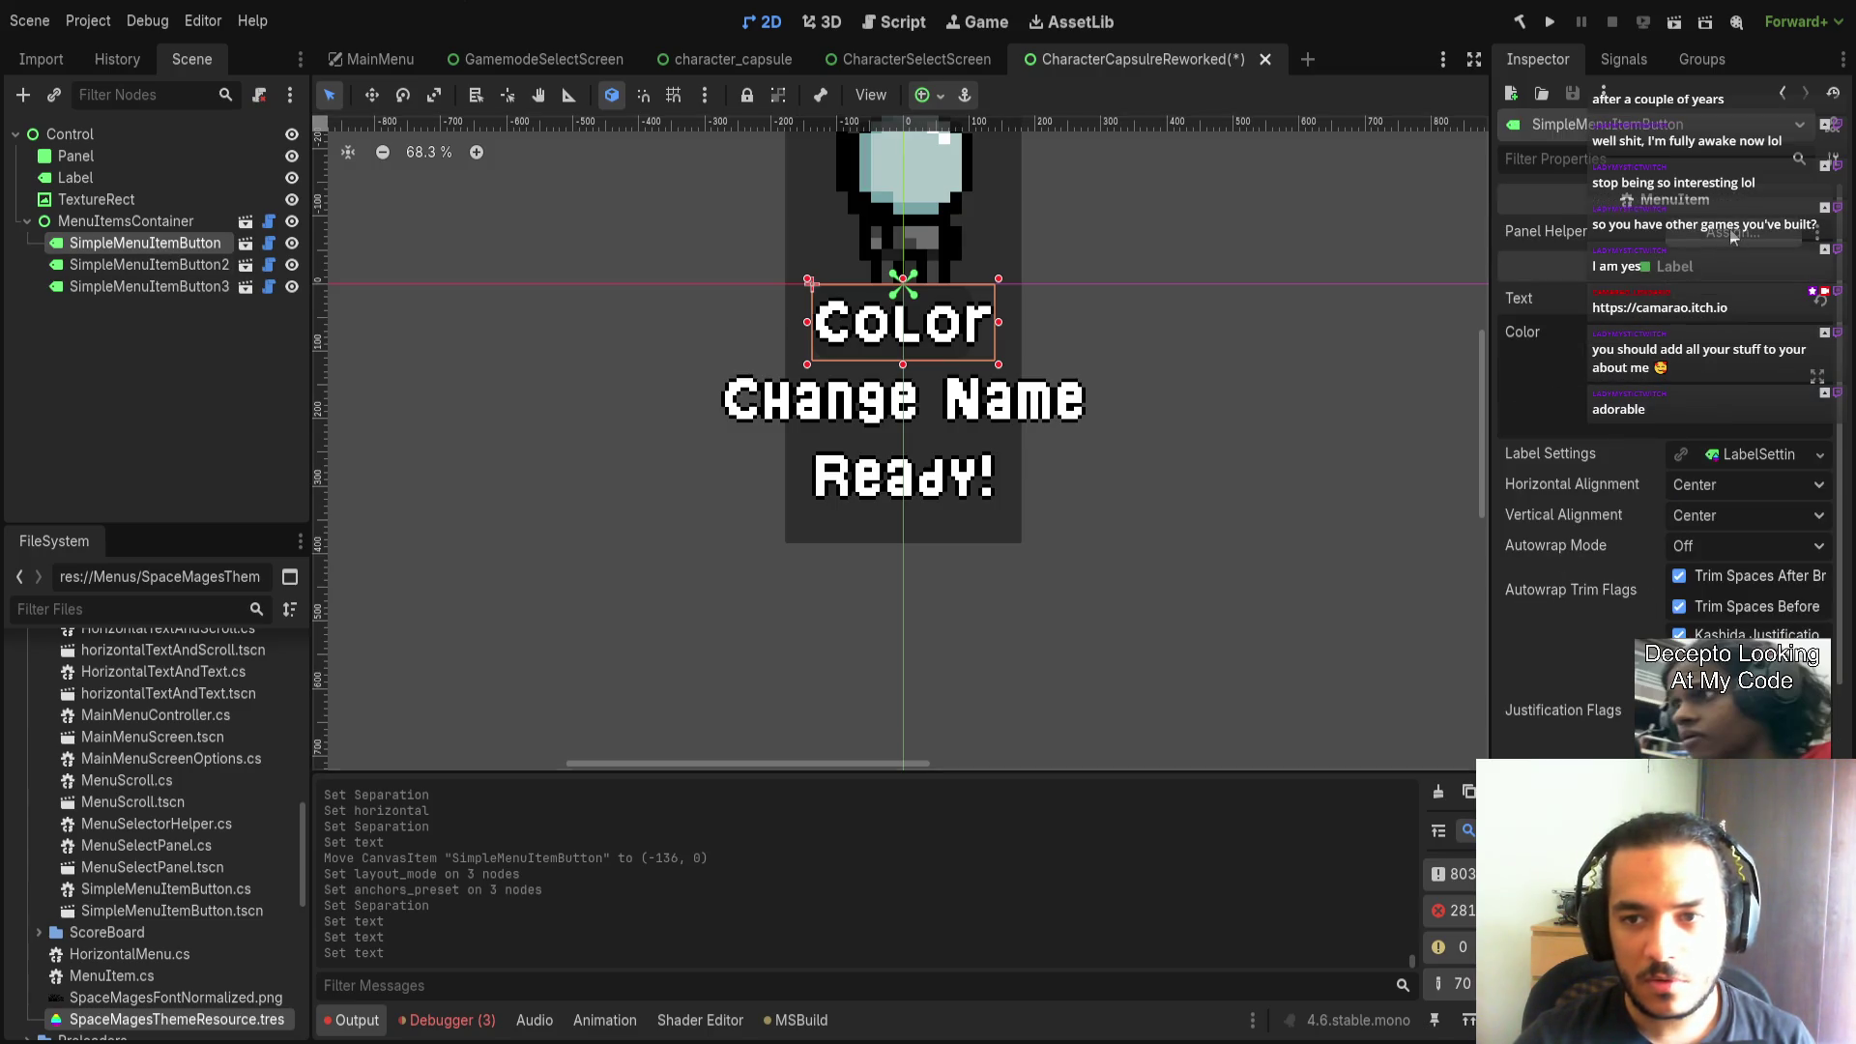
click(126, 221)
scroll(1215, 397, up, 2)
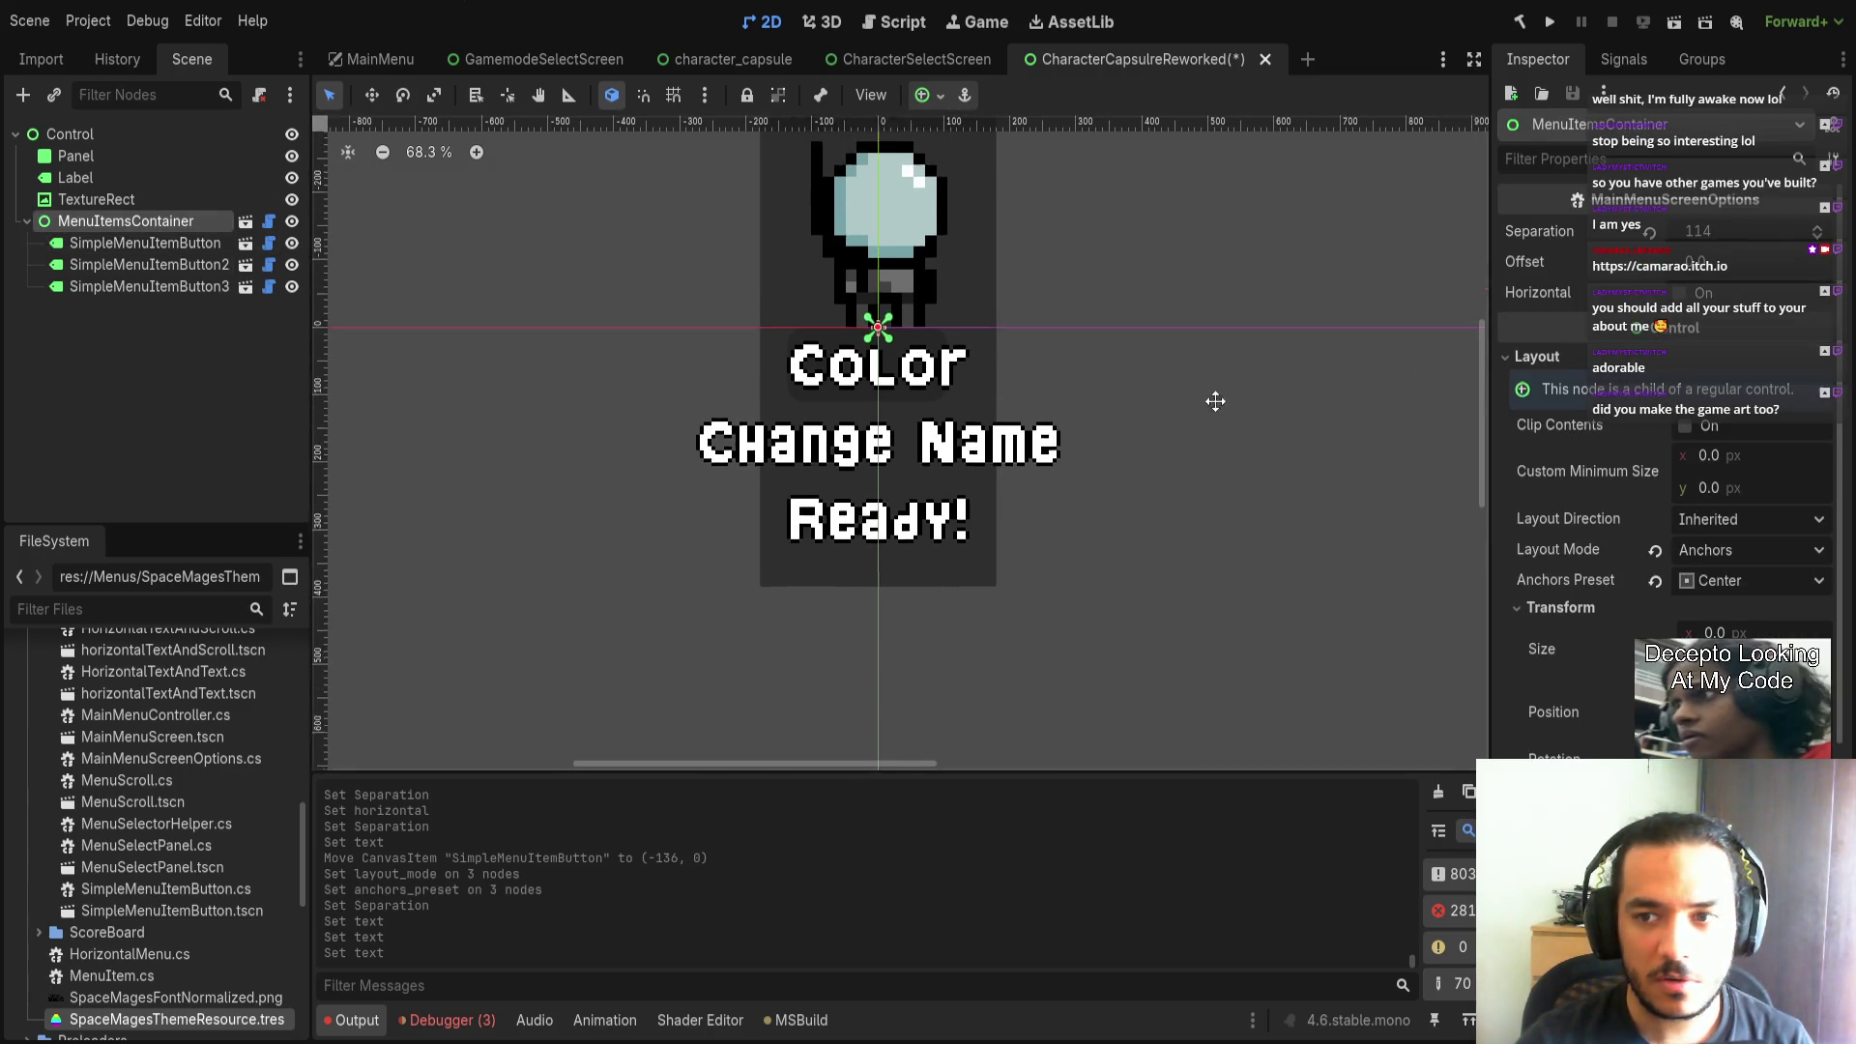
scroll(1211, 444, up, 2)
key(ctrl+s)
scroll(1257, 498, down, 2)
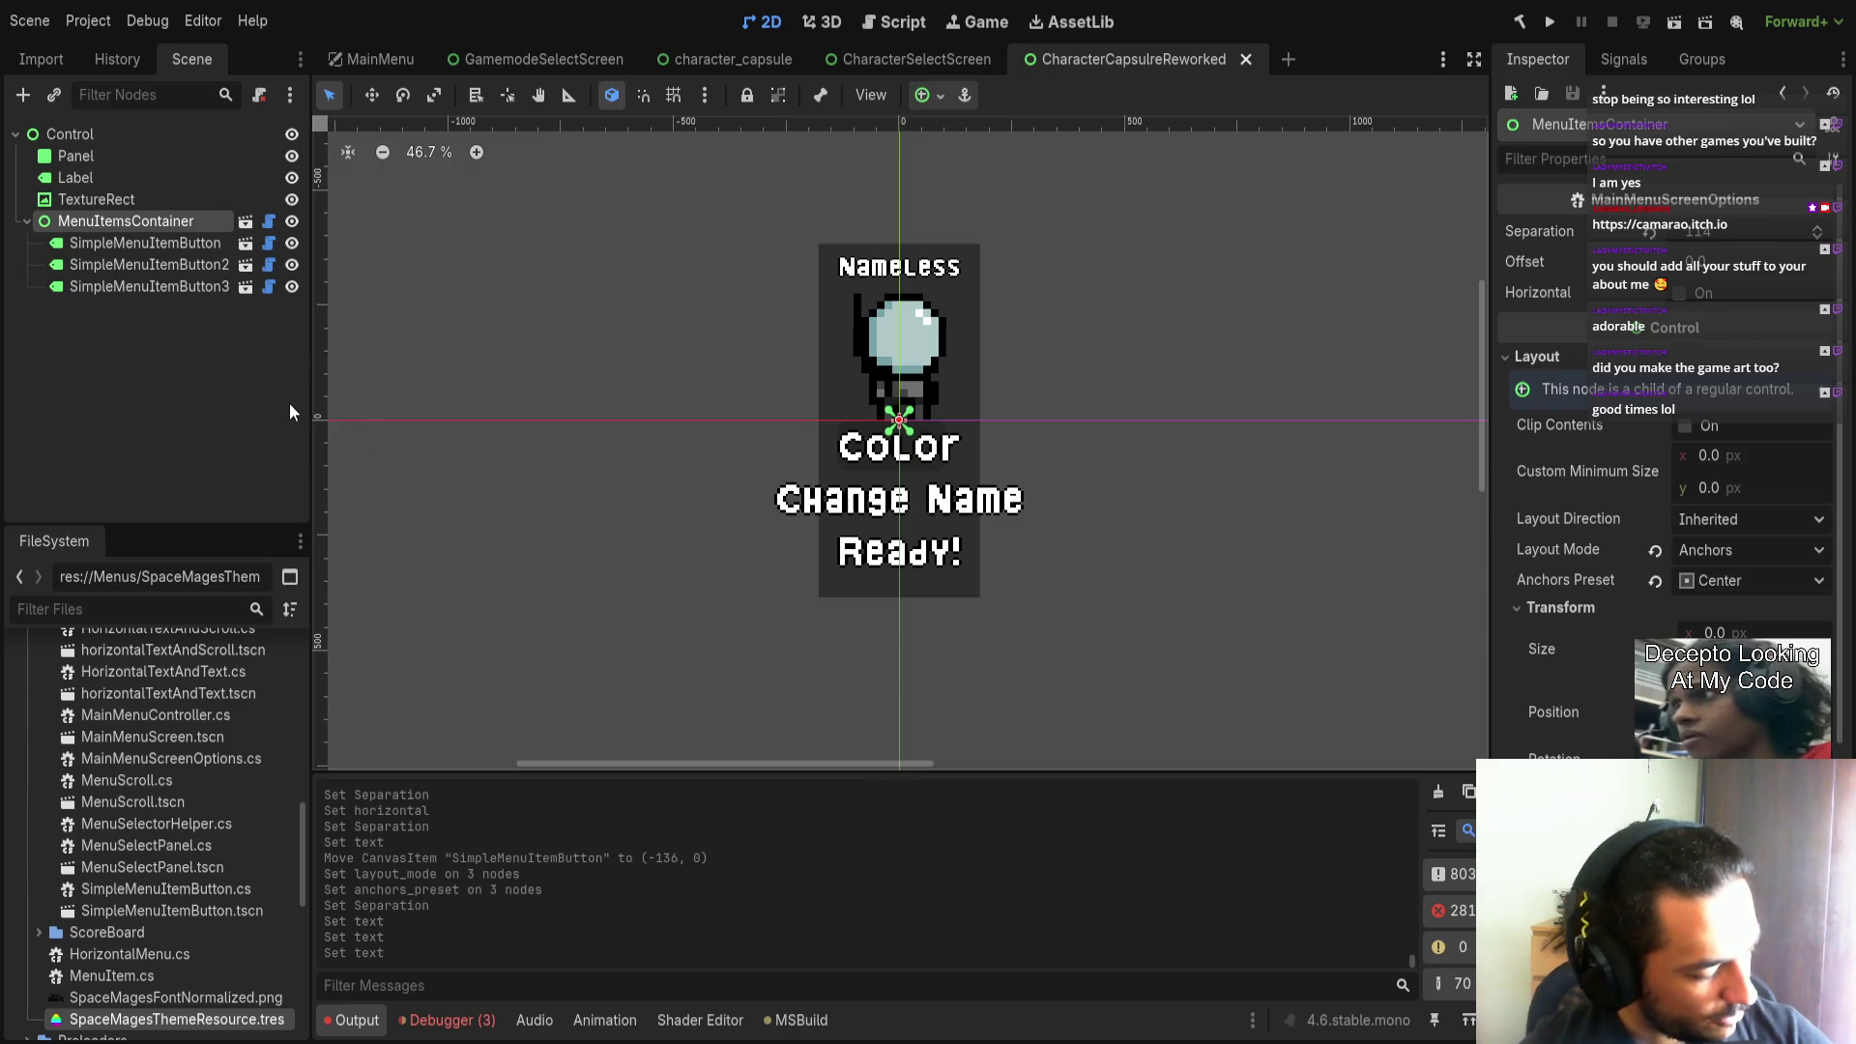
scroll(1064, 599, right, 1)
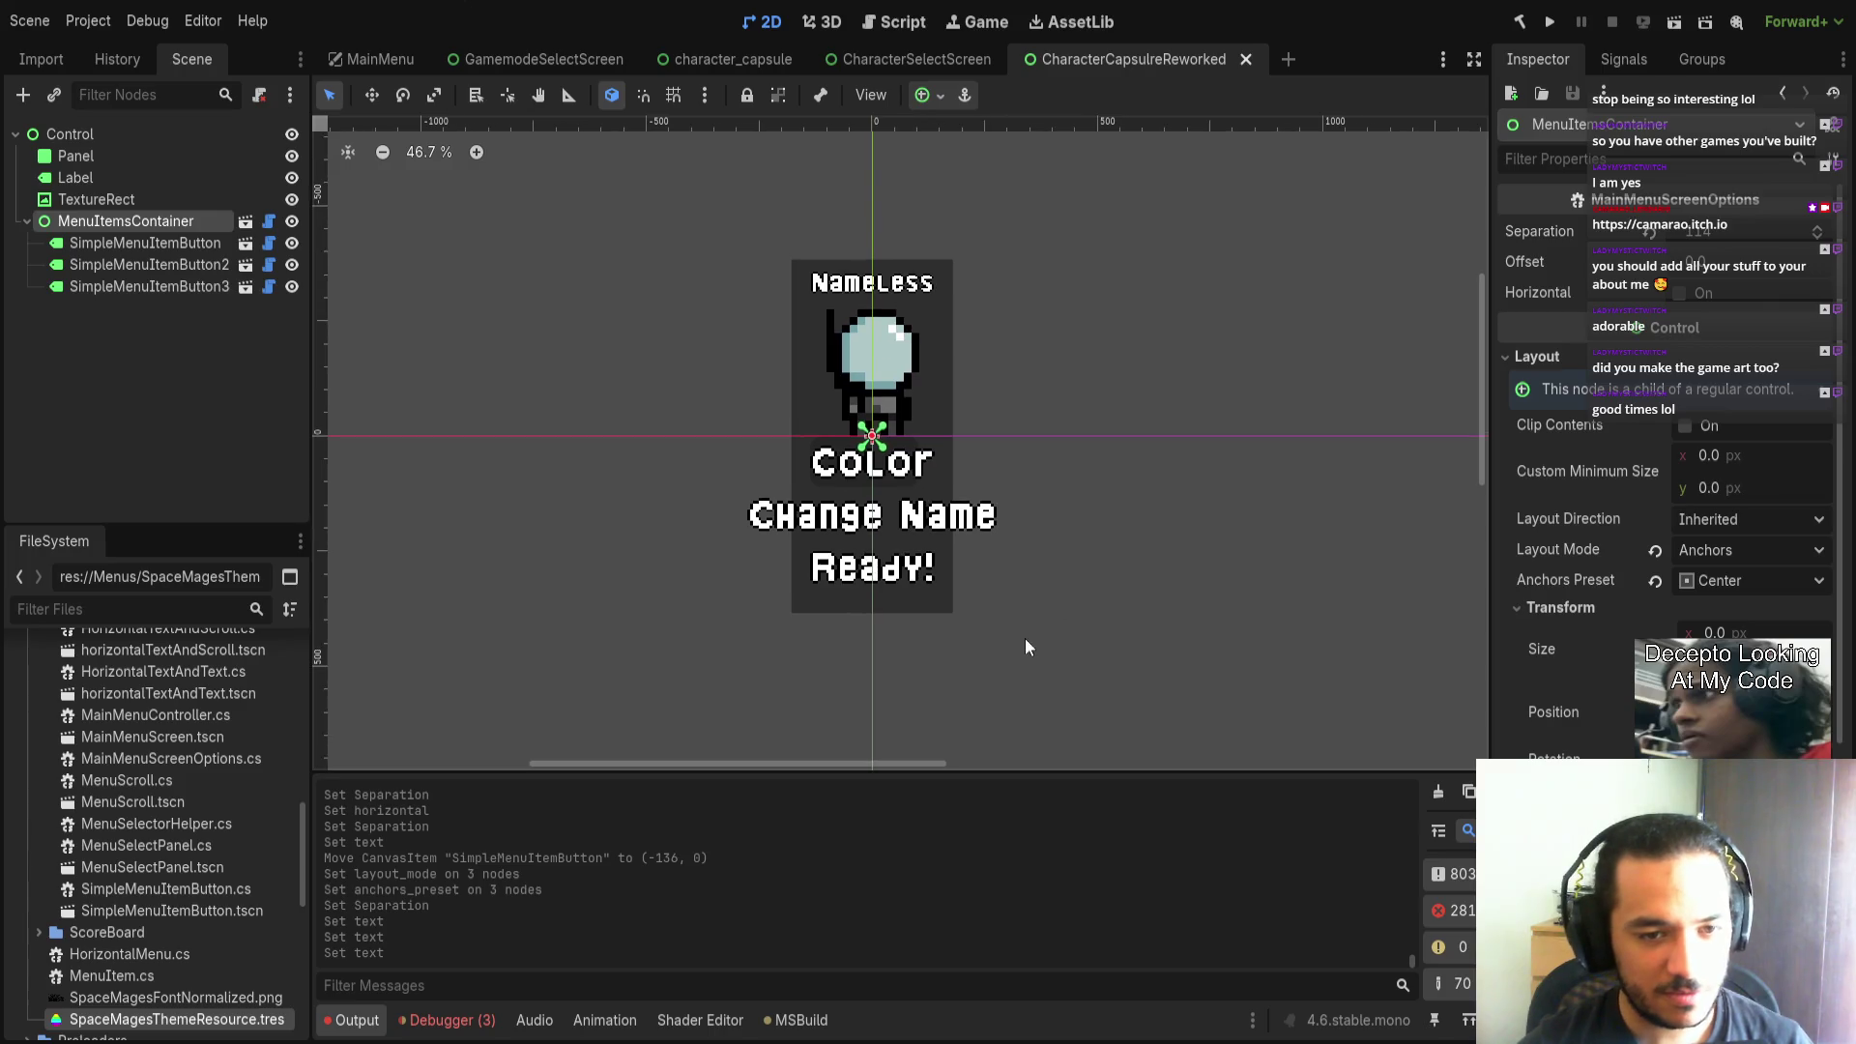
Give the background Panel a grey StyleBoxFlat panel style override.
click(96, 199)
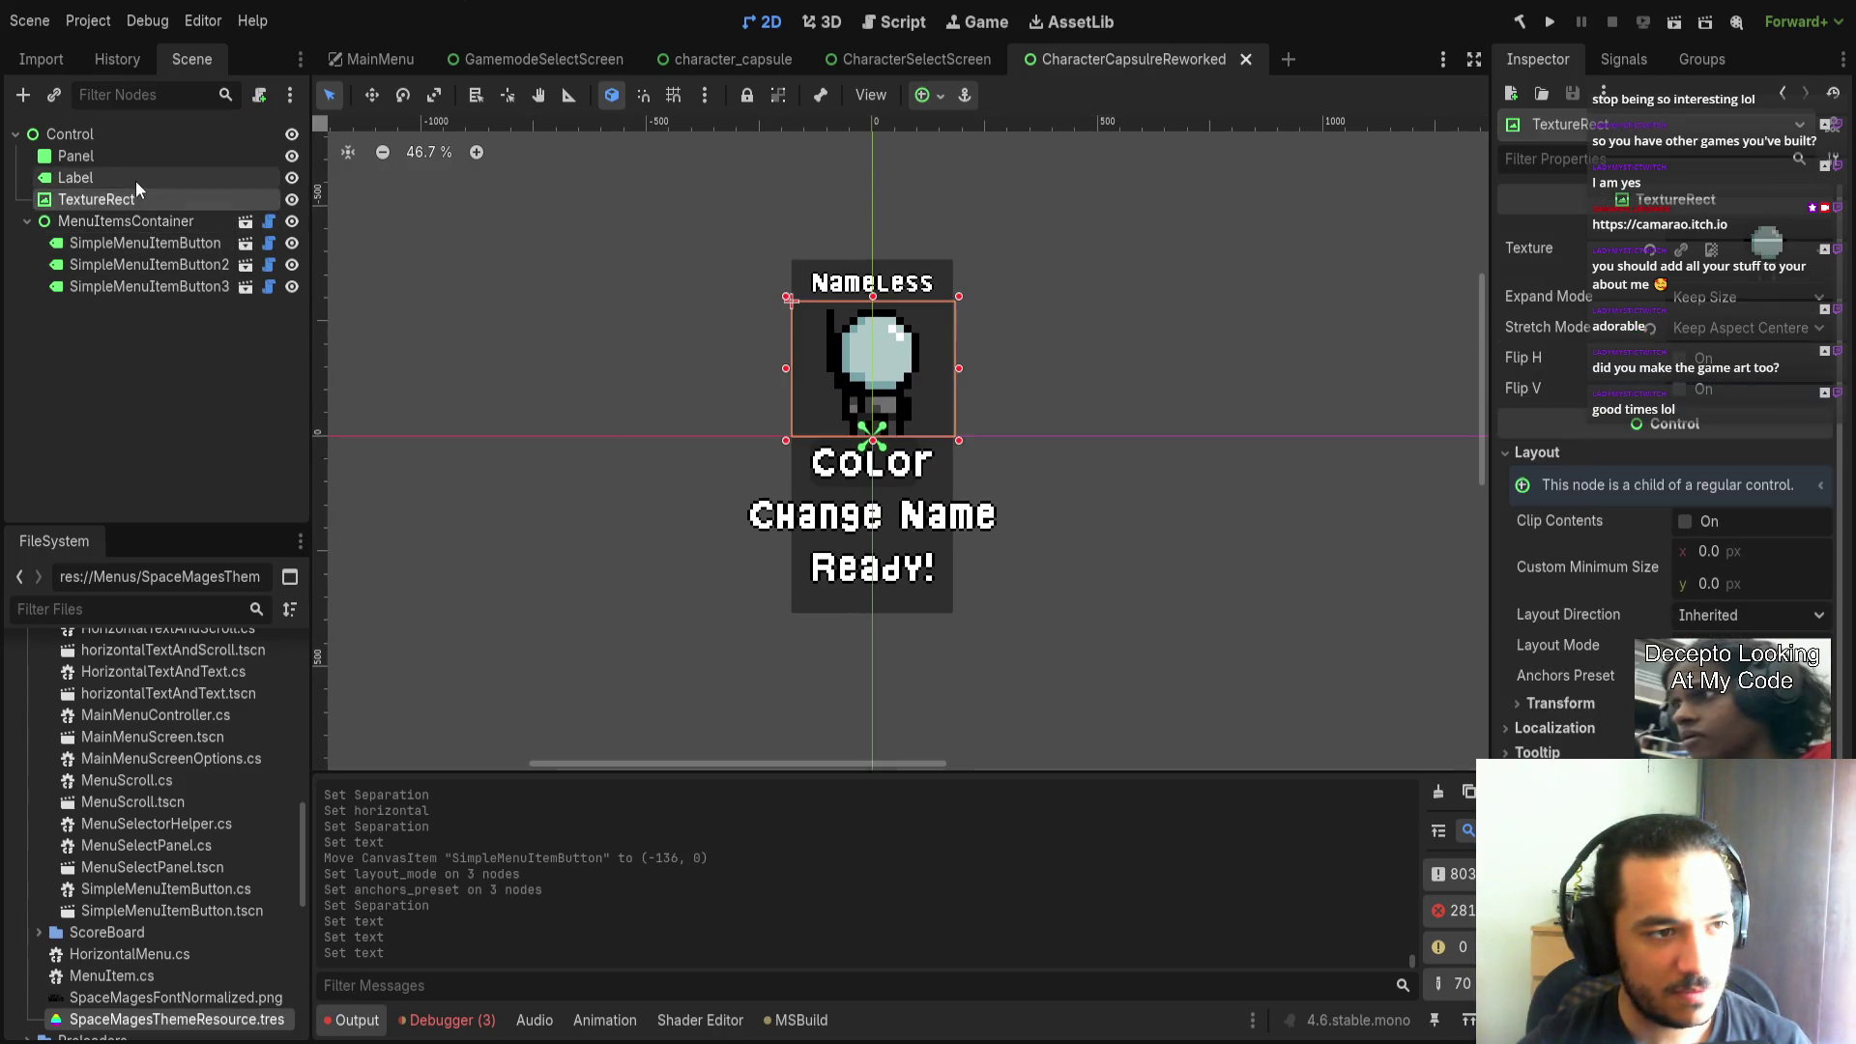
click(136, 180)
click(138, 160)
click(1596, 671)
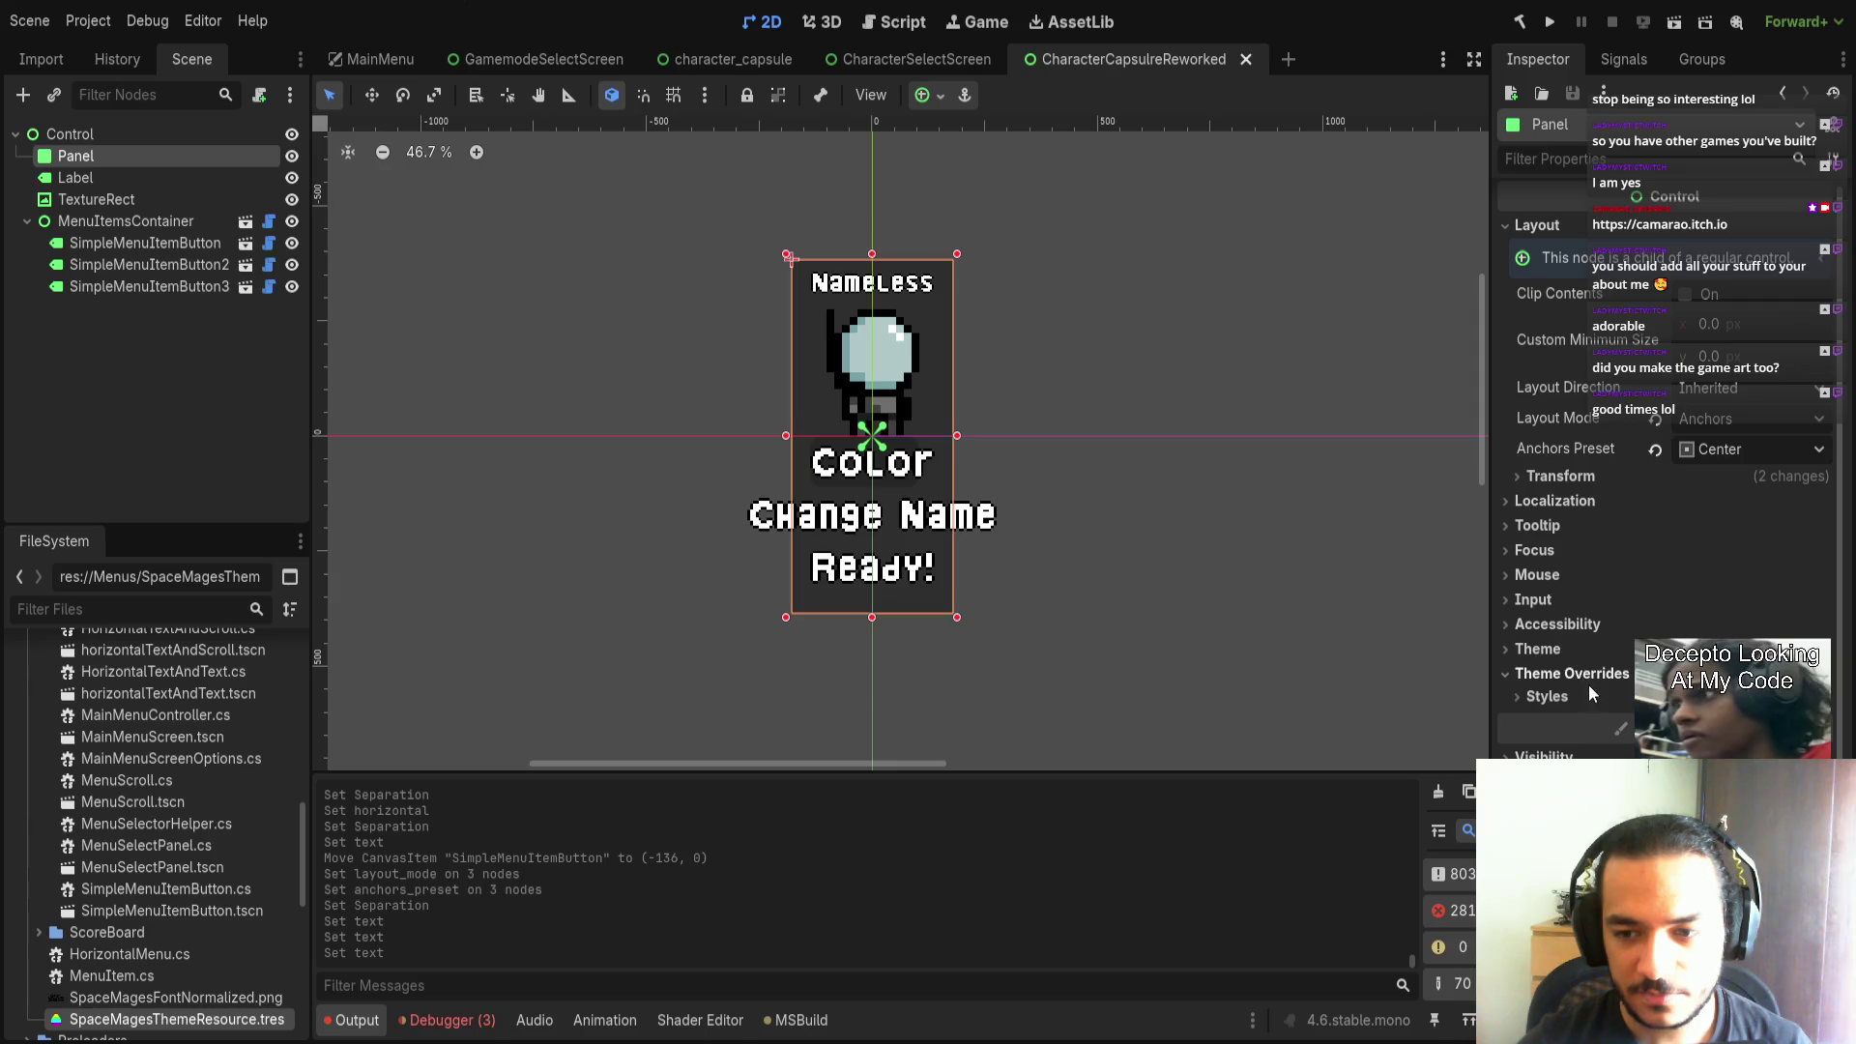
scroll(1593, 711, down, 1)
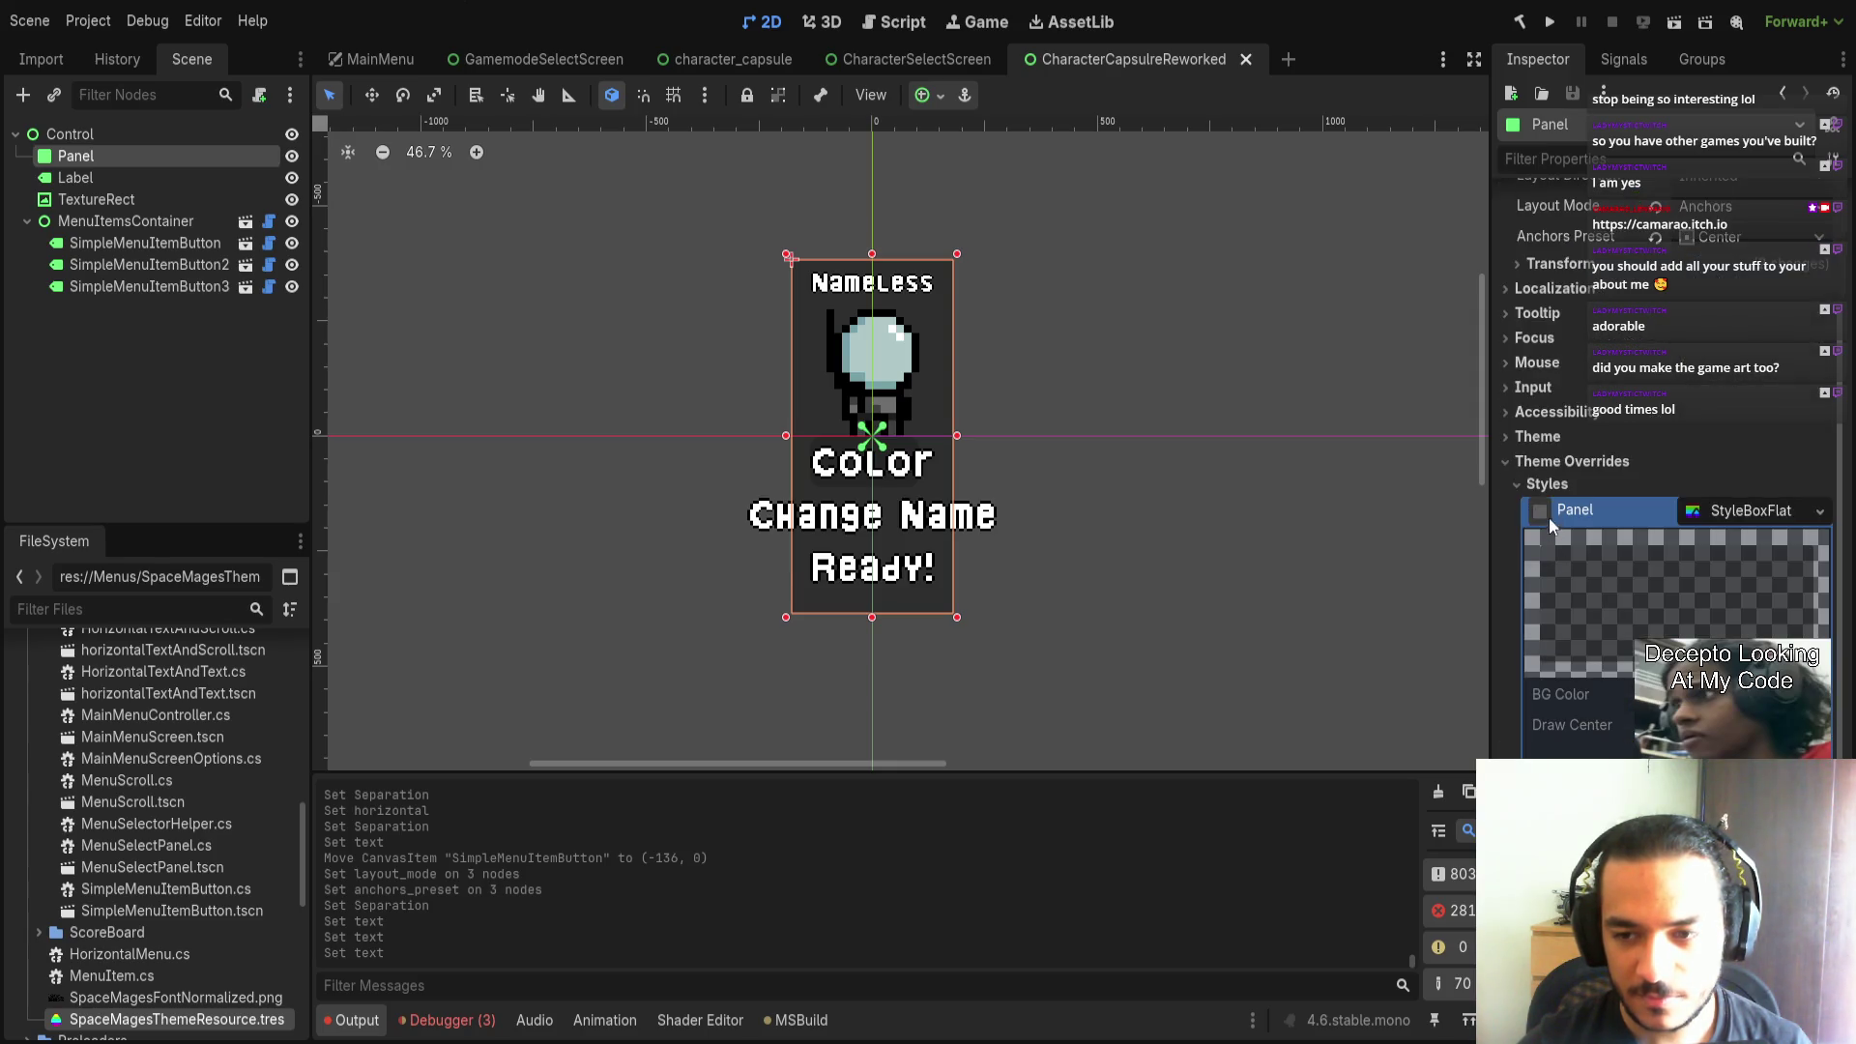
click(1576, 706)
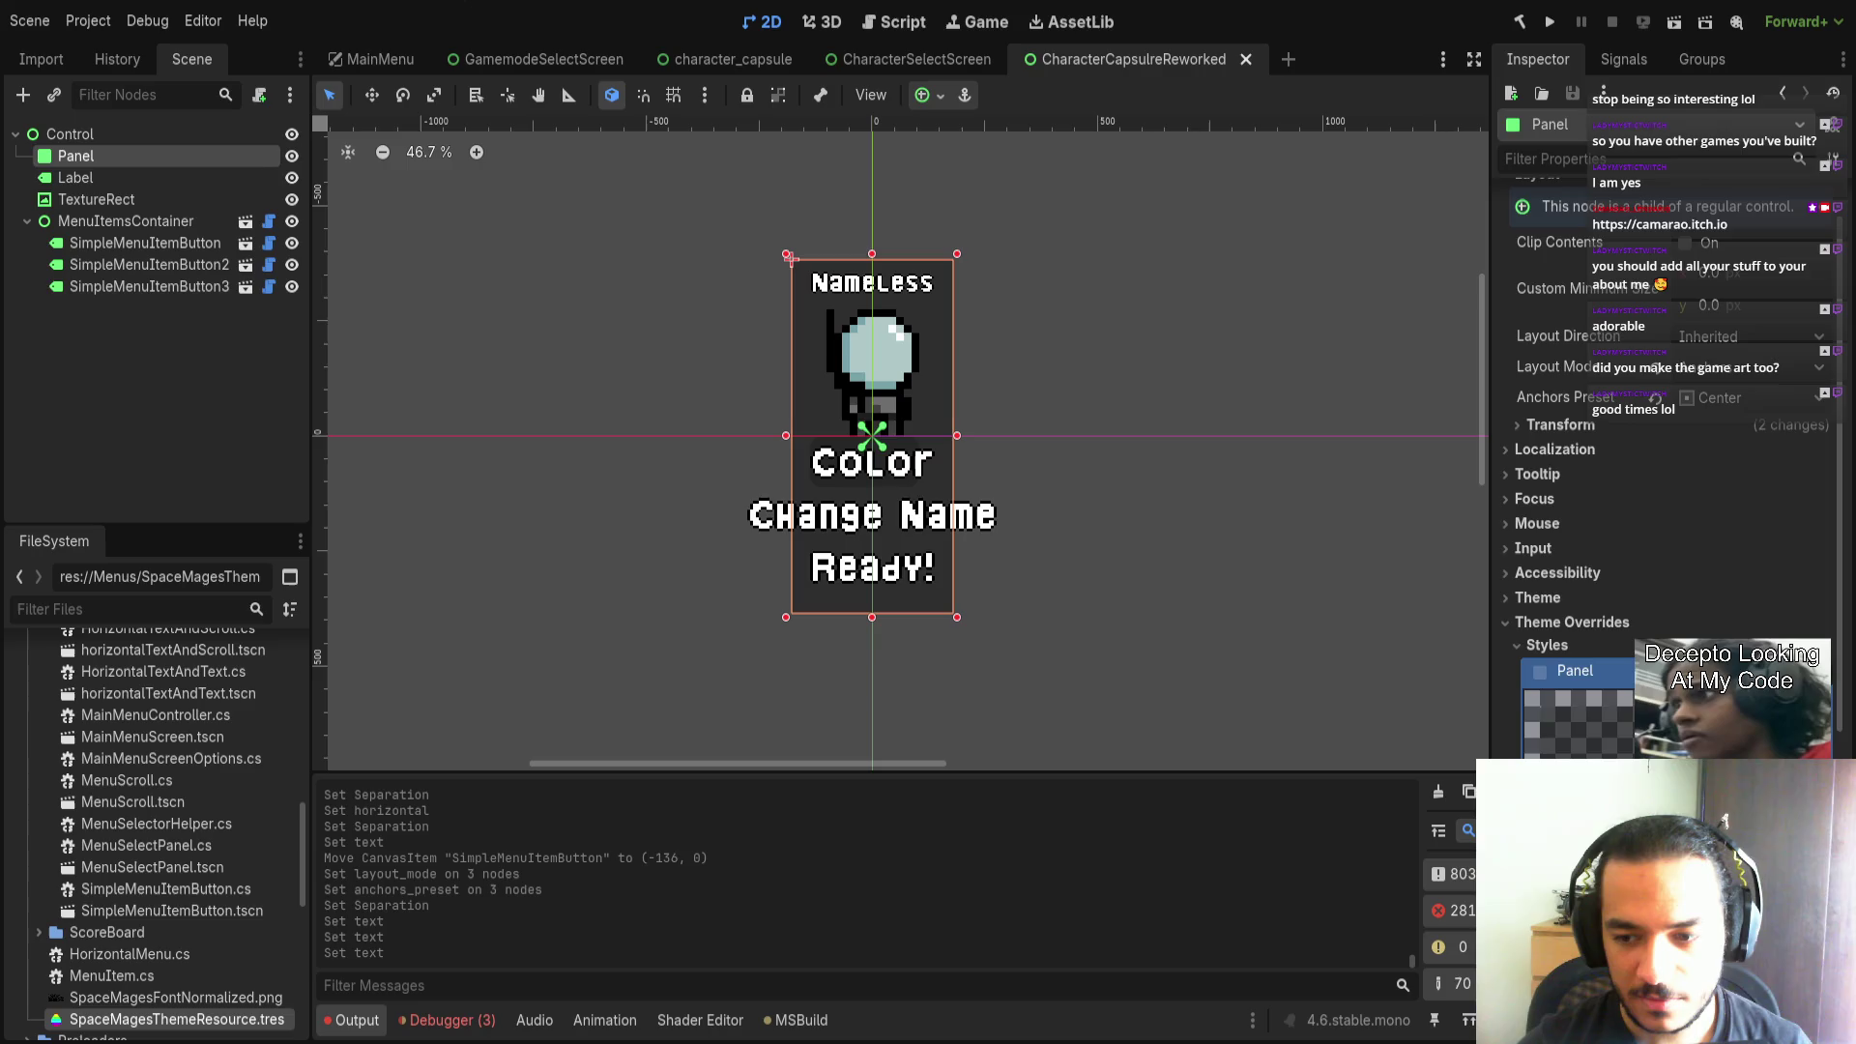
scroll(1673, 435, down, 4)
click(1547, 459)
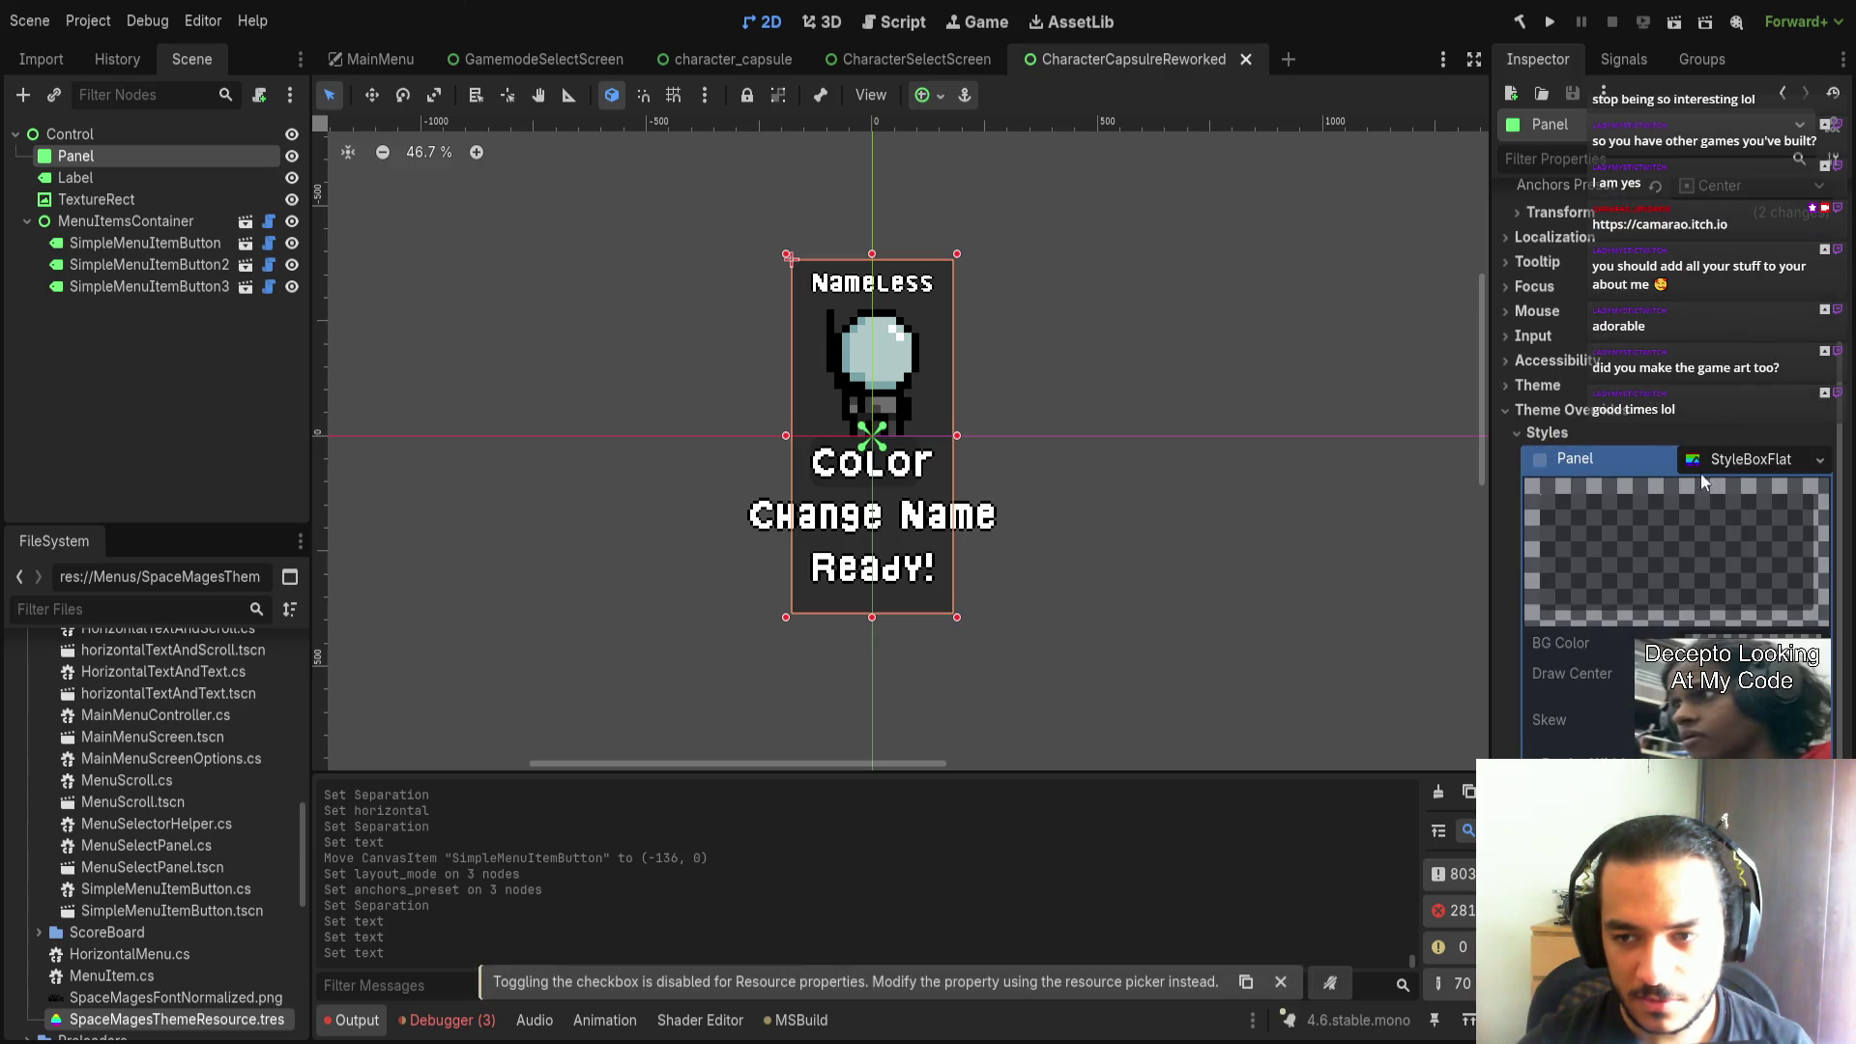
click(1732, 460)
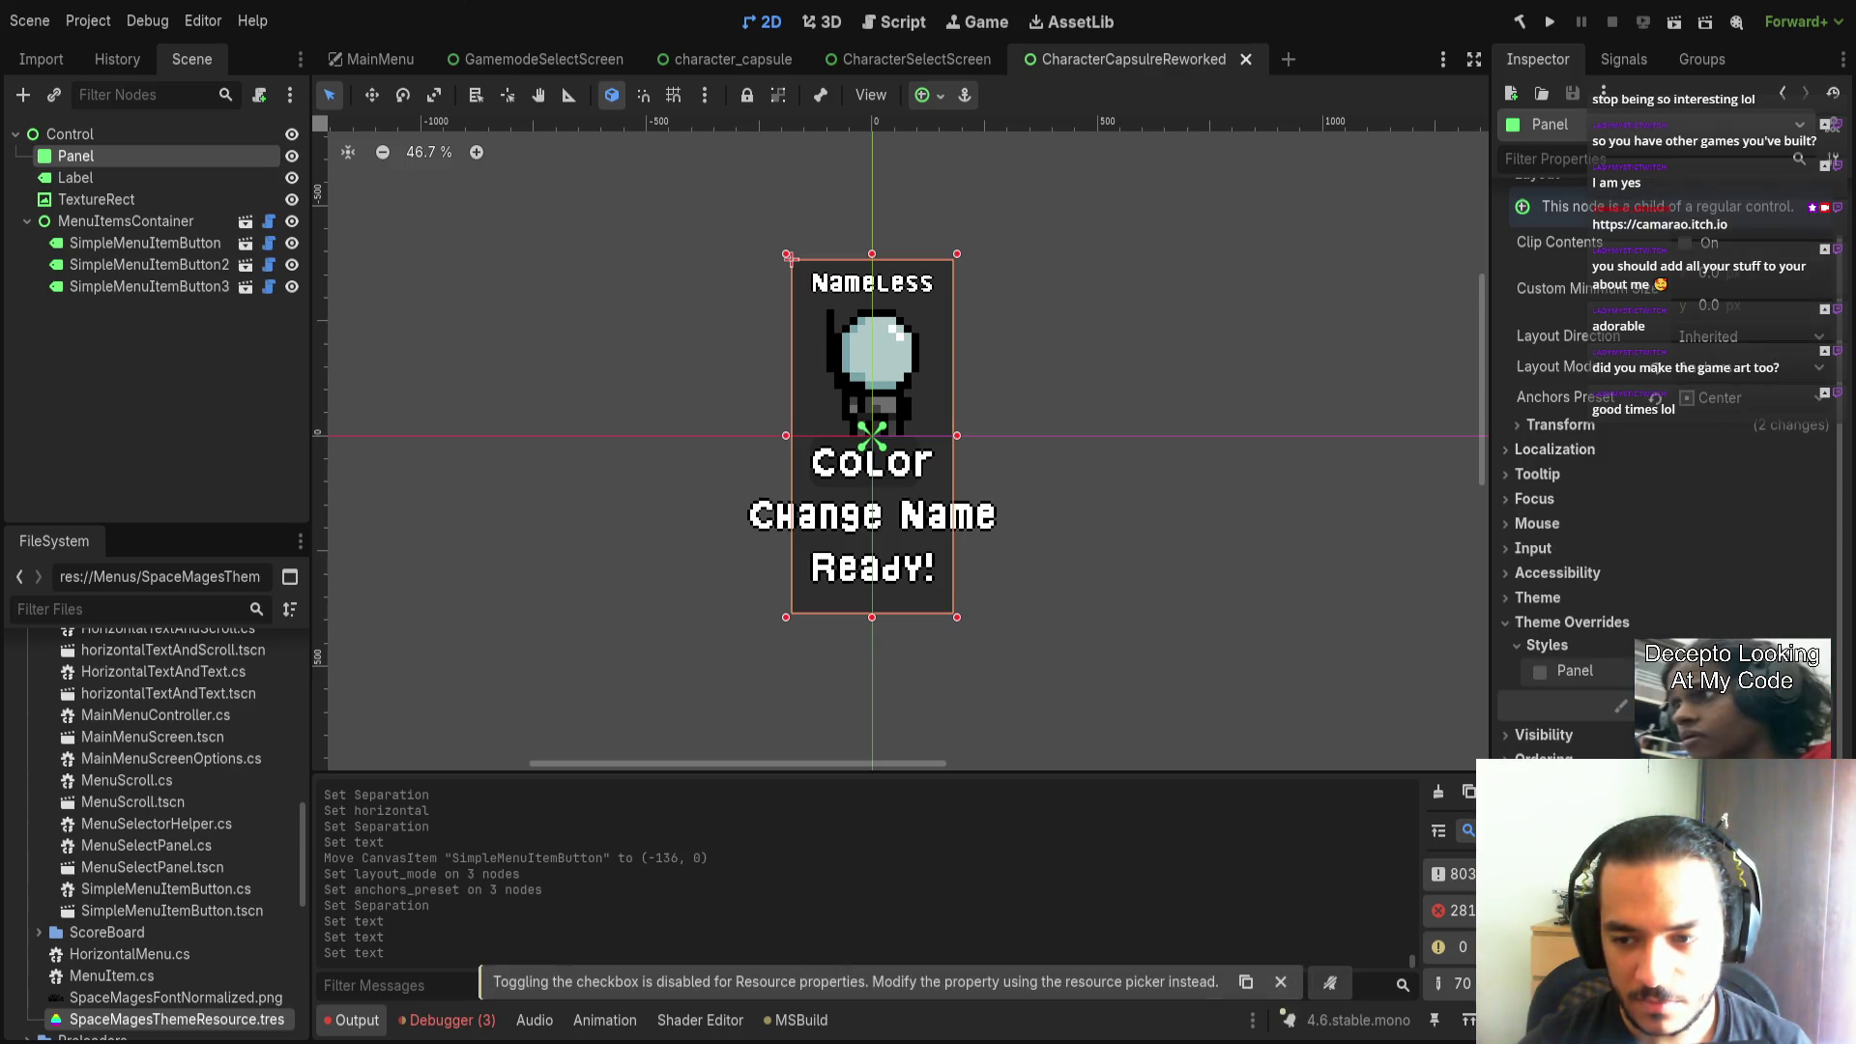
click(1540, 671)
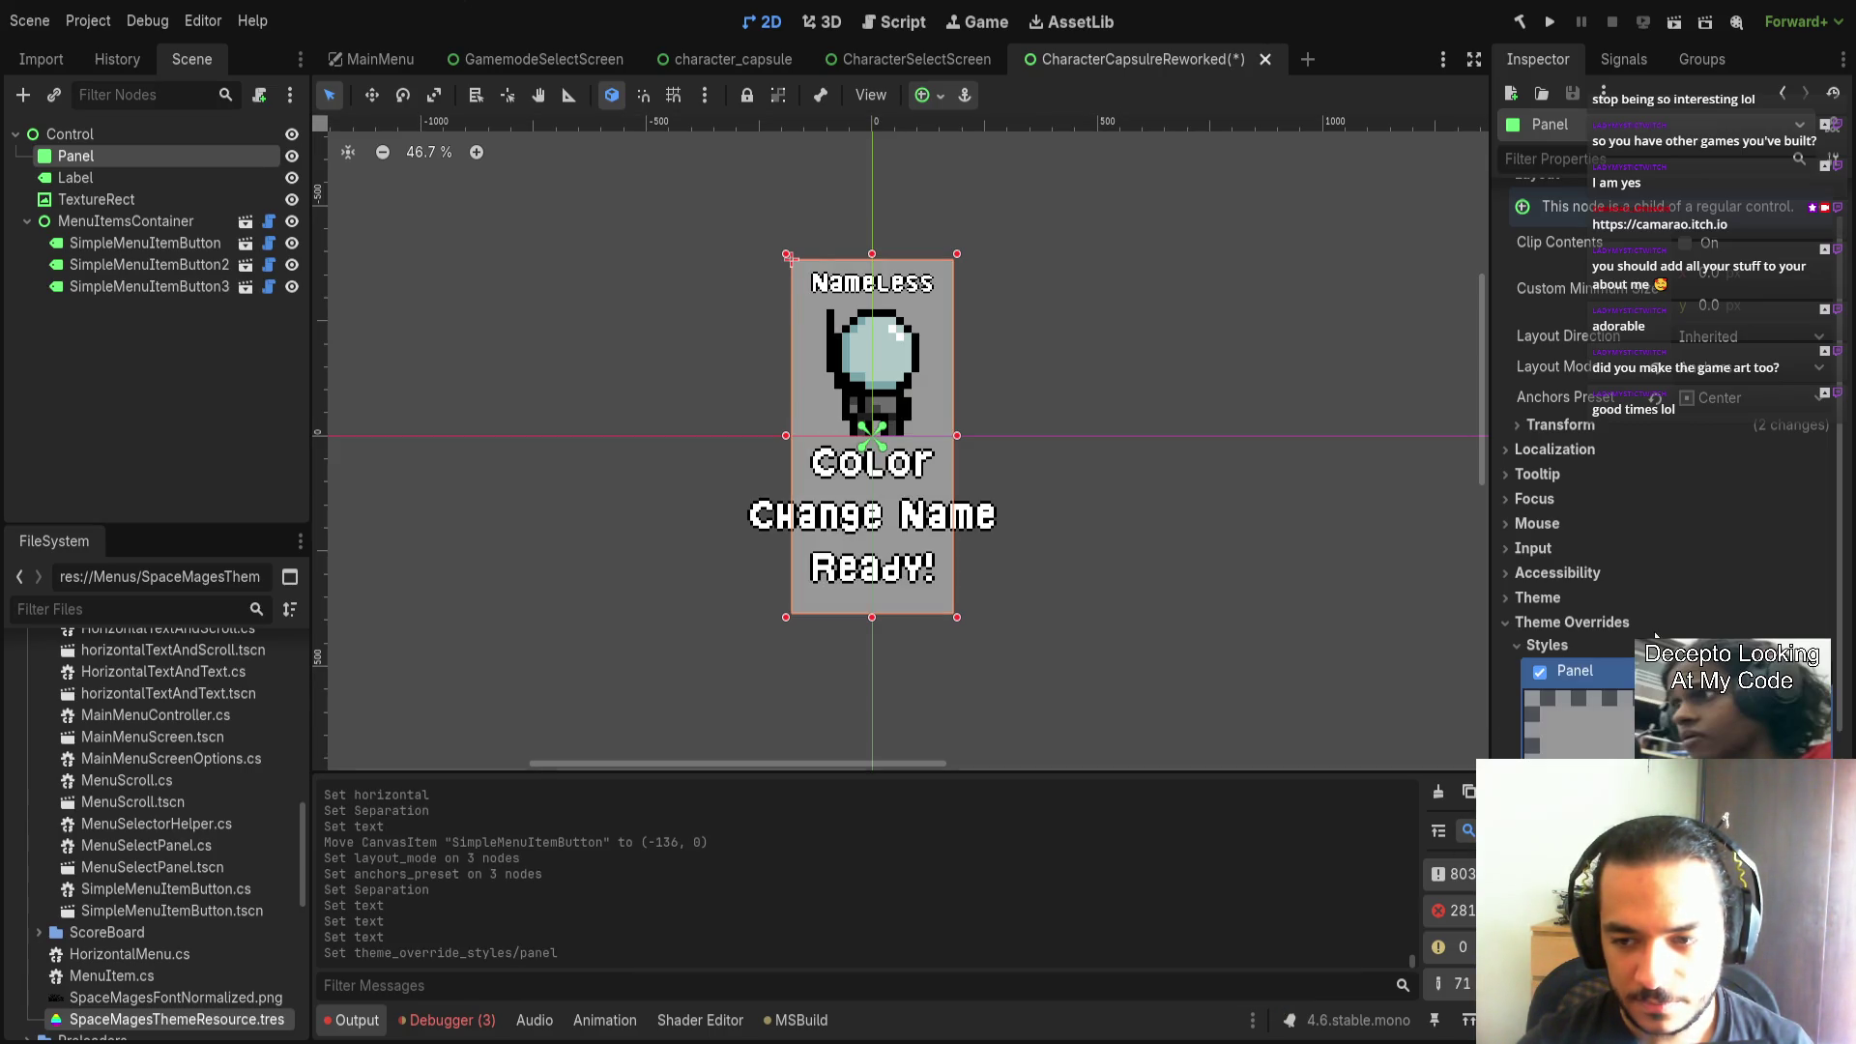
Try translucent green and purple panel backgrounds, then return the fill to grey.
drag(1687, 630, 1730, 638)
click(1730, 638)
click(1837, 465)
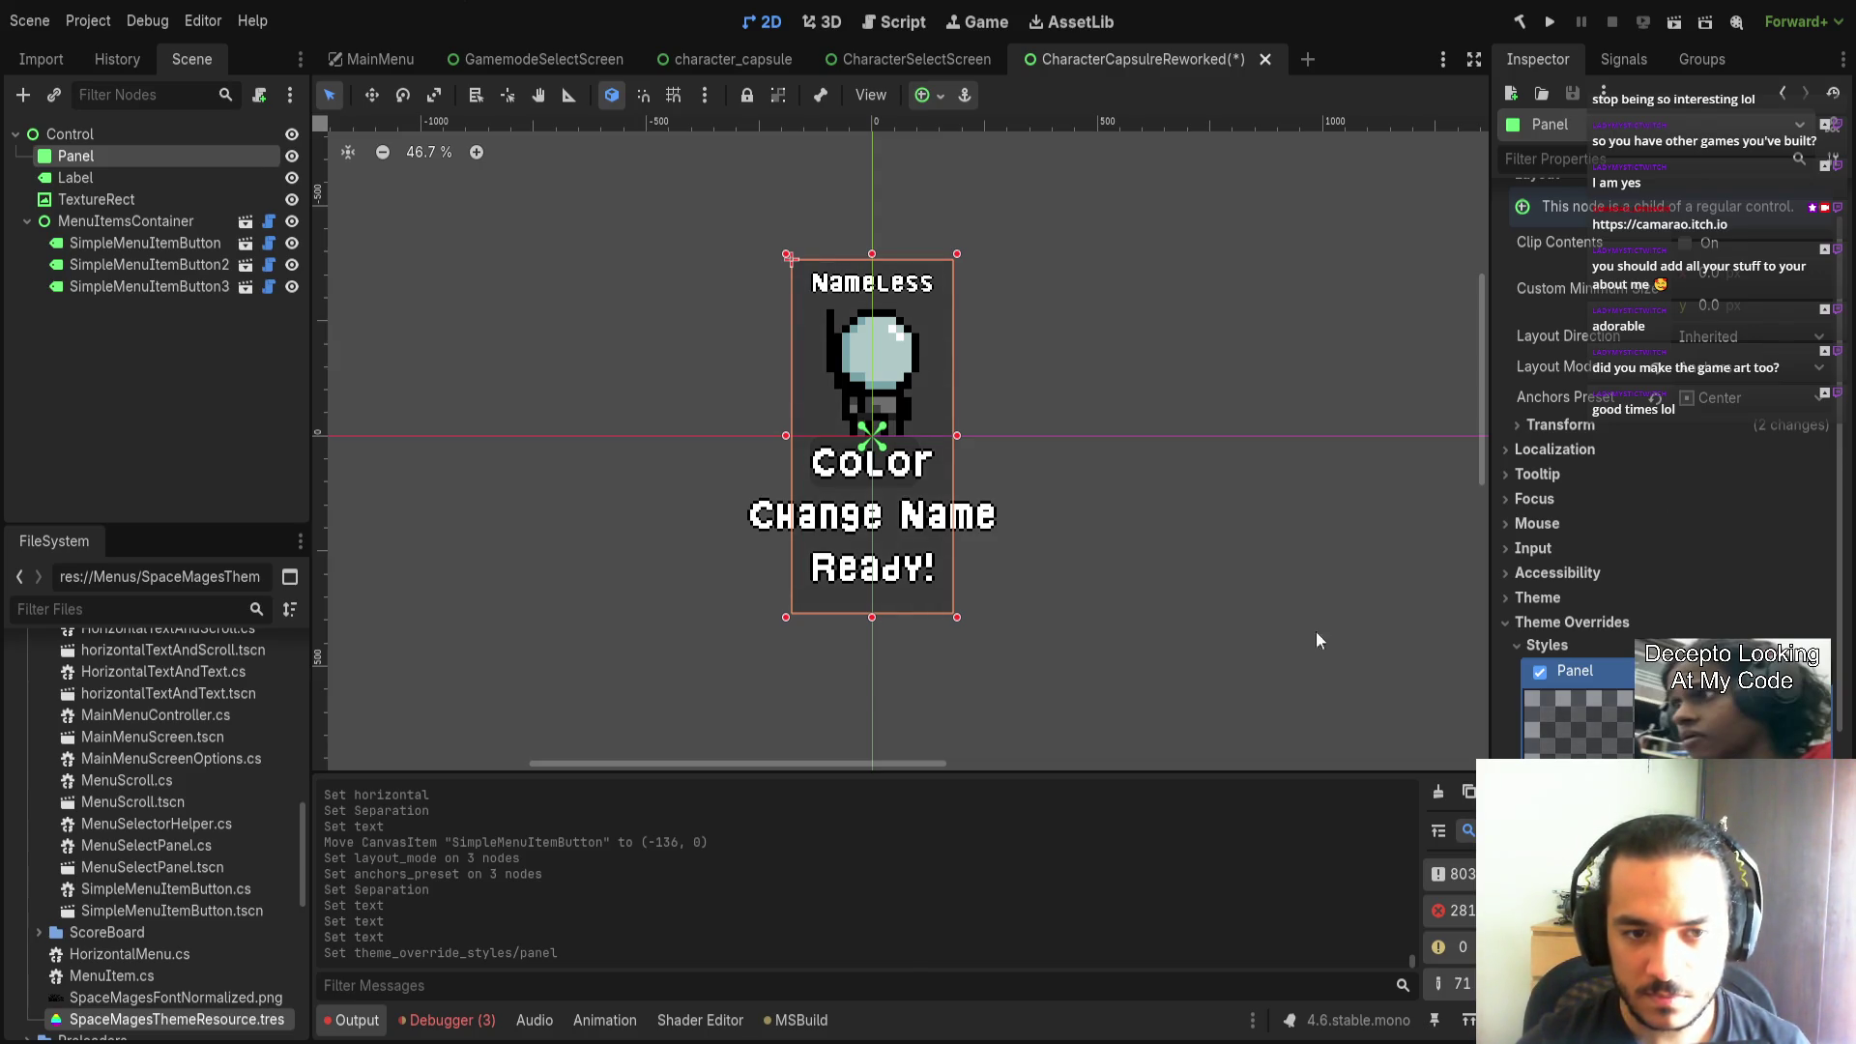
scroll(1214, 522, down, 2)
scroll(1207, 527, up, 2)
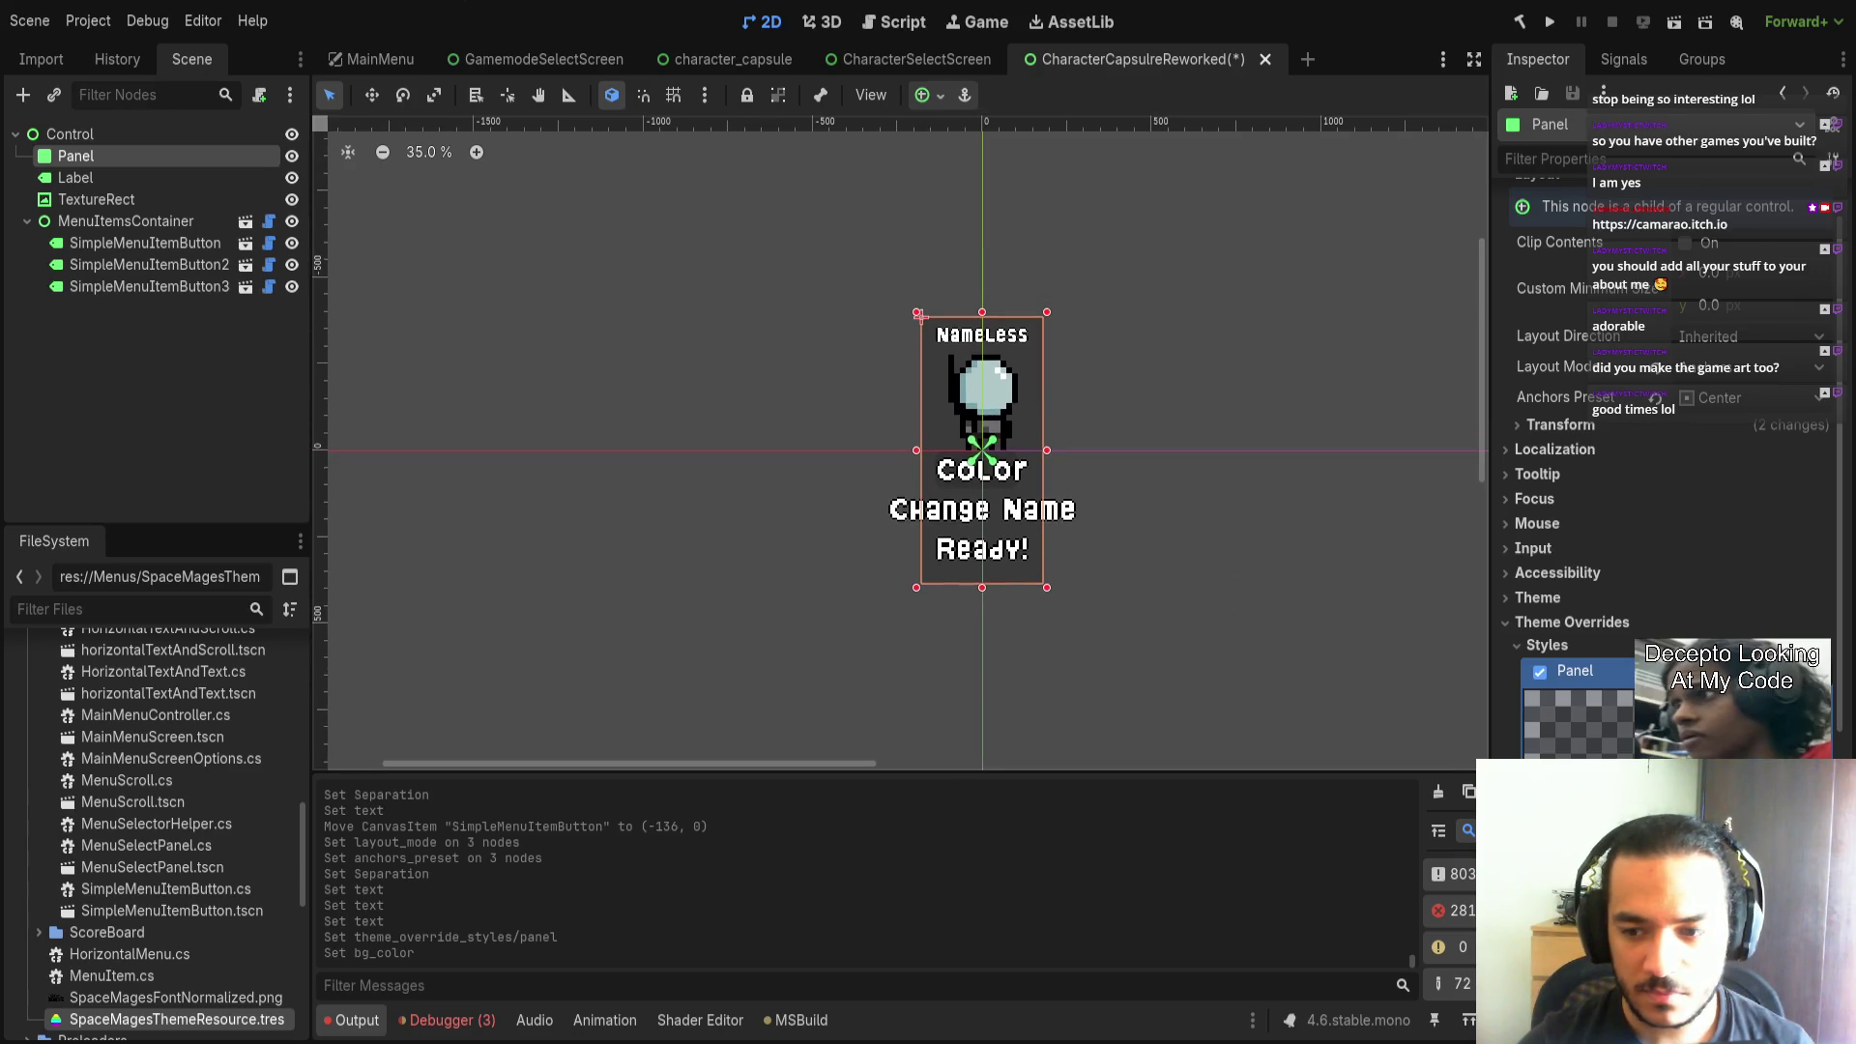
click(1585, 720)
scroll(1673, 531, down, 4)
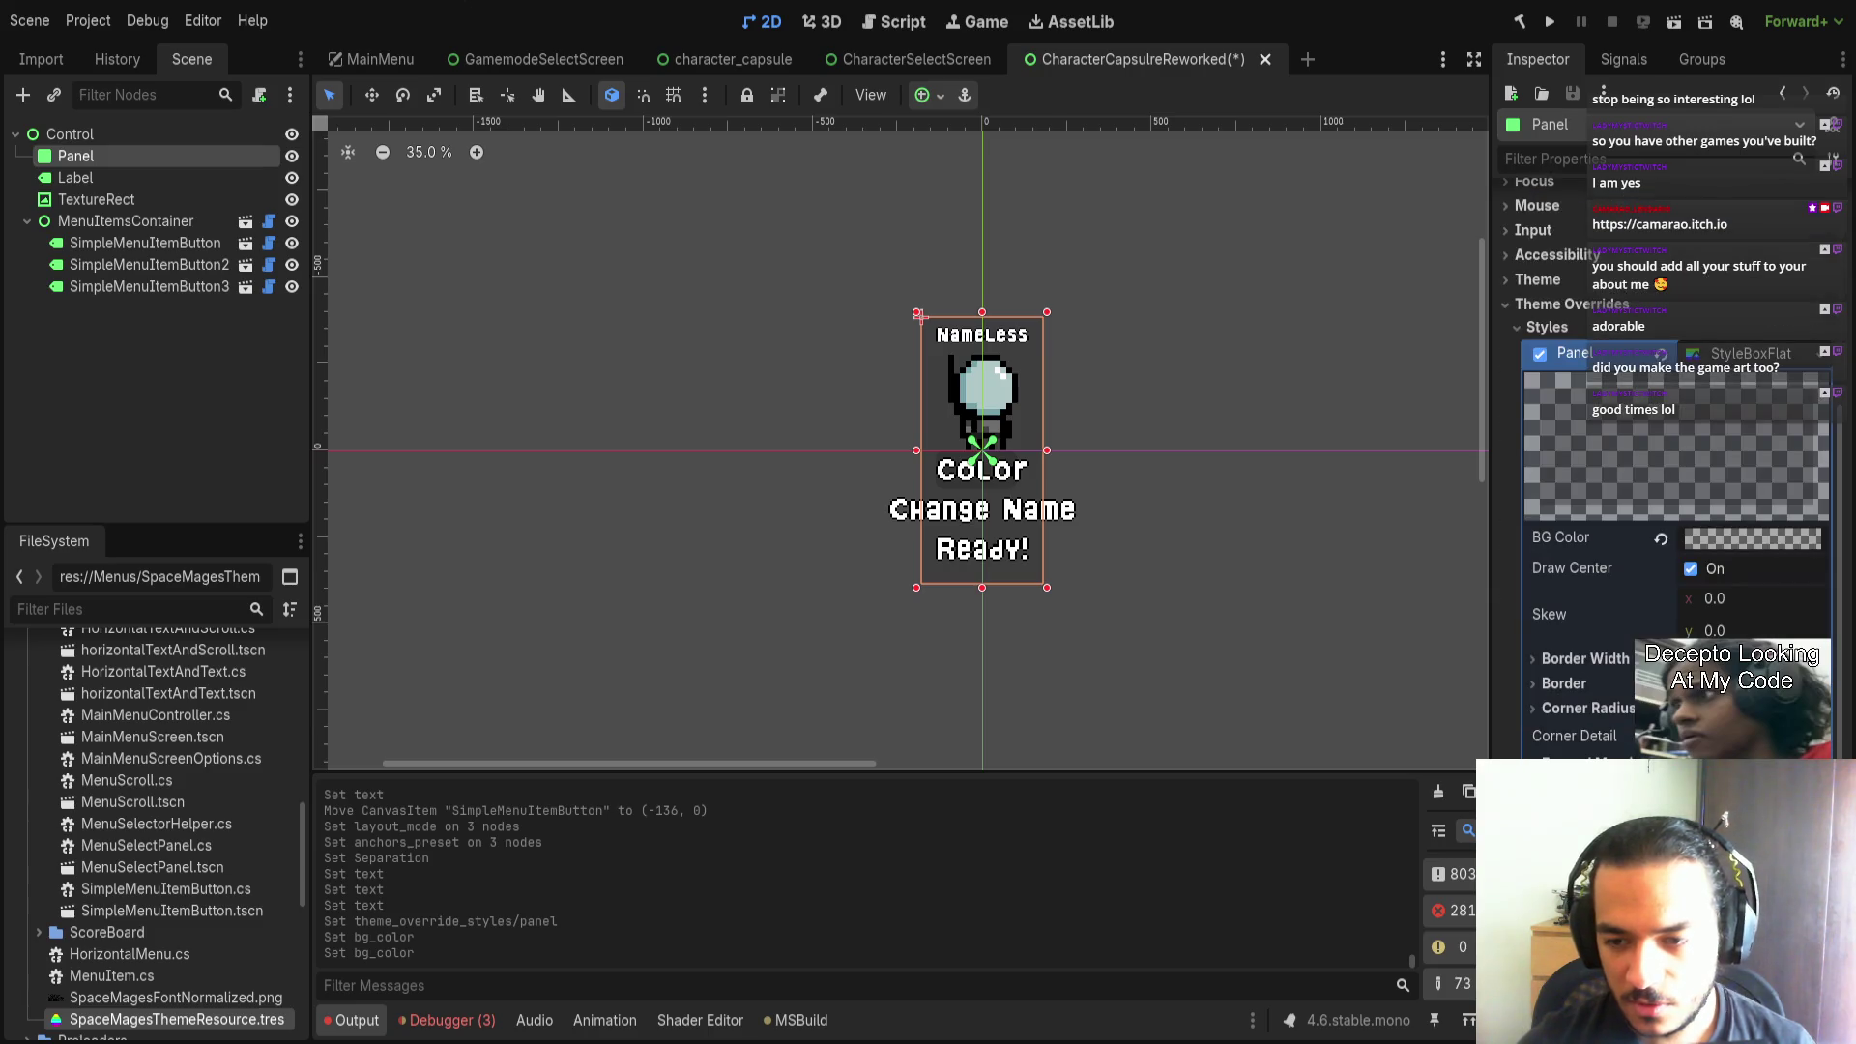
Widen the Panel symmetrically to about 215 px and stretch it taller toward the bottom.
click(1018, 519)
key(Escape)
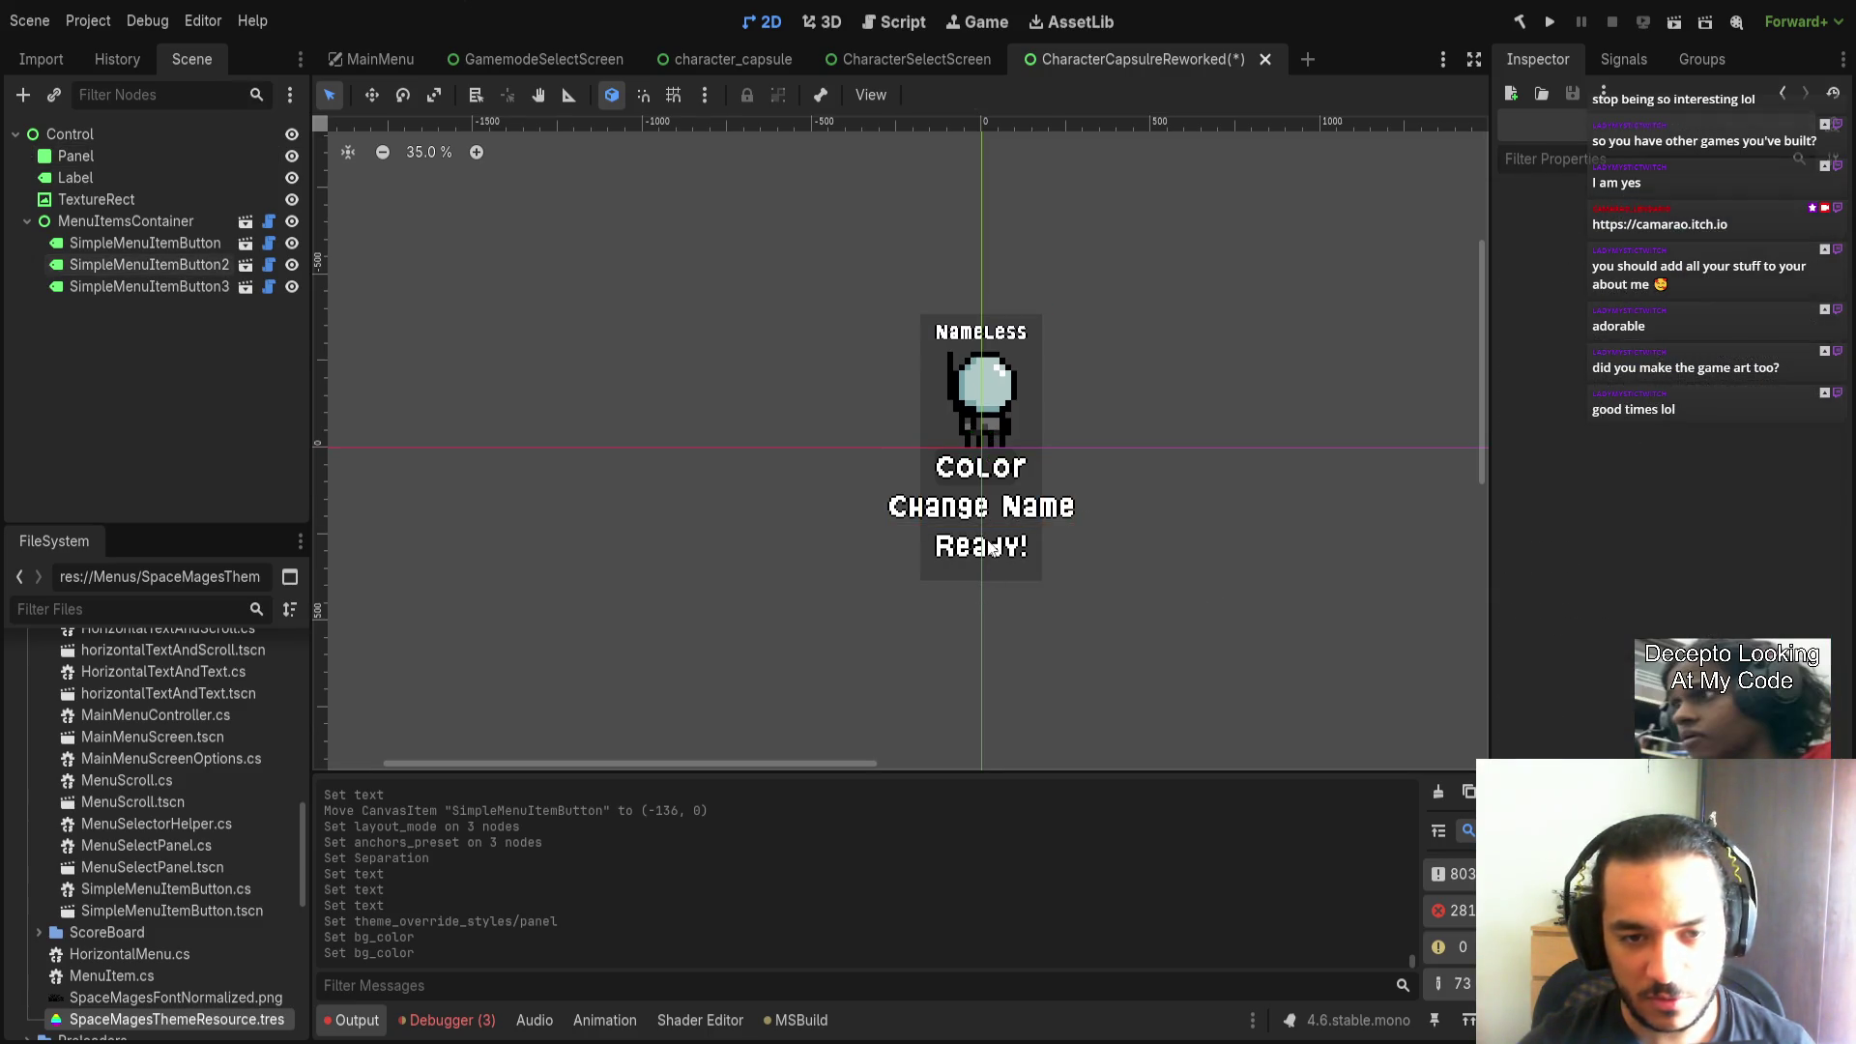
click(981, 467)
click(922, 360)
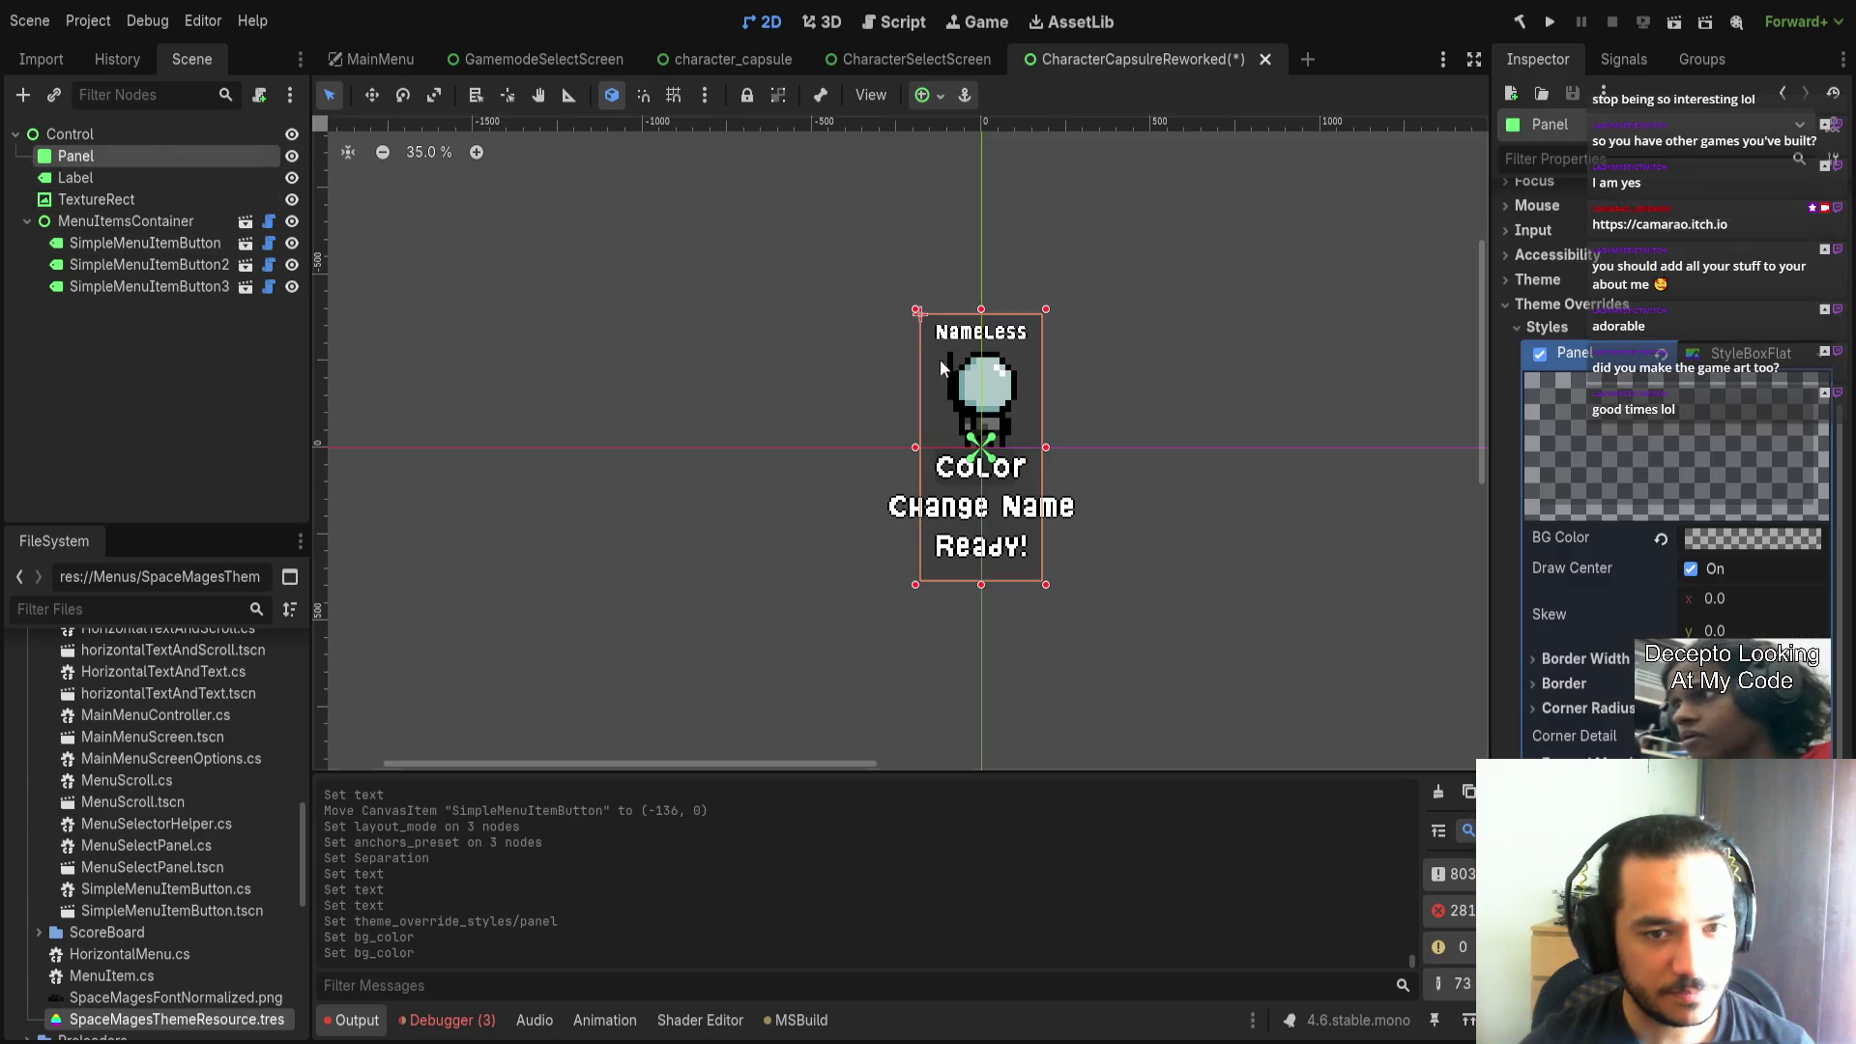
drag(1046, 446, 1090, 444)
drag(983, 587, 984, 634)
Undo the Panel's height and width resizes.
click(990, 502)
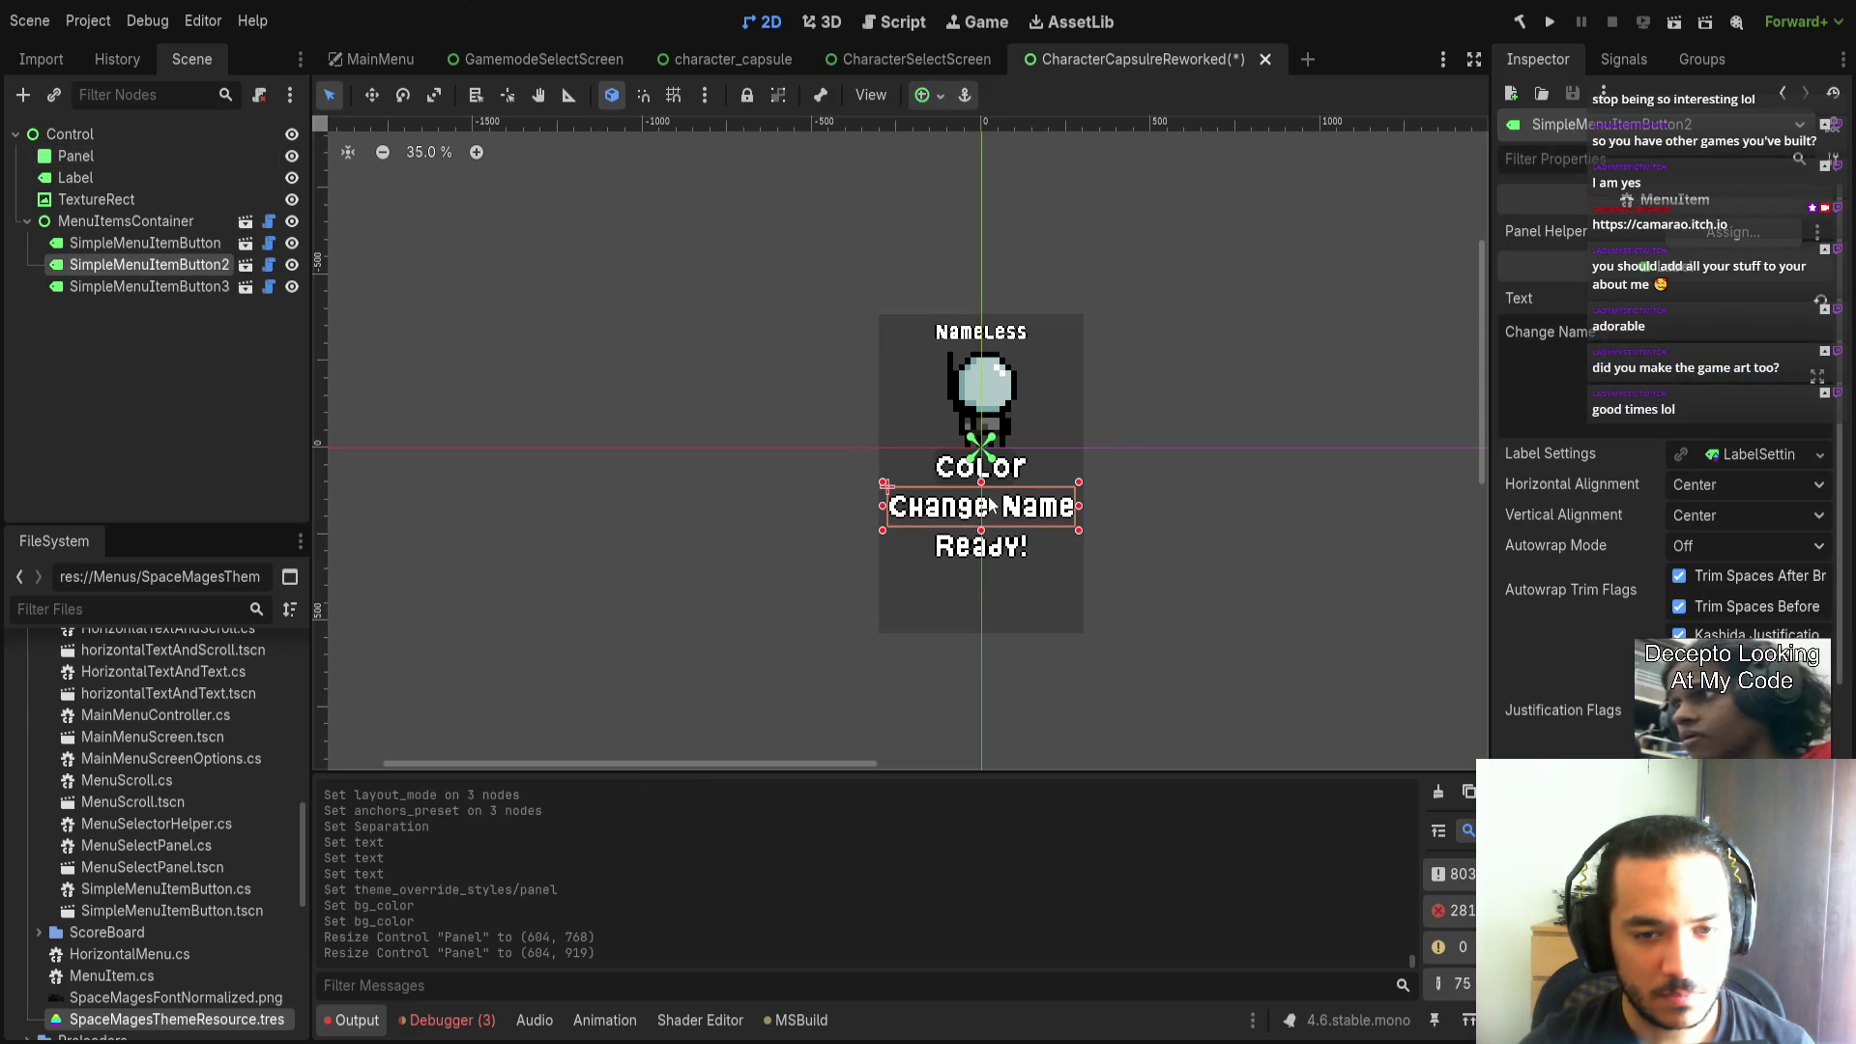
click(1194, 611)
key(ctrl+z)
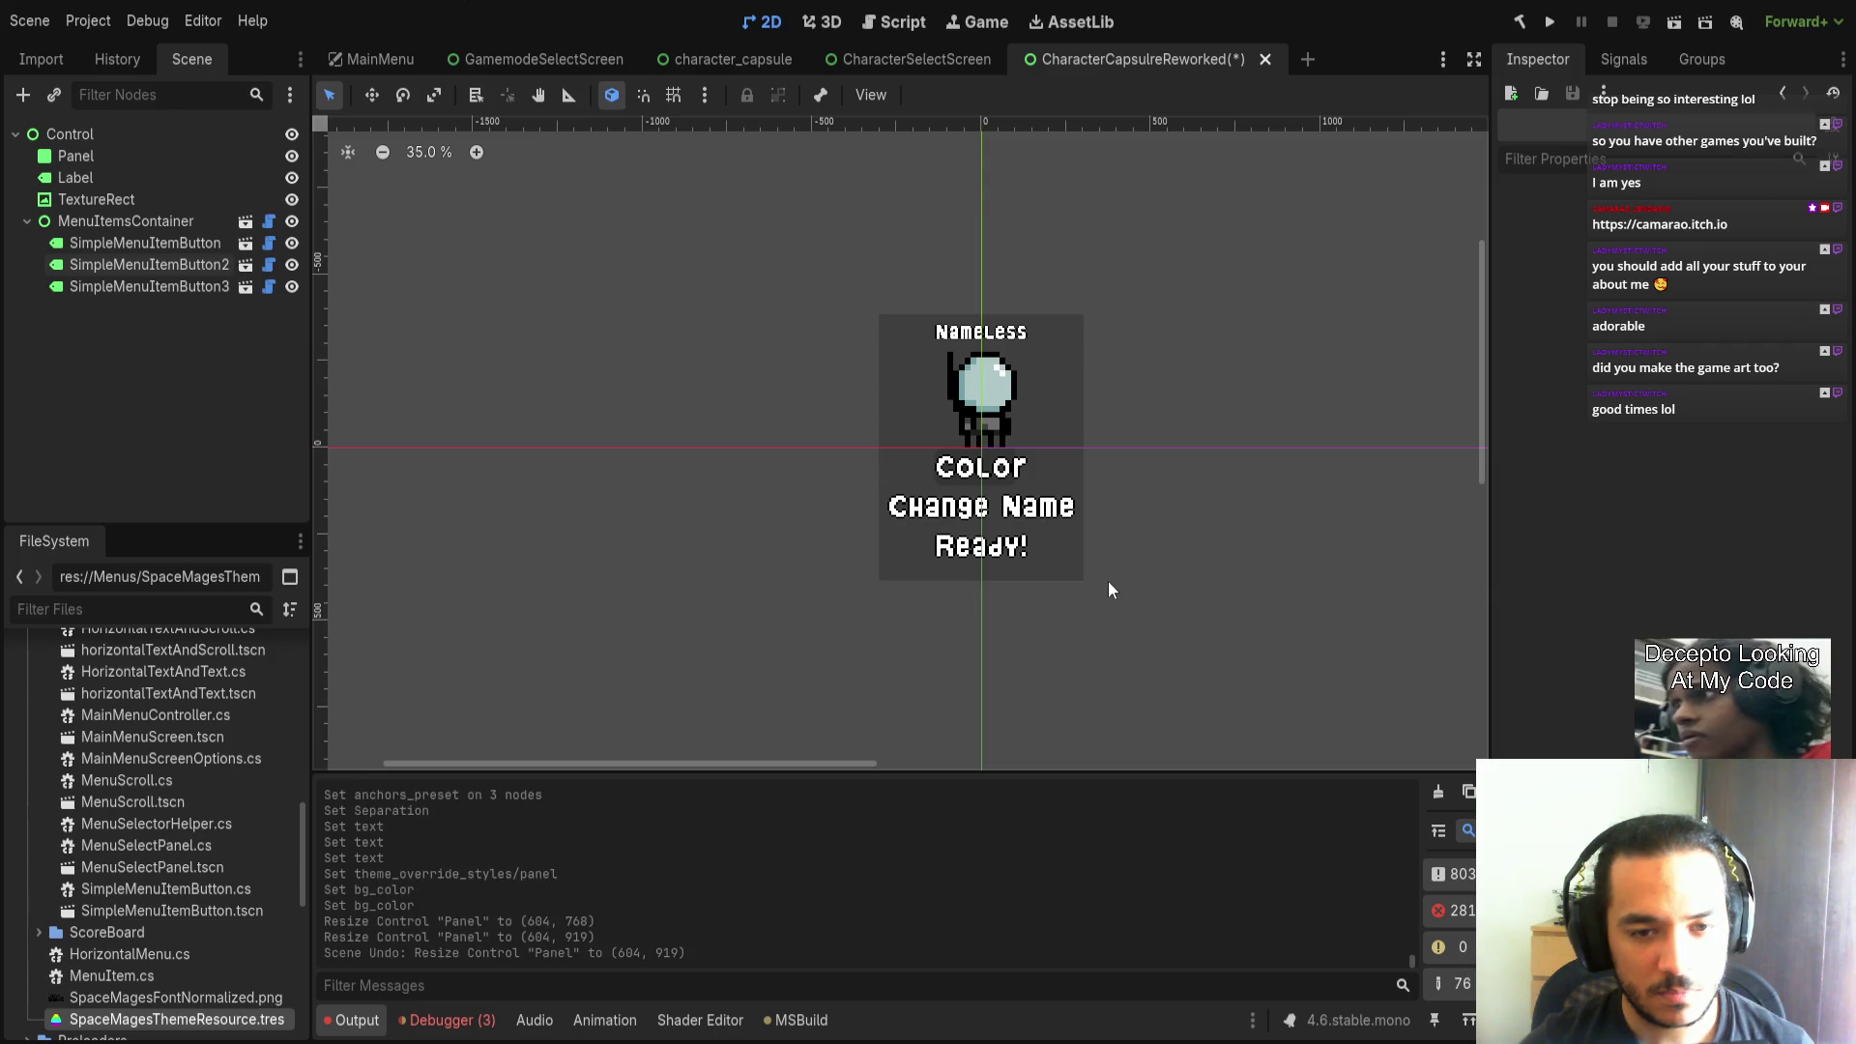
key(ctrl+z)
Change the middle button's text from 'Change Name' to 'Rename'.
click(982, 507)
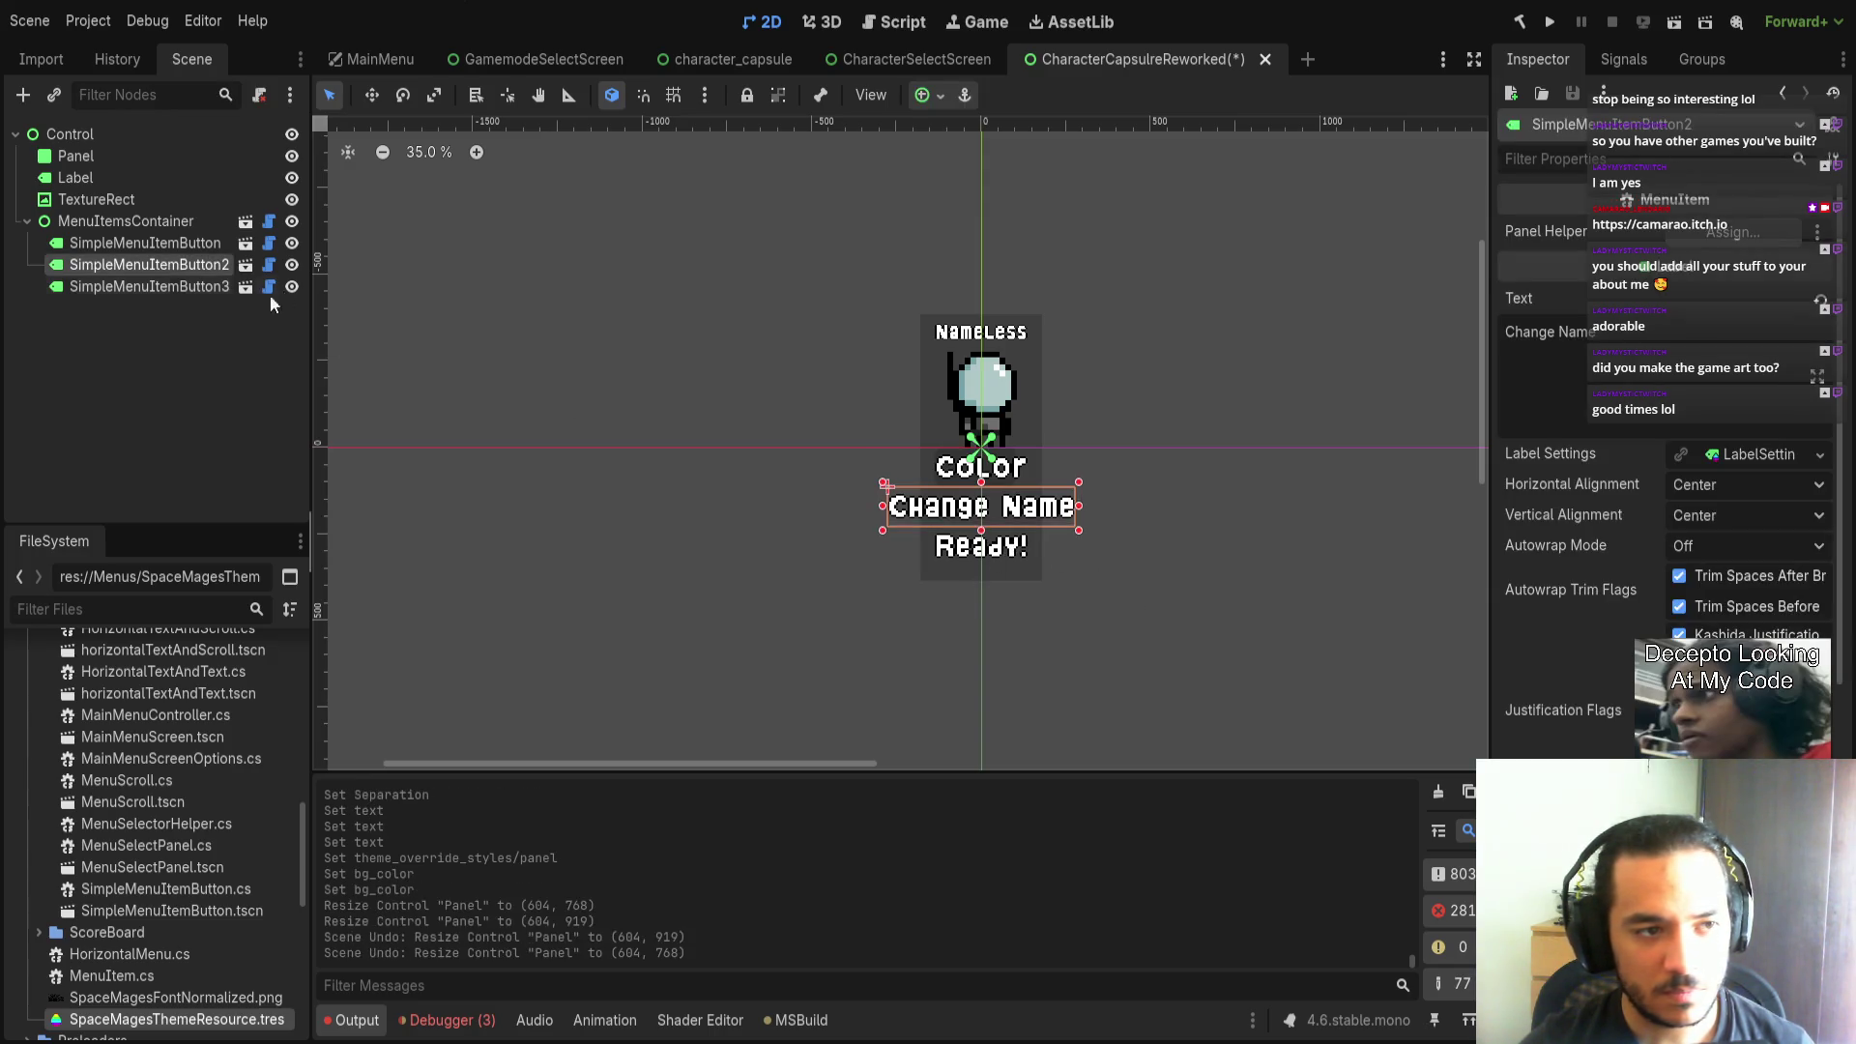
click(1547, 331)
key(ctrl+a)
text(Name)
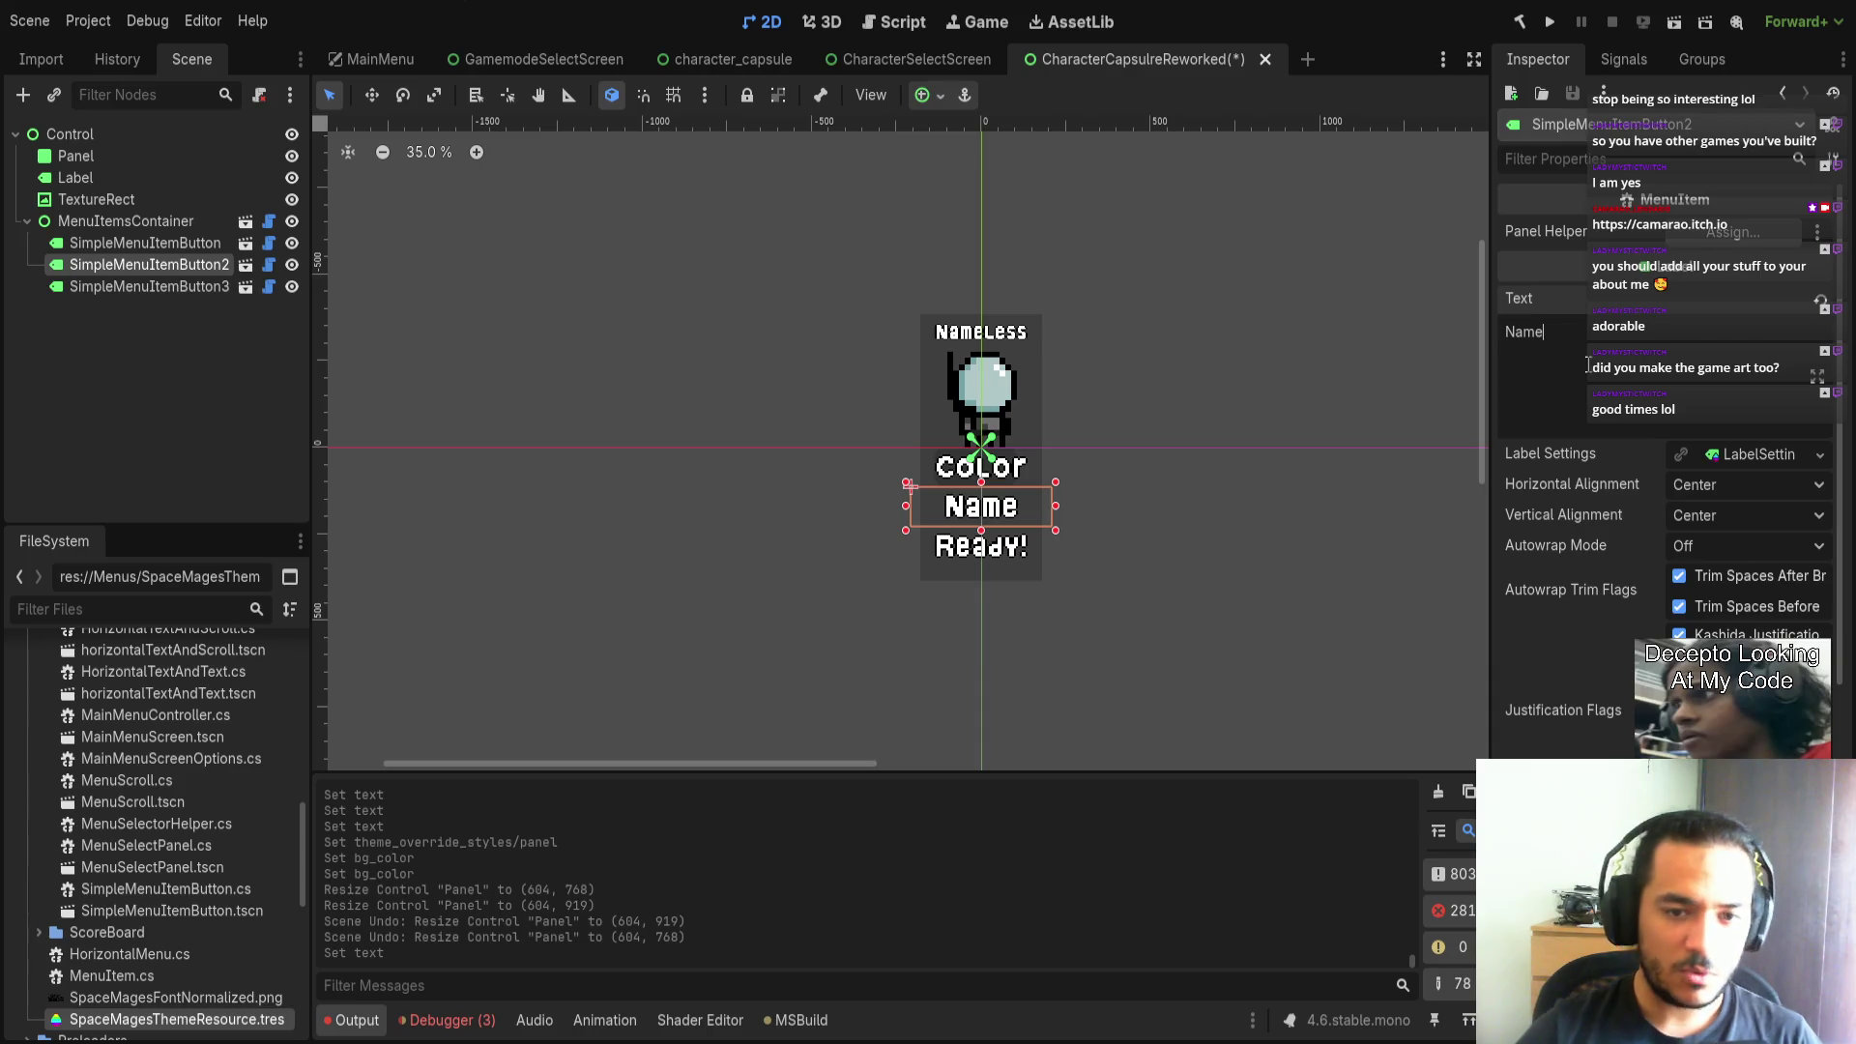
click(1312, 438)
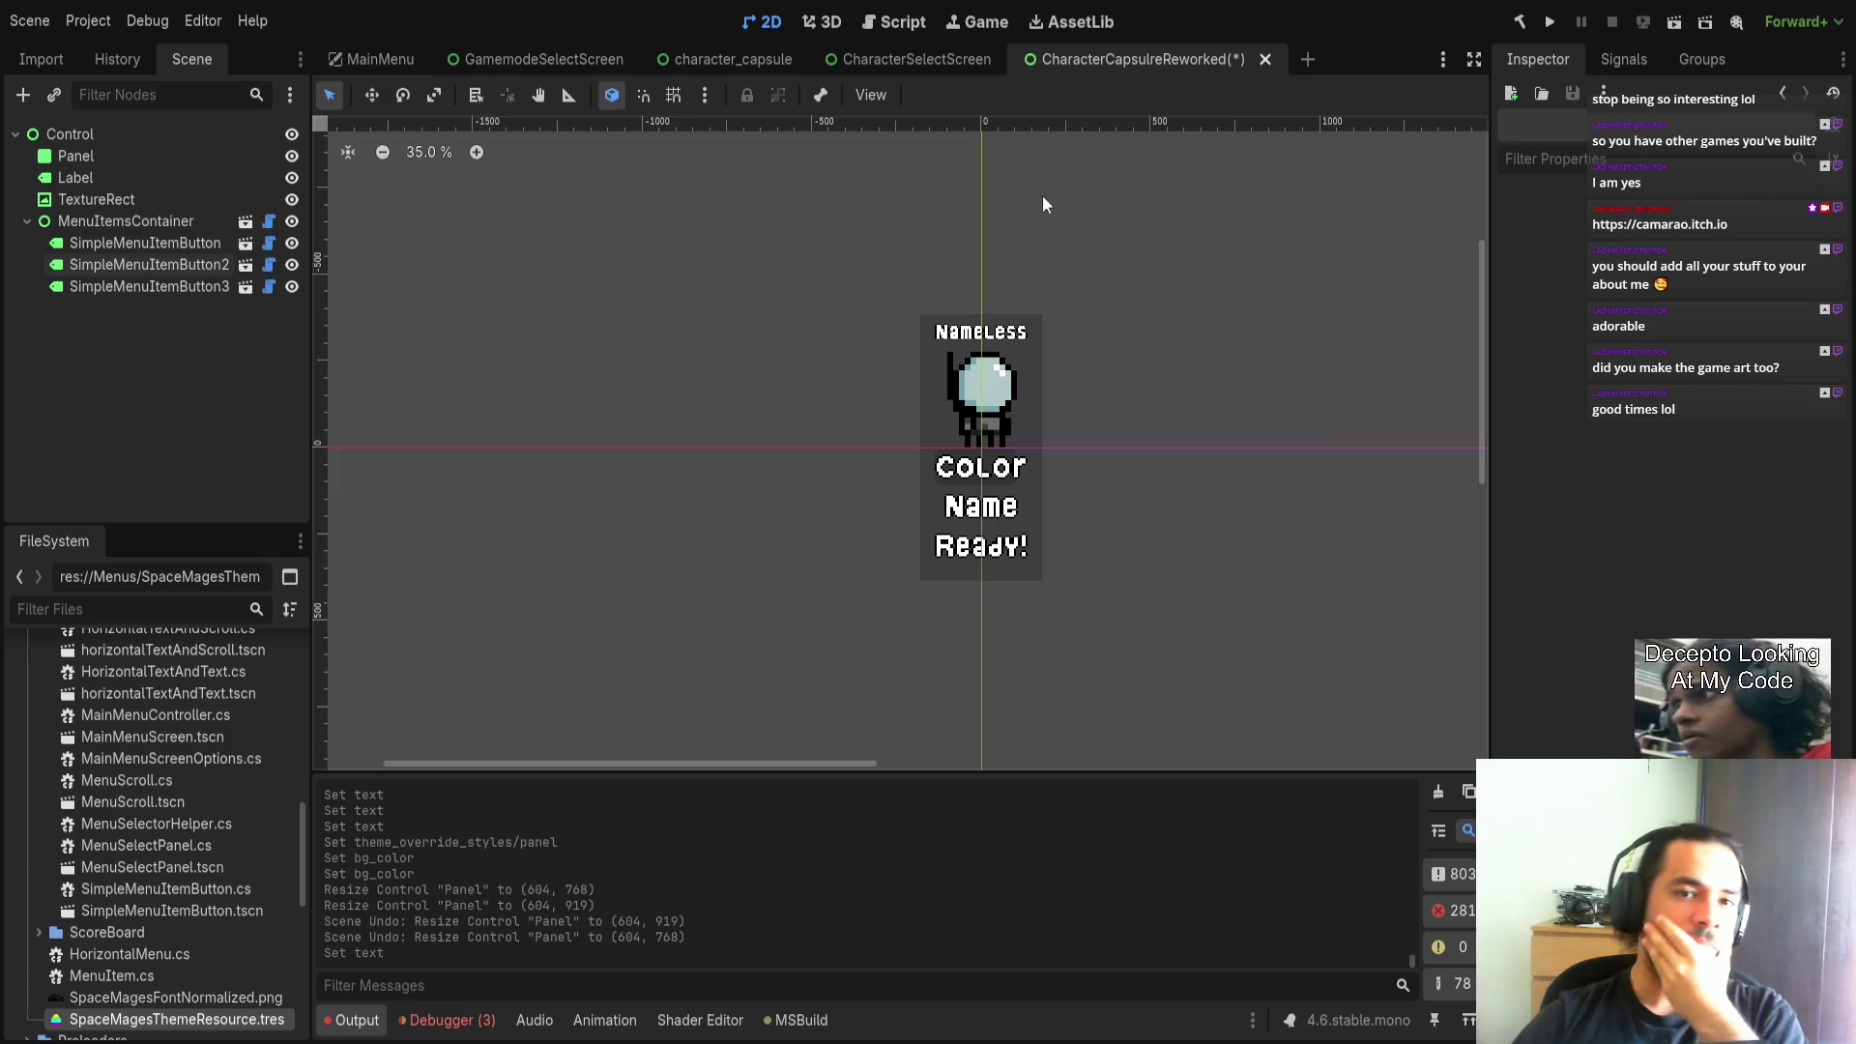
click(993, 512)
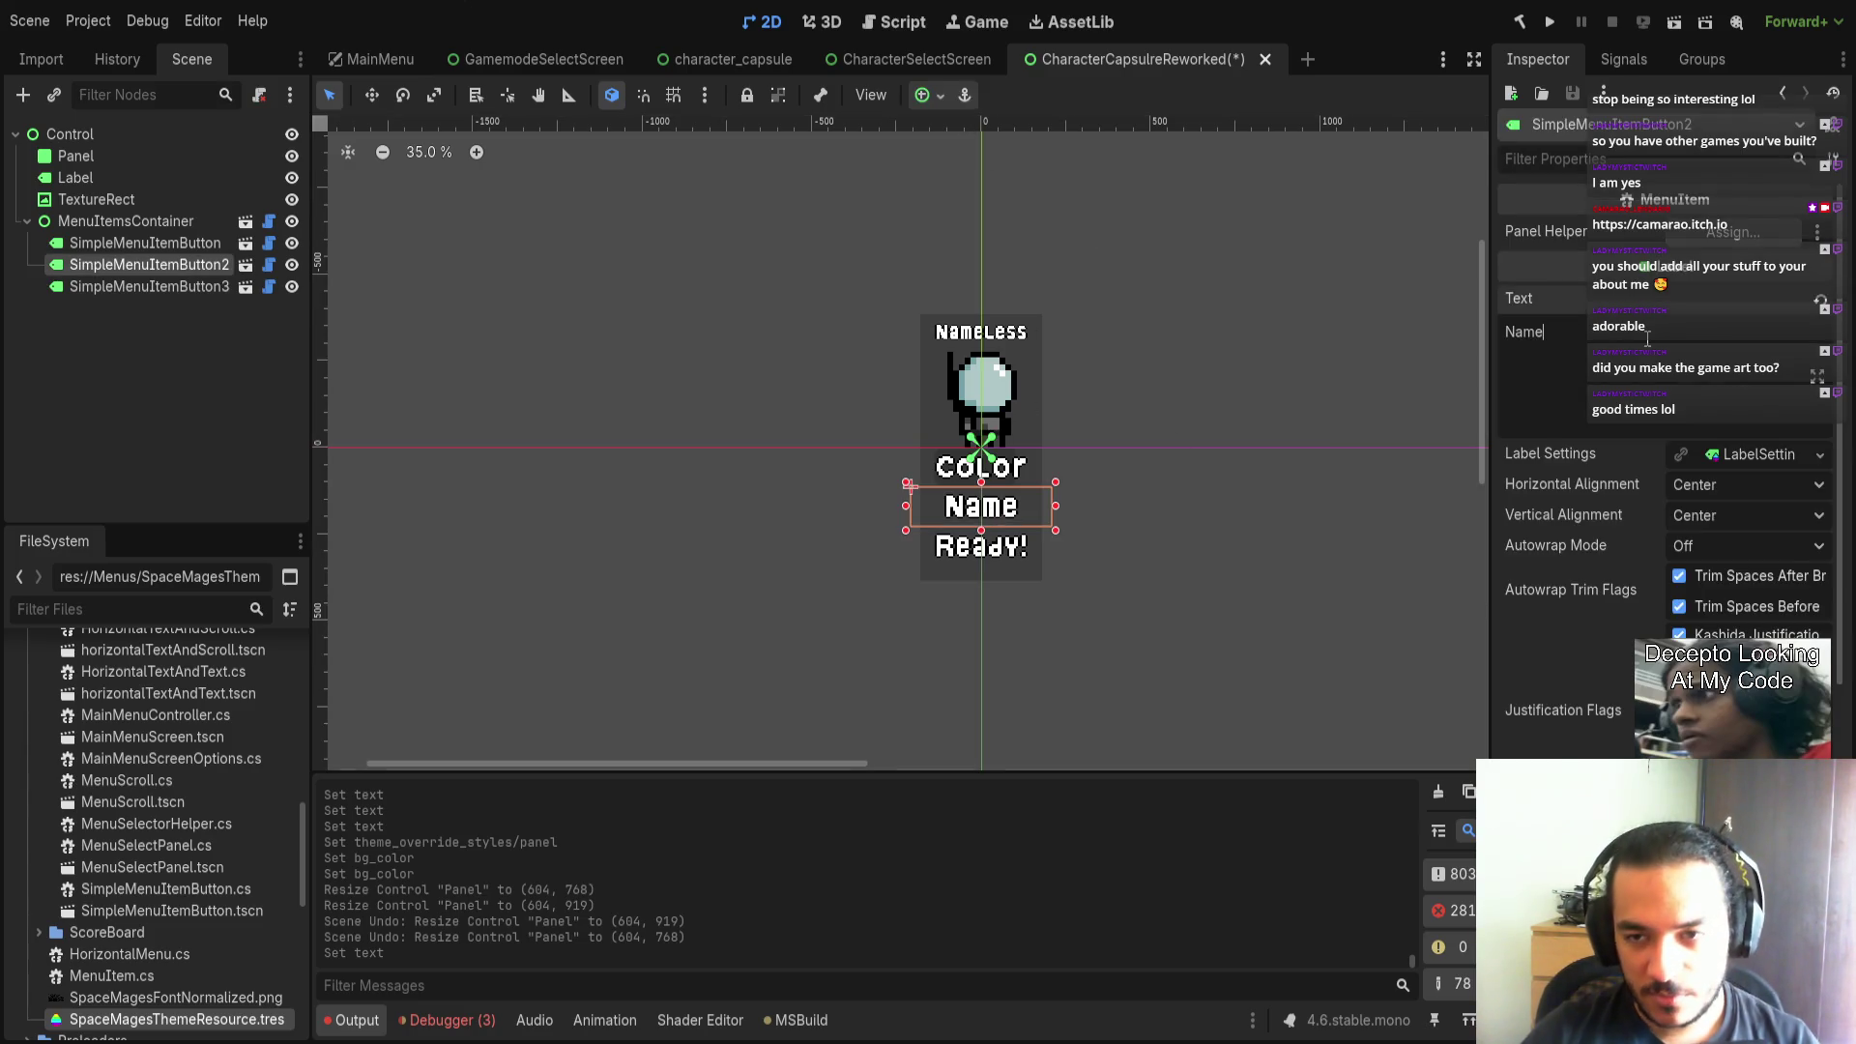
key(Home)
key(Delete)
text(Re)
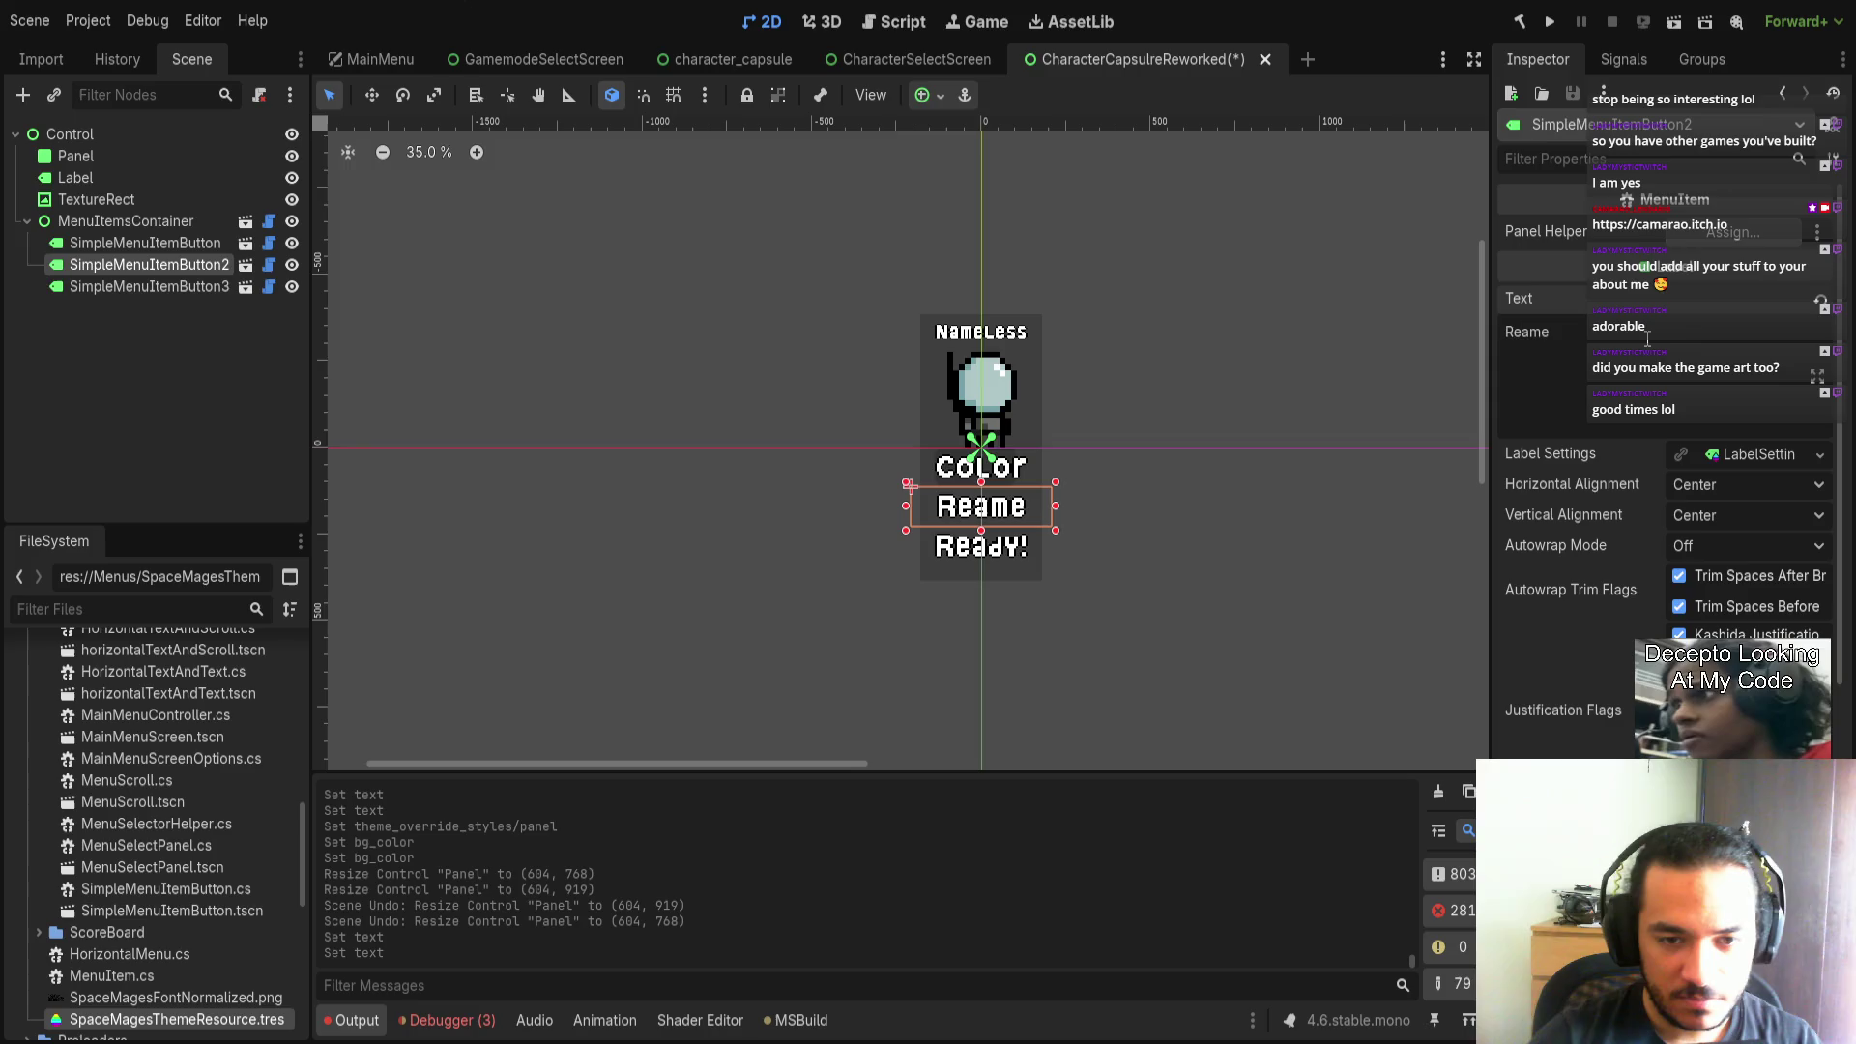
text(n)
click(1417, 495)
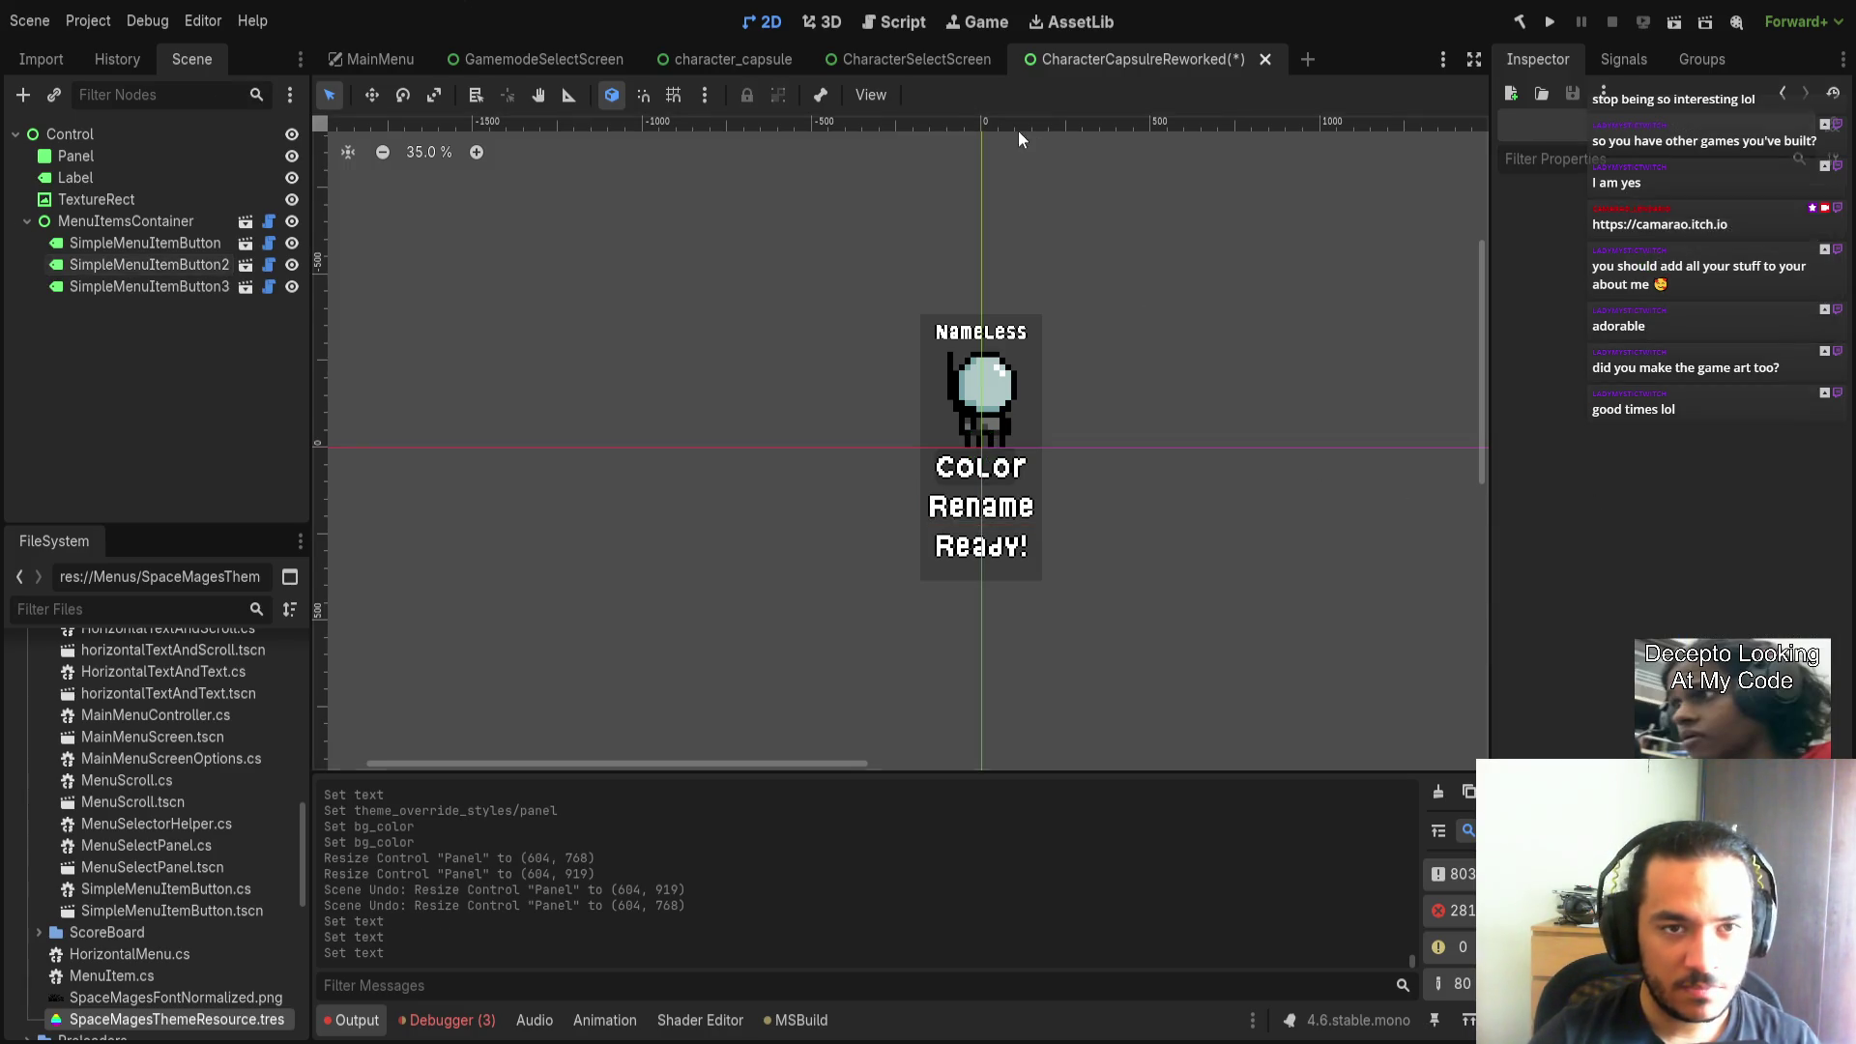
Save the scene and switch to the original character_capsule scene.
key(ctrl+s)
click(909, 56)
click(735, 56)
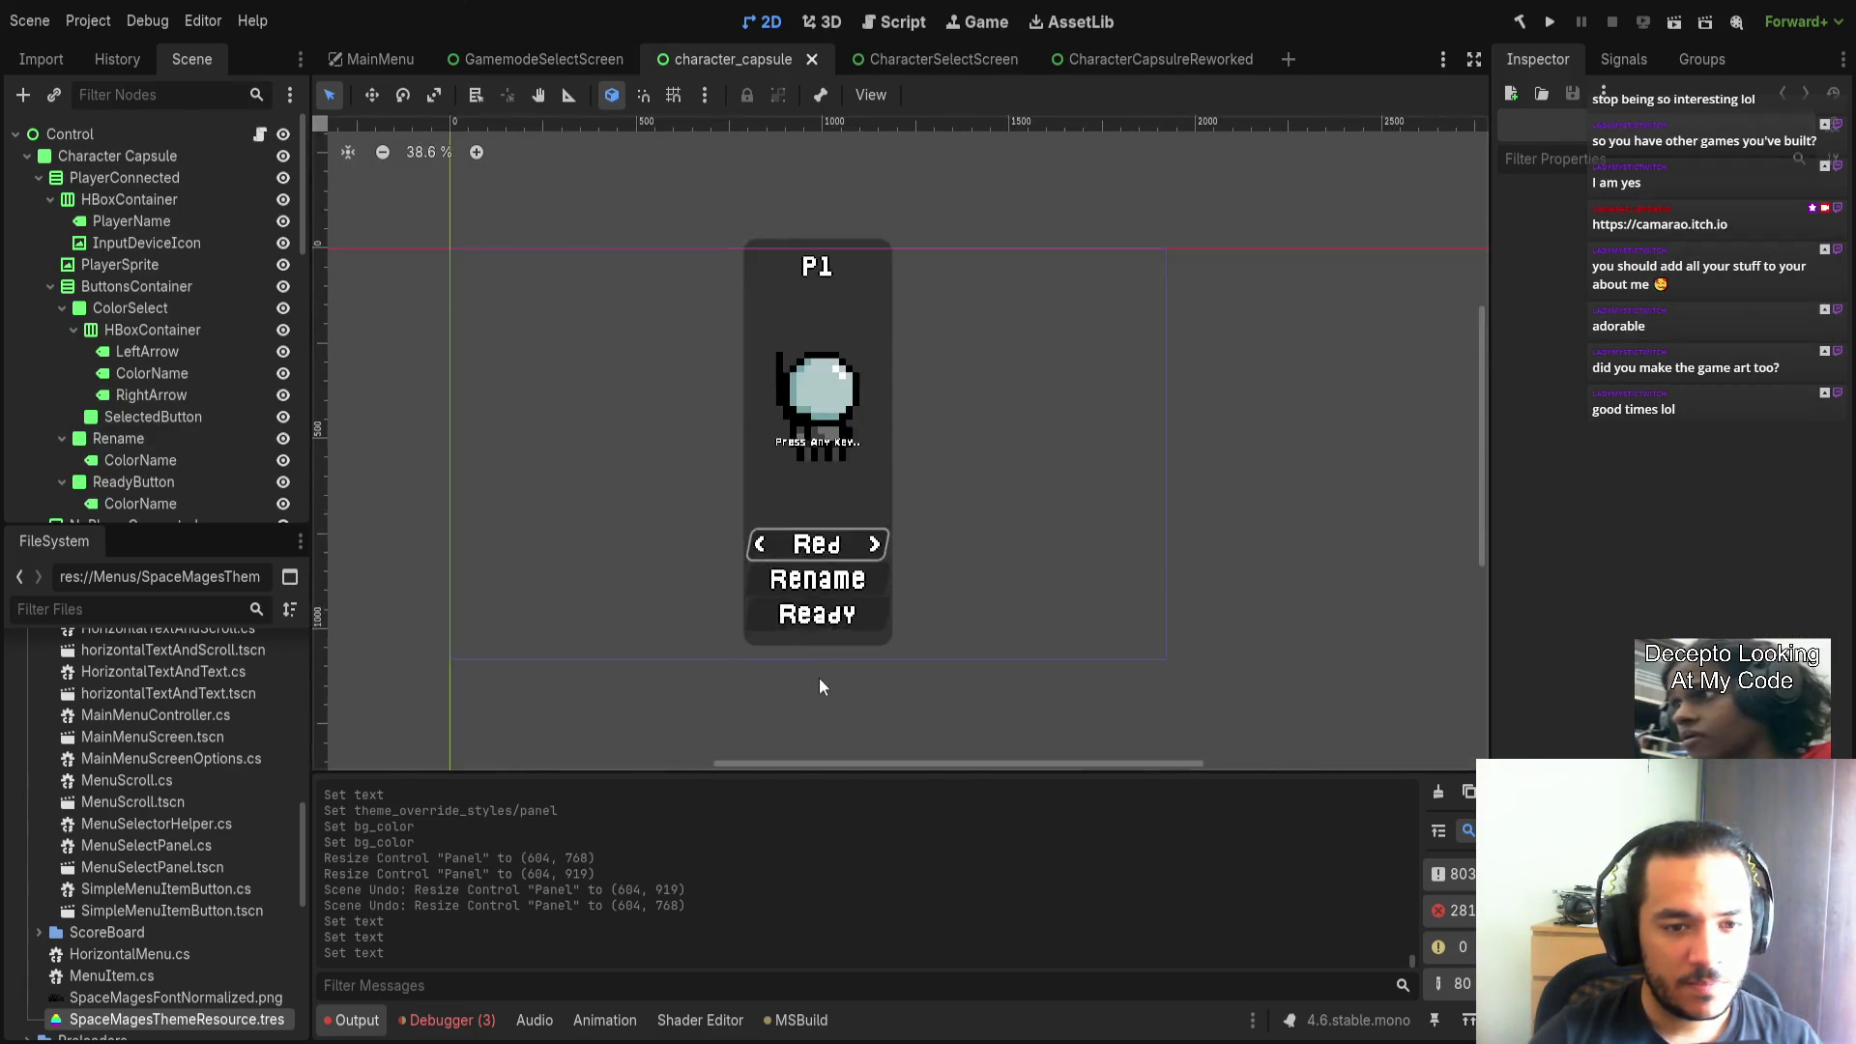
In CharacterCapsulreReworked, change the top button's Color text to '<Red>' and save.
scroll(819, 670, up, 4)
scroll(1095, 235, down, 3)
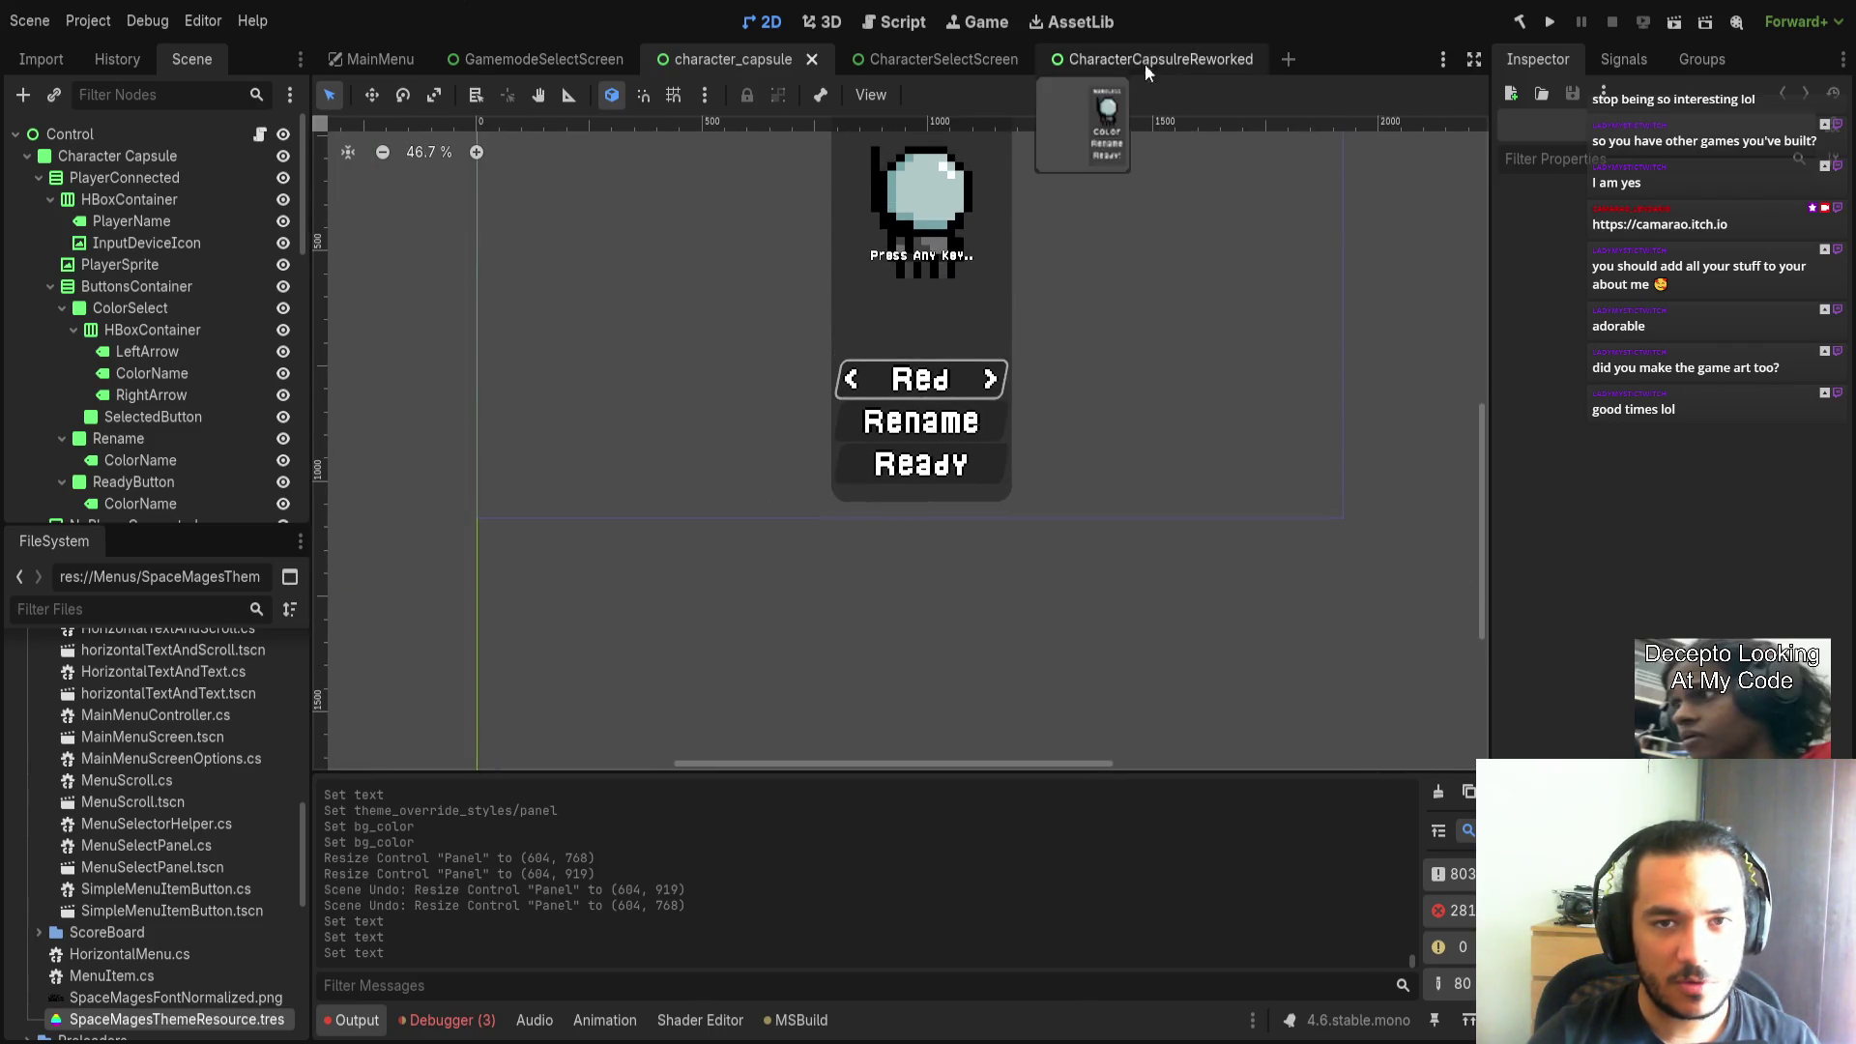
click(1140, 62)
click(119, 197)
click(126, 242)
double_click(1596, 340)
text(Red>)
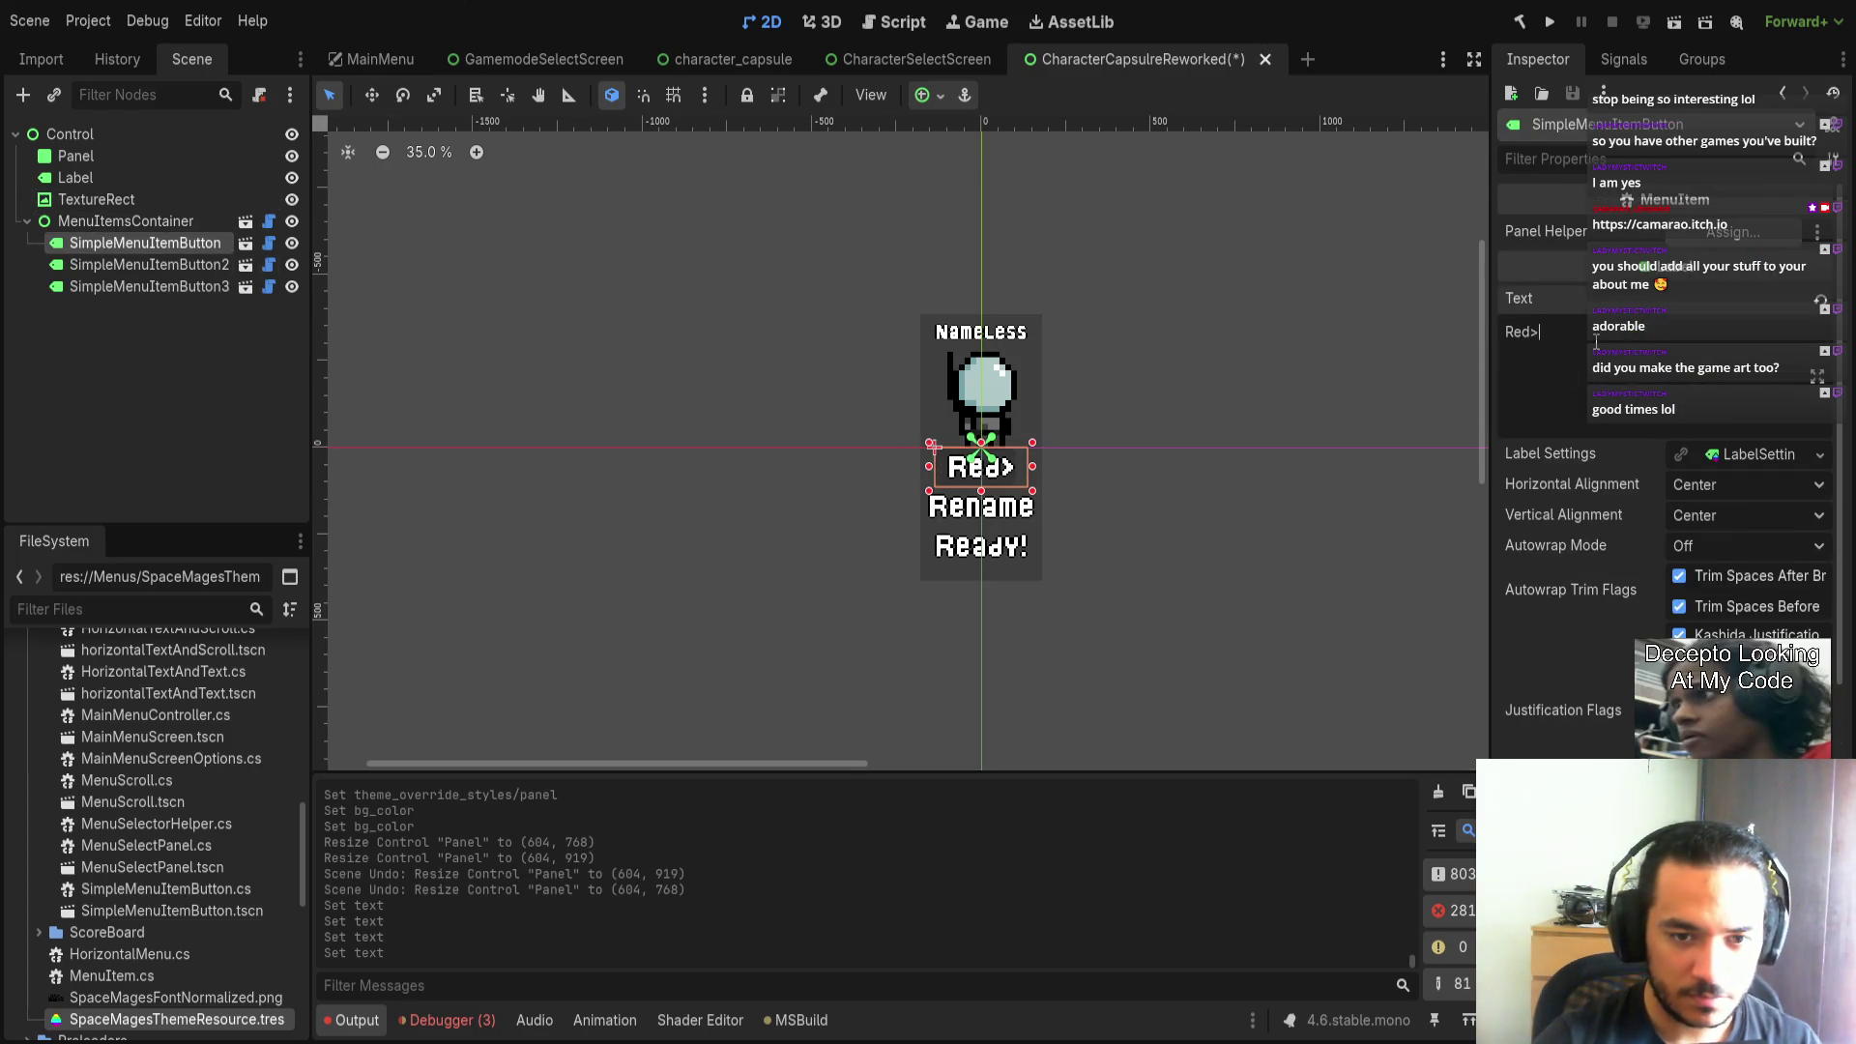
key(Home)
text(<)
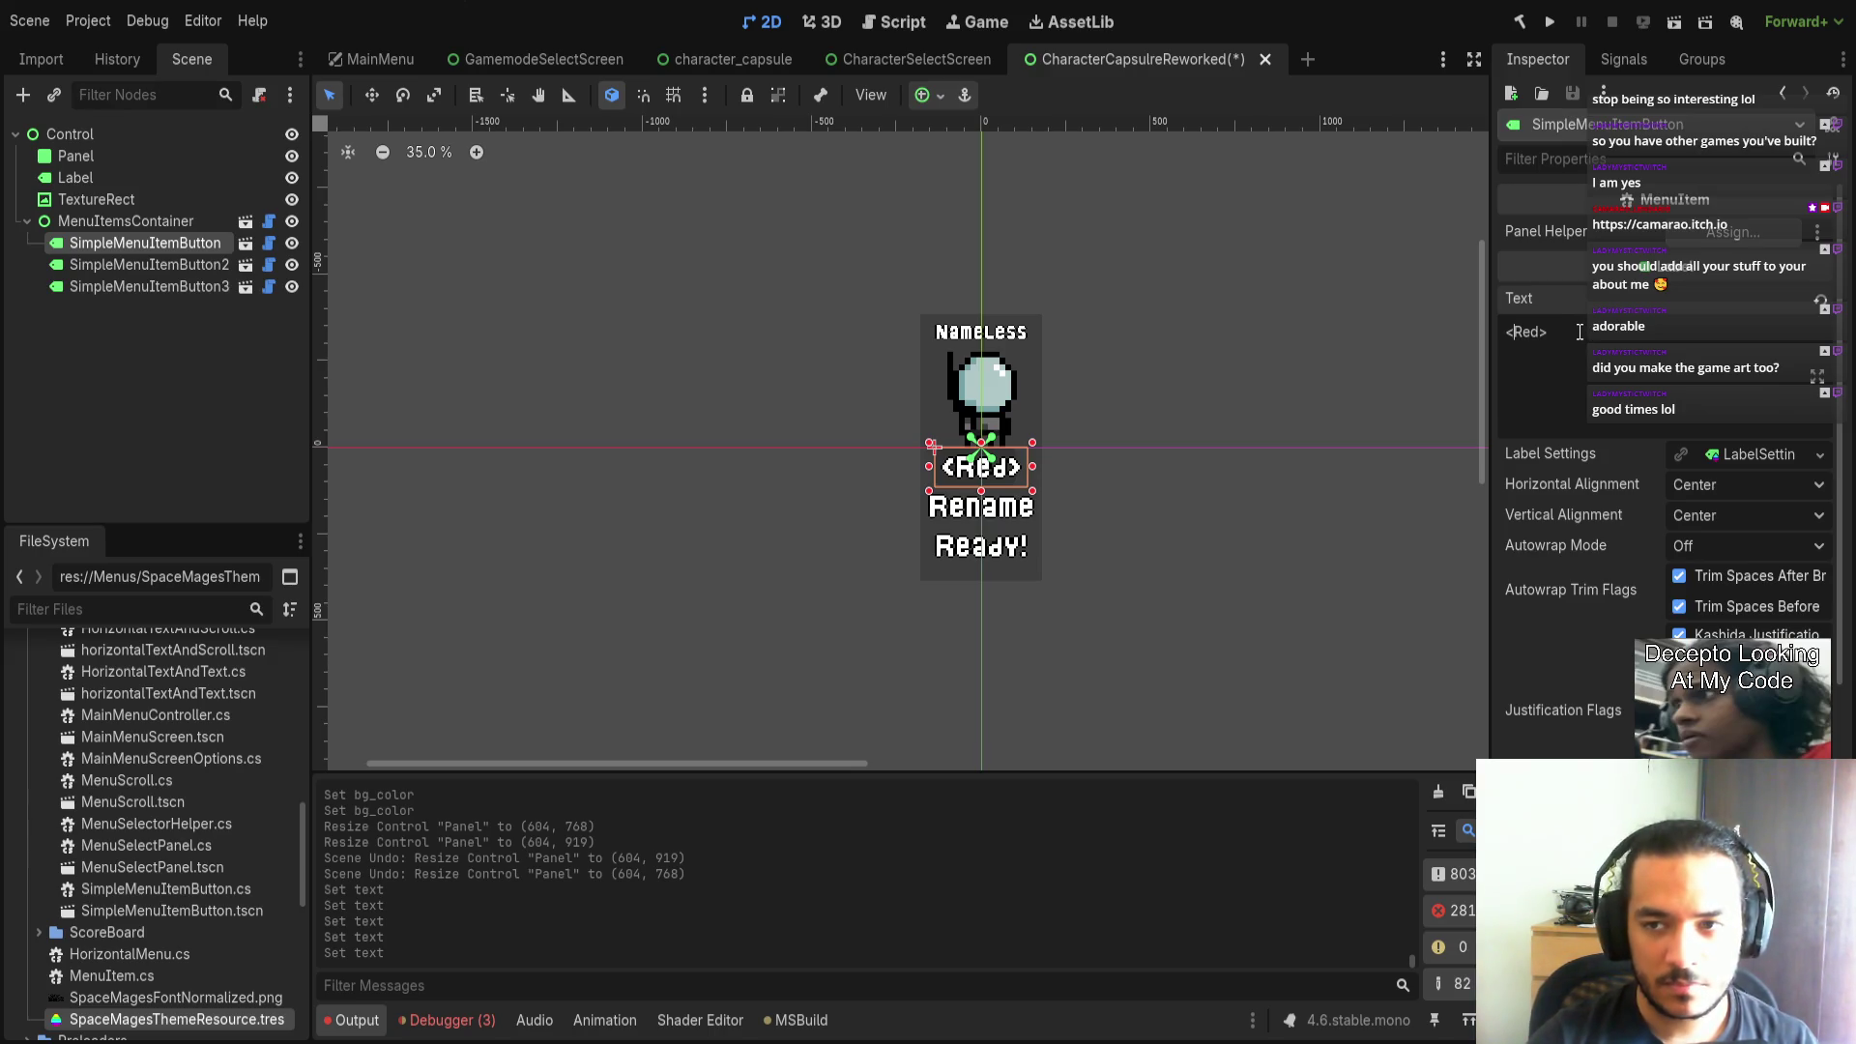
key(ctrl+s)
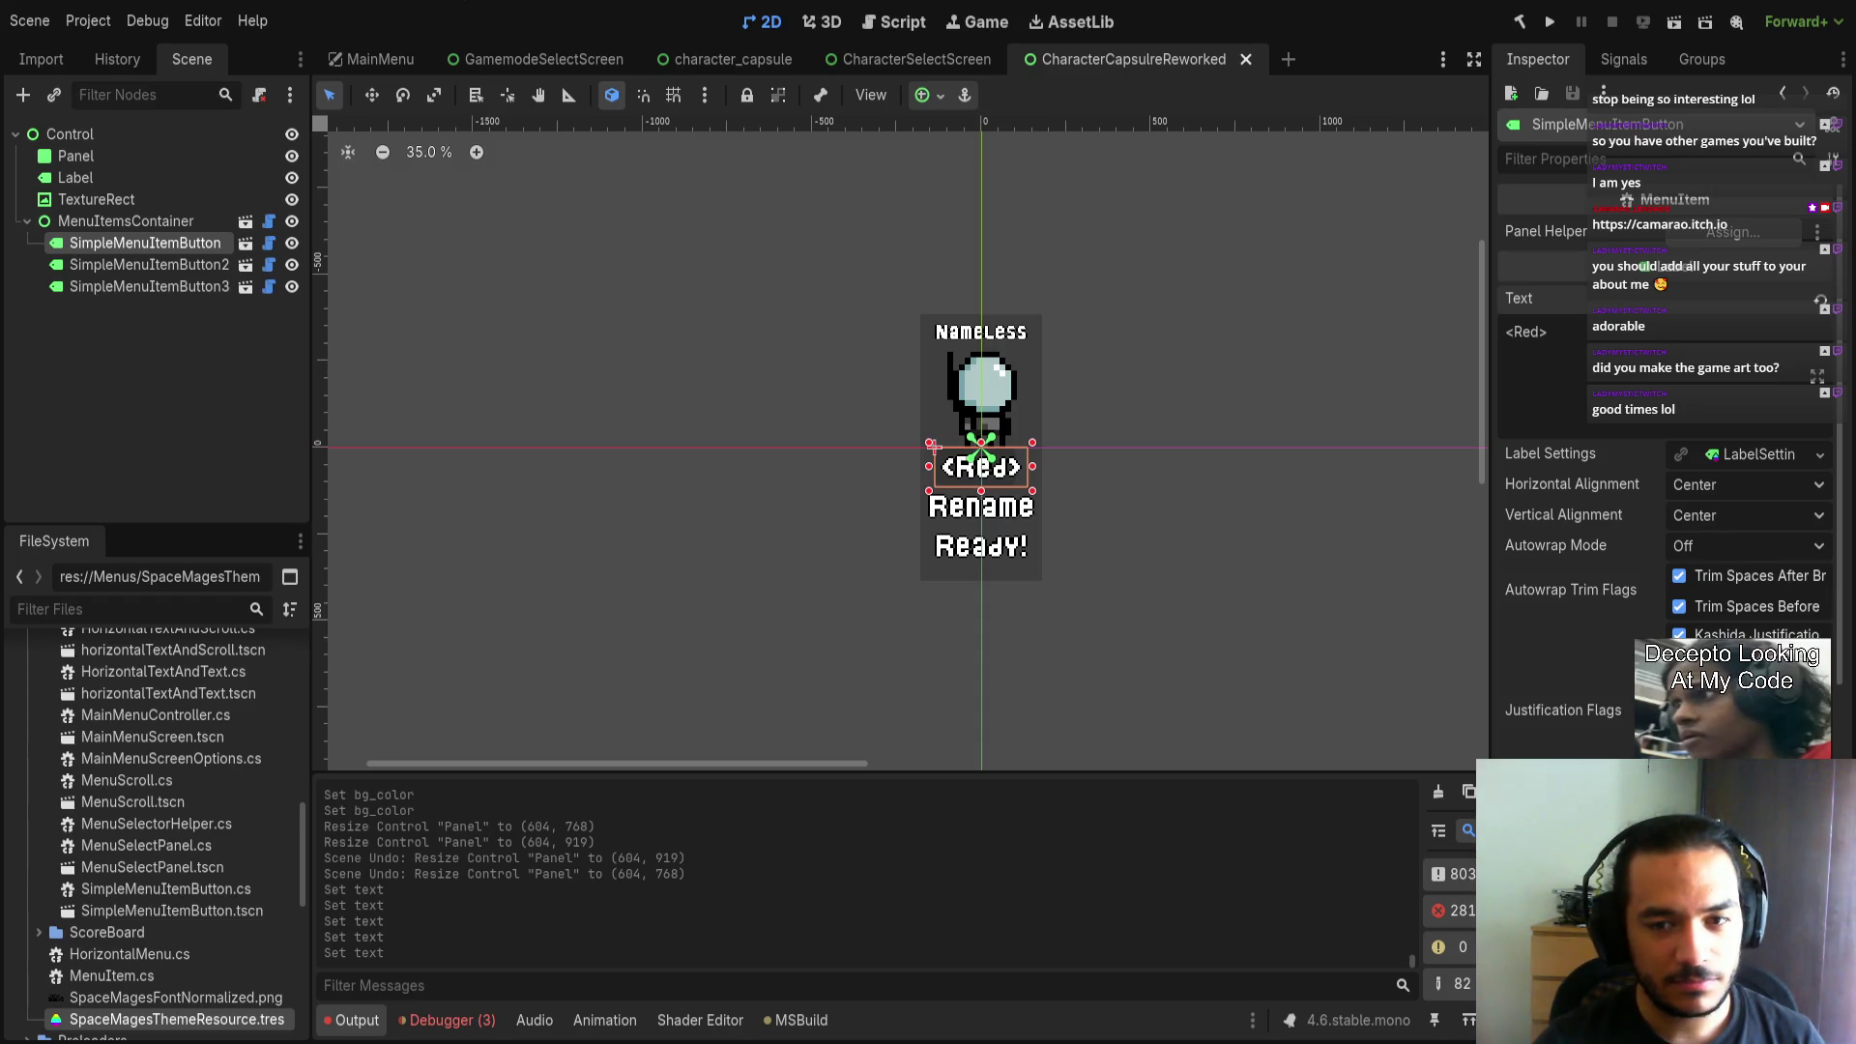
Save the scene, select the background Panel and show its Corner Radius settings.
scroll(820, 505, up, 4)
scroll(778, 515, right, 2)
key(ctrl+s)
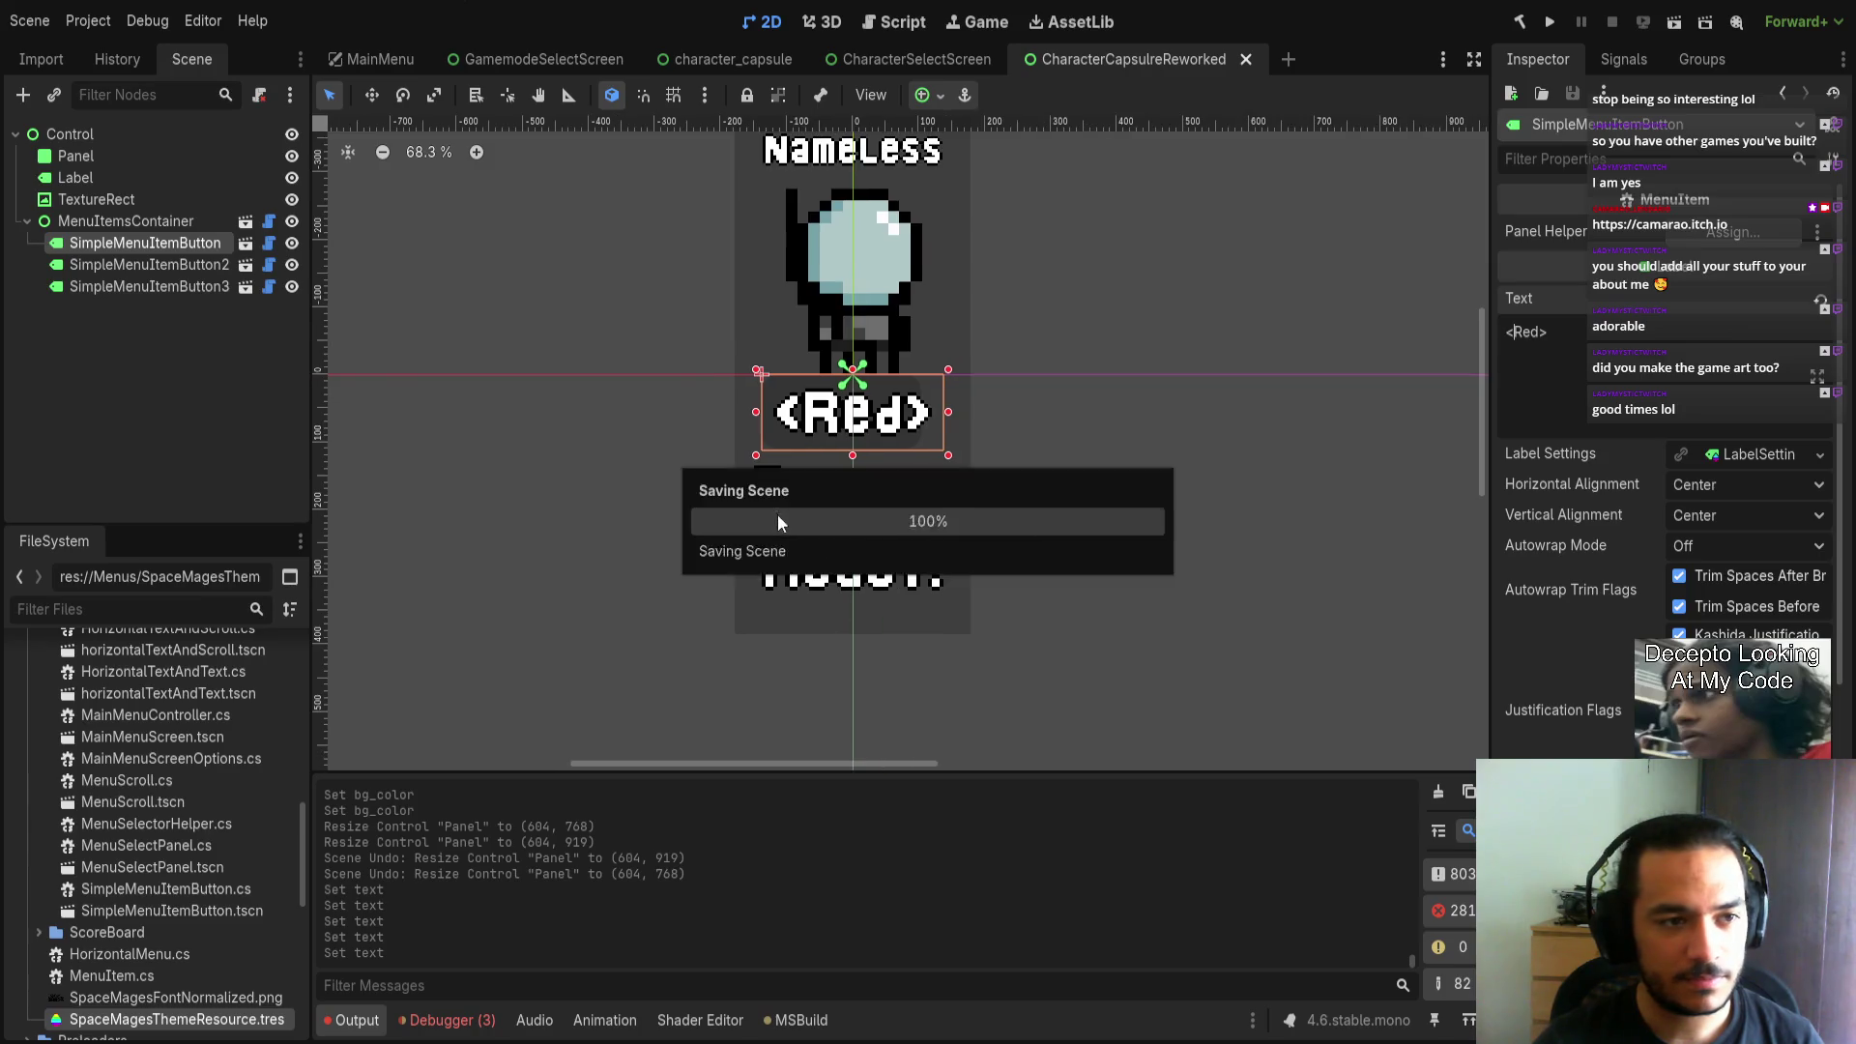
click(158, 133)
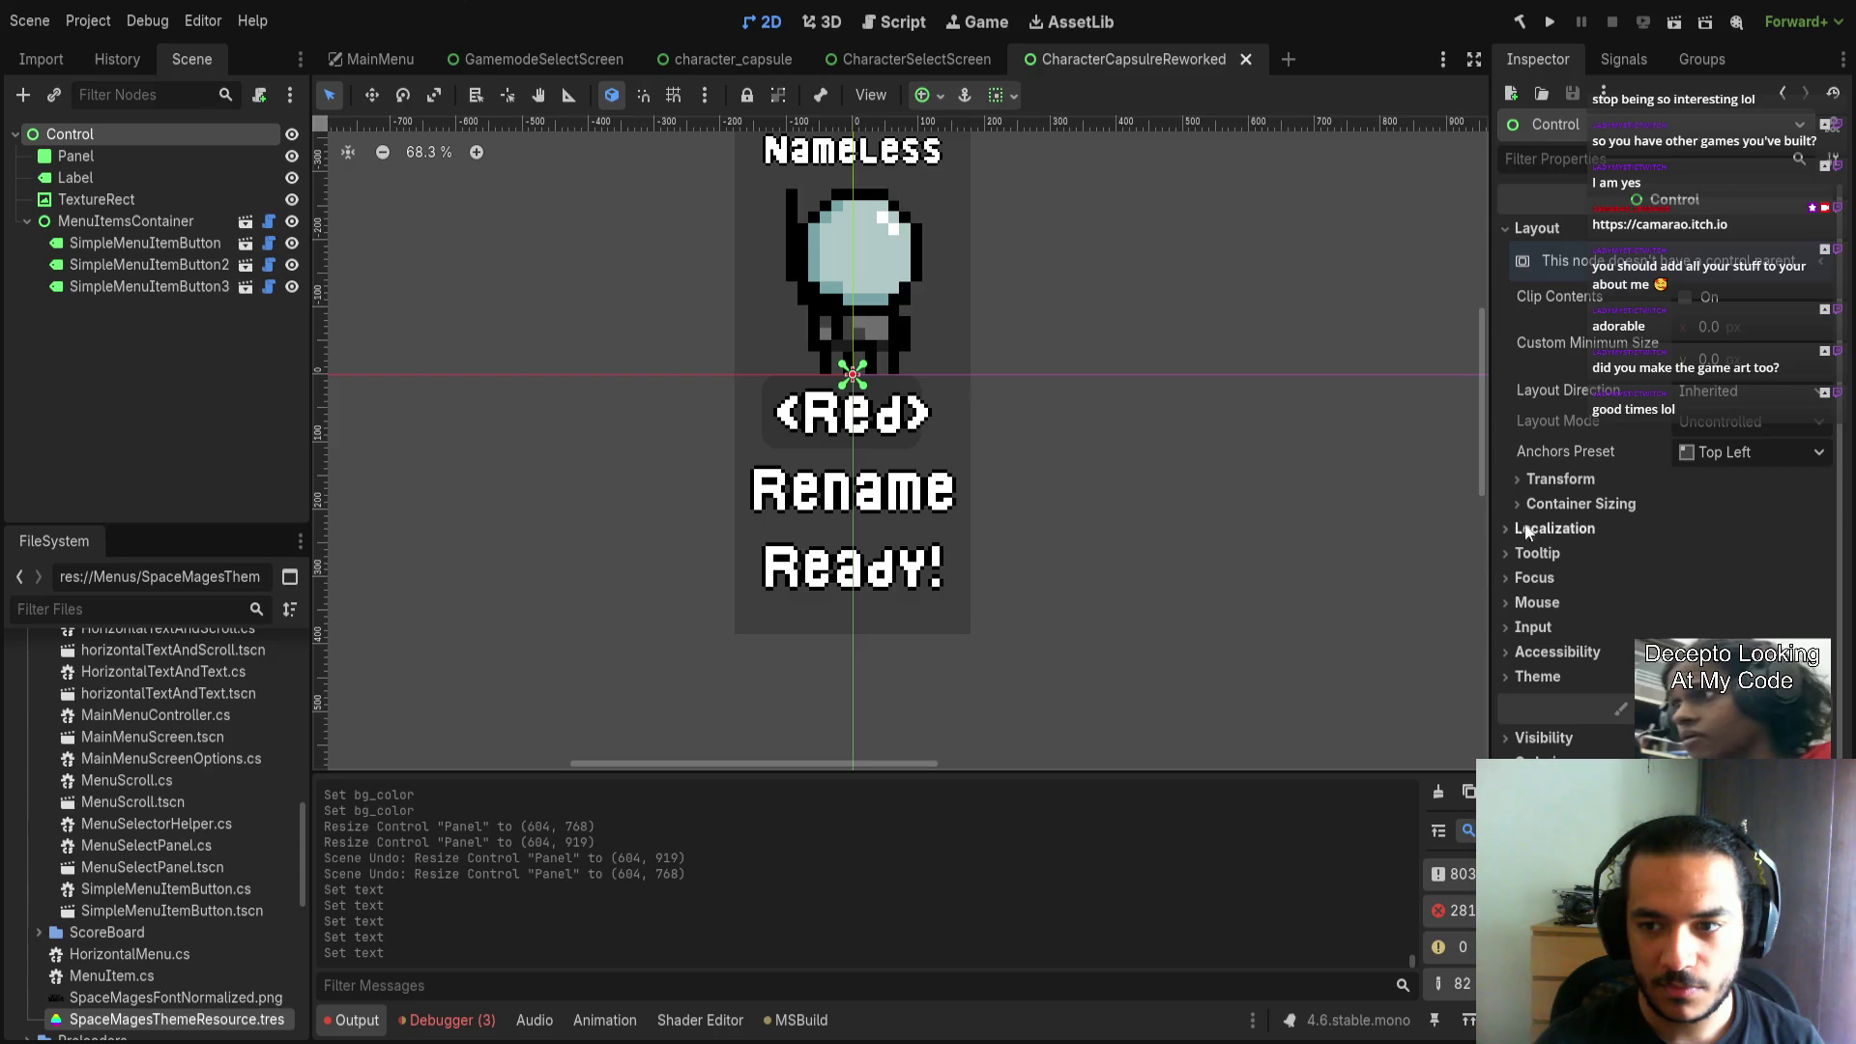
scroll(1334, 447, up, 1)
scroll(1257, 445, down, 2)
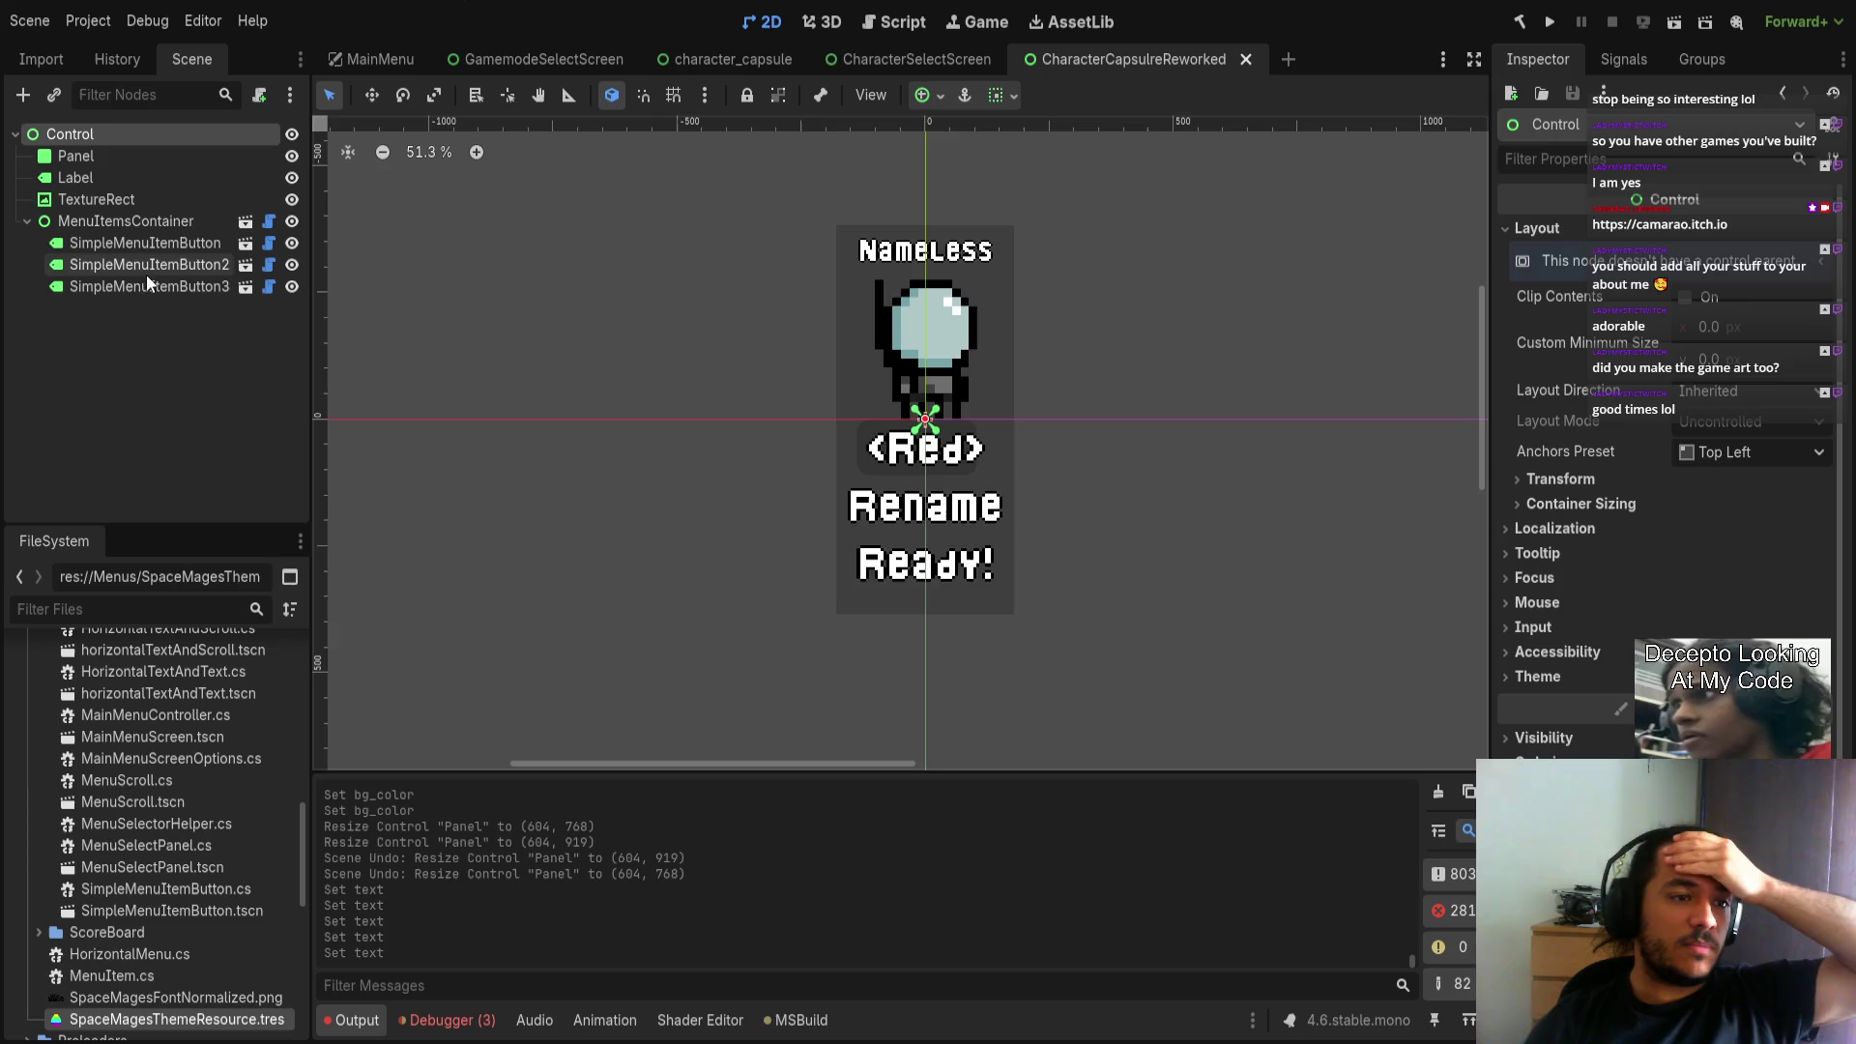
click(139, 157)
scroll(1658, 570, down, 5)
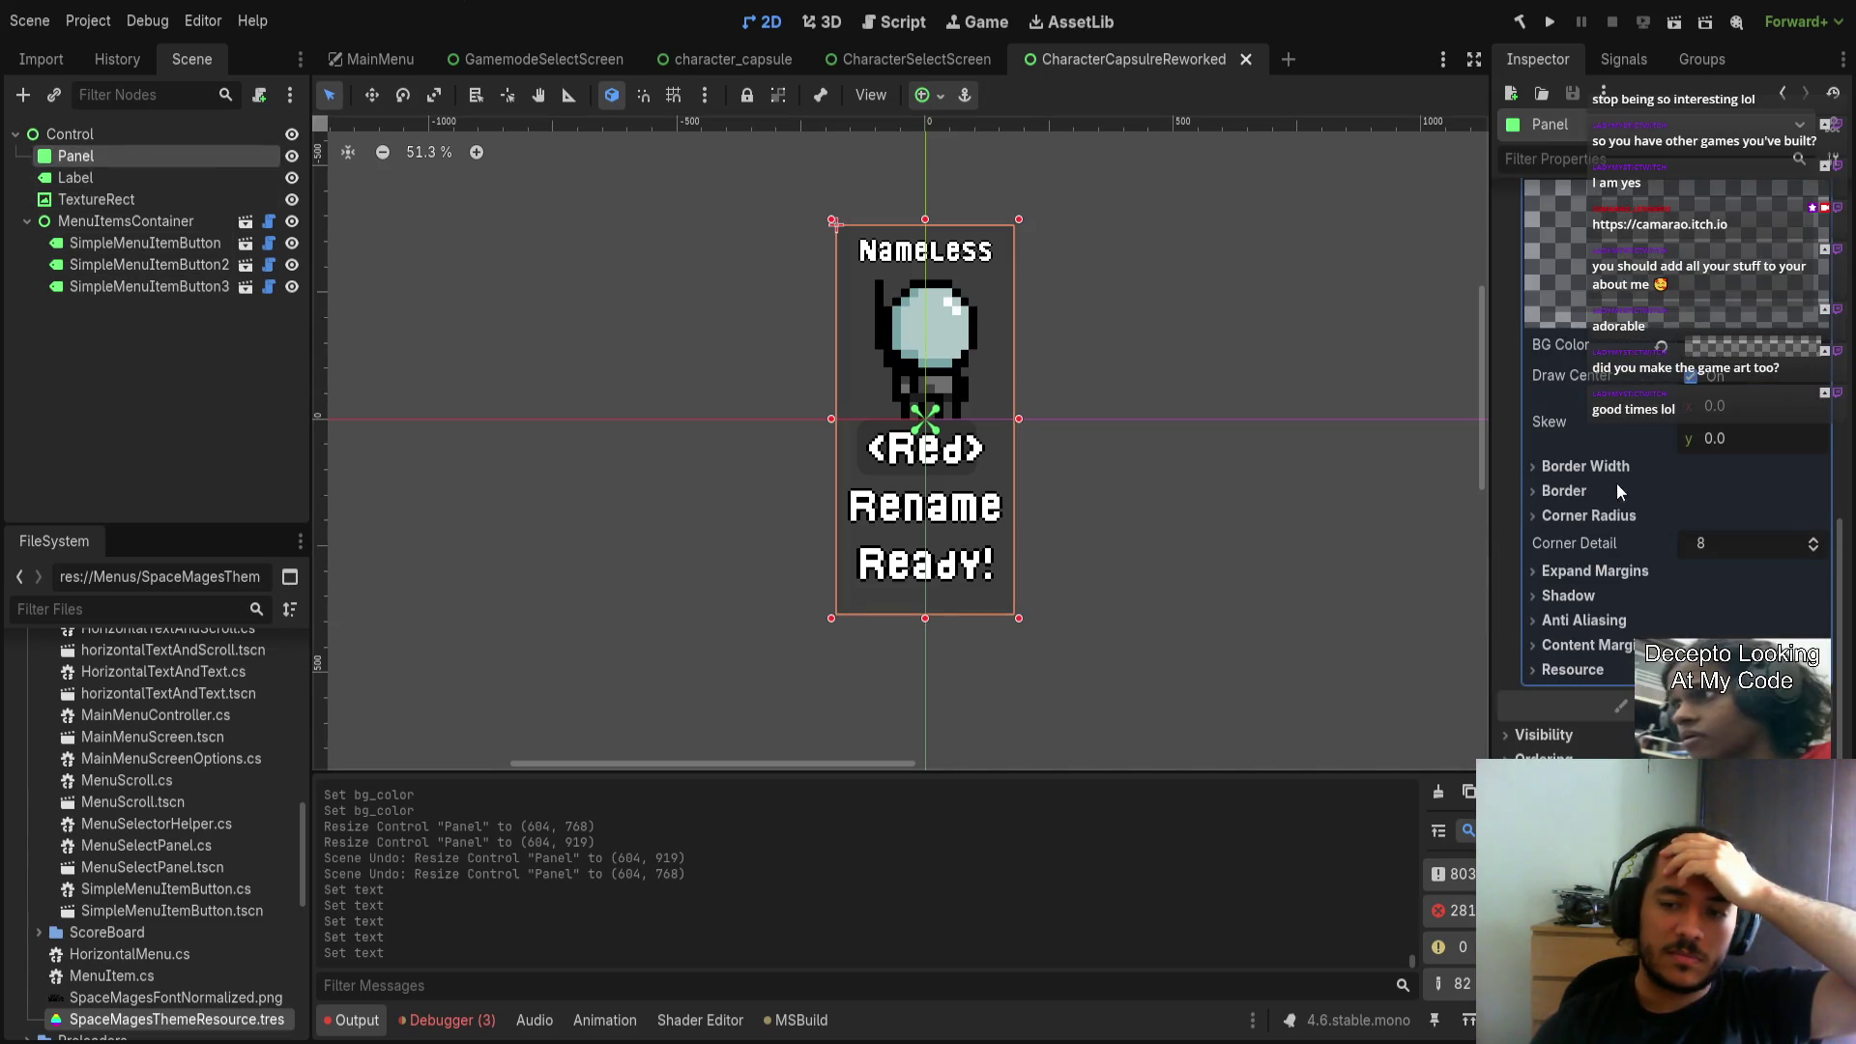
click(1603, 514)
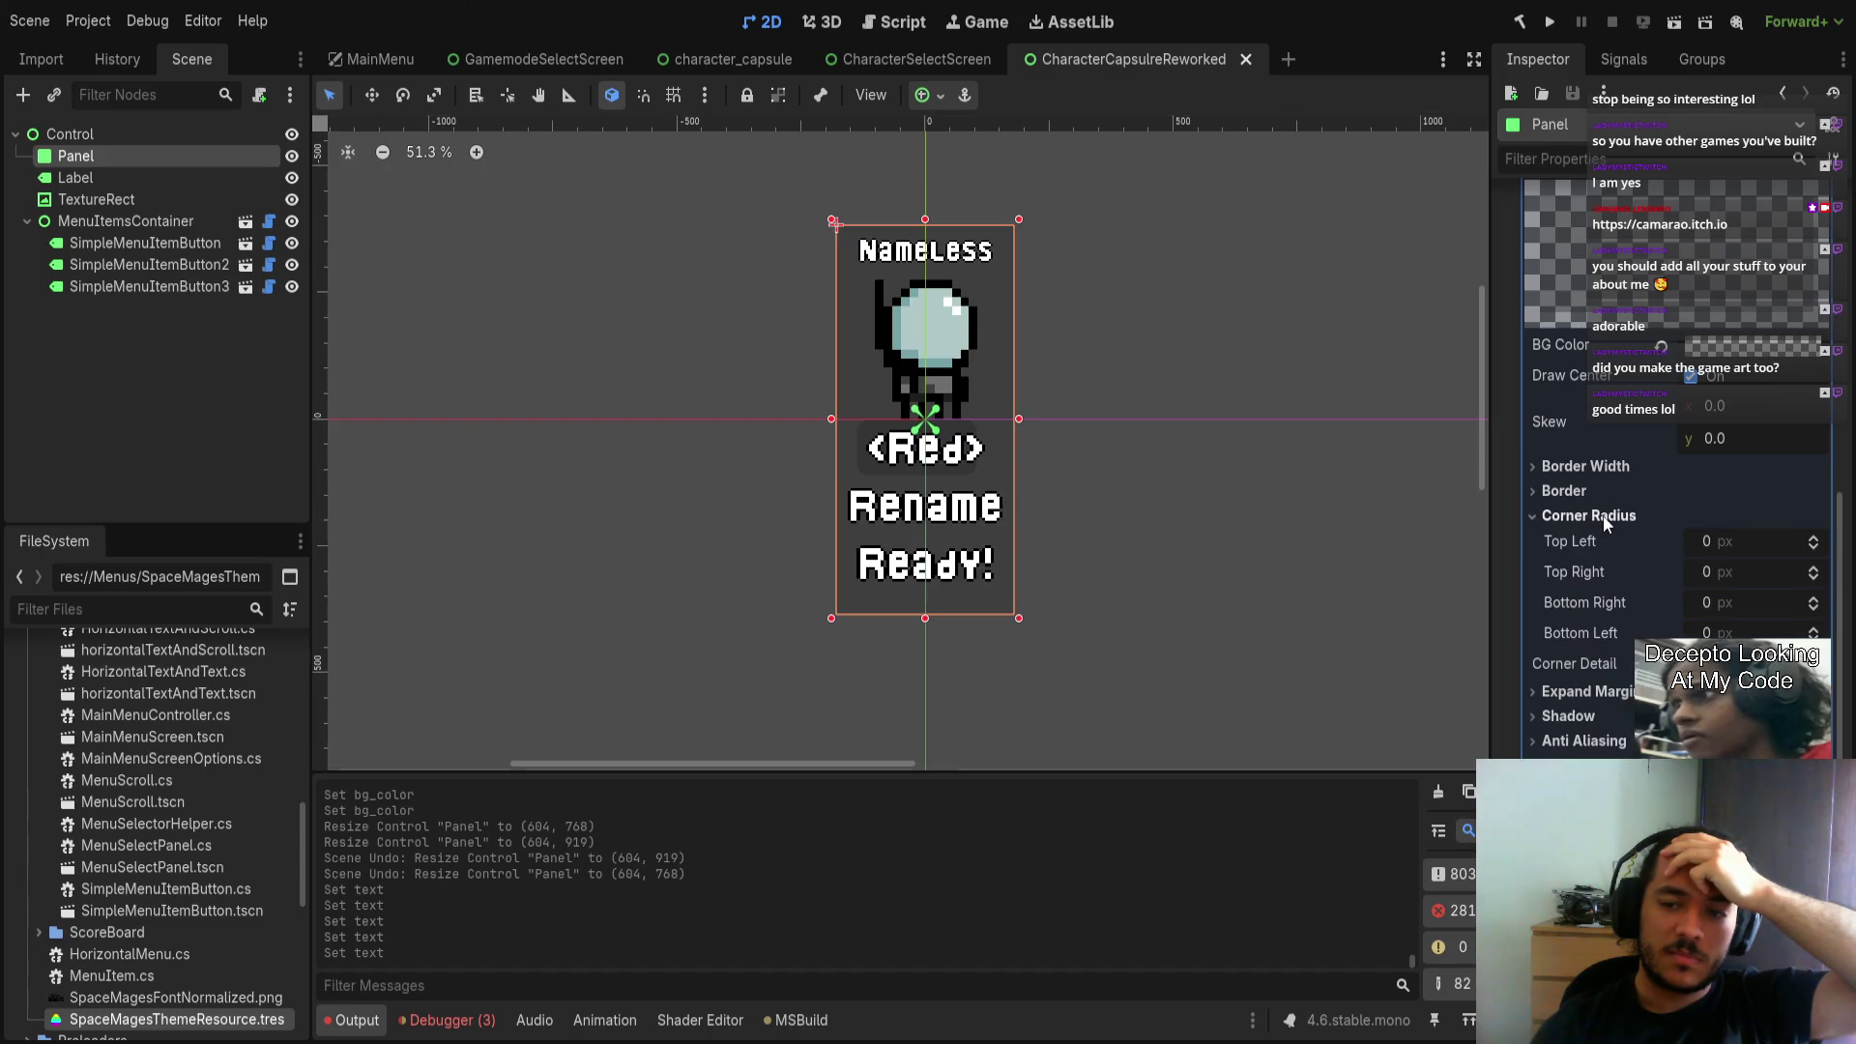
Set the Panel's bottom-left and bottom-right corner radii to 40 px.
mouse_move(1723, 633)
mouse_down()
mouse_move(1823, 633)
mouse_move(1771, 632)
mouse_up()
click(1712, 632)
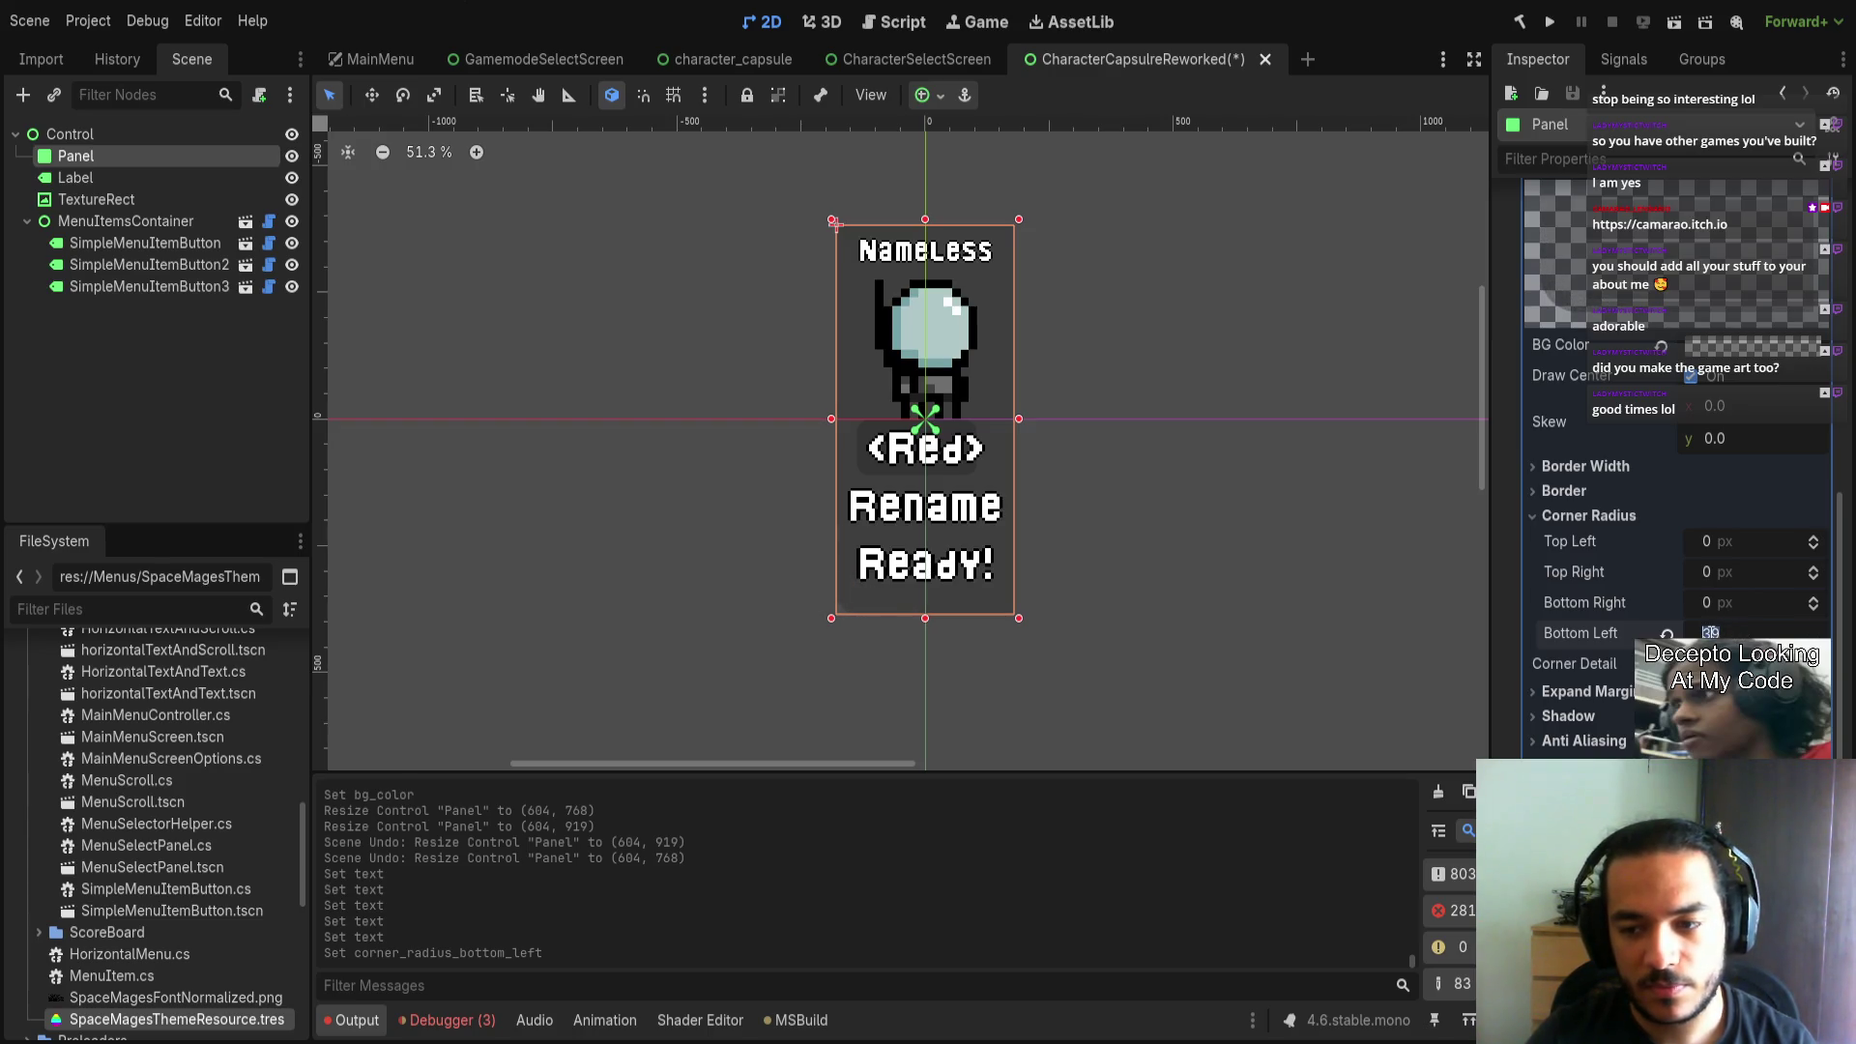
text(40)
key(Return)
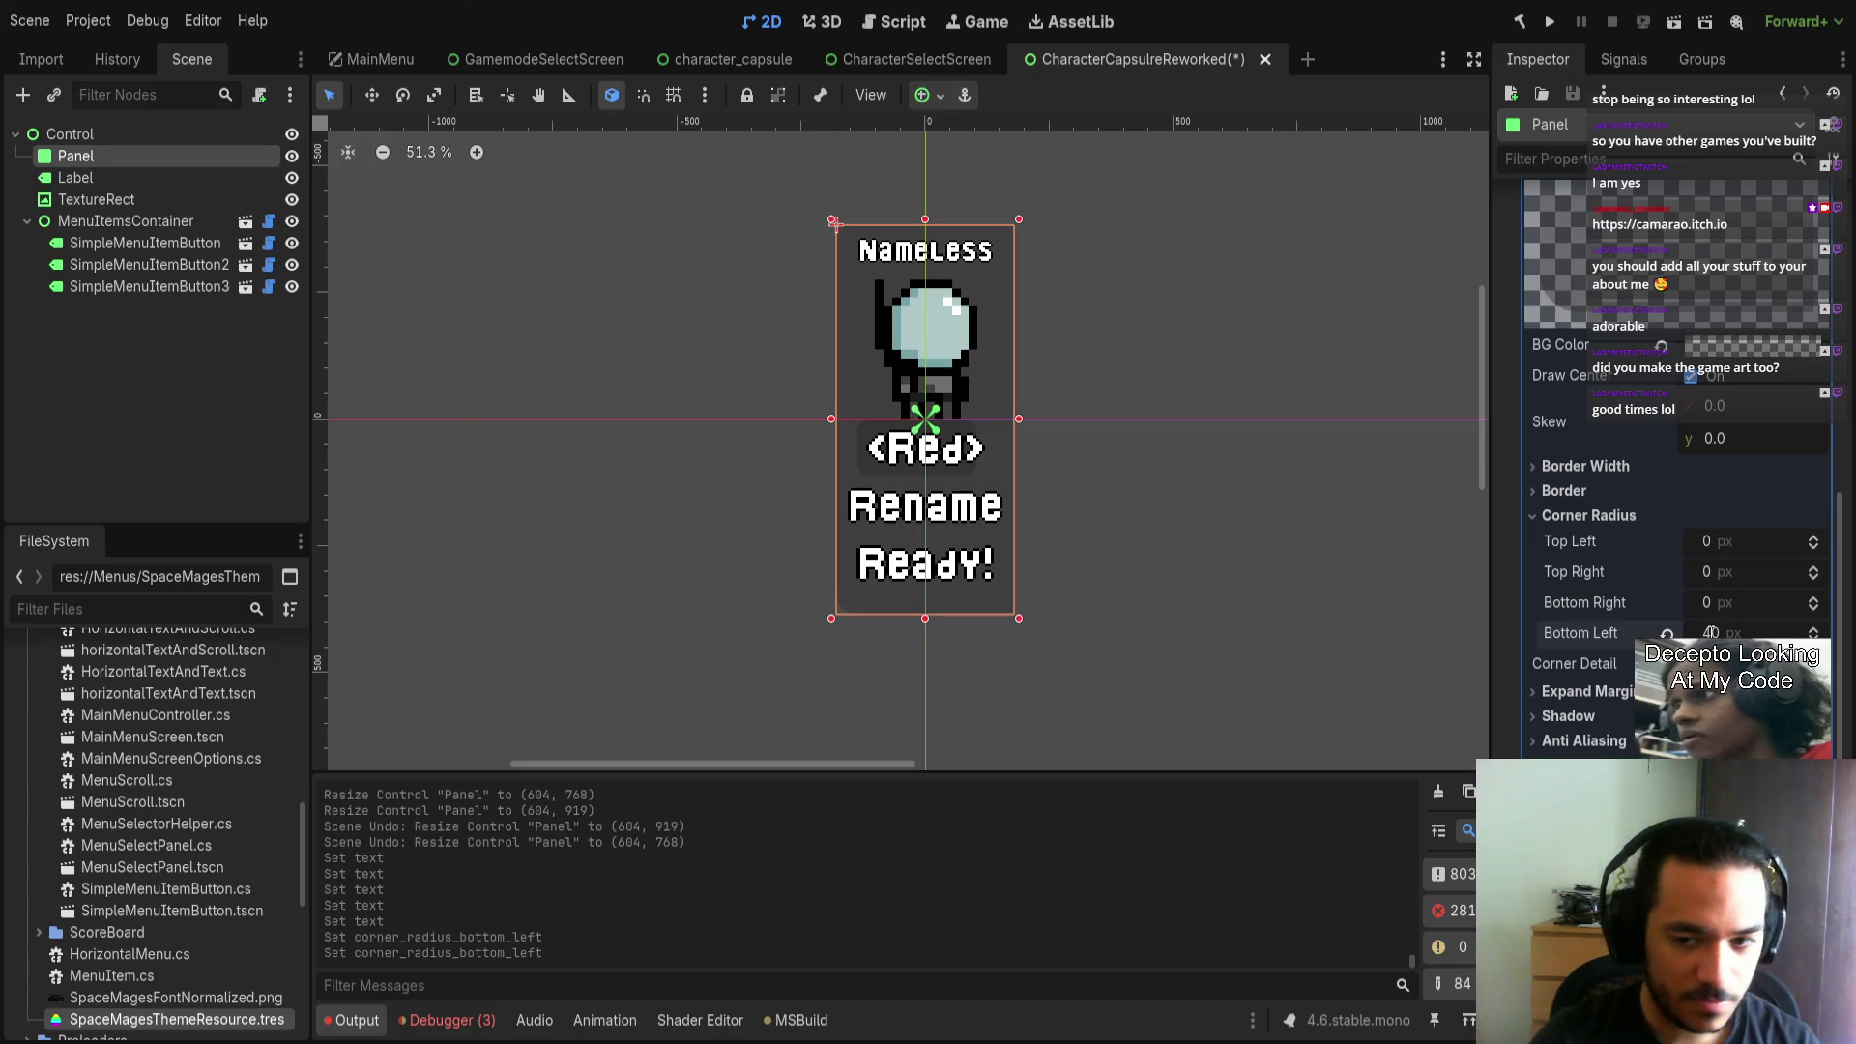
click(1711, 603)
text(40)
key(Return)
Set the top-right and top-left corner radii to 40 px and preview the rounded panel.
click(1711, 571)
text(40)
key(Return)
click(1711, 541)
text(40)
key(Return)
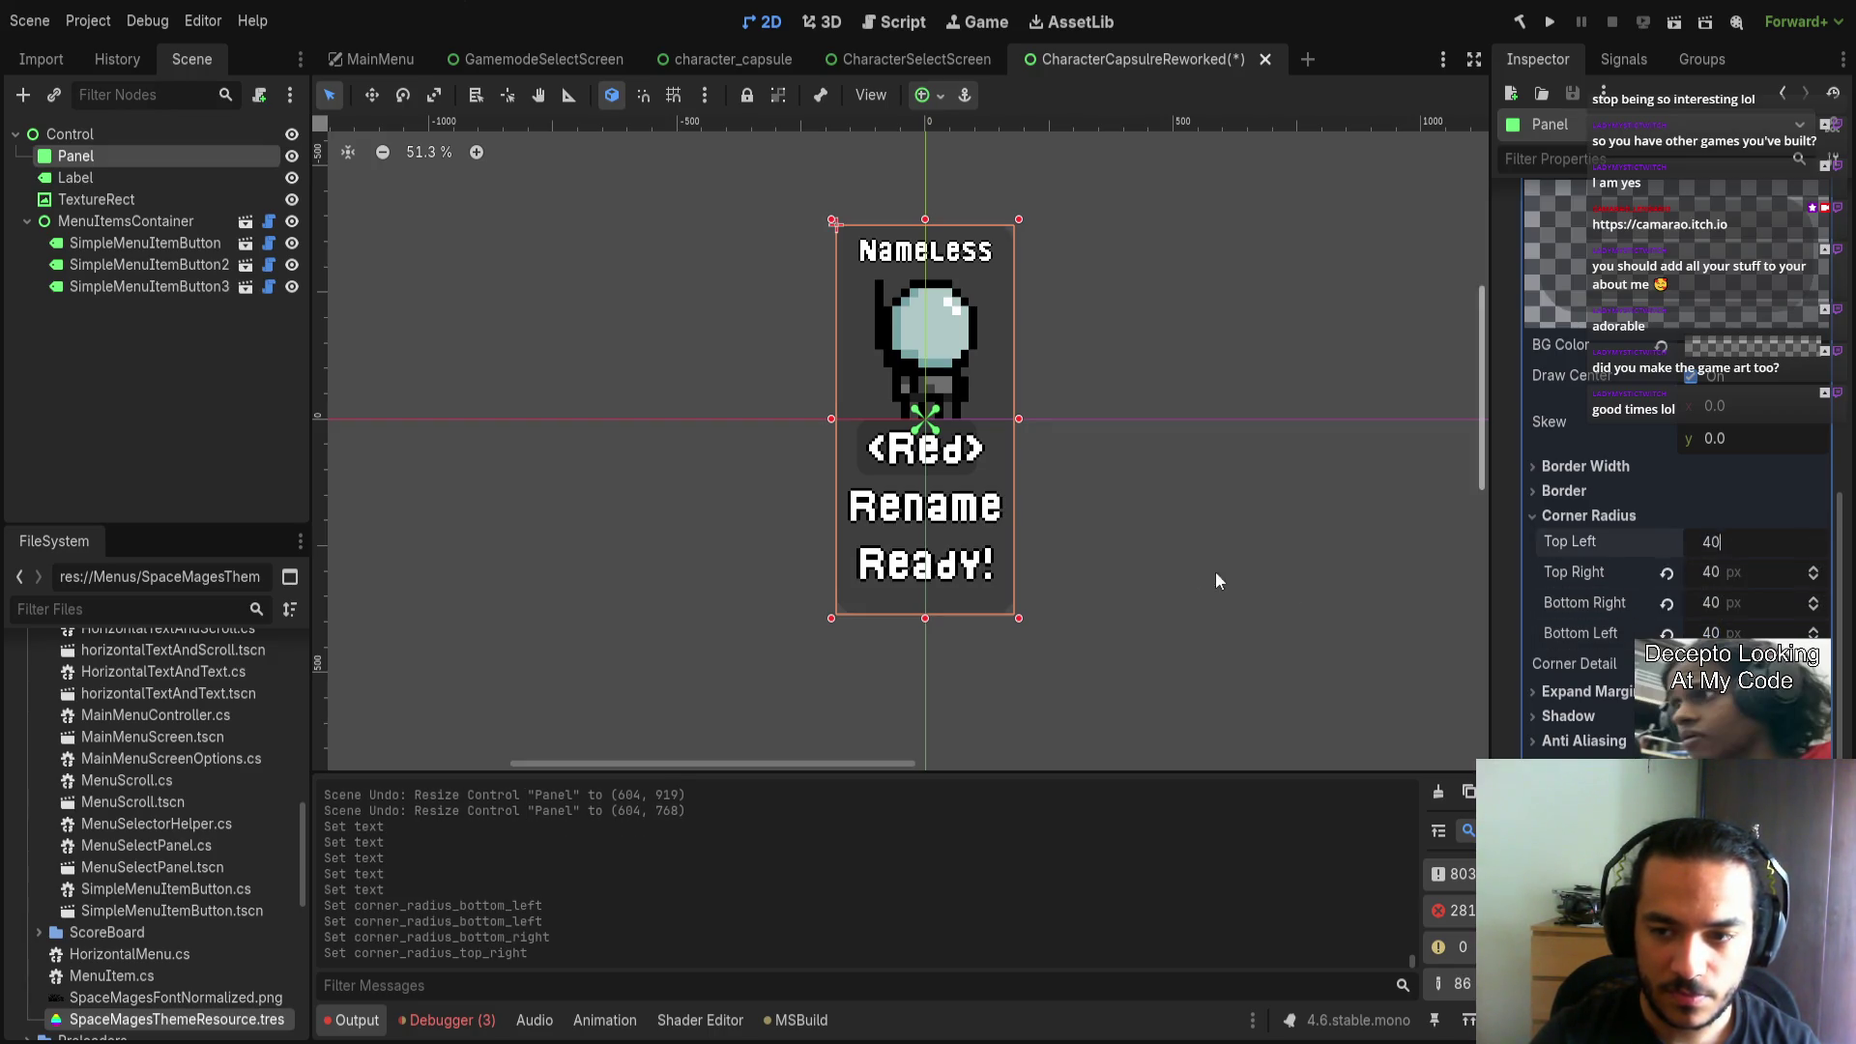
click(1235, 576)
scroll(1236, 576, up, 1)
drag(1083, 468, 1068, 482)
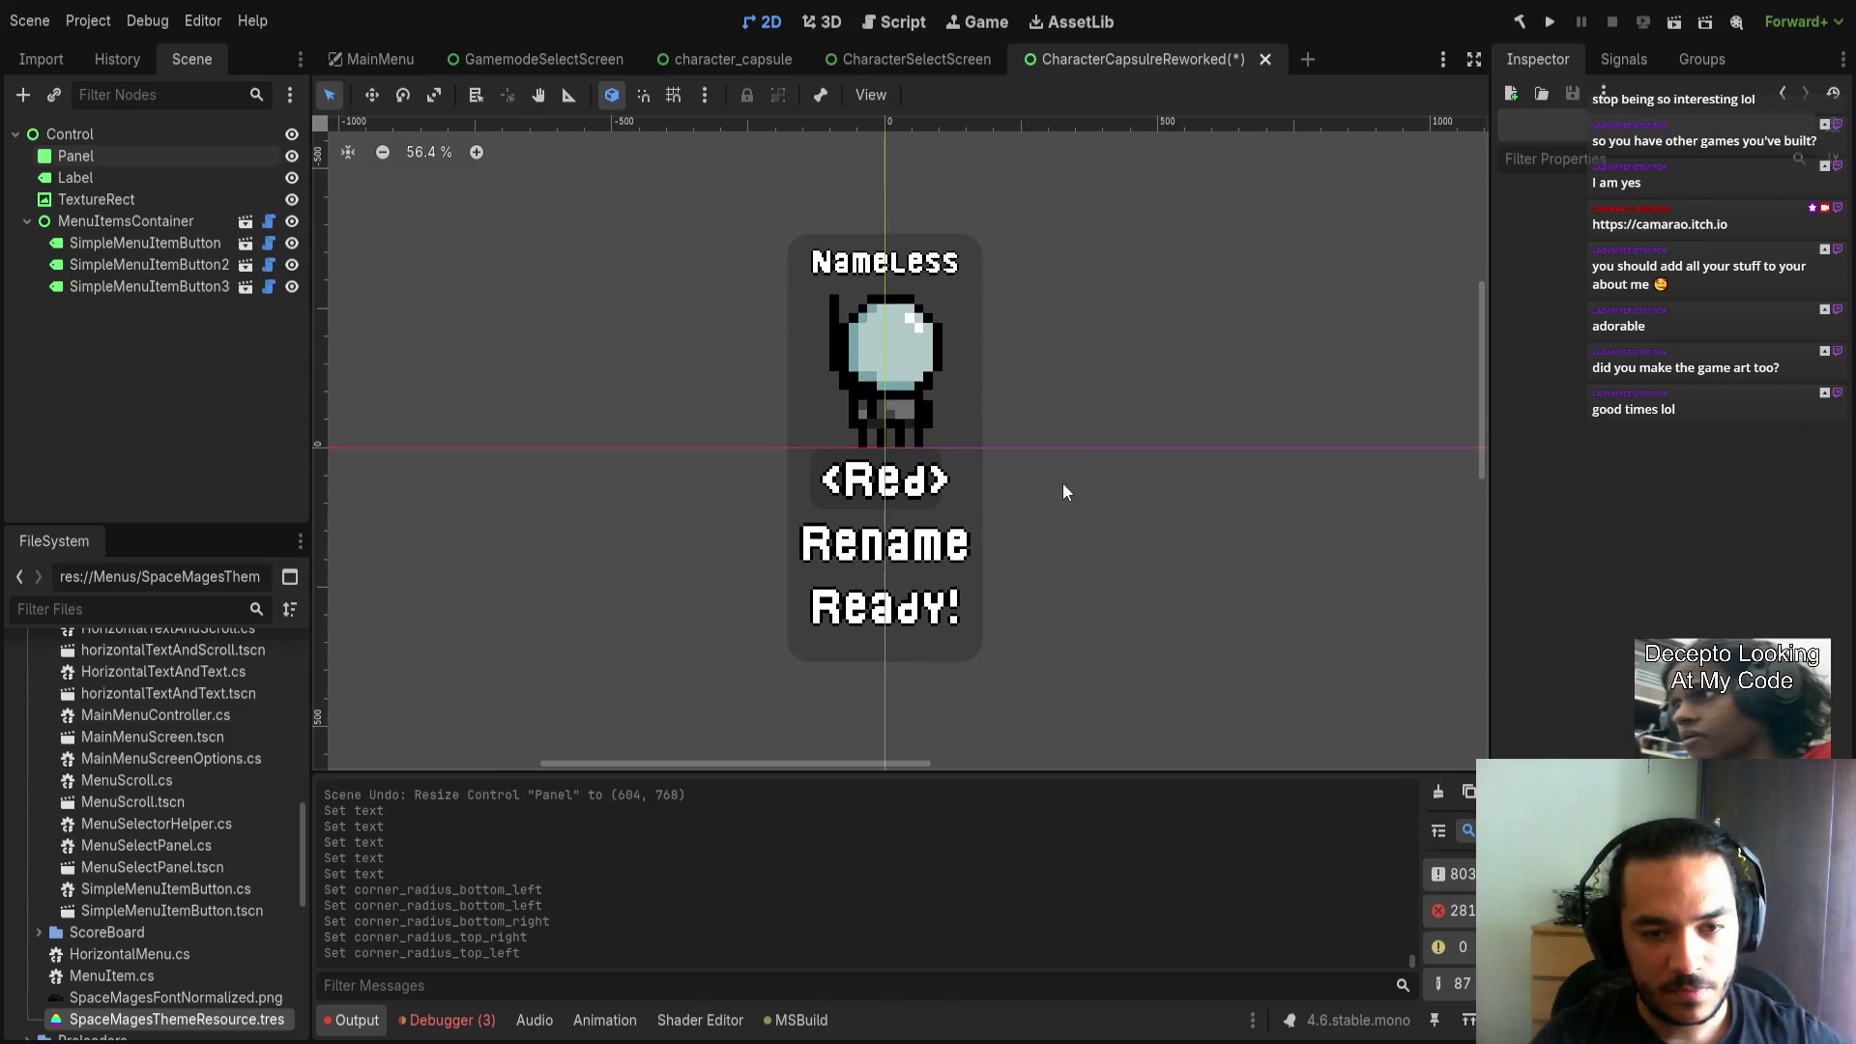
Look through the CharacterSelectScreen and GamemodeSelectScreen scenes, ending on character_capsule.
click(873, 66)
click(735, 61)
click(560, 62)
click(744, 58)
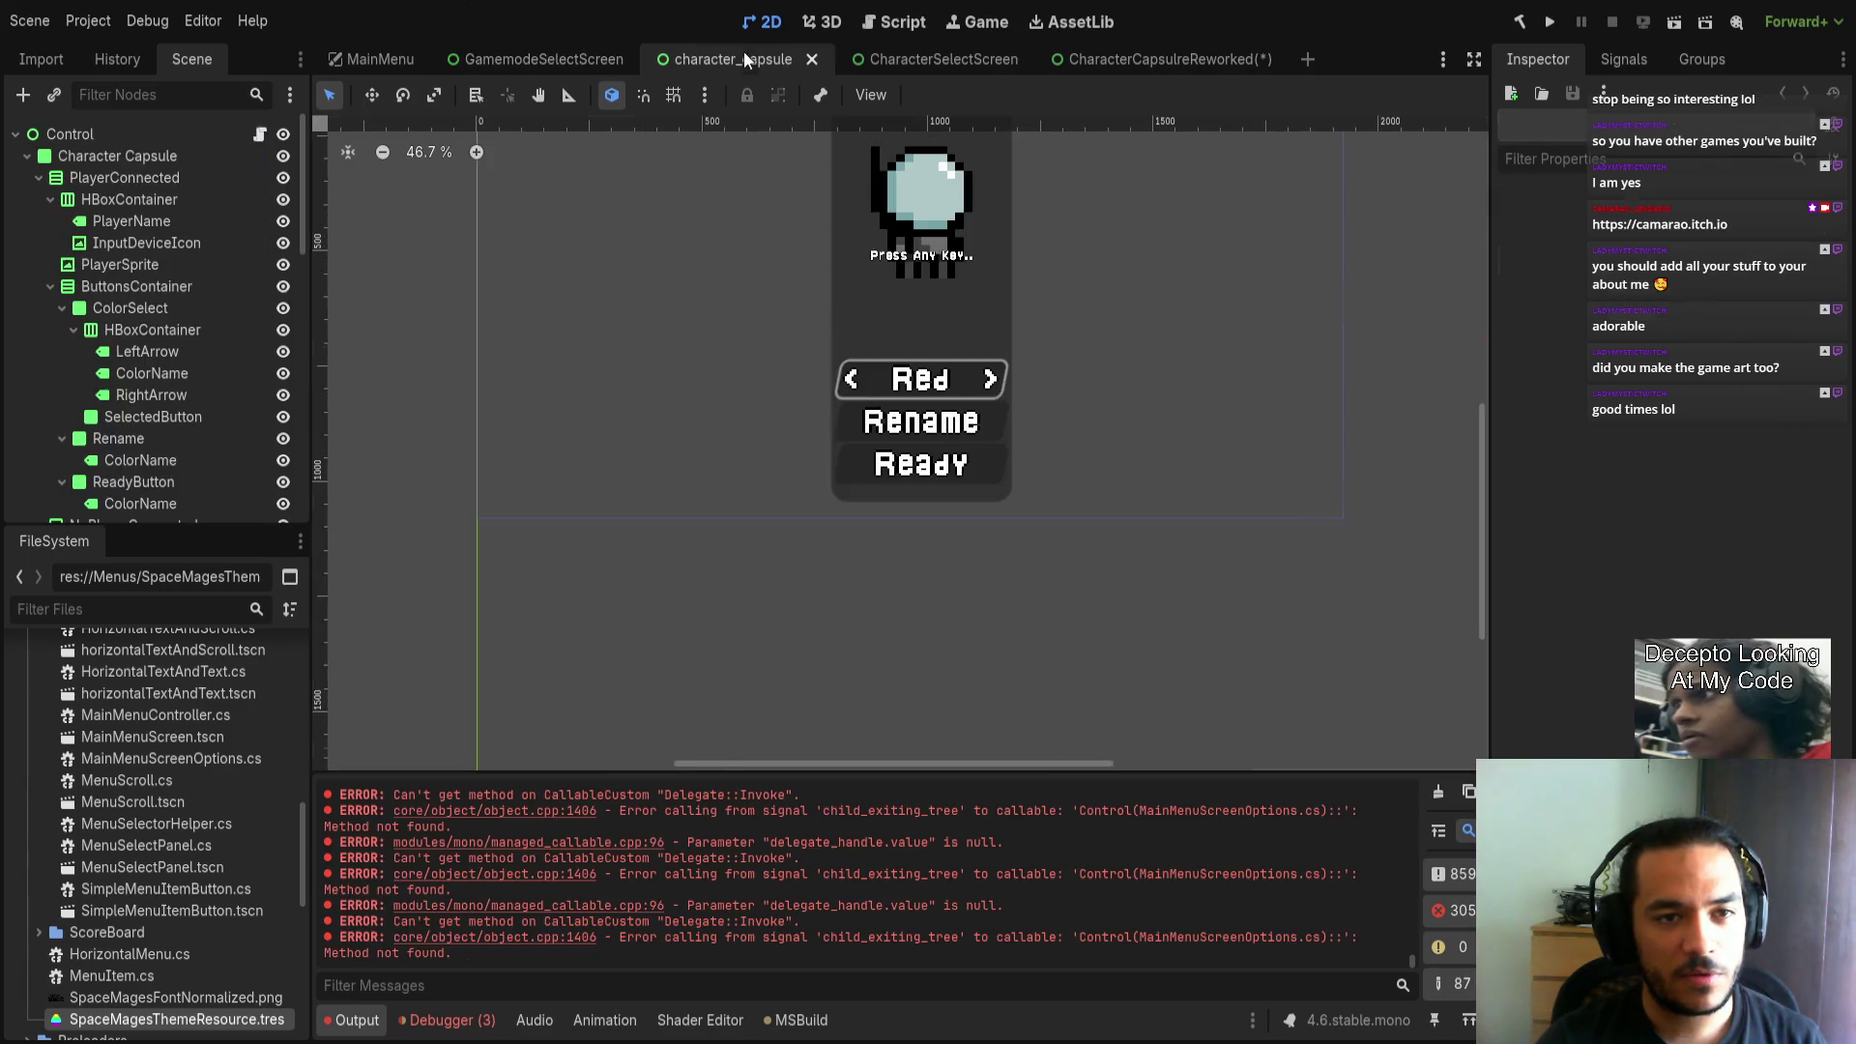
Collapse ColorSelect, ButtonsContainer, HBoxContainer and PlayerConnected in the Scene dock.
click(62, 307)
click(50, 287)
click(49, 199)
click(39, 177)
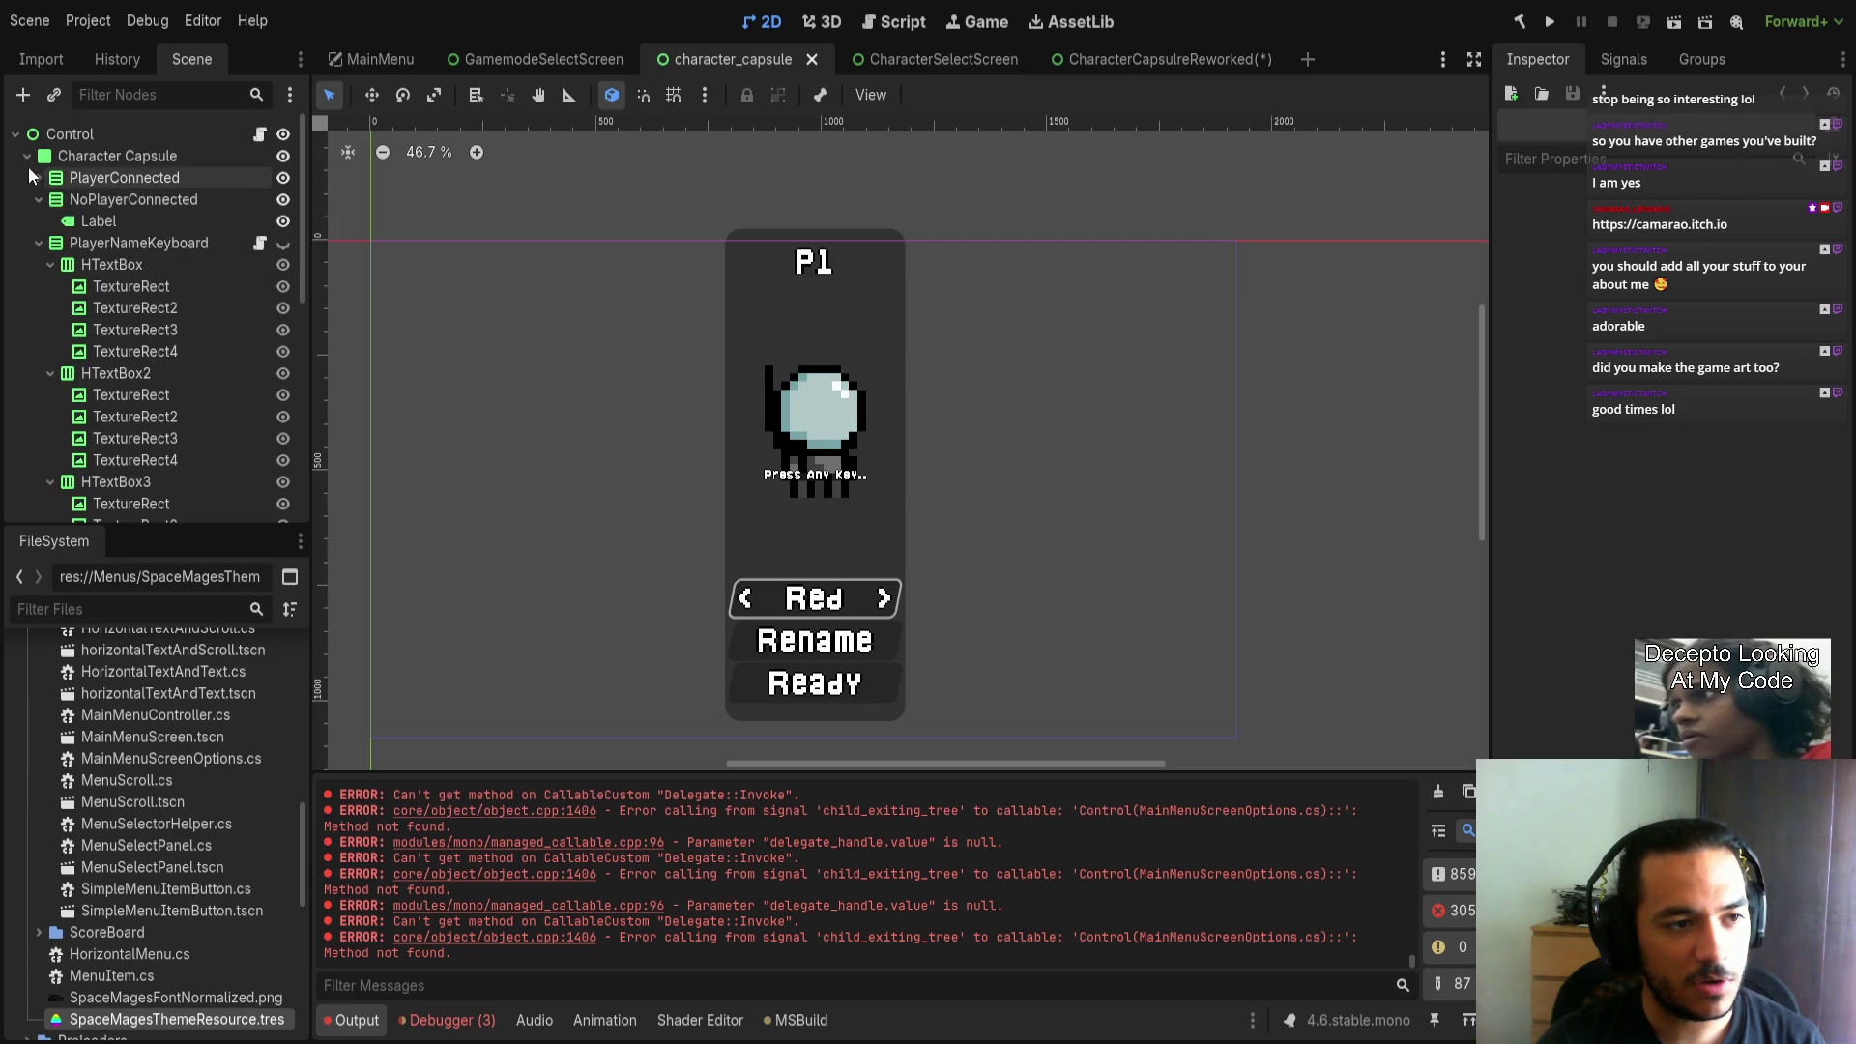
click(27, 155)
click(27, 155)
Collapse all HTextBox groups and the PlayerNameKeyboard branch.
scroll(126, 362, down, 4)
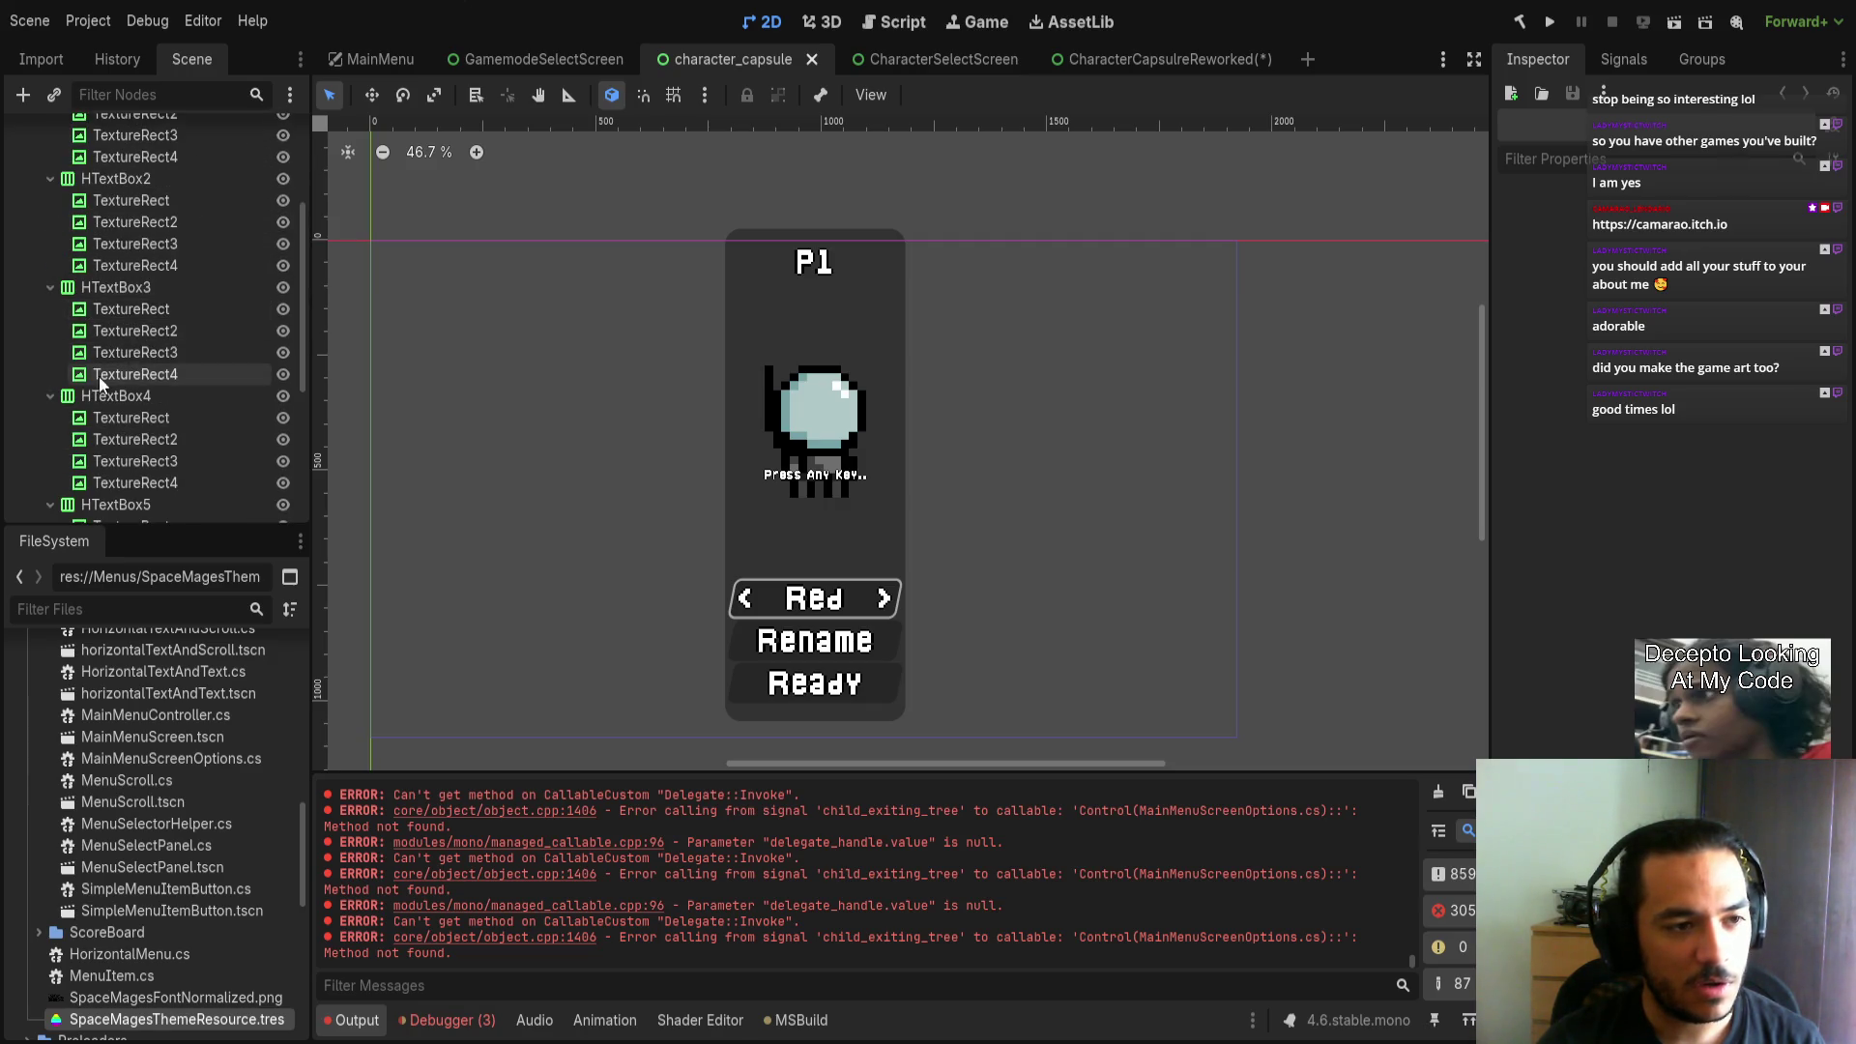
click(51, 287)
click(51, 308)
click(51, 331)
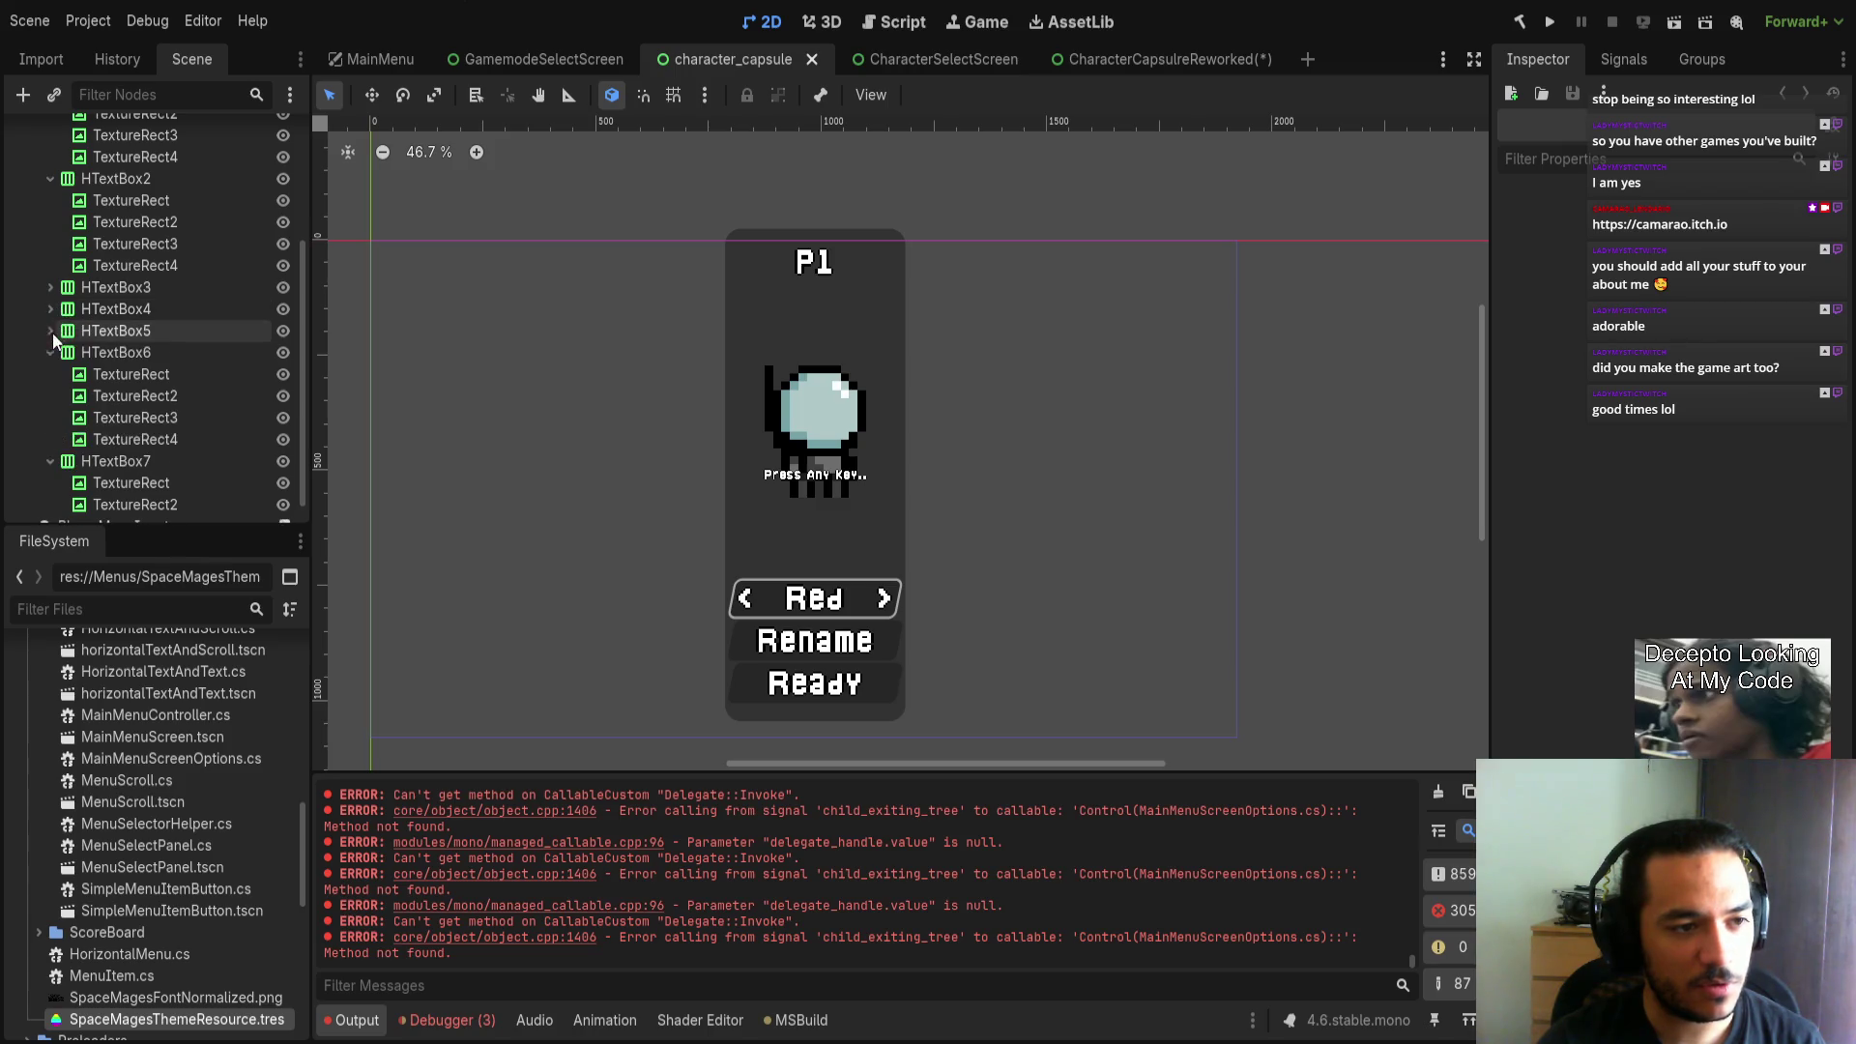
click(51, 352)
click(48, 241)
click(51, 218)
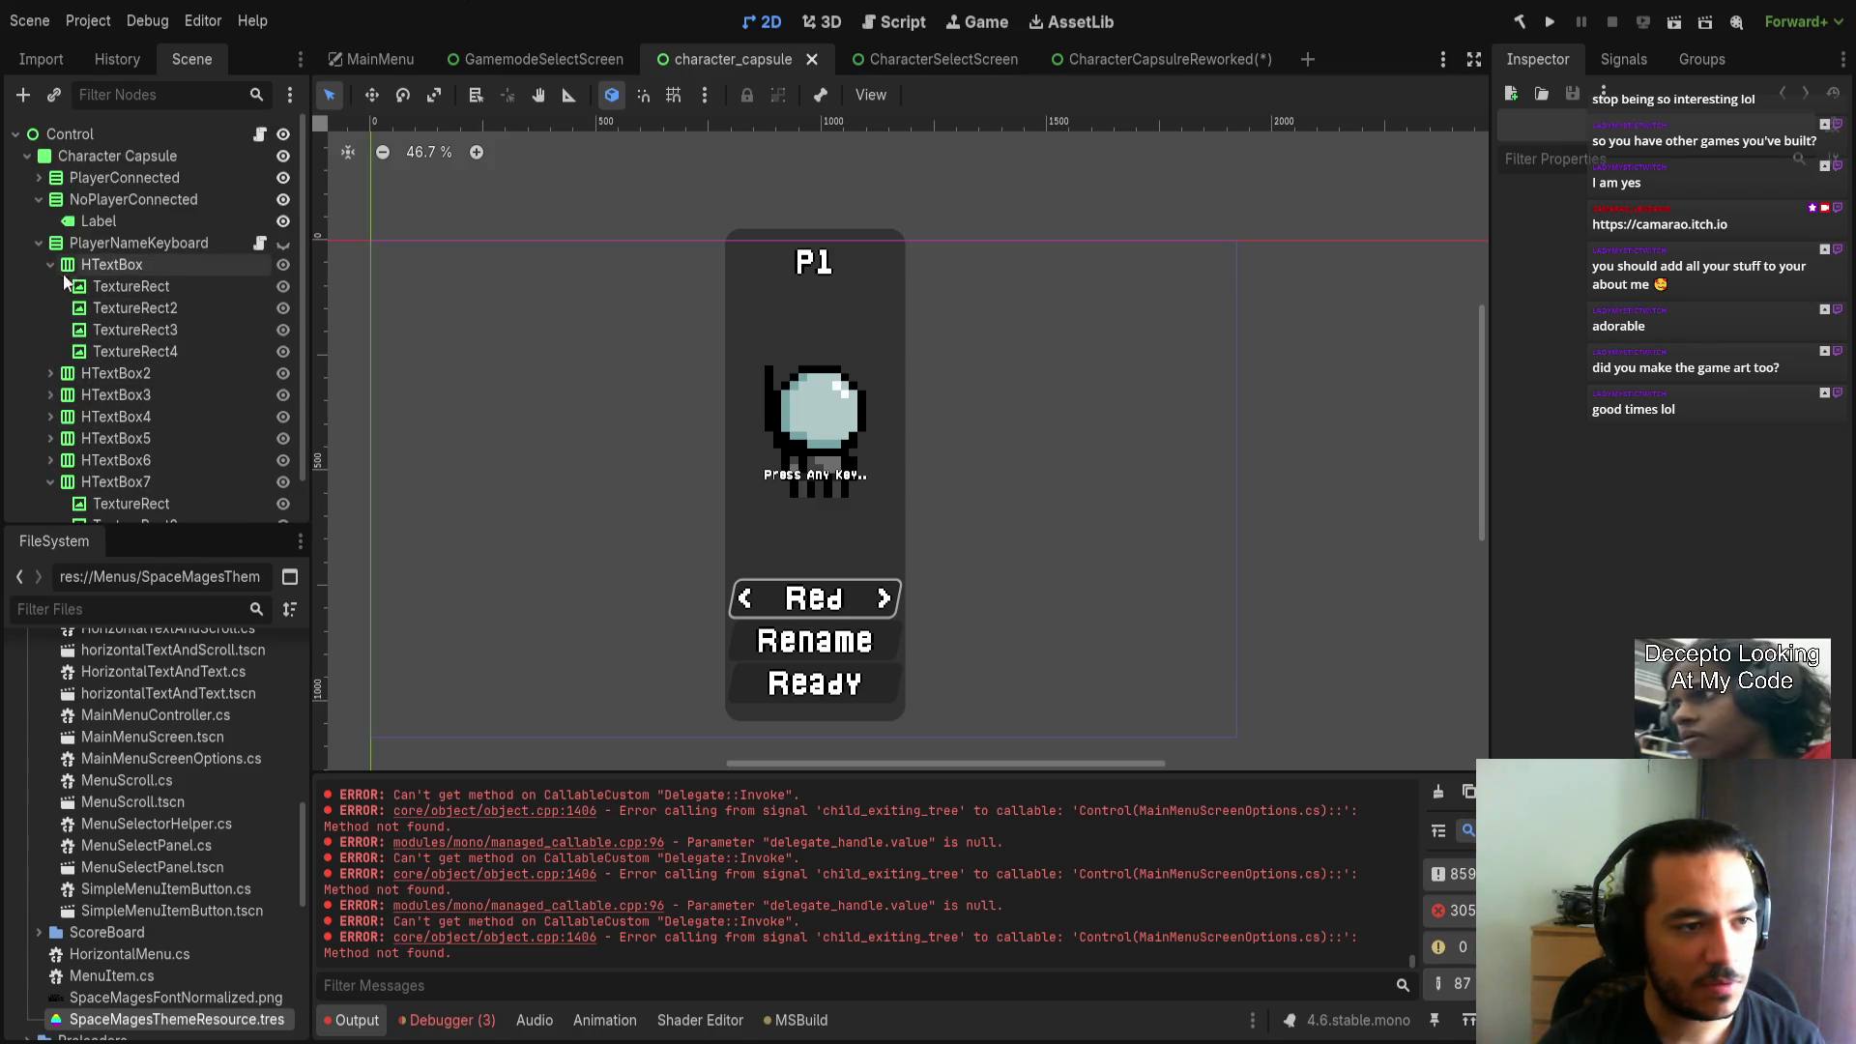
click(38, 242)
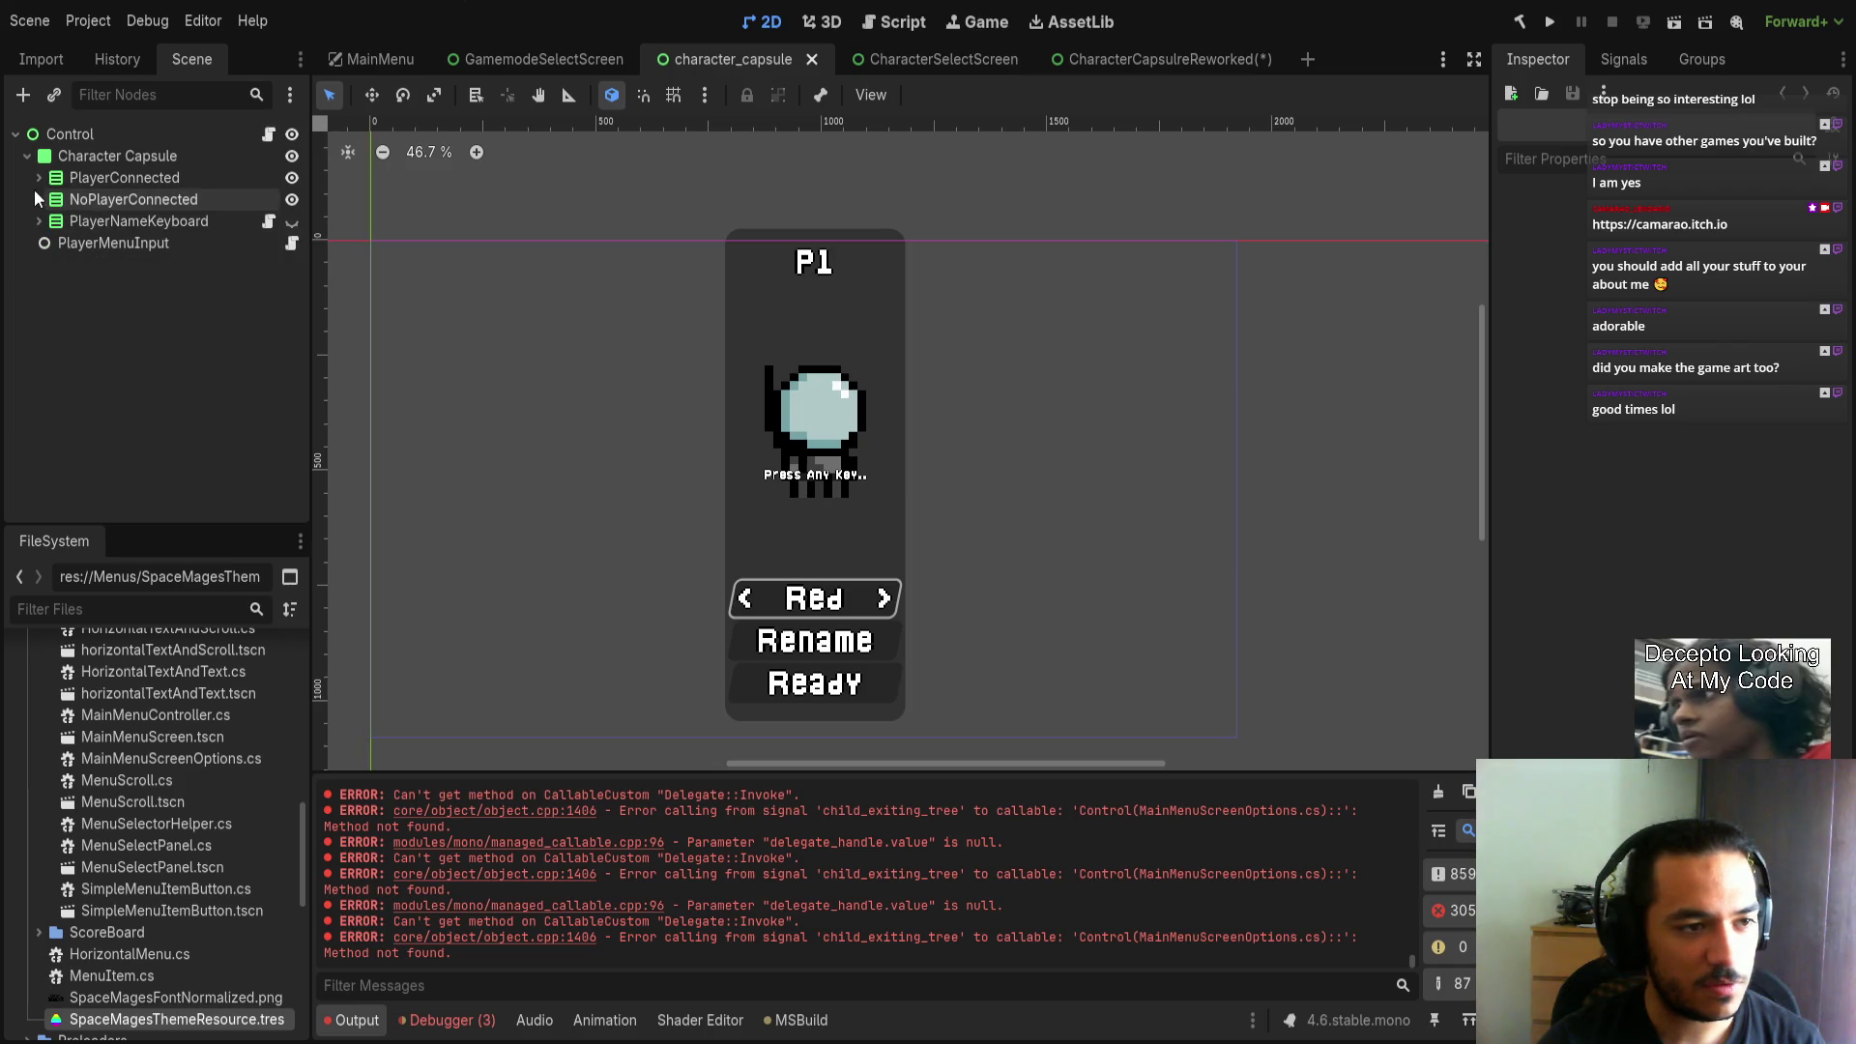
Expand PlayerConnected, ButtonsContainer, HBoxContainer and ColorSelect to reveal their children.
click(39, 177)
click(50, 243)
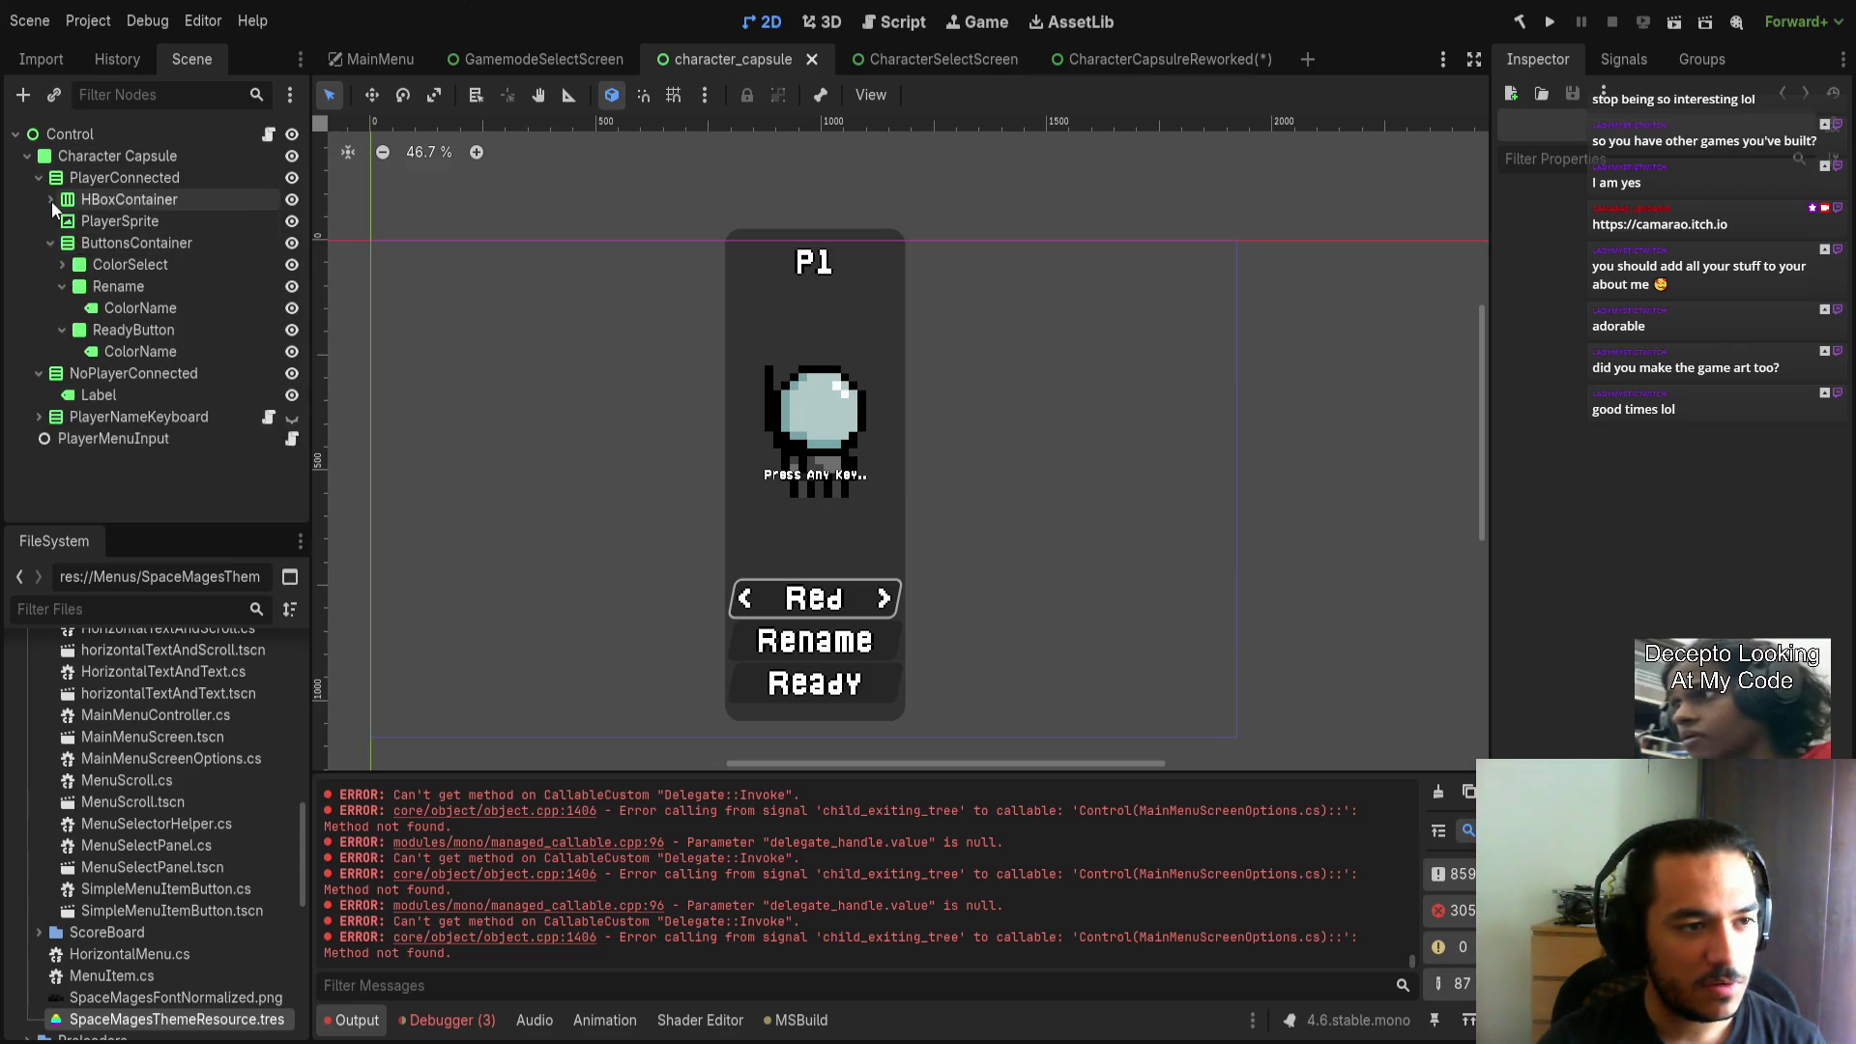
click(50, 199)
click(62, 308)
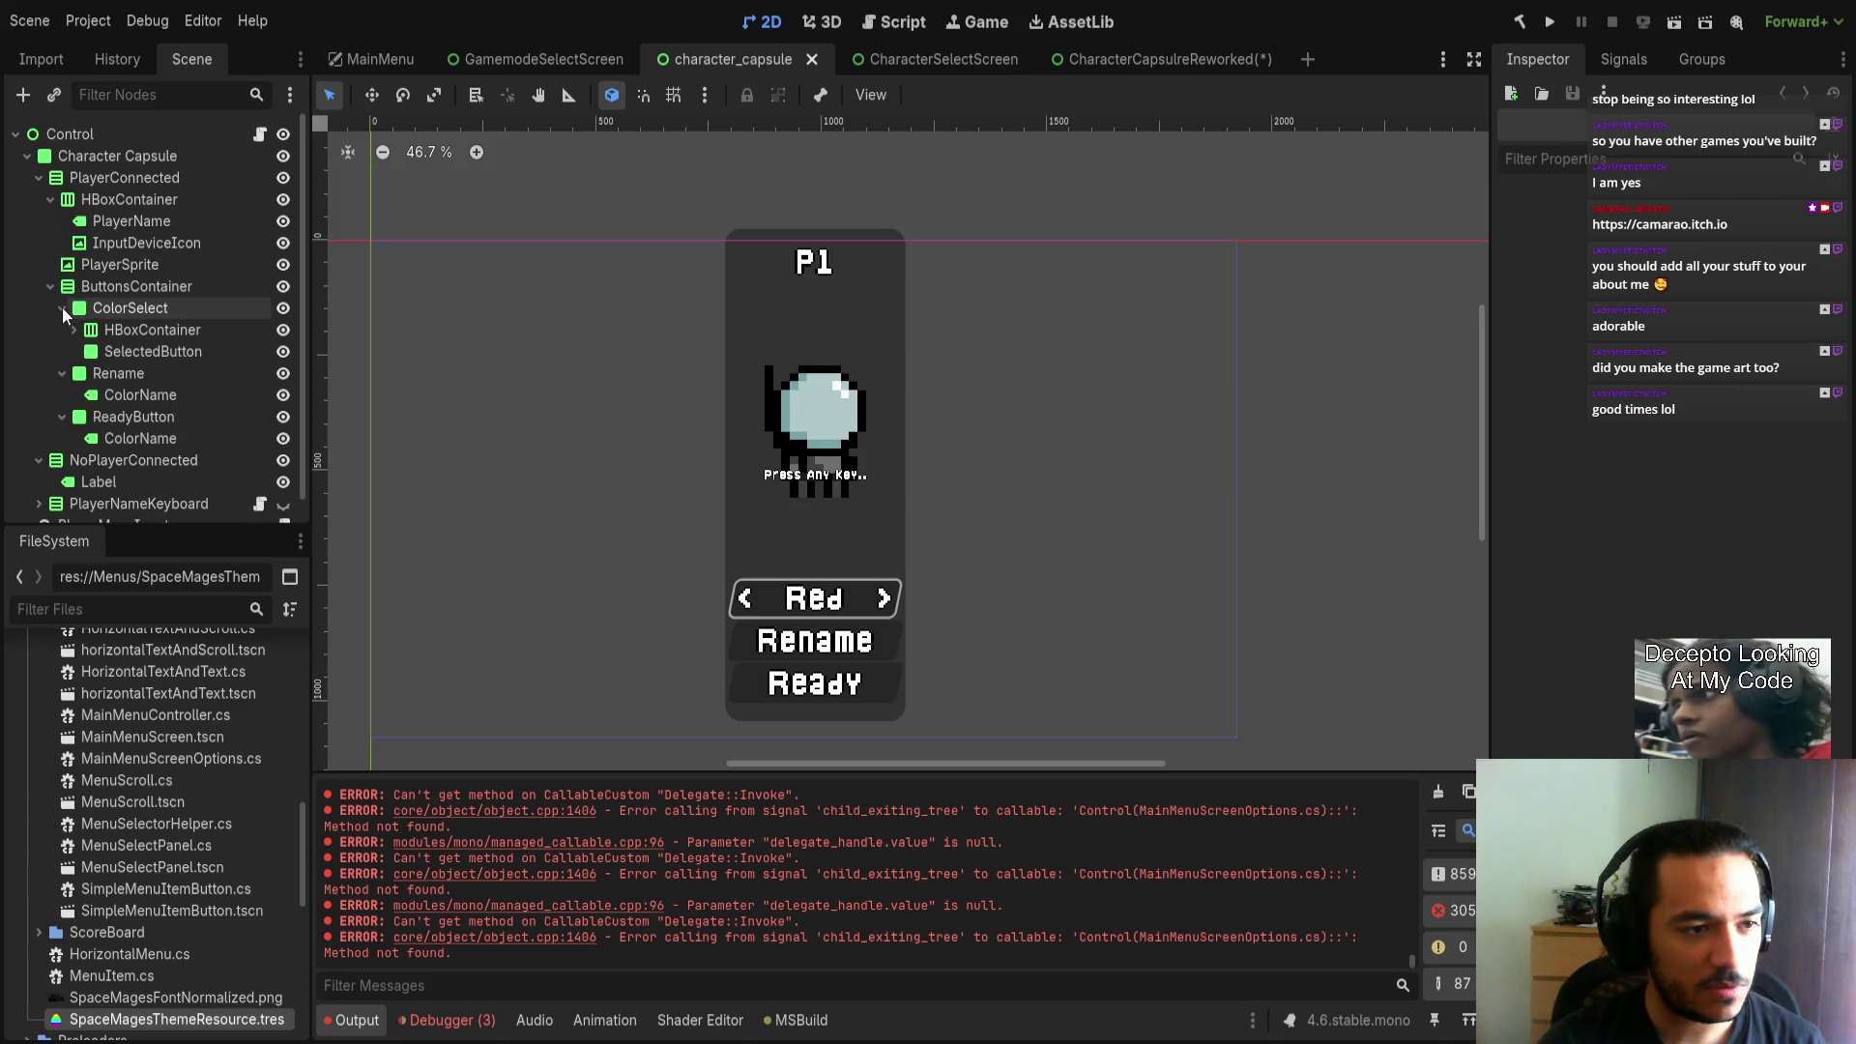
Inspect SelectedButton, the selector's HBoxContainer and ColorSelect, then recentre on the capsule.
click(131, 330)
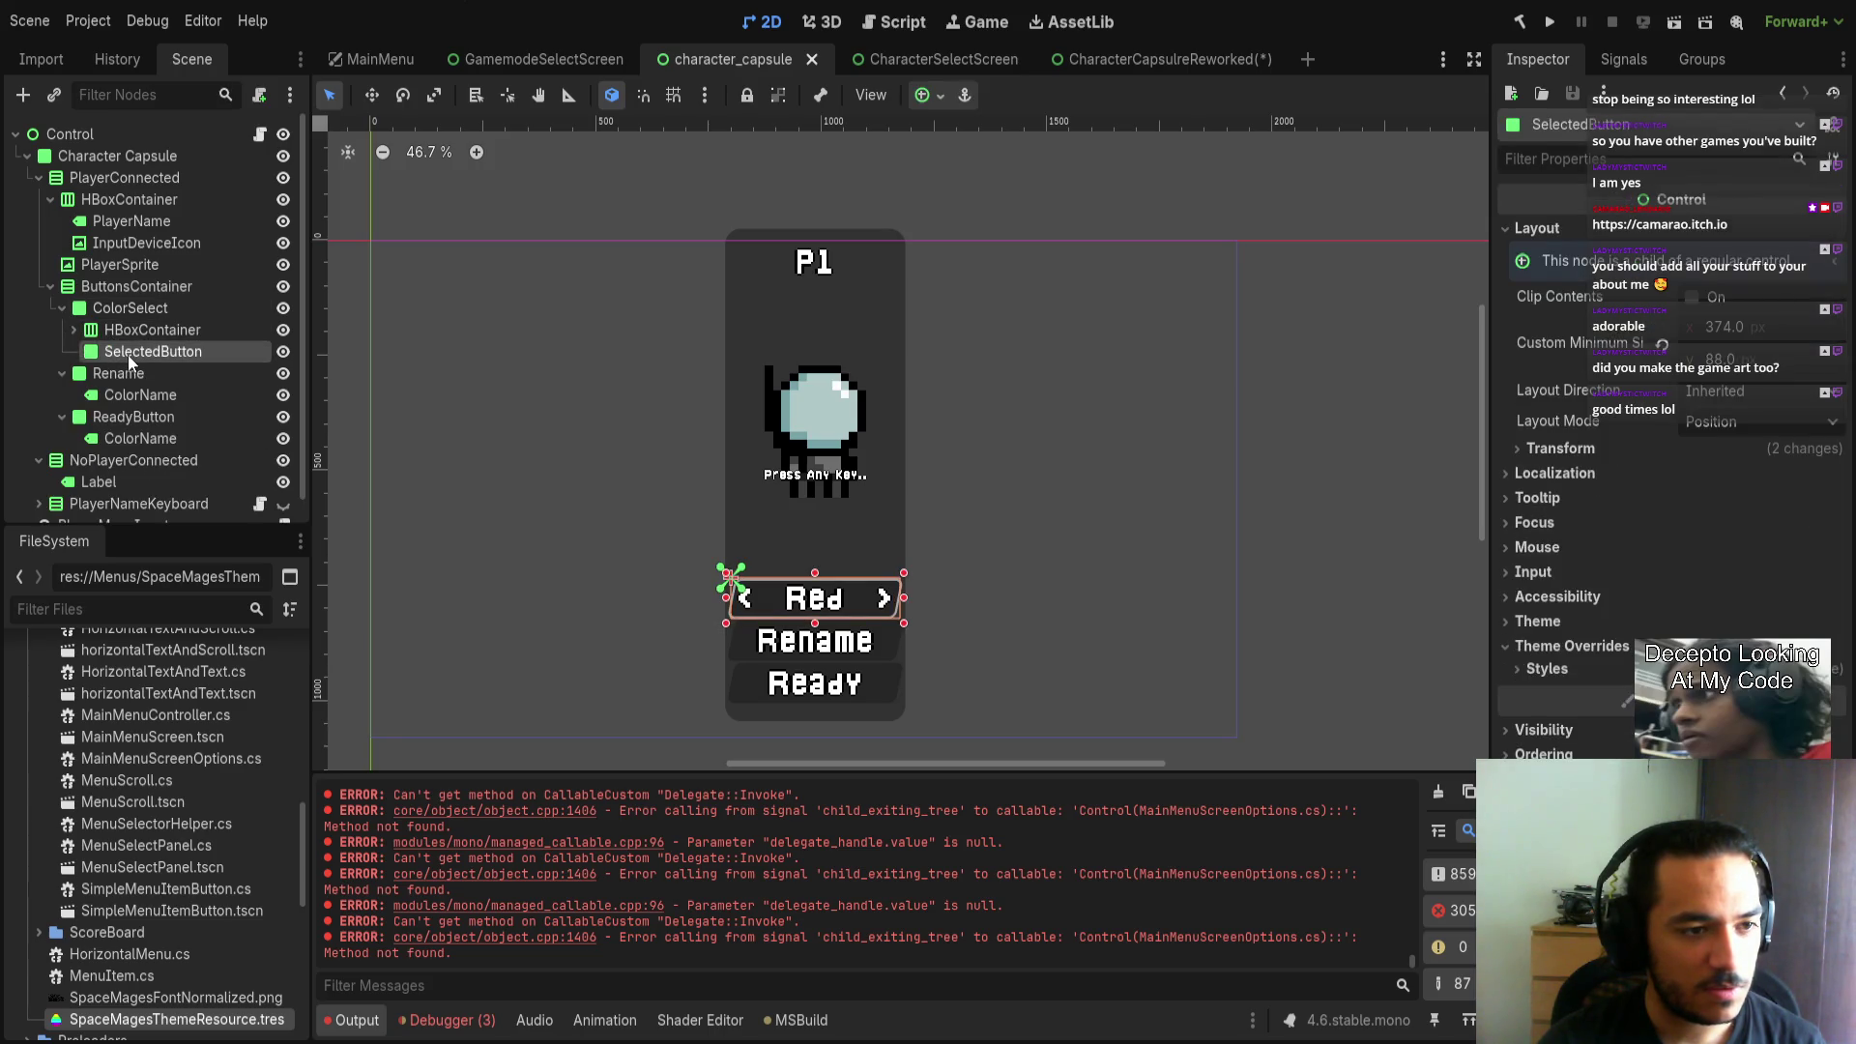
click(137, 331)
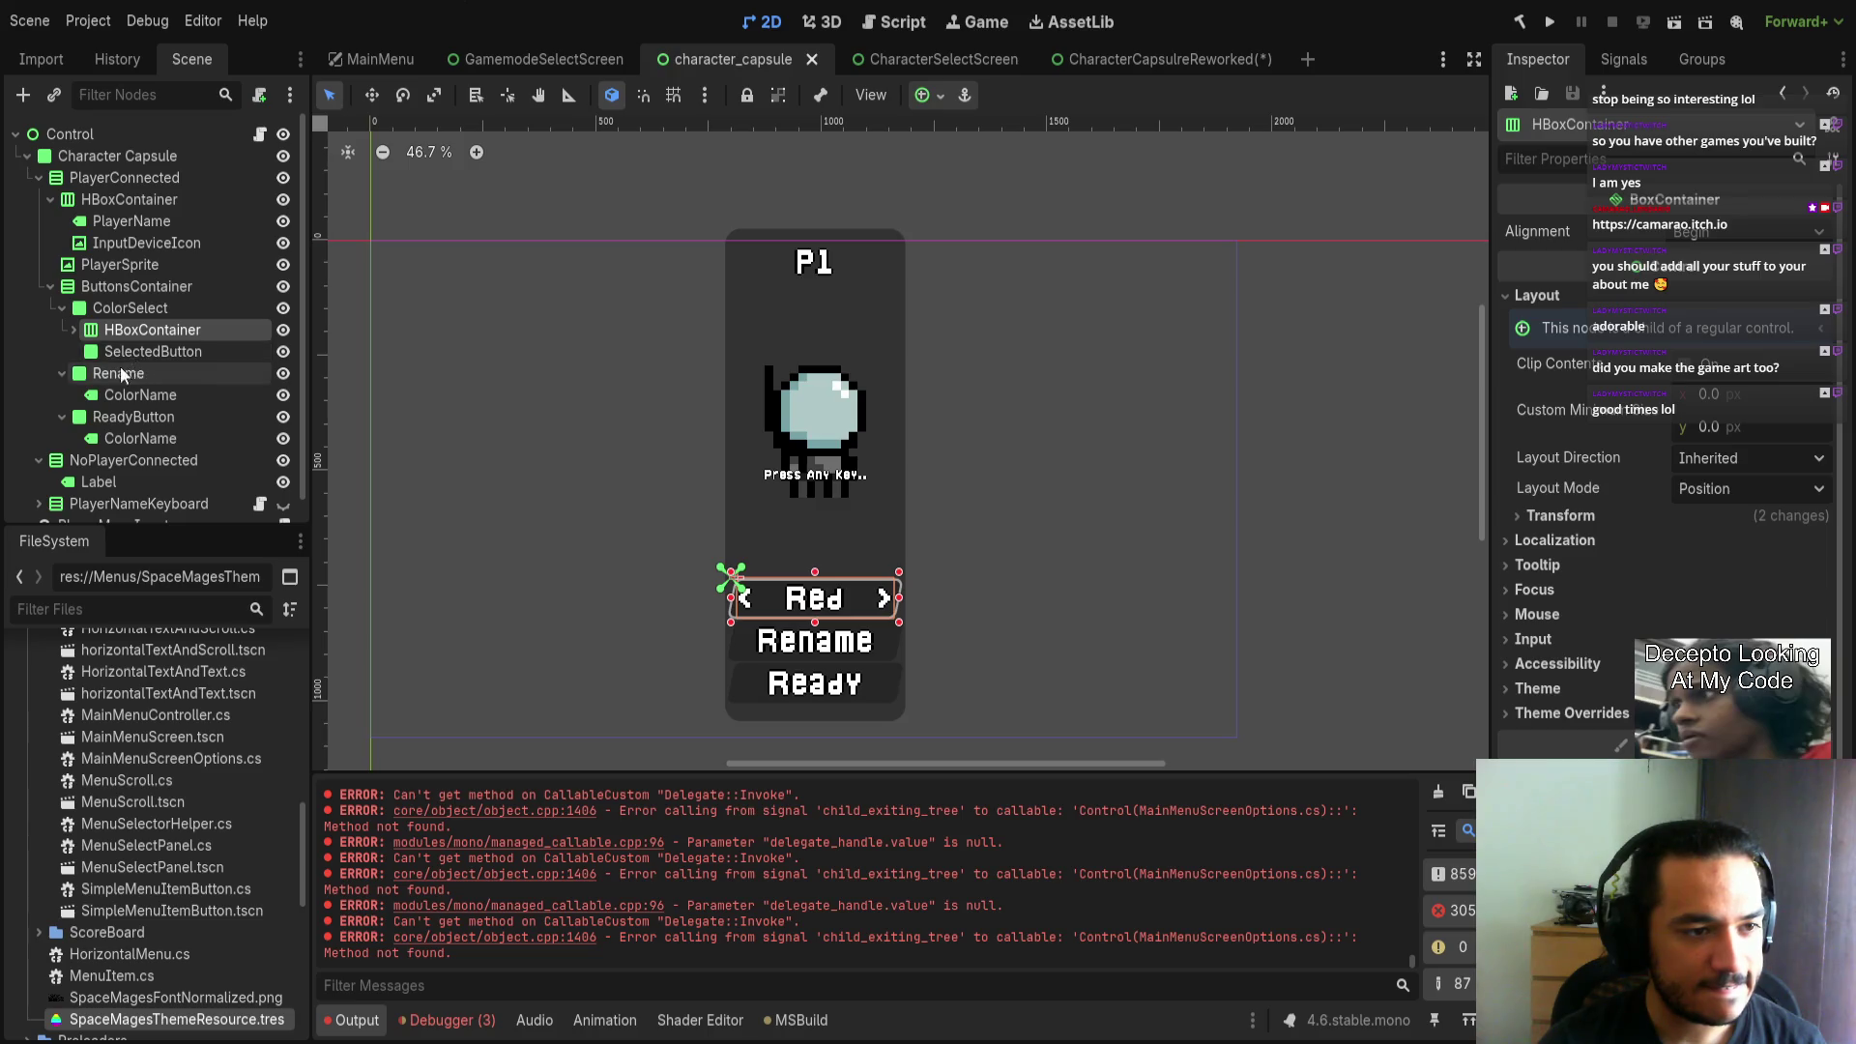
click(123, 307)
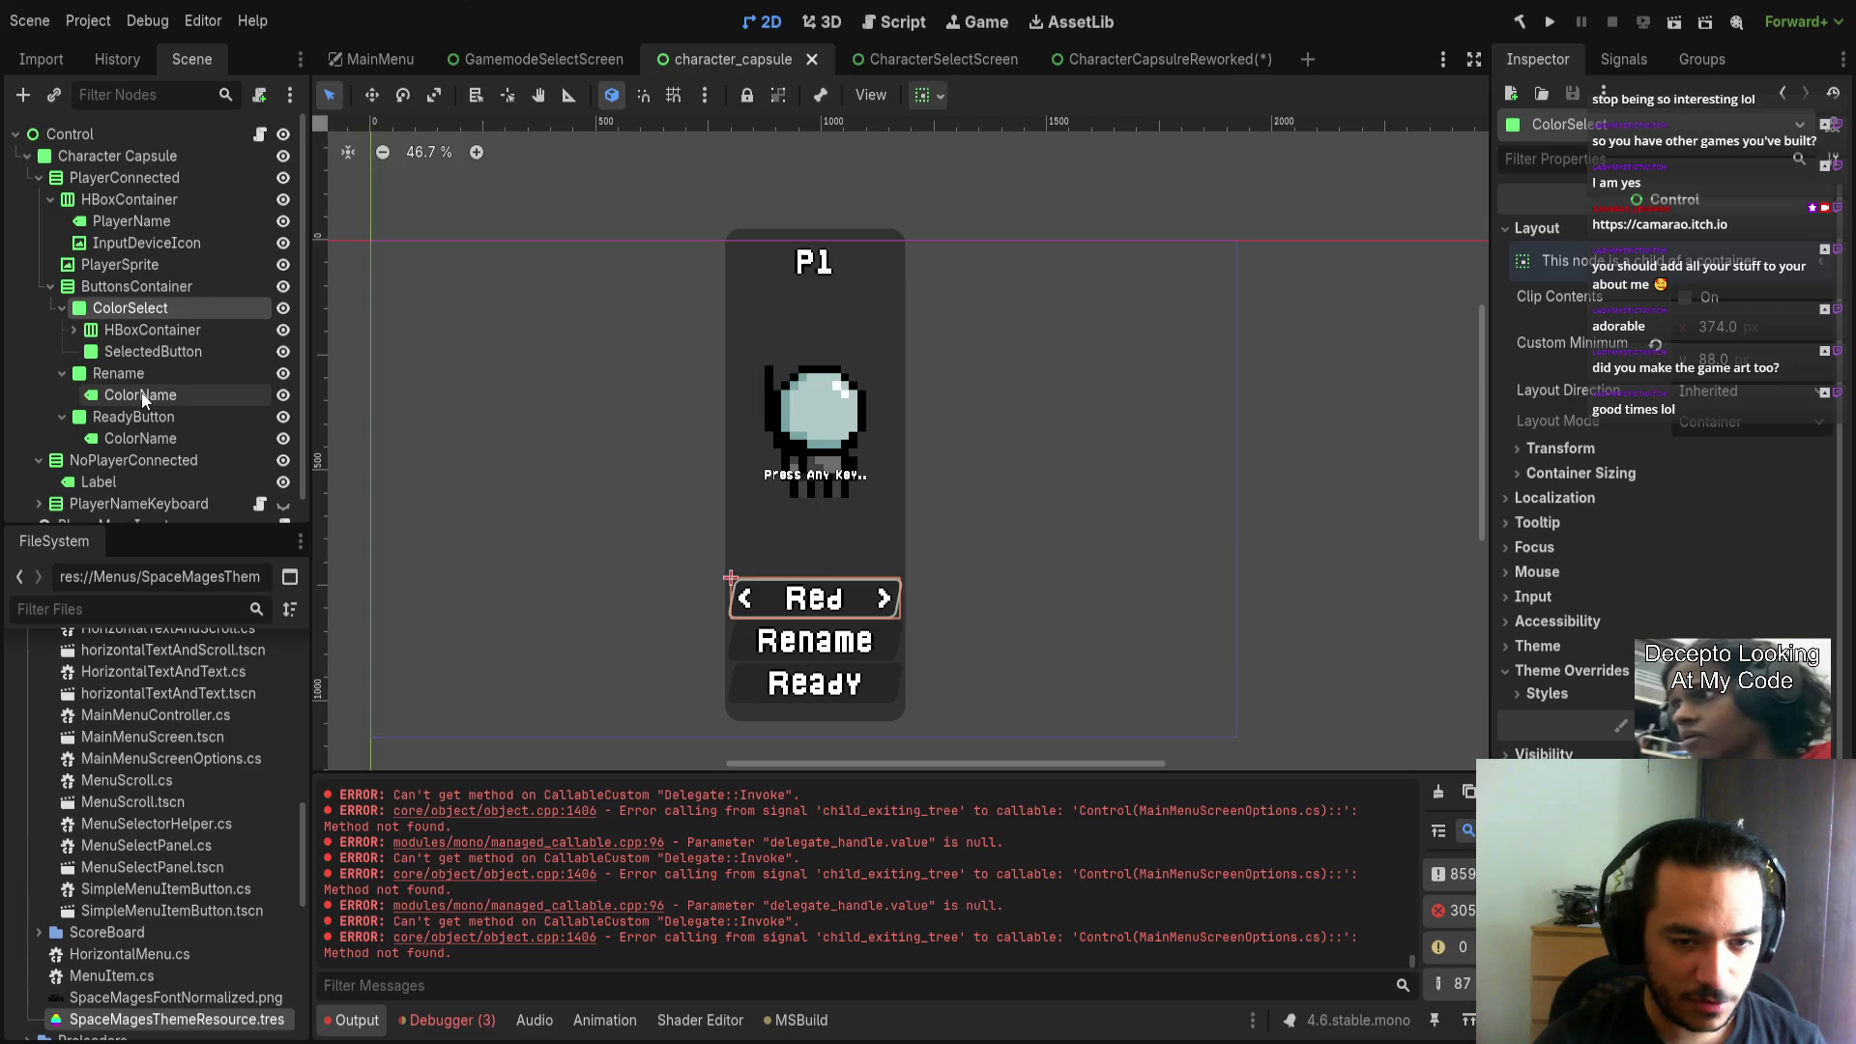
scroll(832, 588, up, 5)
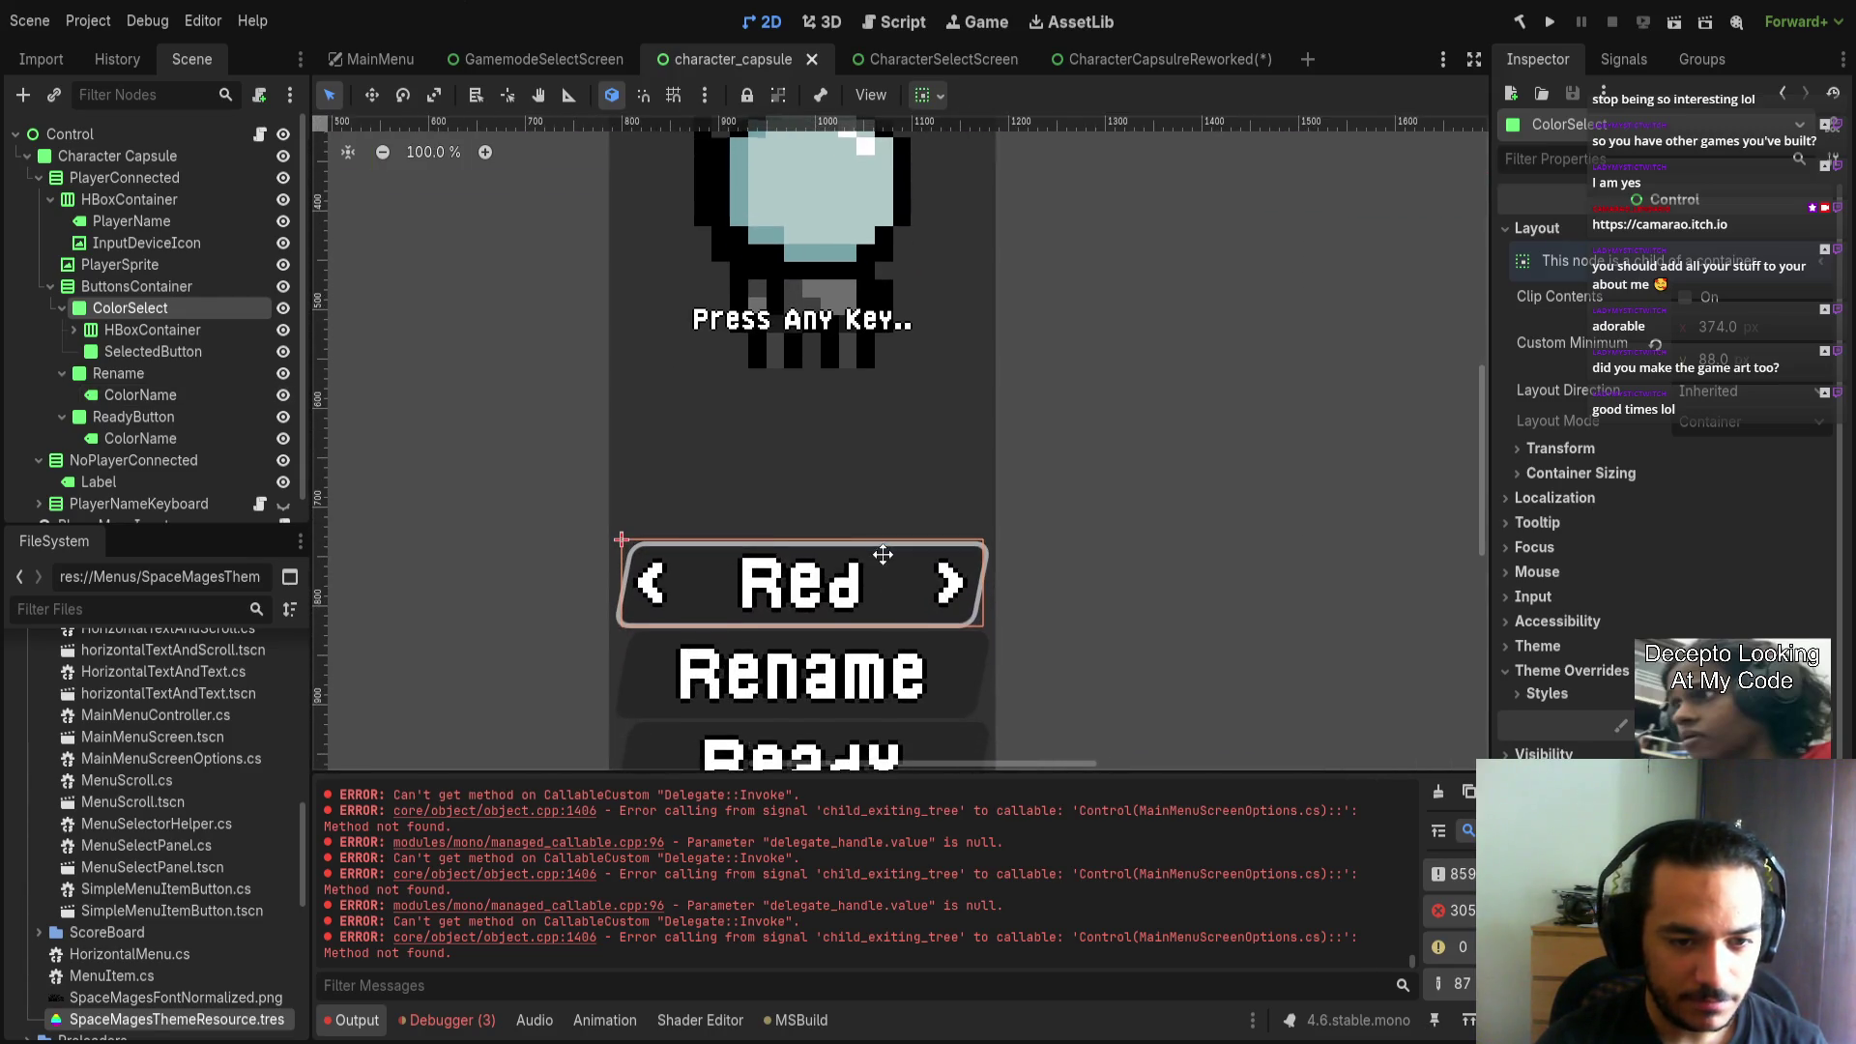
scroll(824, 437, down, 3)
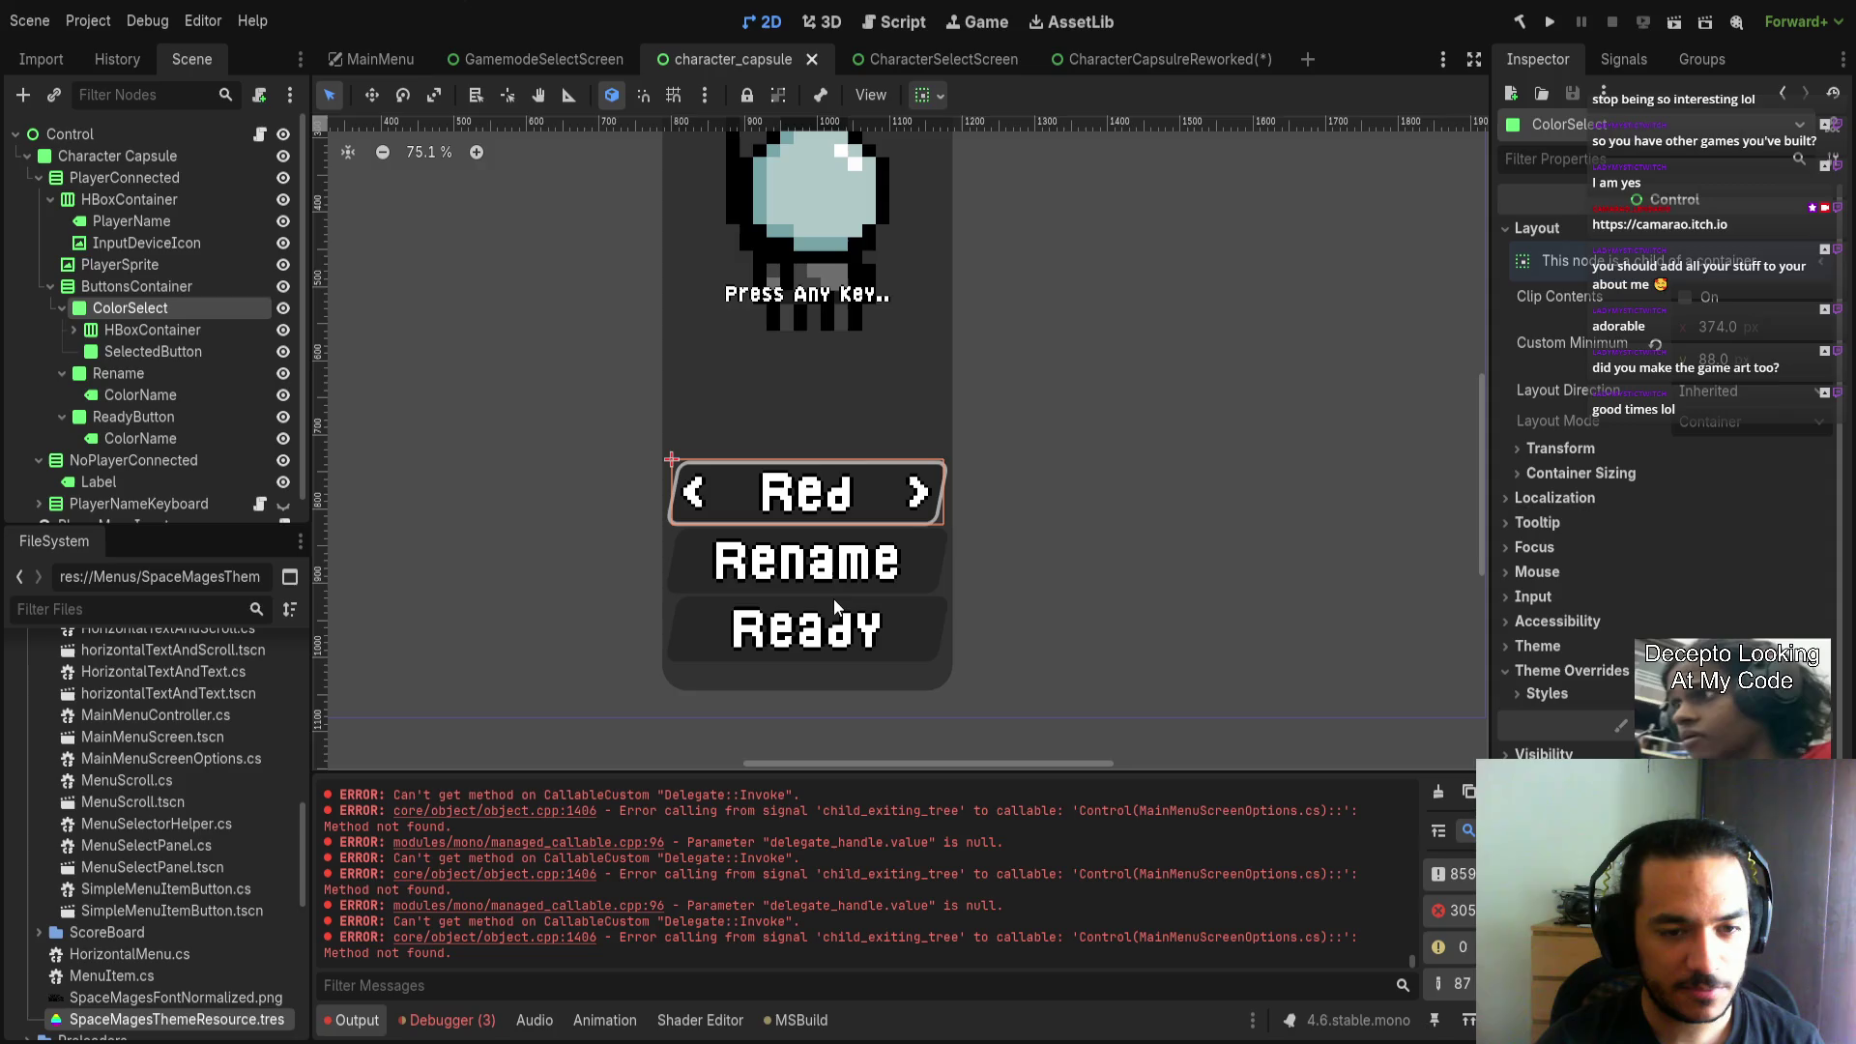
scroll(798, 489, down, 3)
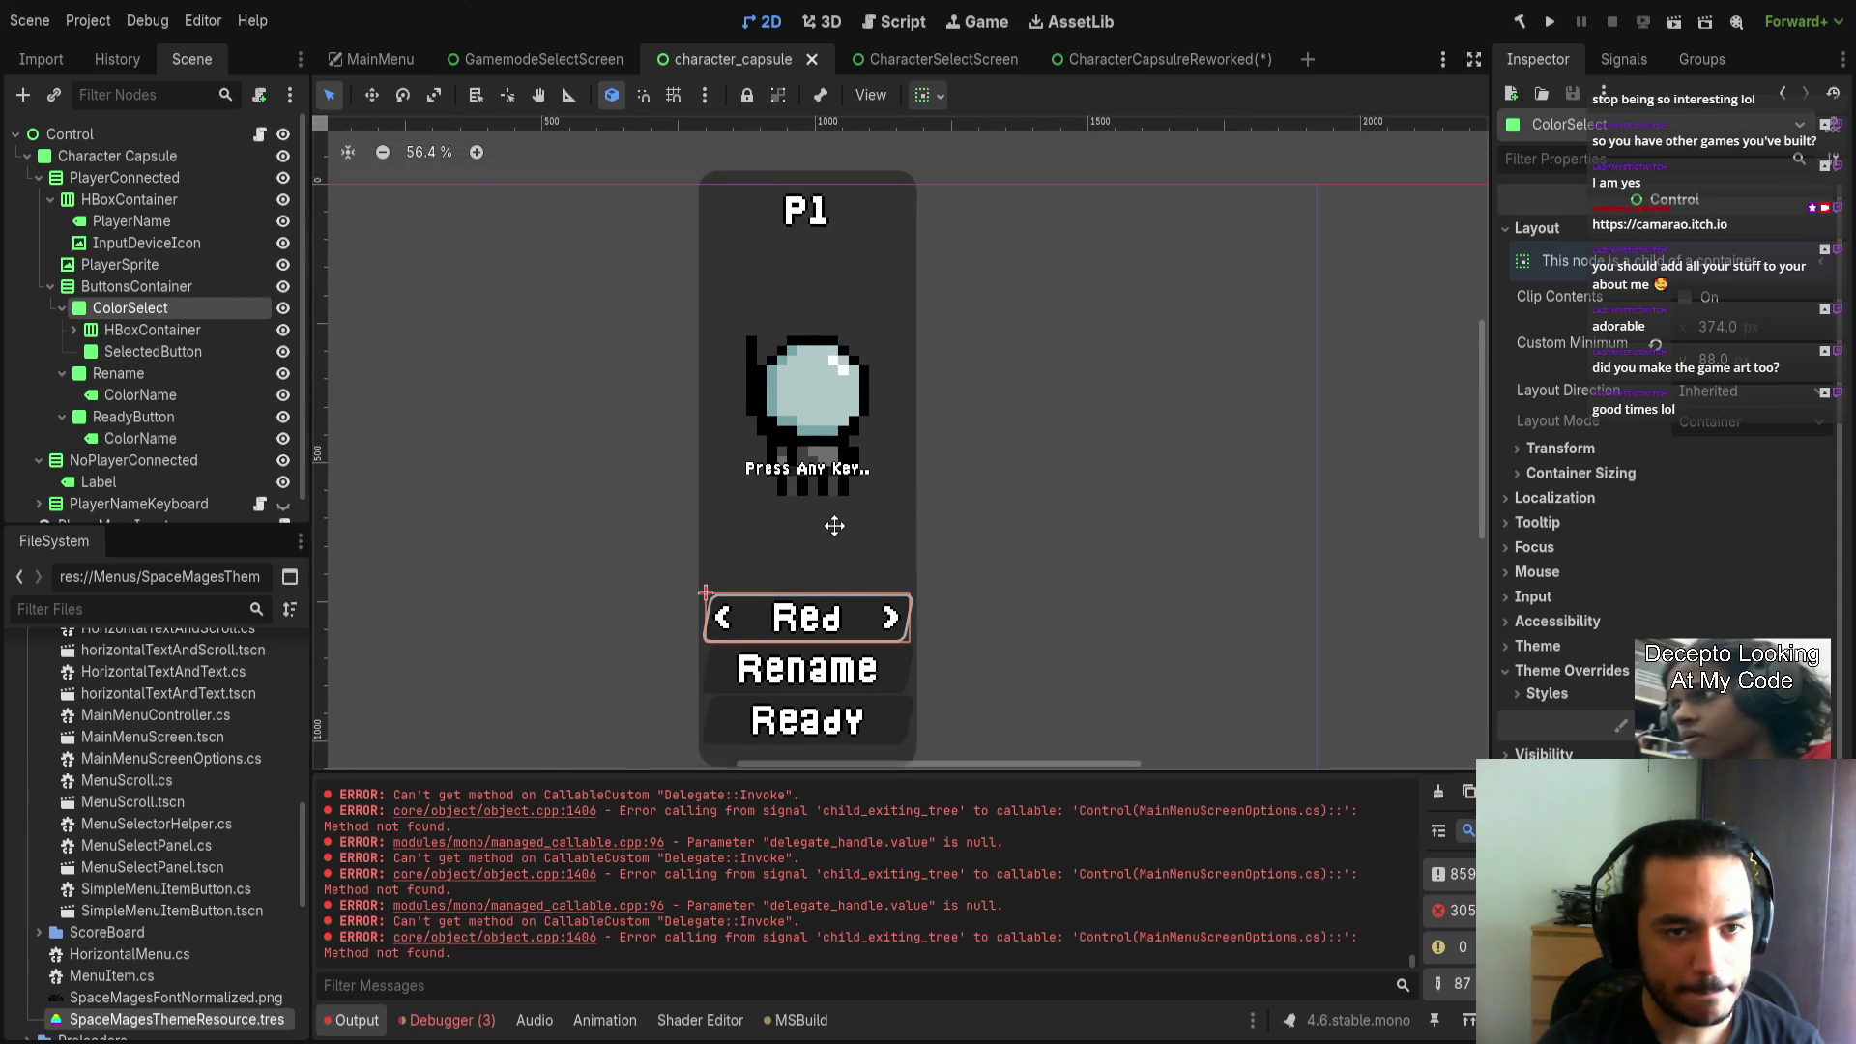
drag(834, 526, 837, 509)
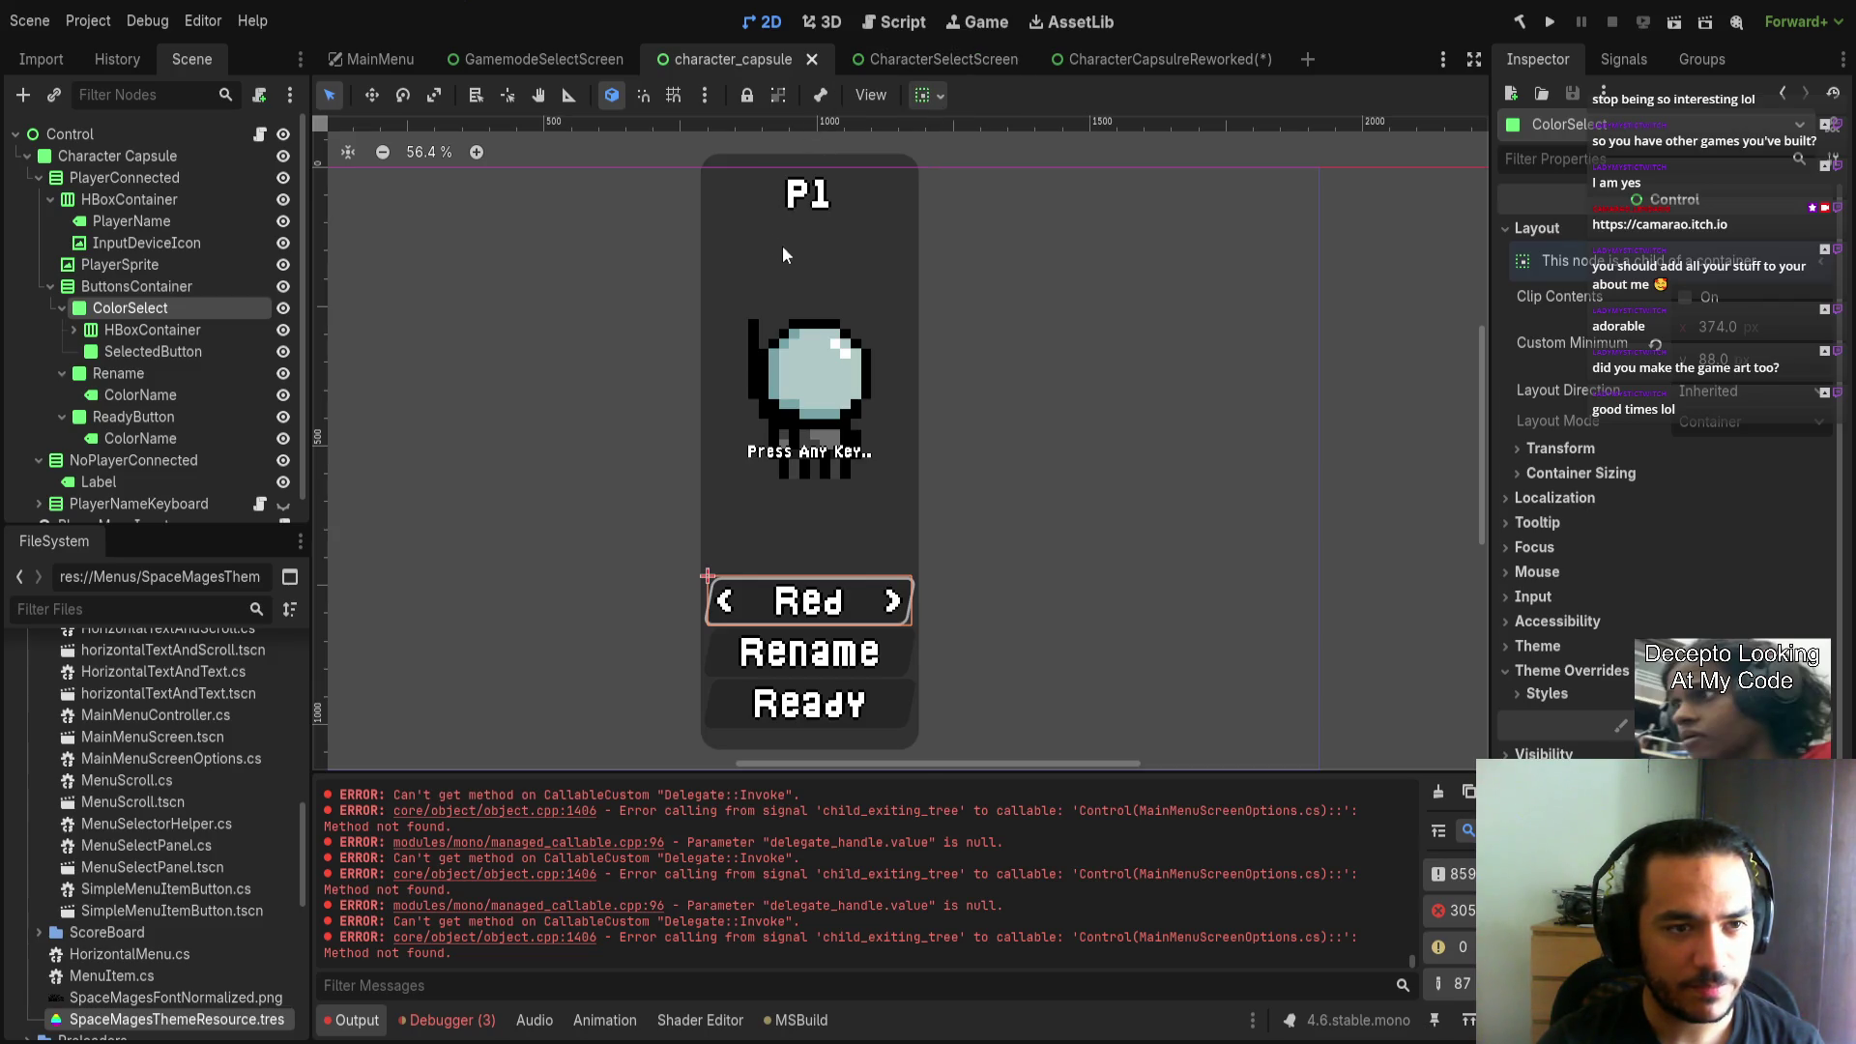
click(913, 58)
Open the CharacterCapsuleReworked scene and make the card Panel taller at the bottom.
click(1107, 58)
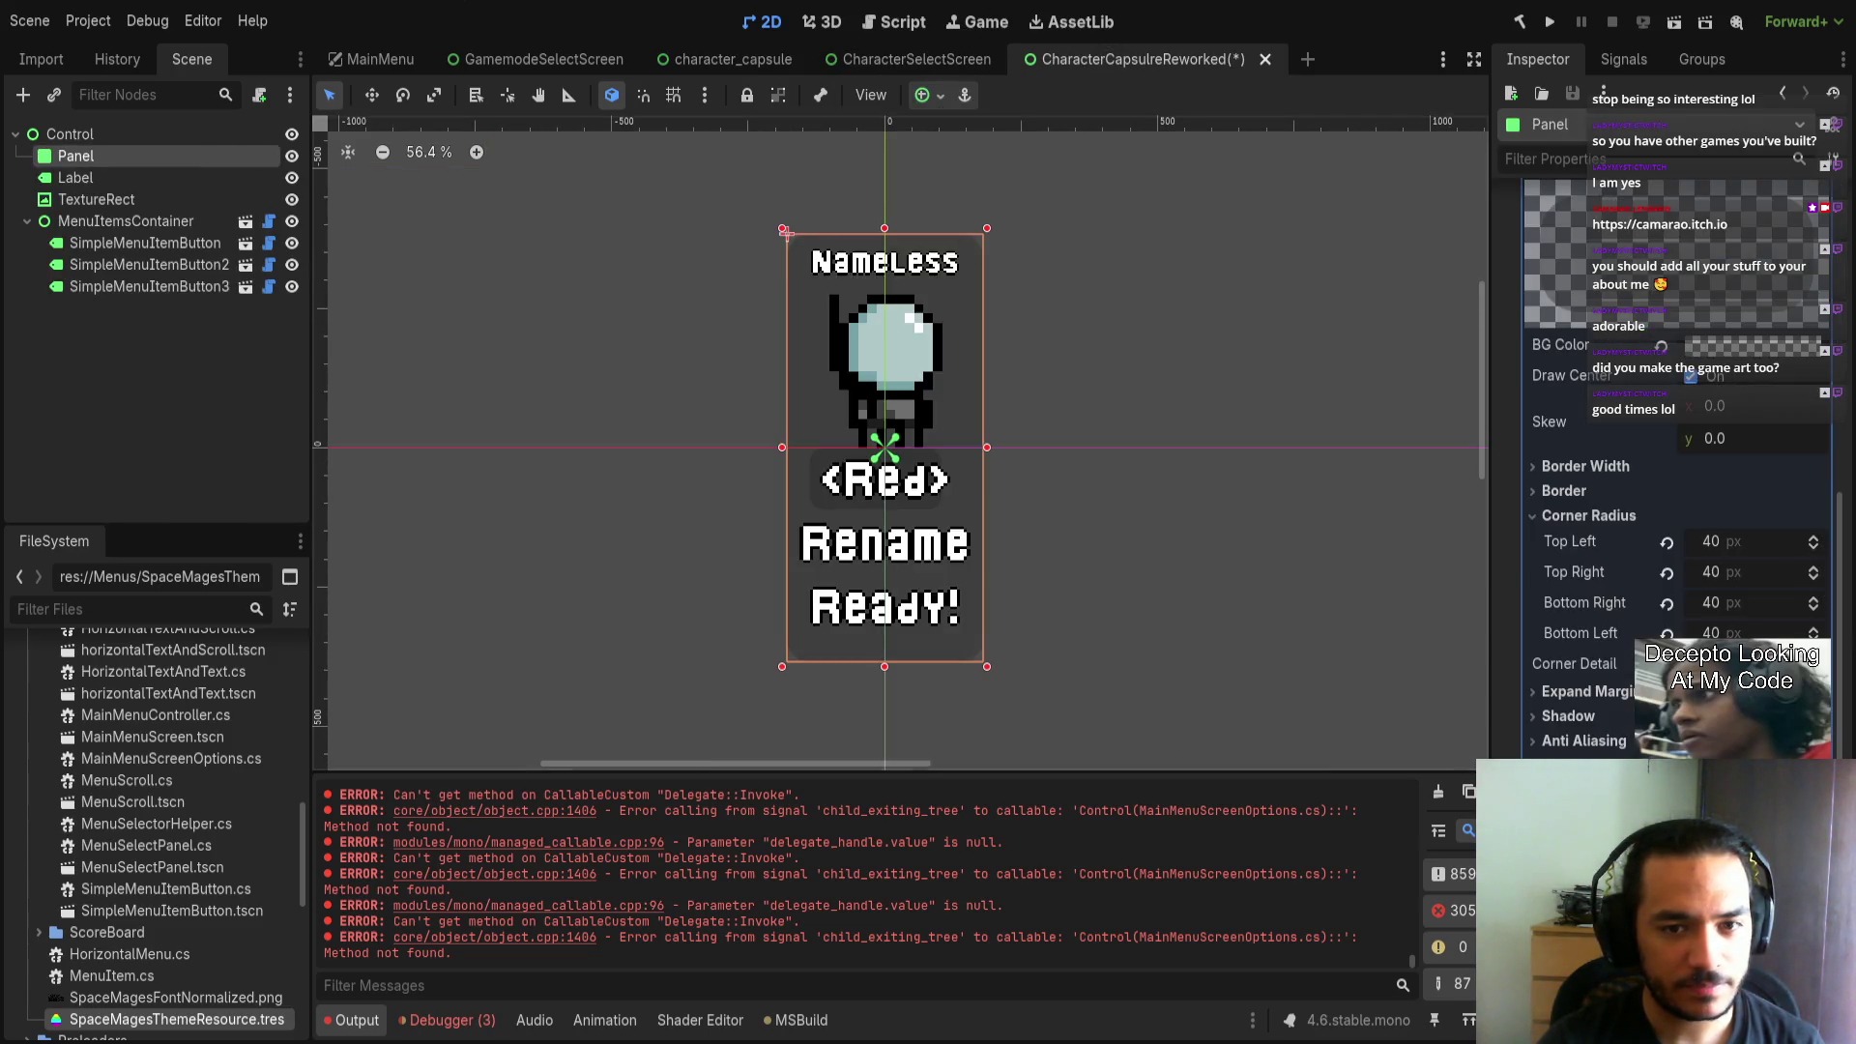
scroll(988, 452, down, 2)
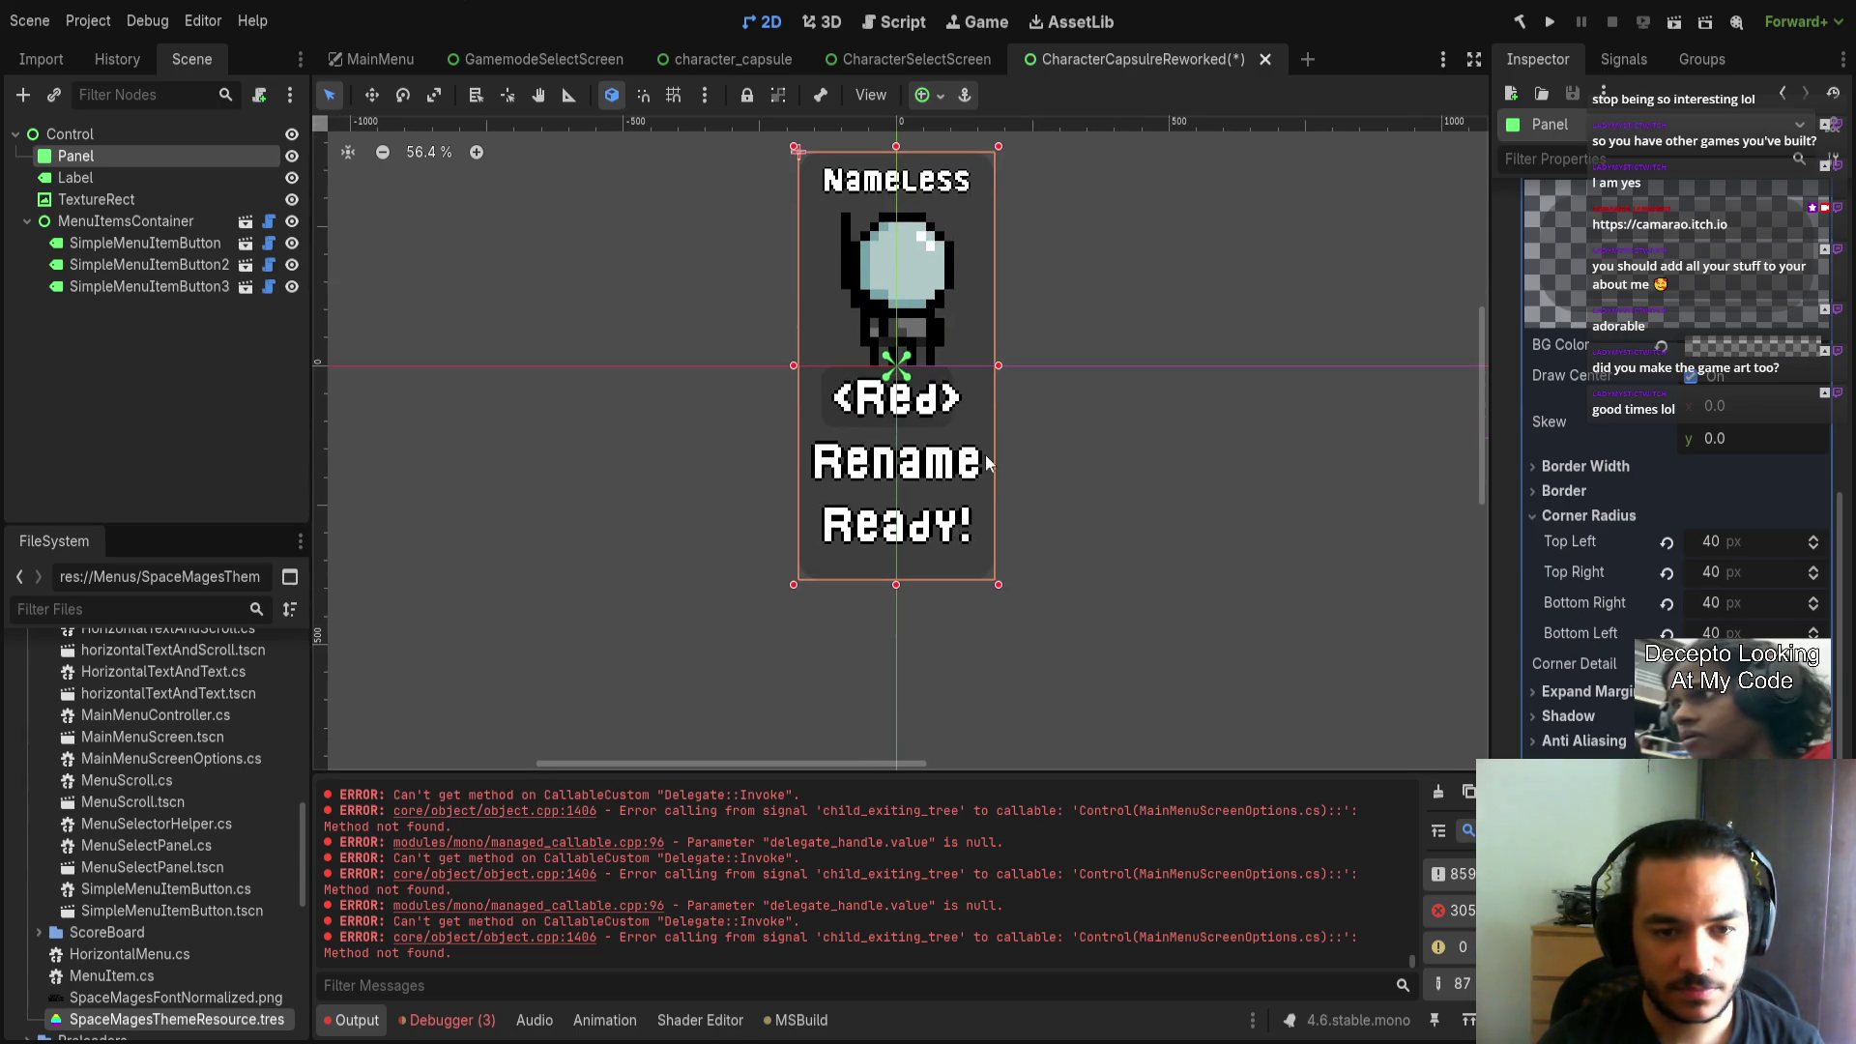
drag(897, 585, 891, 663)
Move MenuItemsContainer down to (0, 103) and set its Separation to 125.
click(126, 220)
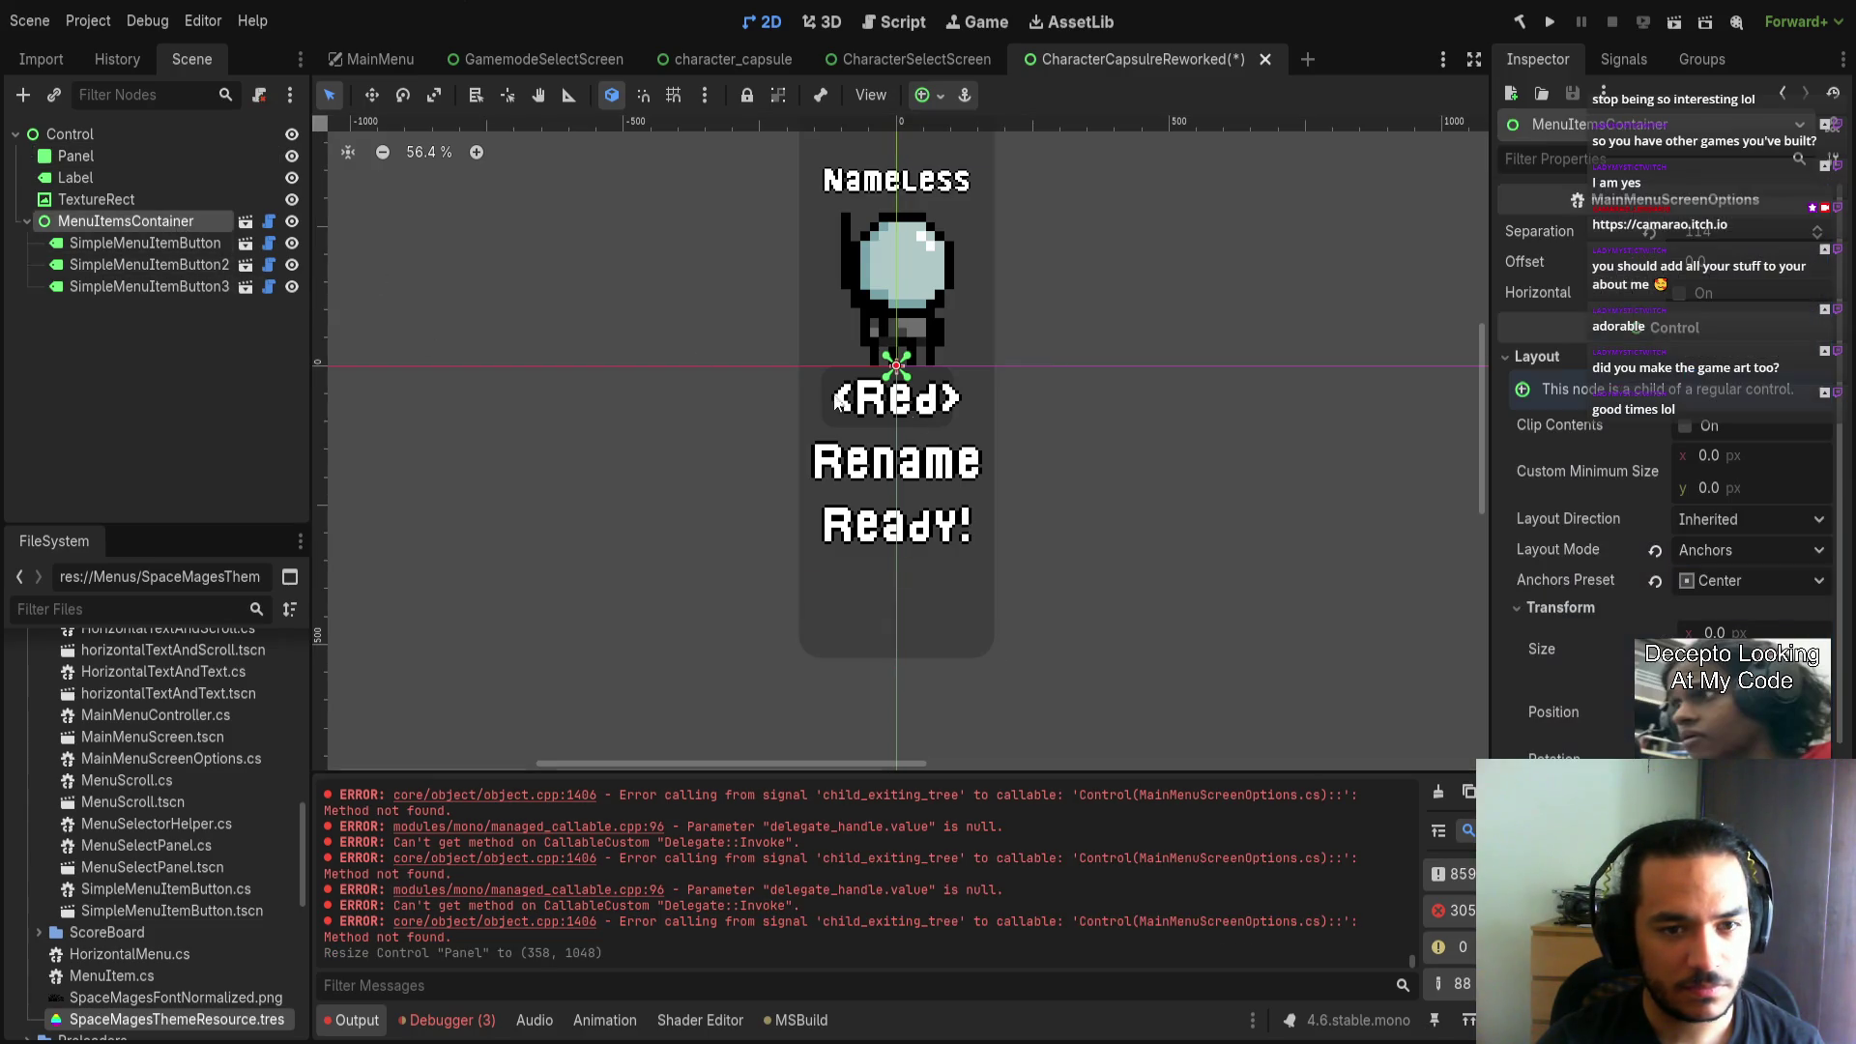
drag(899, 404, 899, 461)
mouse_move(1713, 232)
mouse_down()
mouse_move(1731, 232)
mouse_move(1712, 240)
mouse_up()
click(1712, 240)
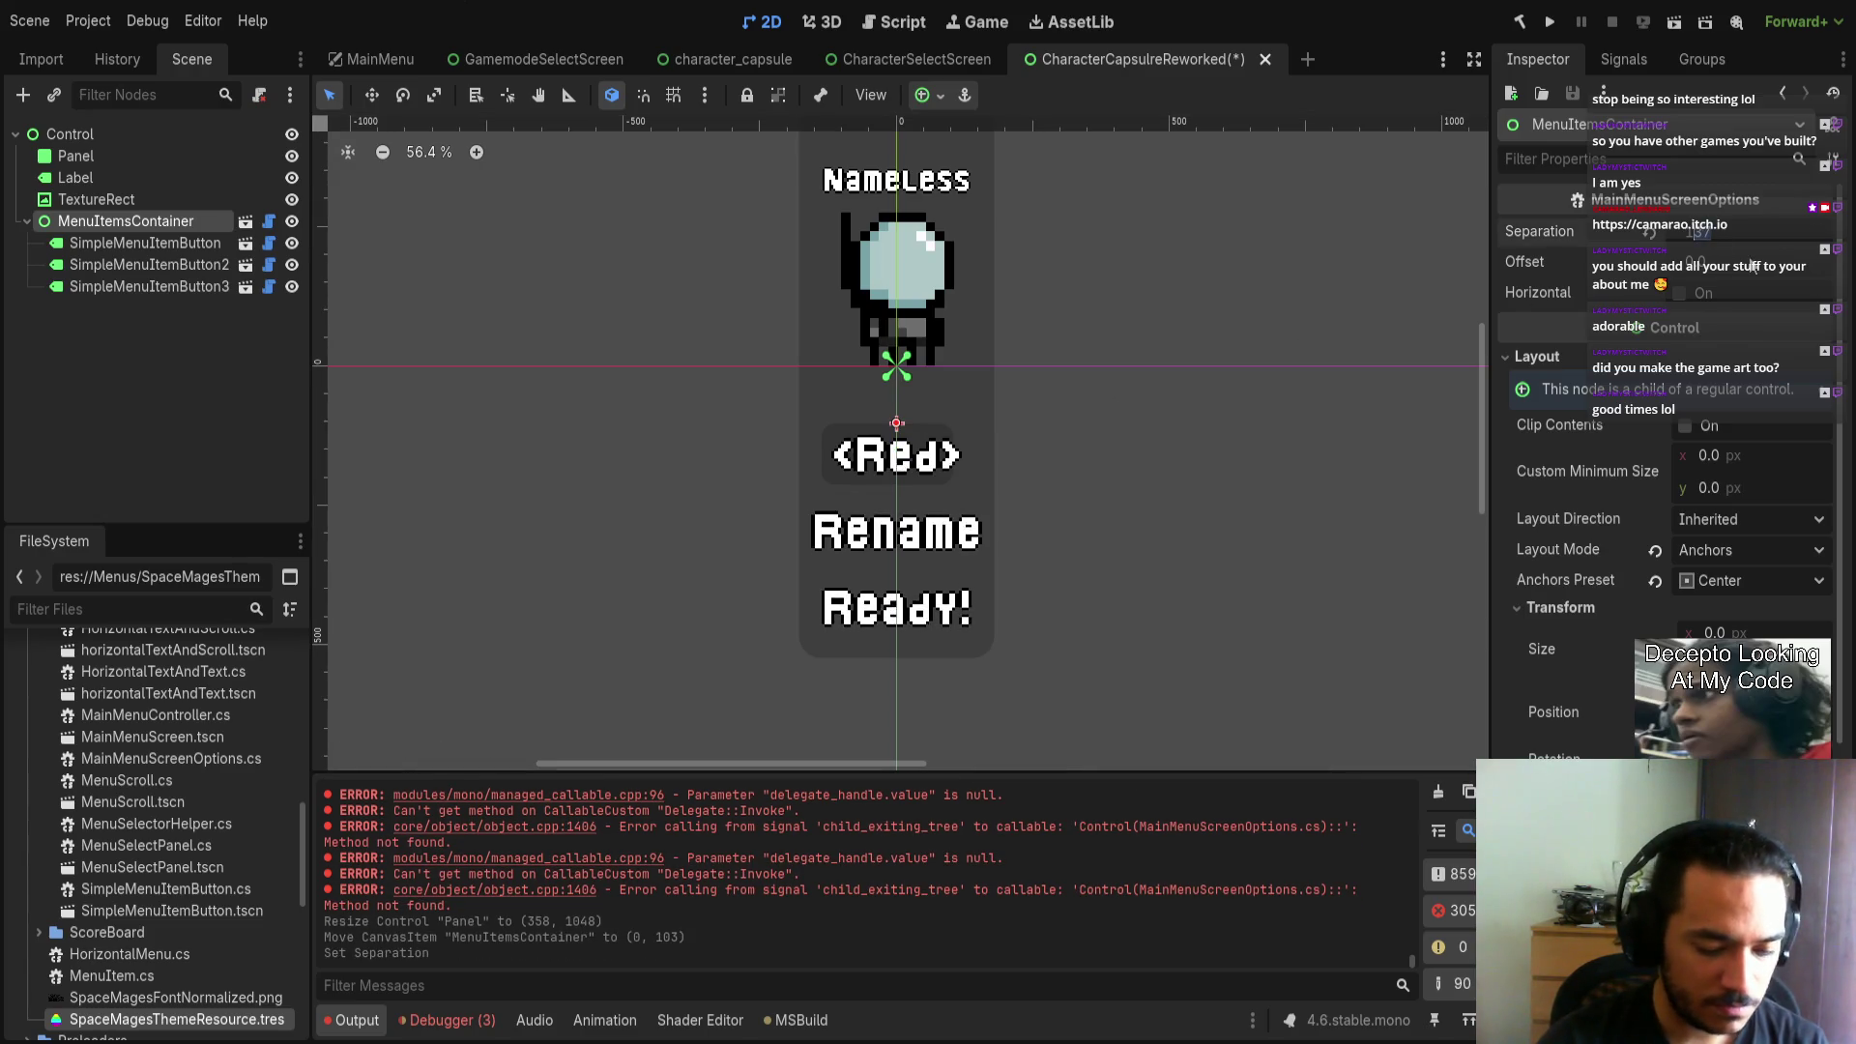
key(Return)
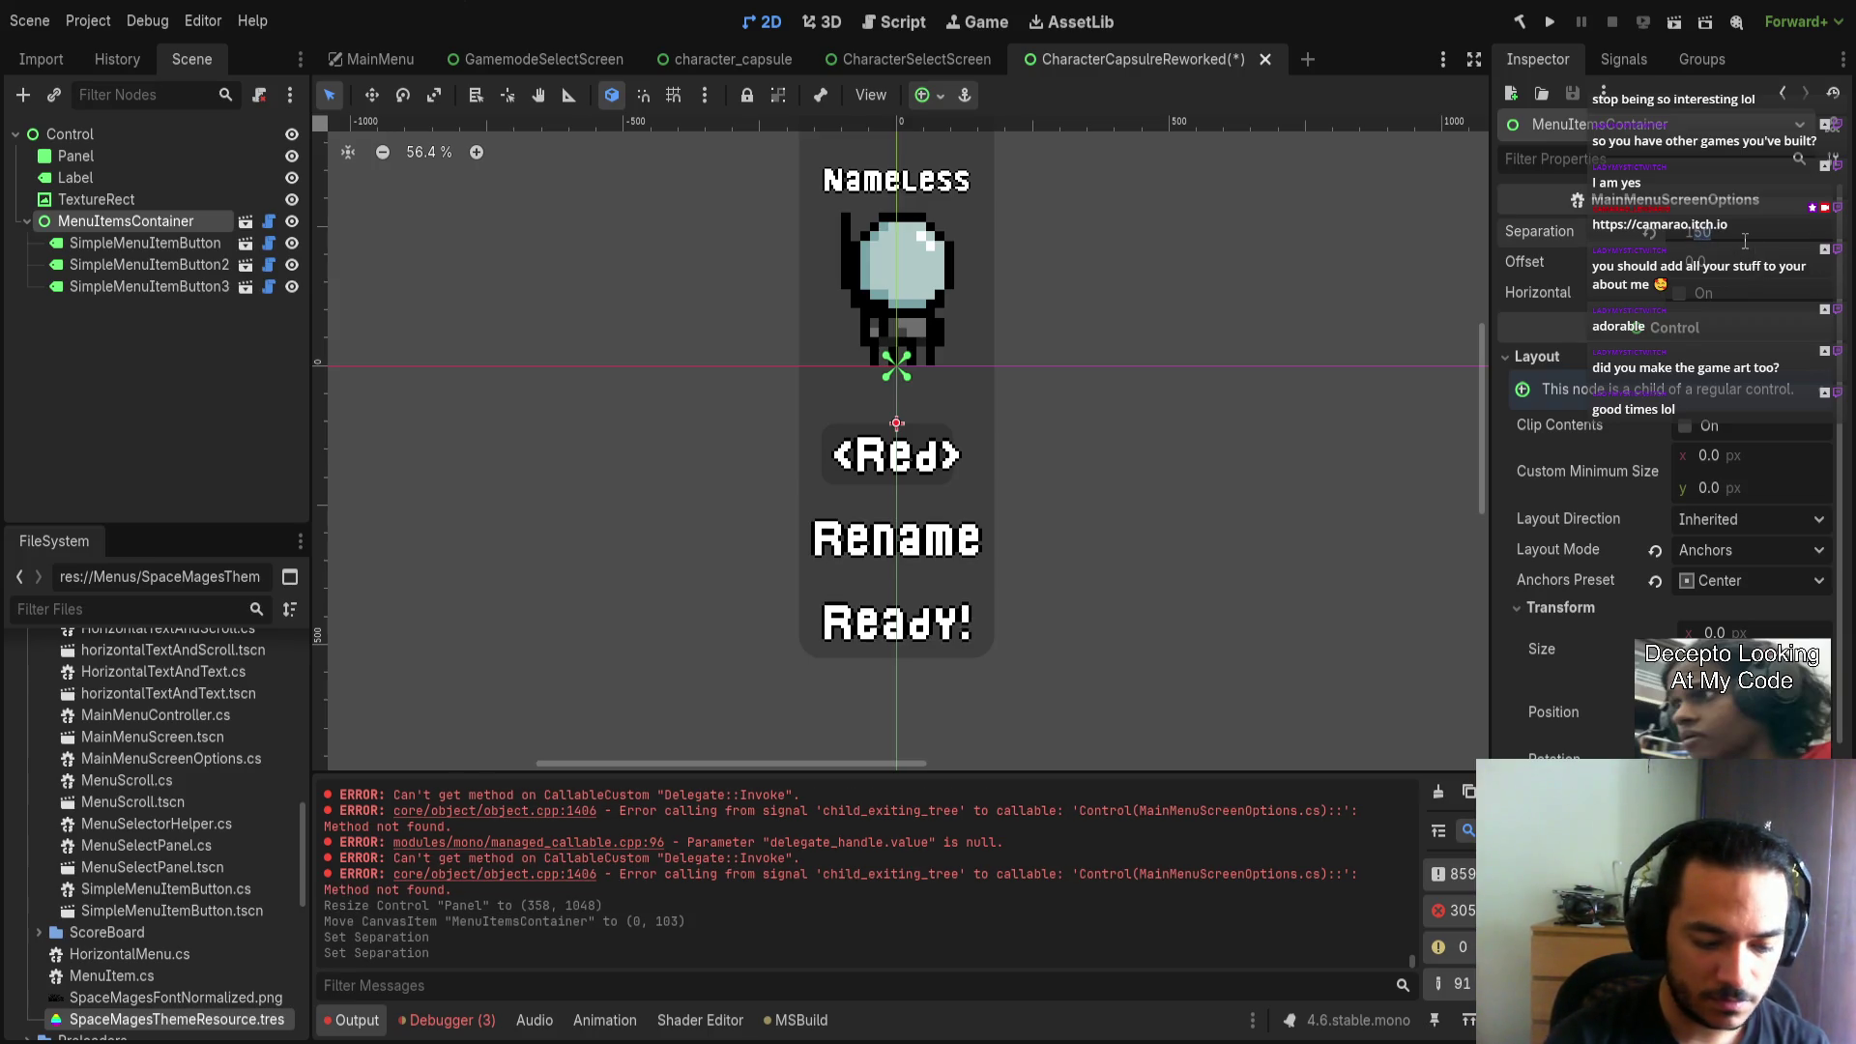
text(125)
key(Return)
Shorten the Panel to 358×966 to fit the menu items.
click(920, 517)
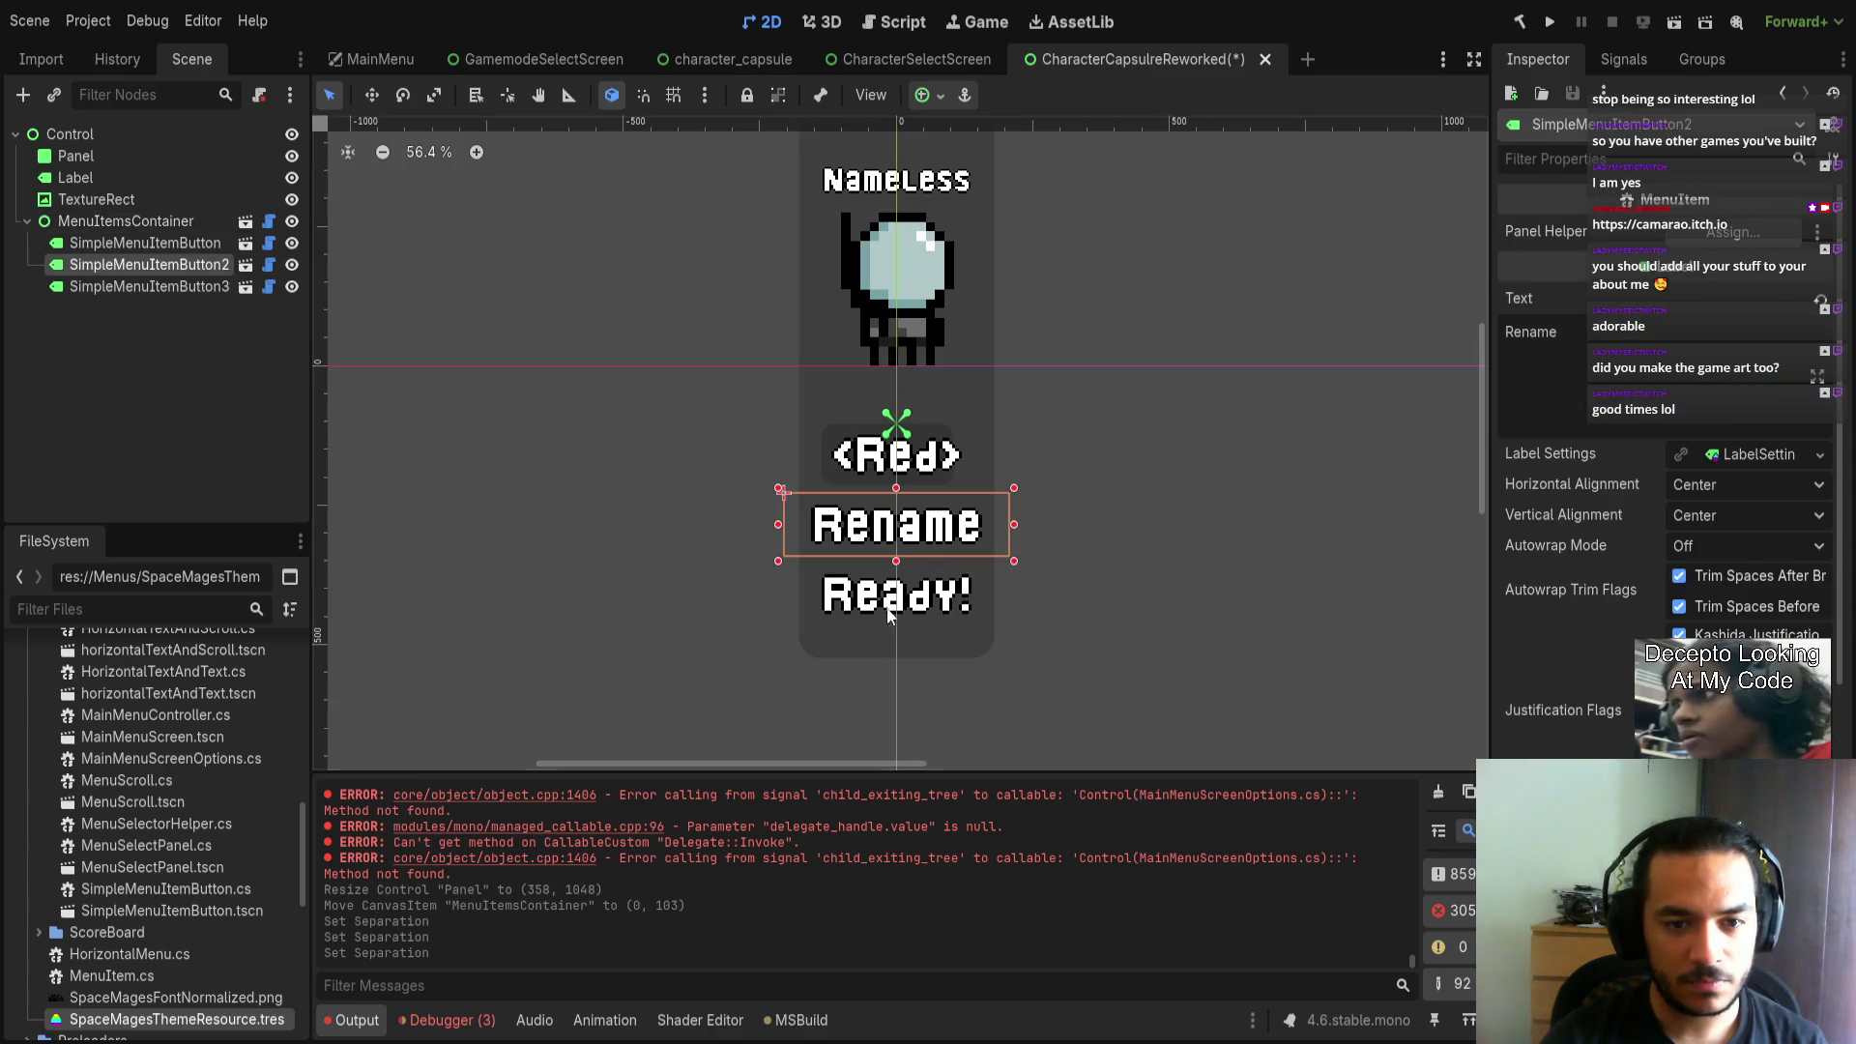
click(879, 637)
drag(895, 665, 895, 636)
click(1079, 551)
scroll(1075, 576, down, 2)
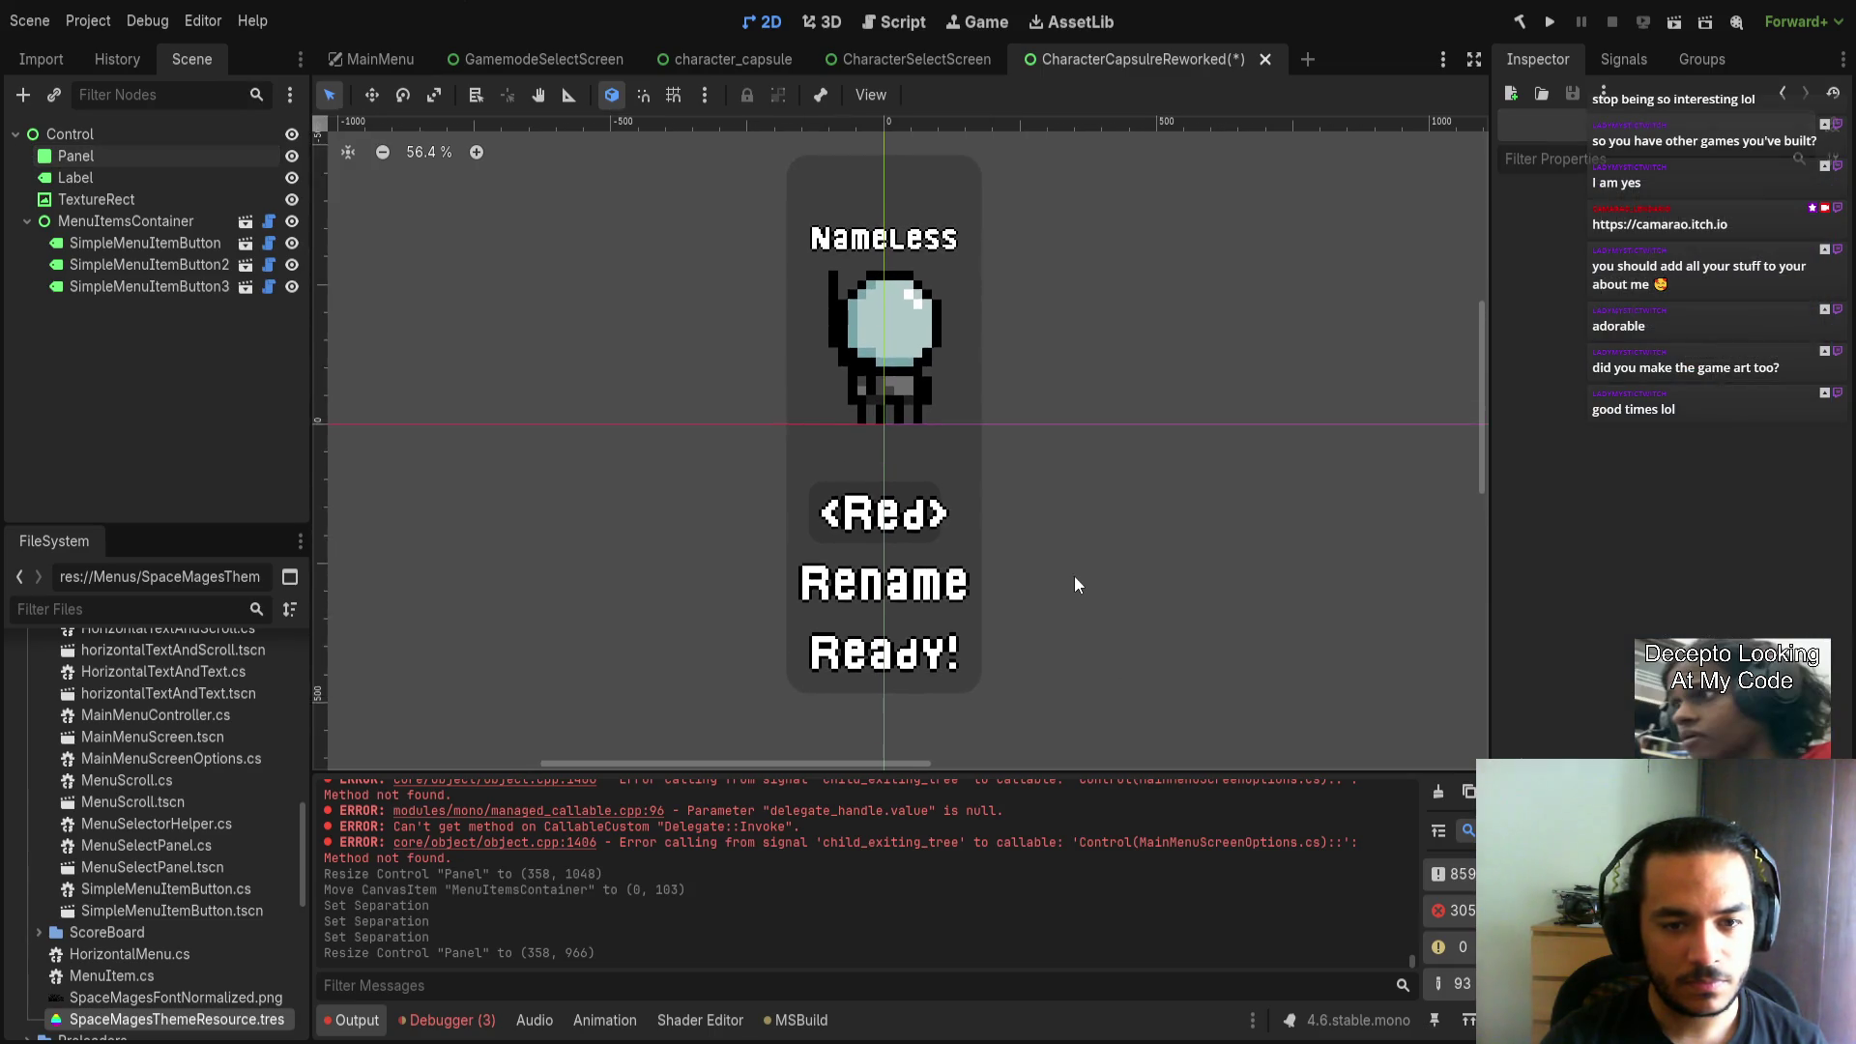
Move the Nameless title label higher, to (-136, -438) above the pilot sprite.
click(928, 360)
click(923, 326)
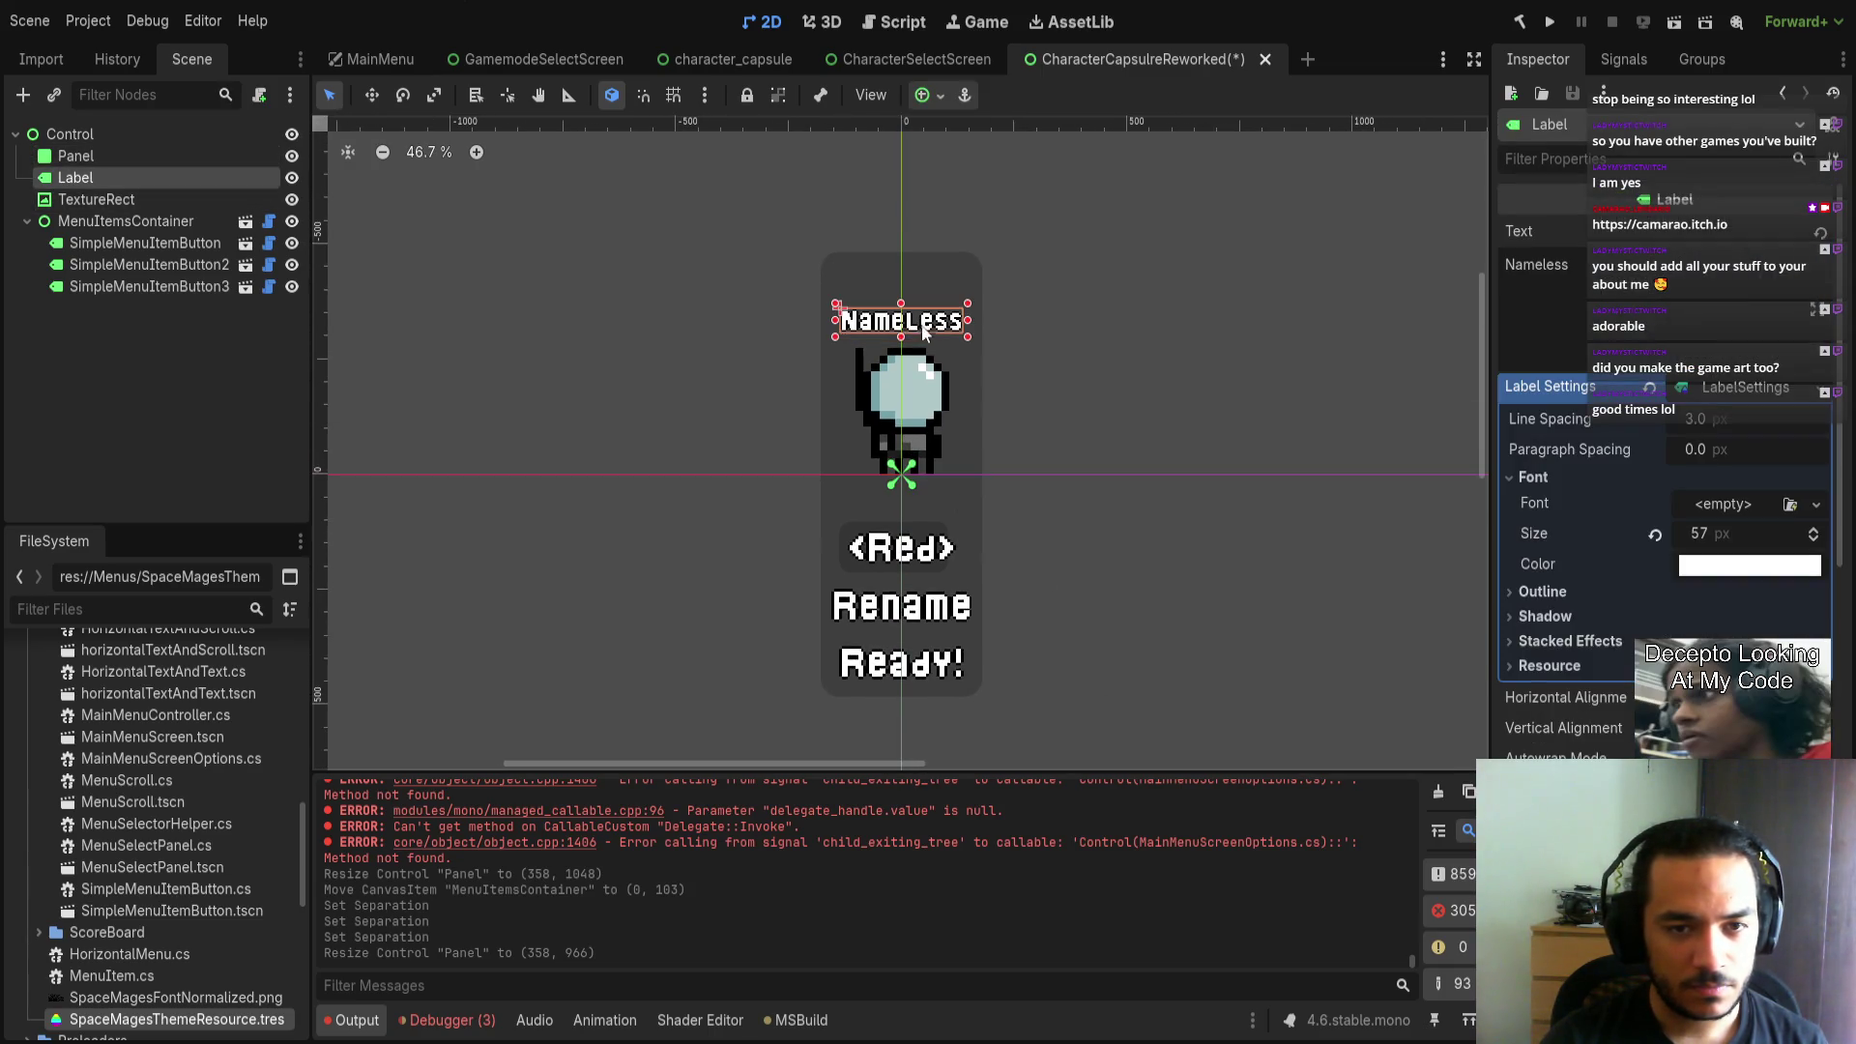
drag(850, 336, 843, 323)
key(ctrl+z)
scroll(838, 338, up, 6)
scroll(1000, 448, down, 1)
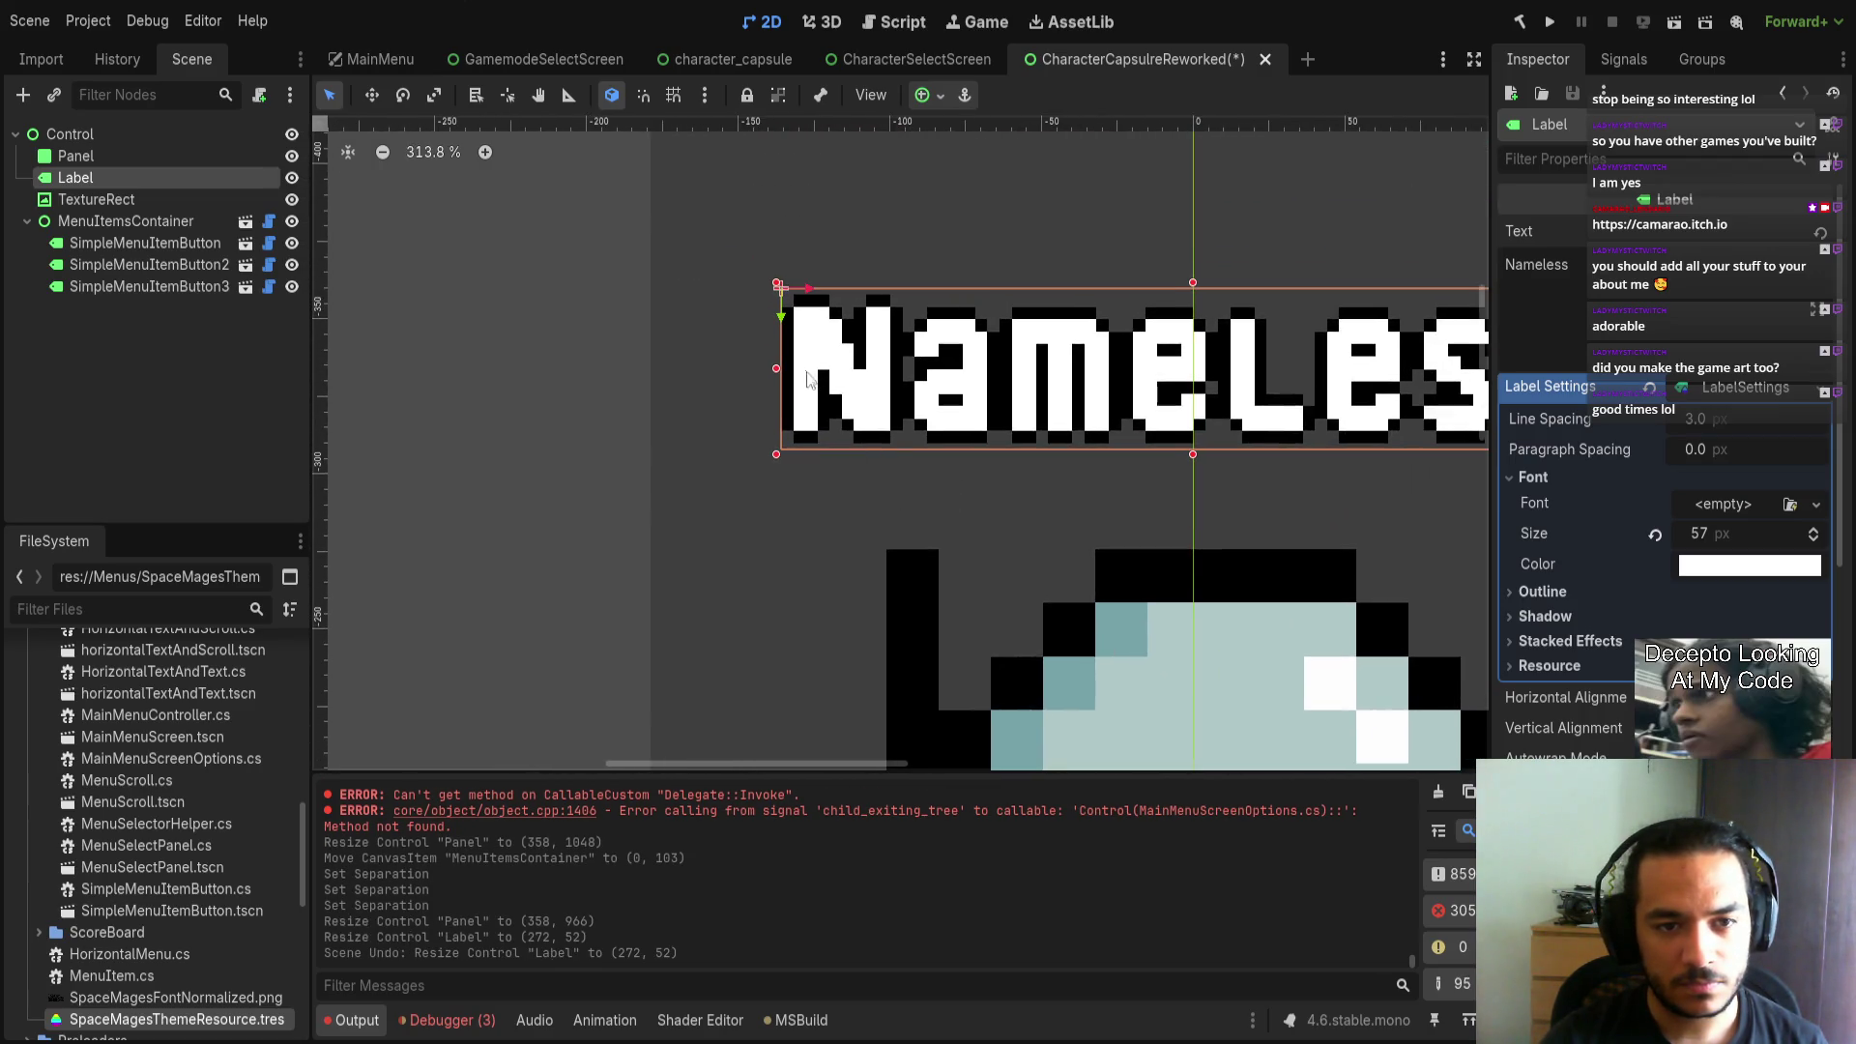
drag(793, 334, 798, 232)
scroll(808, 495, down, 2)
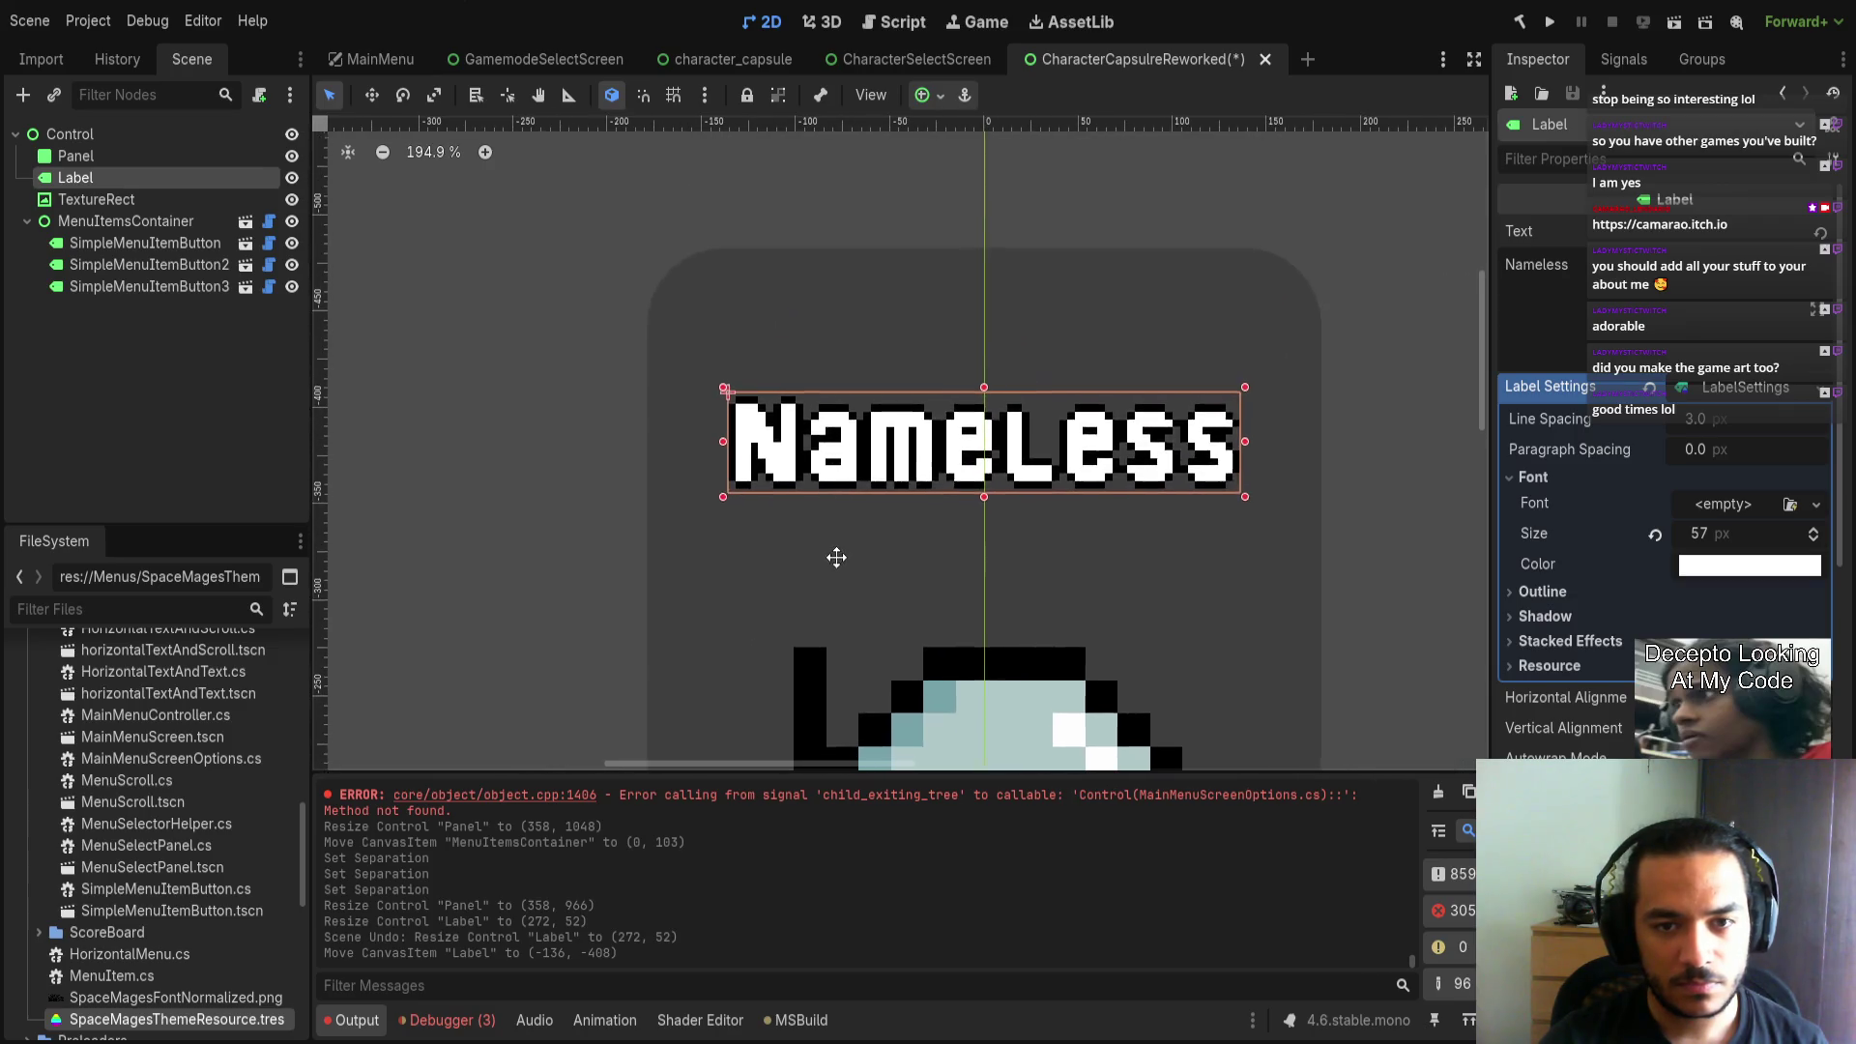
drag(742, 413, 727, 362)
key(ctrl+z)
key(ctrl+z)
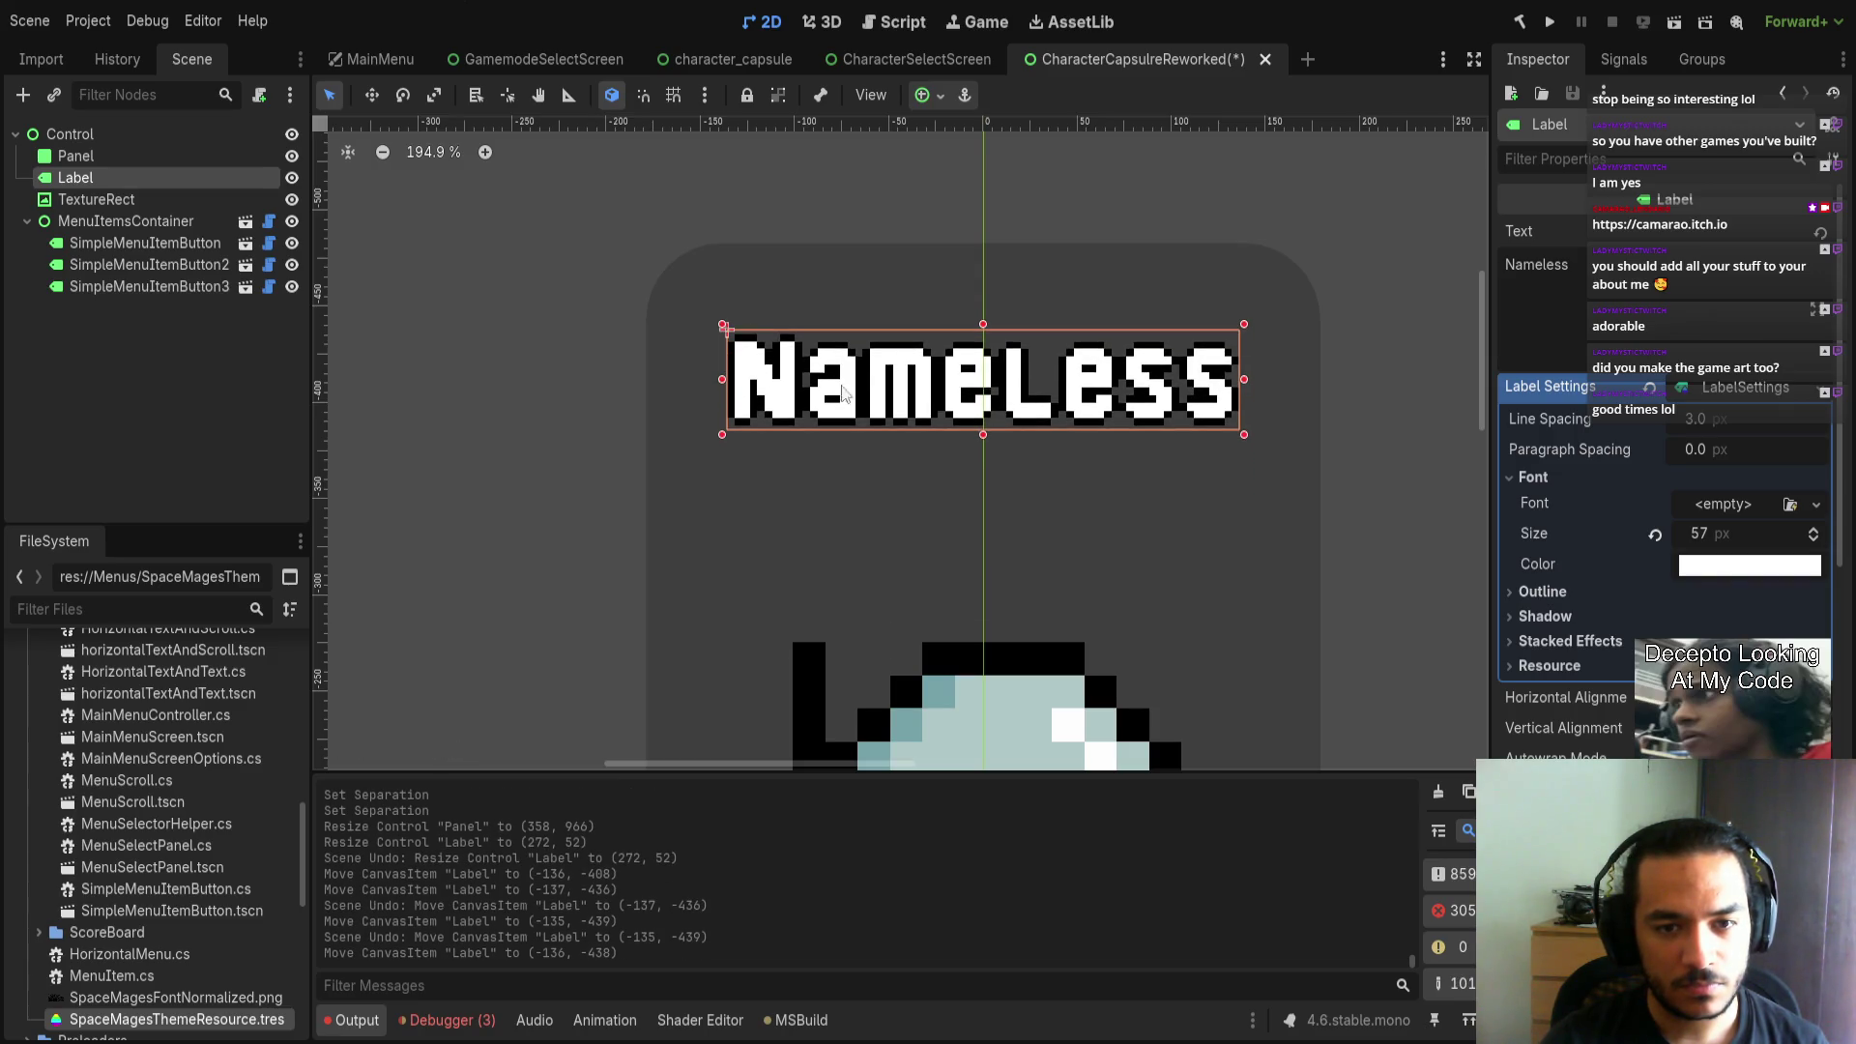
Raise the Nameless label's font size from 57 to 64 px.
drag(983, 434, 984, 450)
key(ctrl+z)
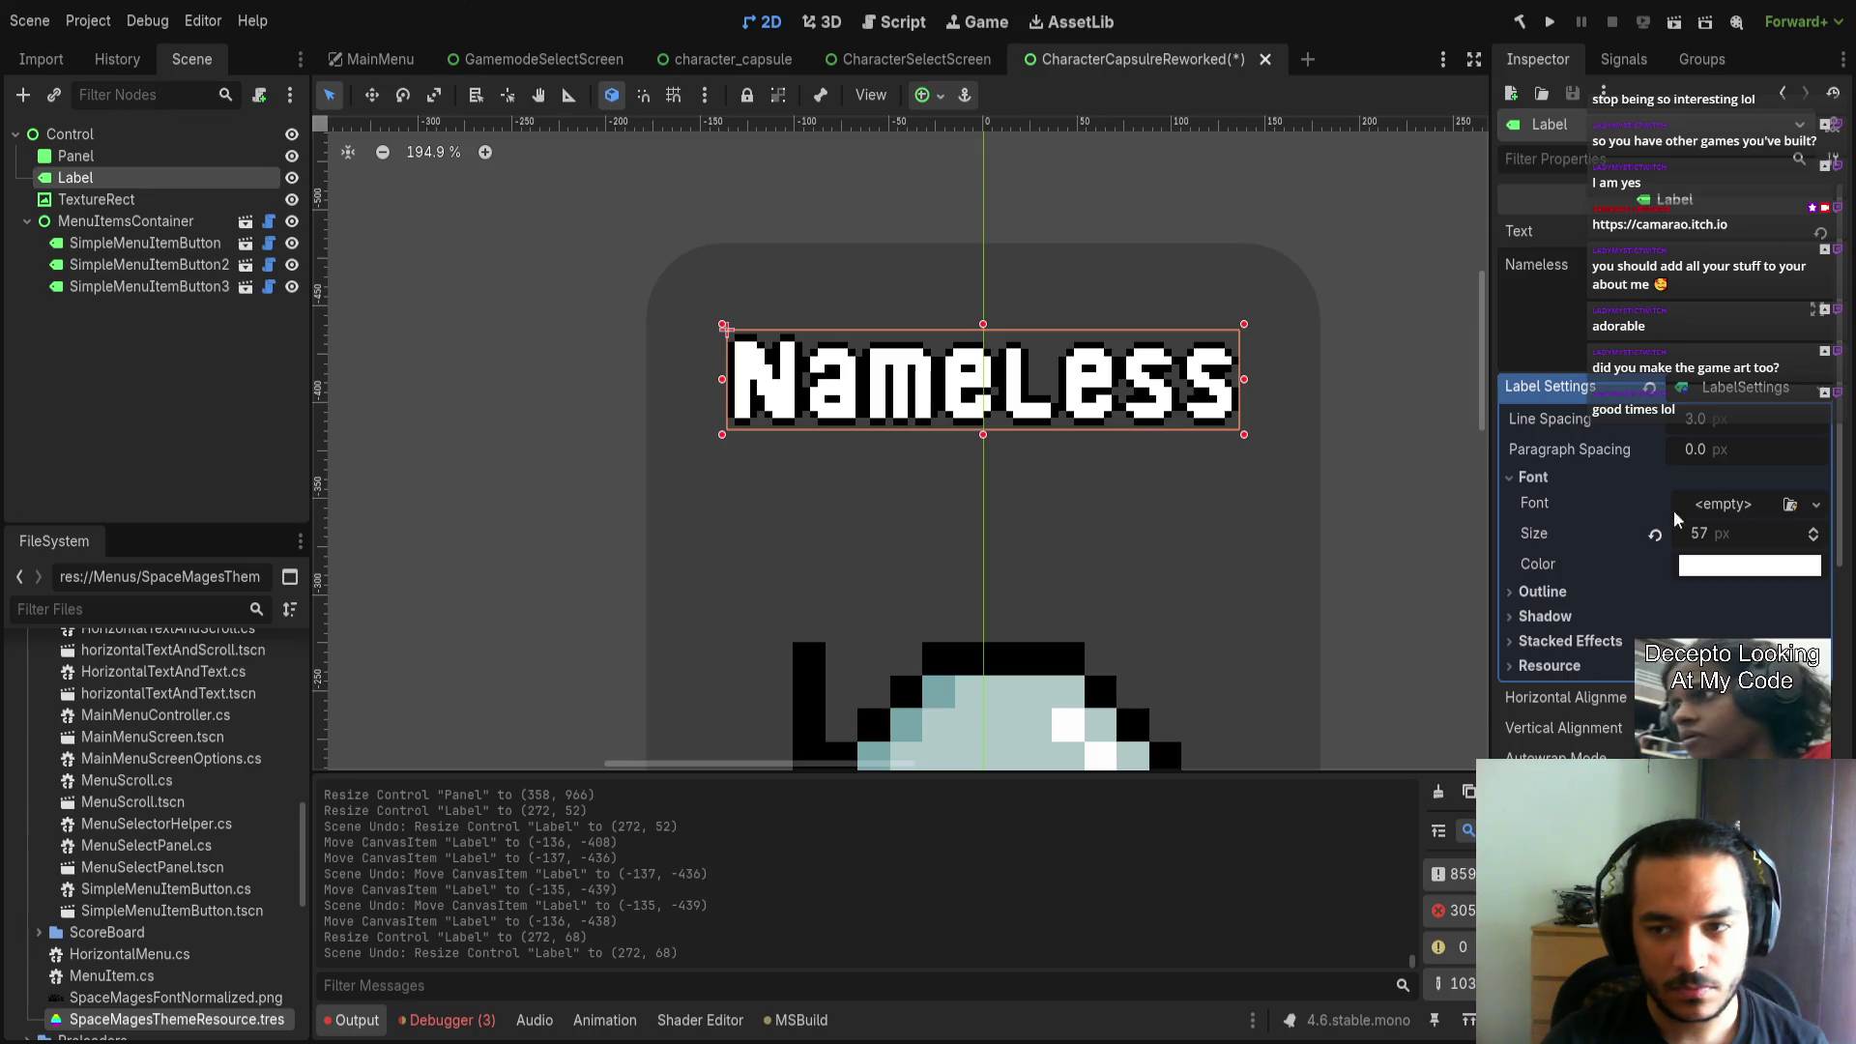
drag(1706, 532, 1731, 532)
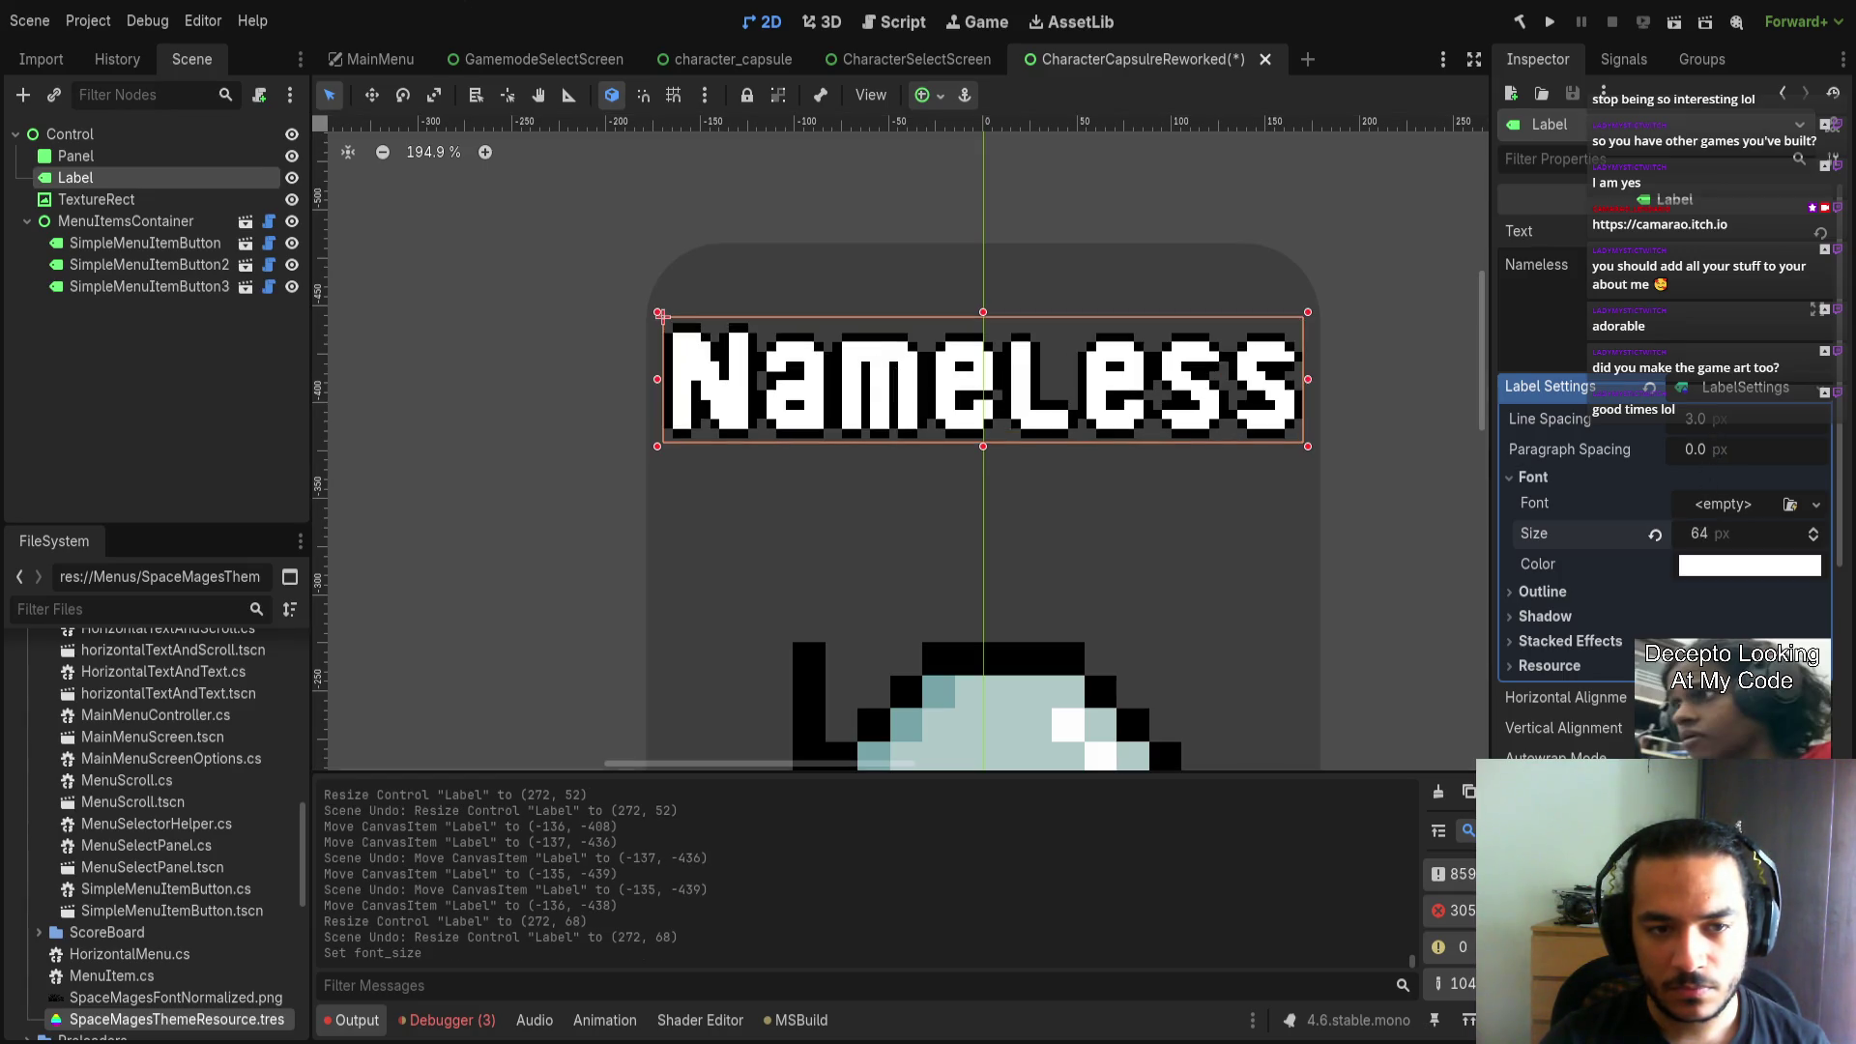
click(1365, 490)
scroll(1291, 559, down, 6)
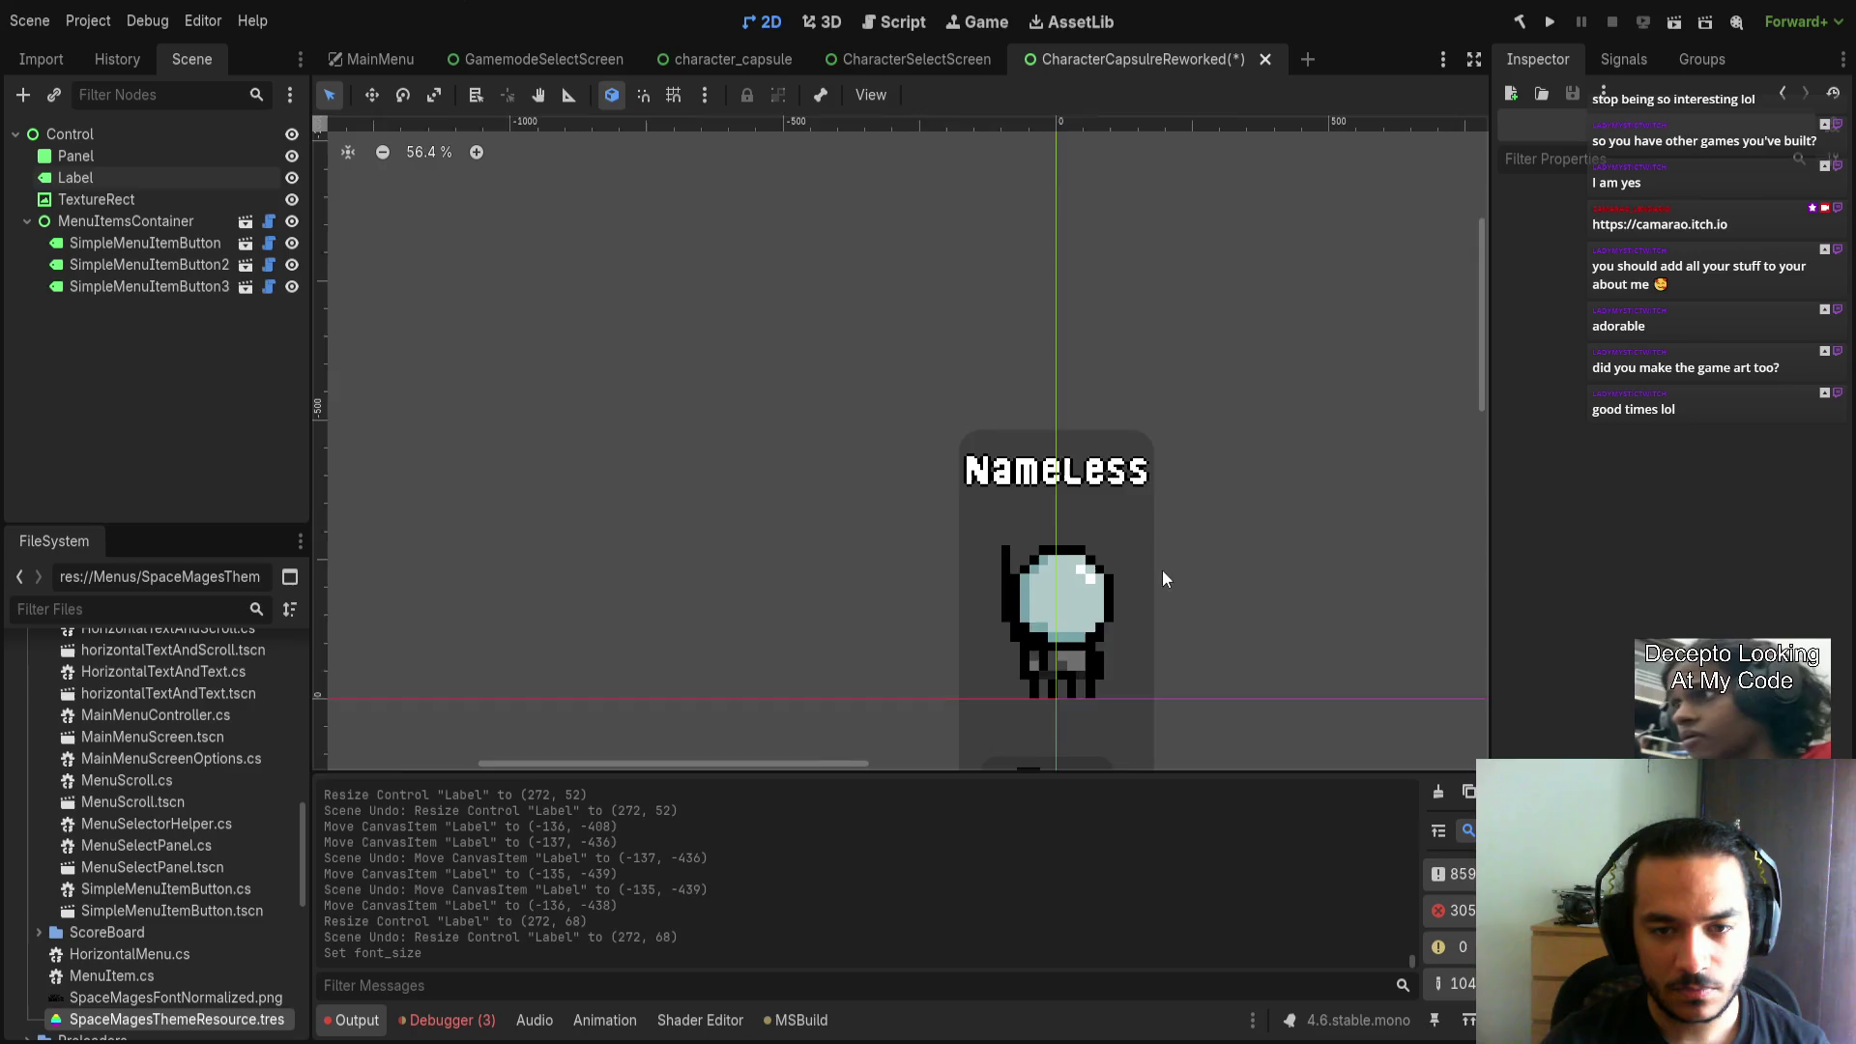
scroll(1170, 503, down, 5)
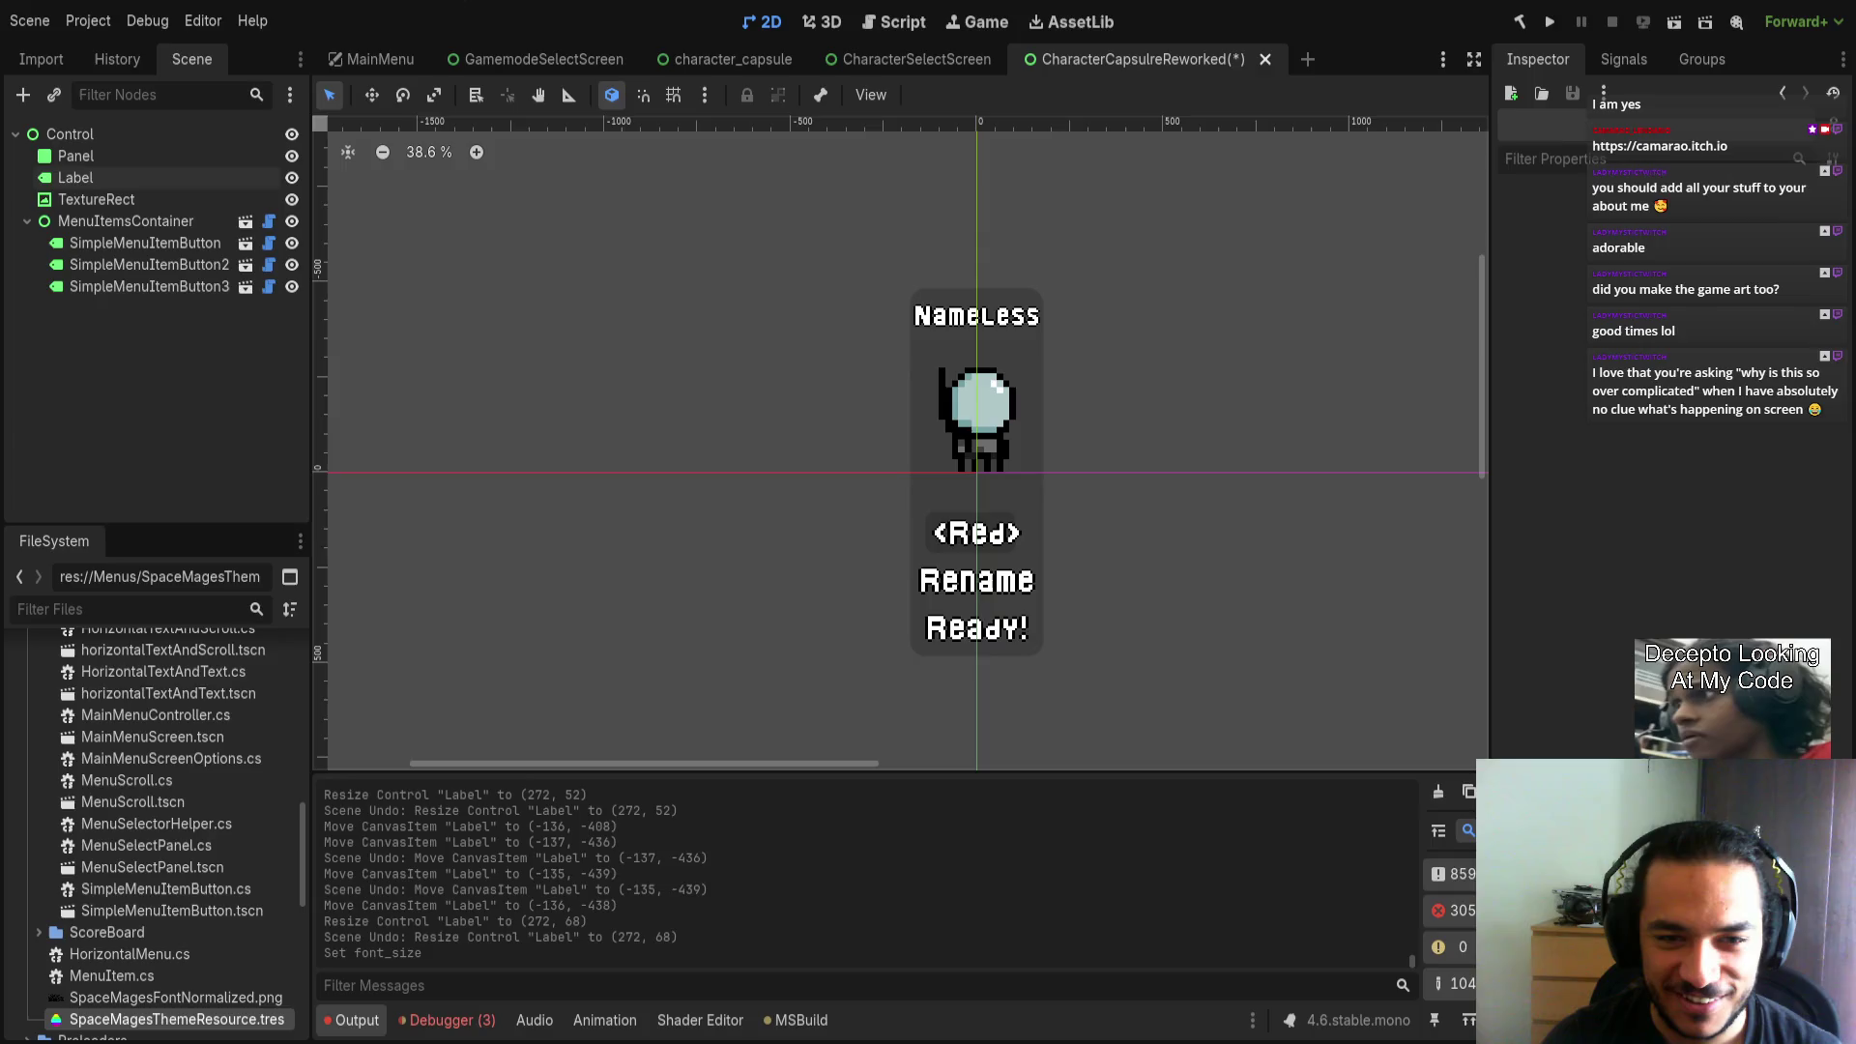
Switch away from the Godot editor to the browser with Alt+Tab.
key(alt+Tab)
key(alt+Tab)
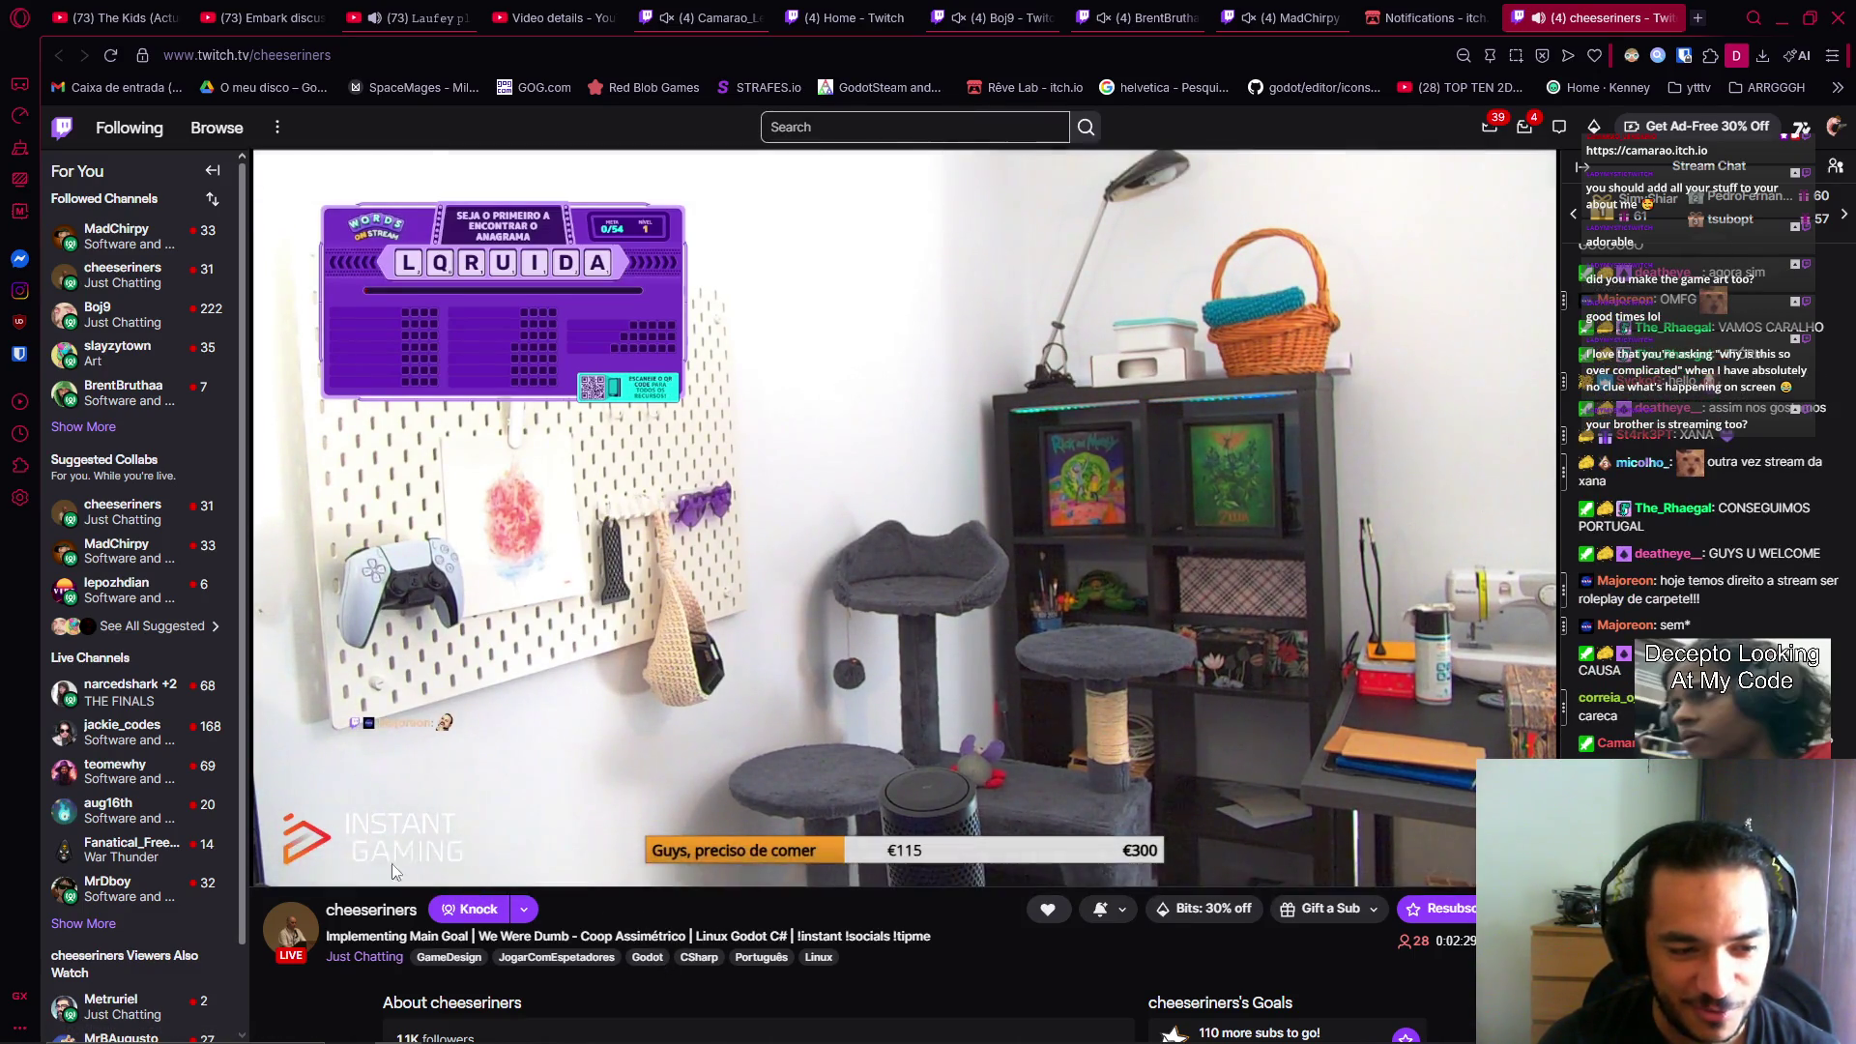
Pause the YouTube video, go back to the Twitch tab, then switch to OBS Studio.
click(425, 18)
click(734, 435)
click(1596, 17)
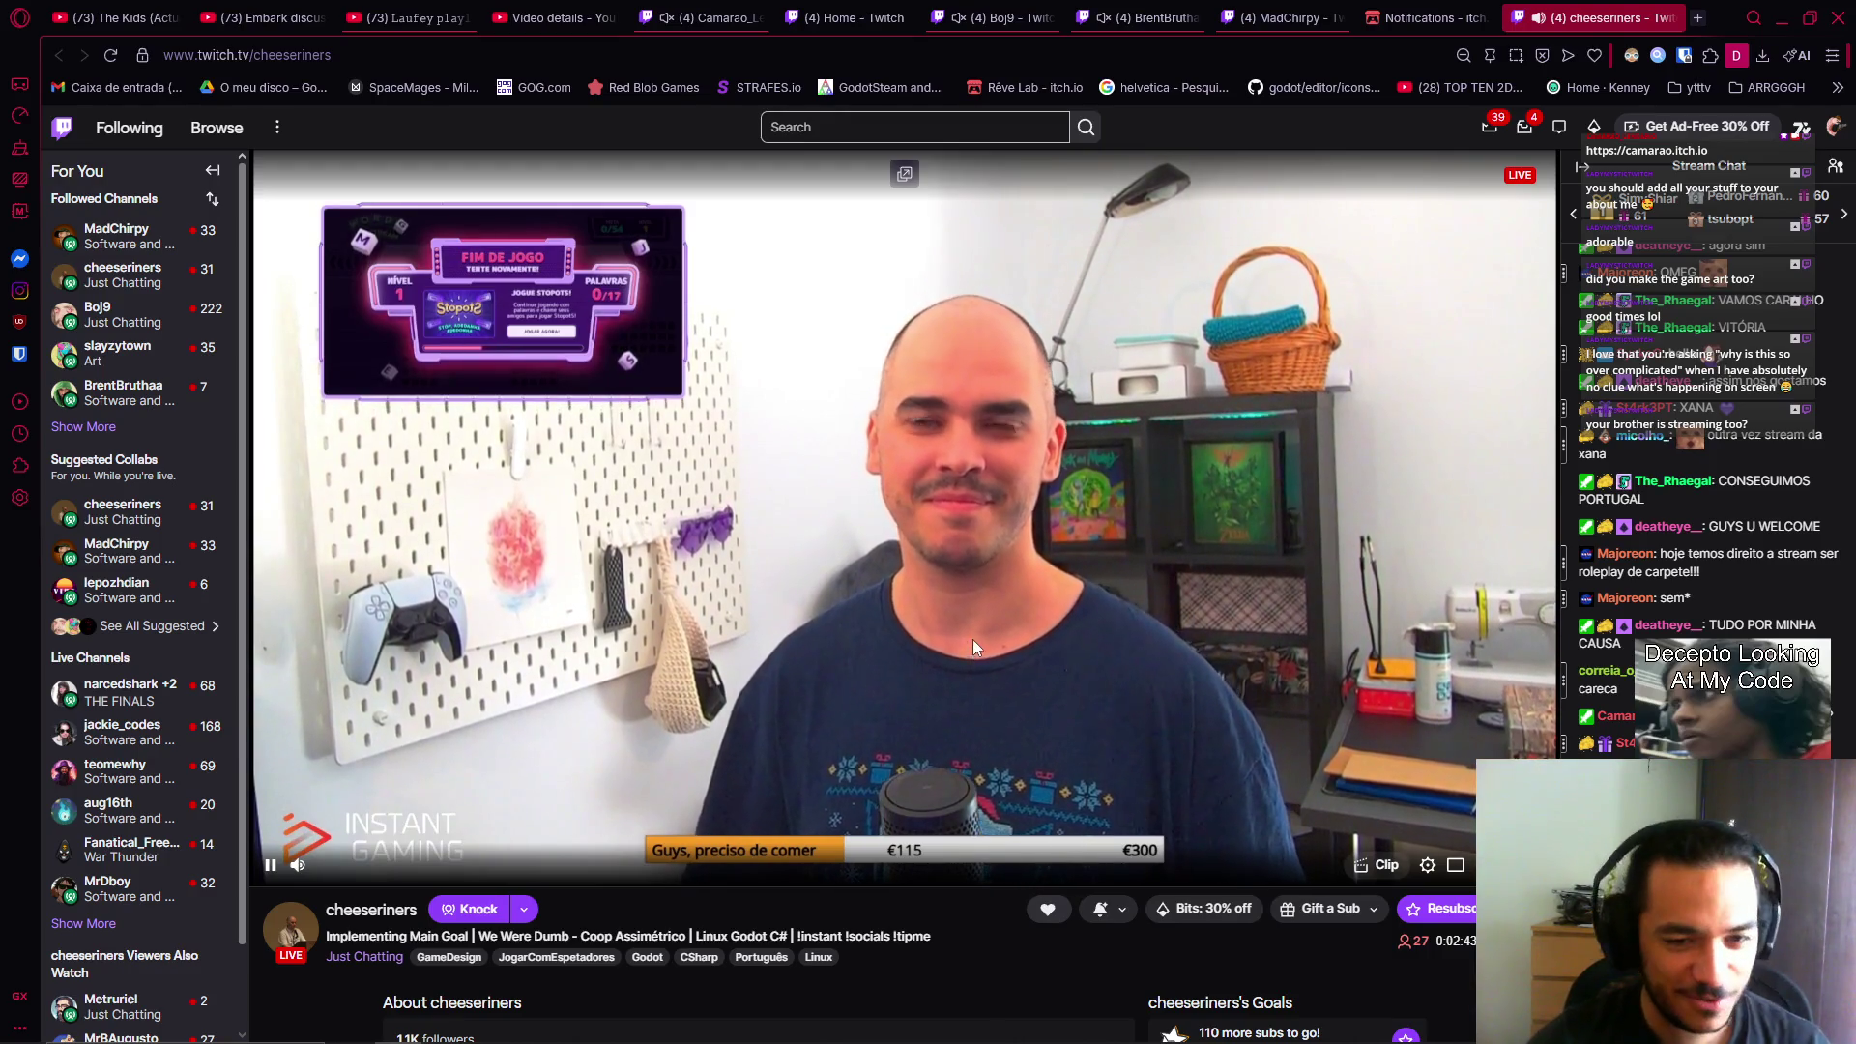
key(alt+Tab)
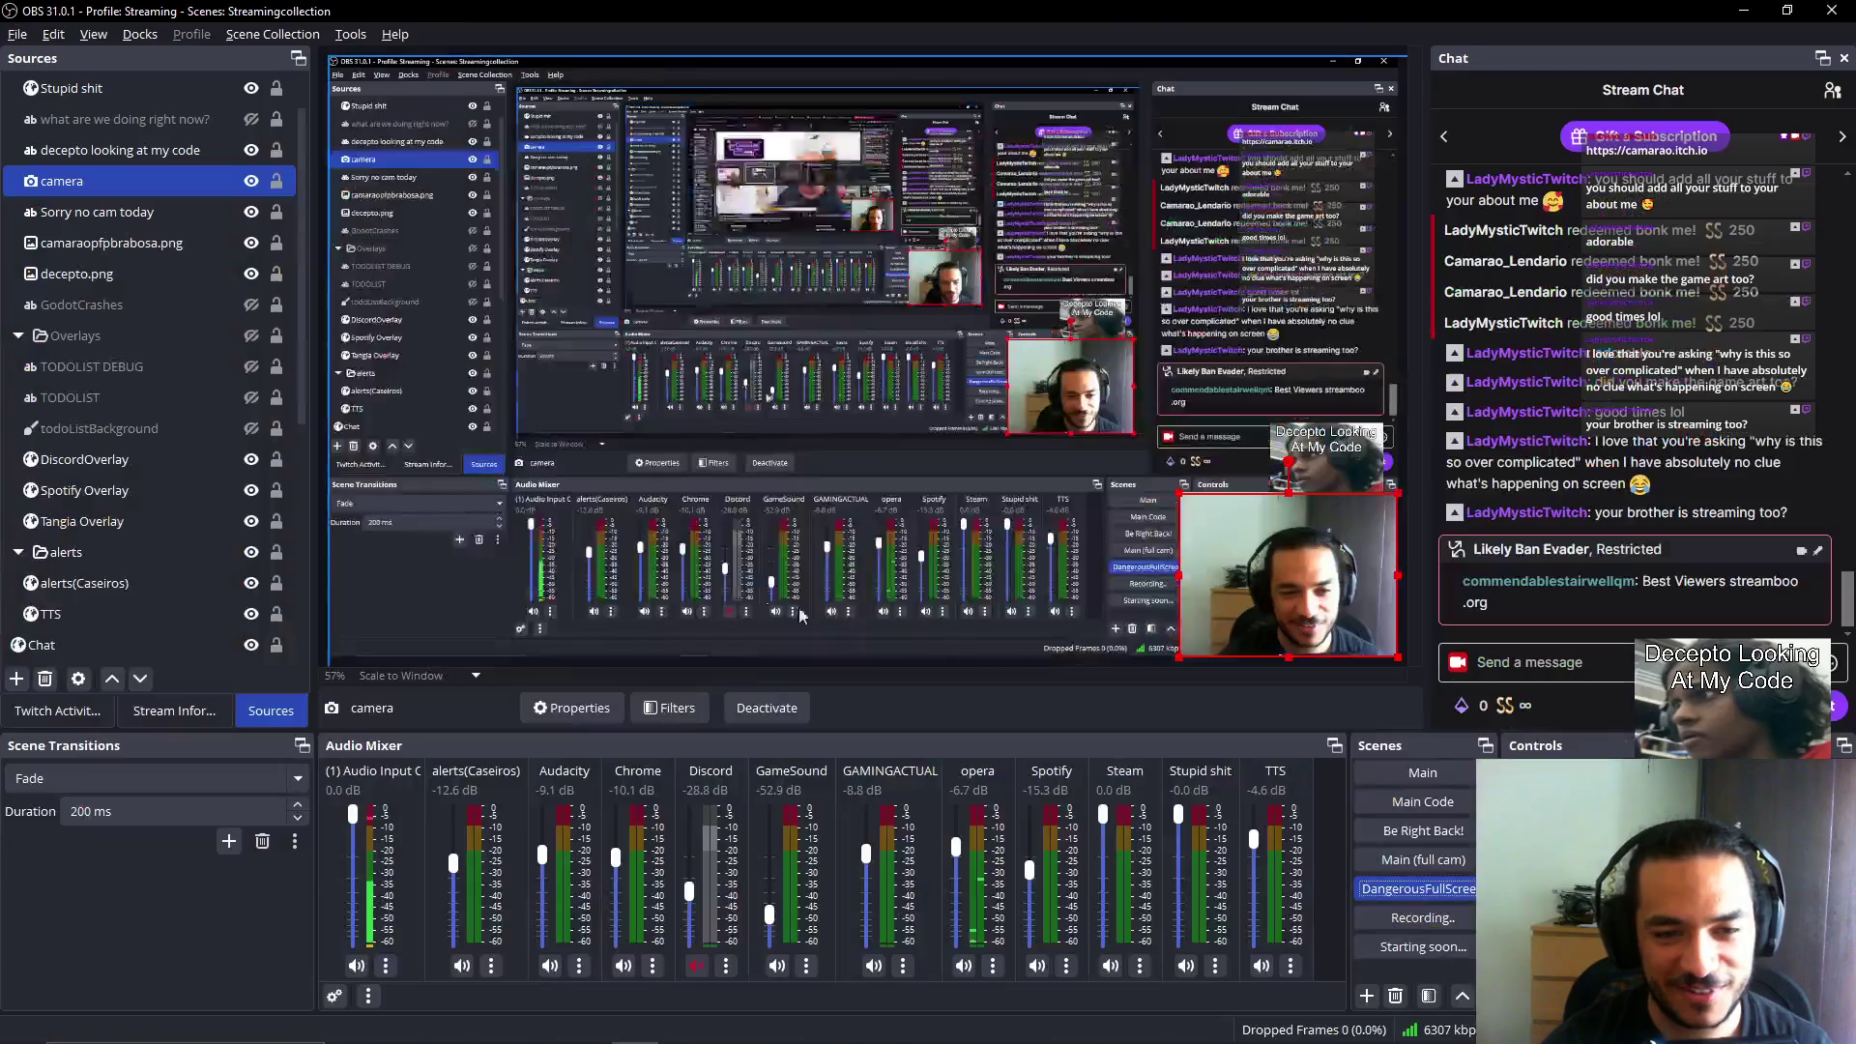
Send a /shoutout command for the other streamer in the stream chat.
click(1500, 583)
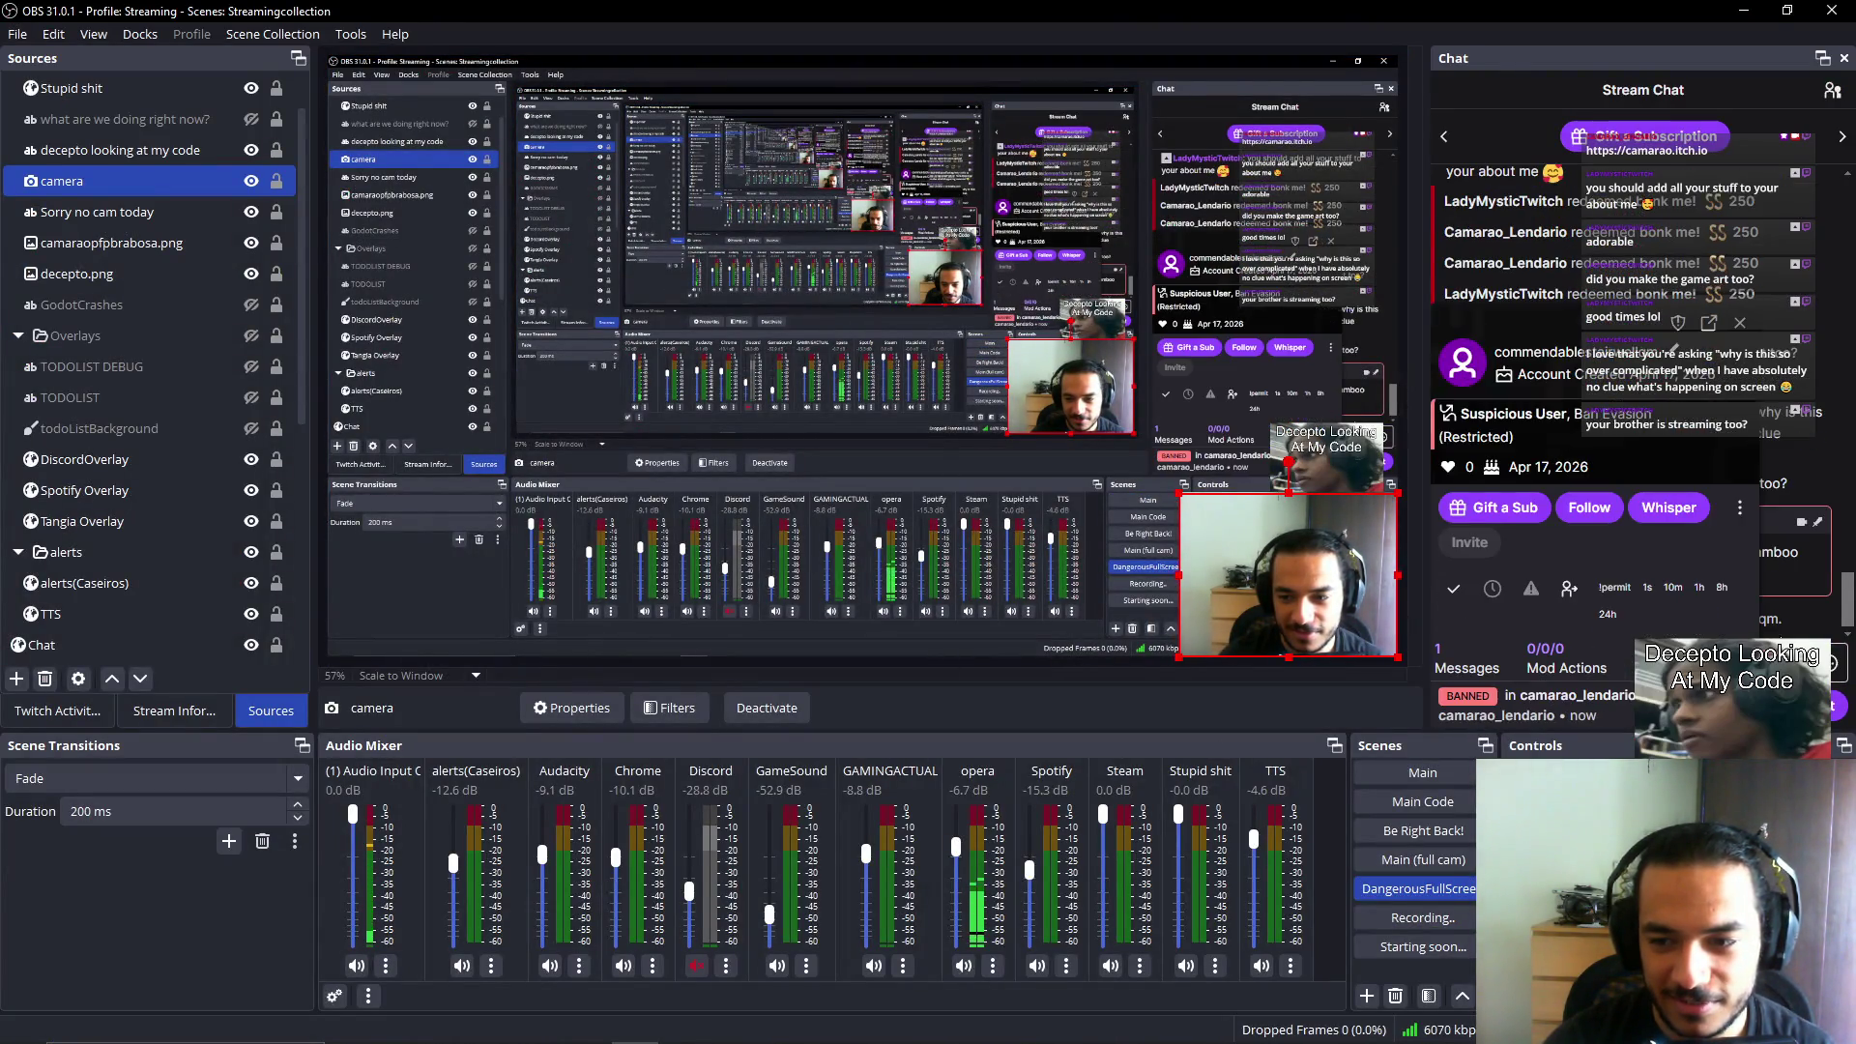
click(1600, 656)
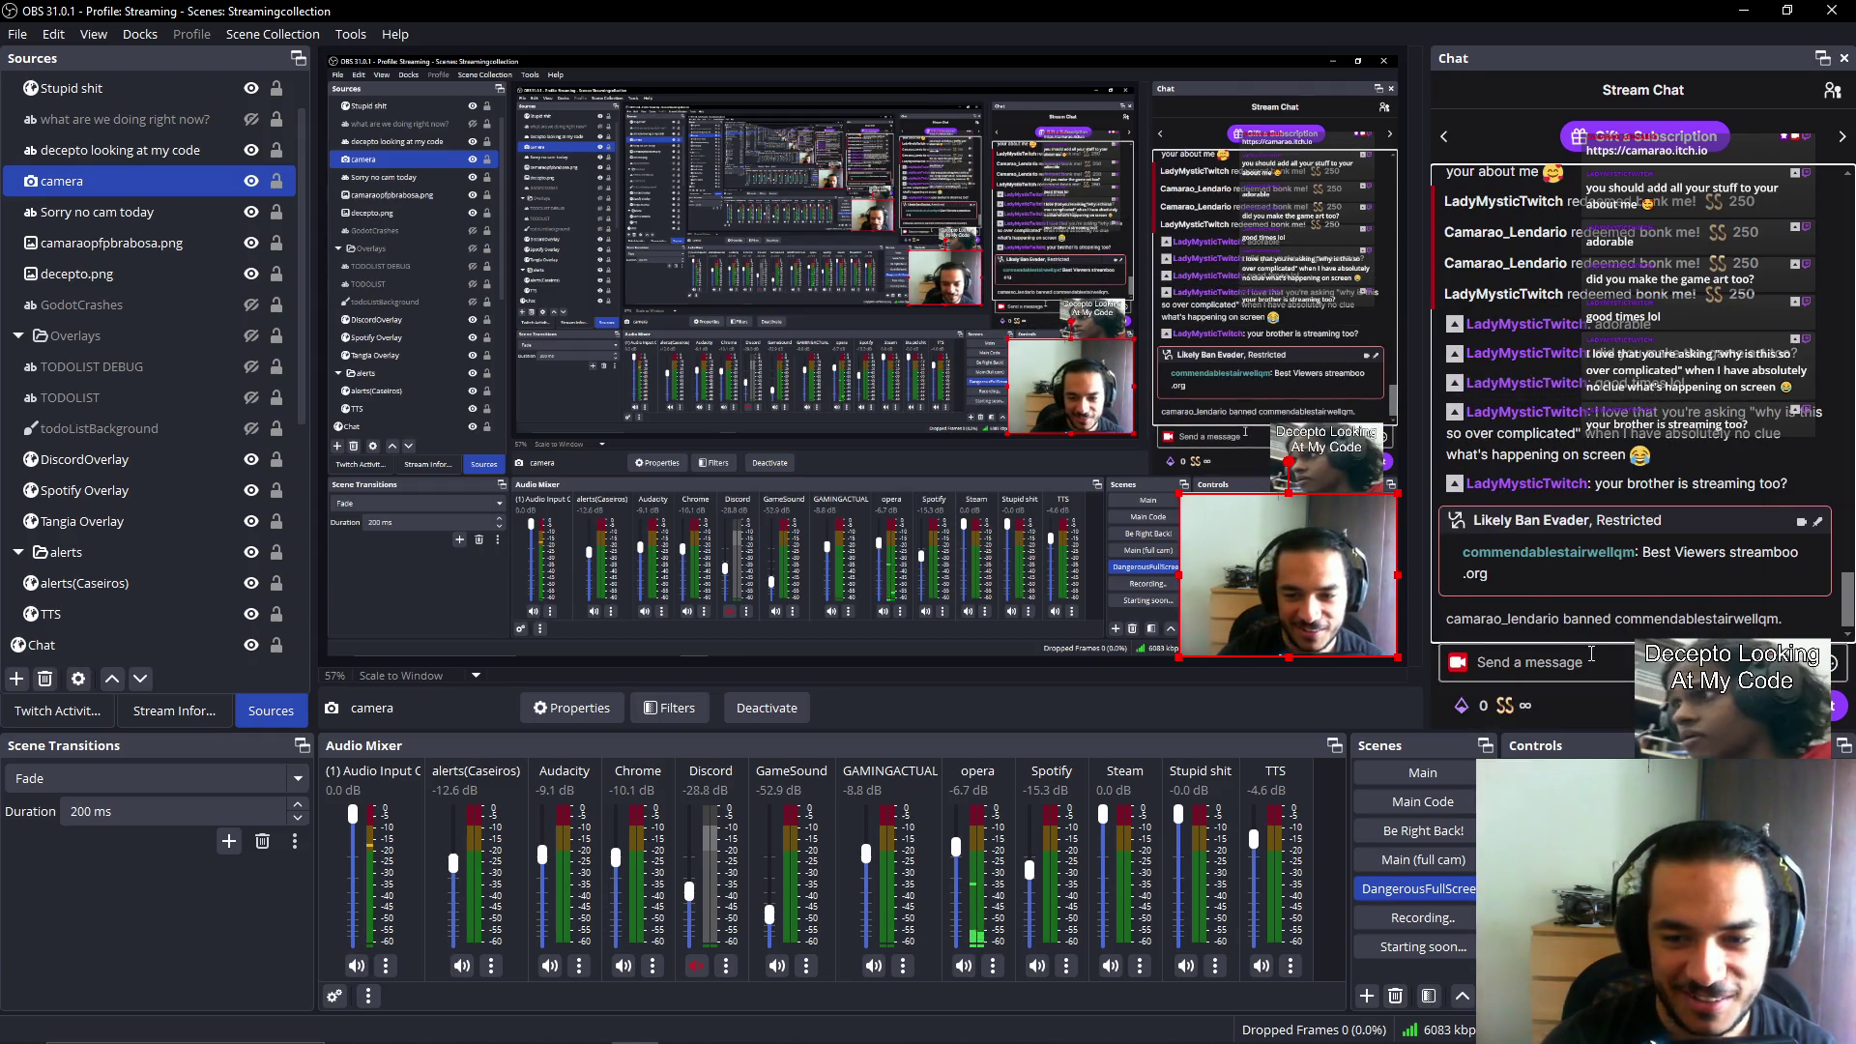
text(/sh)
key(Tab)
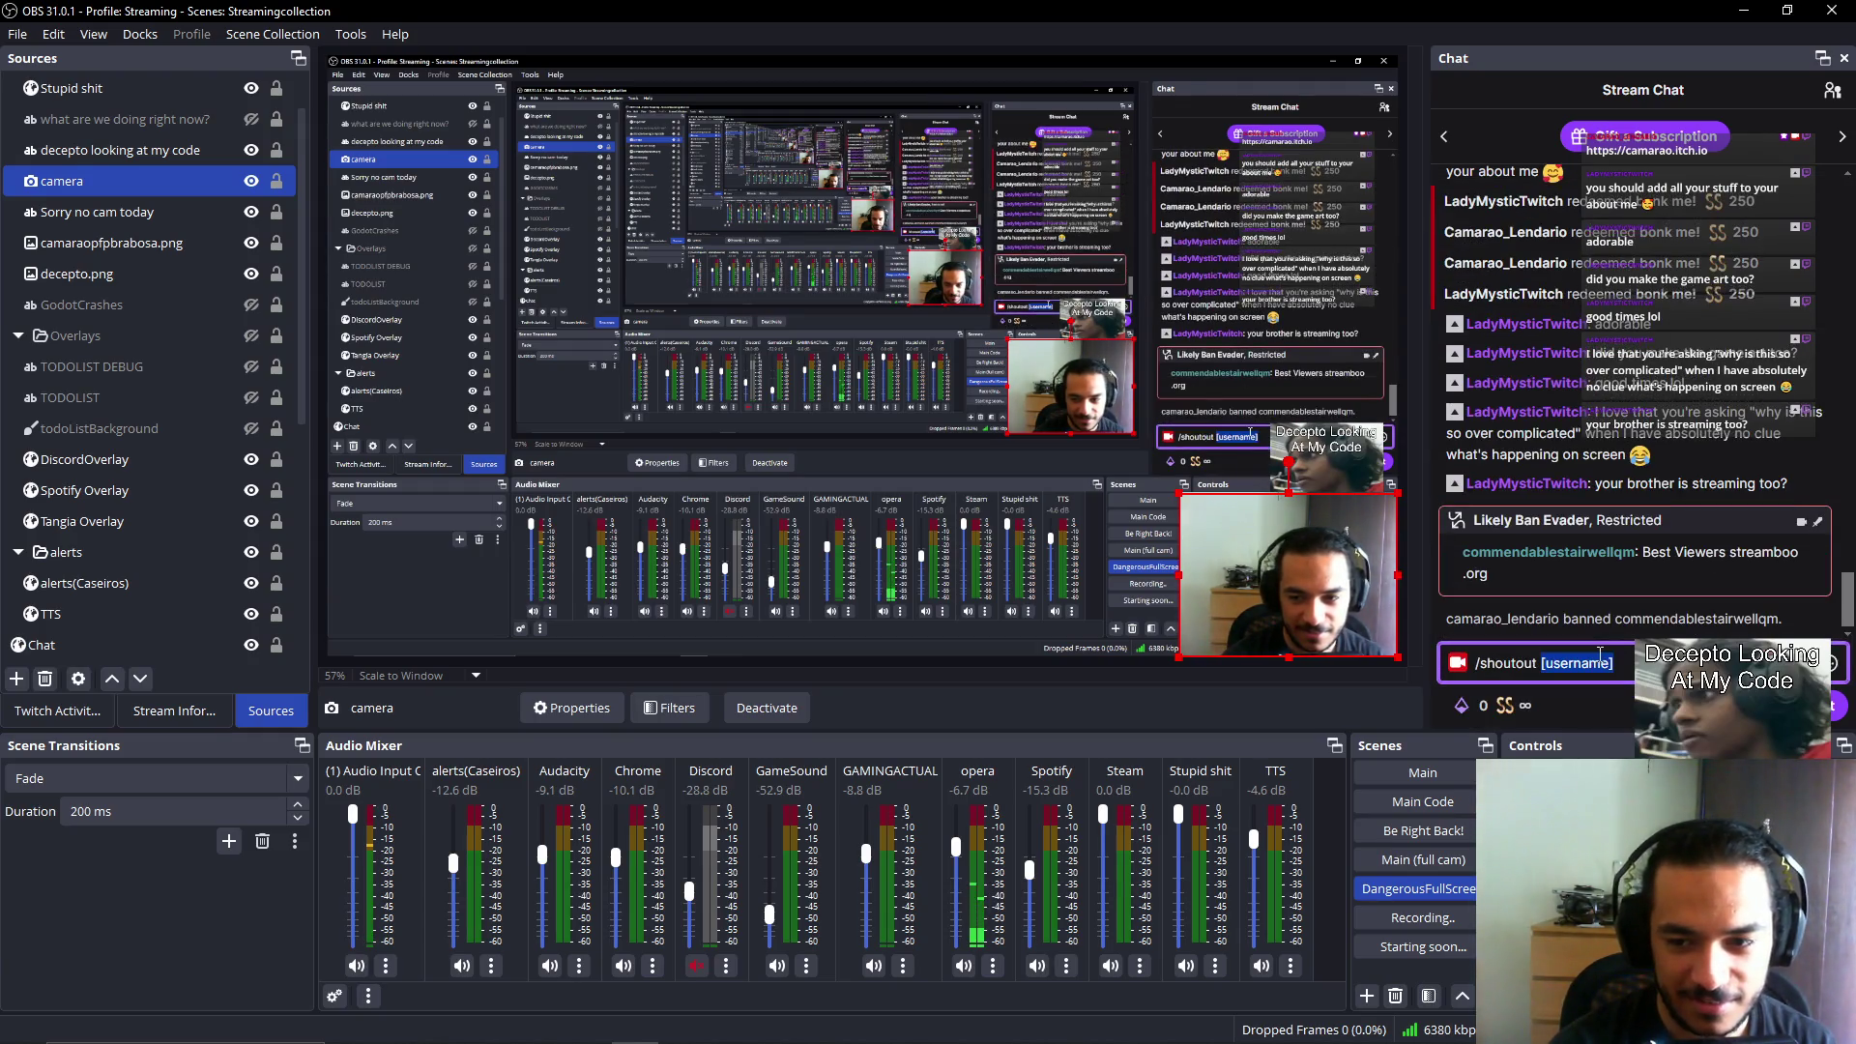
text(chee)
text(ners)
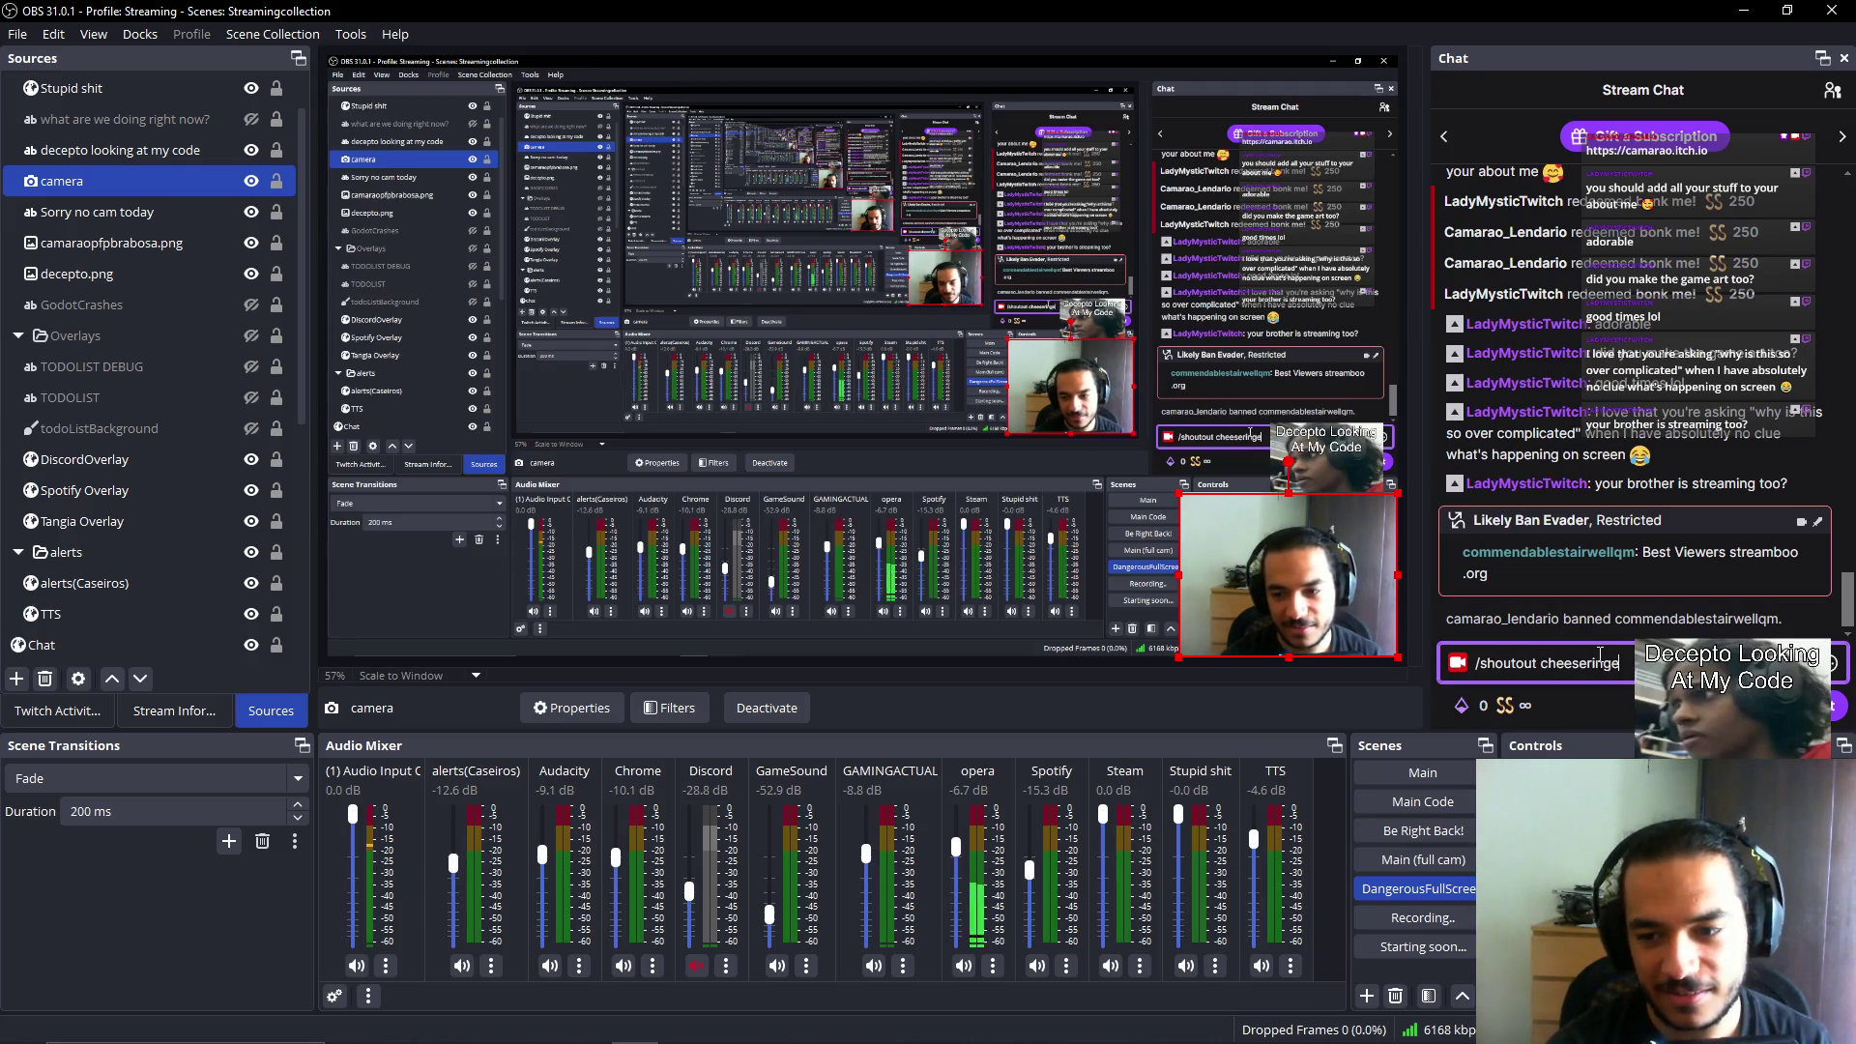
key(Return)
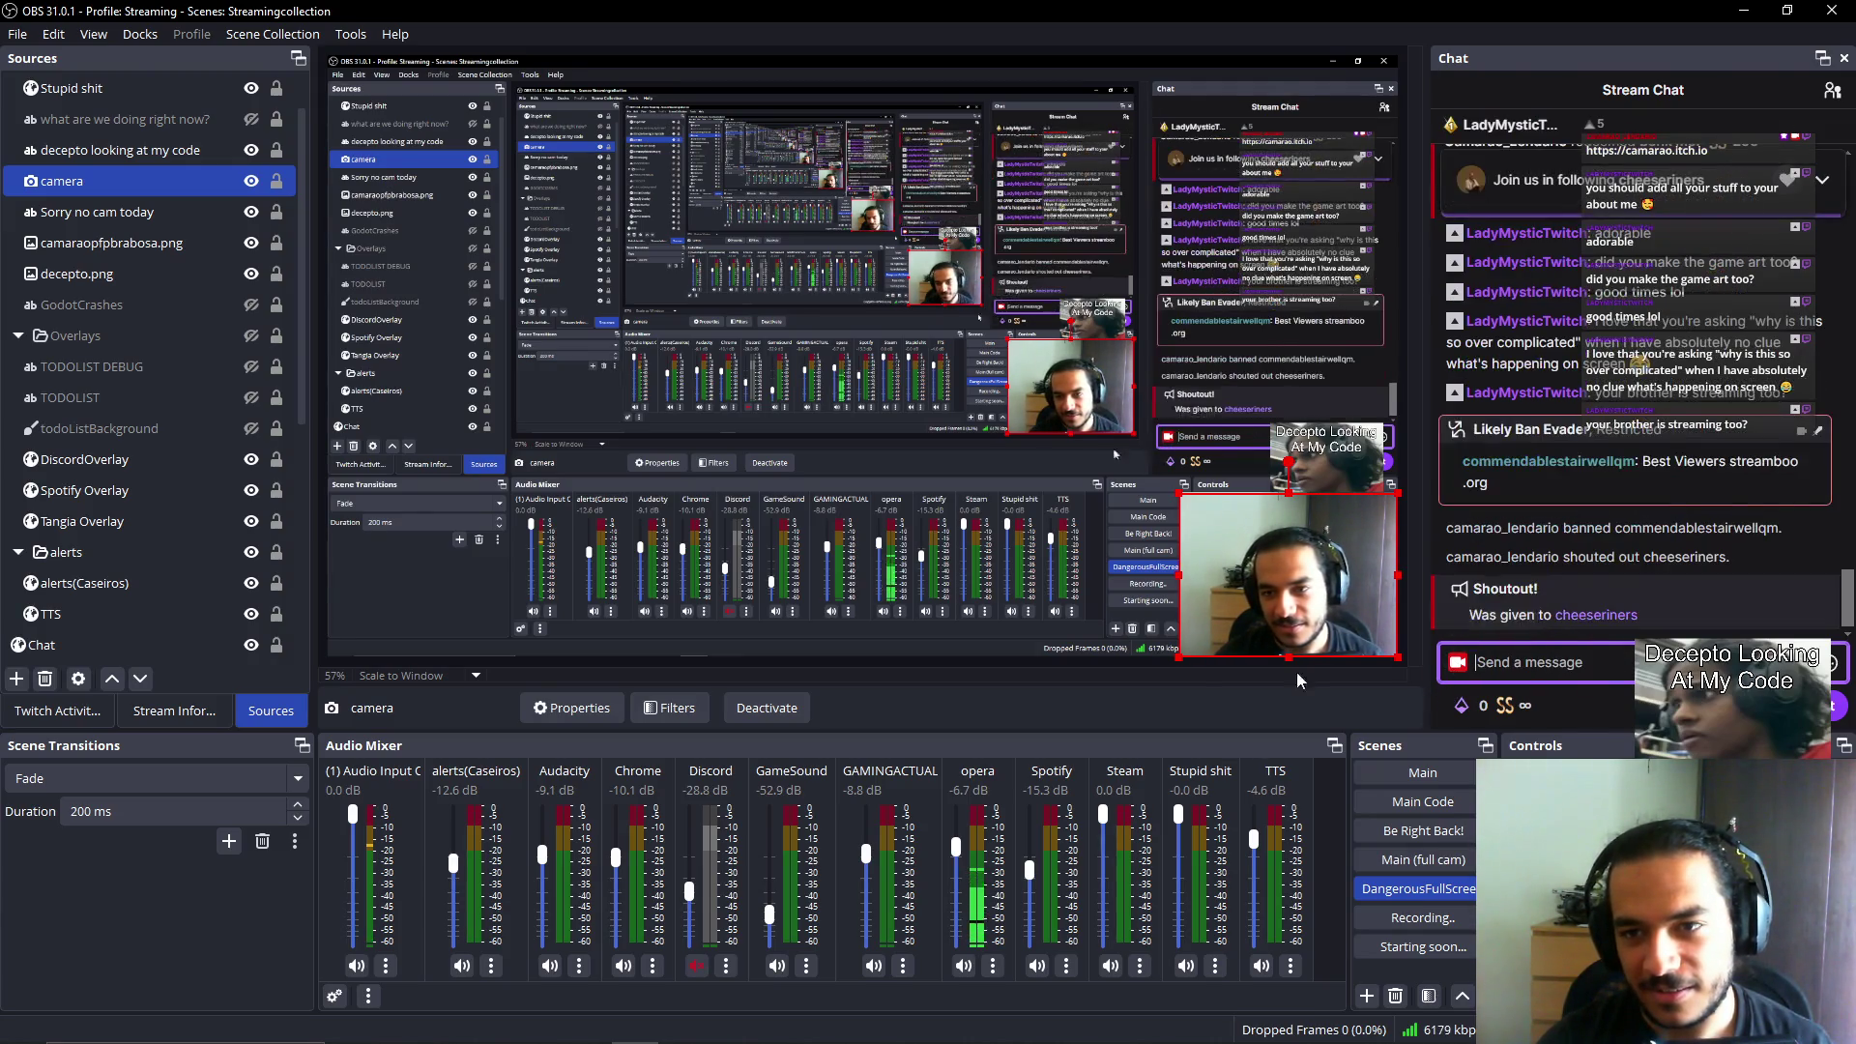
Check the other streamer's broadcast, then switch OBS to the Main scene.
key(alt+Tab)
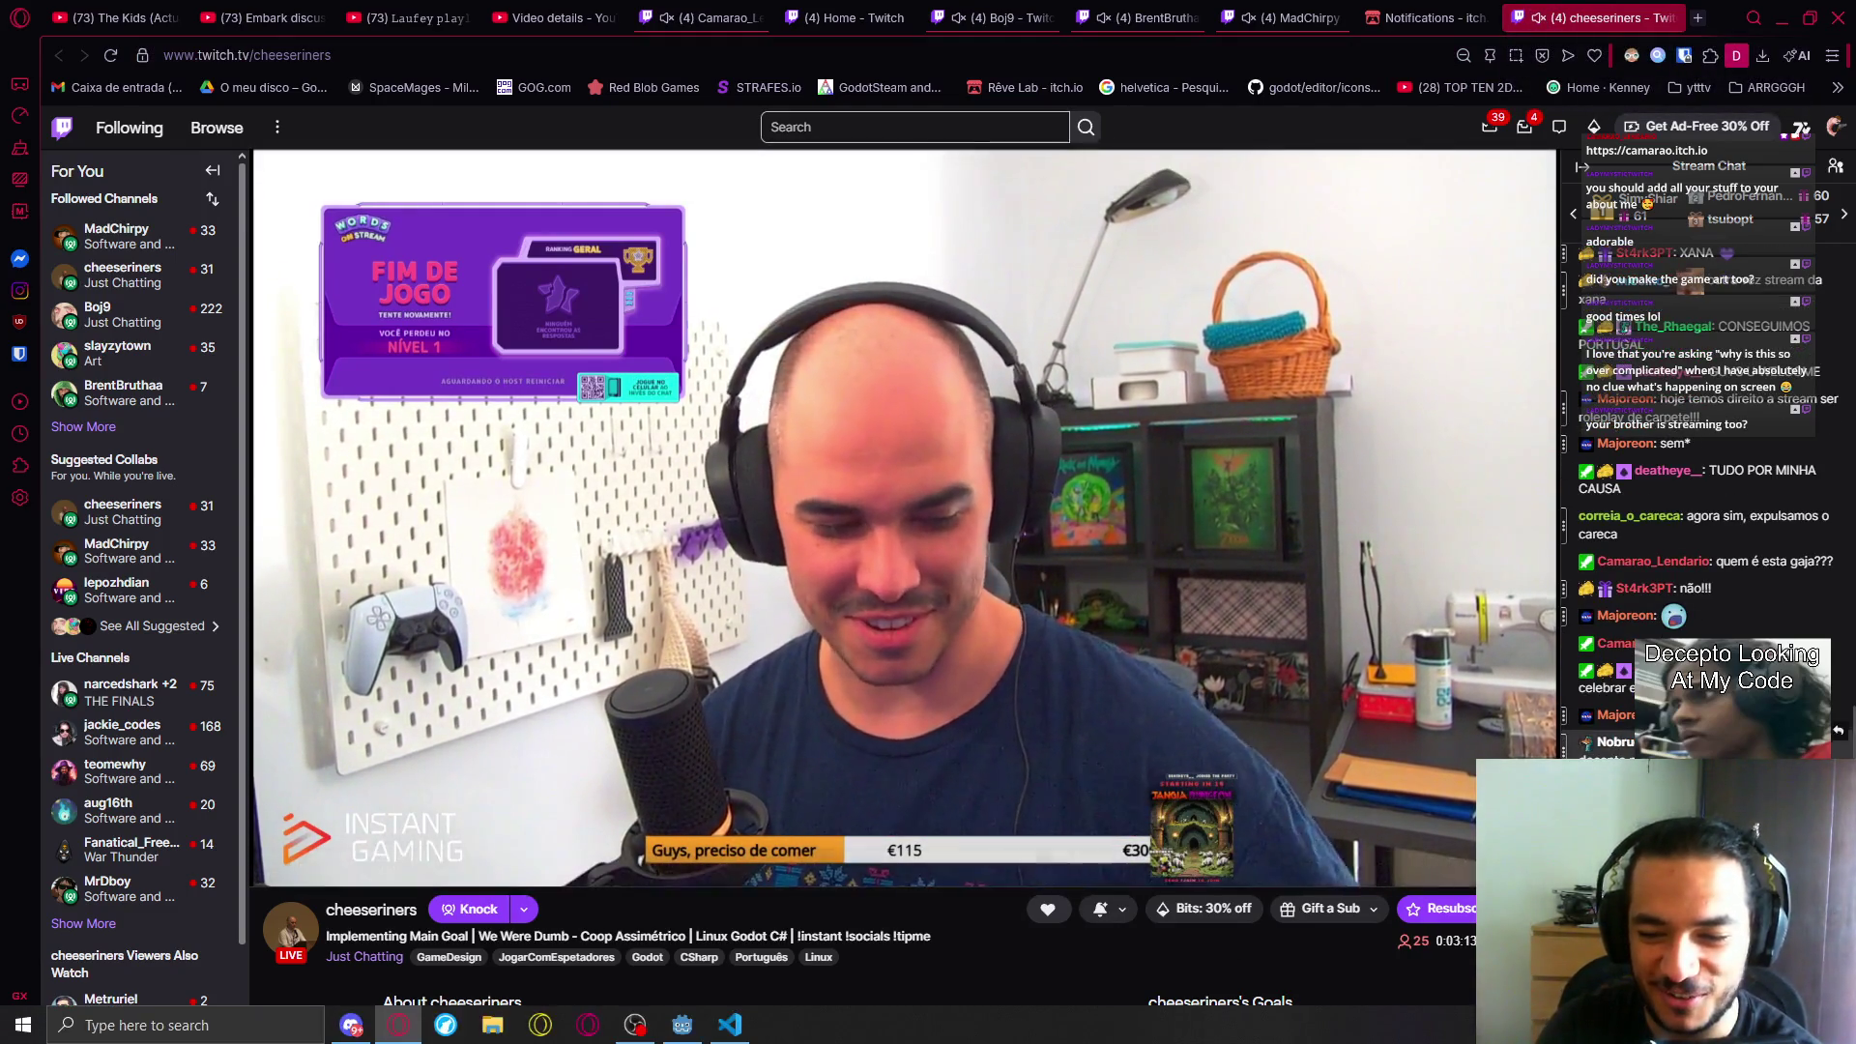
click(636, 1038)
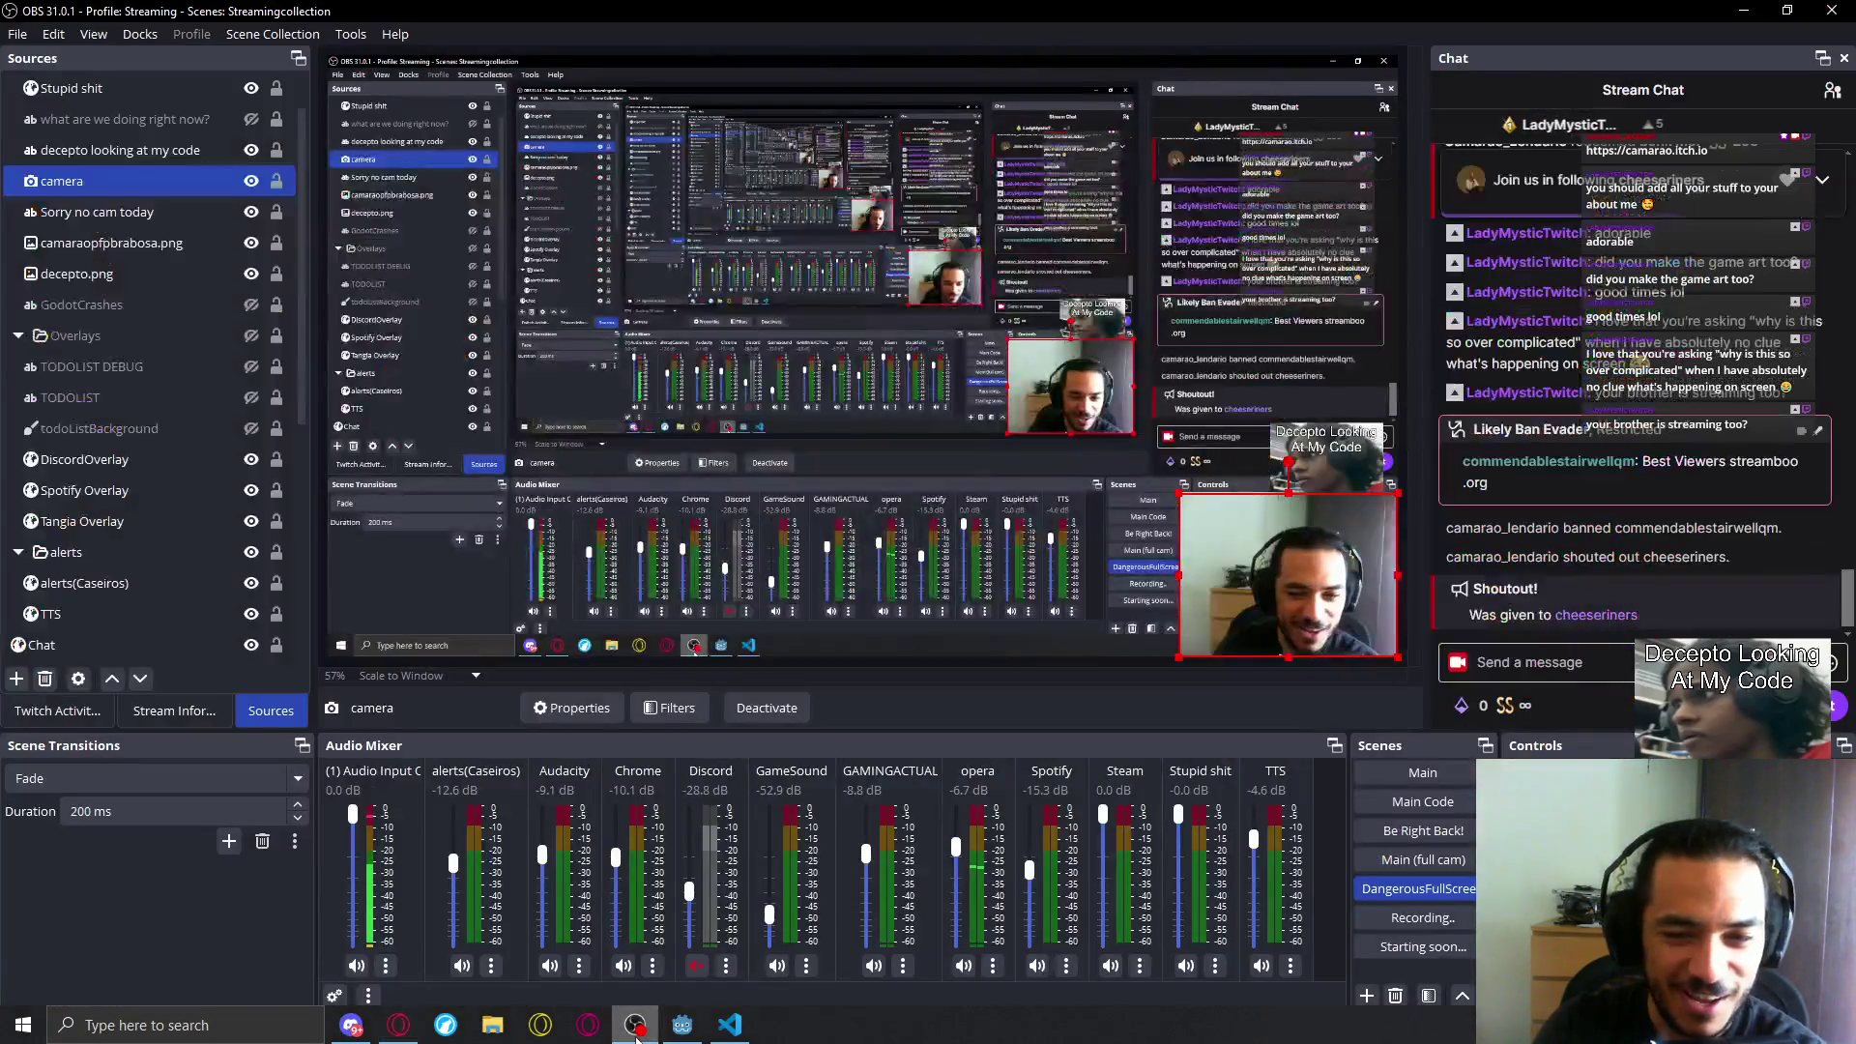
click(1448, 770)
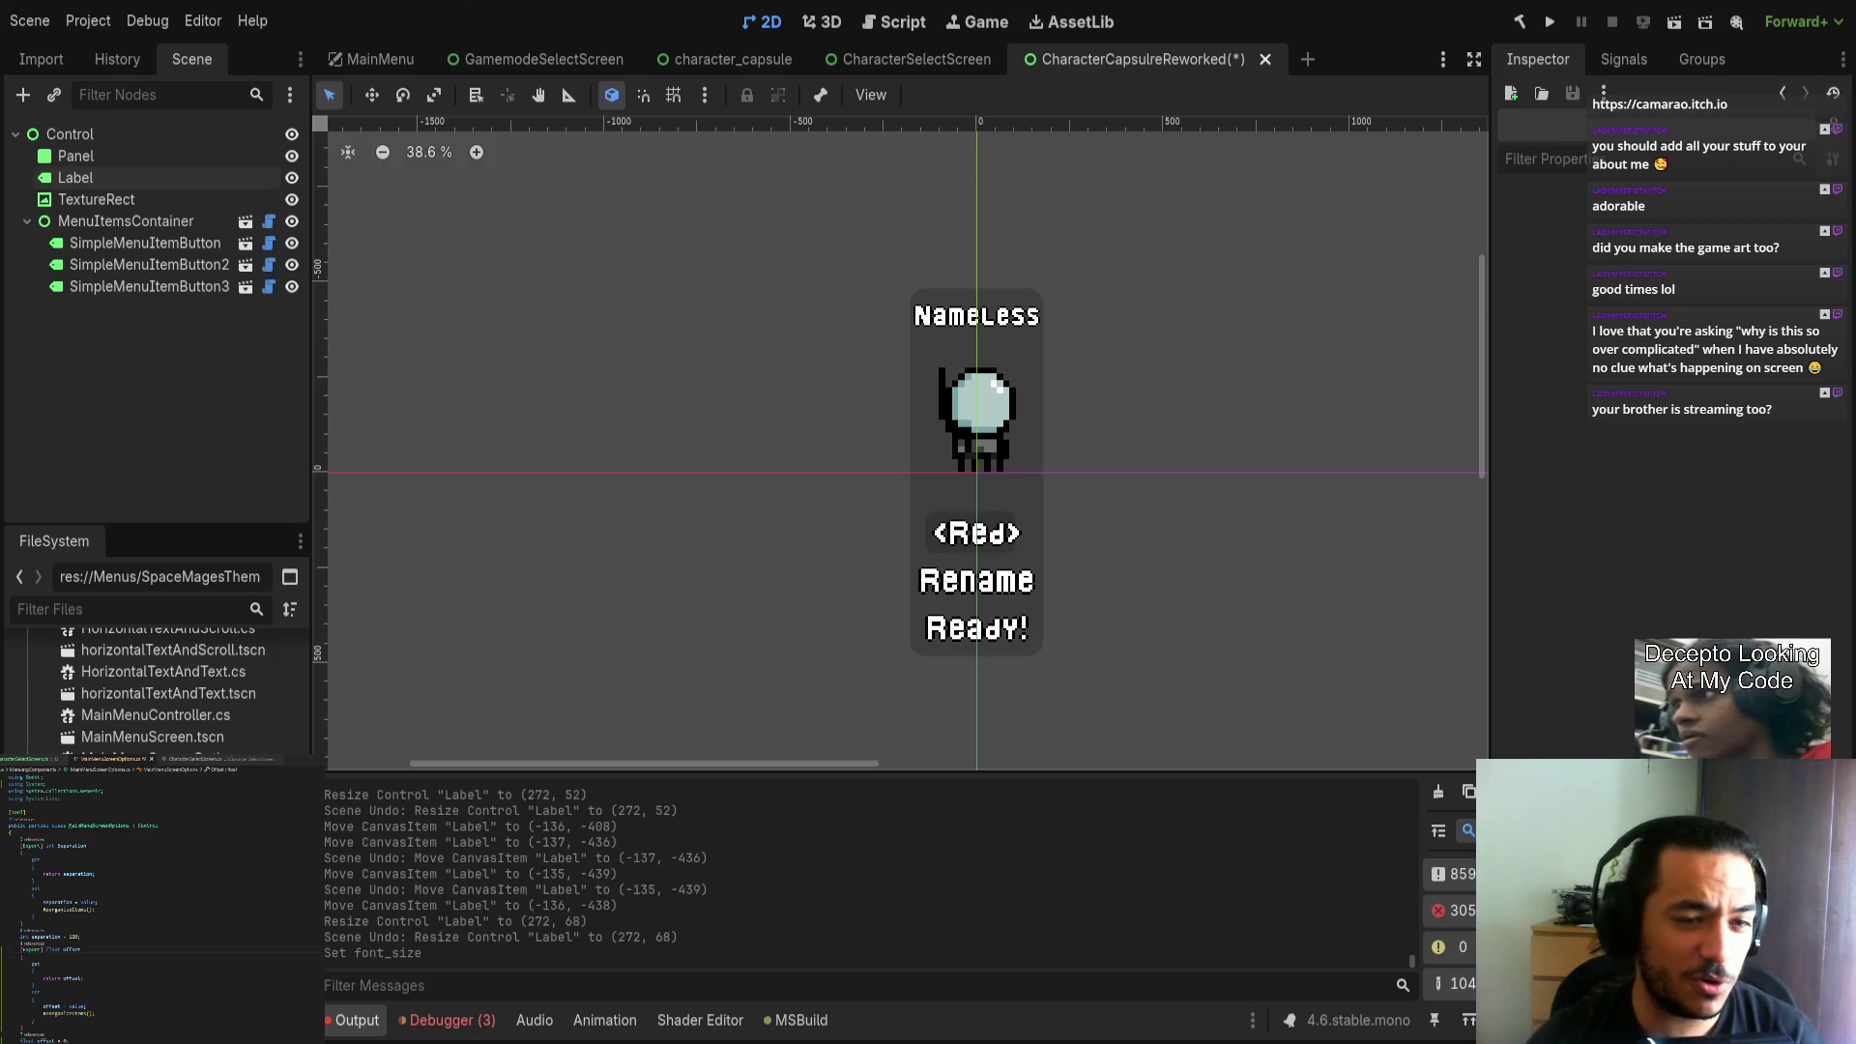
Save the reworked capsule scene and inspect the Red option and Nameless label.
key(ctrl+s)
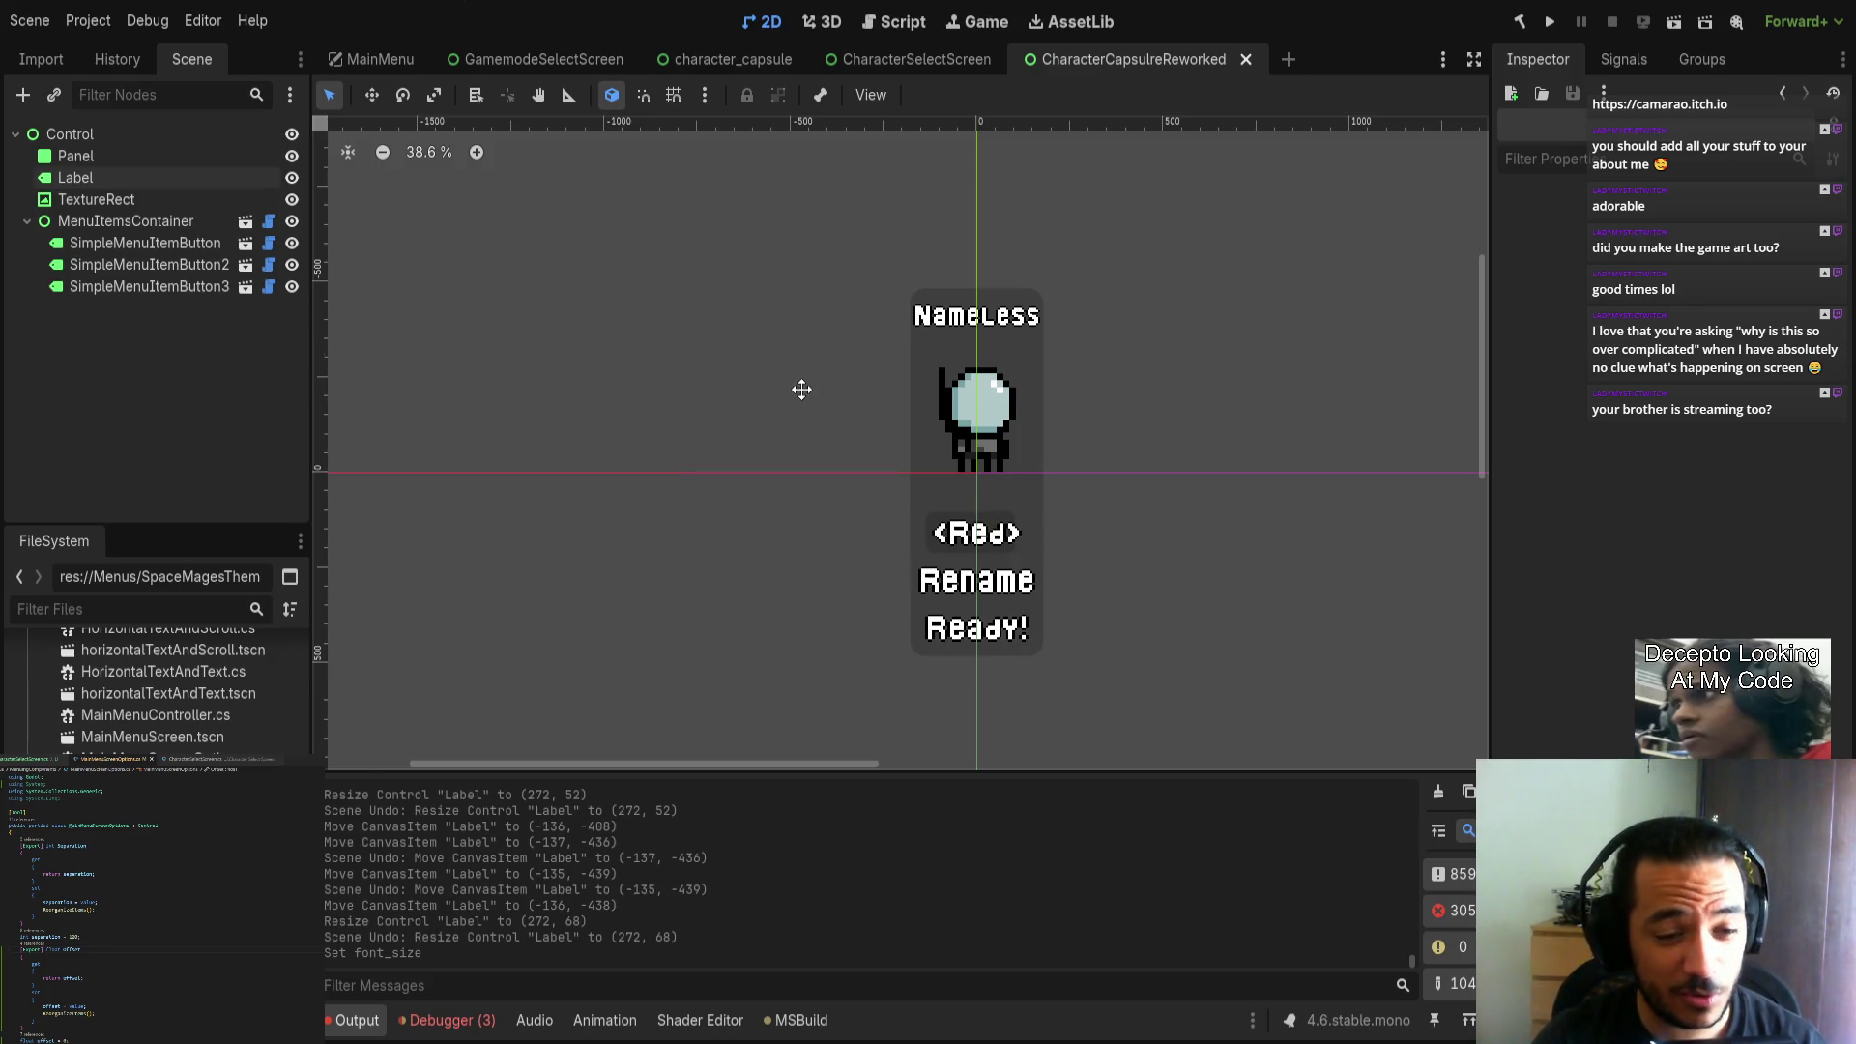
drag(825, 440, 762, 542)
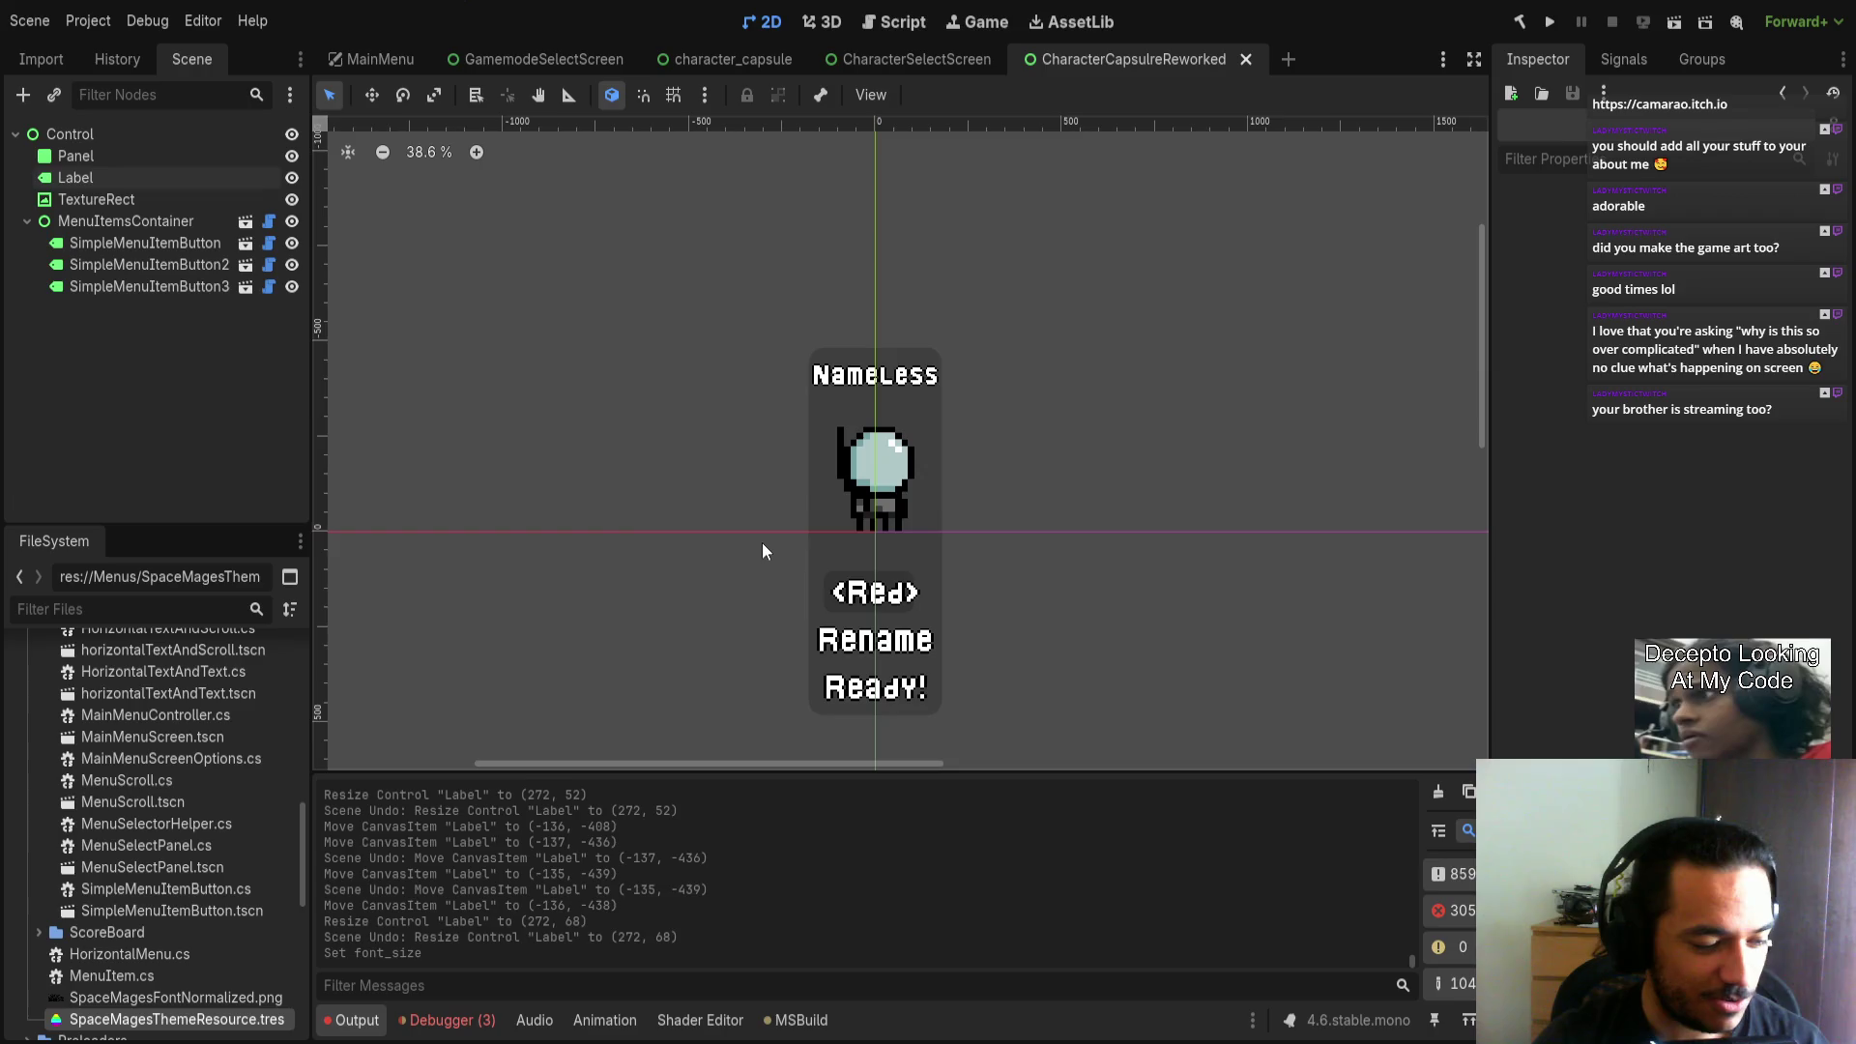
scroll(928, 595, up, 3)
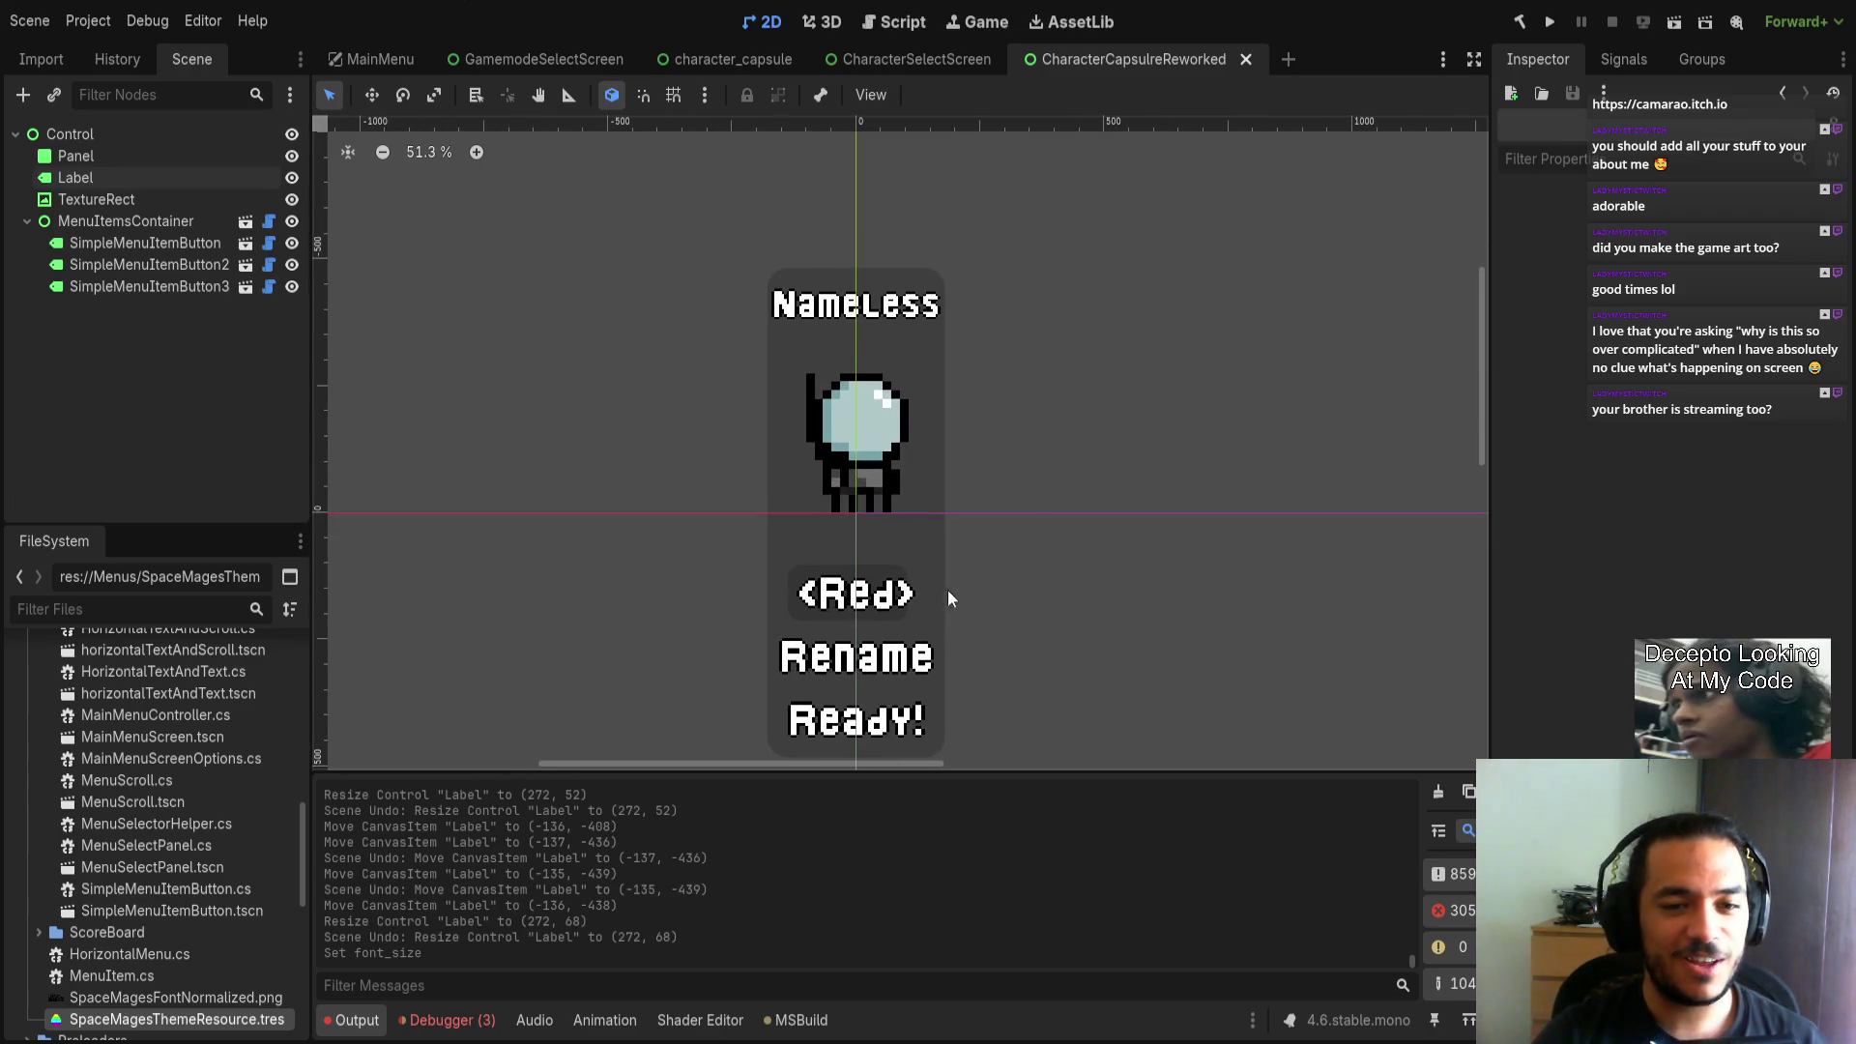
click(880, 598)
click(810, 308)
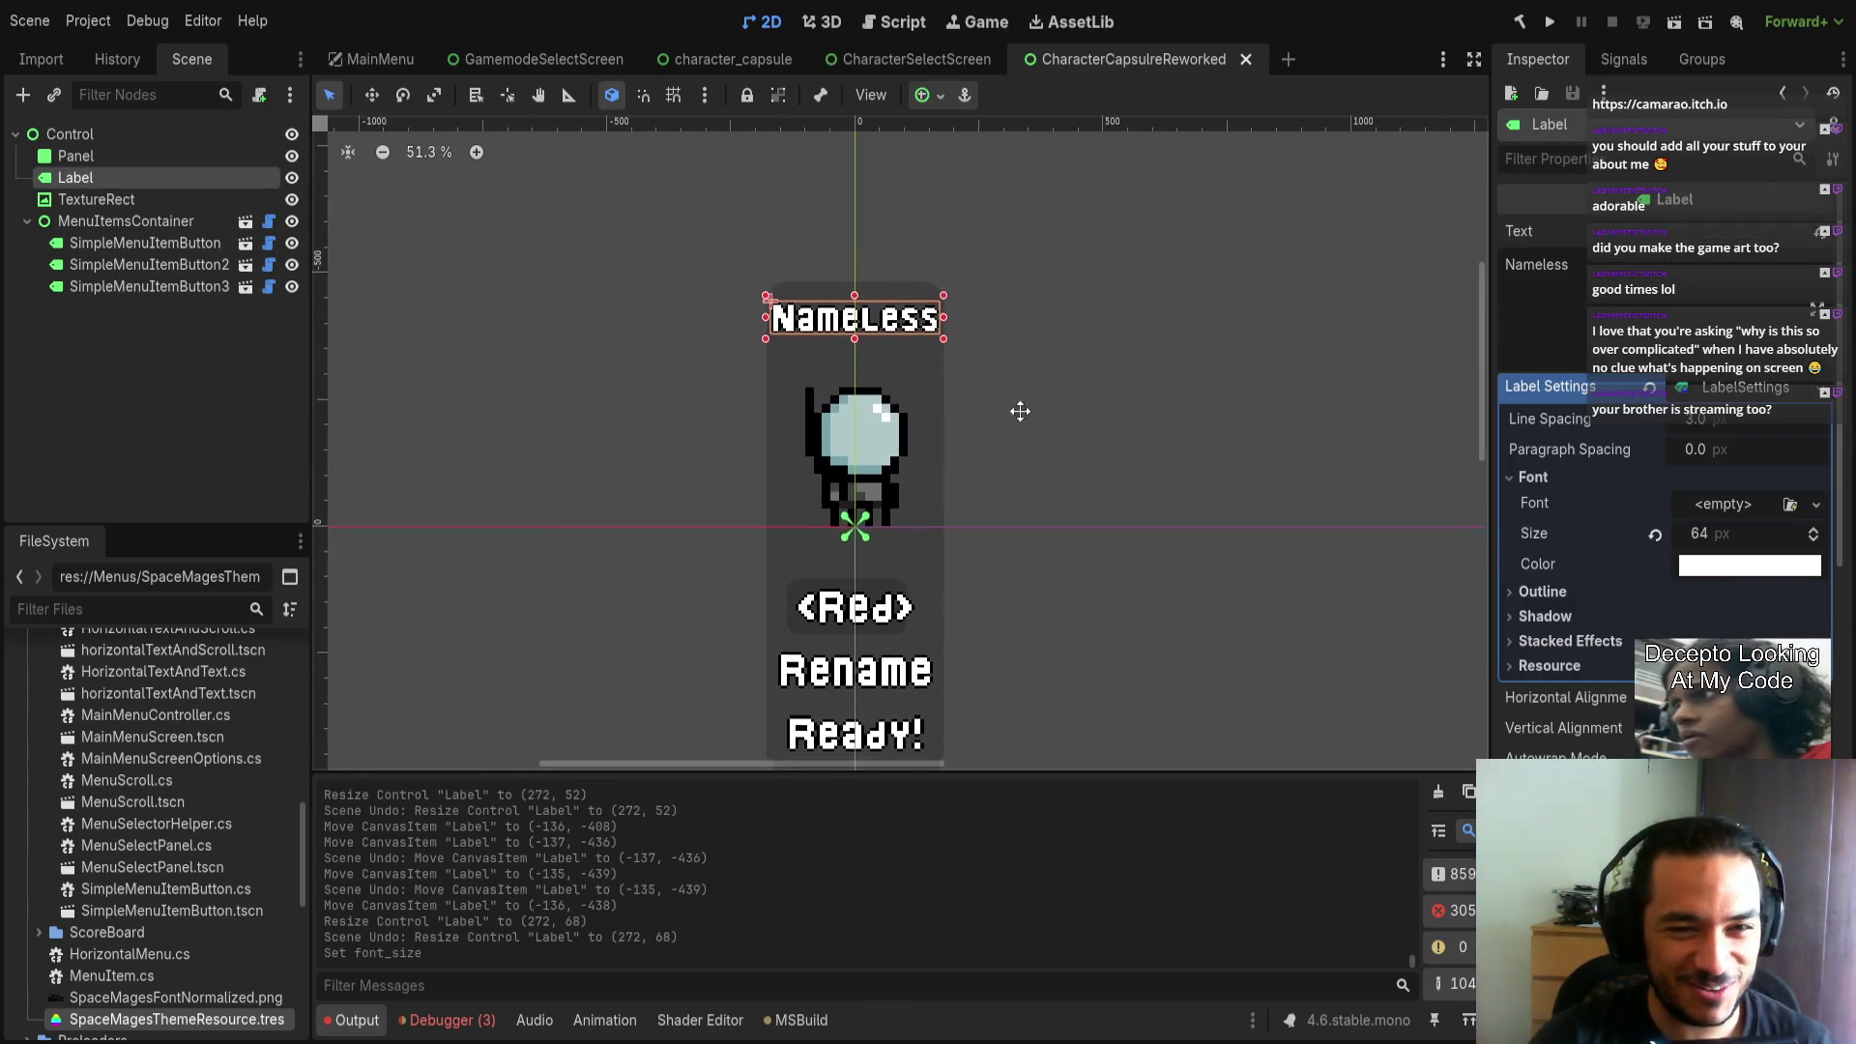
scroll(947, 421, up, 4)
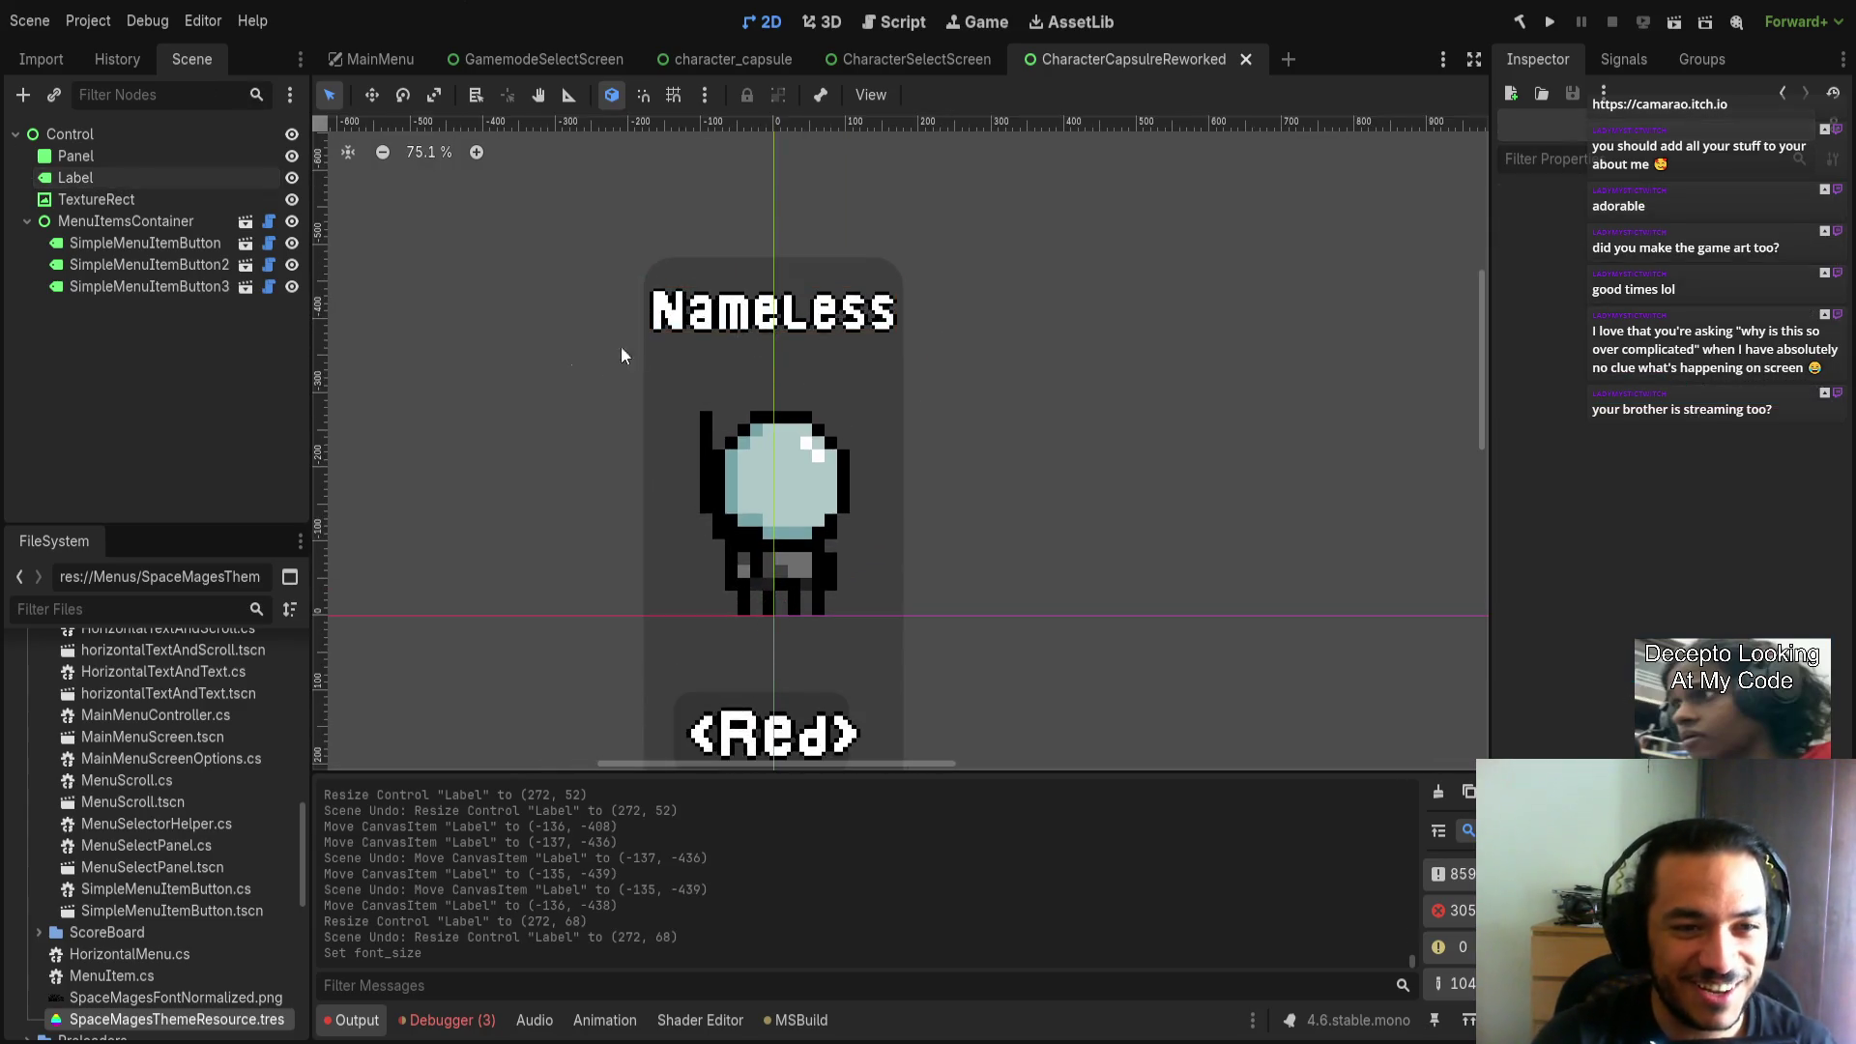
Try moving the character sprite slightly, then undo the move.
click(843, 435)
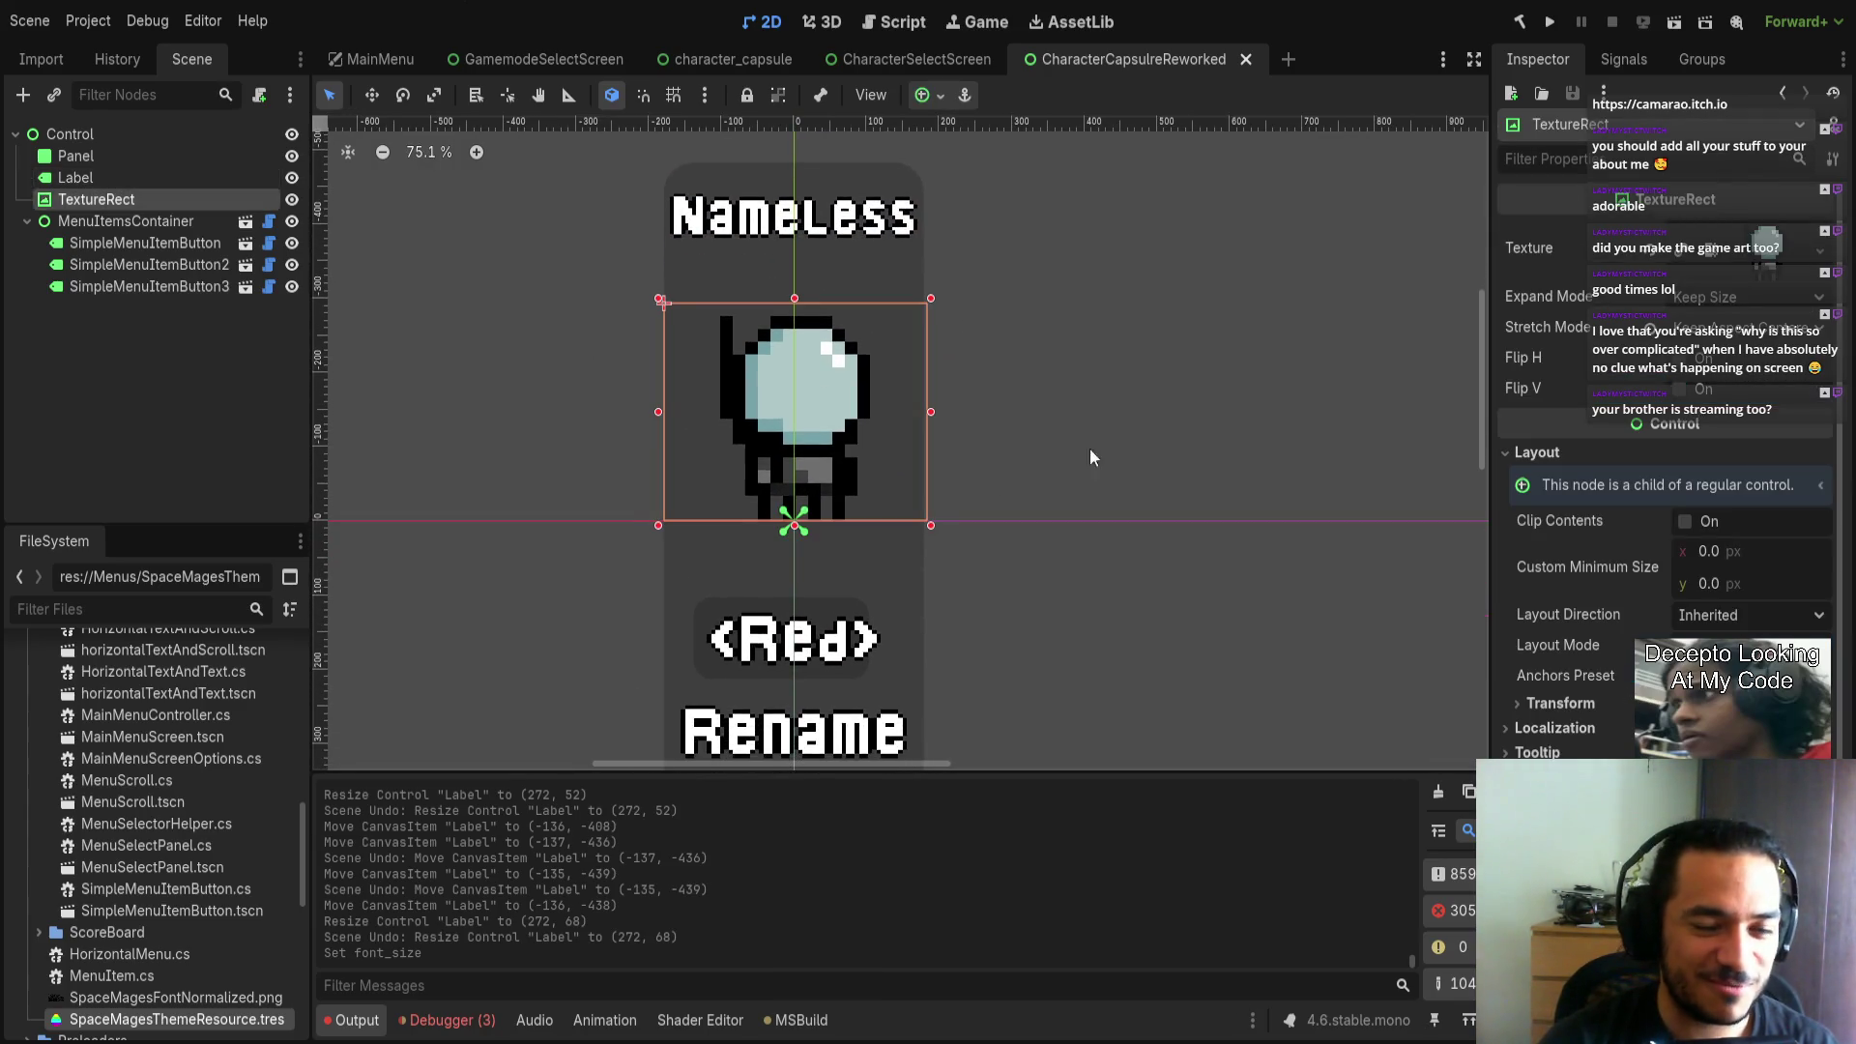
scroll(1083, 471, right, 1)
drag(852, 423, 839, 431)
scroll(1073, 527, down, 2)
click(1072, 560)
click(850, 468)
click(1155, 555)
key(ctrl+z)
scroll(998, 589, up, 1)
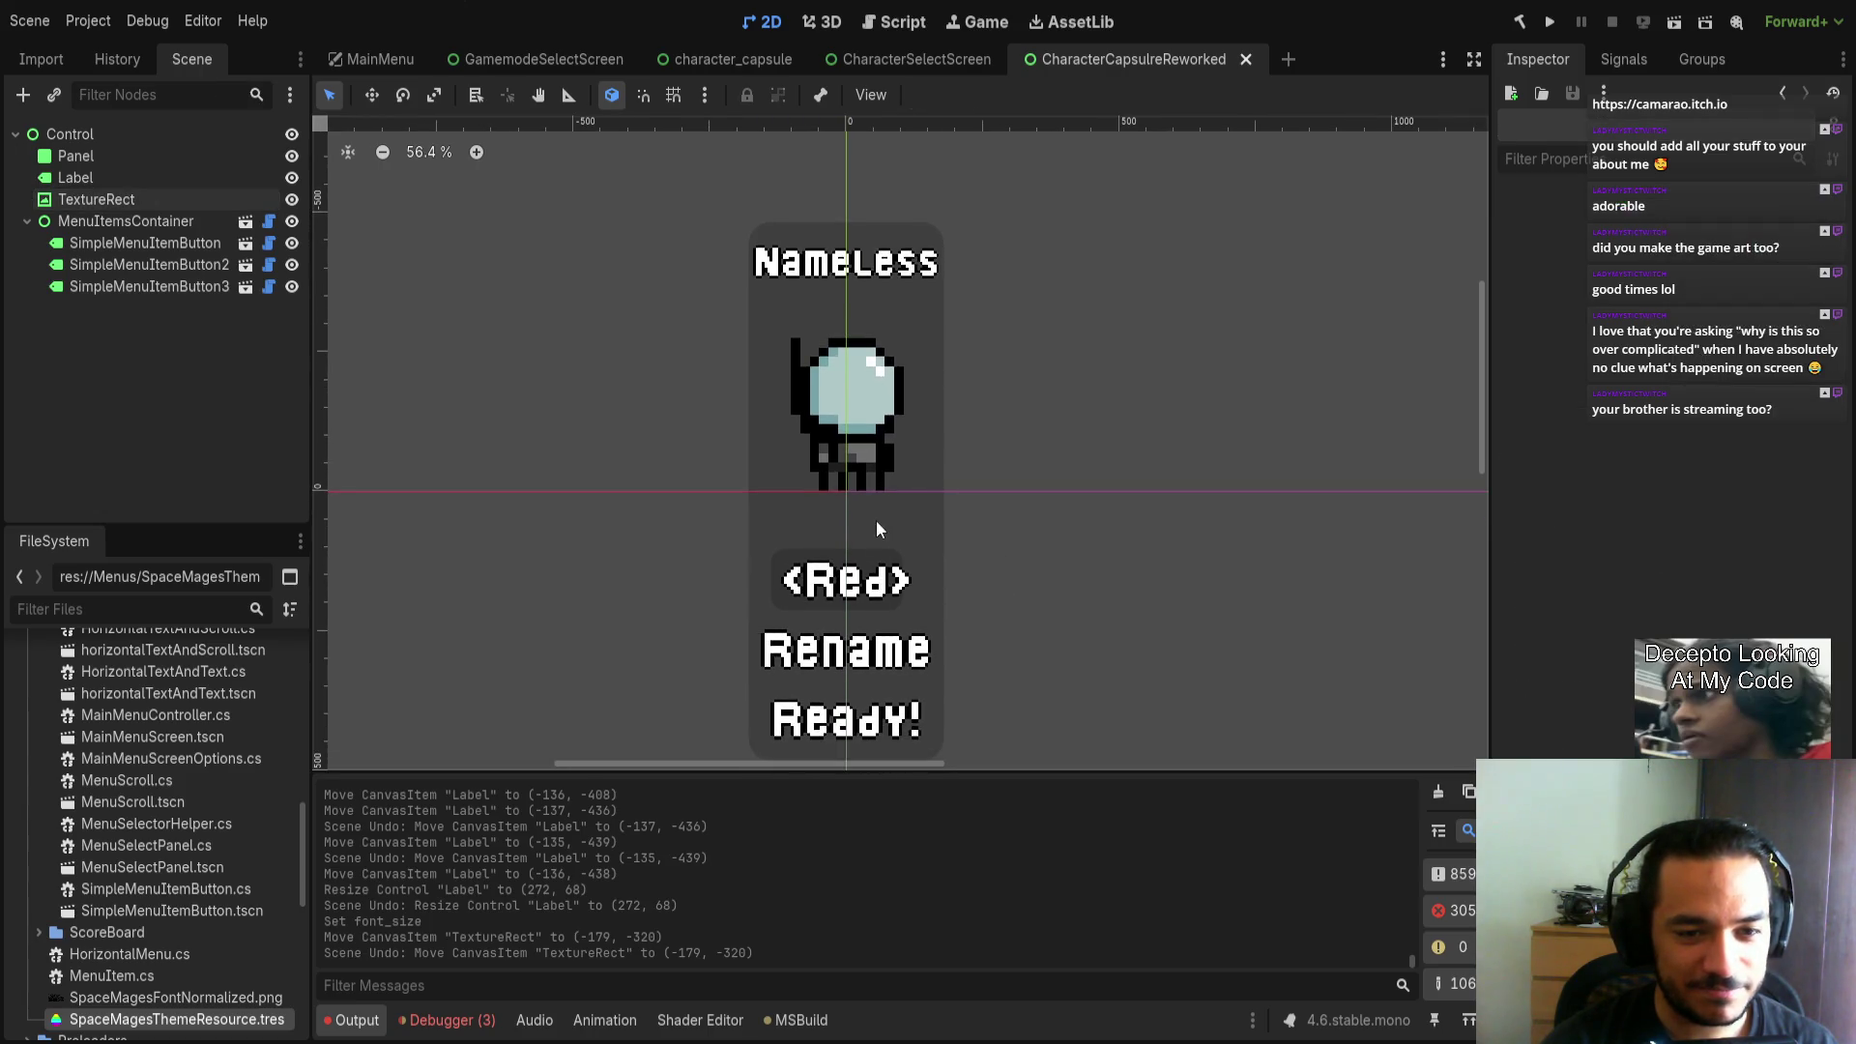
Shorten the capsule background Panel to 358×896.
click(875, 520)
scroll(876, 541, down, 2)
drag(840, 688, 835, 673)
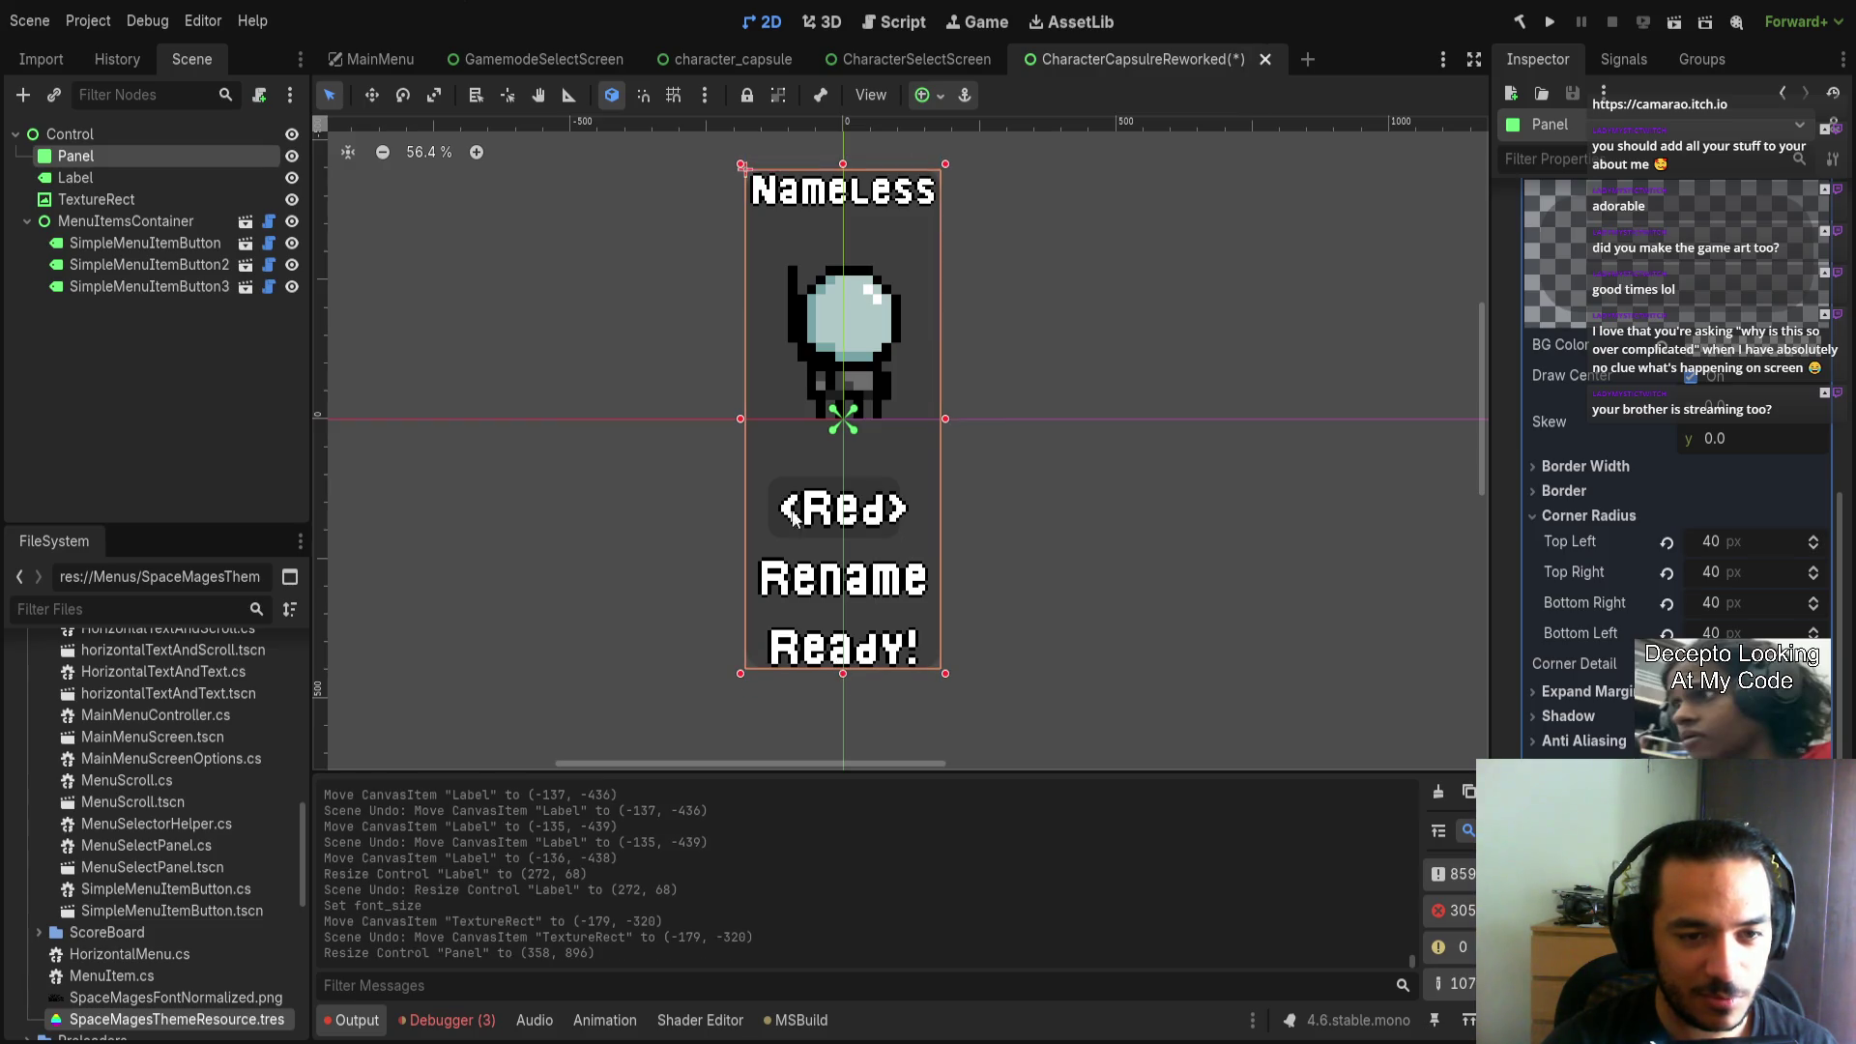
Reposition the Red/Rename/Ready container to (0, 51).
click(197, 217)
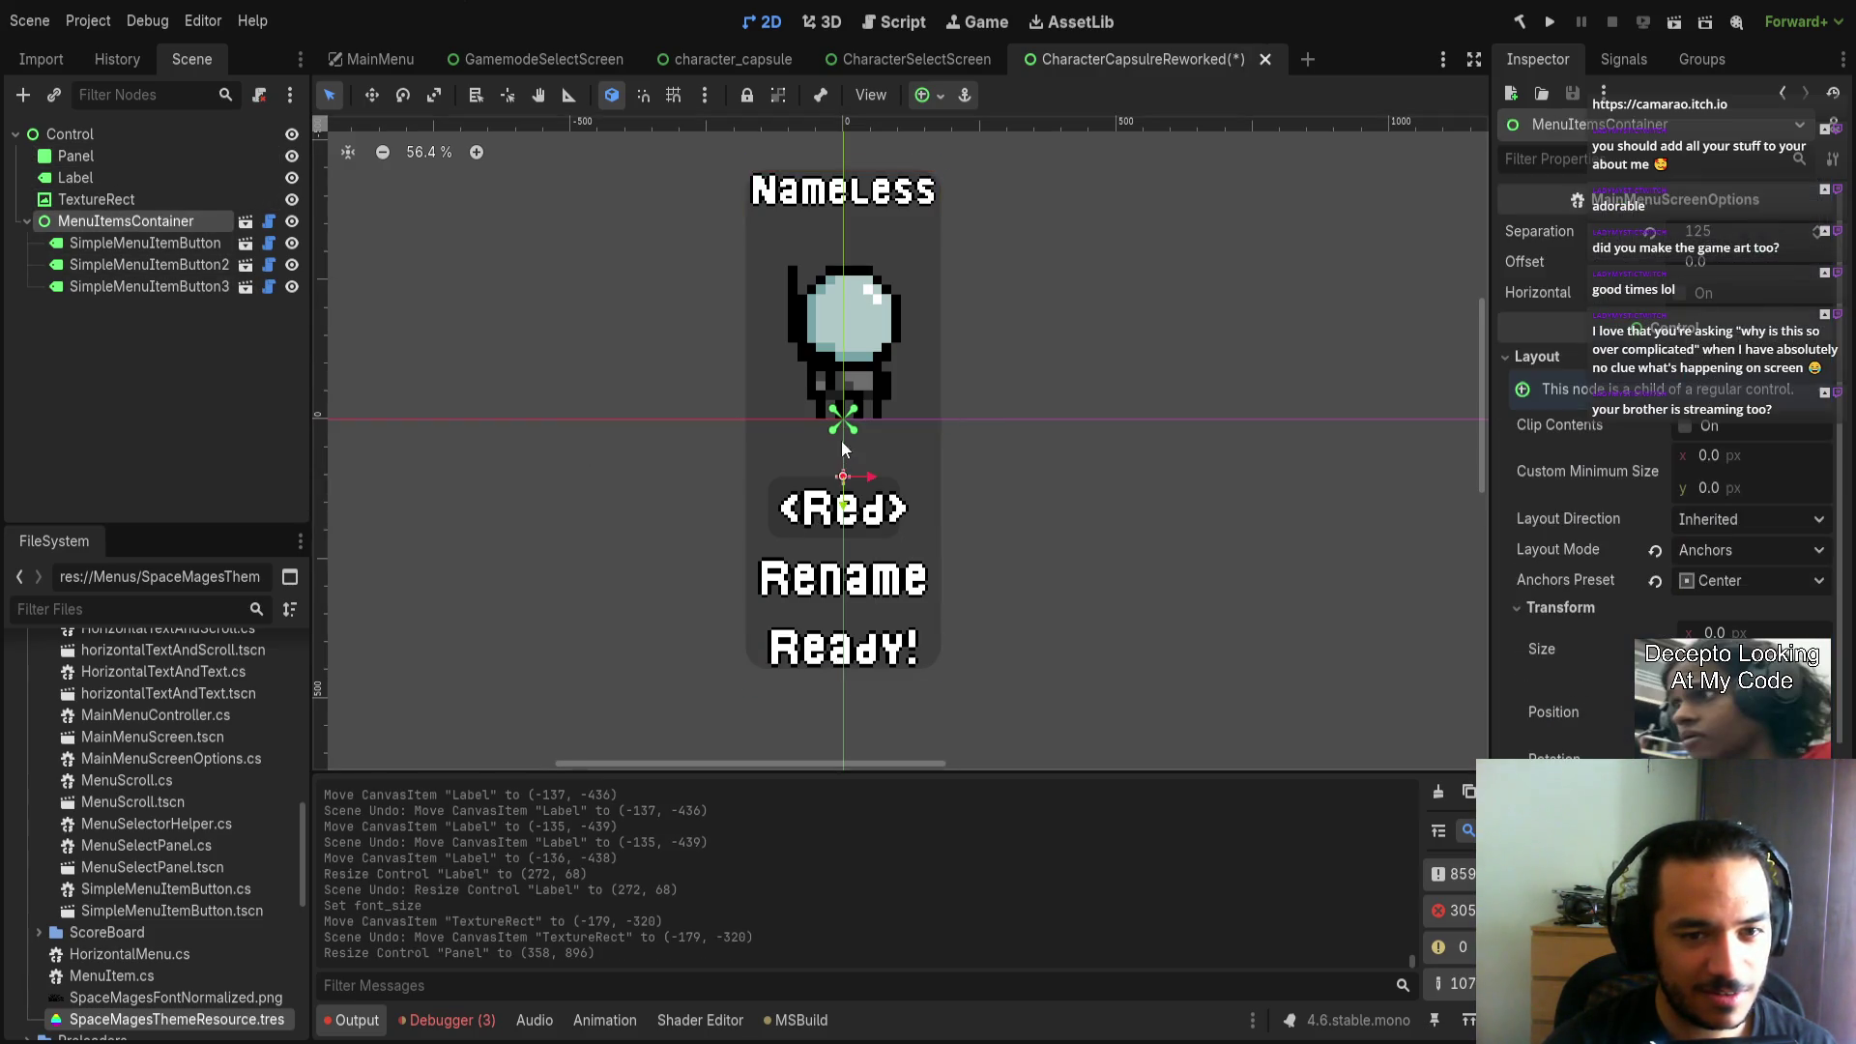
drag(848, 504, 851, 479)
key(ctrl+z)
scroll(946, 405, up, 8)
scroll(971, 437, down, 3)
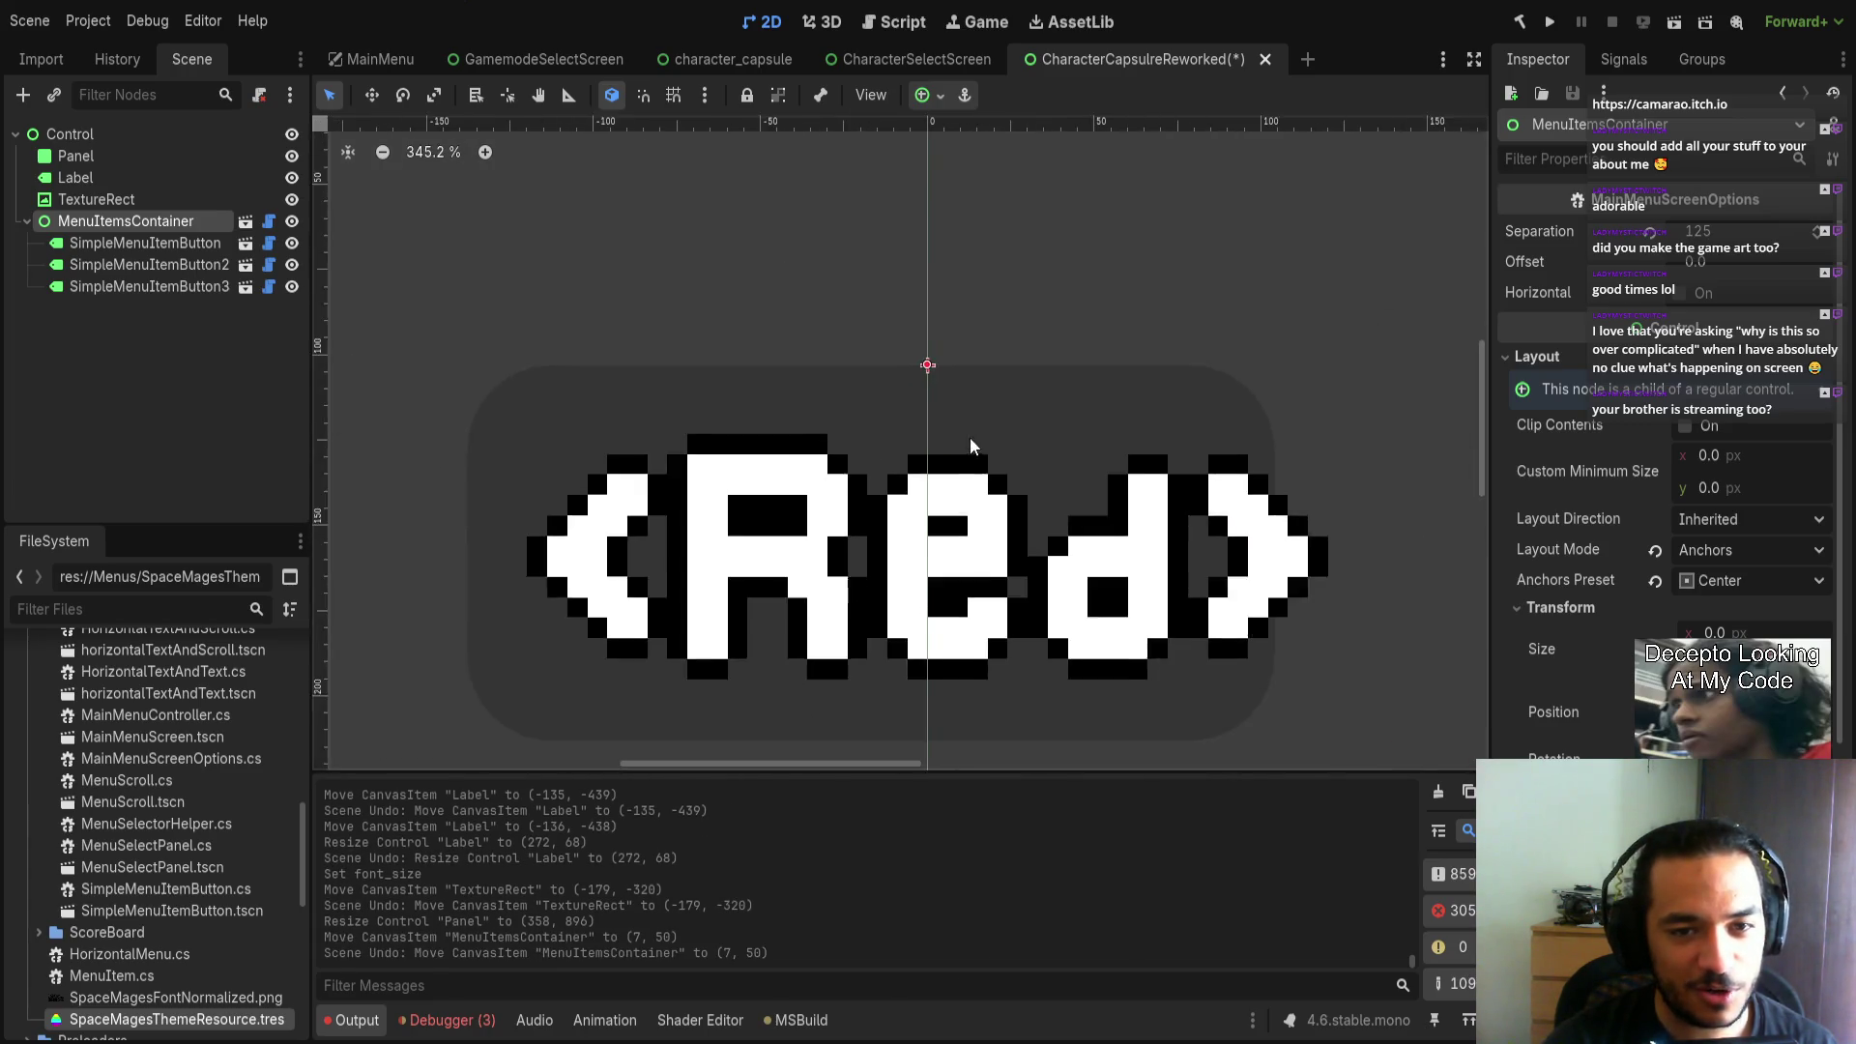
drag(895, 568, 884, 399)
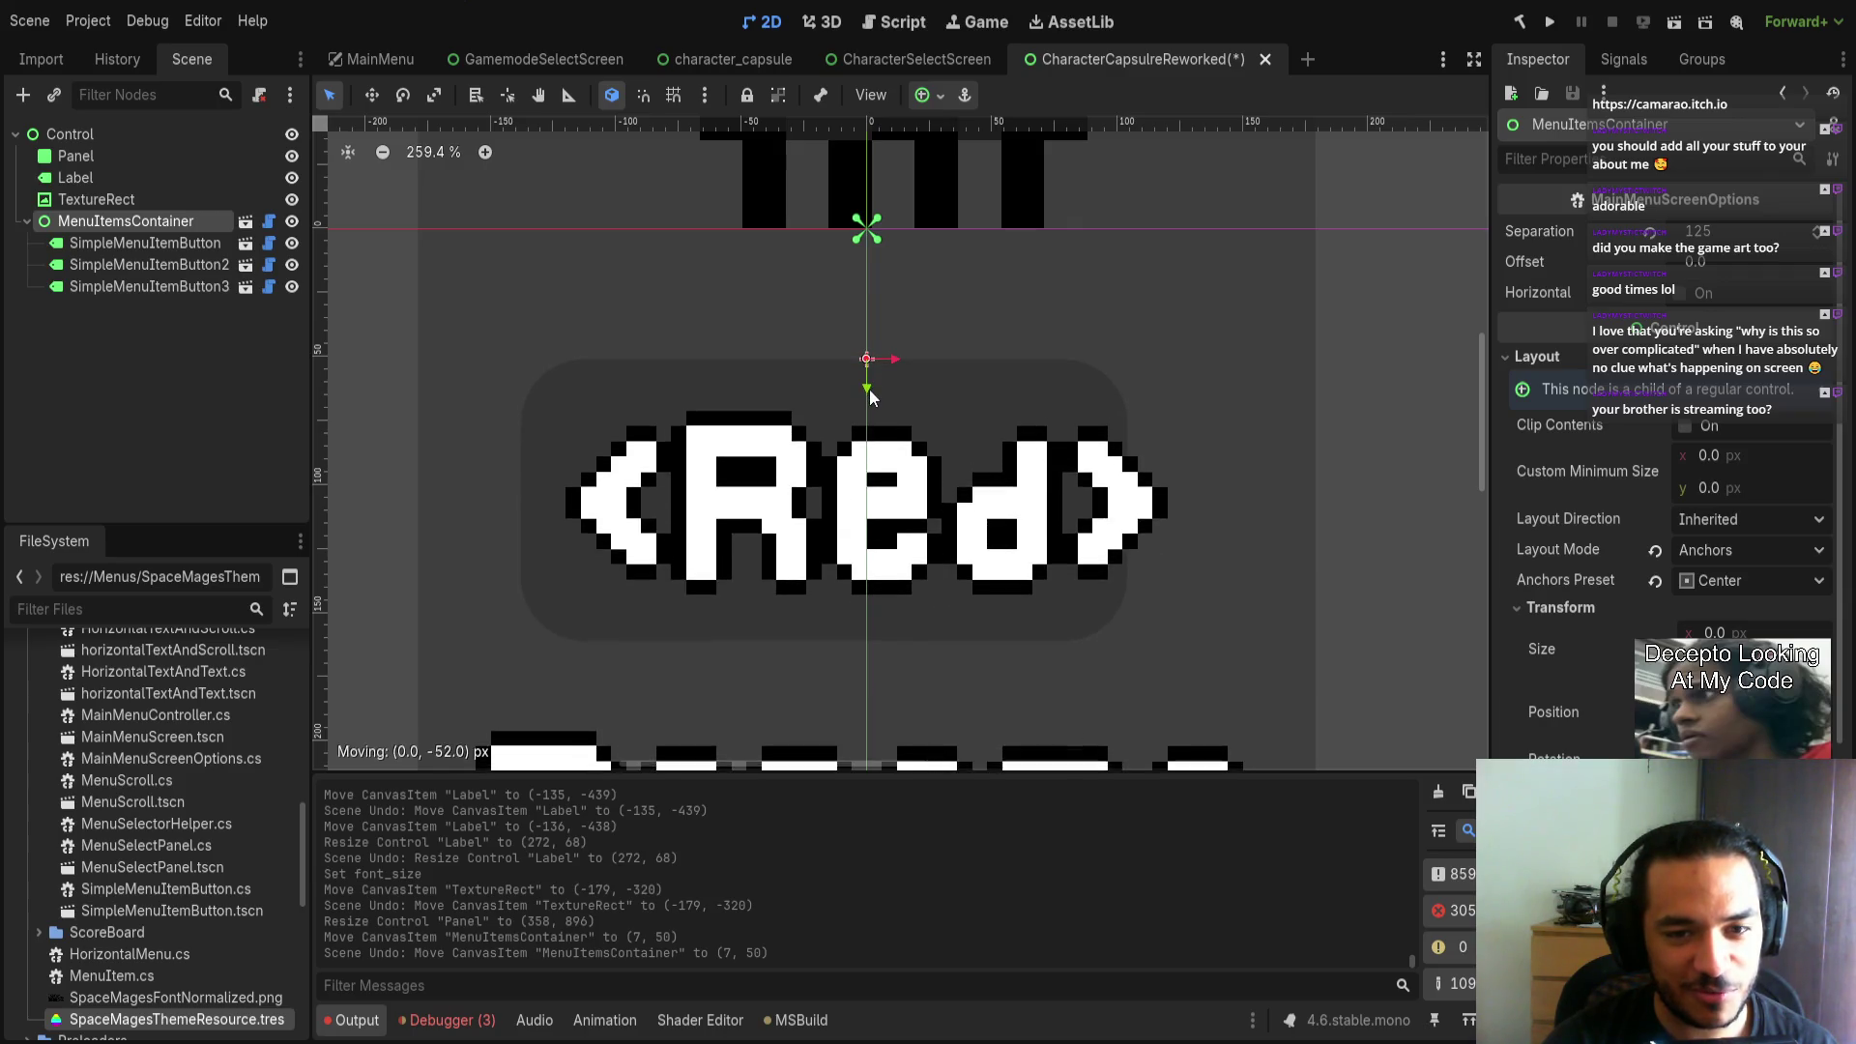
click(1286, 495)
scroll(1257, 498, down, 5)
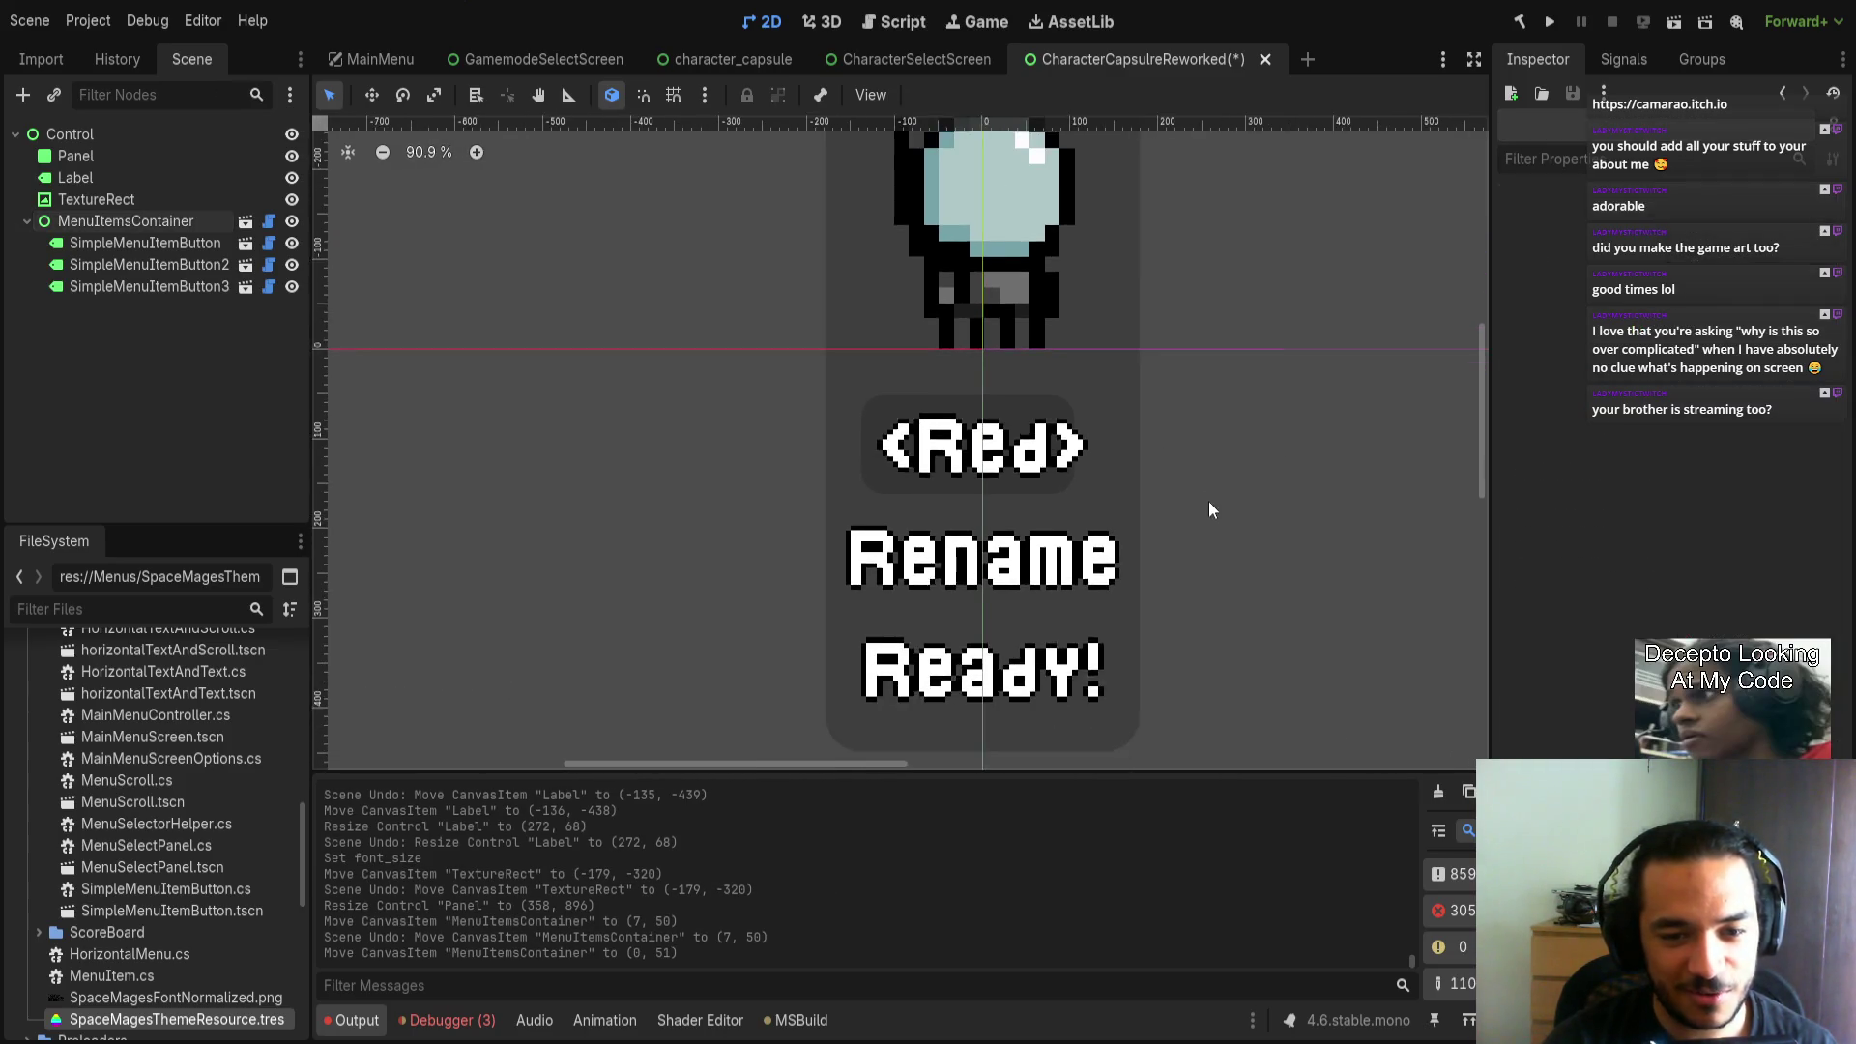
scroll(1192, 344, up, 4)
Try moving the Nameless title down, then undo it.
click(967, 256)
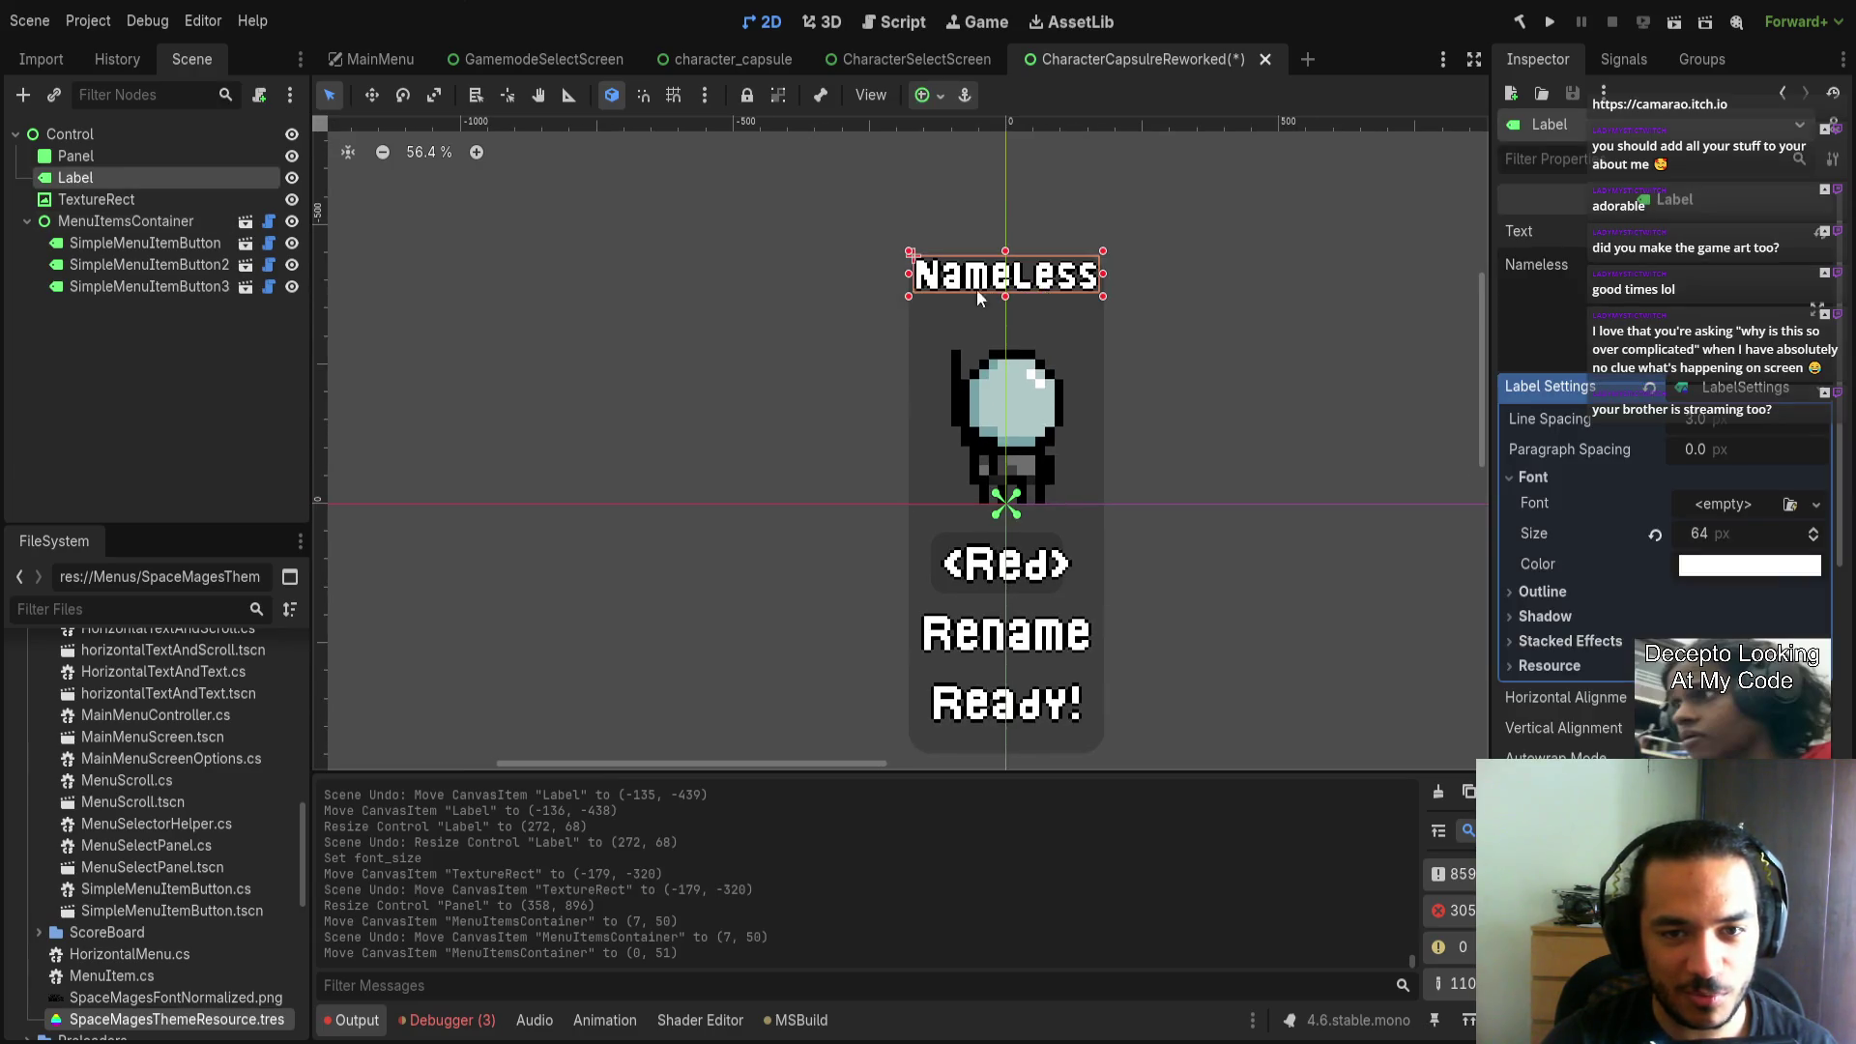
scroll(967, 256, up, 5)
scroll(967, 257, up, 2)
drag(816, 289, 815, 385)
key(ctrl+z)
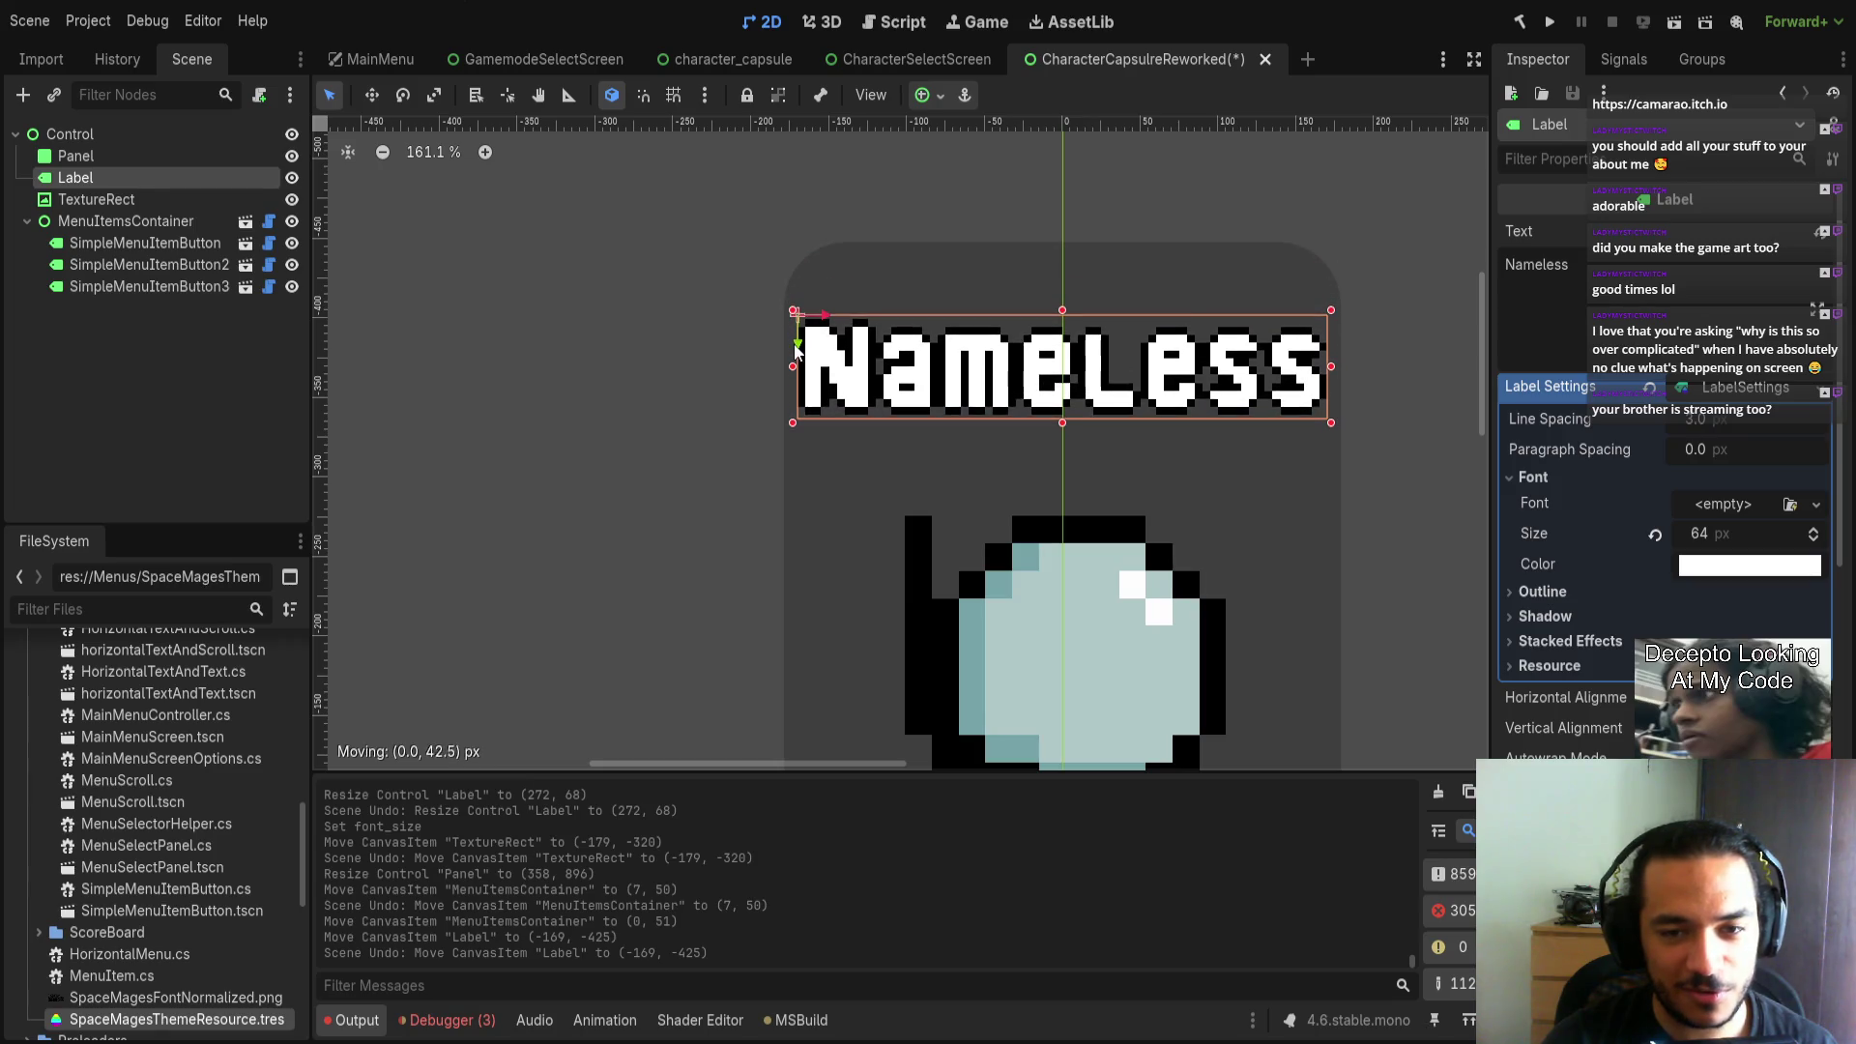
click(1361, 499)
scroll(1342, 468, down, 14)
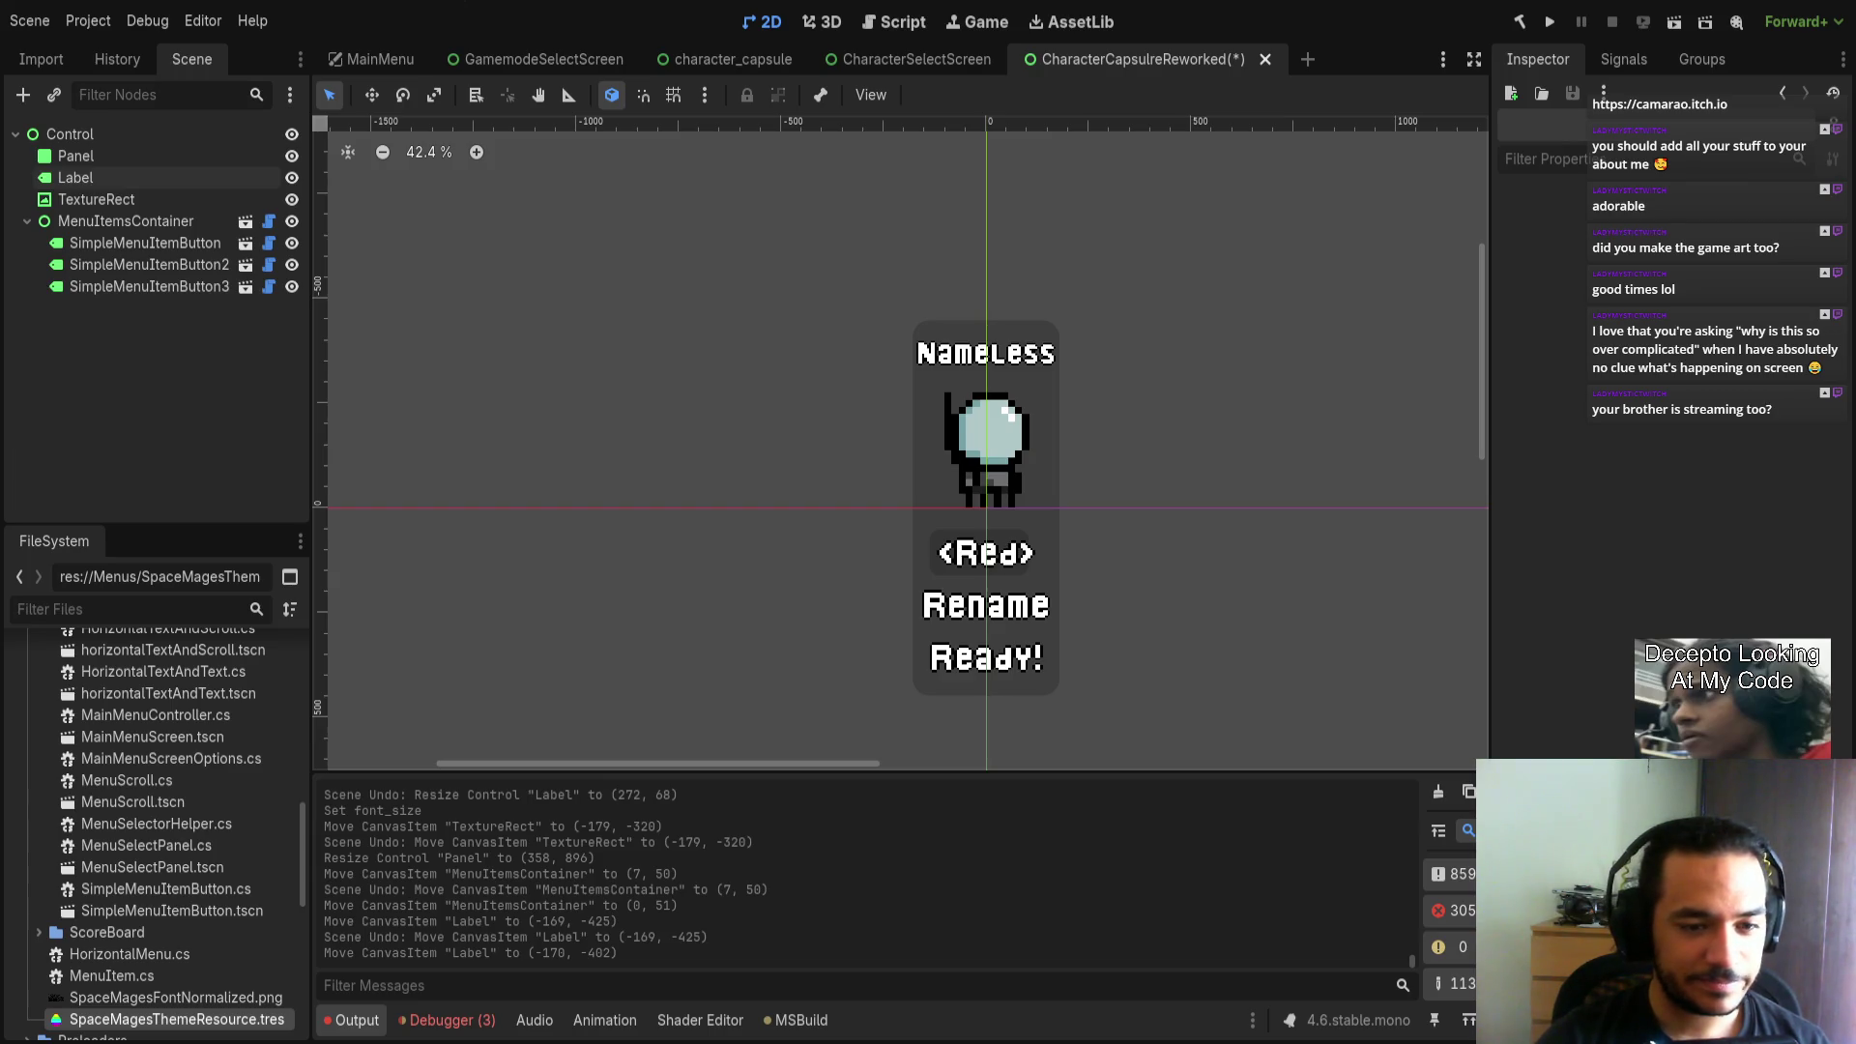
Save the reworked capsule scene with the nudged Nameless title.
key(ctrl+s)
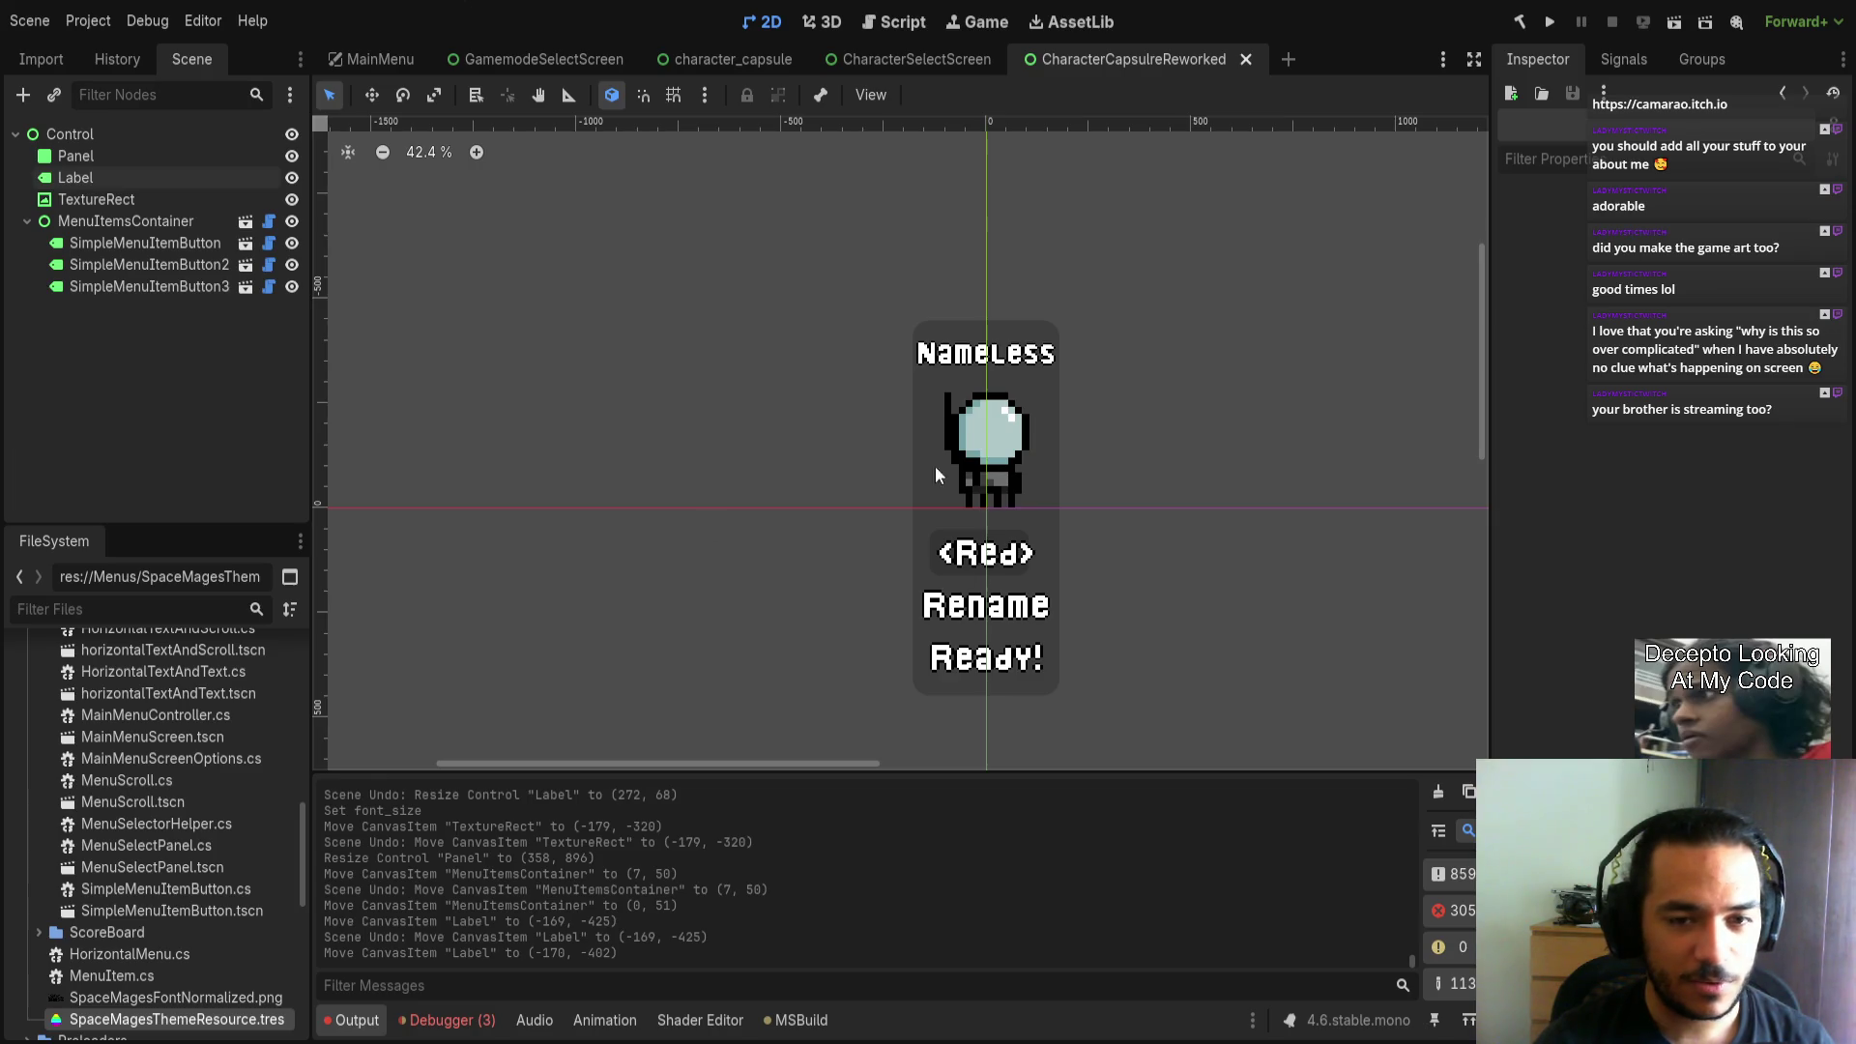
scroll(949, 473, up, 2)
Widen the capsule Panel to 378×896, then open the CharacterSelectScreen scene.
click(756, 439)
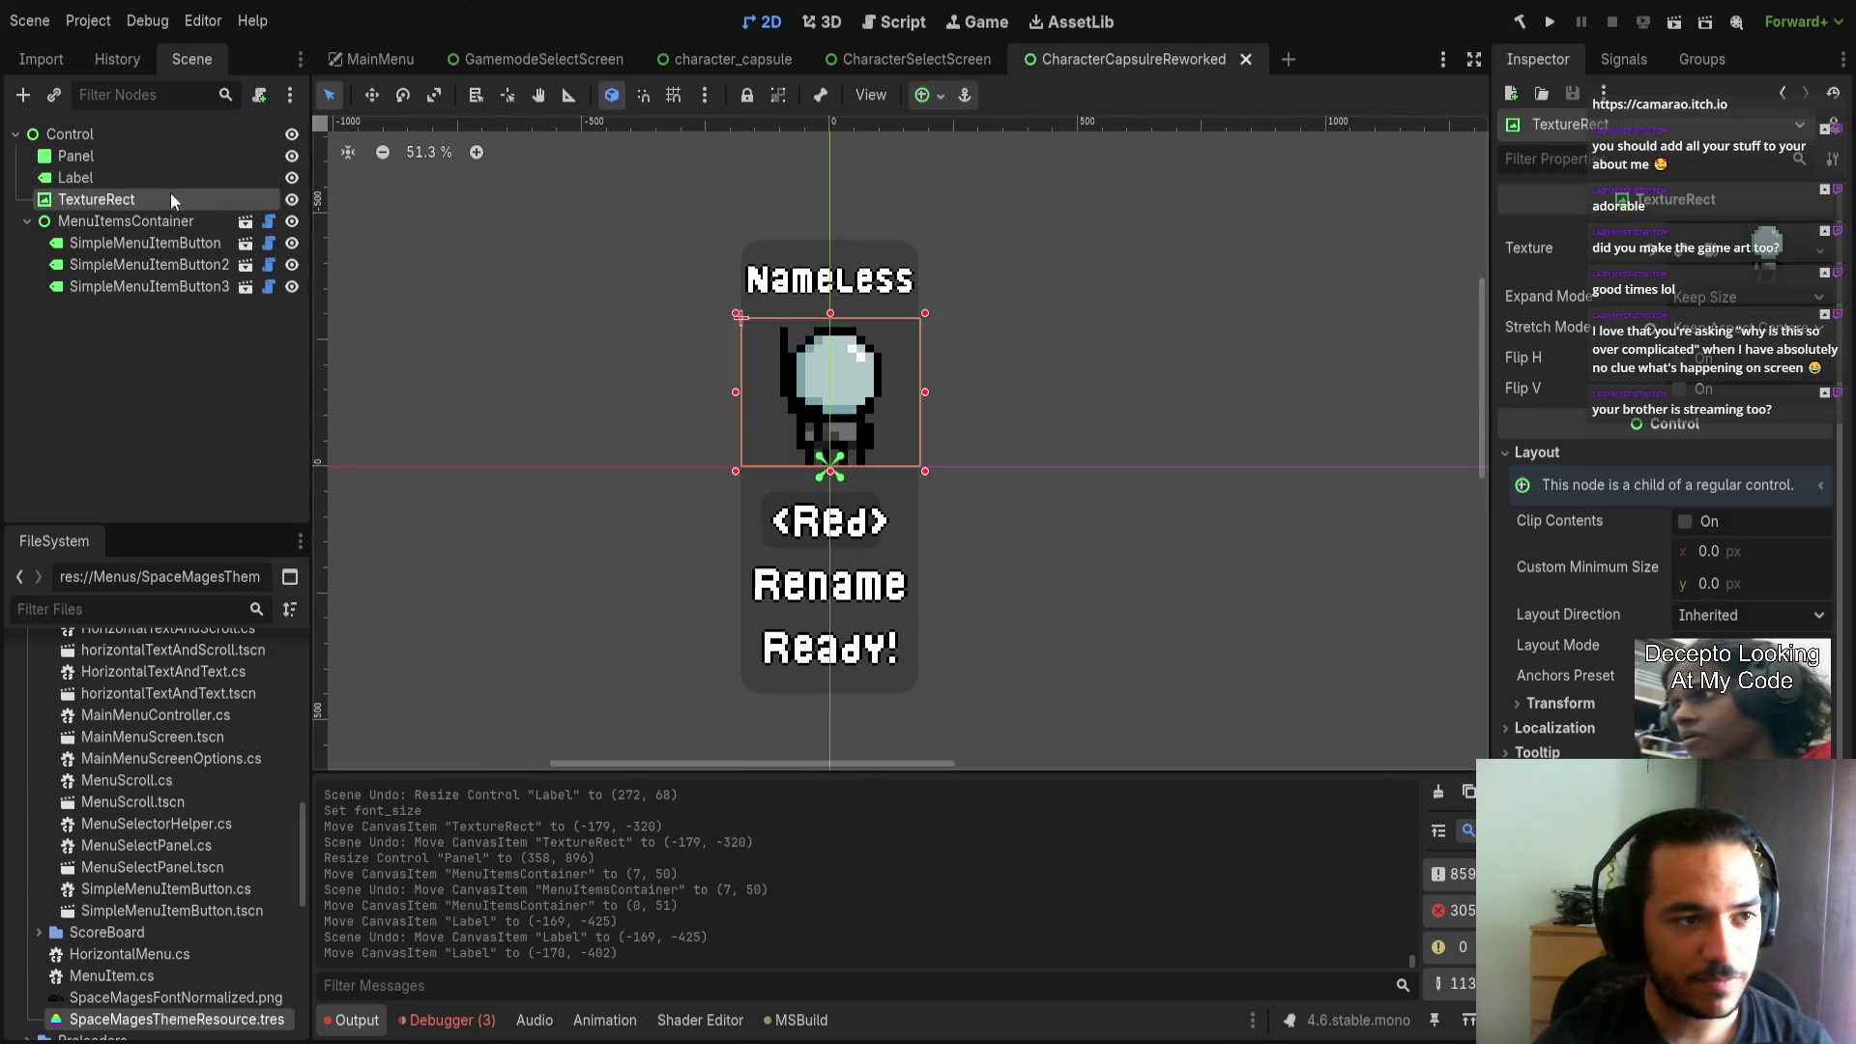
click(75, 155)
drag(919, 466, 924, 466)
click(946, 501)
scroll(866, 479, up, 1)
click(910, 462)
click(1057, 542)
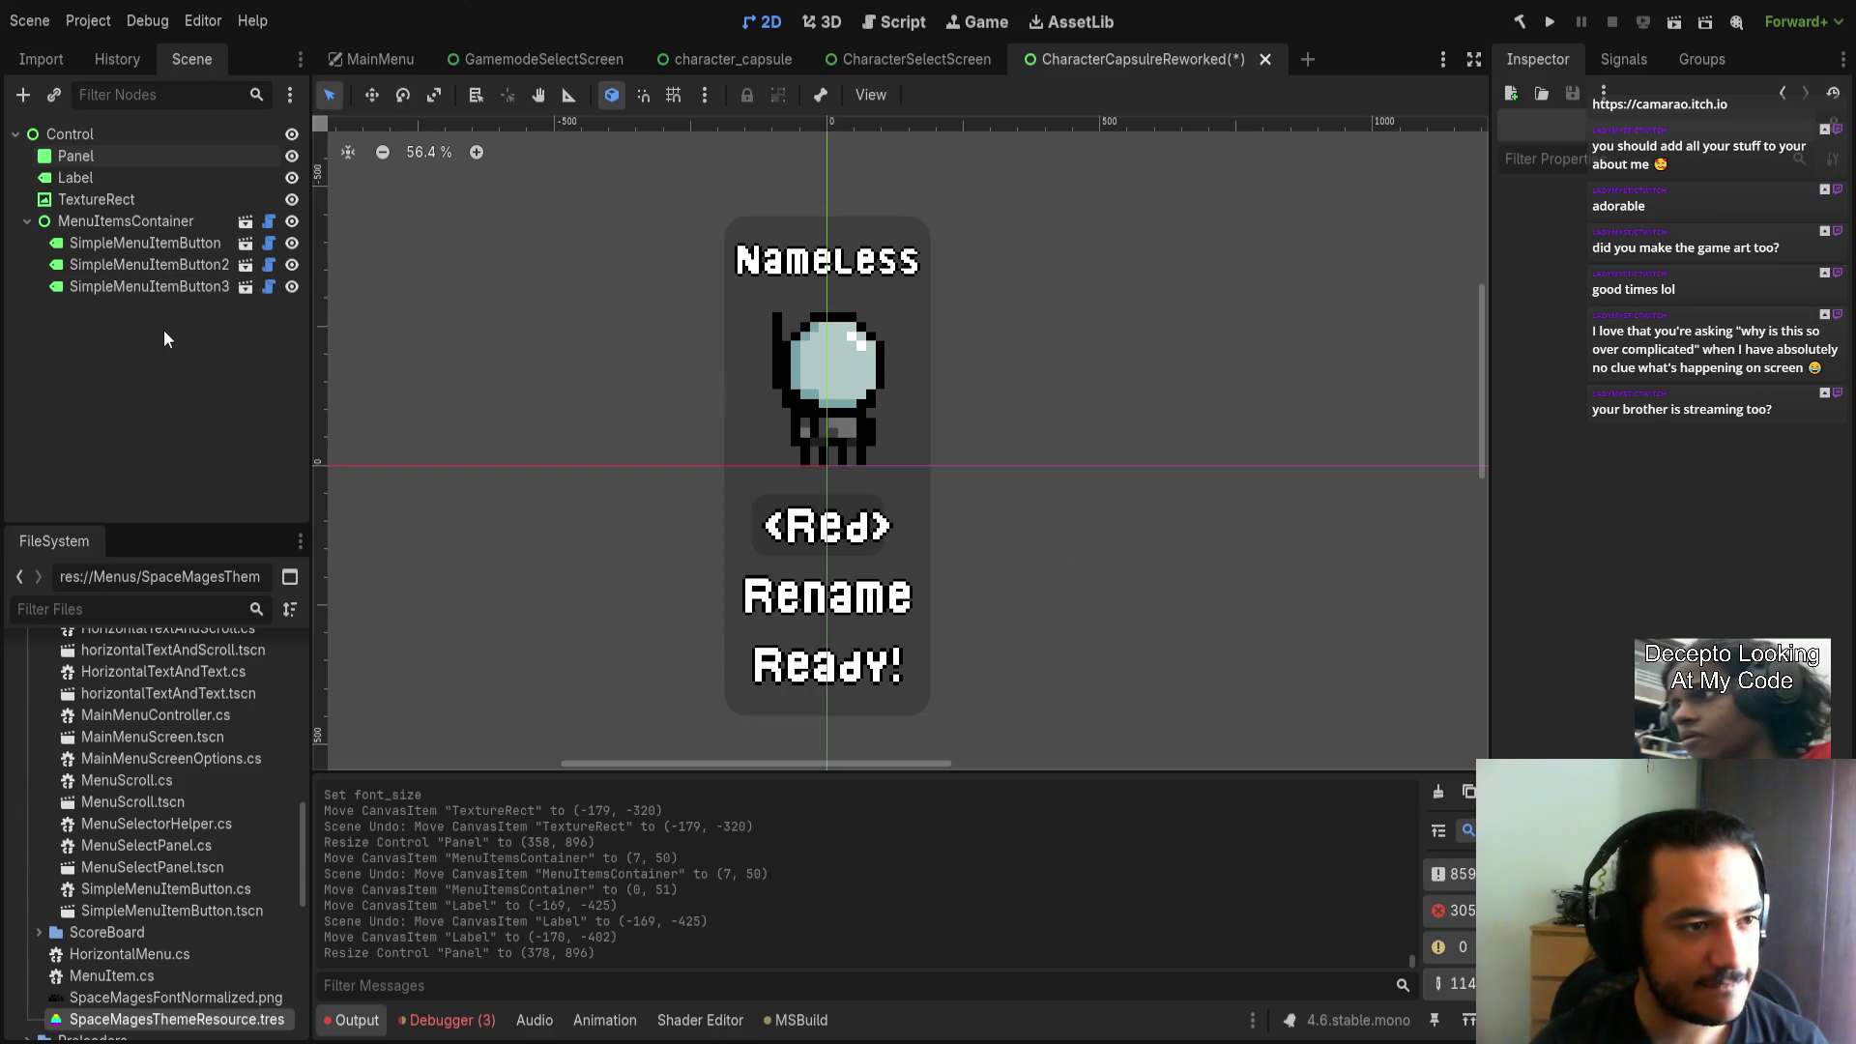
click(872, 60)
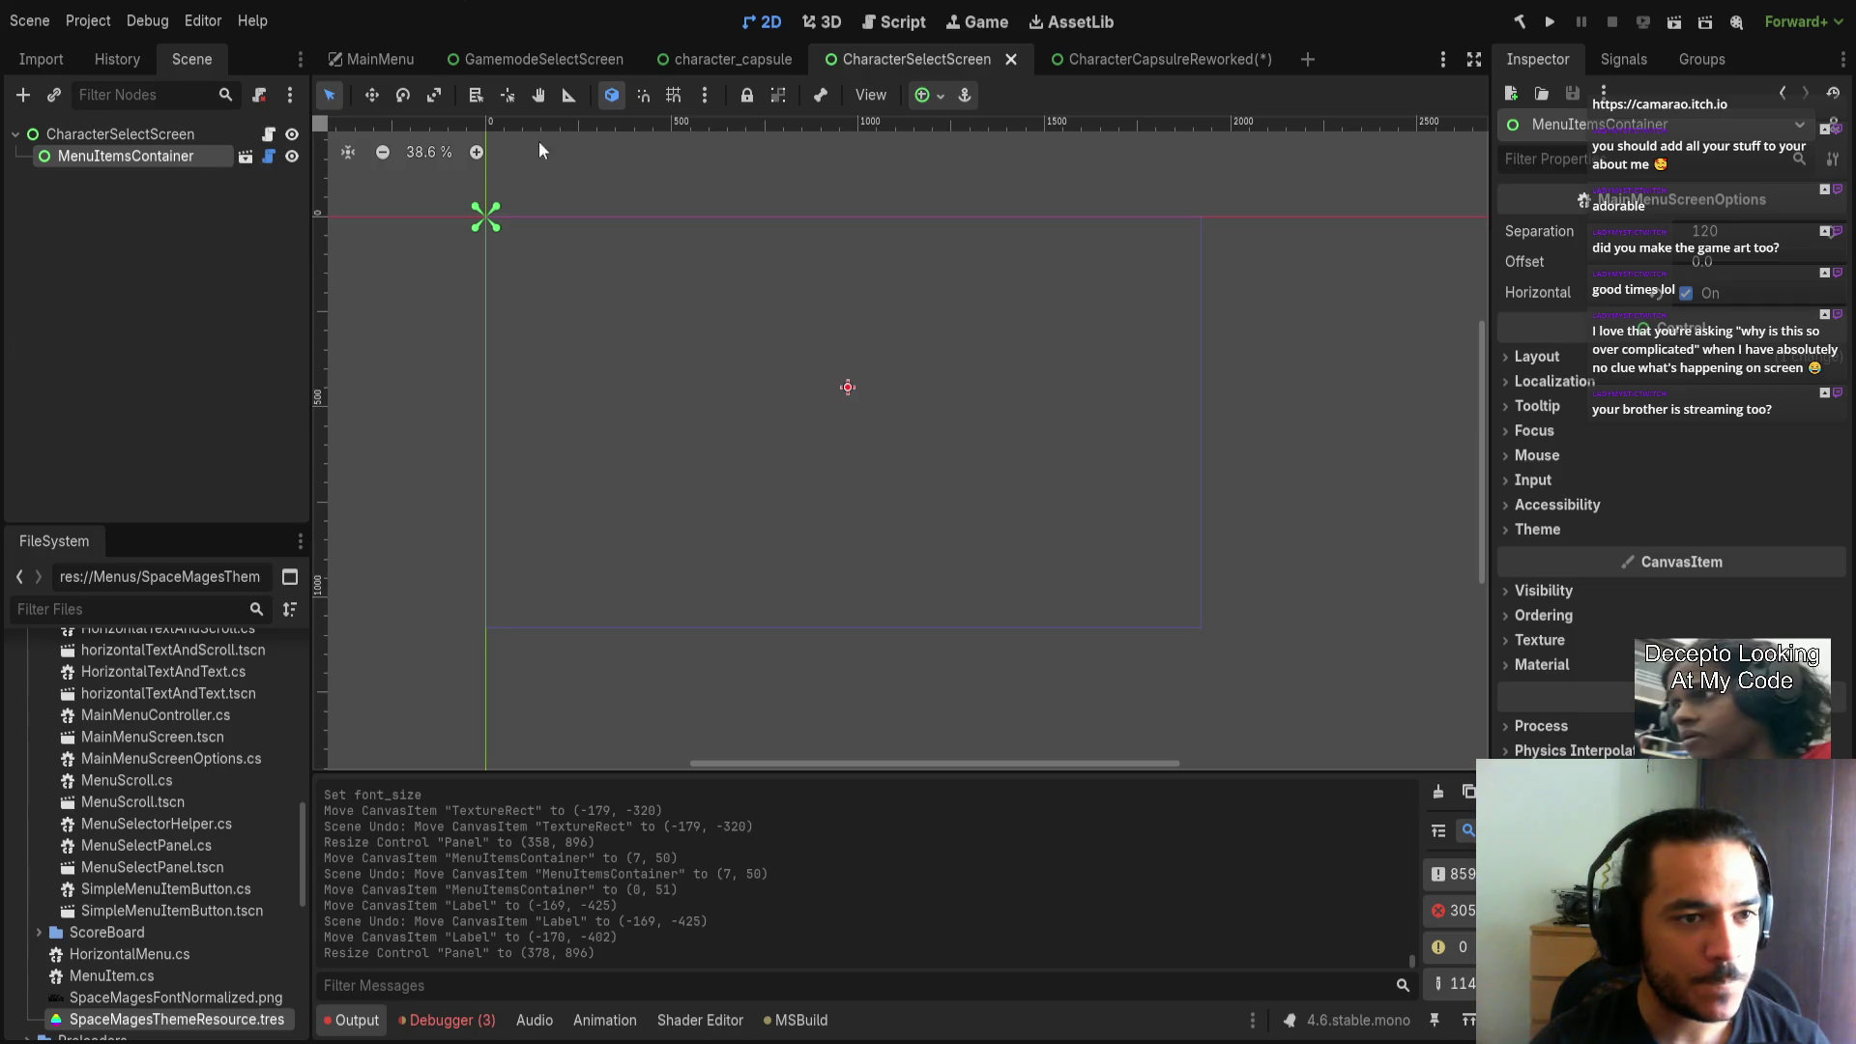
Toggle PlayerConnected and NoPlayerConnected visibility in the original character_capsule to compare views.
click(692, 60)
click(178, 362)
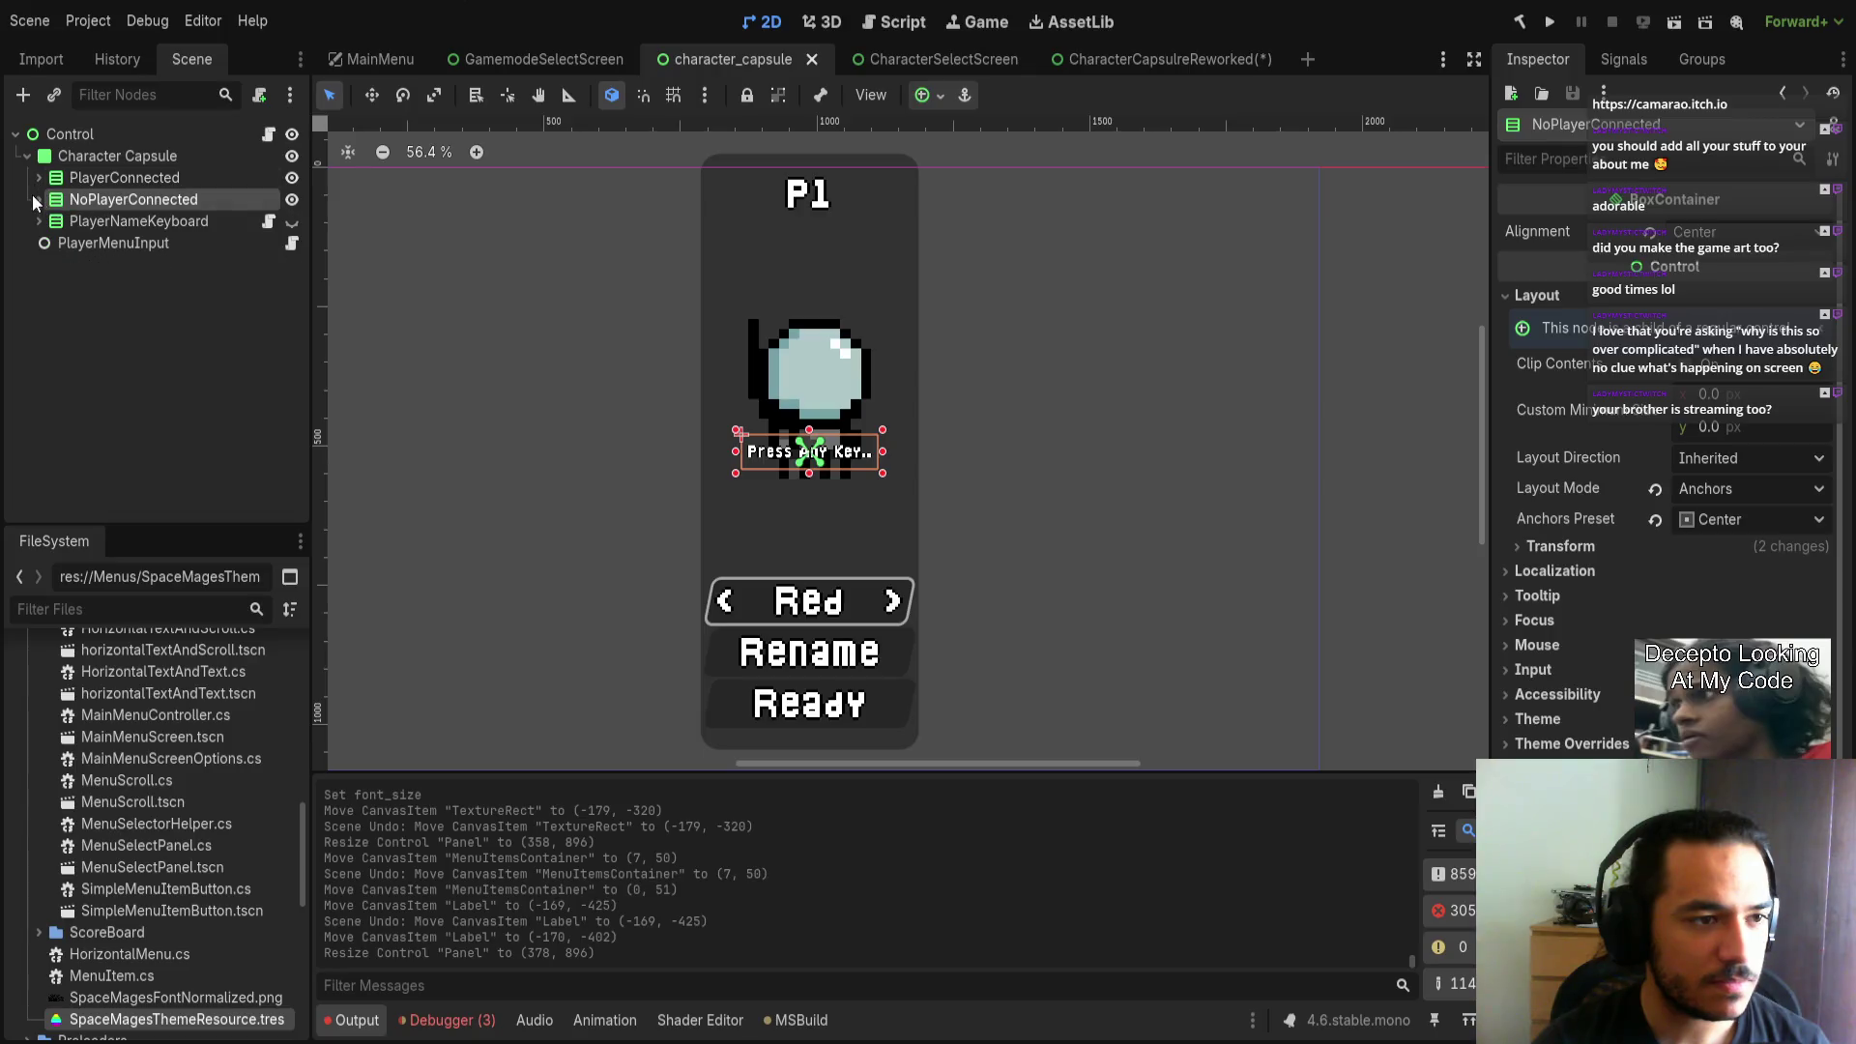
click(292, 199)
click(292, 177)
click(292, 199)
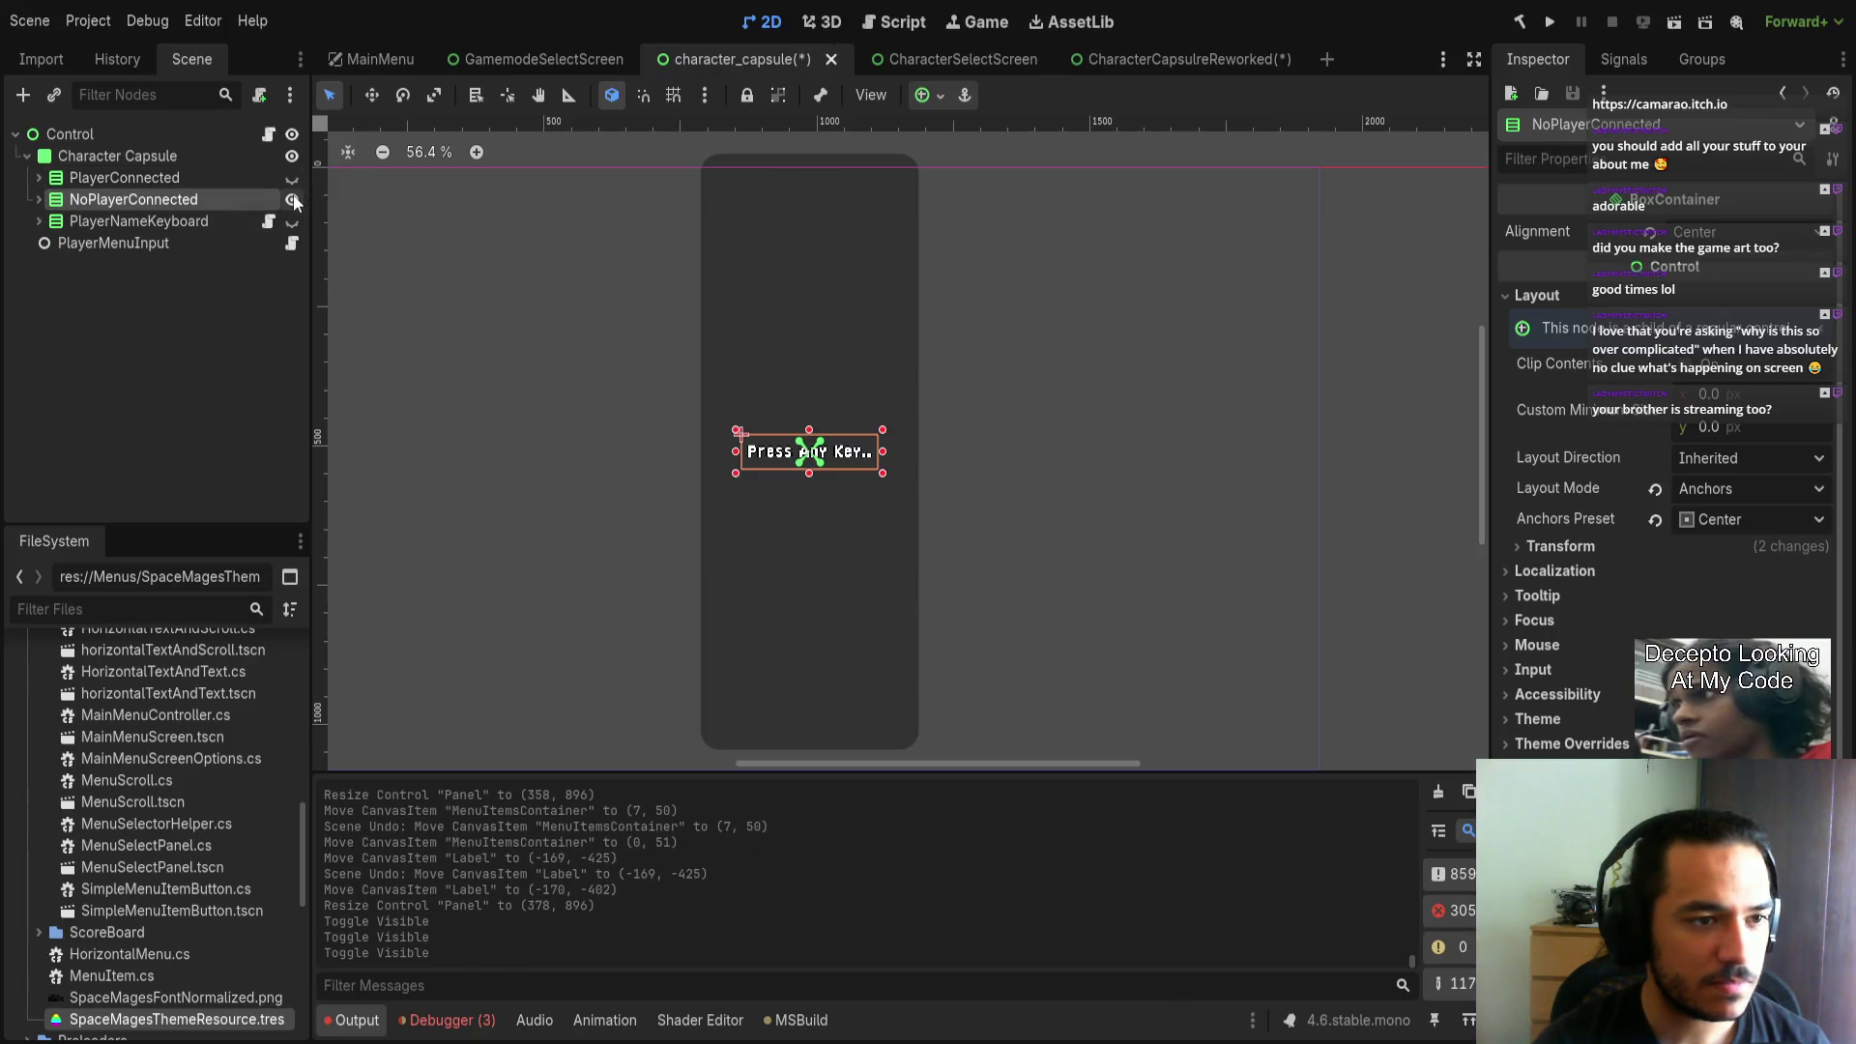
click(516, 335)
click(292, 200)
click(292, 177)
click(292, 177)
click(292, 199)
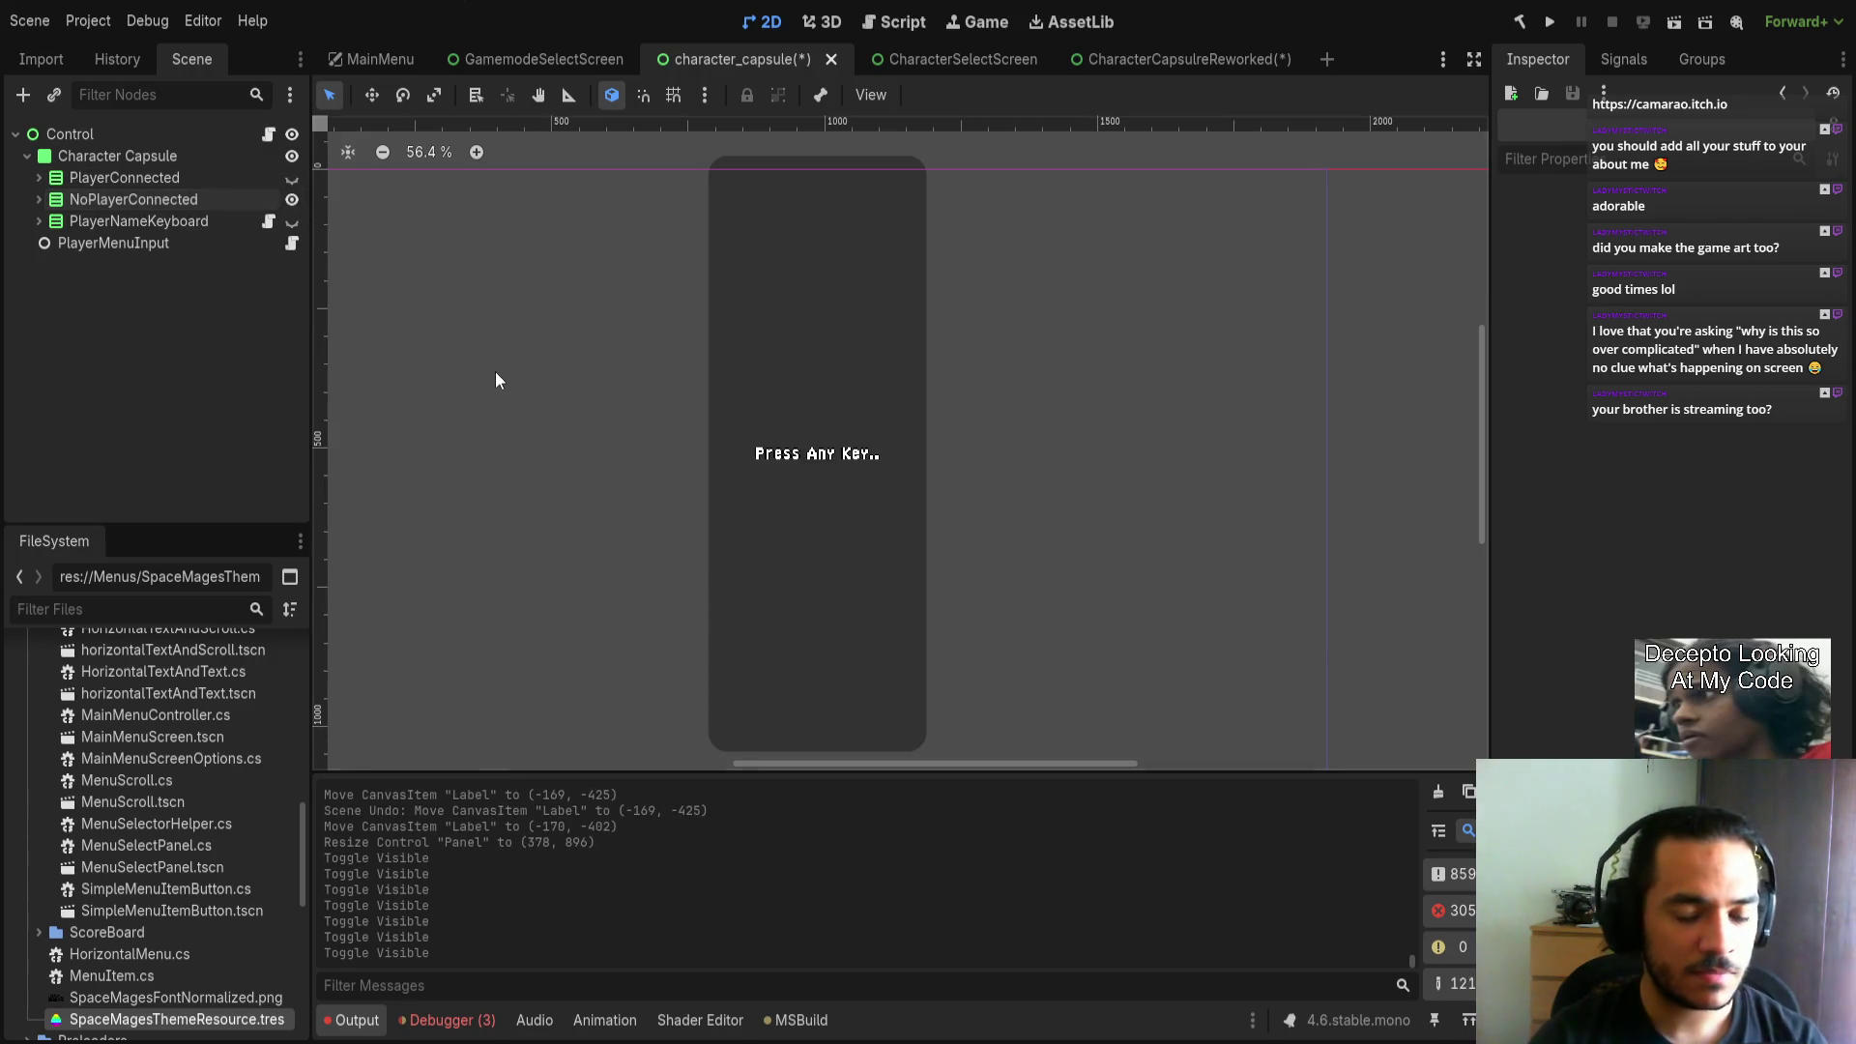
click(155, 198)
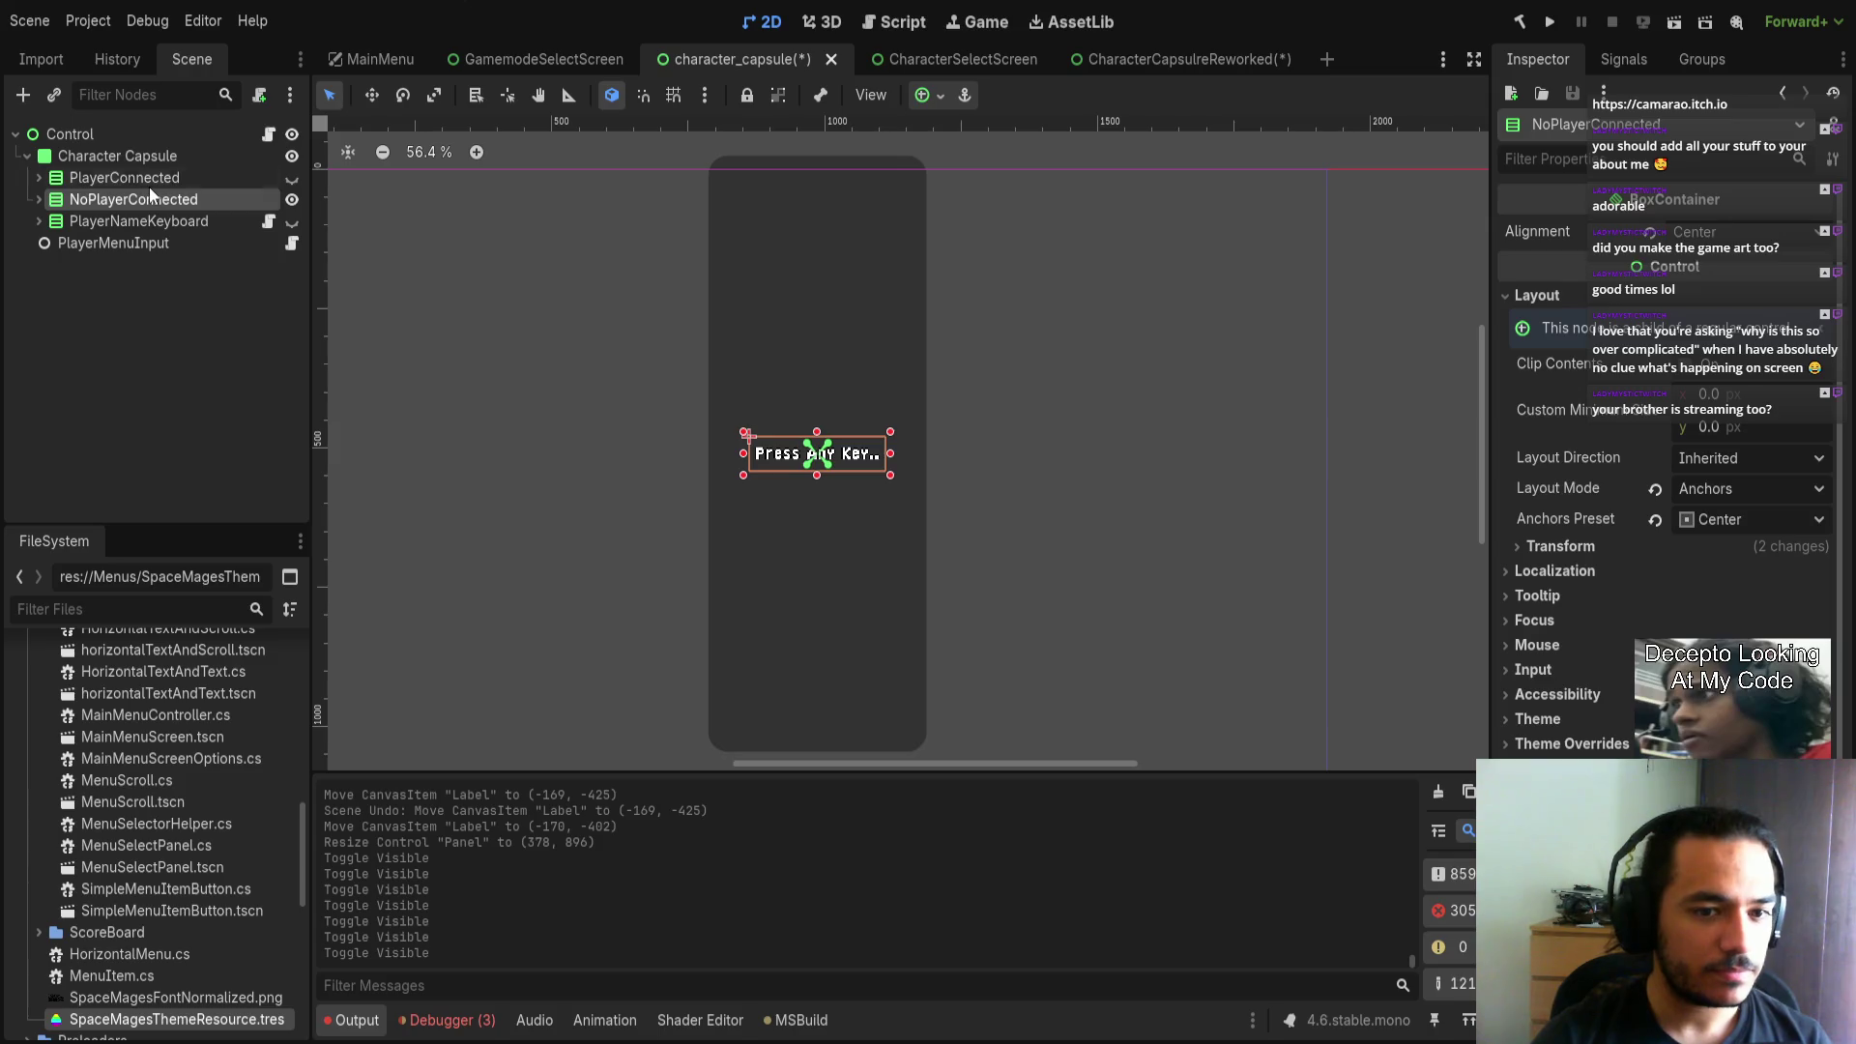
click(291, 199)
click(39, 199)
key(Down)
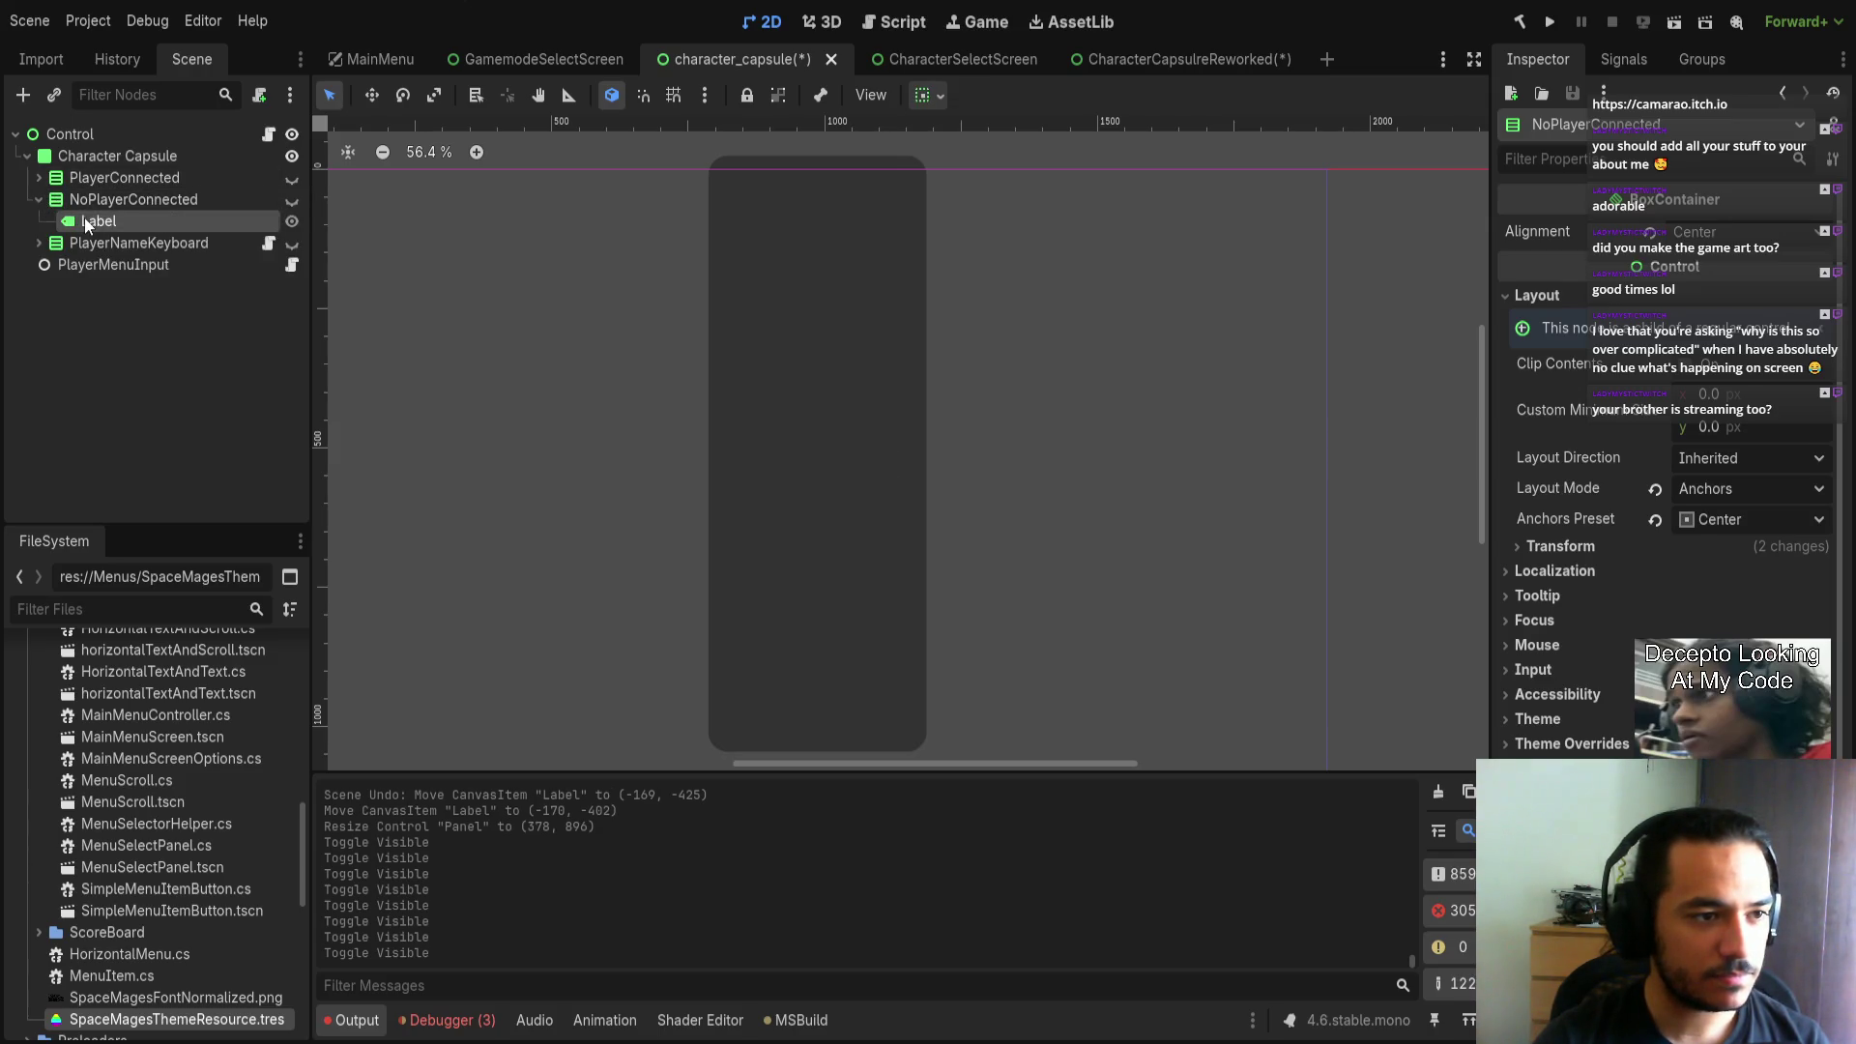
click(39, 199)
Save character_capsule, then return to CharacterCapsuleReworked and save it too.
key(ctrl+s)
click(1154, 63)
key(ctrl+s)
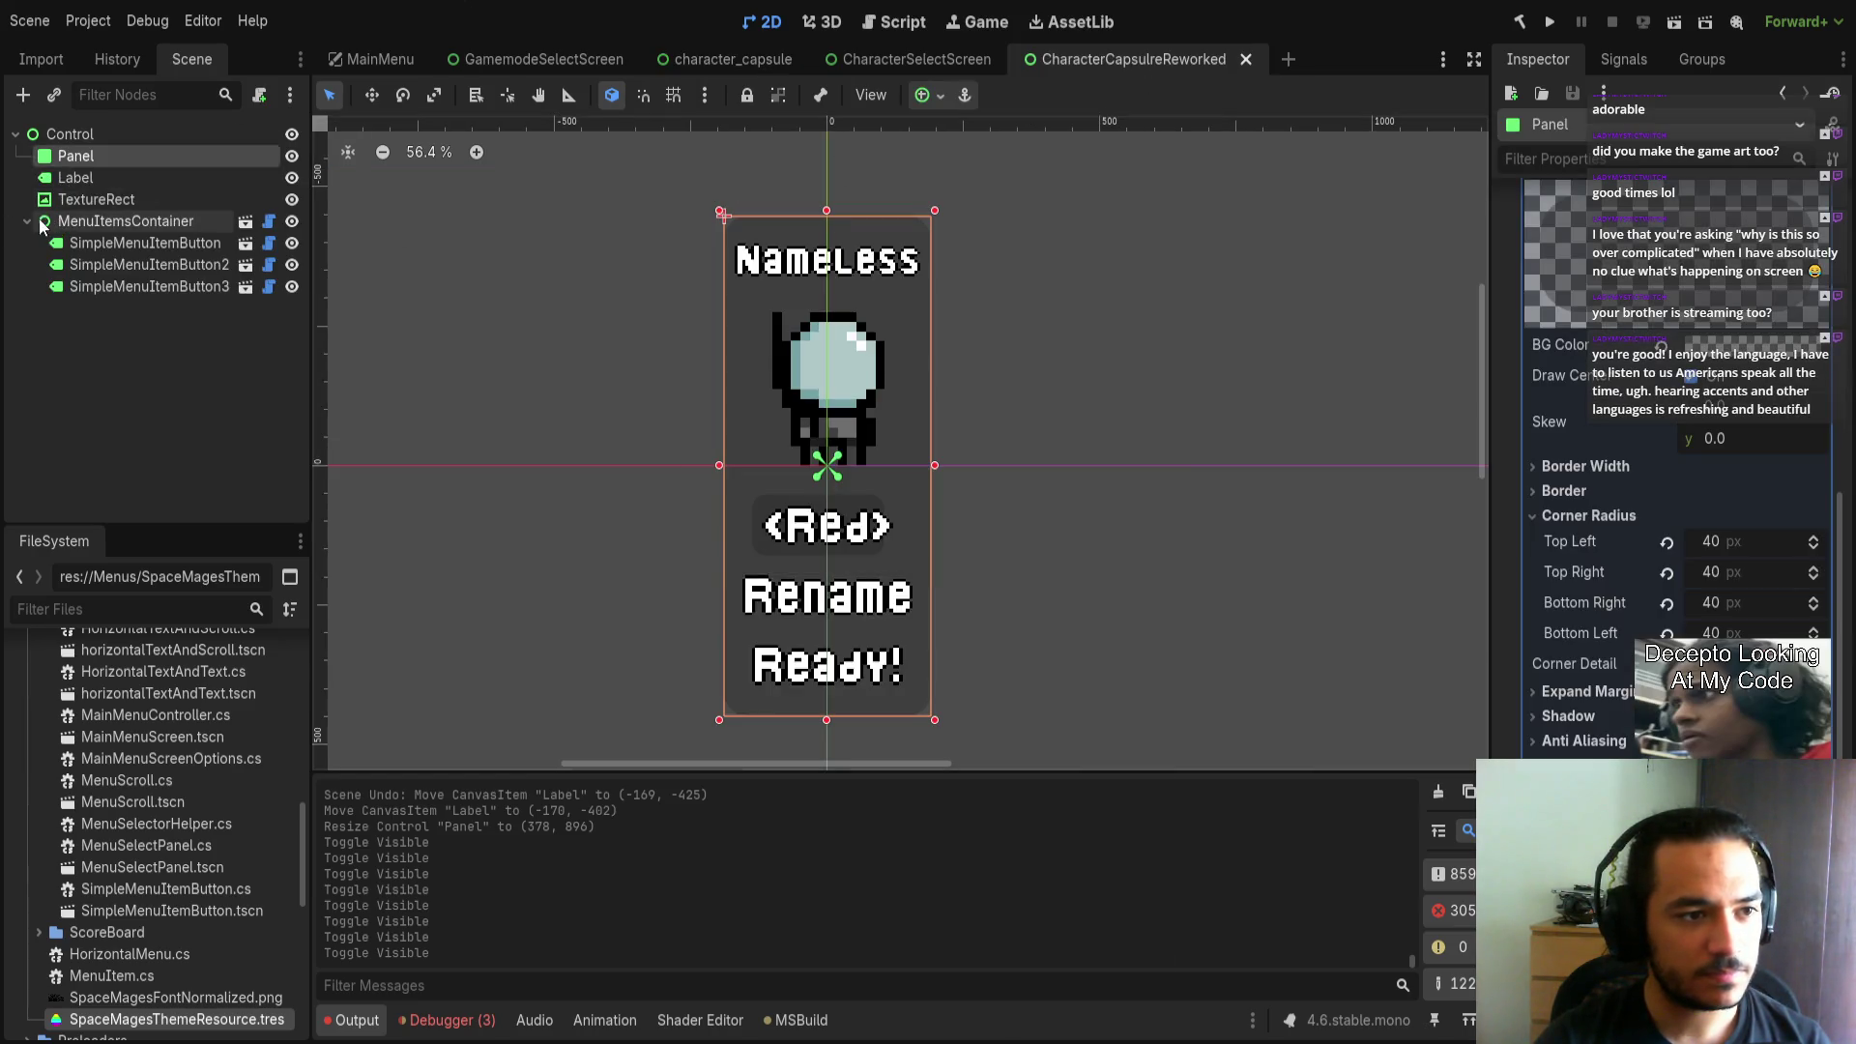
Add a new Label2 node under the root Control and save the scene.
click(25, 222)
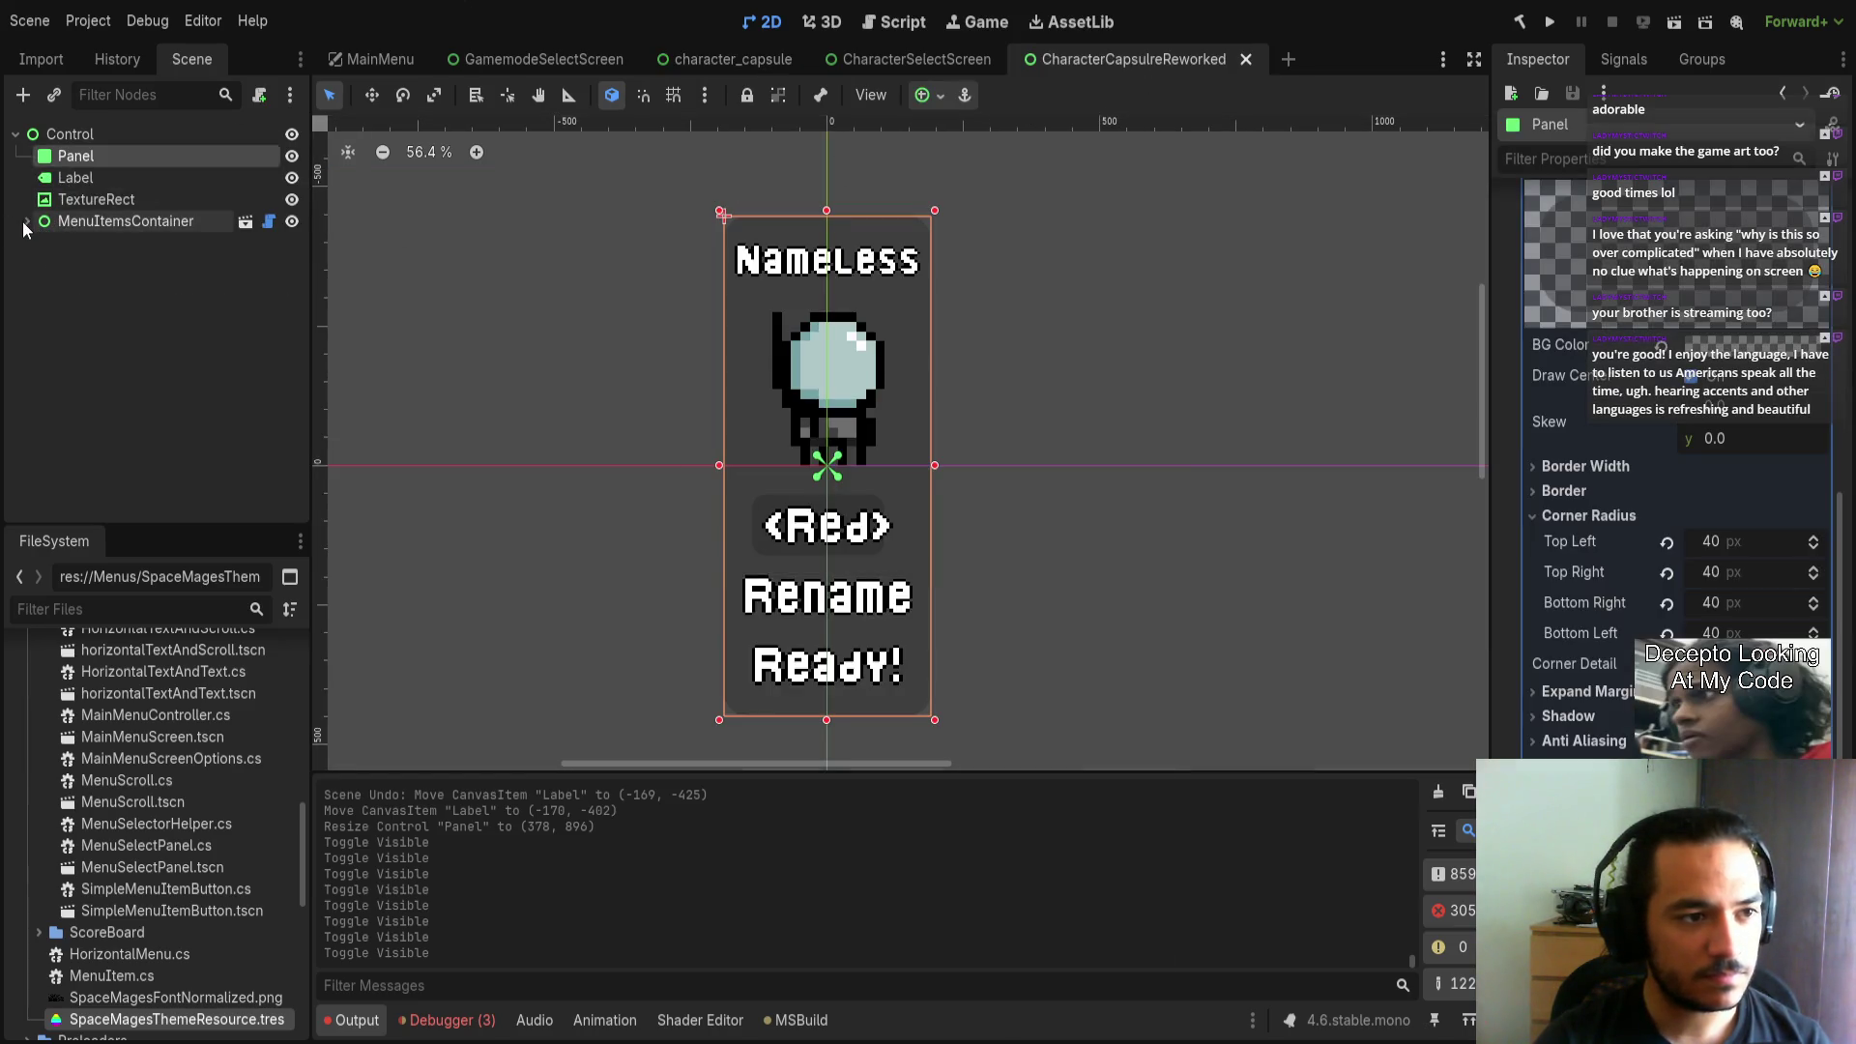
click(23, 221)
click(93, 220)
click(22, 223)
click(62, 136)
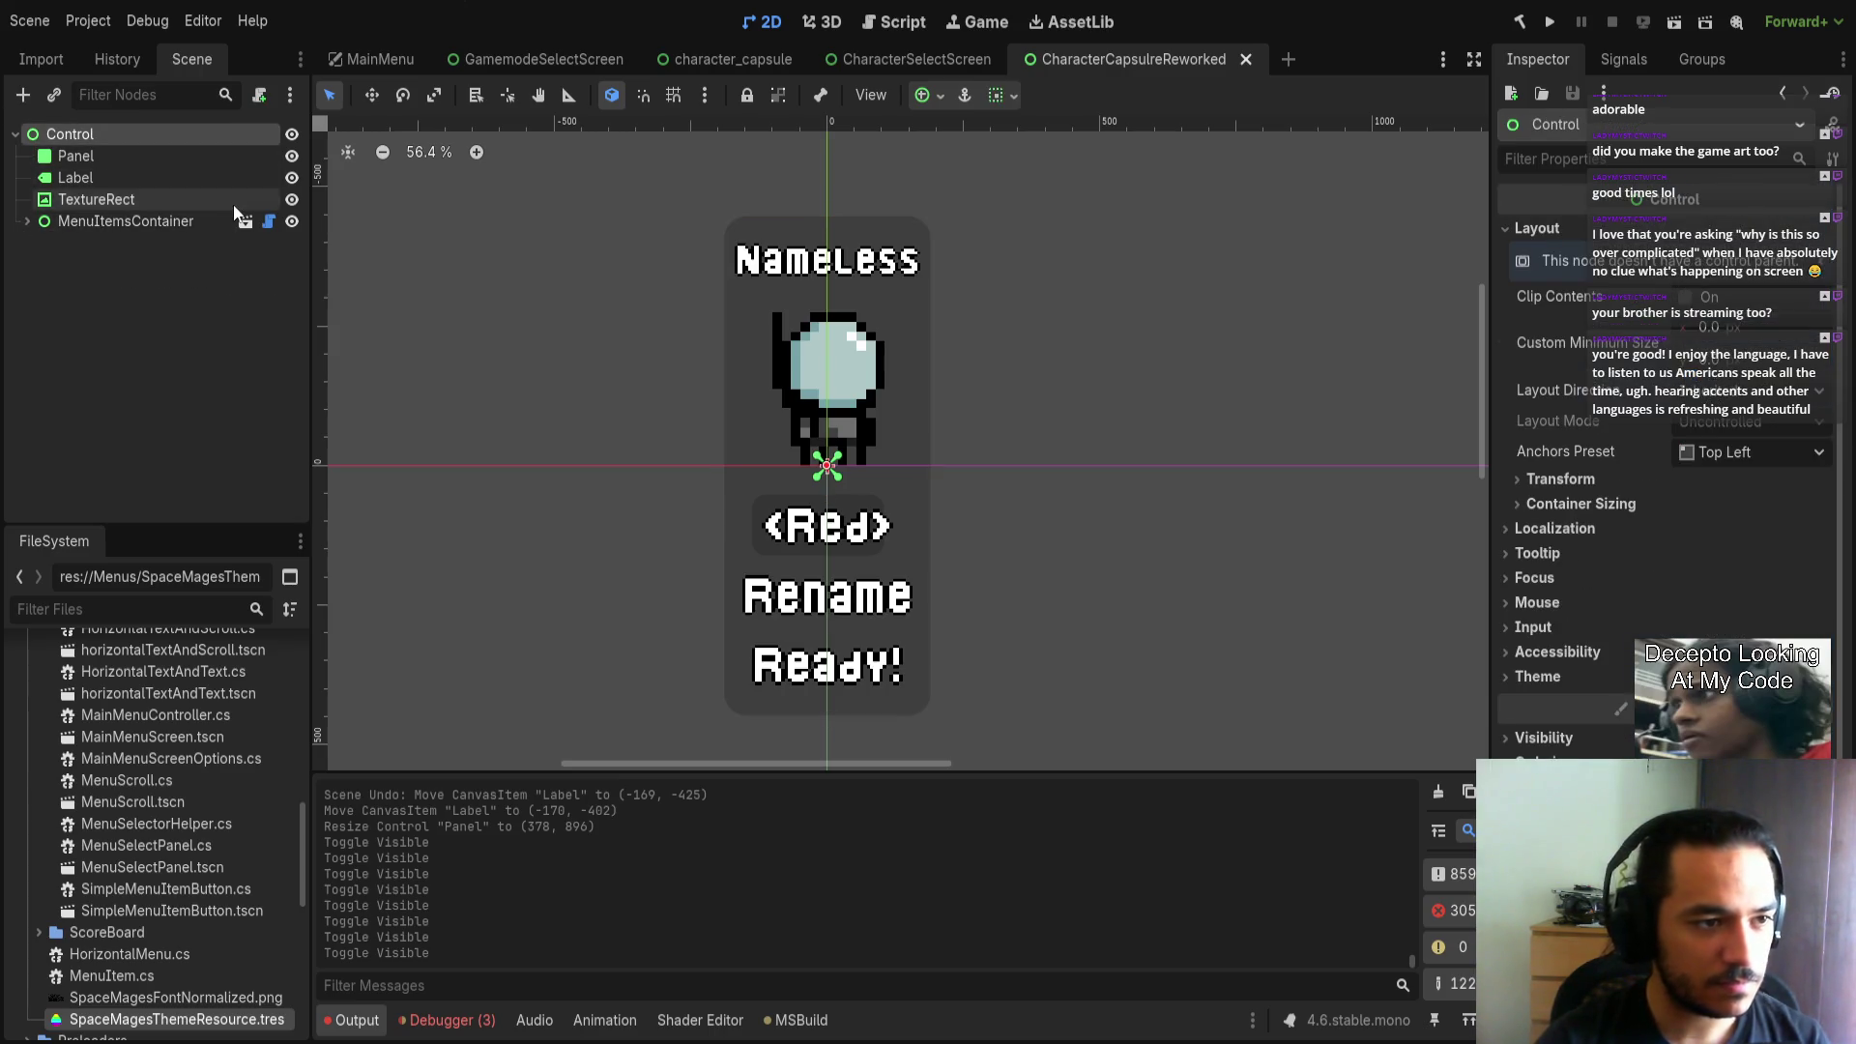
key(ctrl+a)
key(Return)
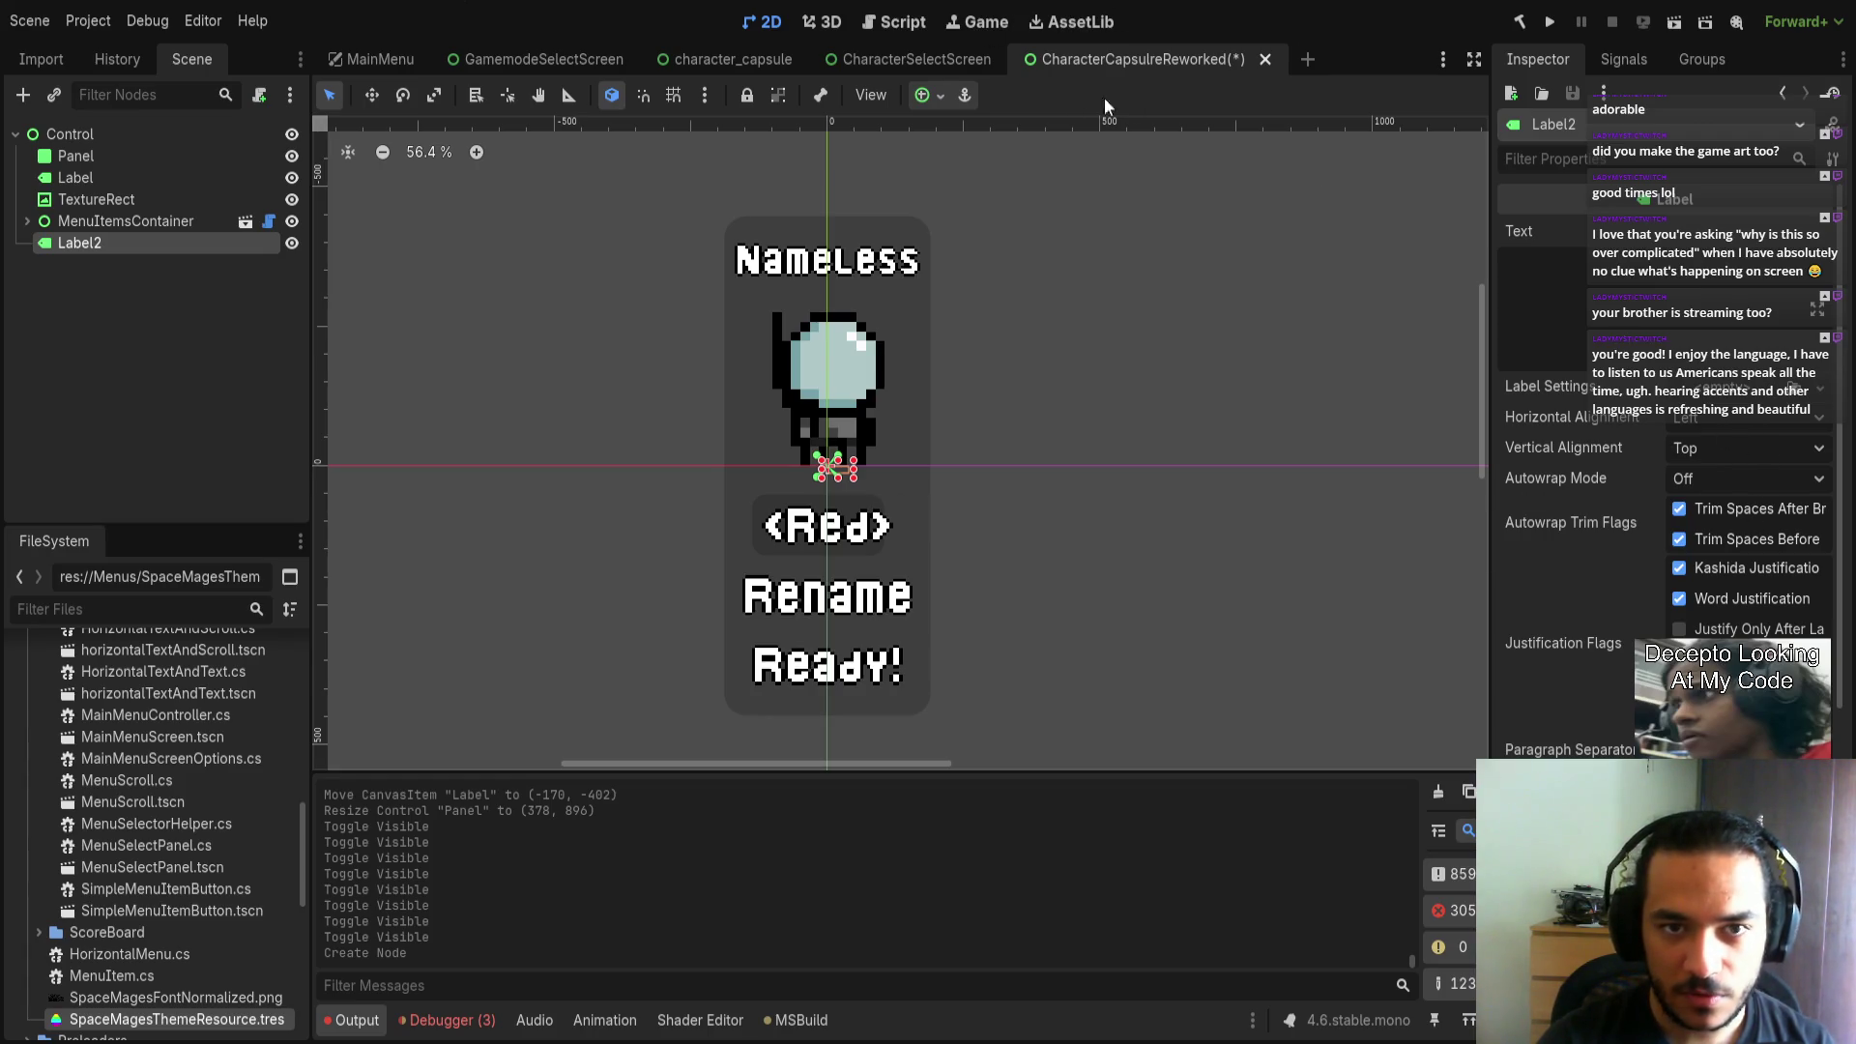
scroll(1738, 543, down, 10)
scroll(1731, 398, up, 8)
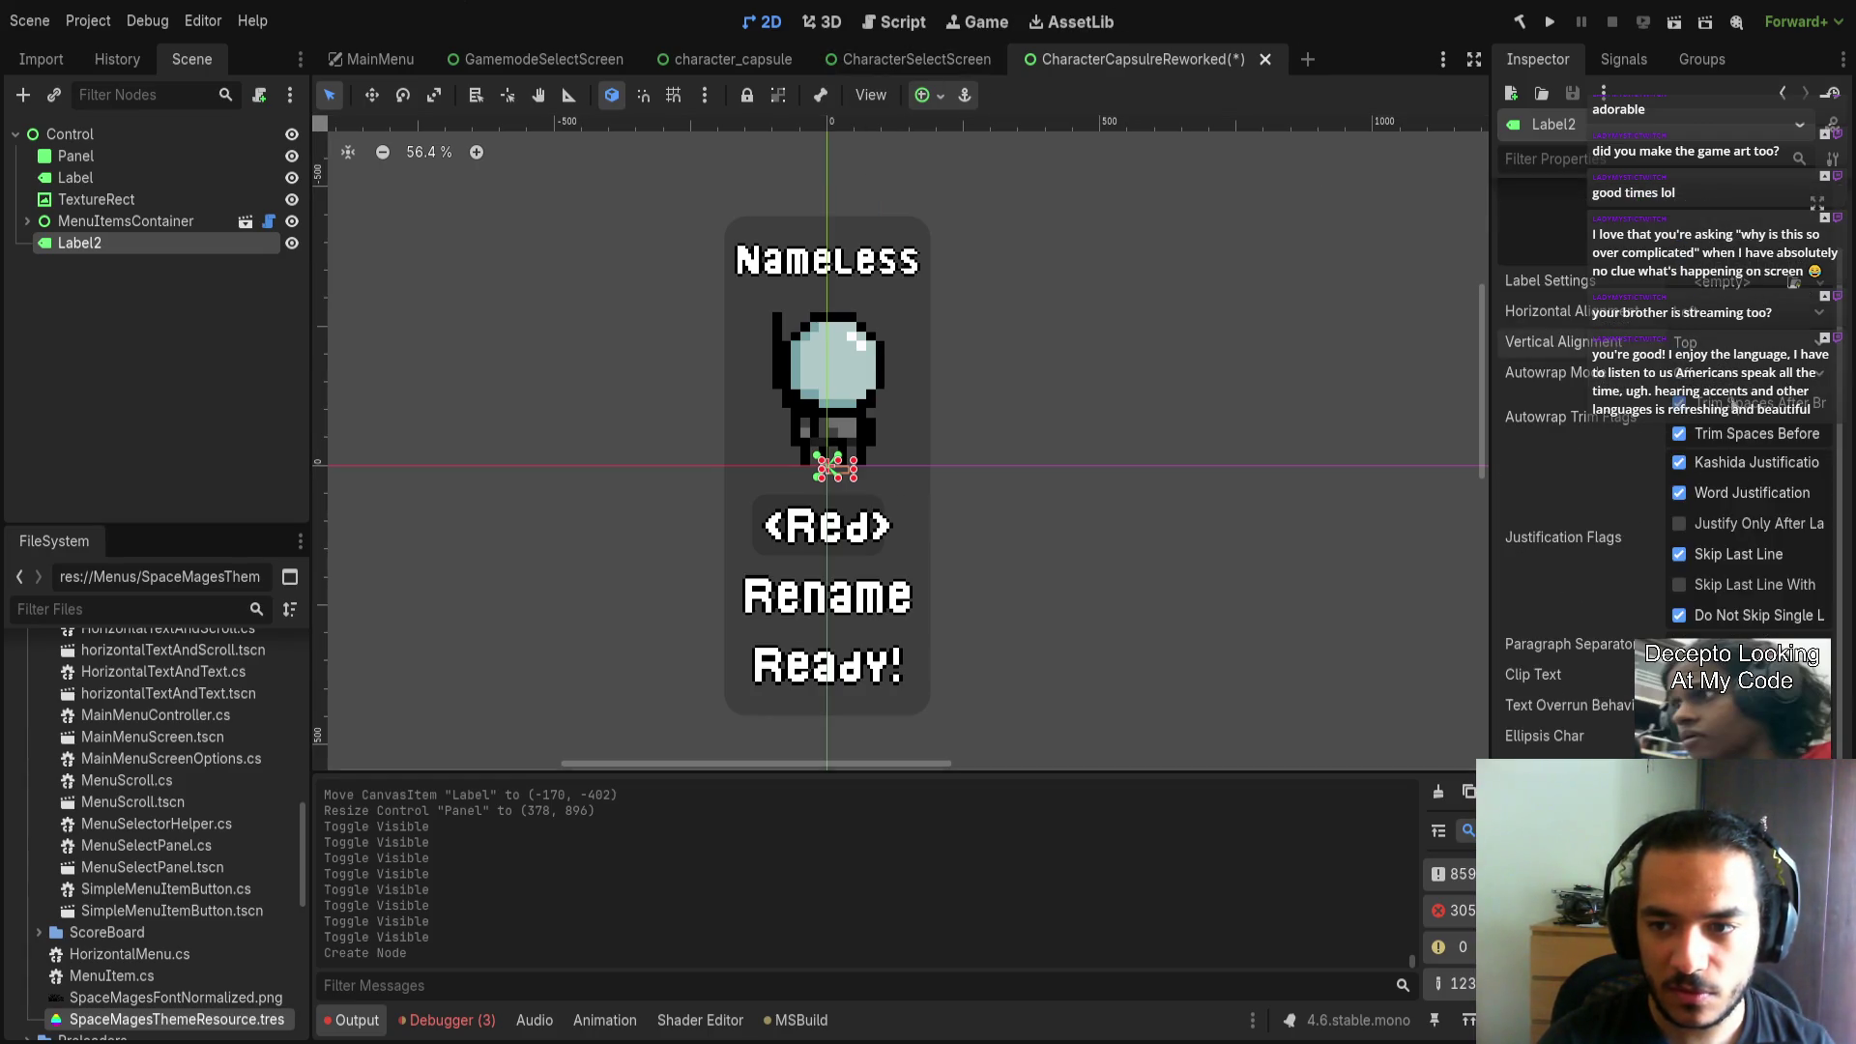
scroll(1672, 547, down, 5)
key(ctrl+s)
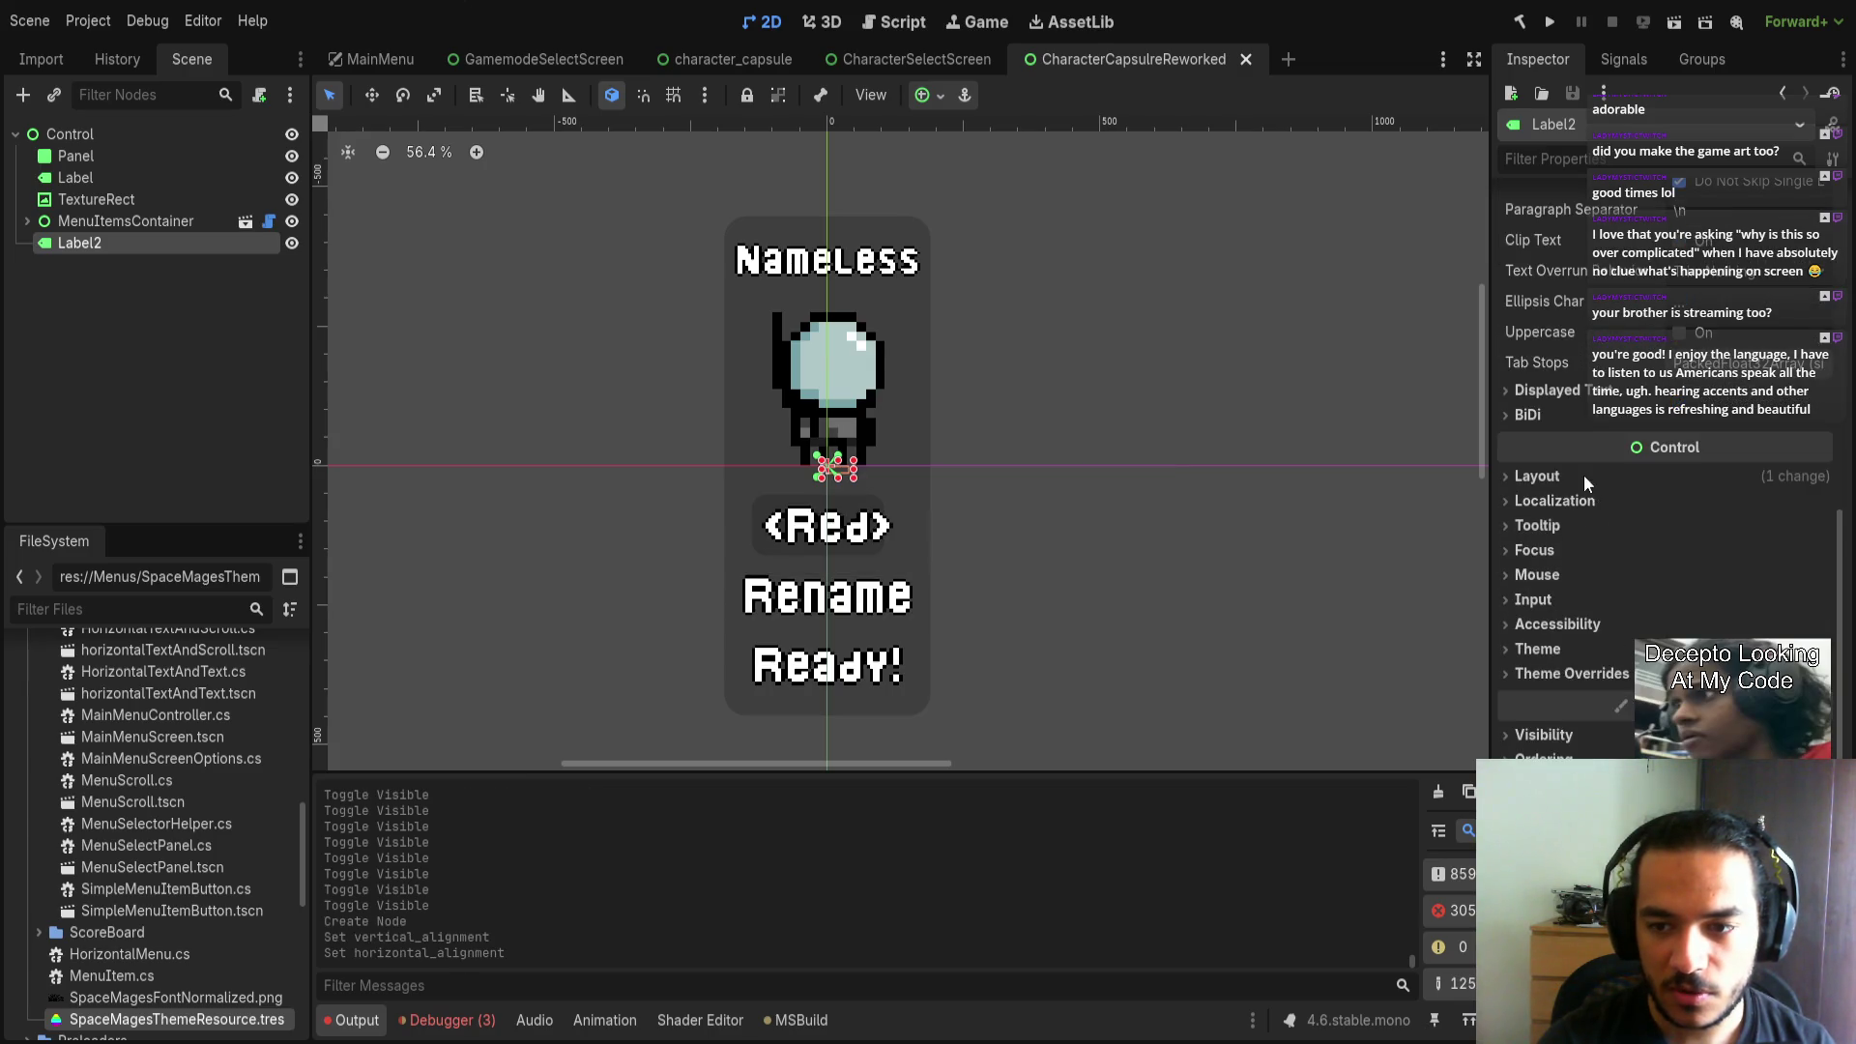
Set Label2's Layout Mode to Anchors.
click(1583, 476)
click(1731, 668)
click(1730, 725)
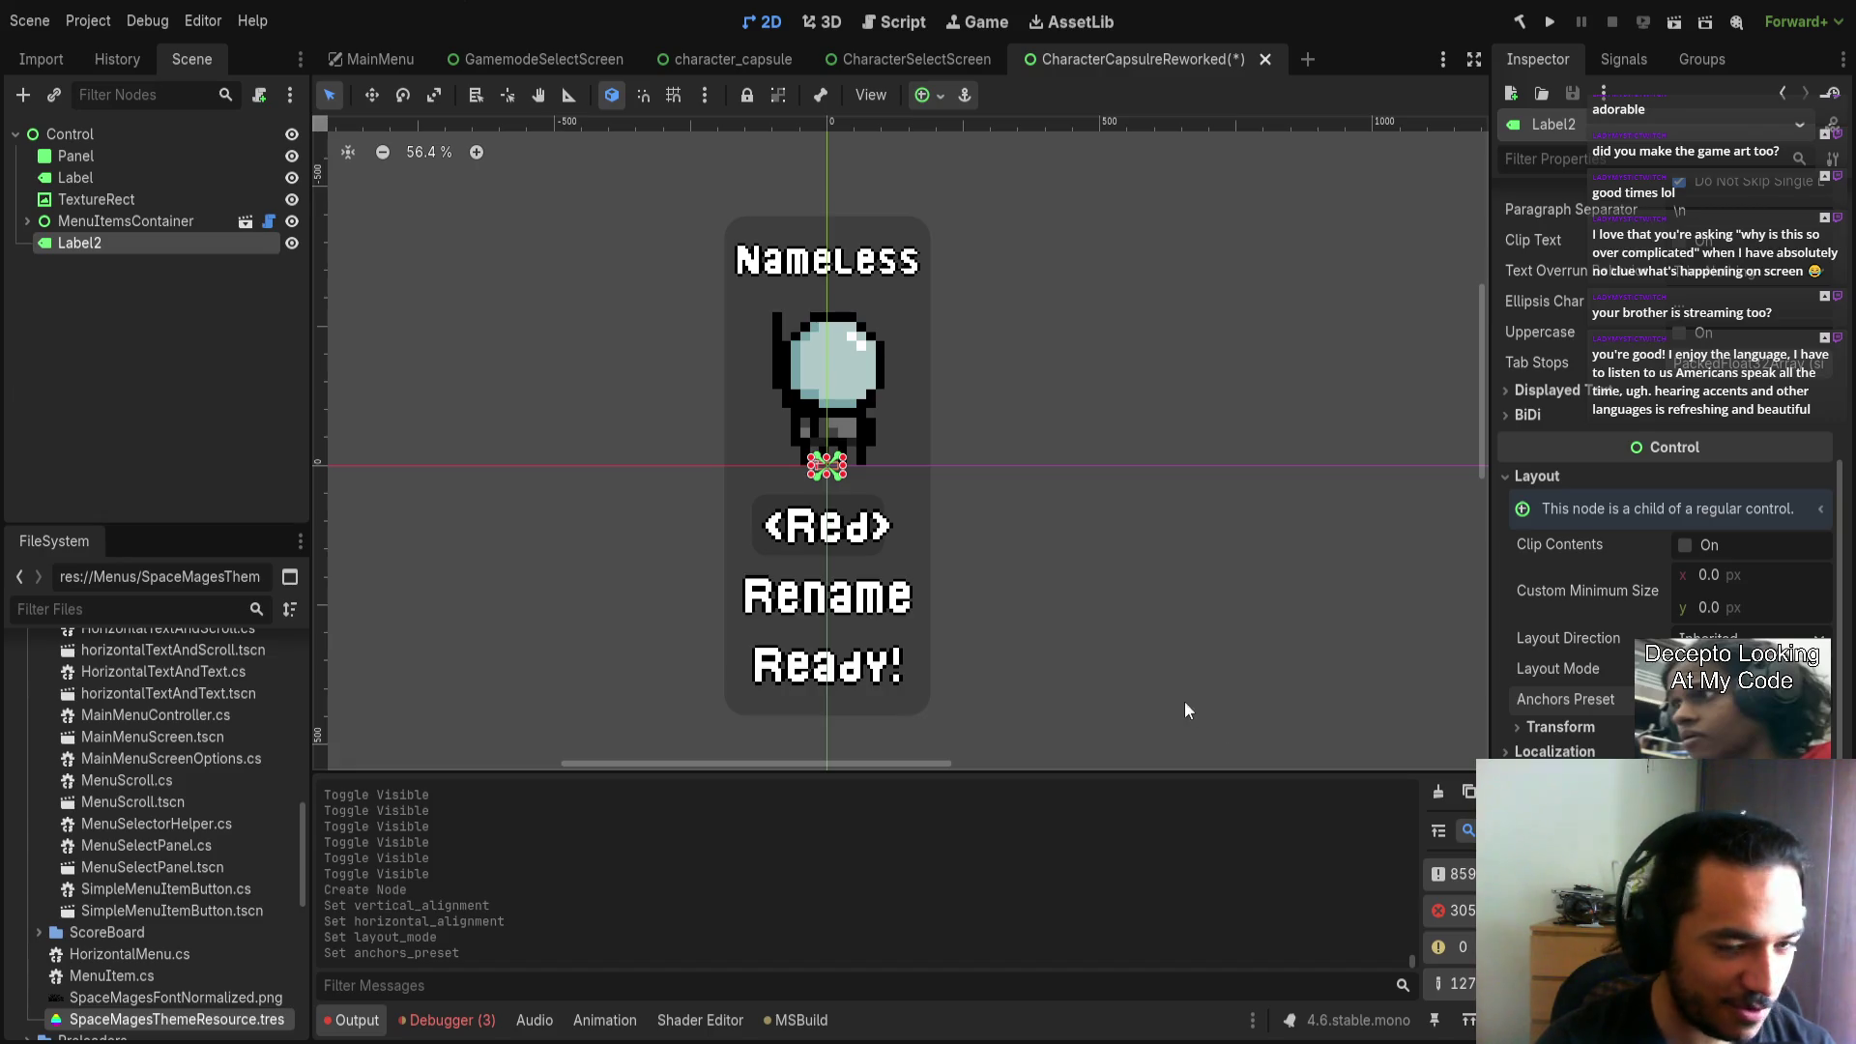
scroll(1119, 513, up, 5)
scroll(895, 464, down, 2)
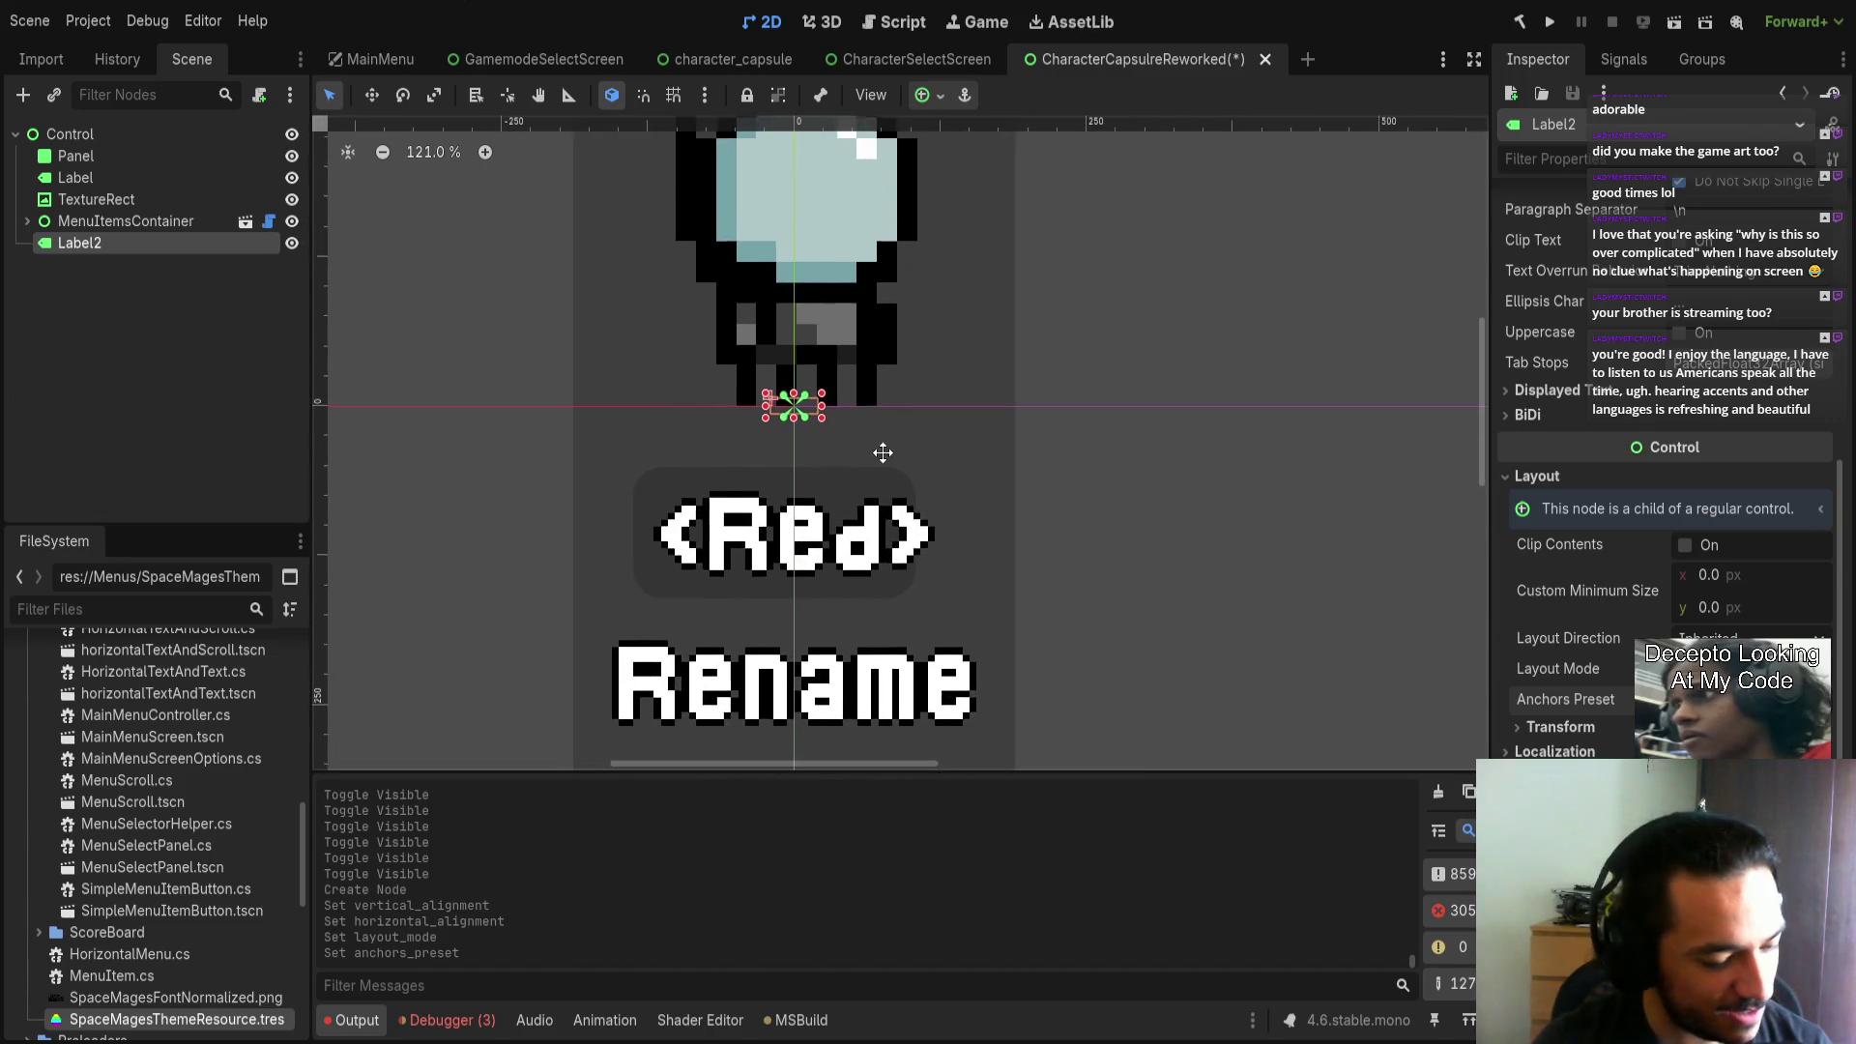
Resize Label2 to a 340×72 box below the sprite and clear its placeholder text.
mouse_move(829, 414)
mouse_down()
mouse_move(1028, 483)
mouse_move(1003, 449)
mouse_up()
key(ctrl+s)
scroll(1320, 432, down, 5)
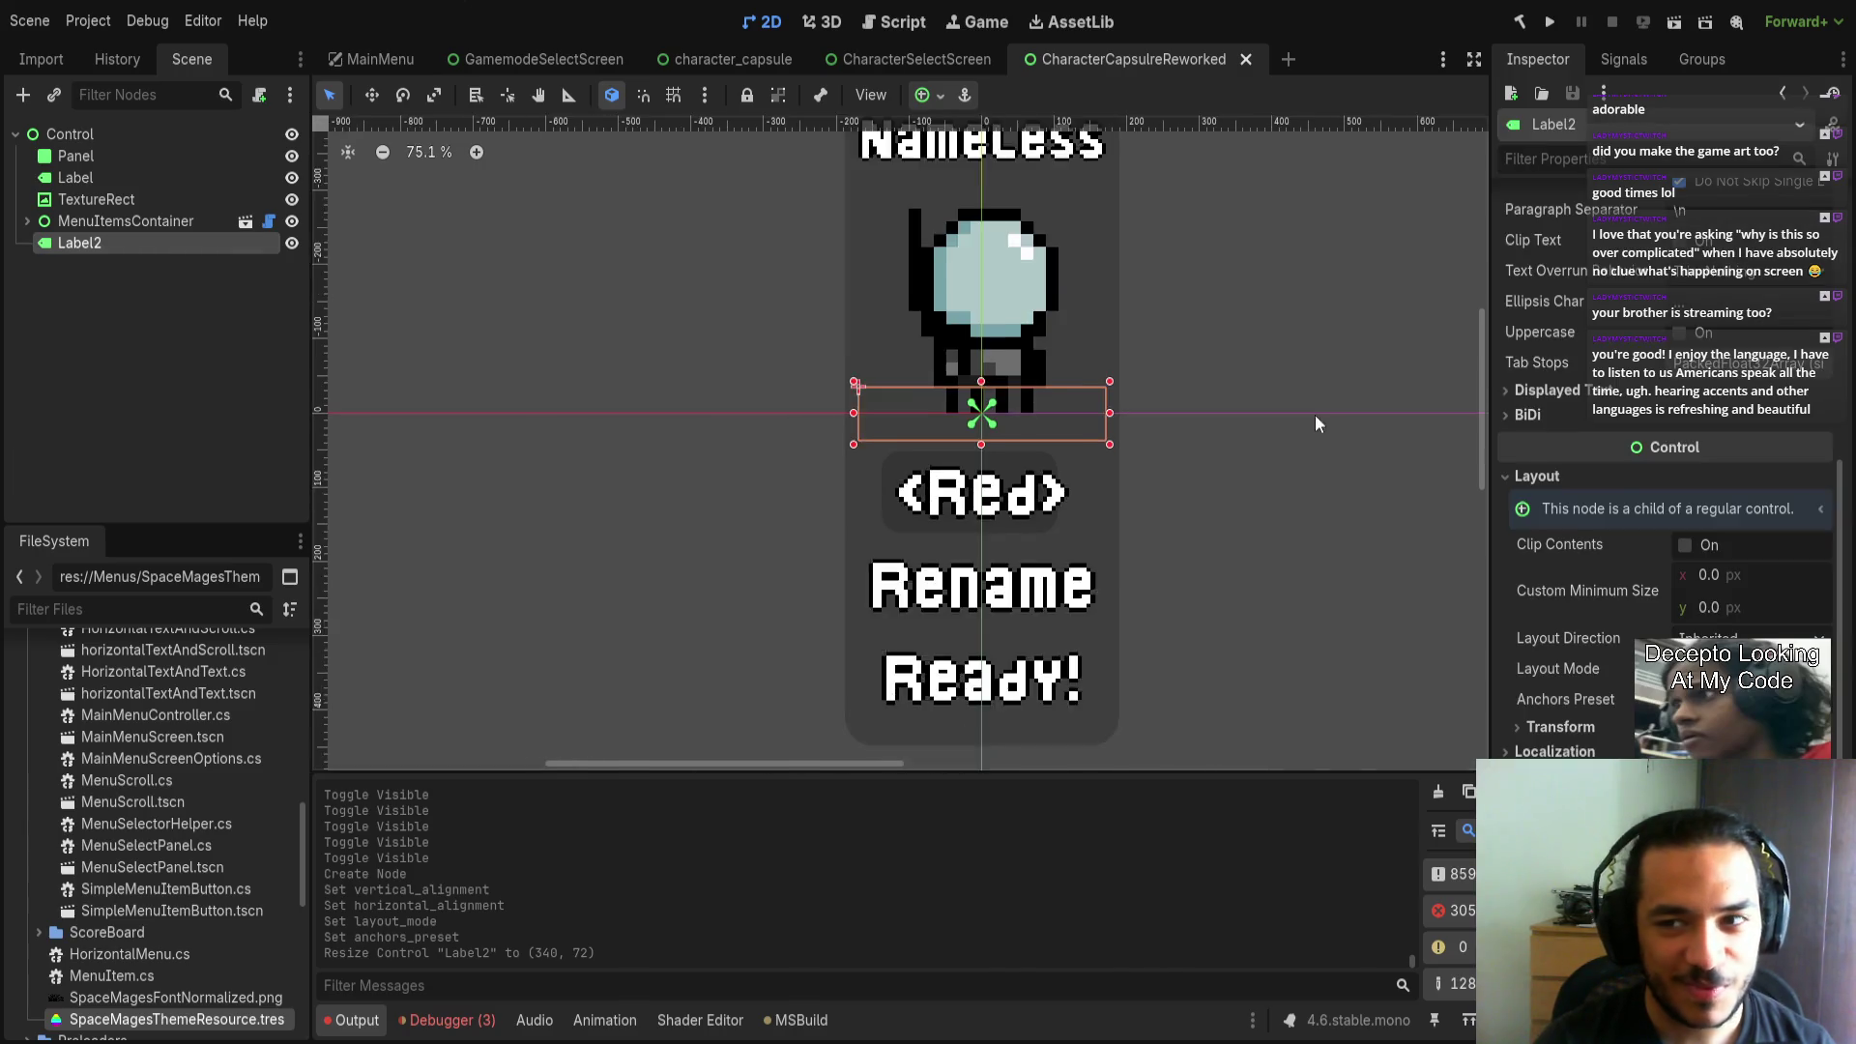
scroll(1321, 432, down, 1)
scroll(1547, 309, up, 5)
click(1566, 264)
text(lkhfgkdhfgaksjd)
key(ctrl+a)
key(BackSpace)
key(ctrl+s)
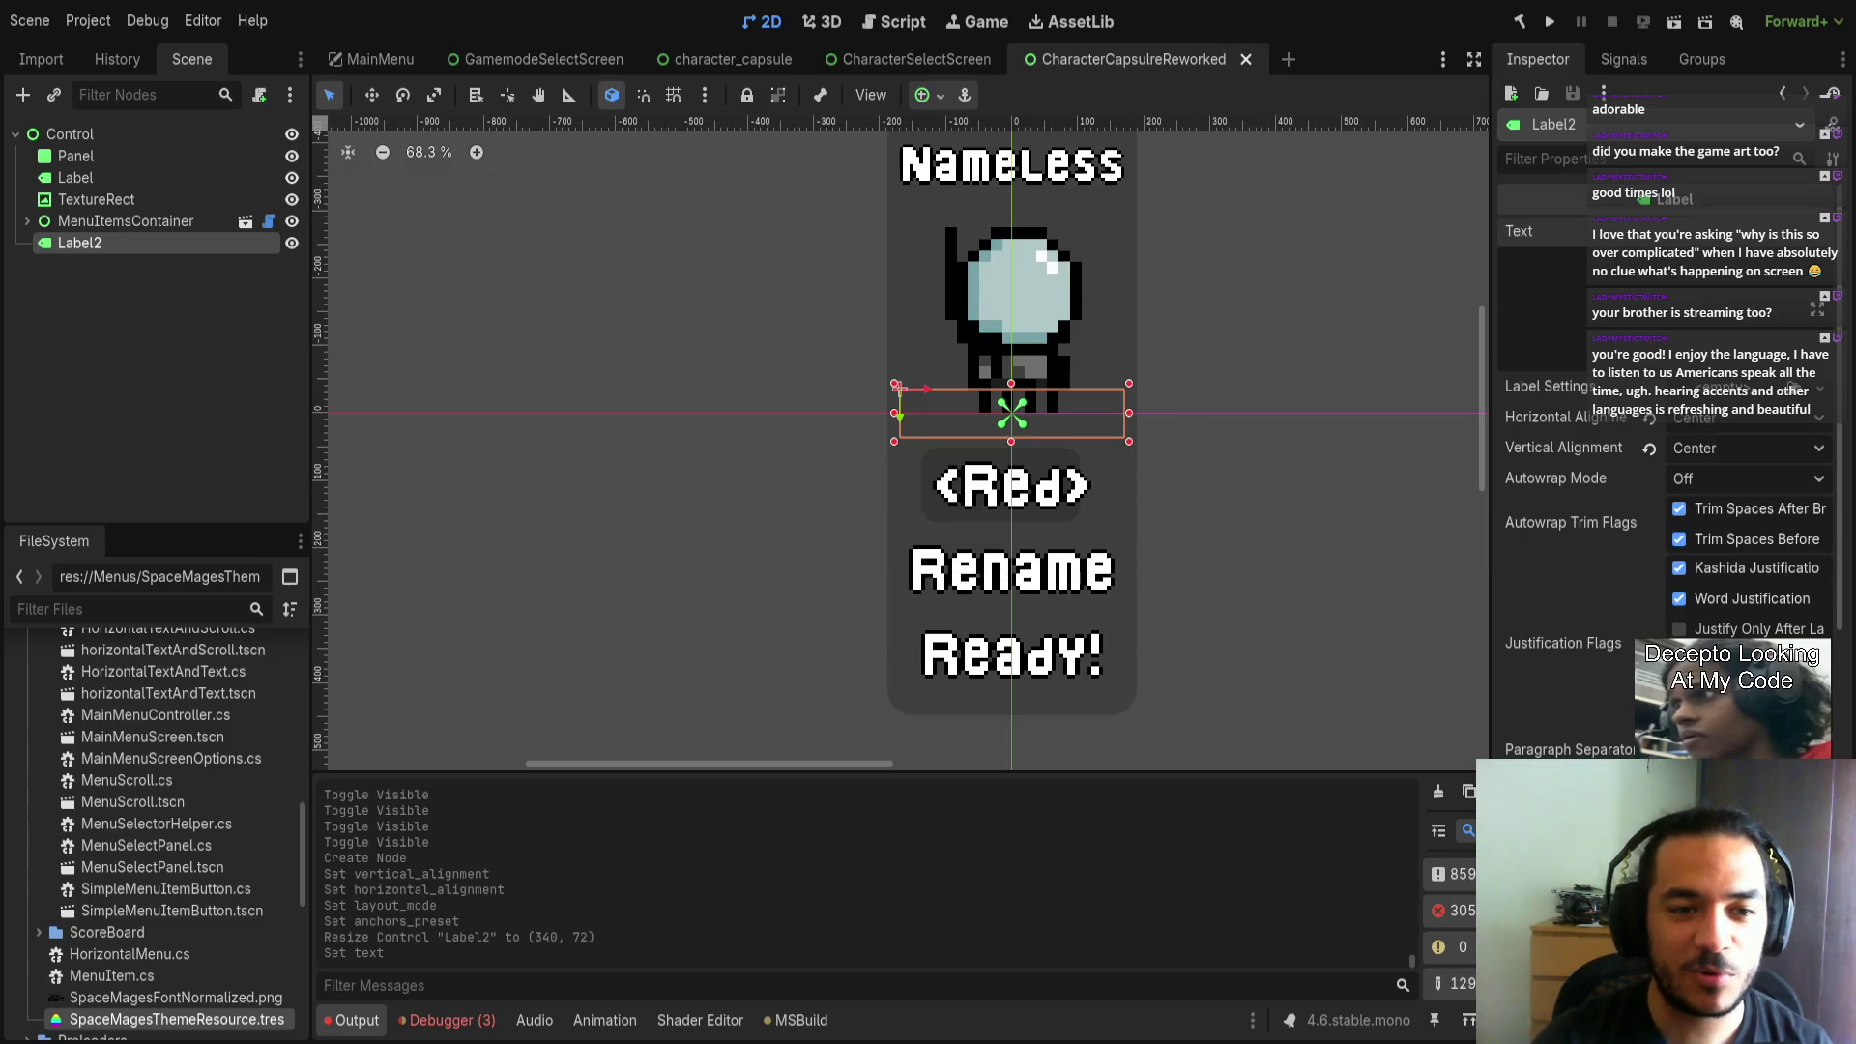
Give Label2 a new LabelSettings resource for a 26 px font.
mouse_move(1290, 493)
mouse_down()
mouse_move(1151, 497)
mouse_move(1164, 510)
mouse_up()
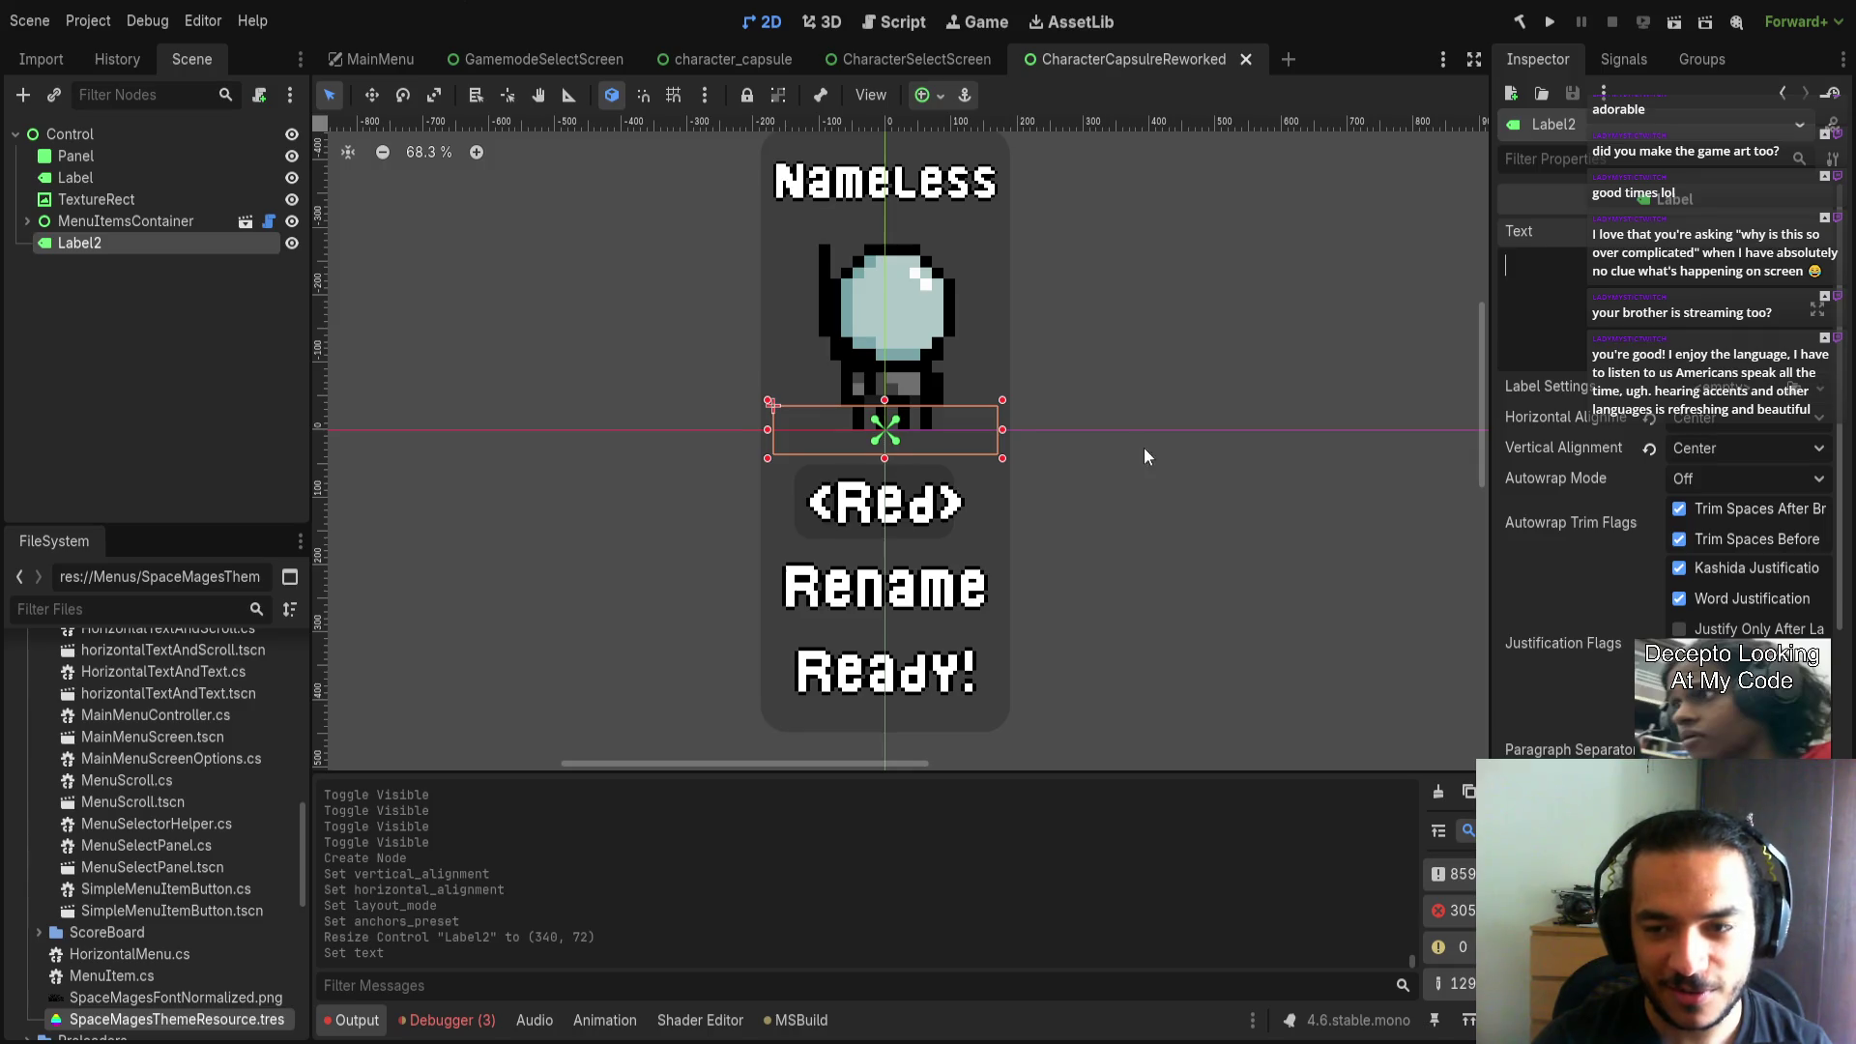
drag(1144, 450, 1054, 441)
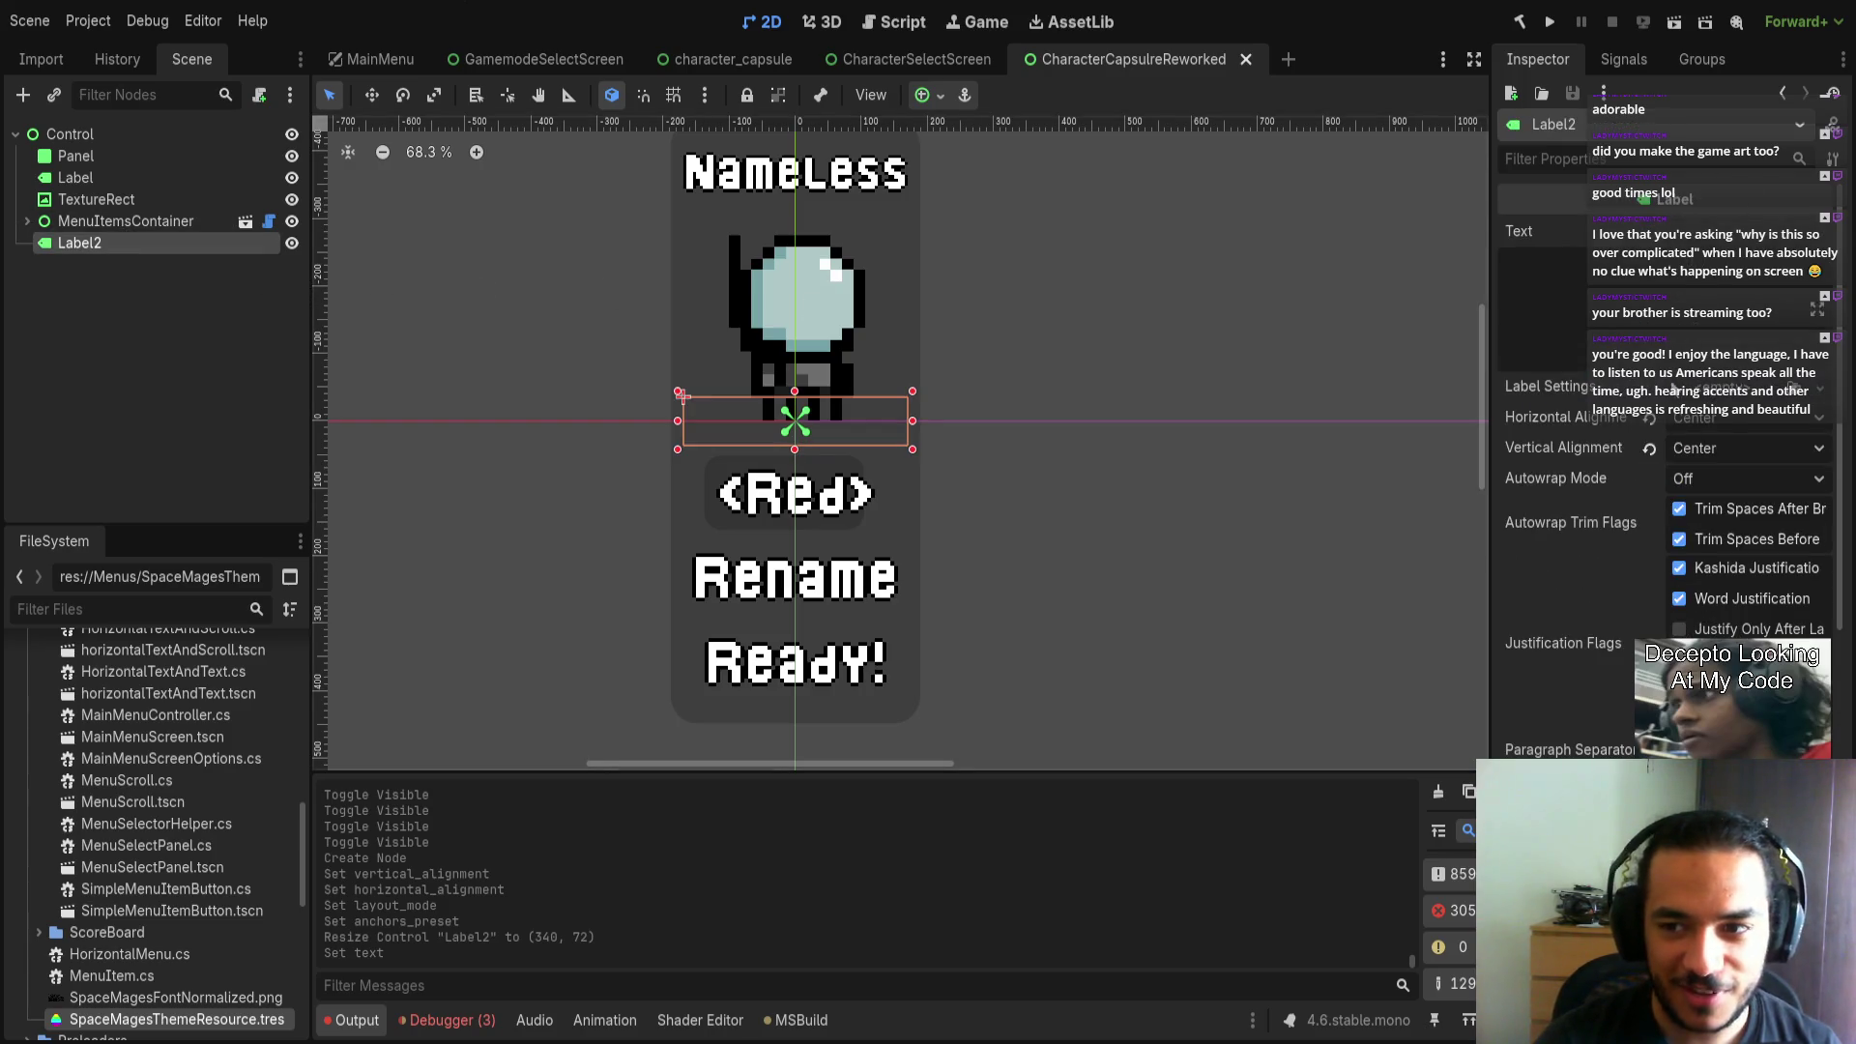
click(1711, 392)
click(1755, 461)
click(1726, 392)
click(1605, 478)
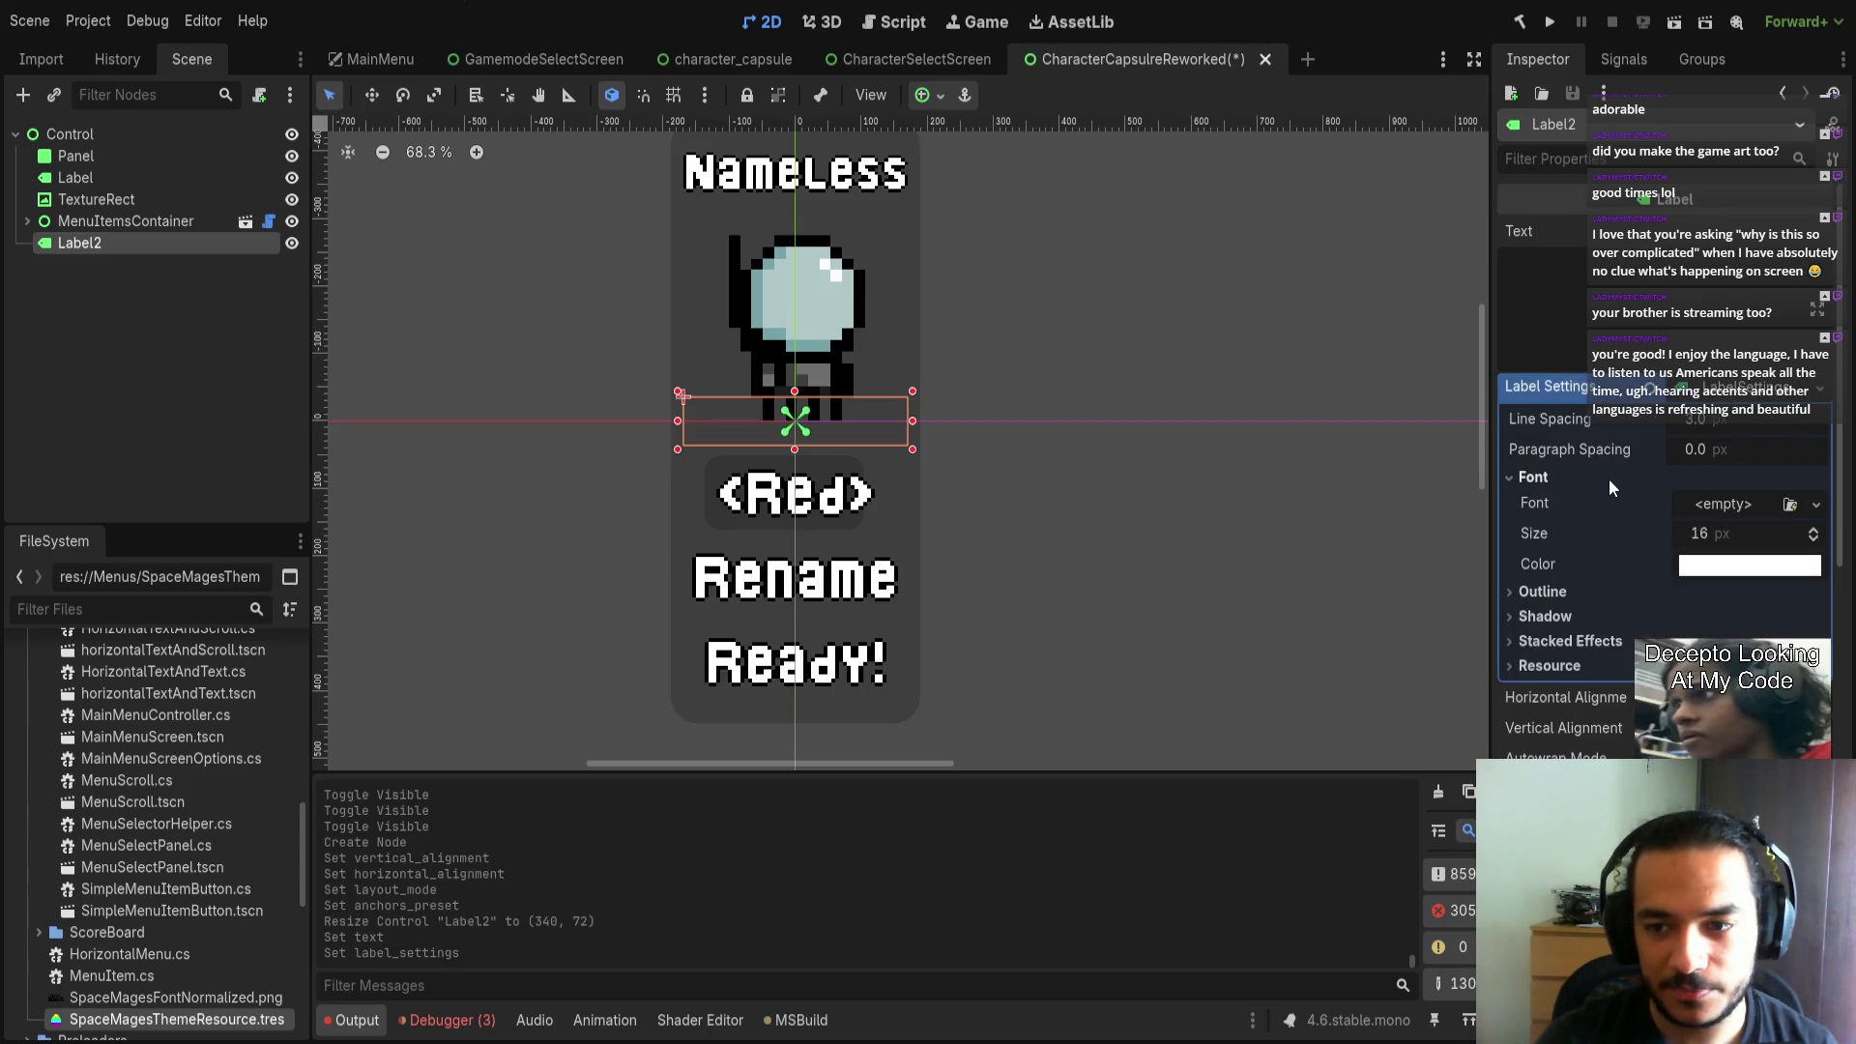
Set Label2's text to 'Press any key...' and preview it under the capsule sprite.
text(pres)
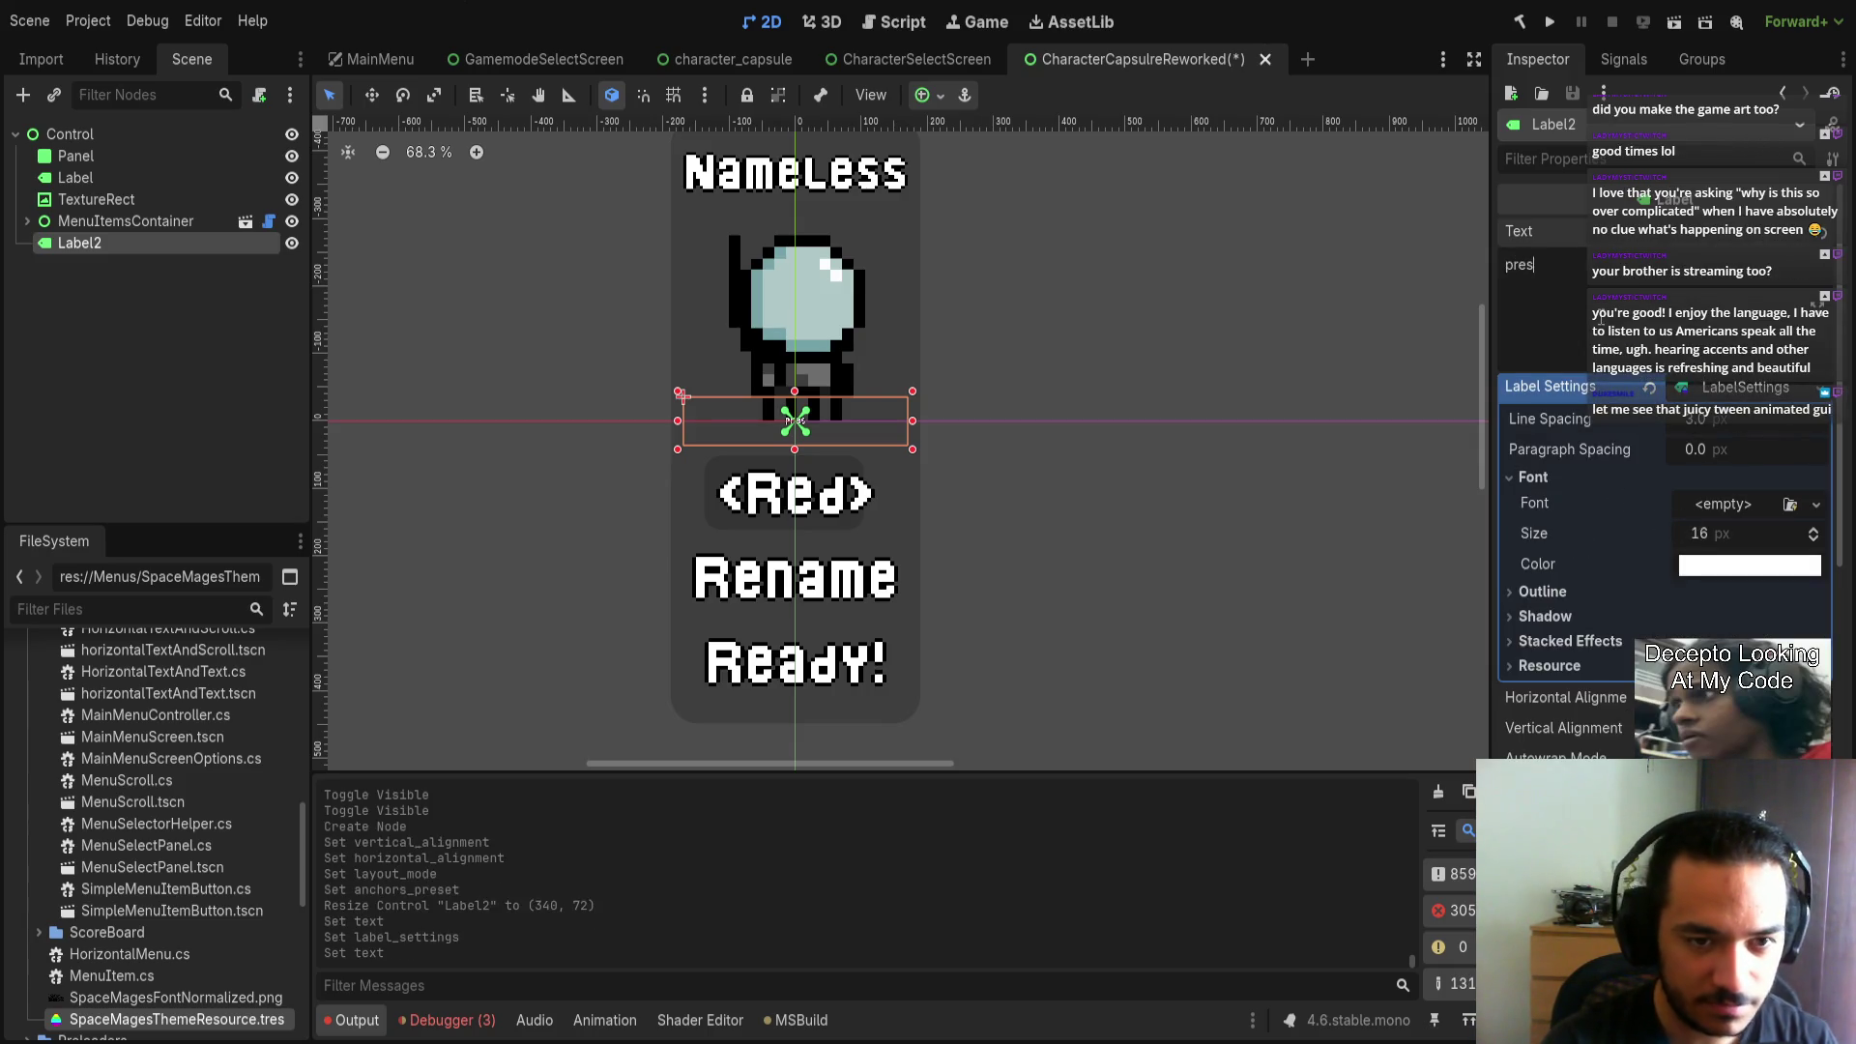
text(s any key)
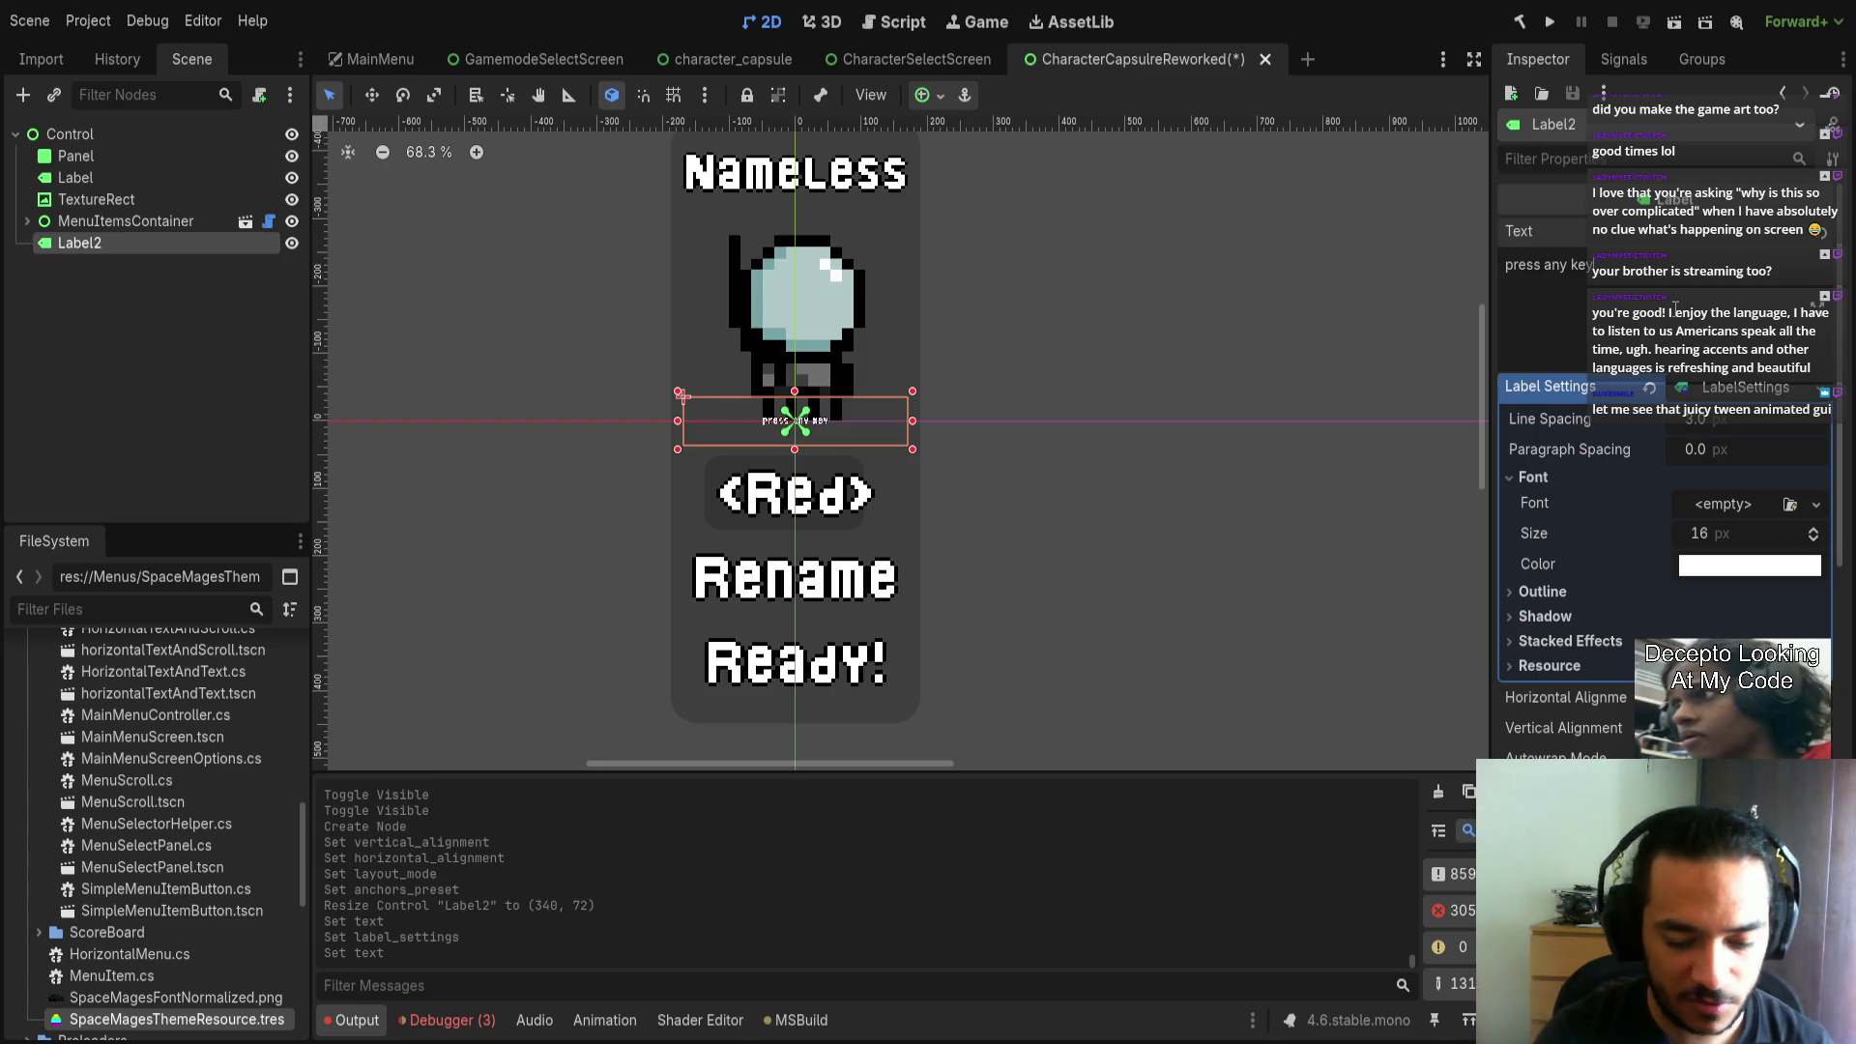
text(...)
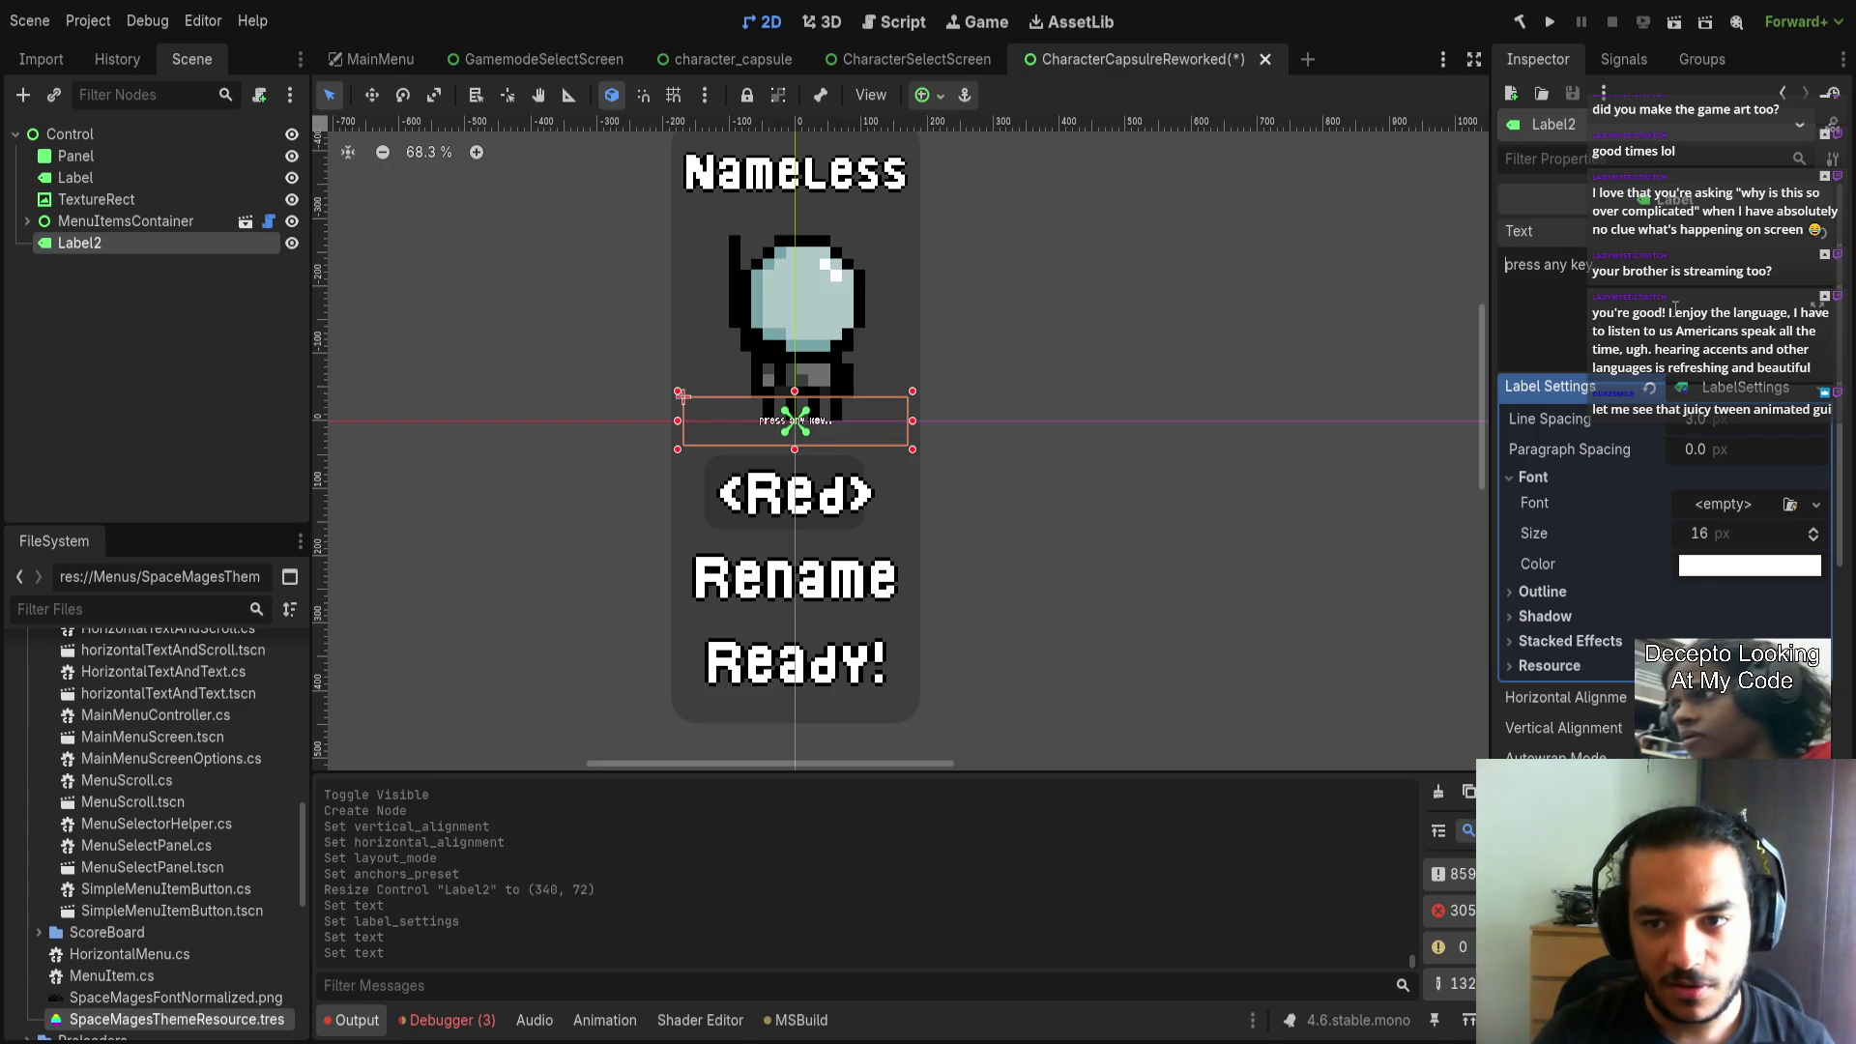
key(Delete)
text(P)
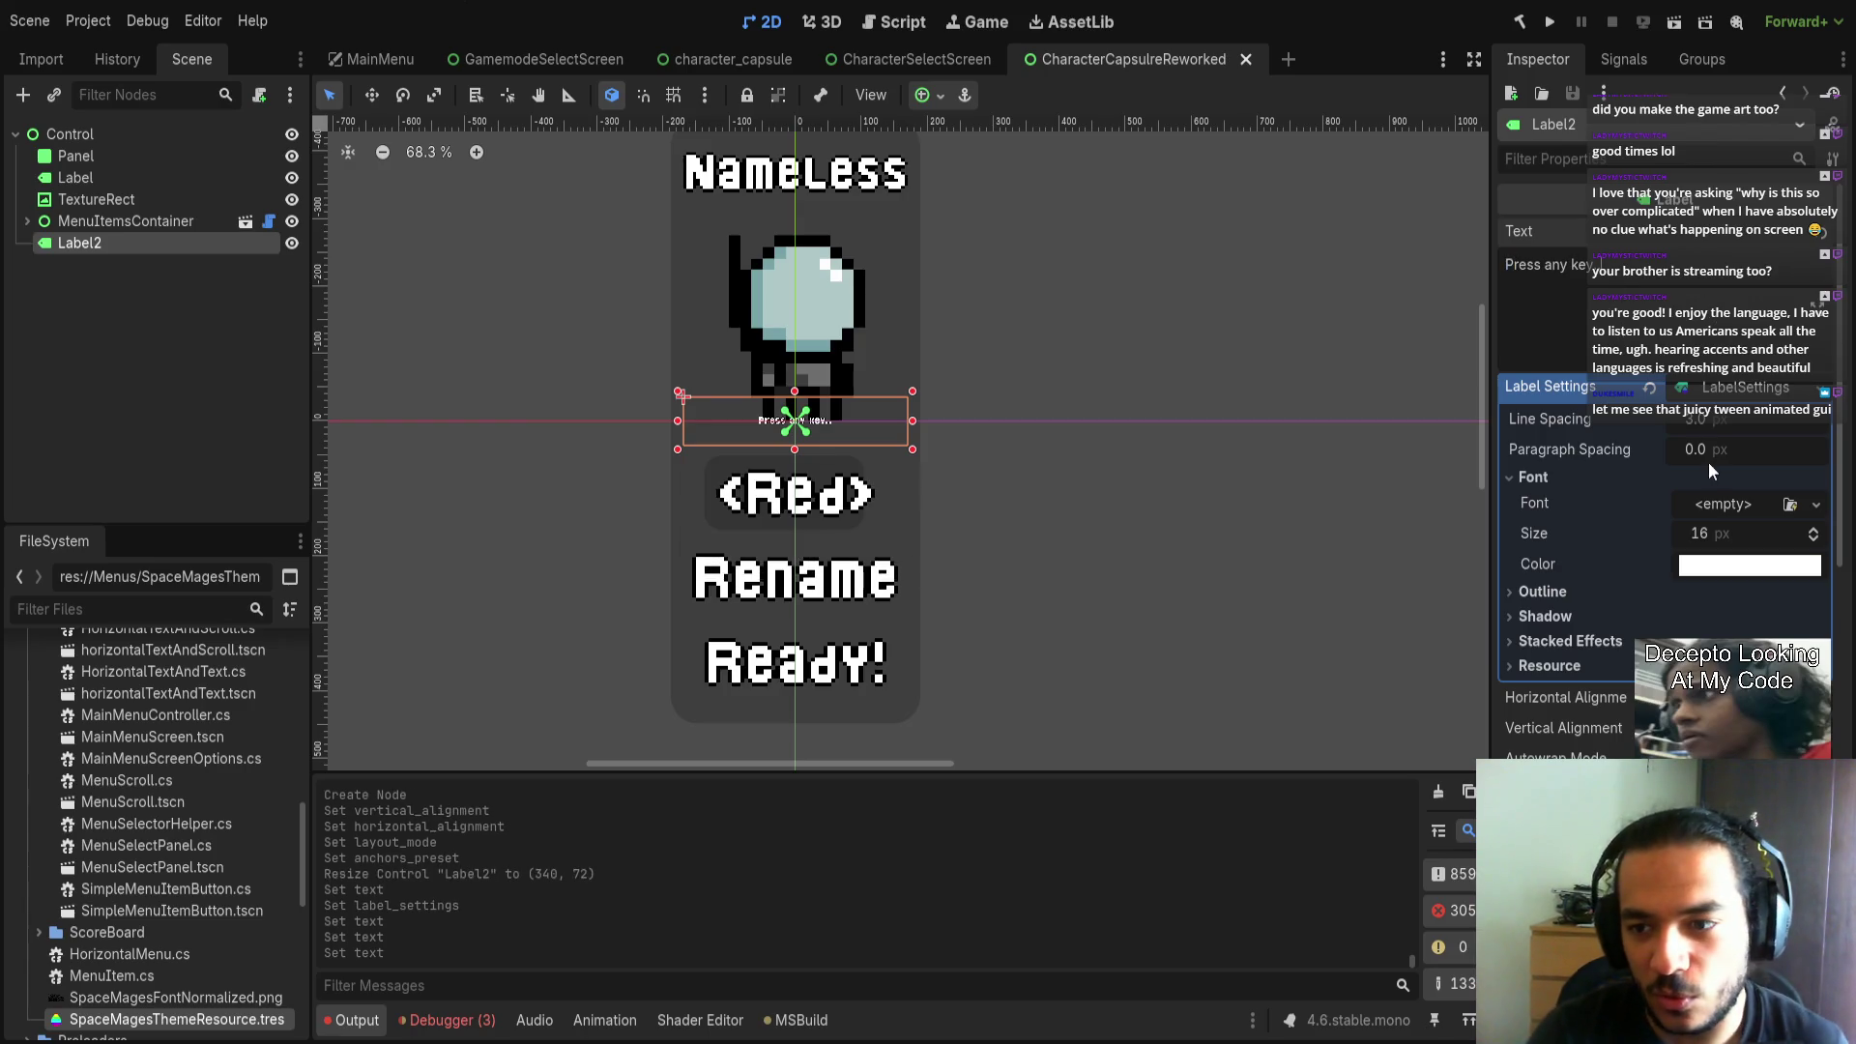
mouse_move(1702, 421)
mouse_down()
mouse_move(1750, 527)
mouse_move(1731, 527)
mouse_up()
key(ctrl+z)
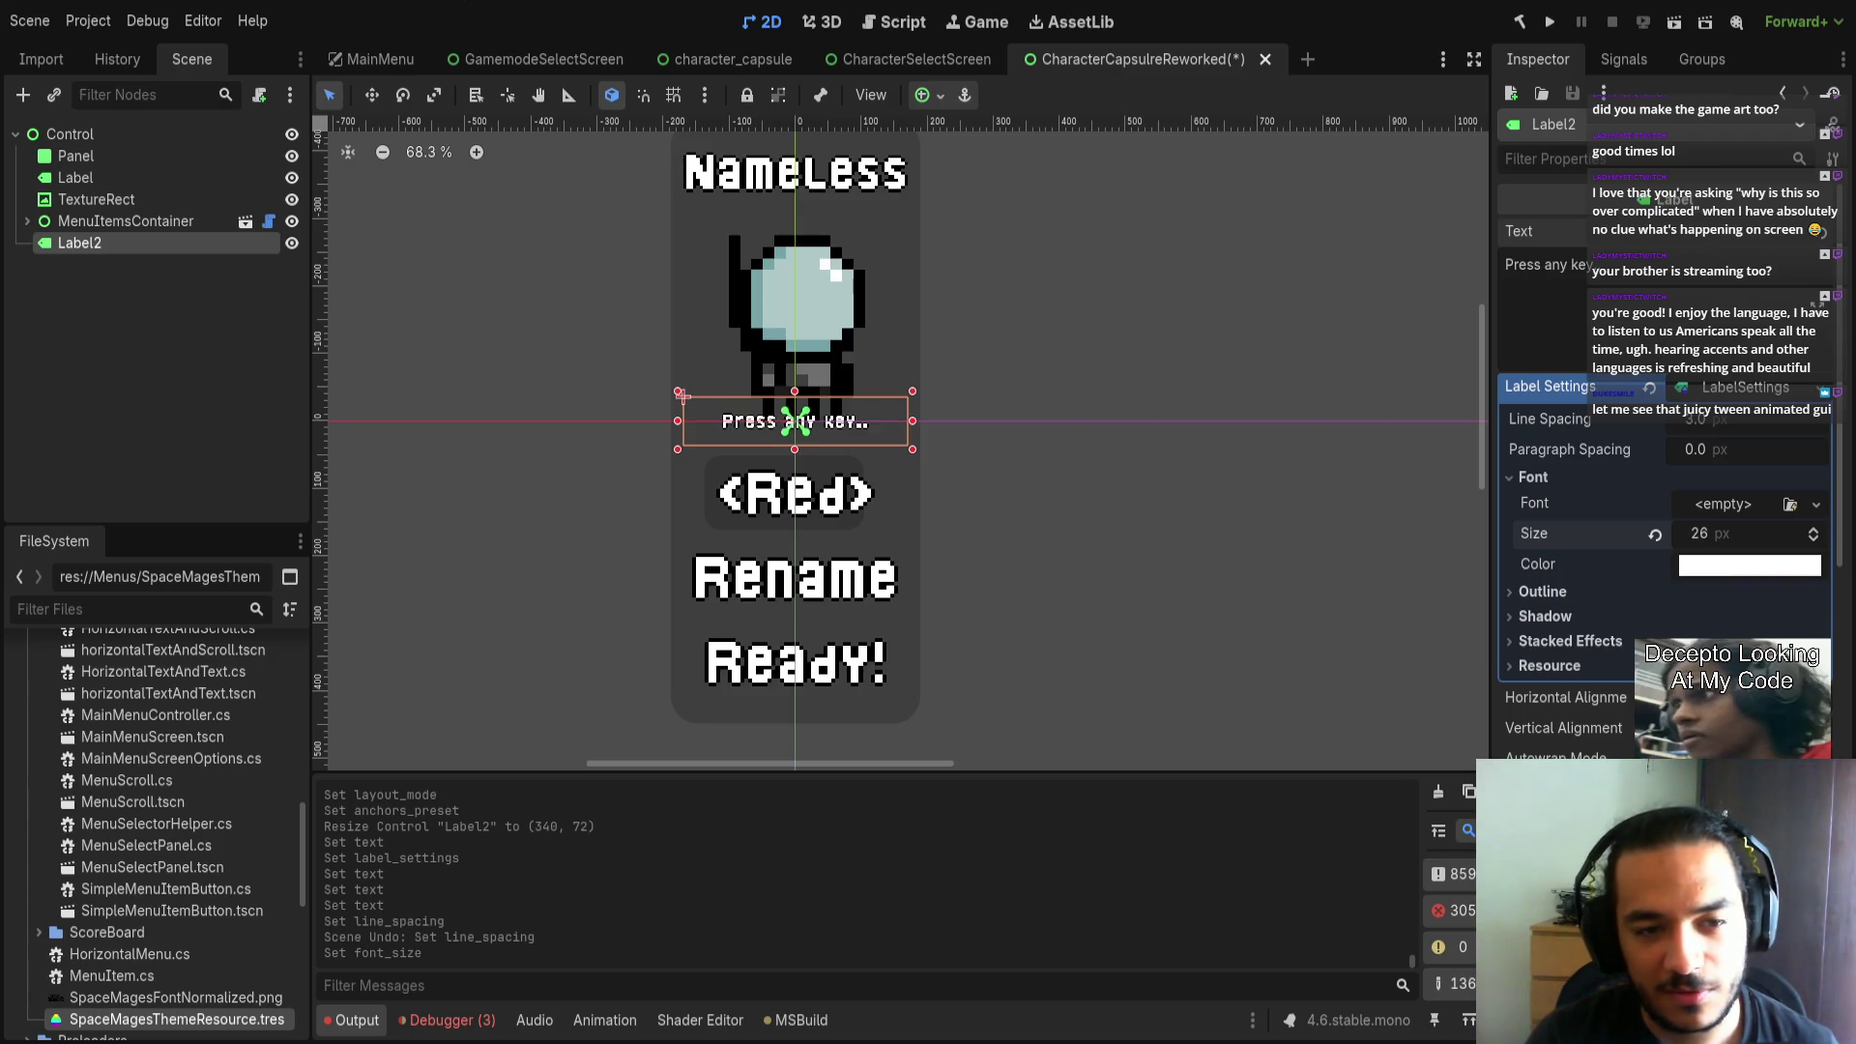
click(1093, 484)
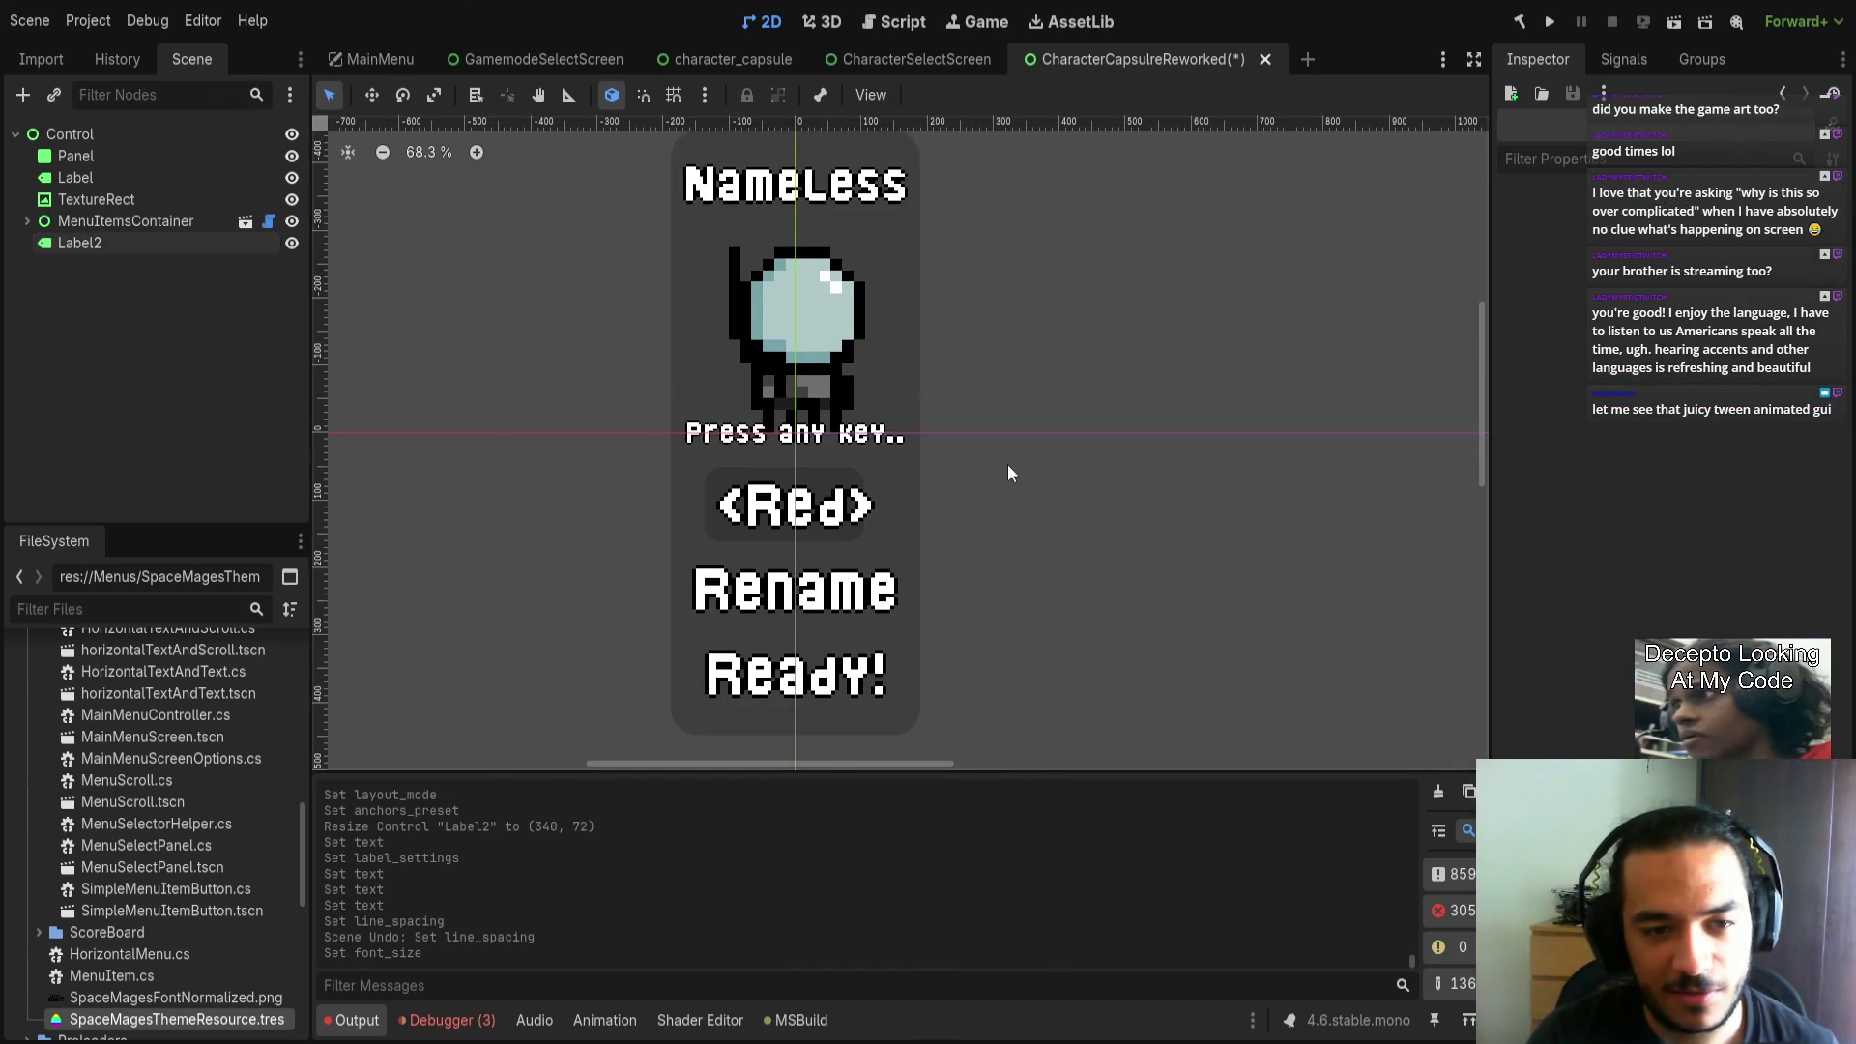
scroll(1008, 465, down, 1)
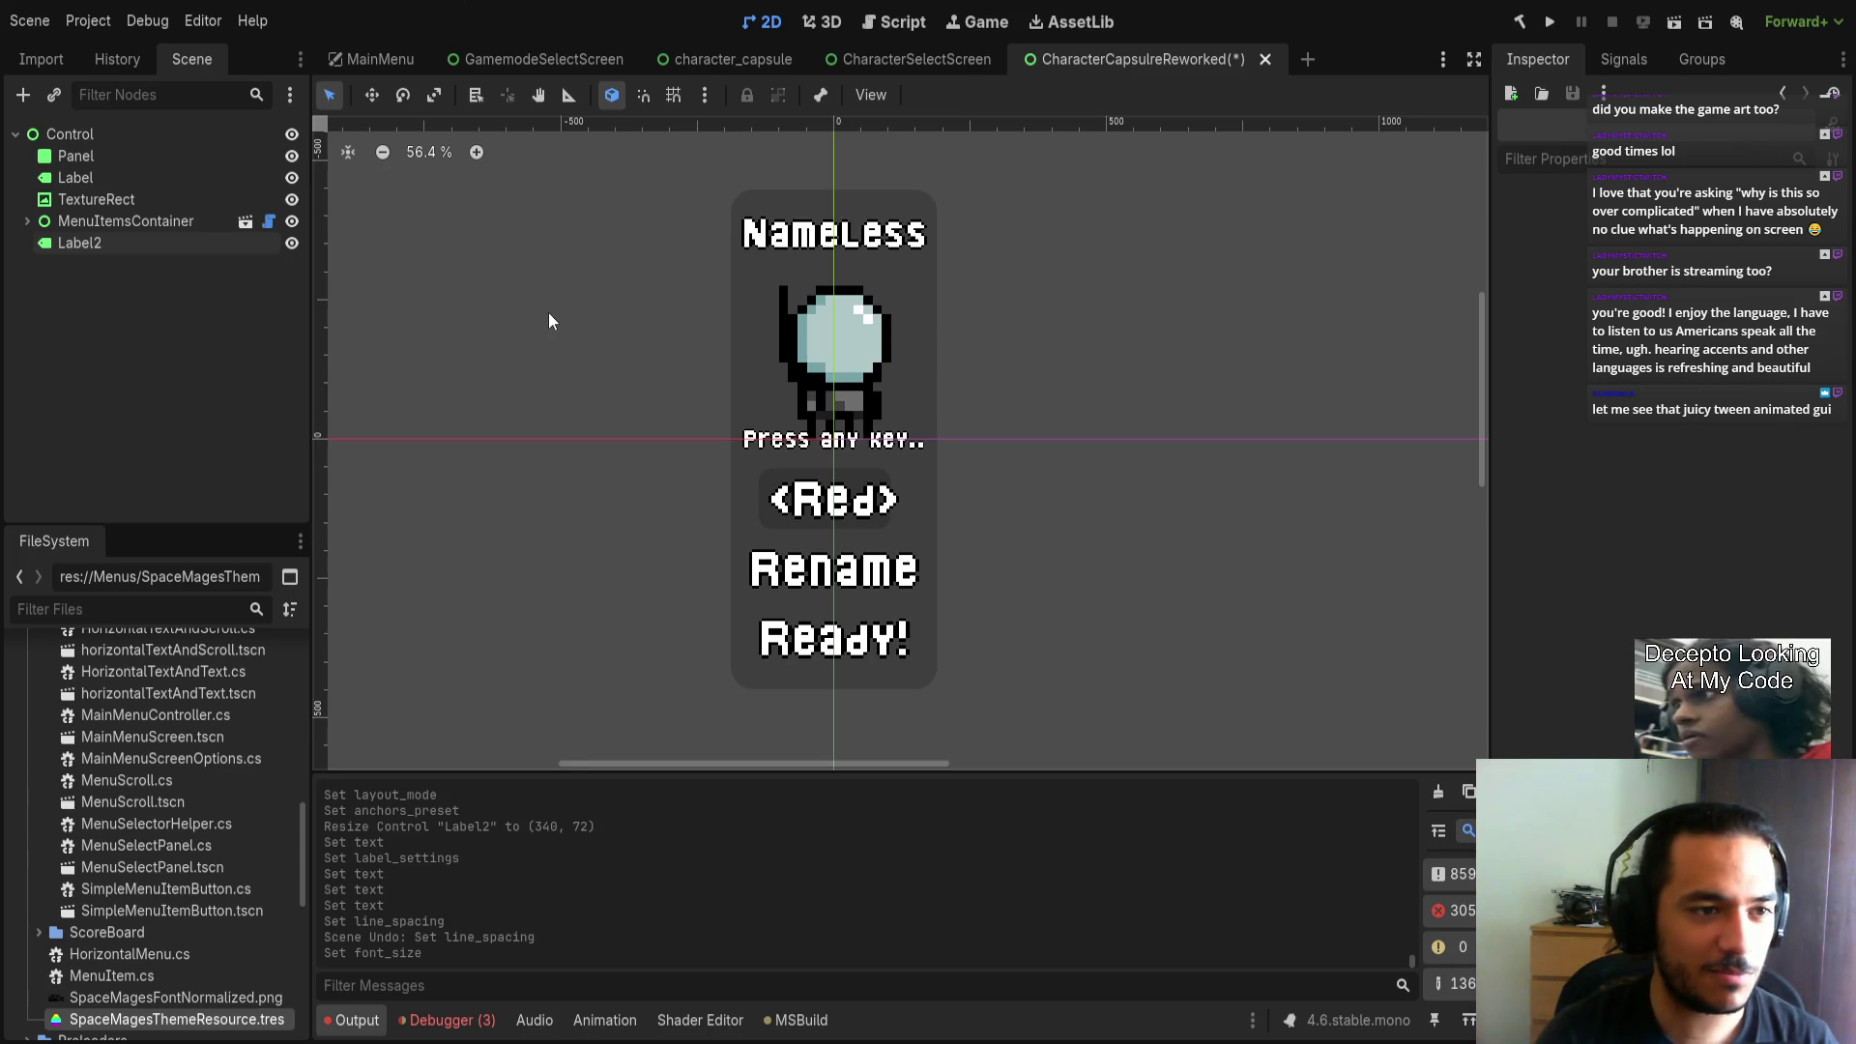
Add a new Control grouping node under the root Control.
click(292, 222)
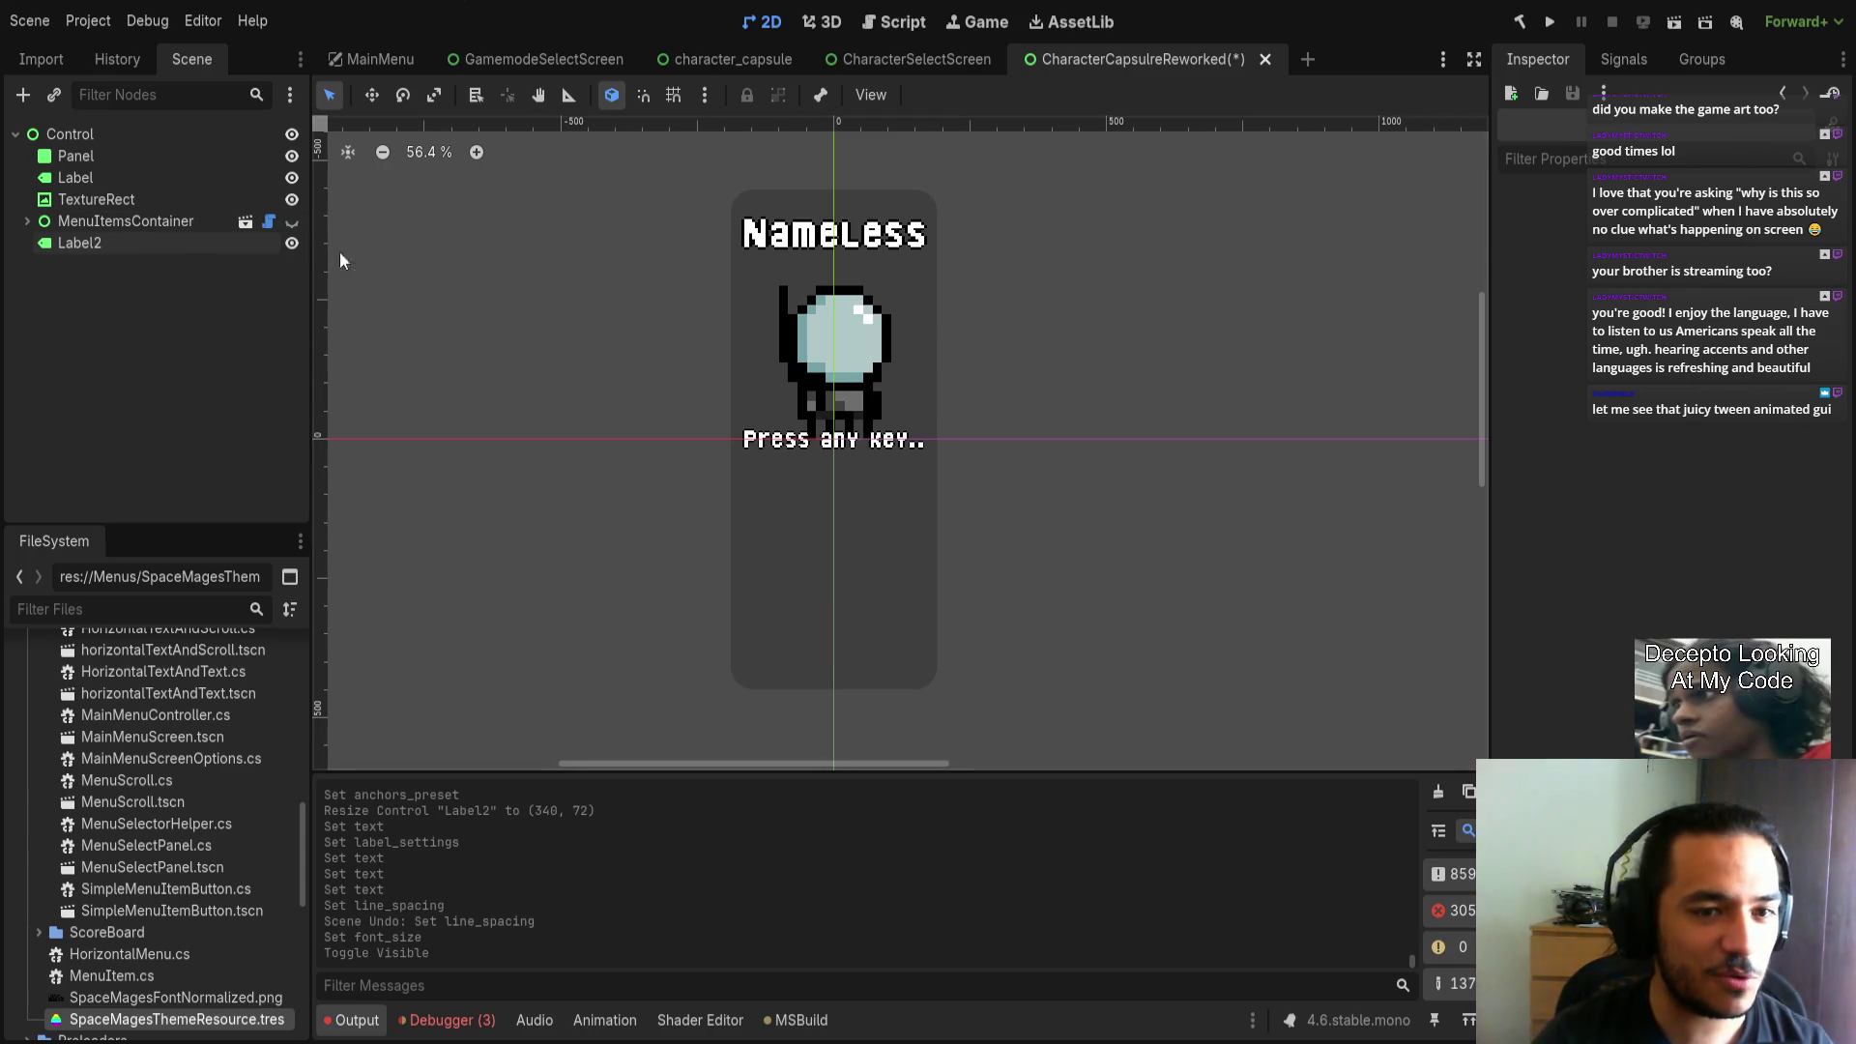
click(292, 221)
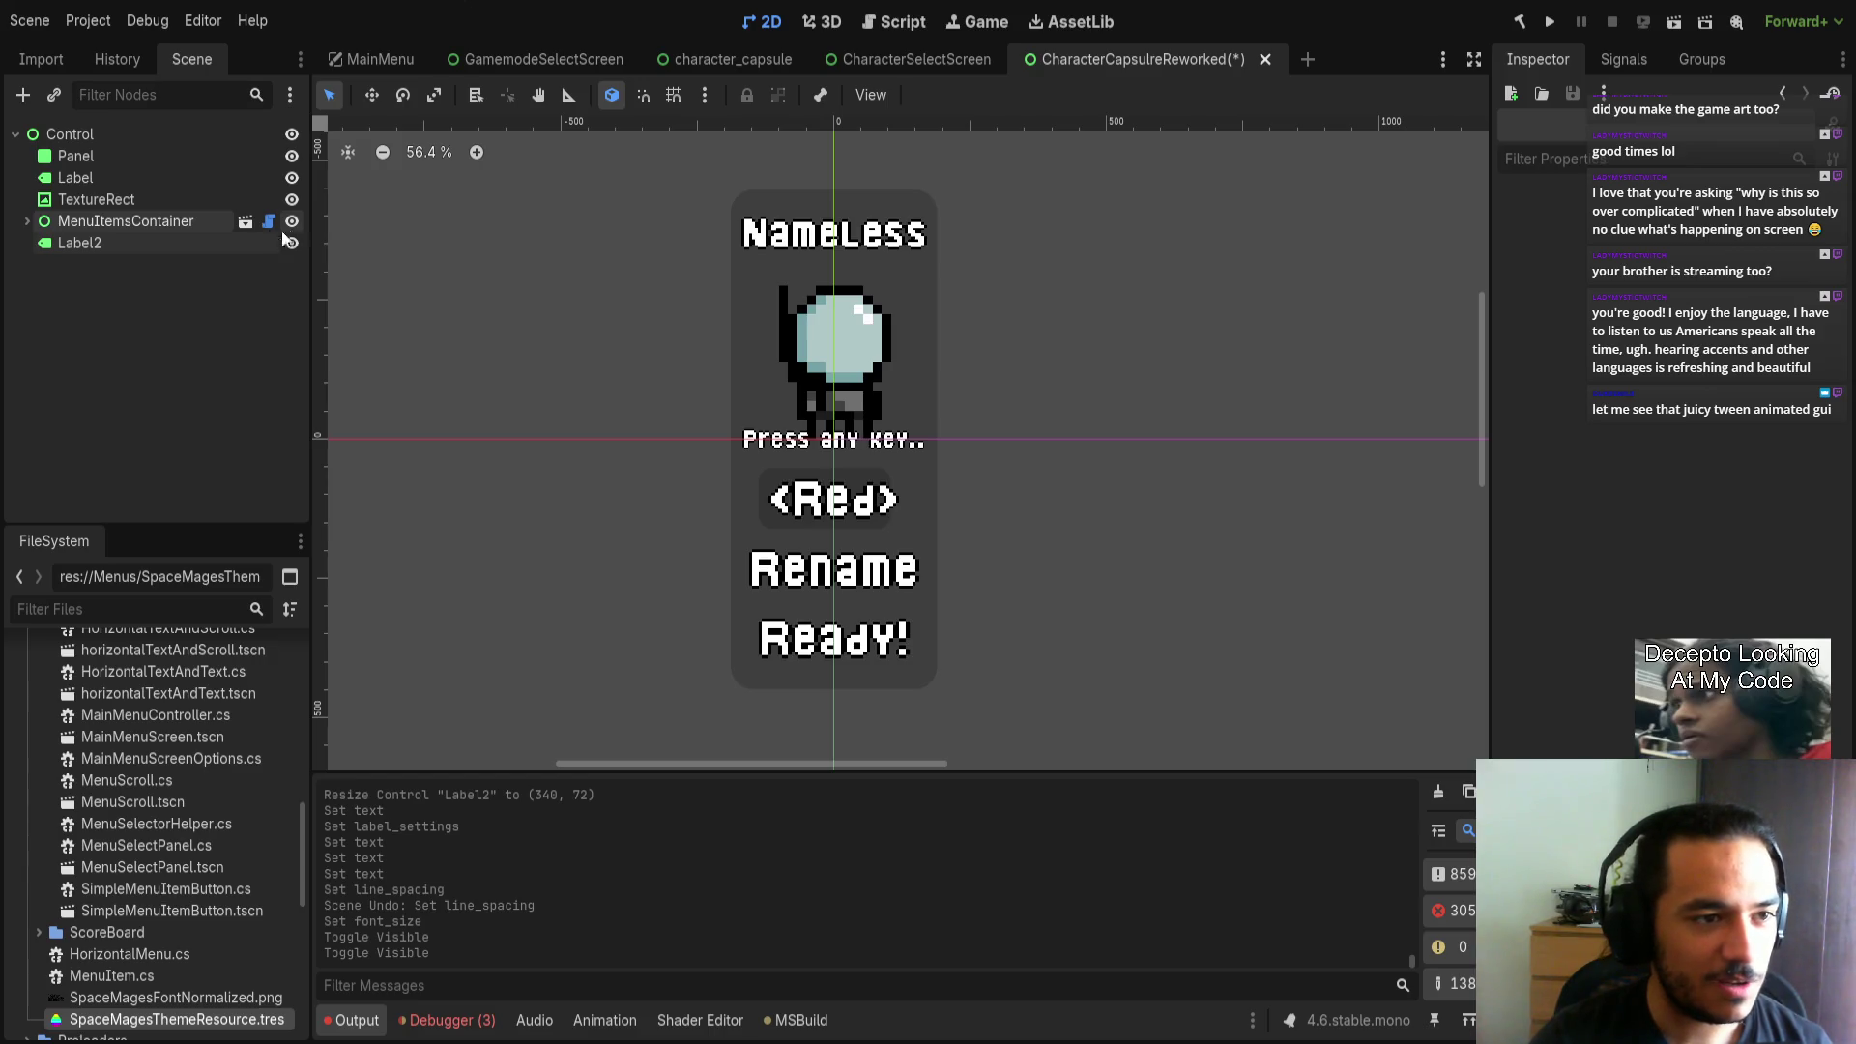
click(91, 134)
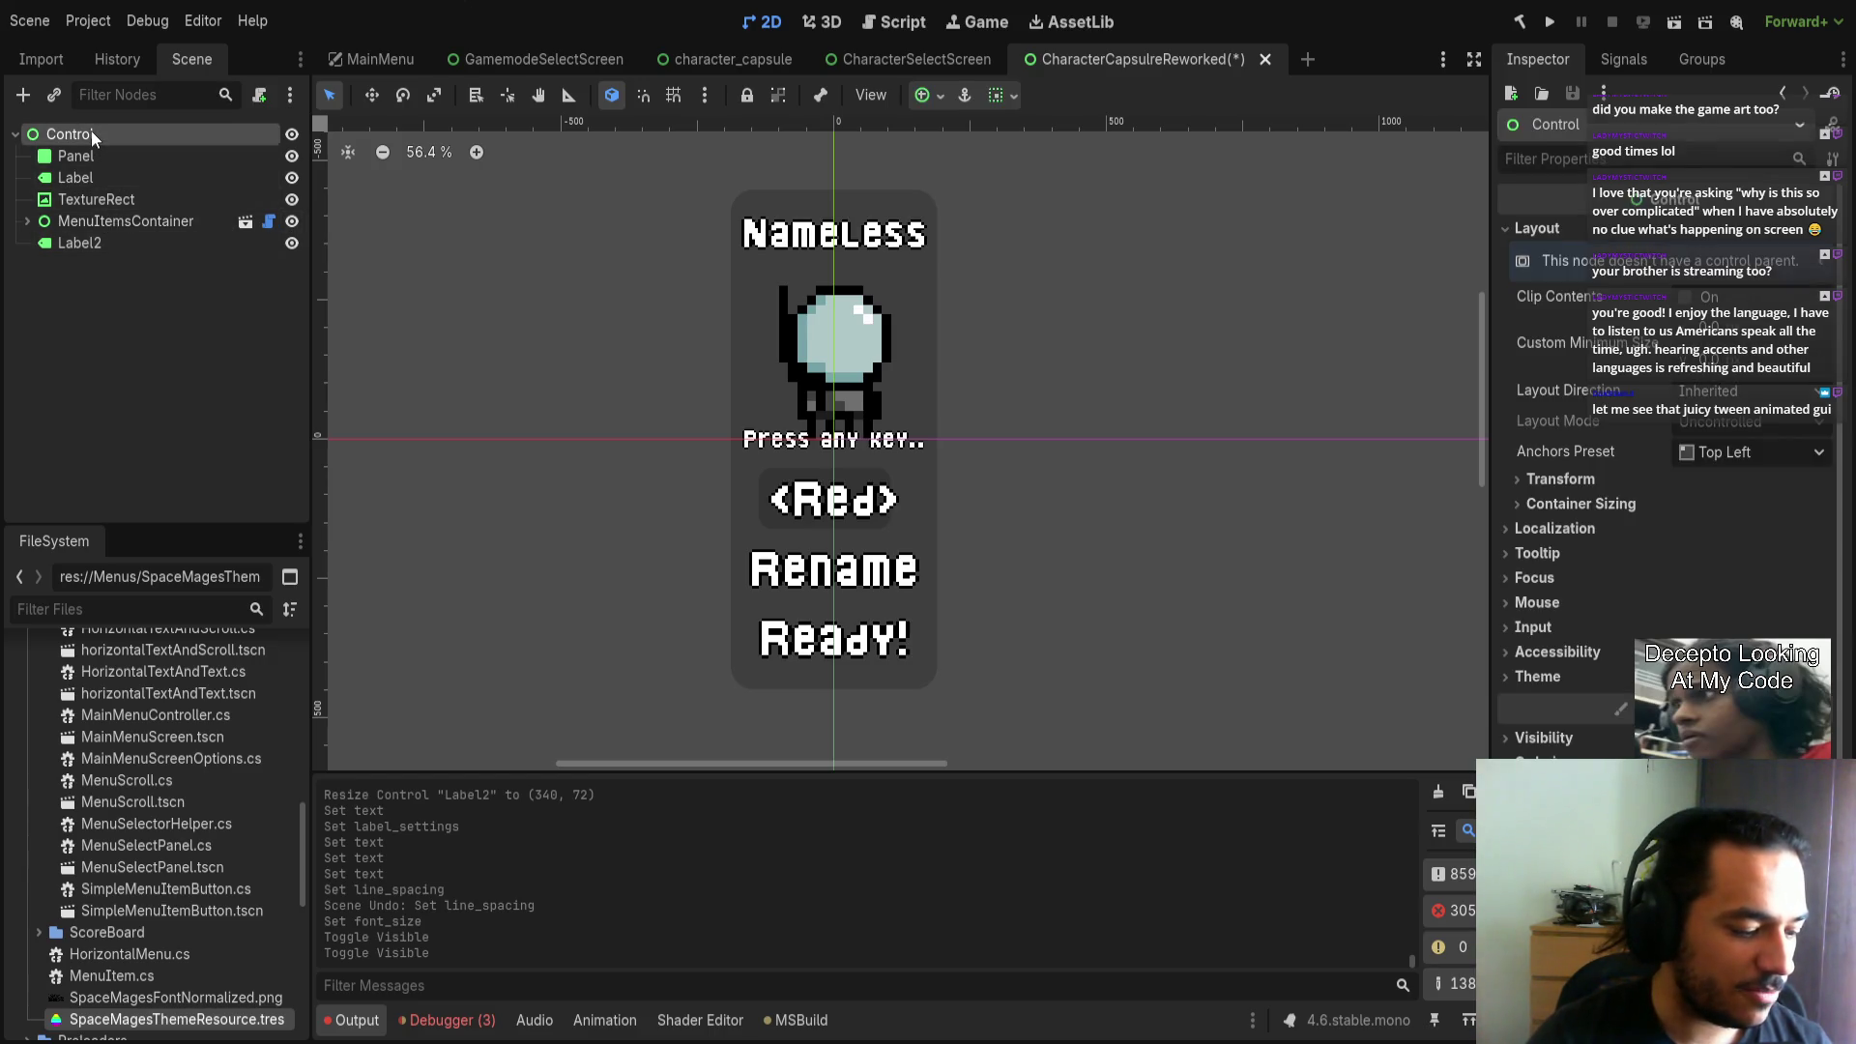
ctrl+click(147, 182)
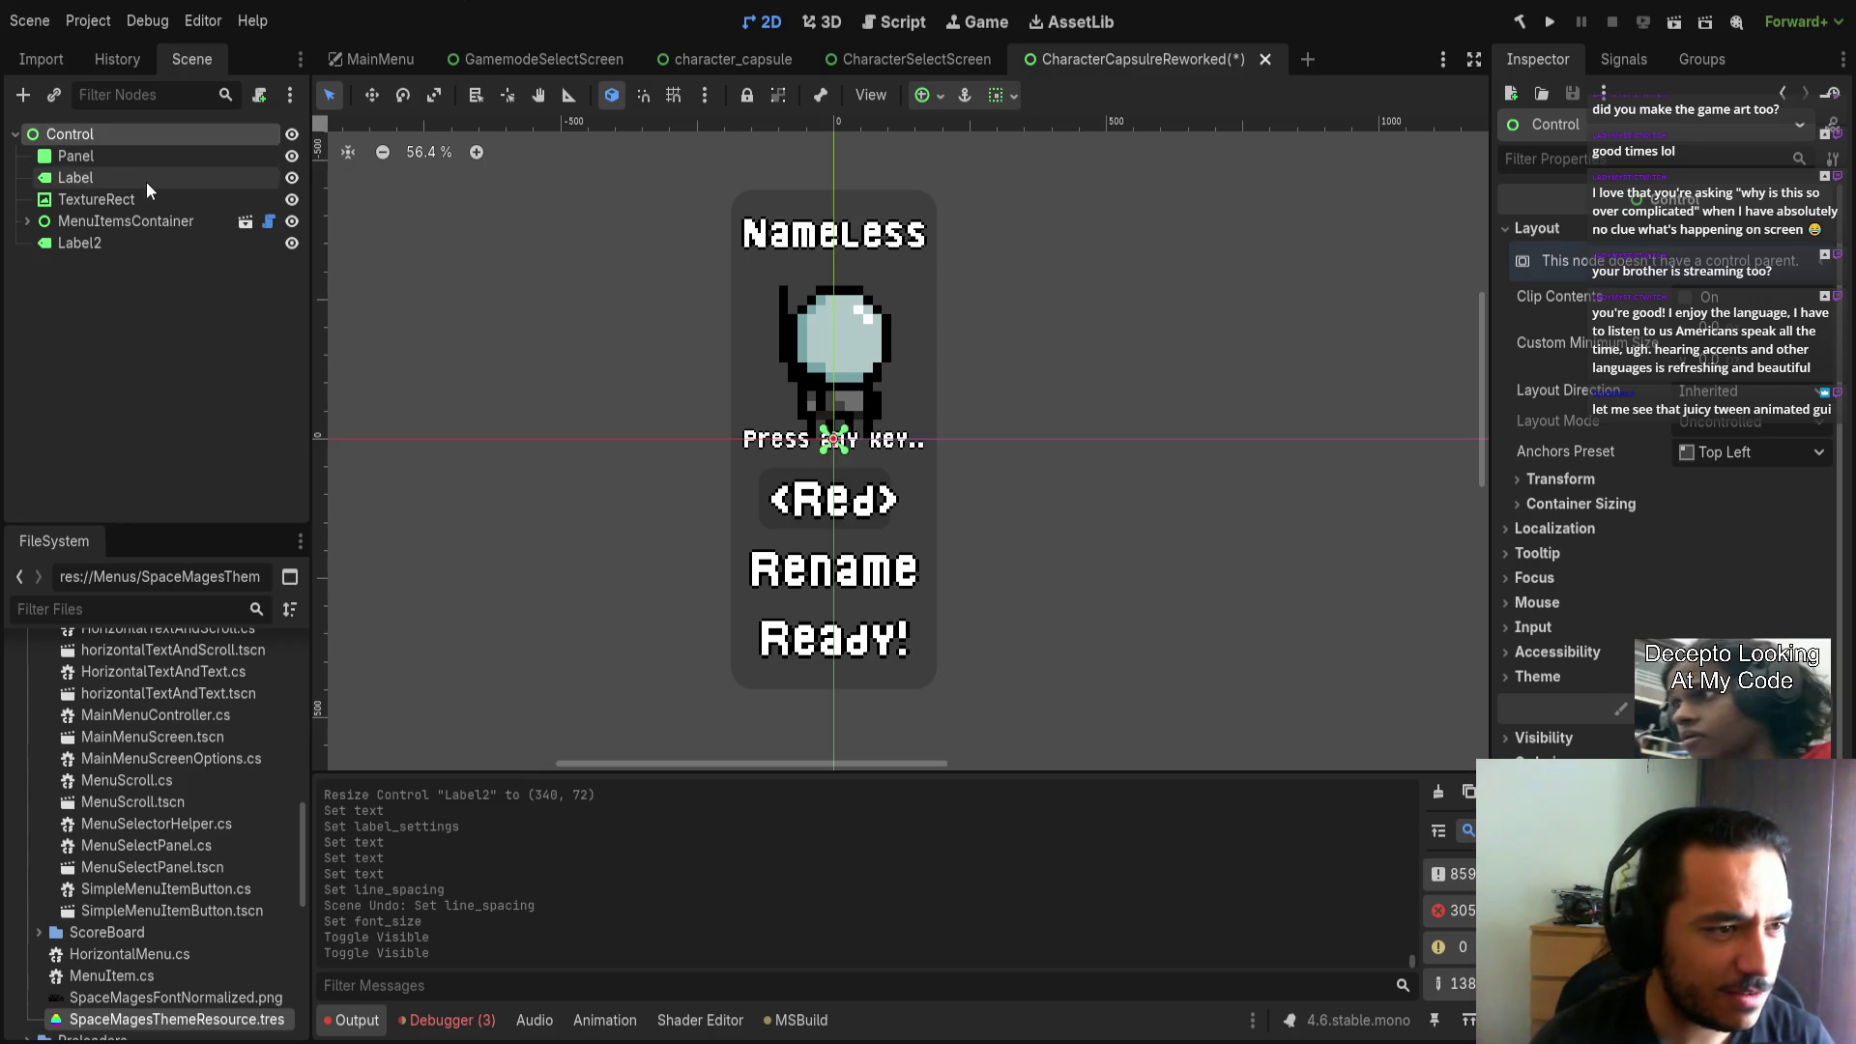
key(ctrl+a)
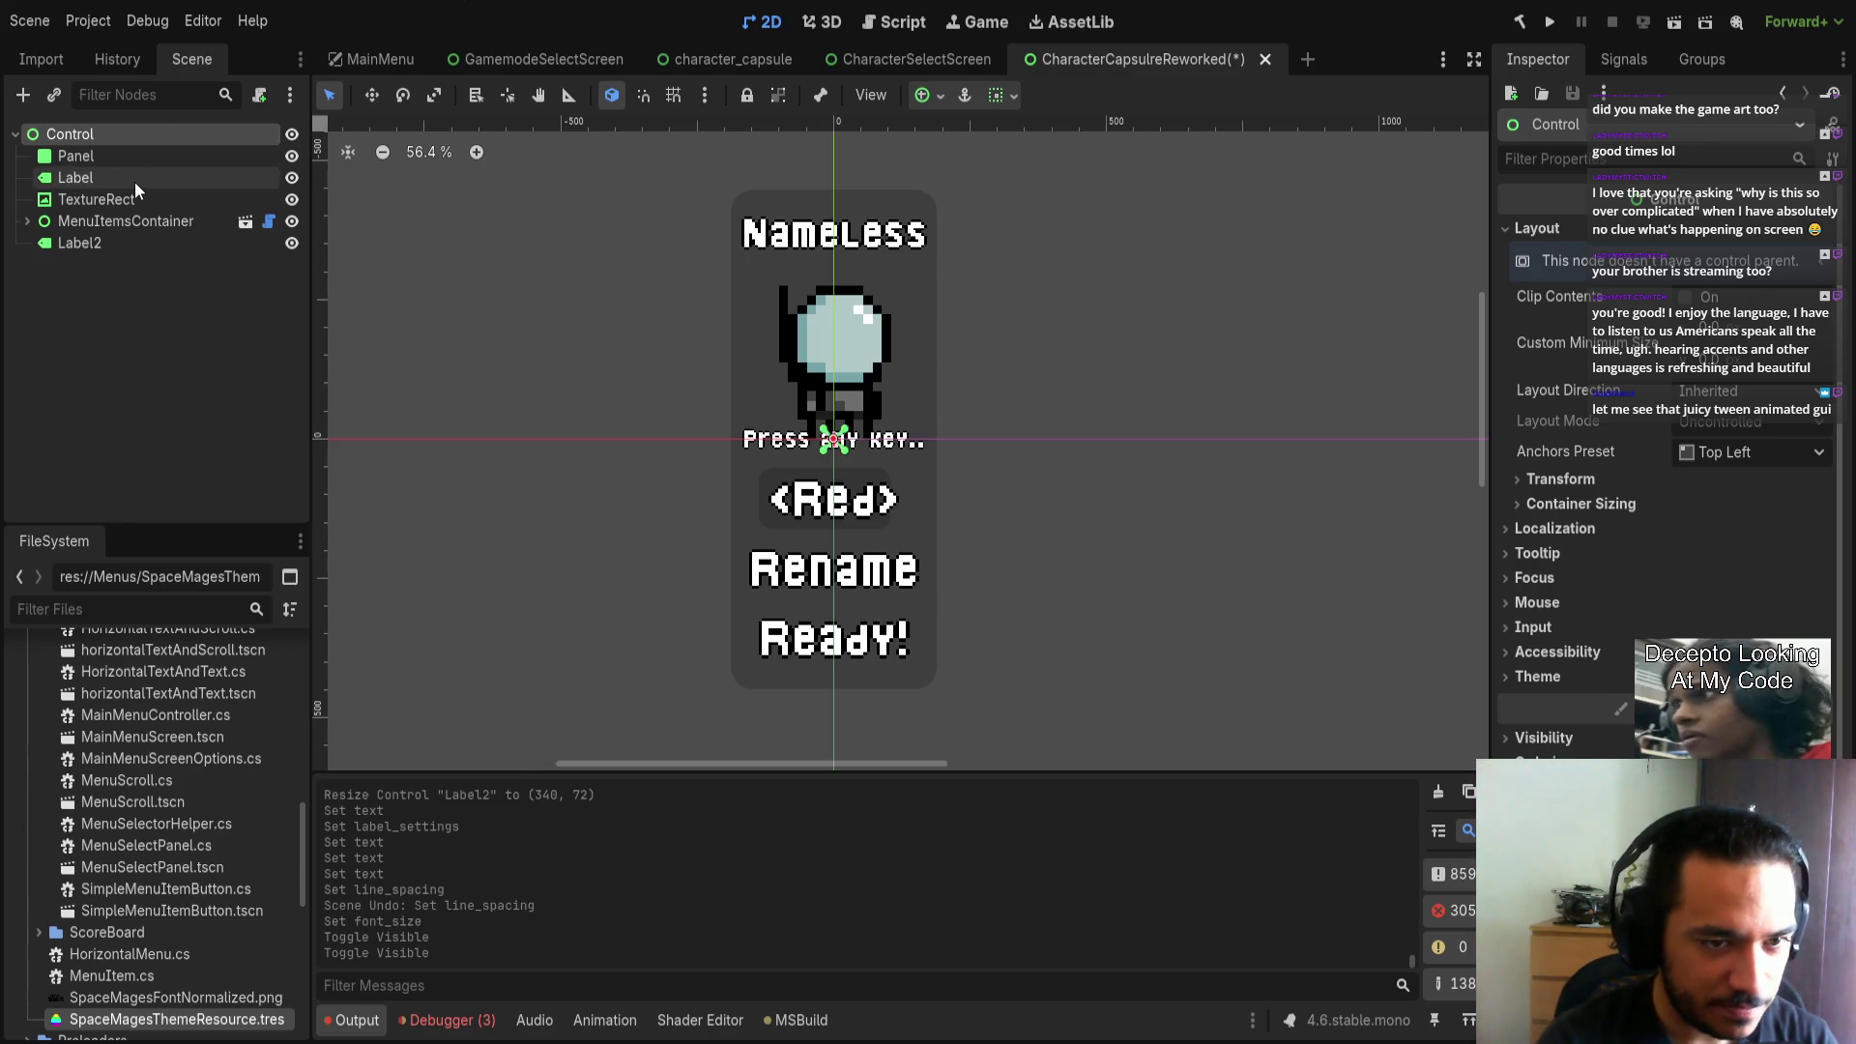
key(Return)
Move Panel, Label, TextureRect and MenuItemsContainer under the new Control and adjust its size.
click(76, 156)
shift+click(66, 222)
mouse_move(66, 221)
mouse_down()
mouse_move(101, 339)
mouse_move(97, 283)
mouse_up()
drag(89, 199, 89, 156)
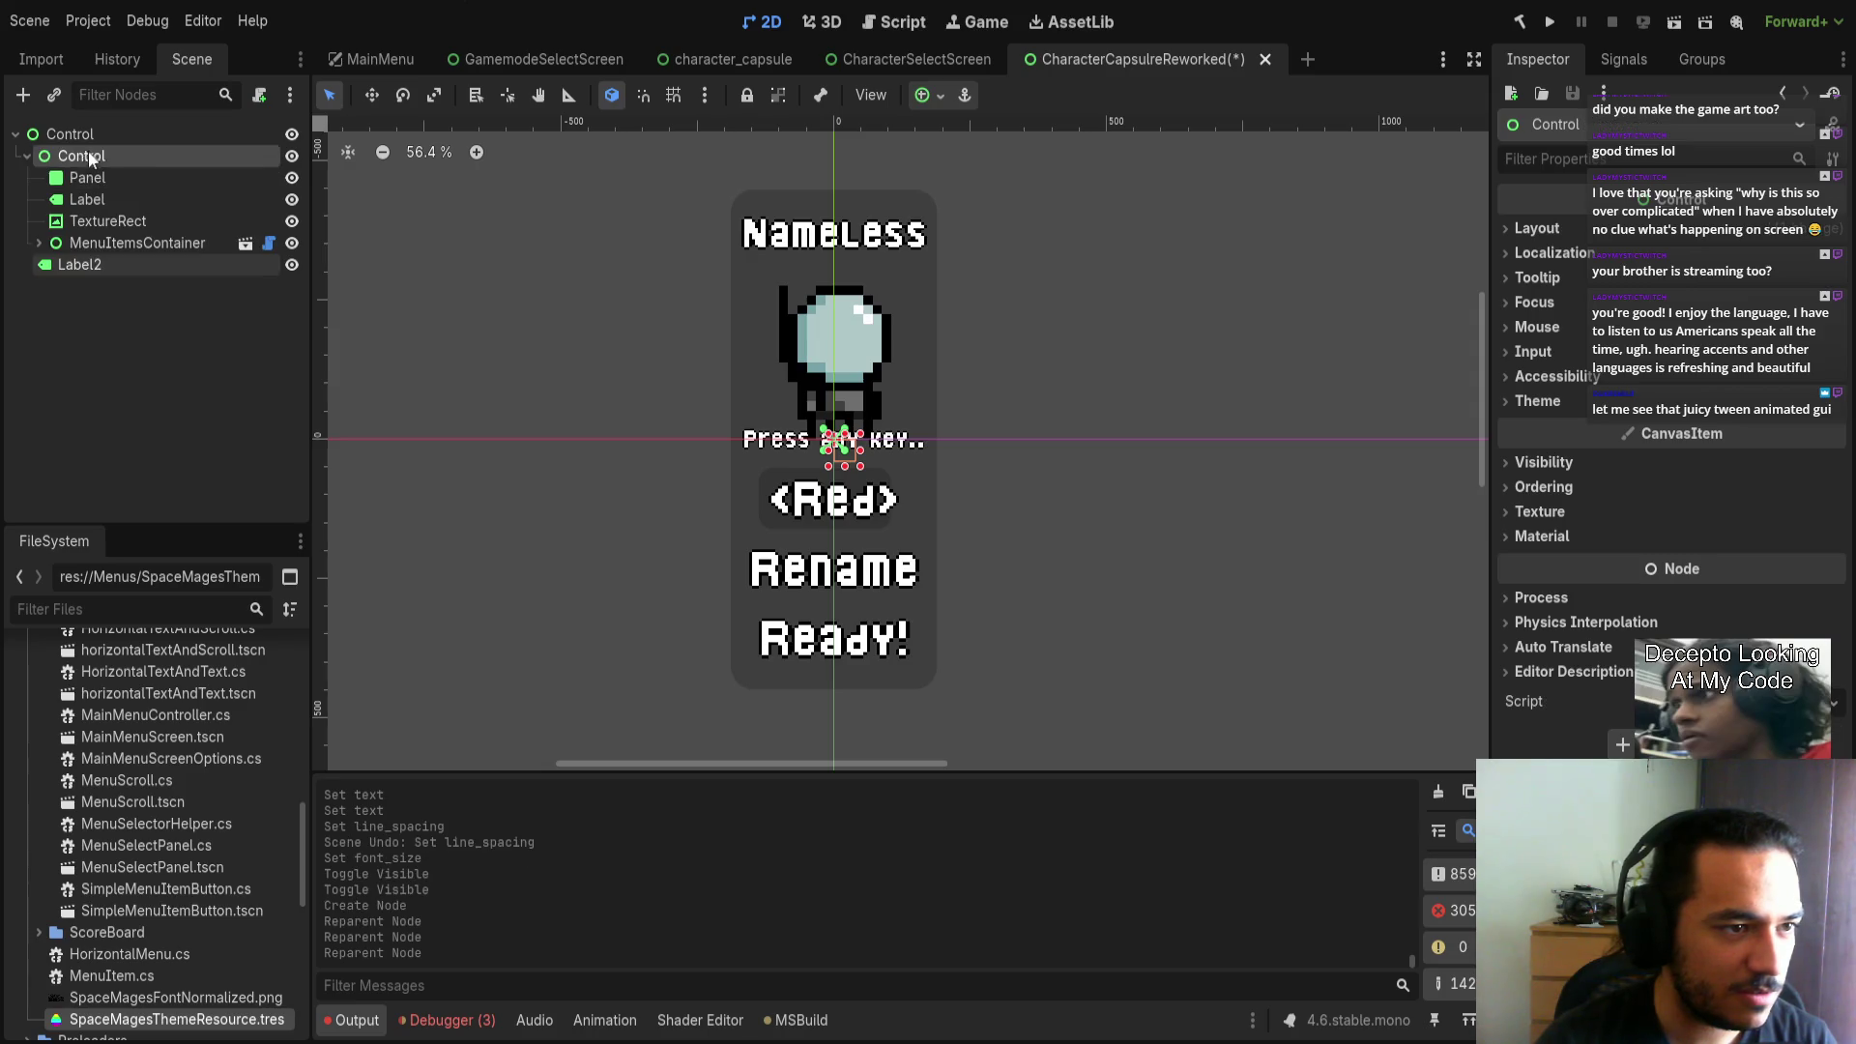
click(27, 155)
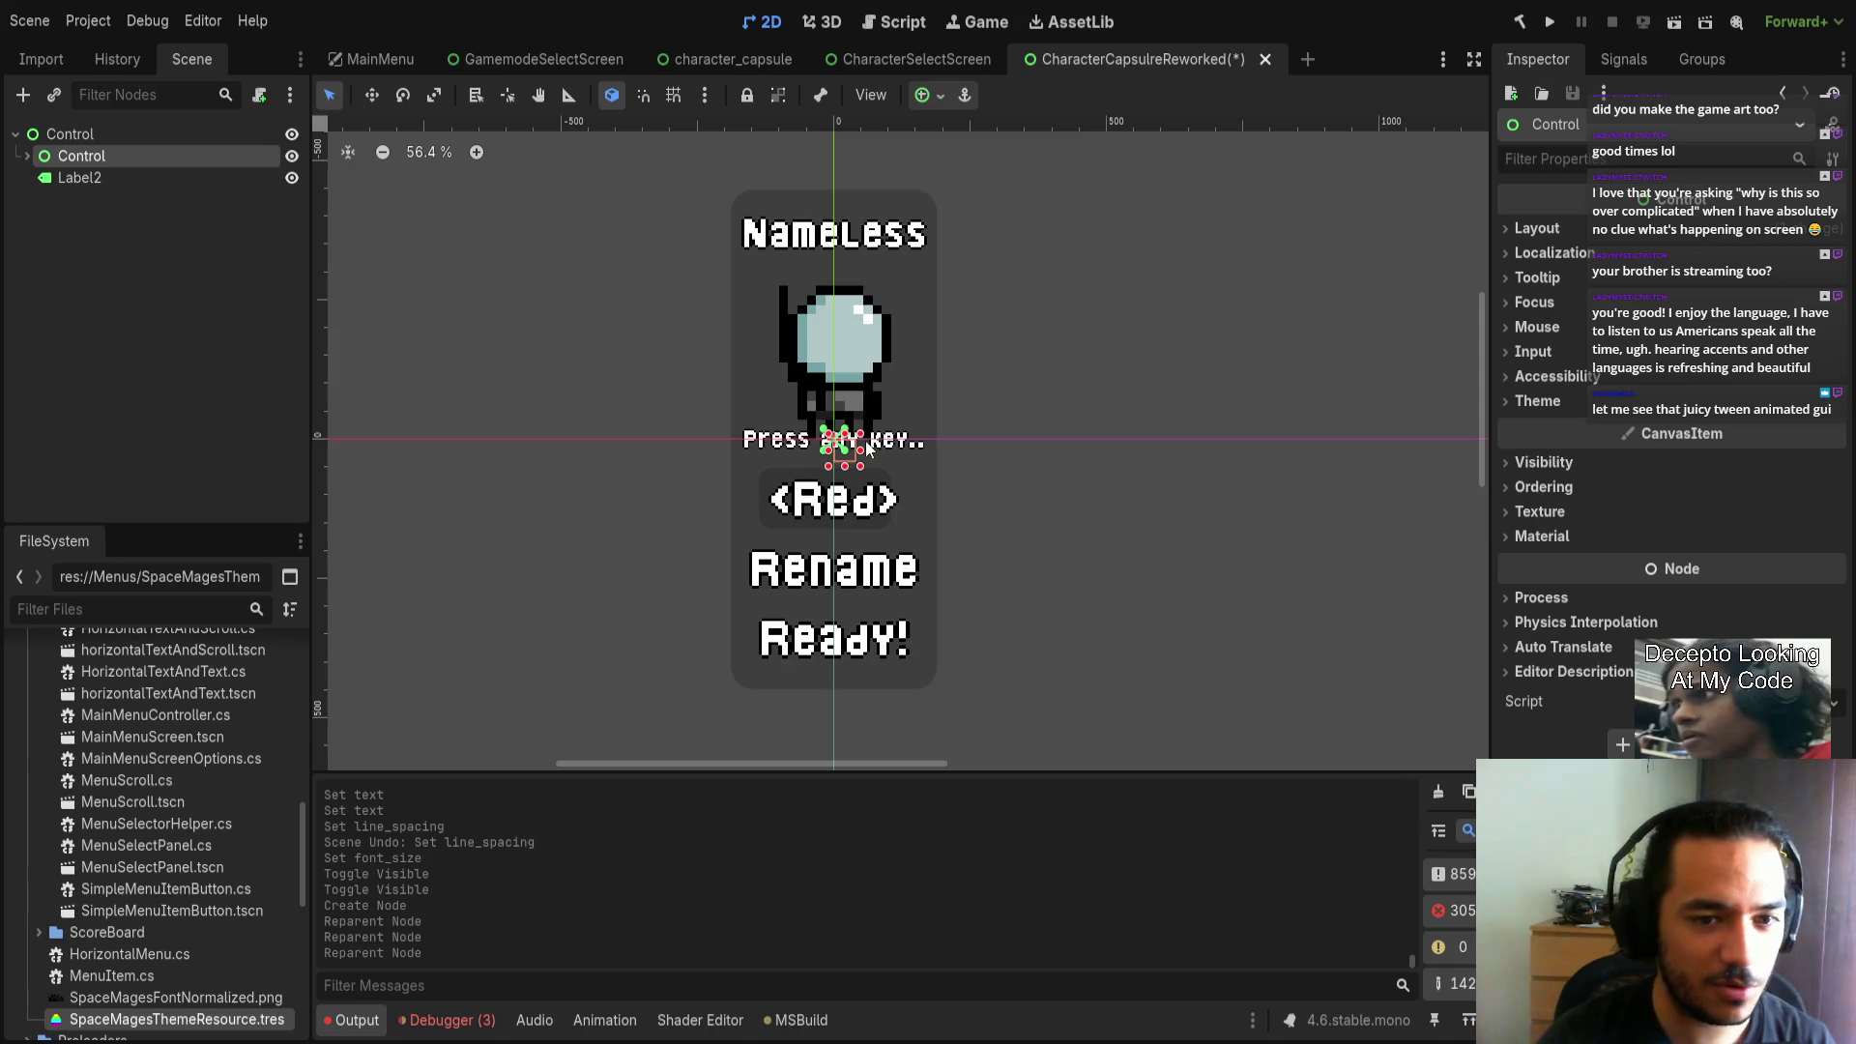
click(863, 475)
scroll(928, 508, down, 1)
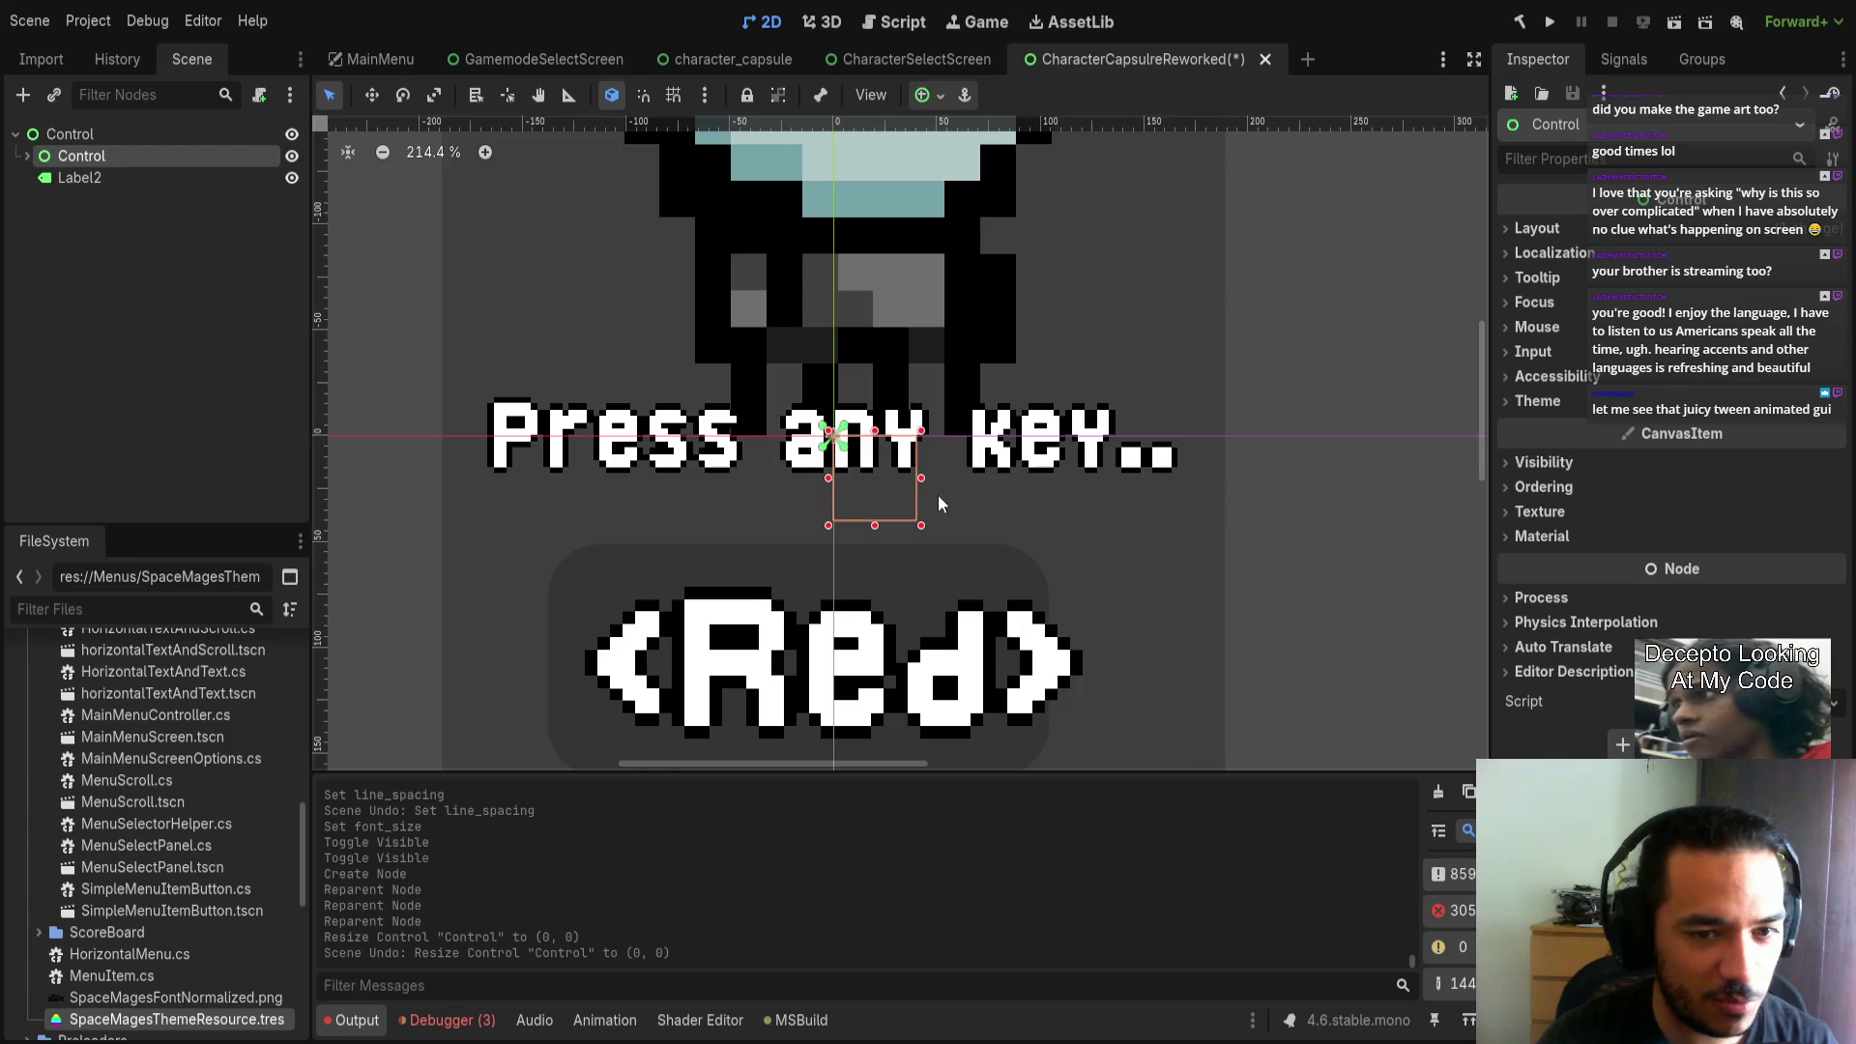
click(118, 143)
click(931, 473)
mouse_move(921, 525)
mouse_down()
mouse_move(902, 494)
mouse_move(914, 530)
mouse_move(1301, 681)
mouse_move(921, 525)
mouse_up()
Undo the reparent and an accidental resize to restore the original node order.
key(ctrl+z)
key(ctrl+shift+z)
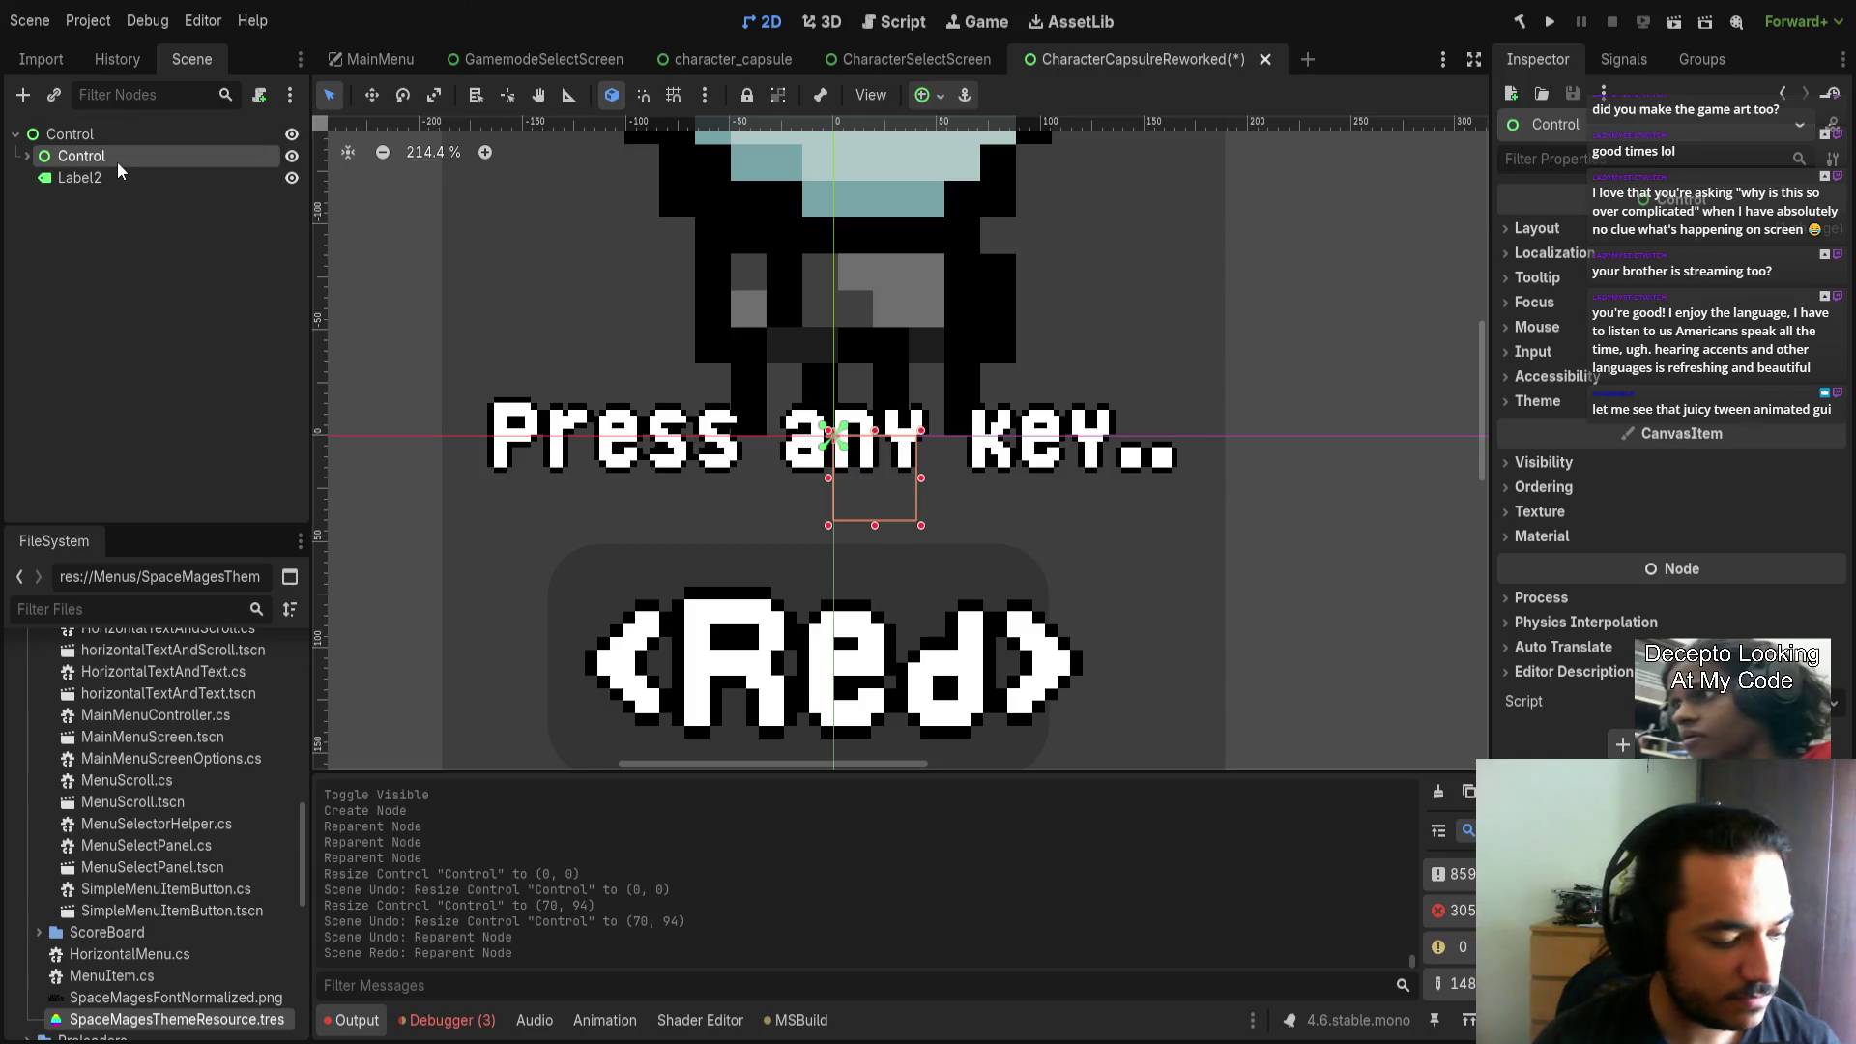
key(ctrl+z)
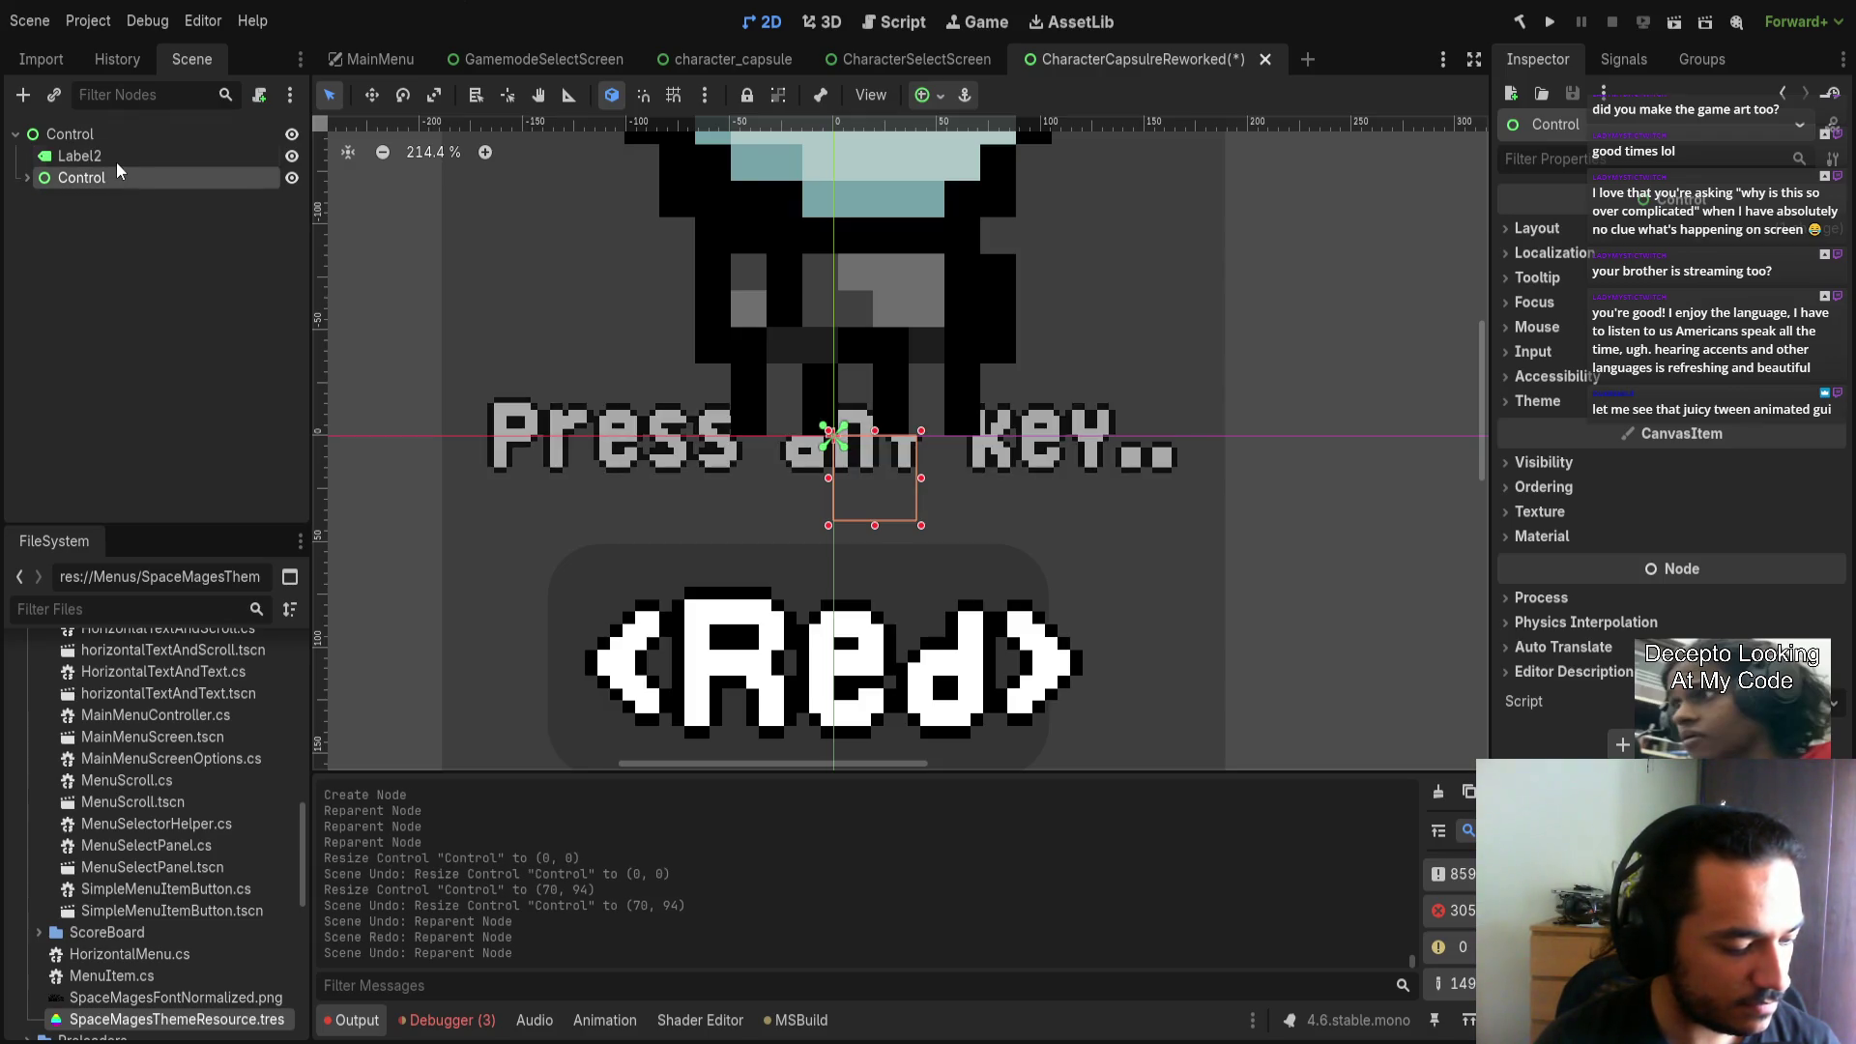
scroll(744, 525, down, 4)
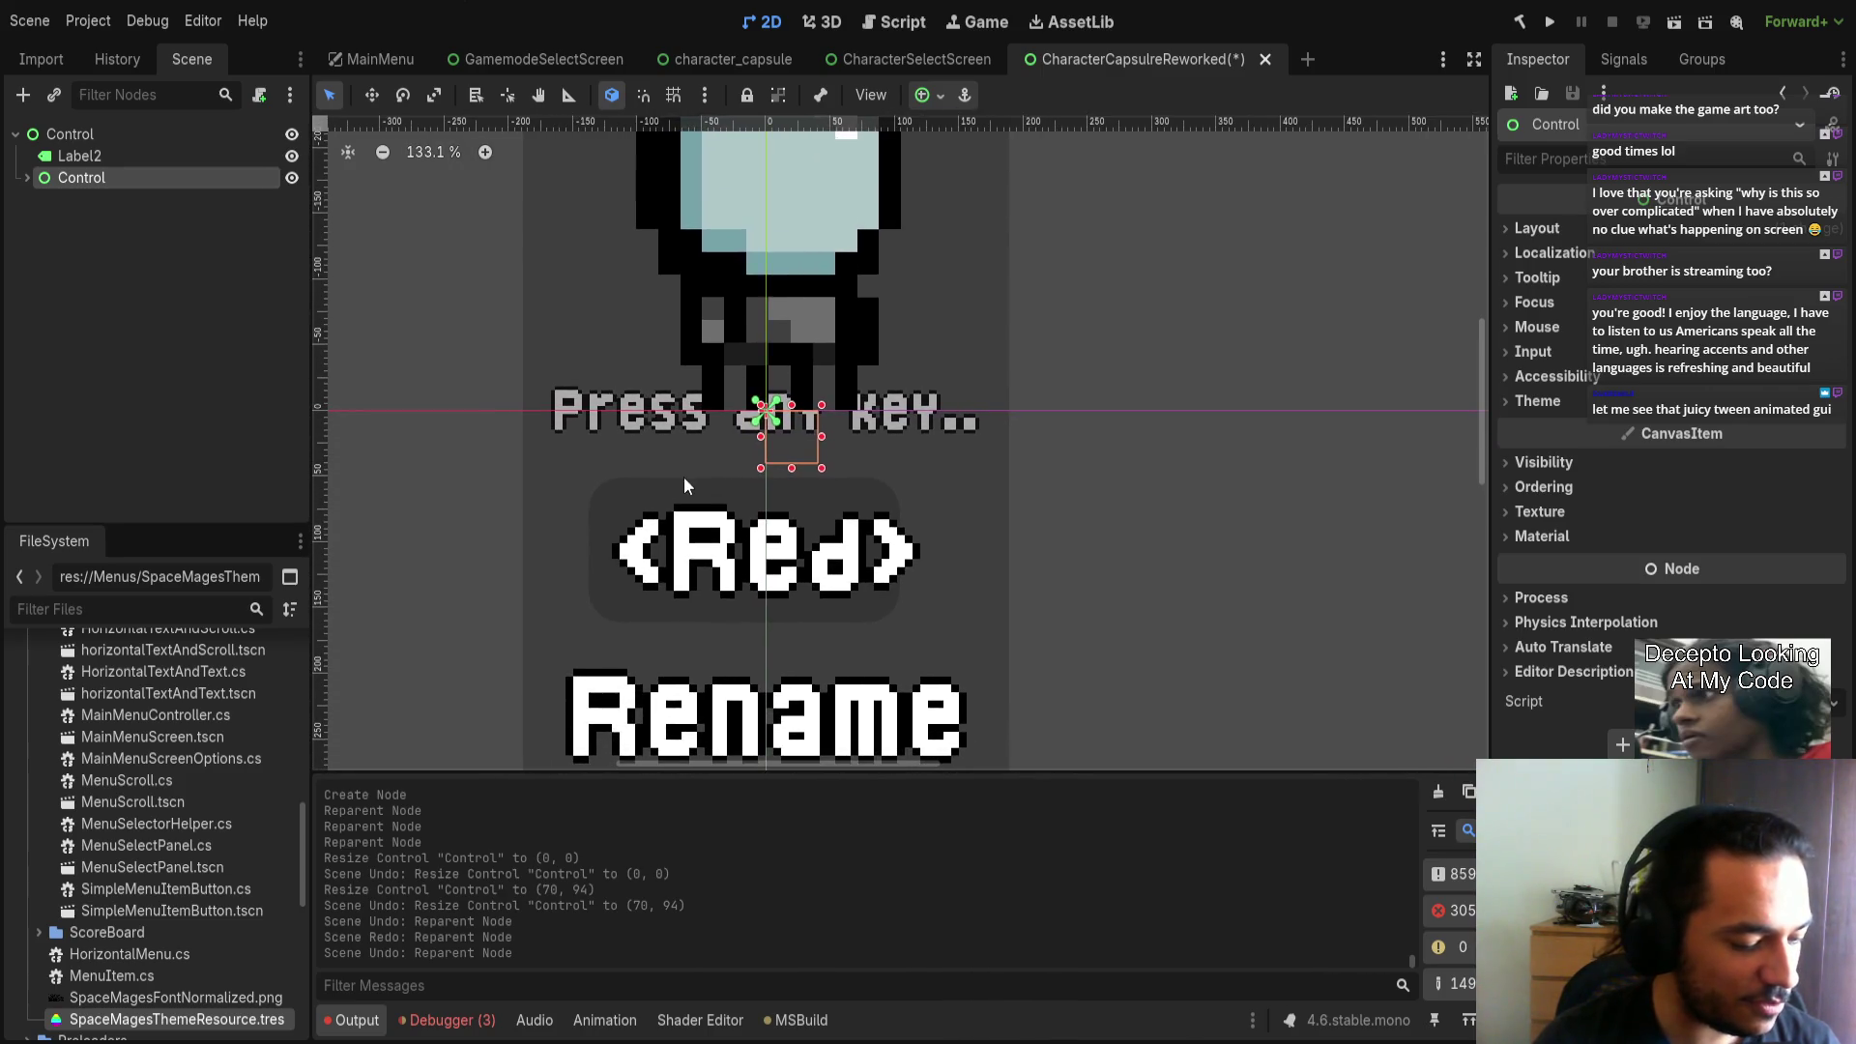
key(ctrl+z)
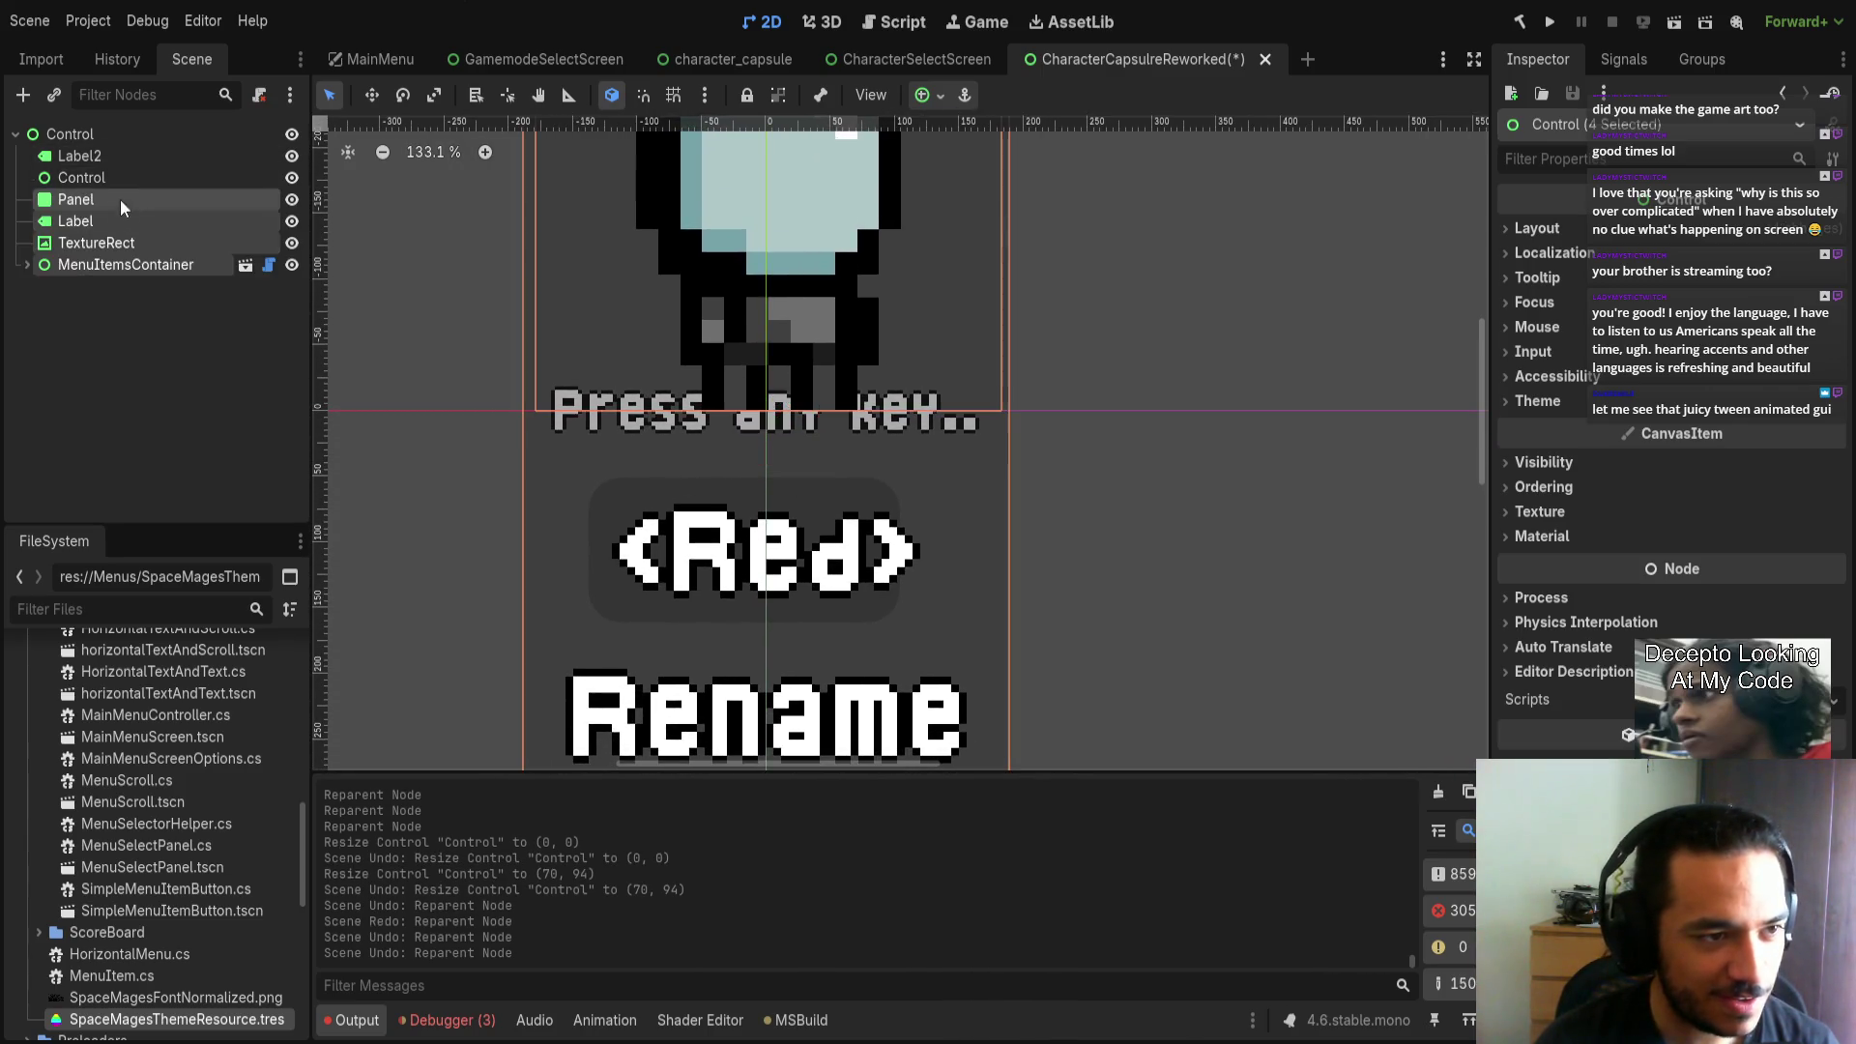
drag(822, 468, 761, 406)
key(ctrl+z)
Regroup the four nodes under the inner Control, compare both layouts, and save the scene.
click(110, 200)
shift+click(125, 264)
drag(89, 200, 97, 147)
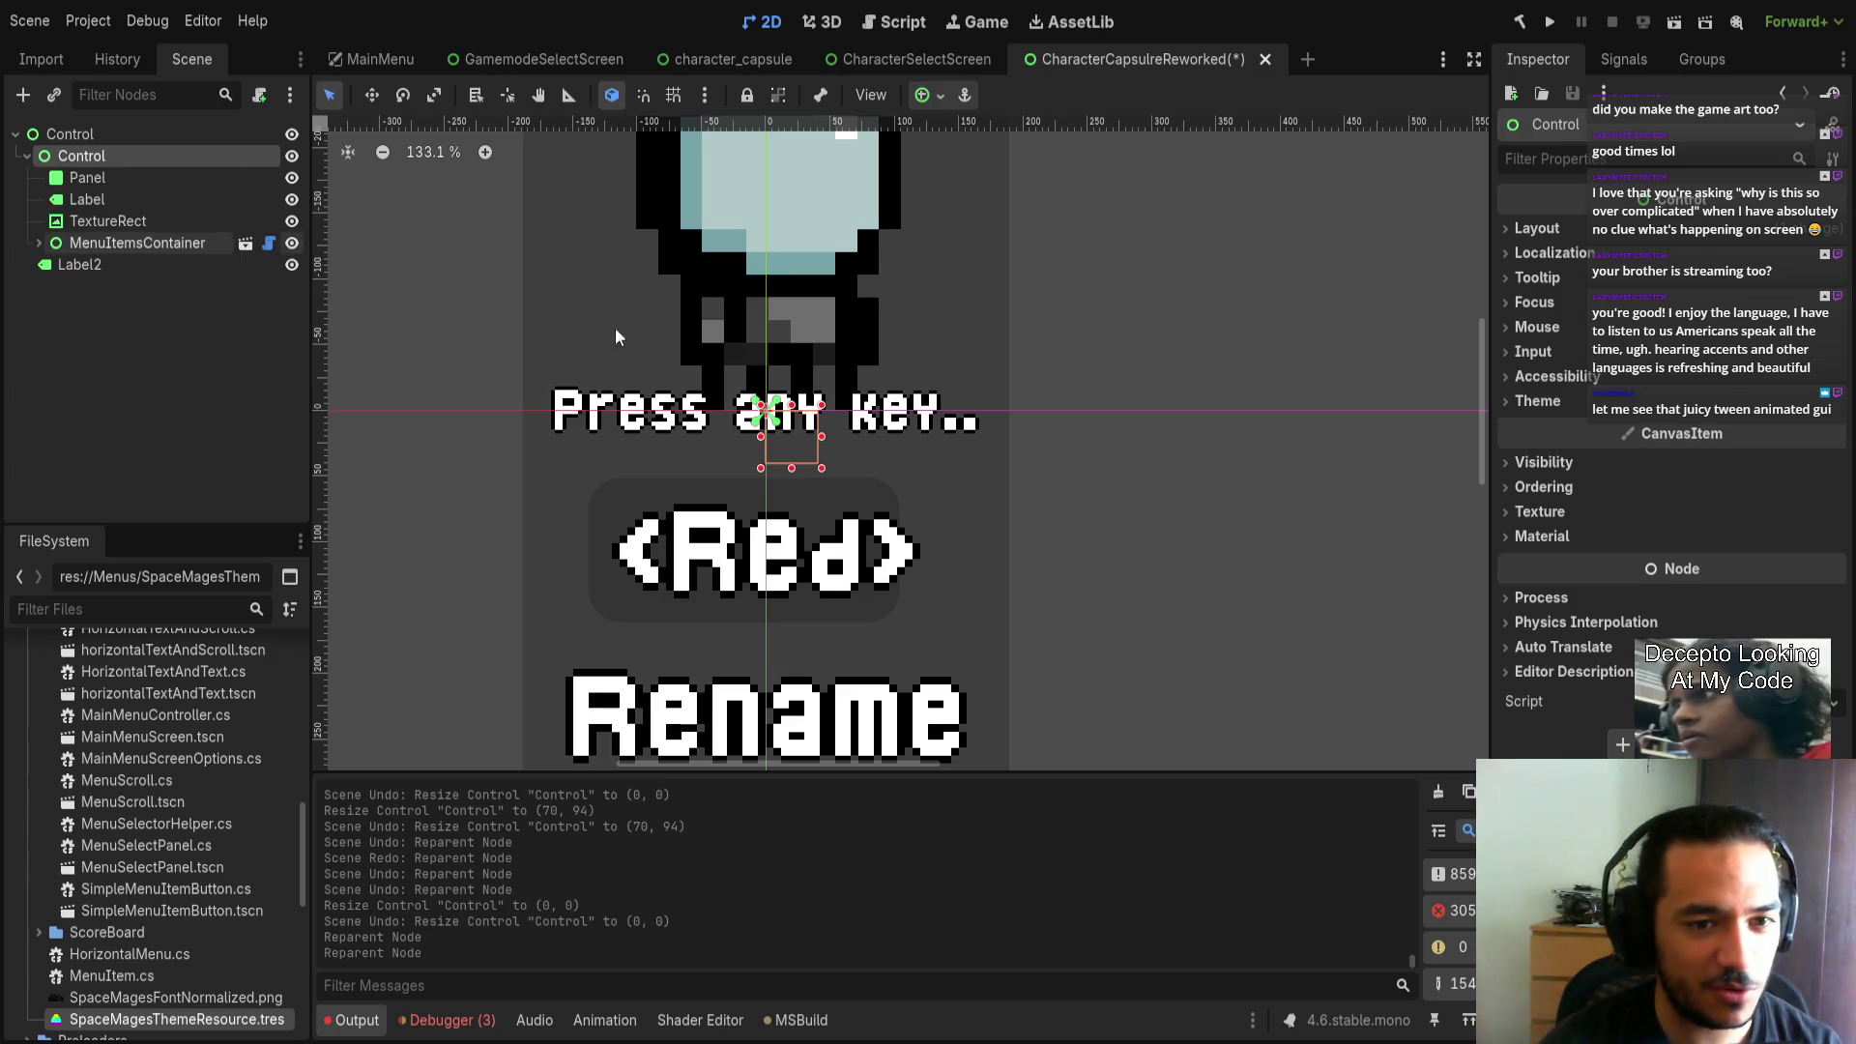
key(ctrl+z)
key(ctrl+z)
key(ctrl+shift+z)
key(ctrl+shift+z)
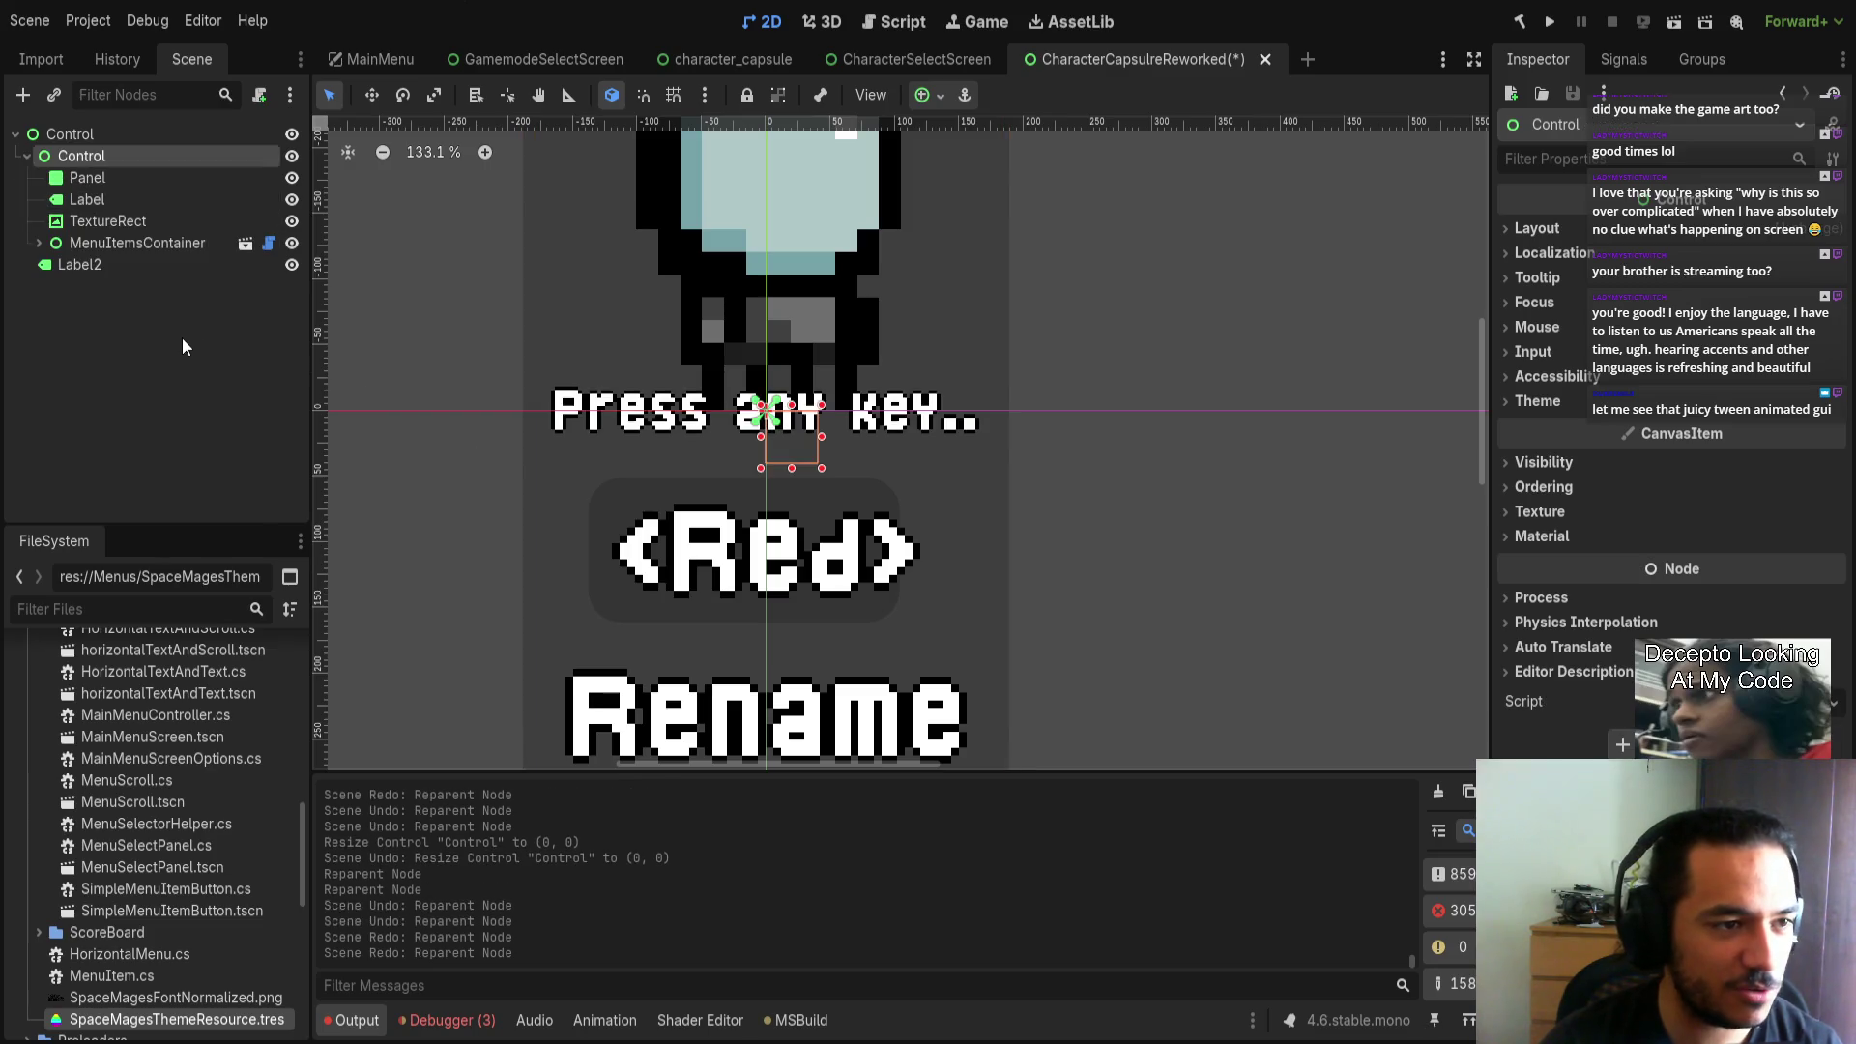
key(ctrl+z)
key(ctrl+z)
click(114, 180)
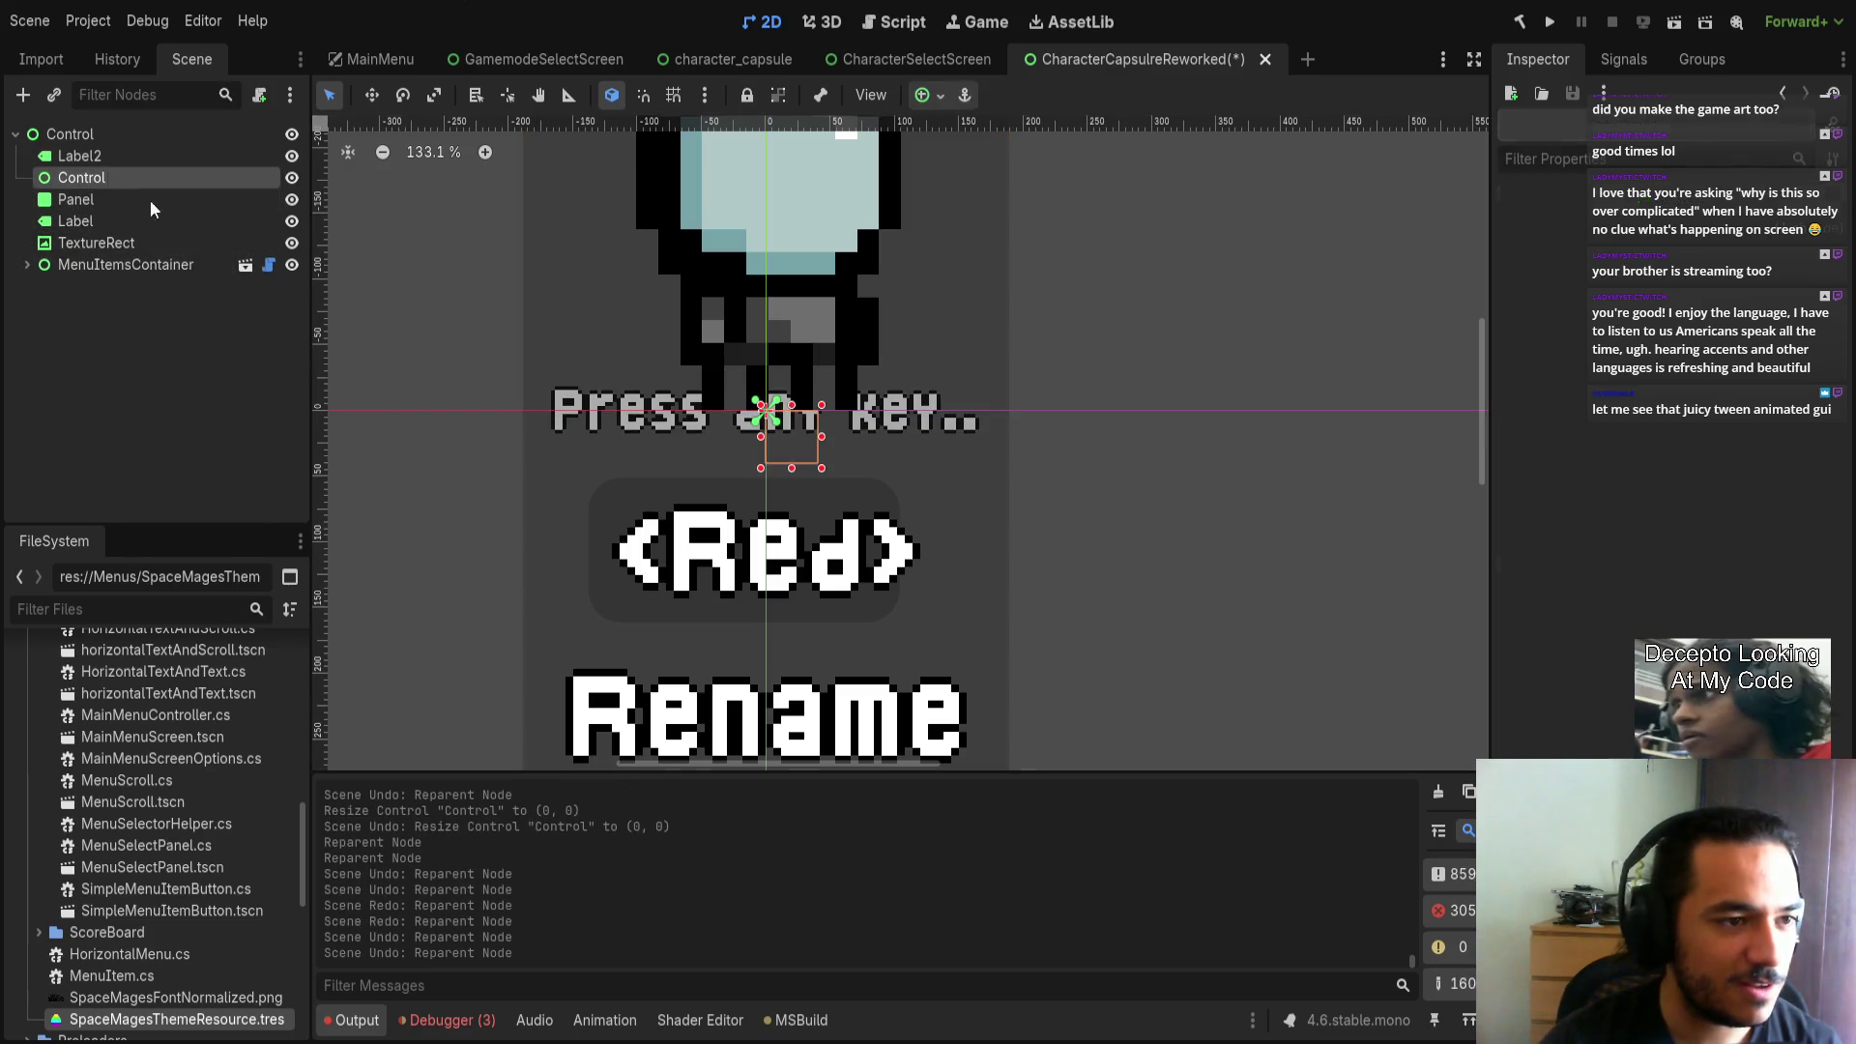
key(ctrl+s)
Put Panel through MenuItemsContainer under the inner Control, collapse it, and name it Player Connected.
click(77, 199)
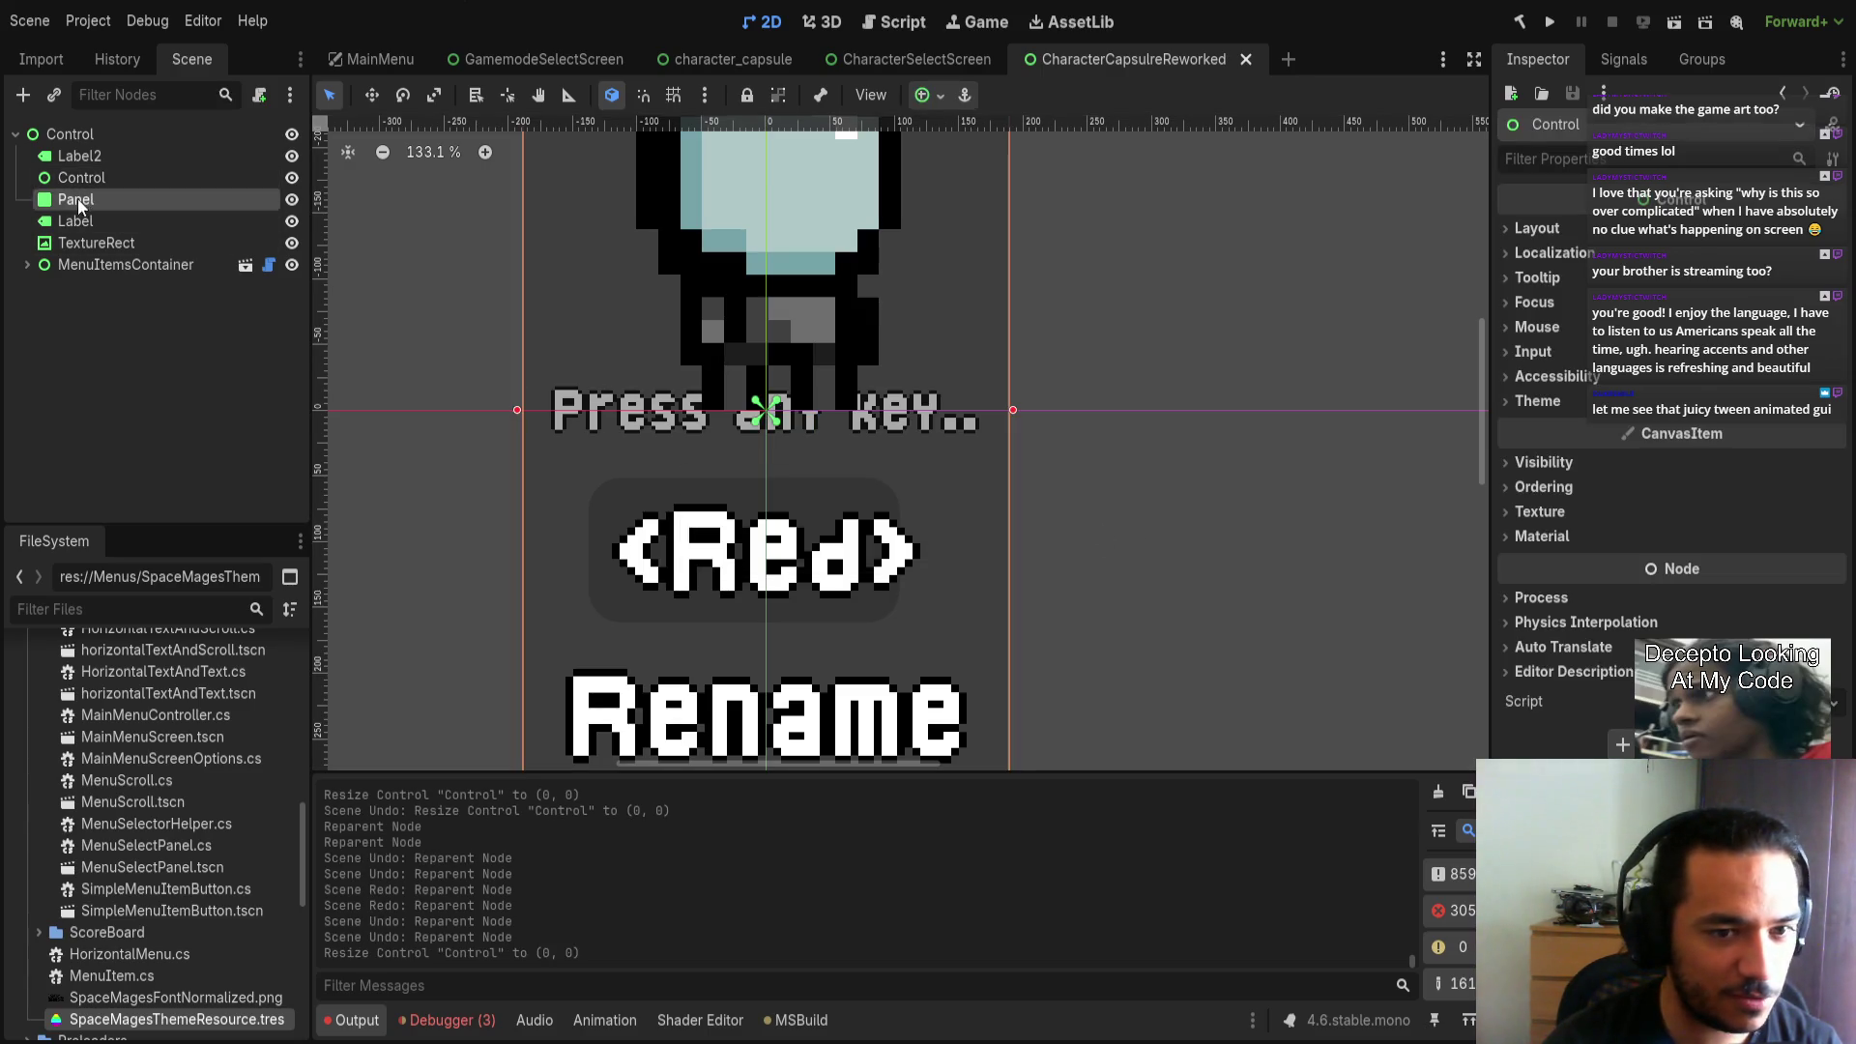
shift+click(73, 257)
mouse_move(74, 257)
mouse_down()
mouse_move(92, 180)
mouse_move(141, 150)
mouse_up()
click(170, 178)
key(Left)
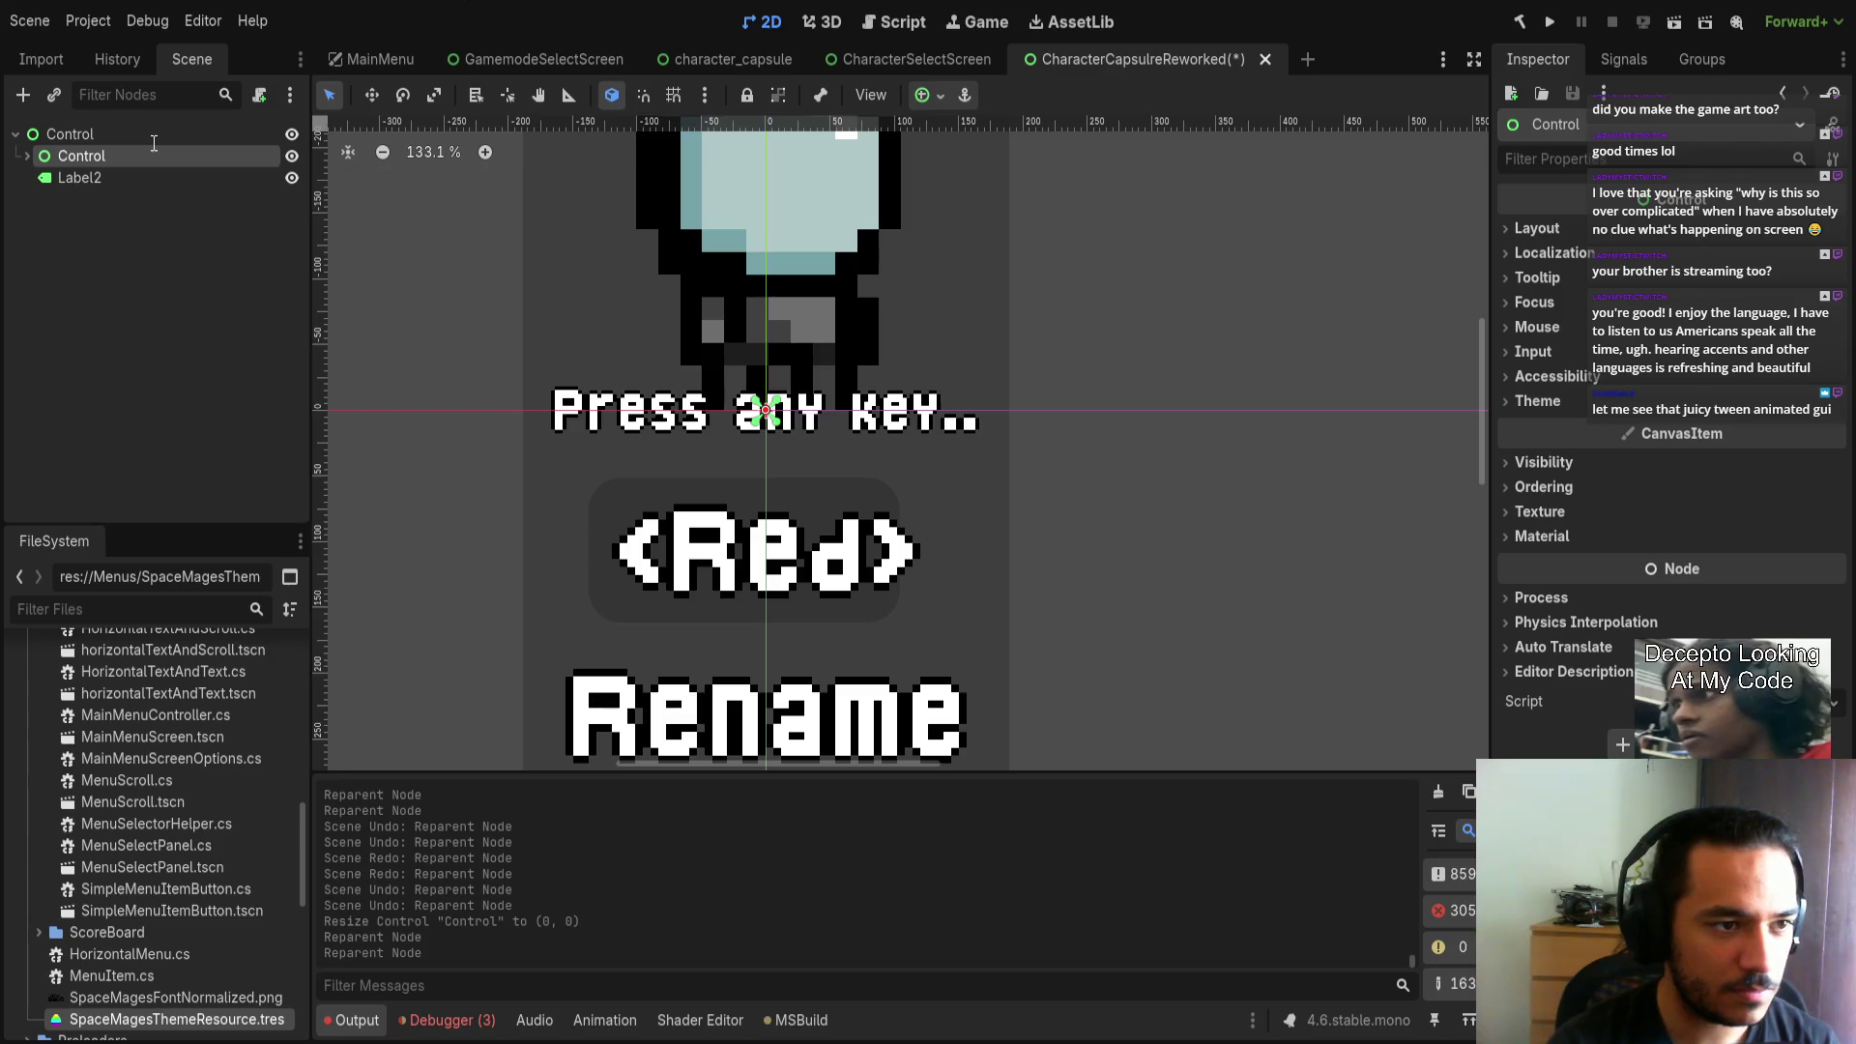
text(Player Connected Screen)
key(Return)
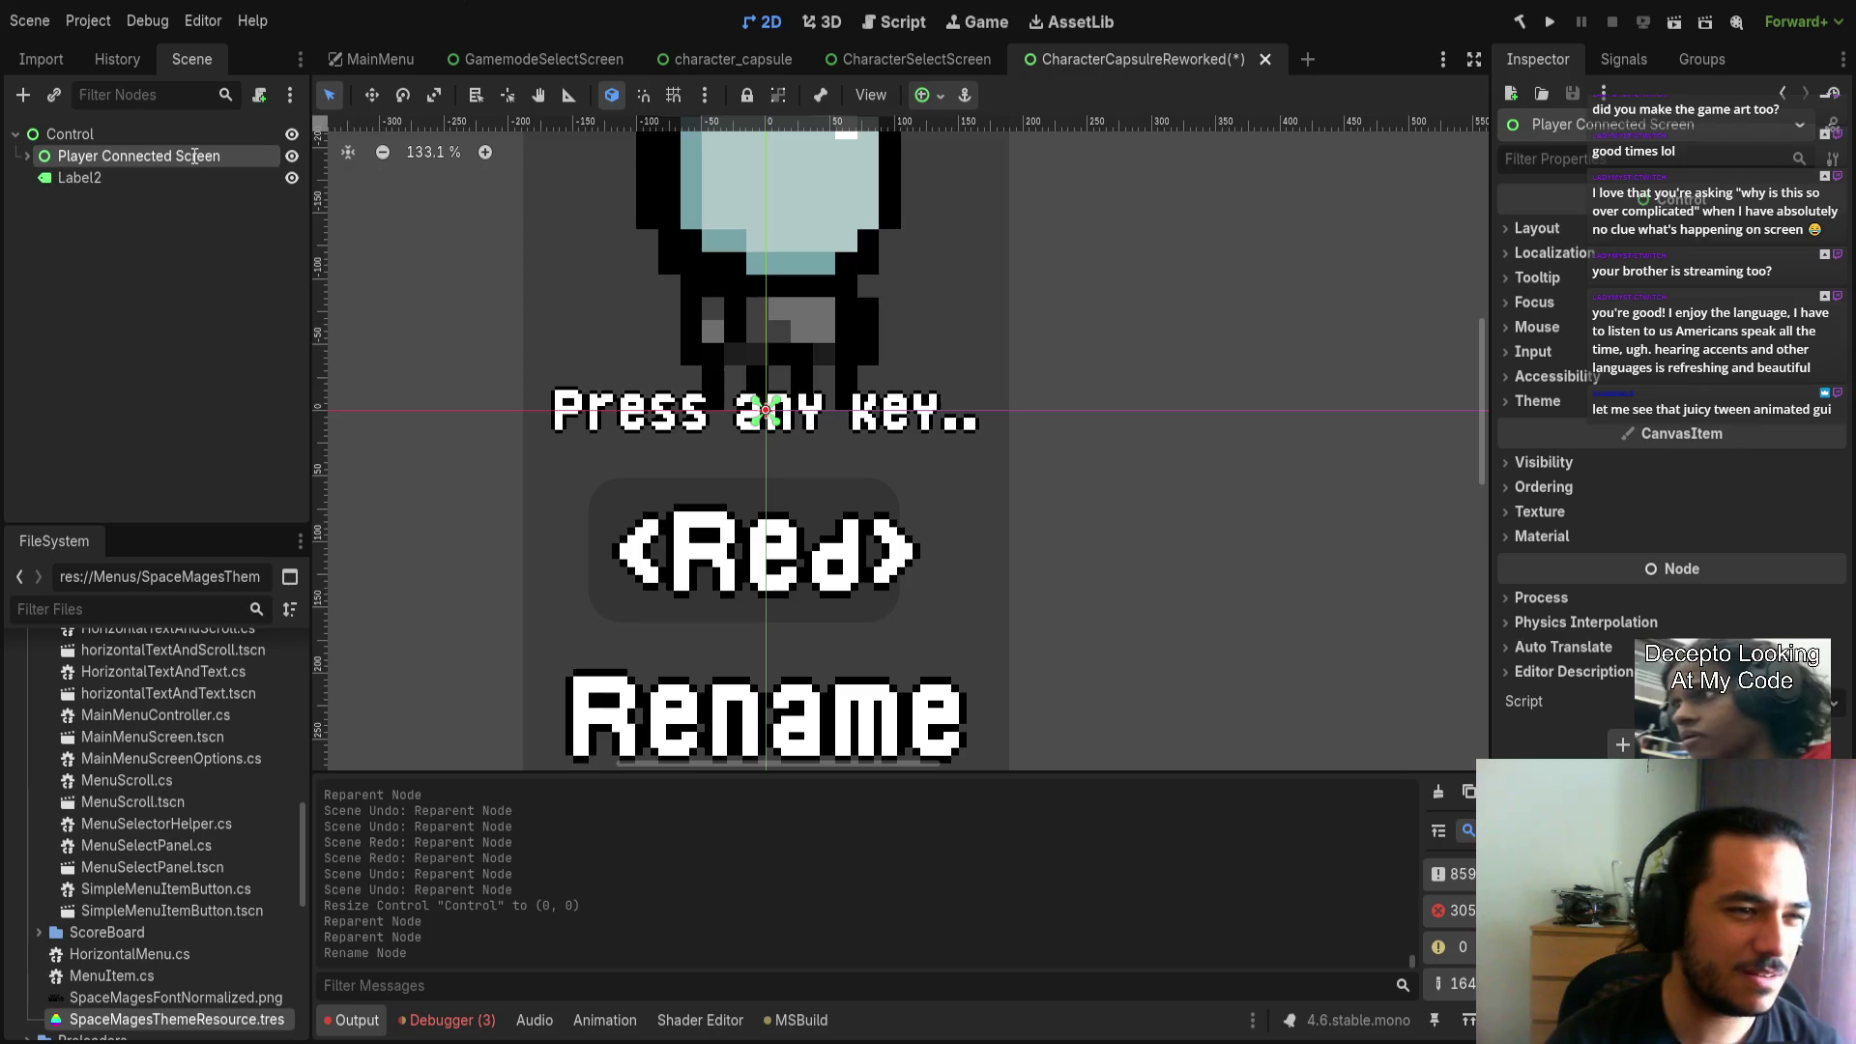
Rename Label2 to 'Empty Capsule', then save and run the game with F5.
click(162, 181)
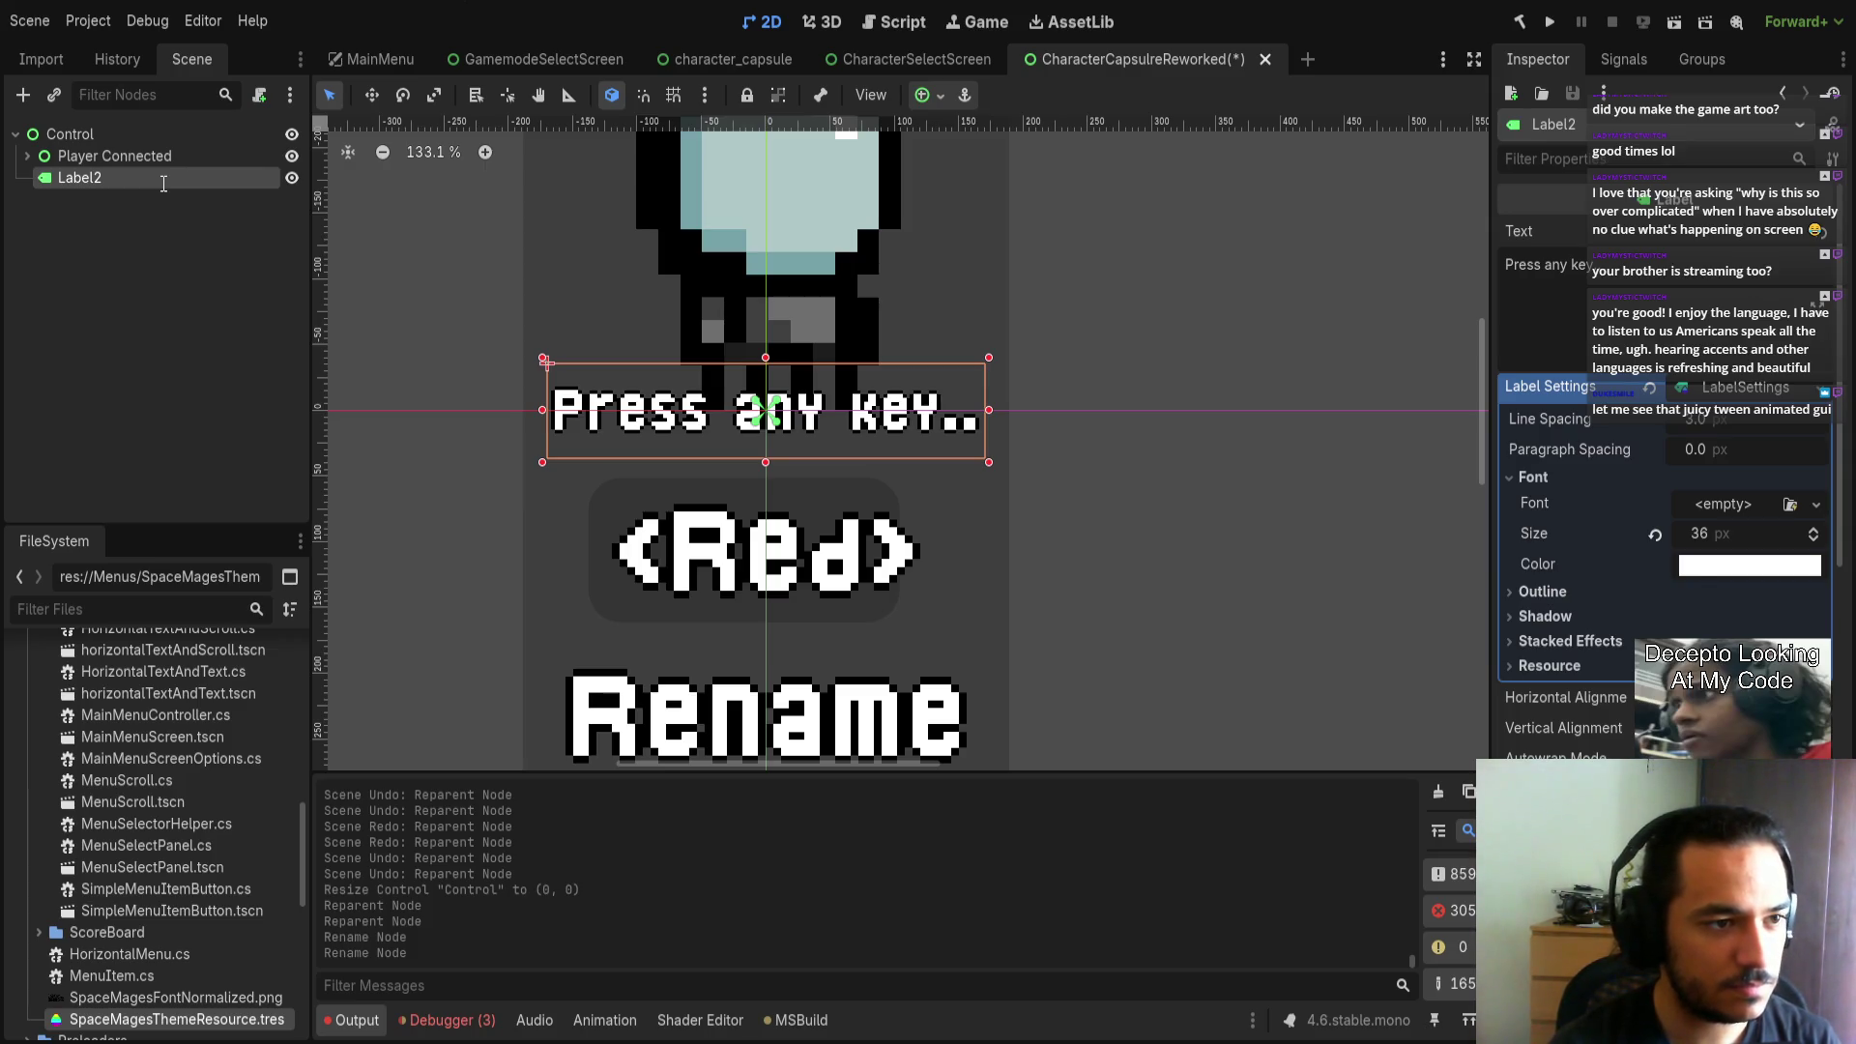
text(Empty Capsuke)
key(Return)
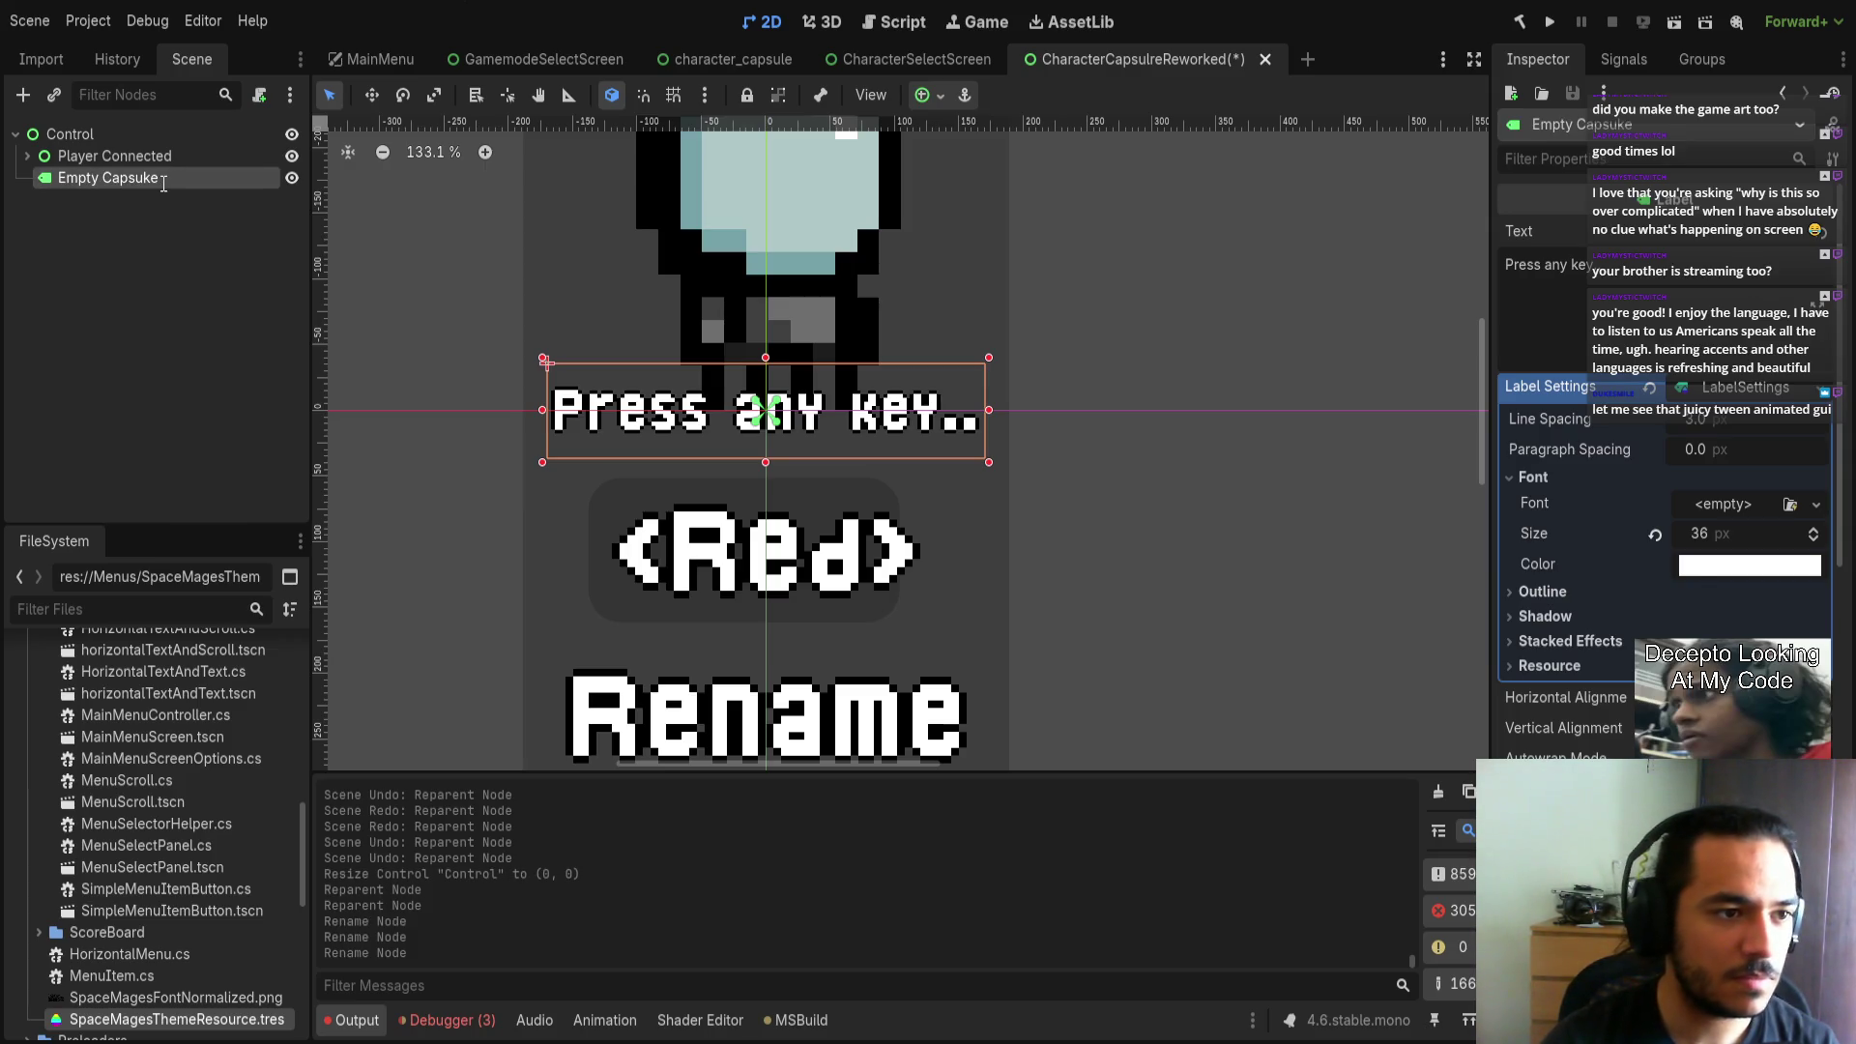
key(F5)
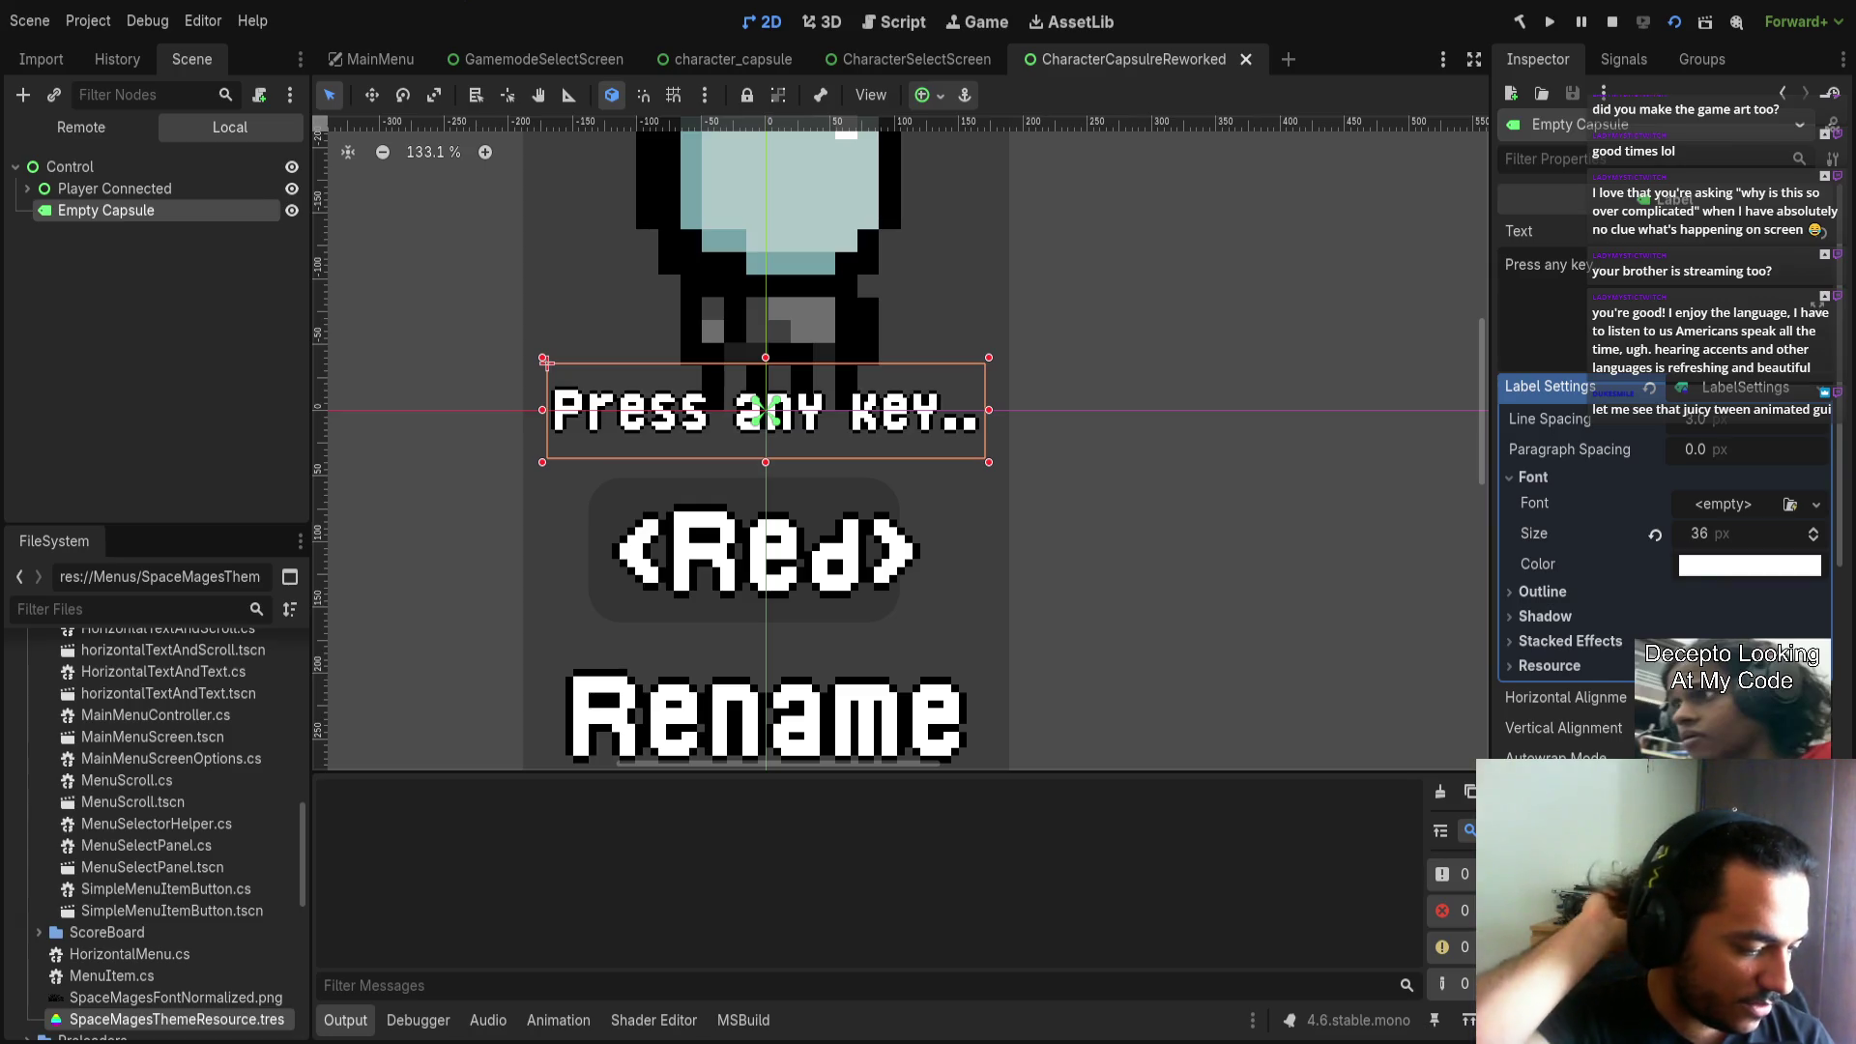
Restart the game from the MainMenu scene and open the Settings screen.
key(F8)
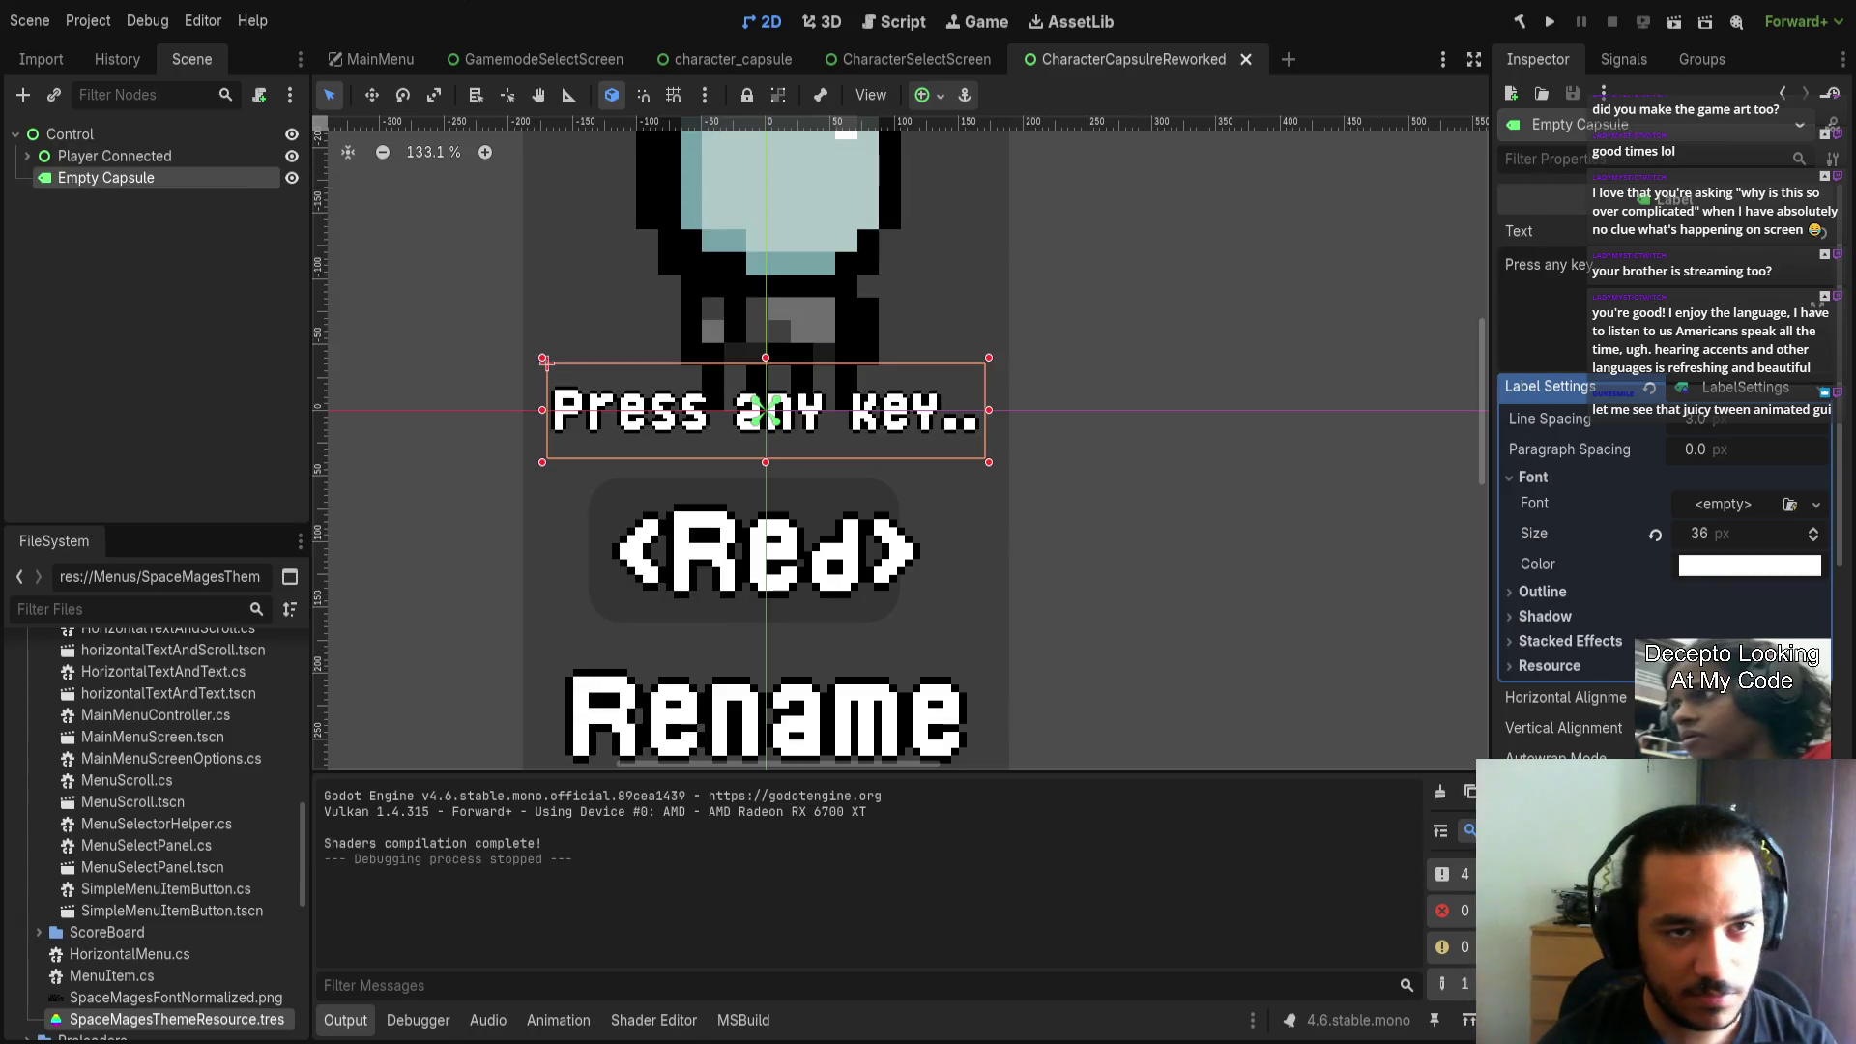
click(386, 56)
key(F5)
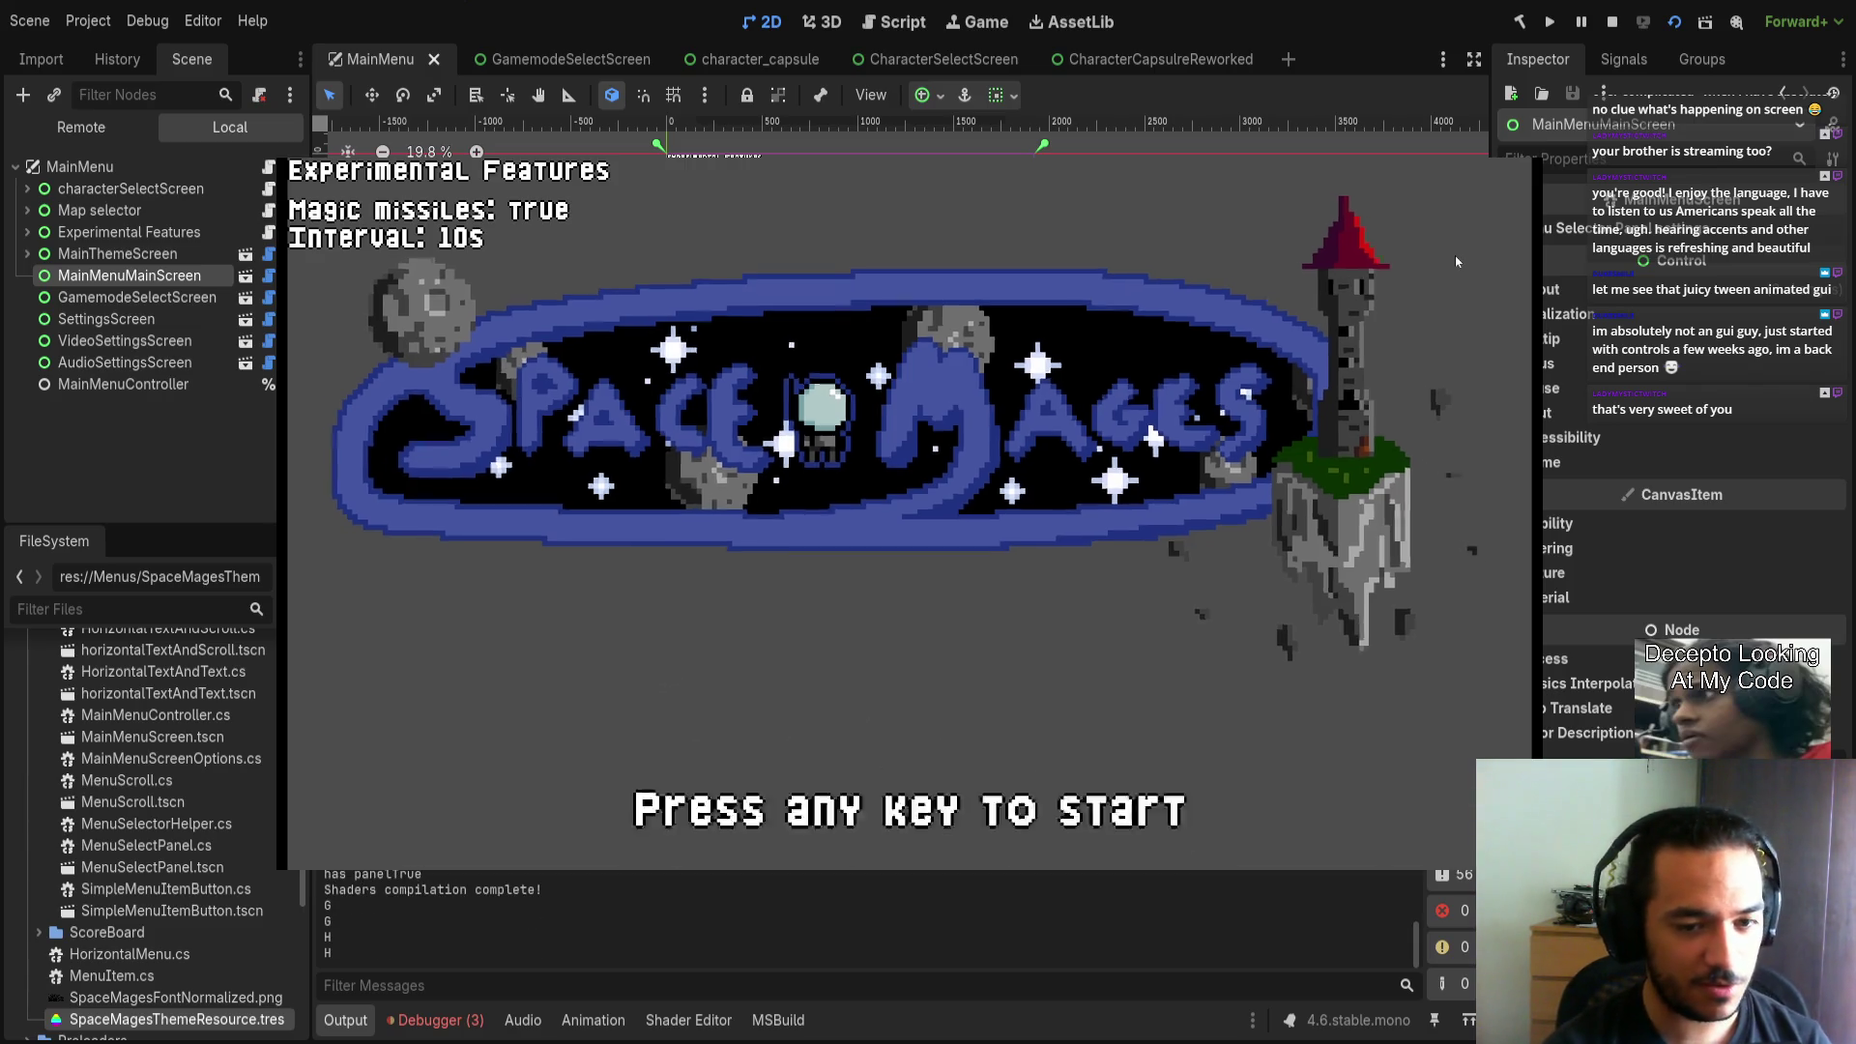
key(Return)
key(s)
key(Return)
Check the Audio Settings screen, then go into Video Settings.
key(s)
key(Return)
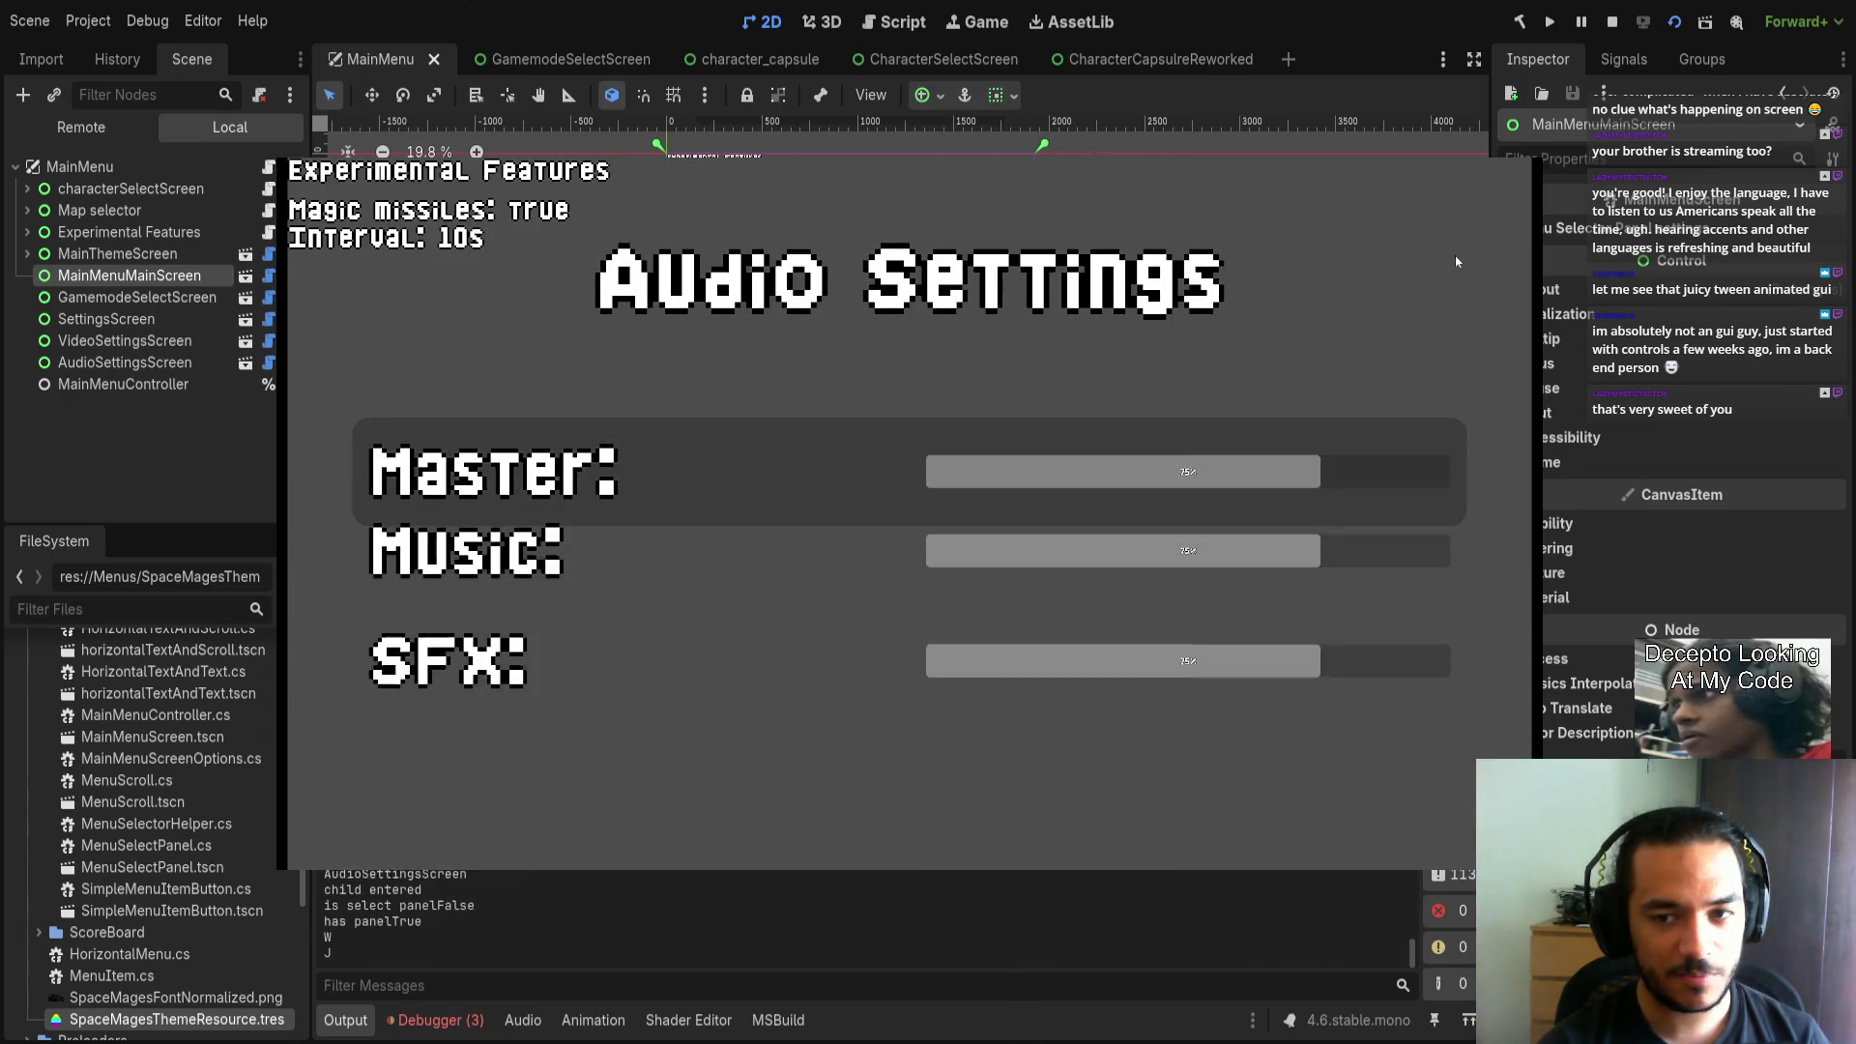
key(Escape)
key(w)
key(Return)
key(s)
key(w)
Cycle the Window mode back to Windowed and leave Max FPS at 200.
key(a)
key(a)
key(d)
key(d)
key(d)
key(s)
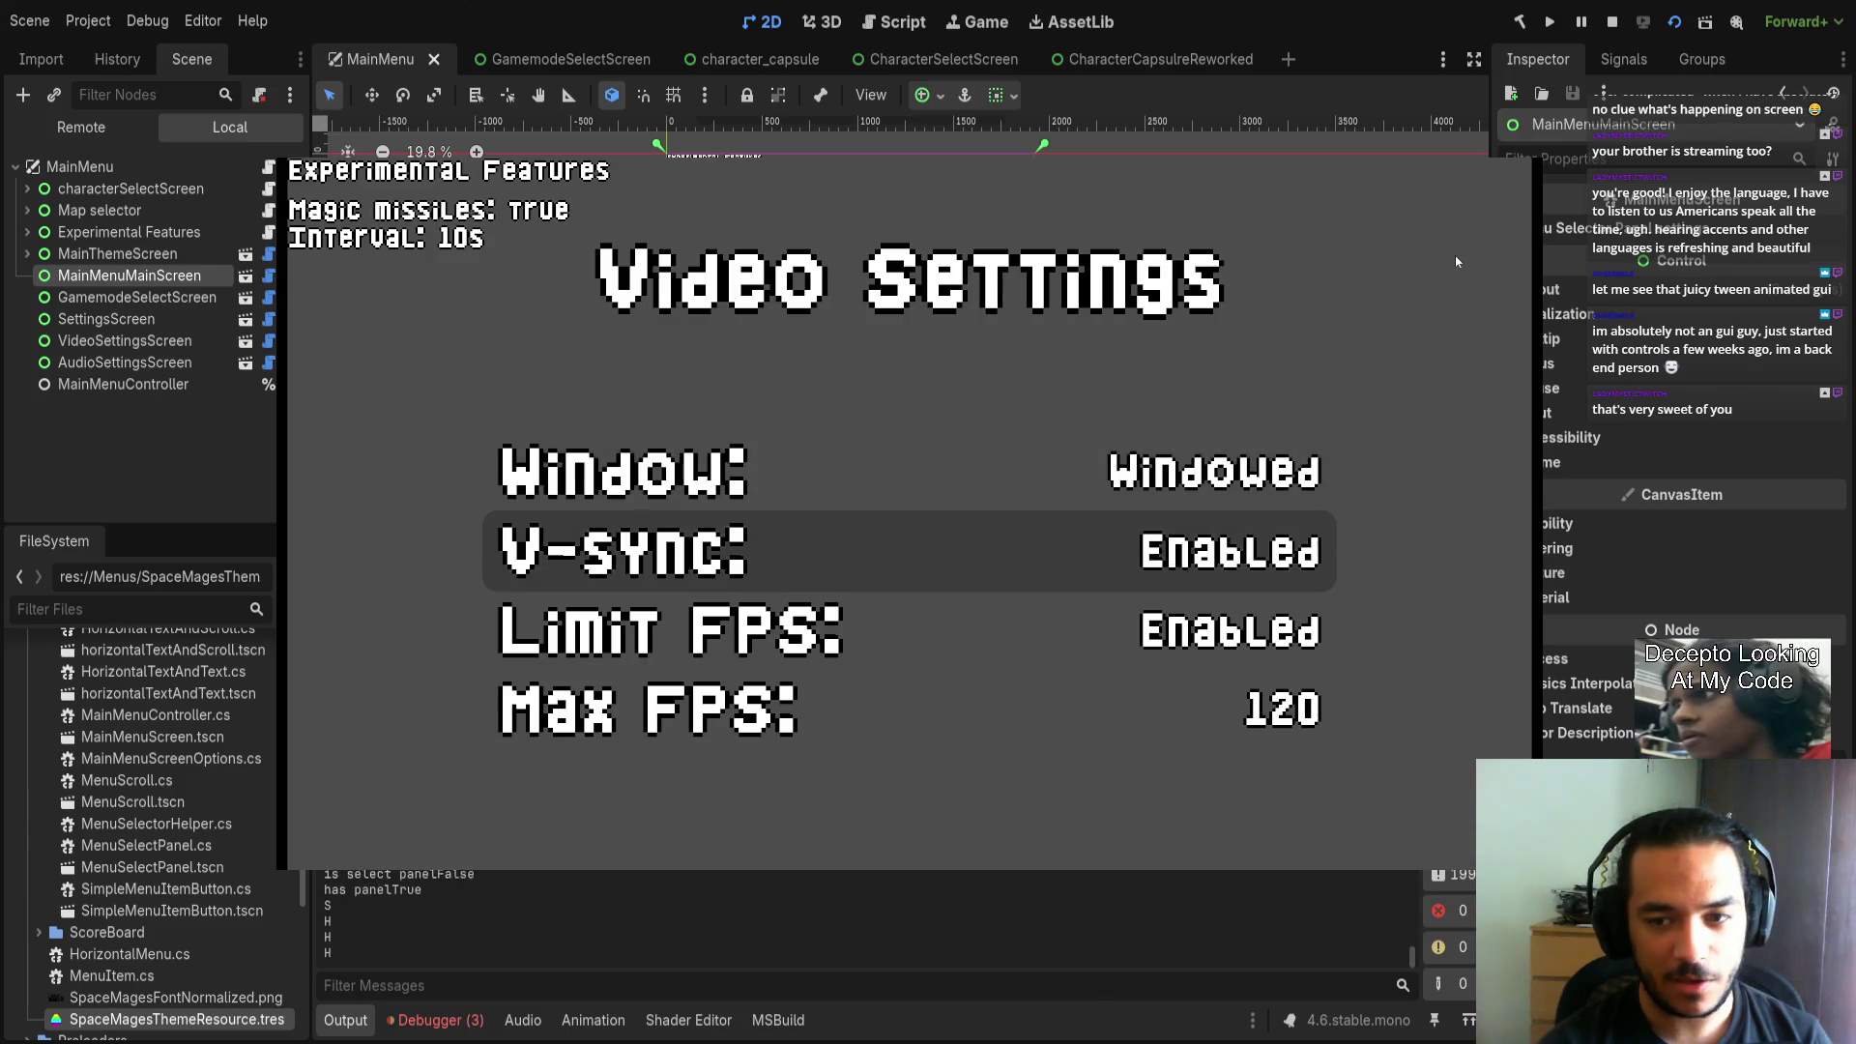
key(s)
key(d)
key(d)
key(s)
key(a)
key(a)
key(a)
key(a)
key(a)
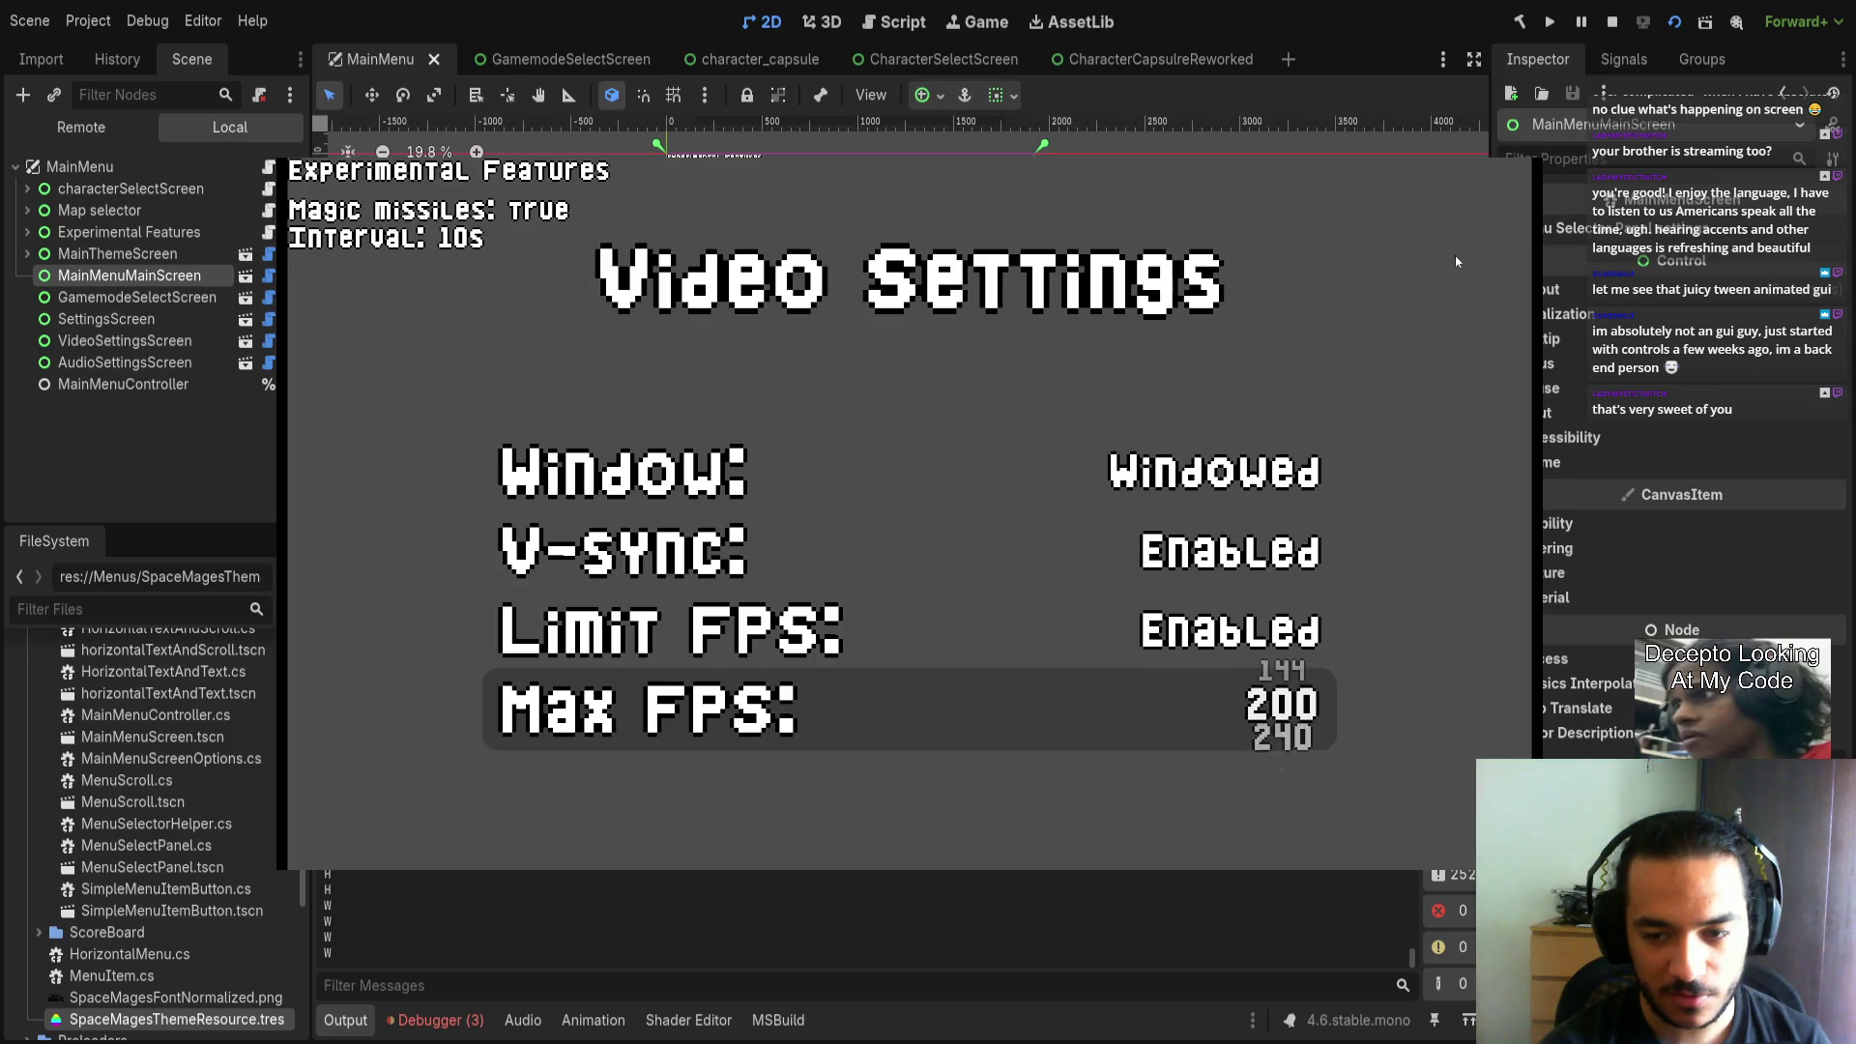
key(Escape)
key(Escape)
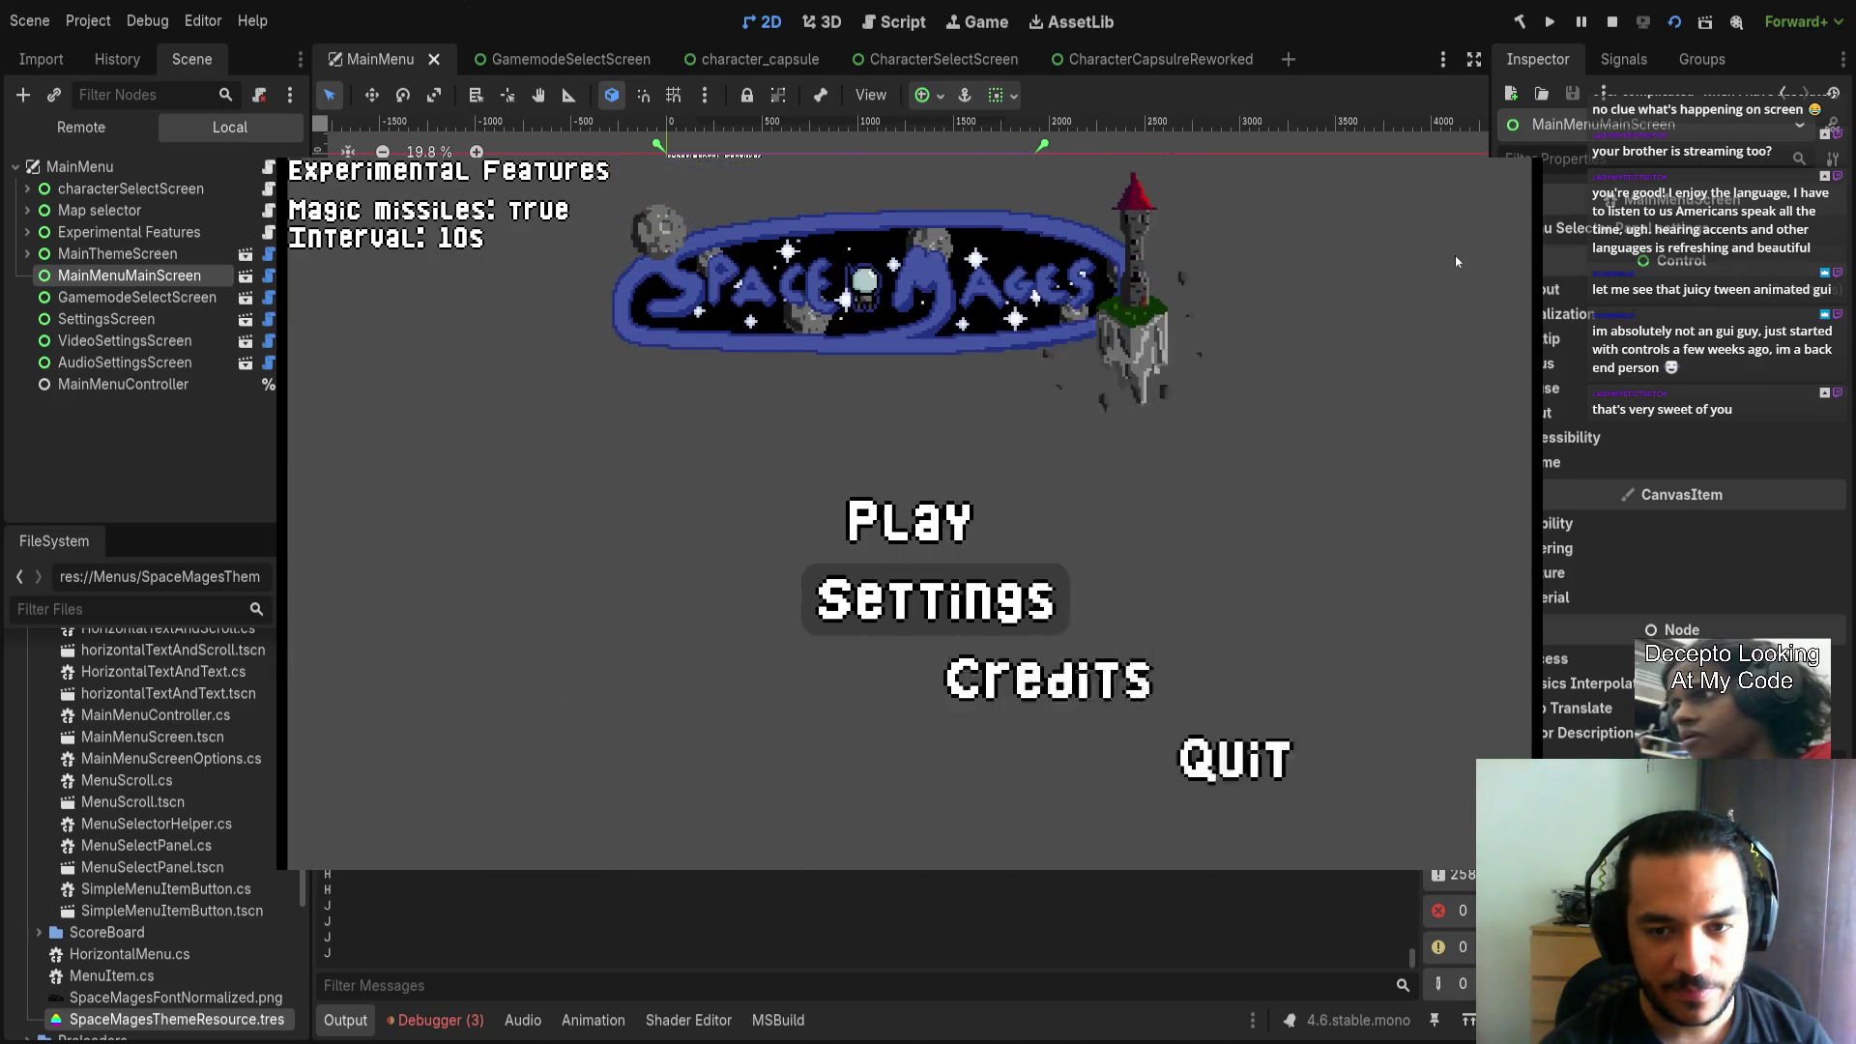
Open Gamemode Select, keep Free for All and set Game Length to Long.
key(w)
key(w)
key(Return)
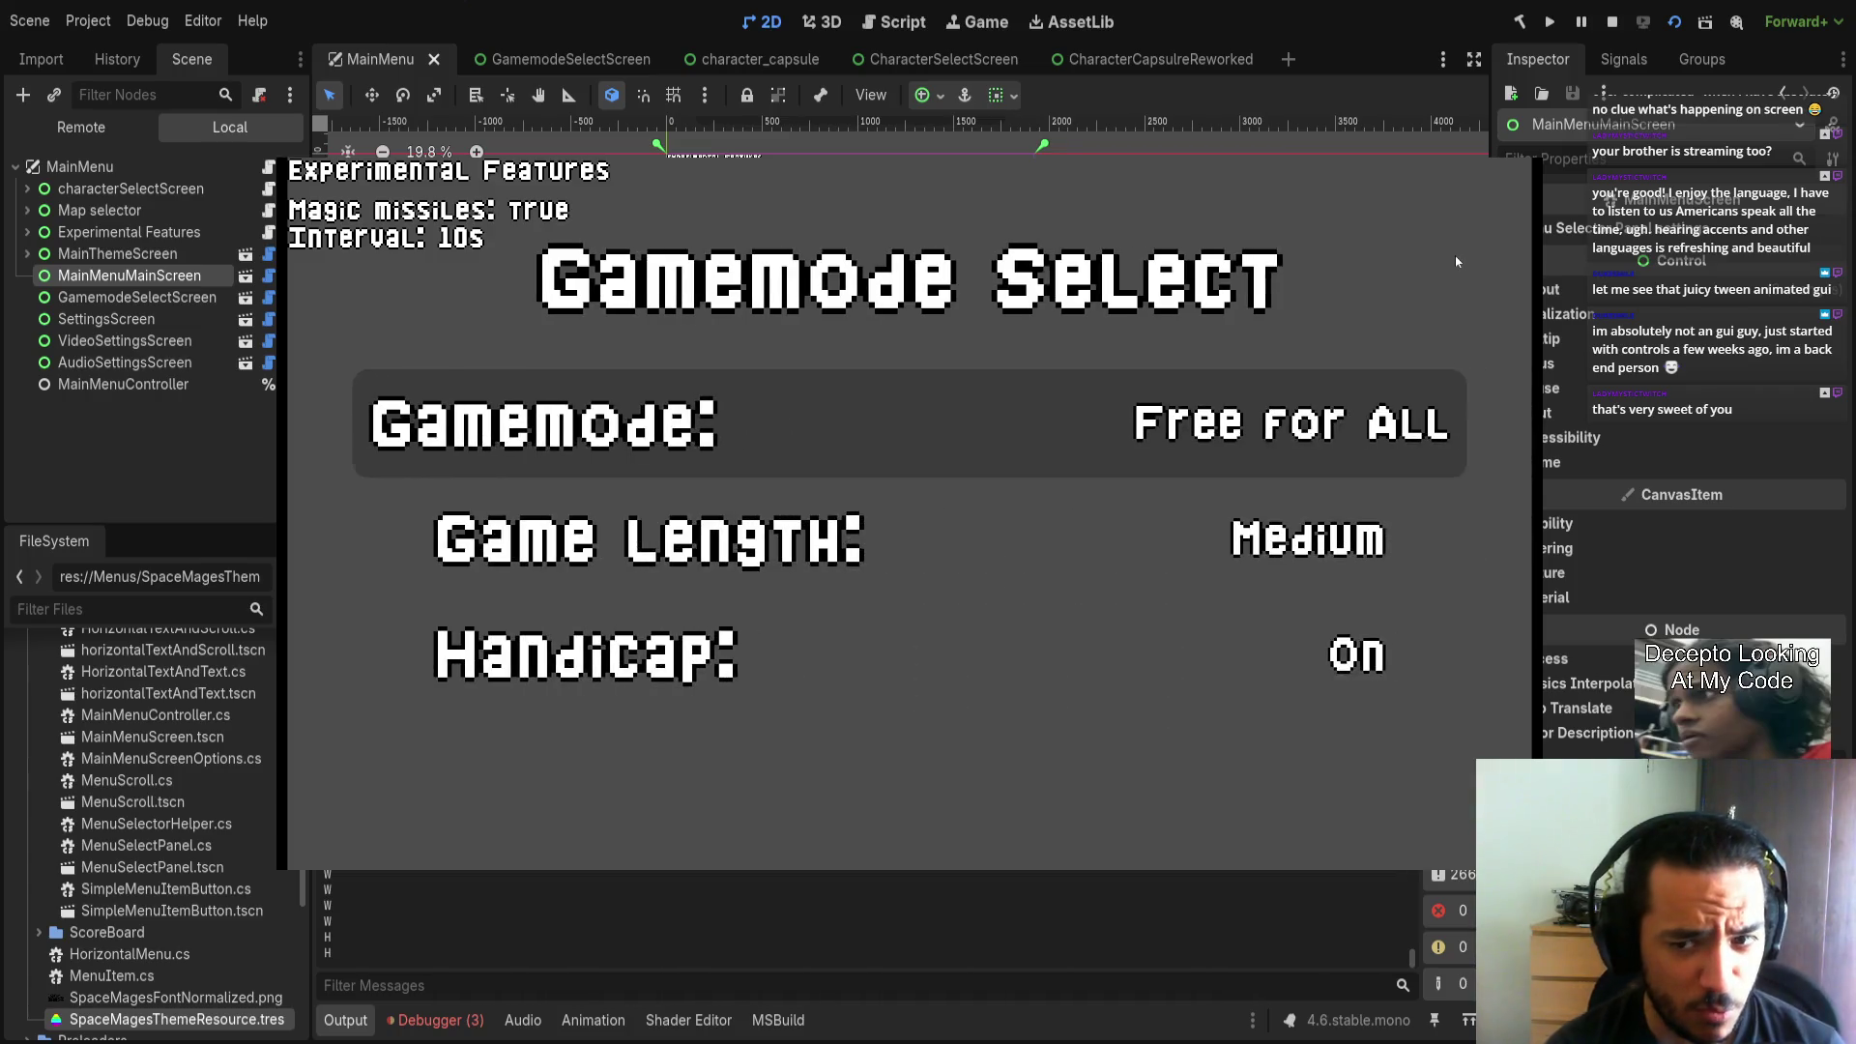
key(a)
key(a)
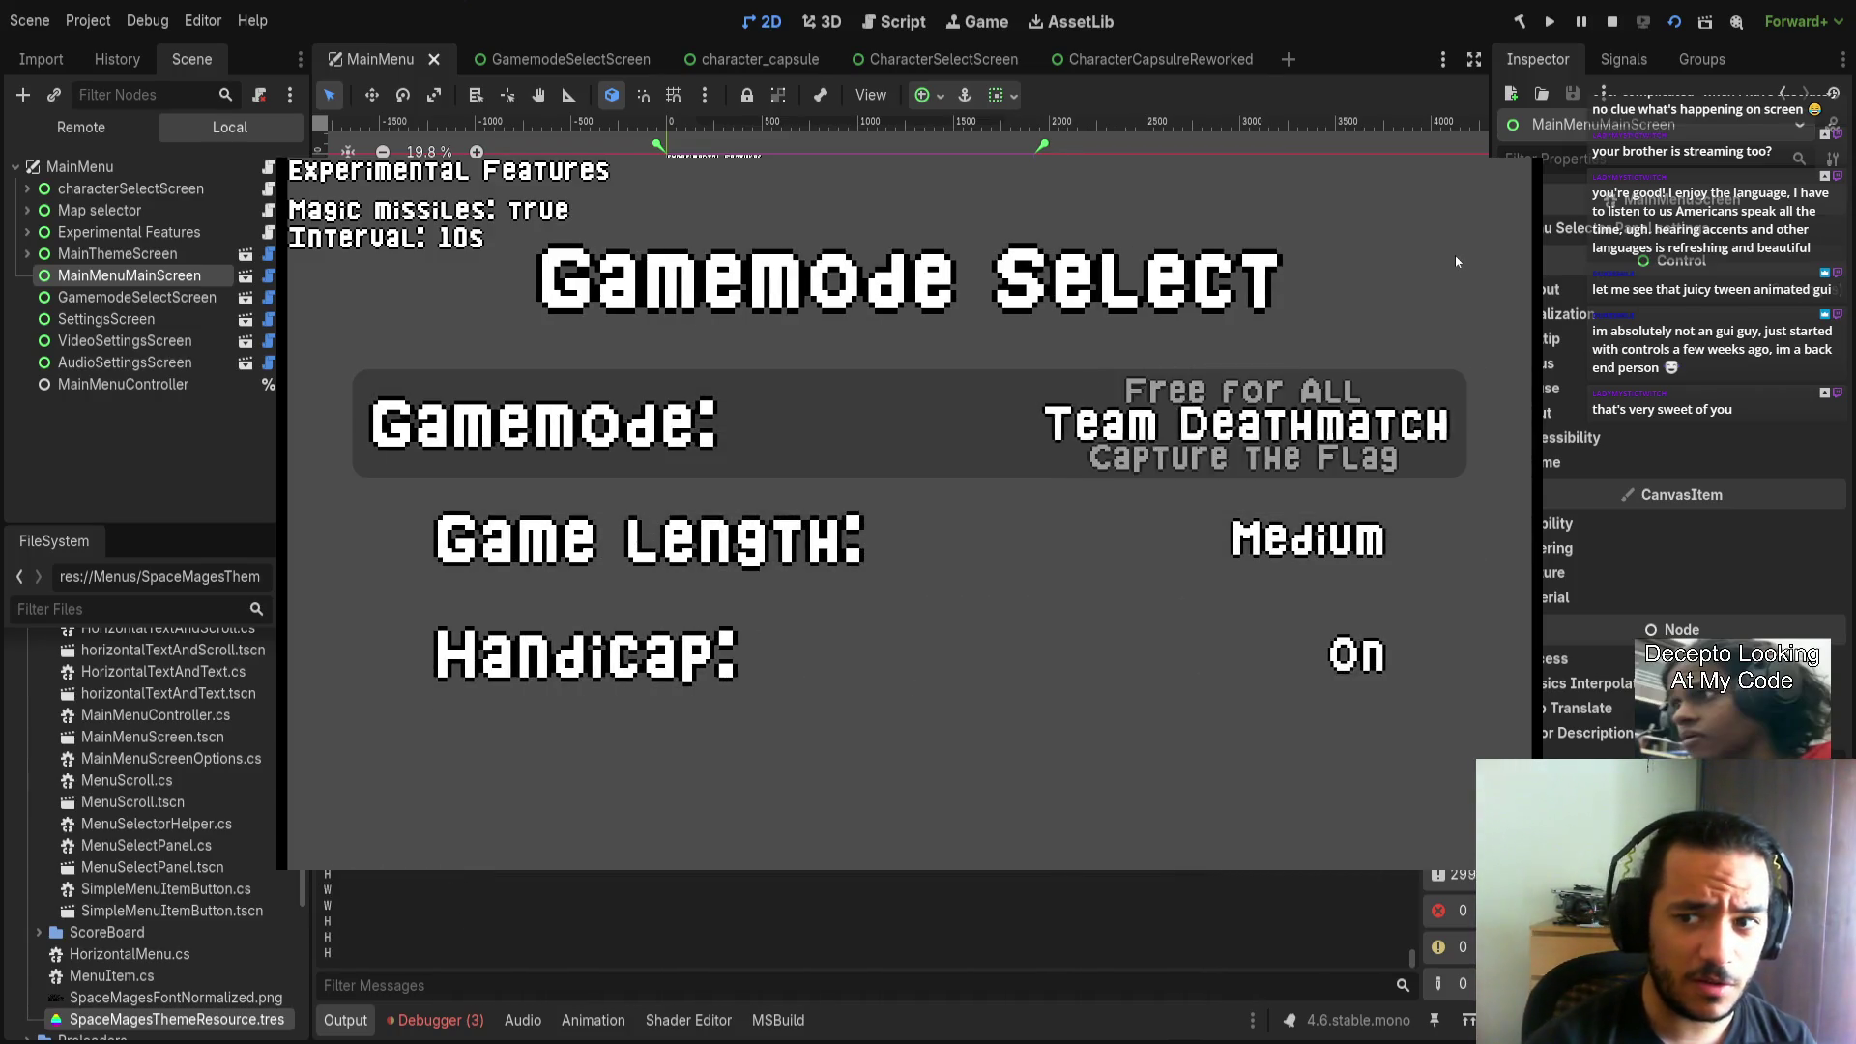
key(a)
key(s)
key(s)
key(w)
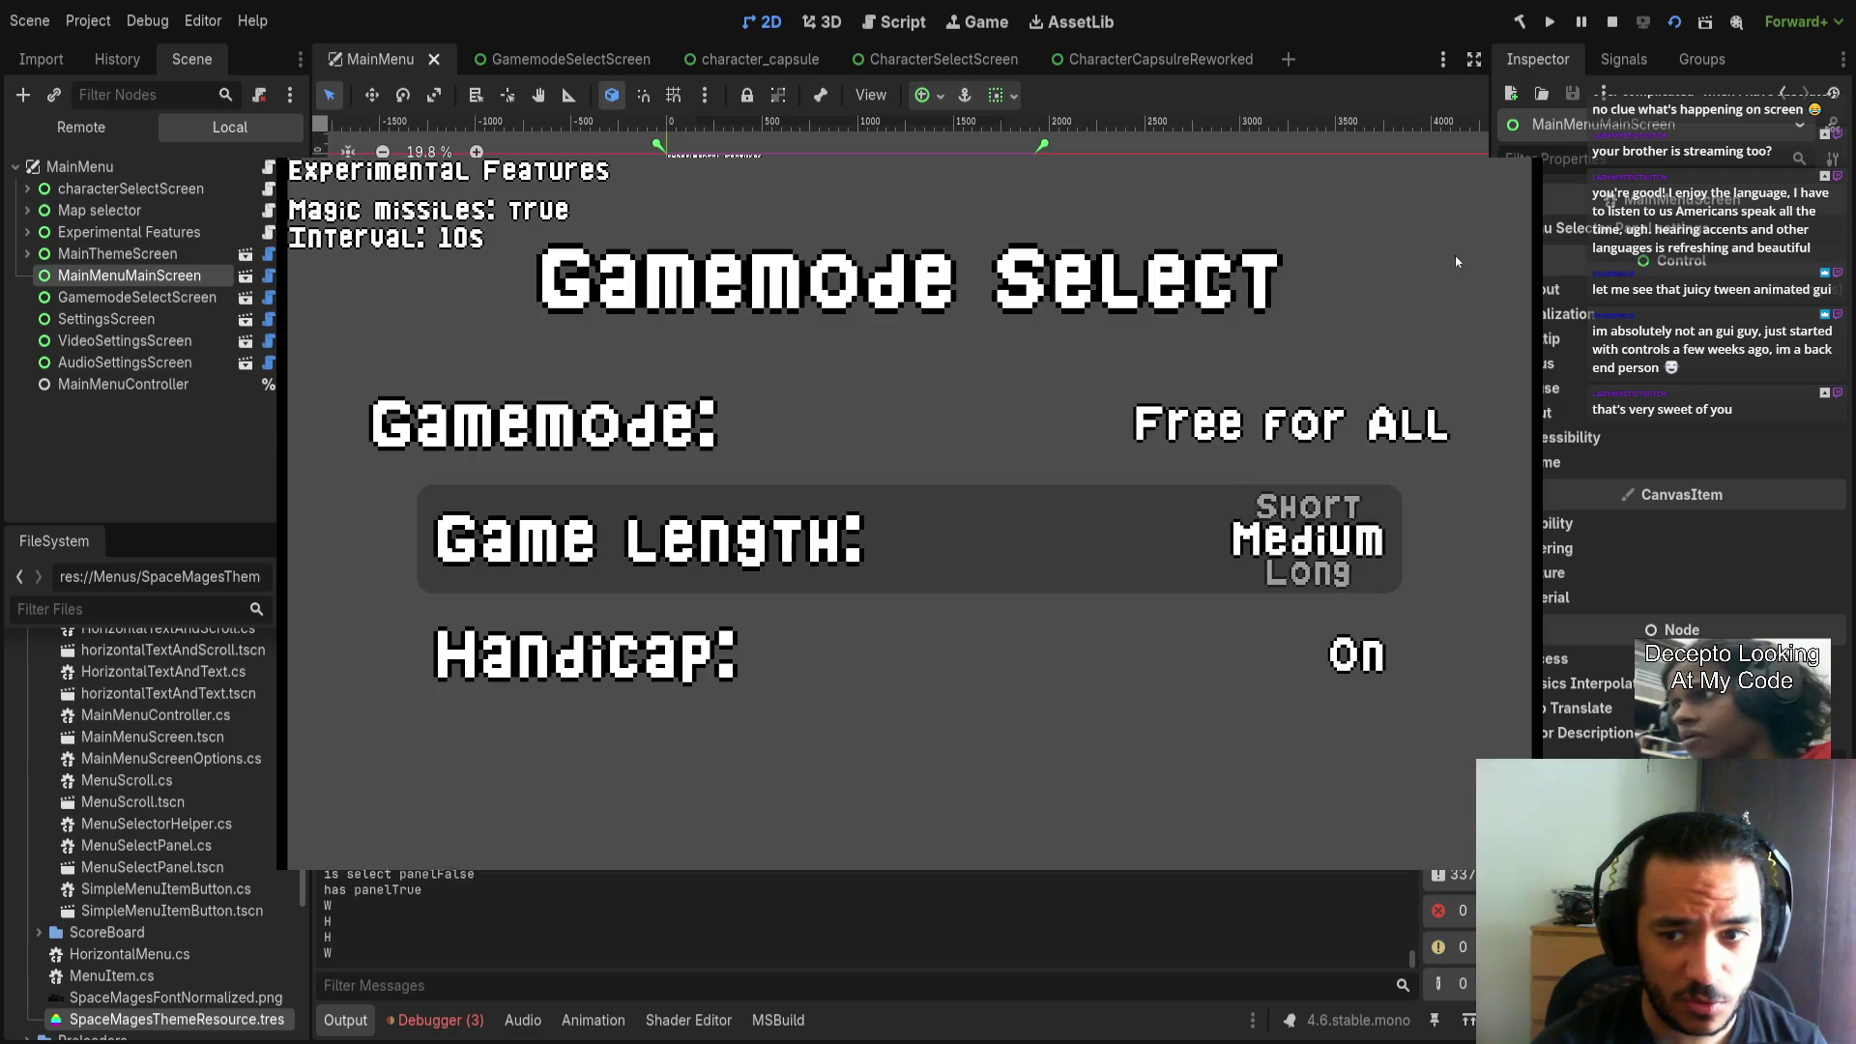
key(a)
key(s)
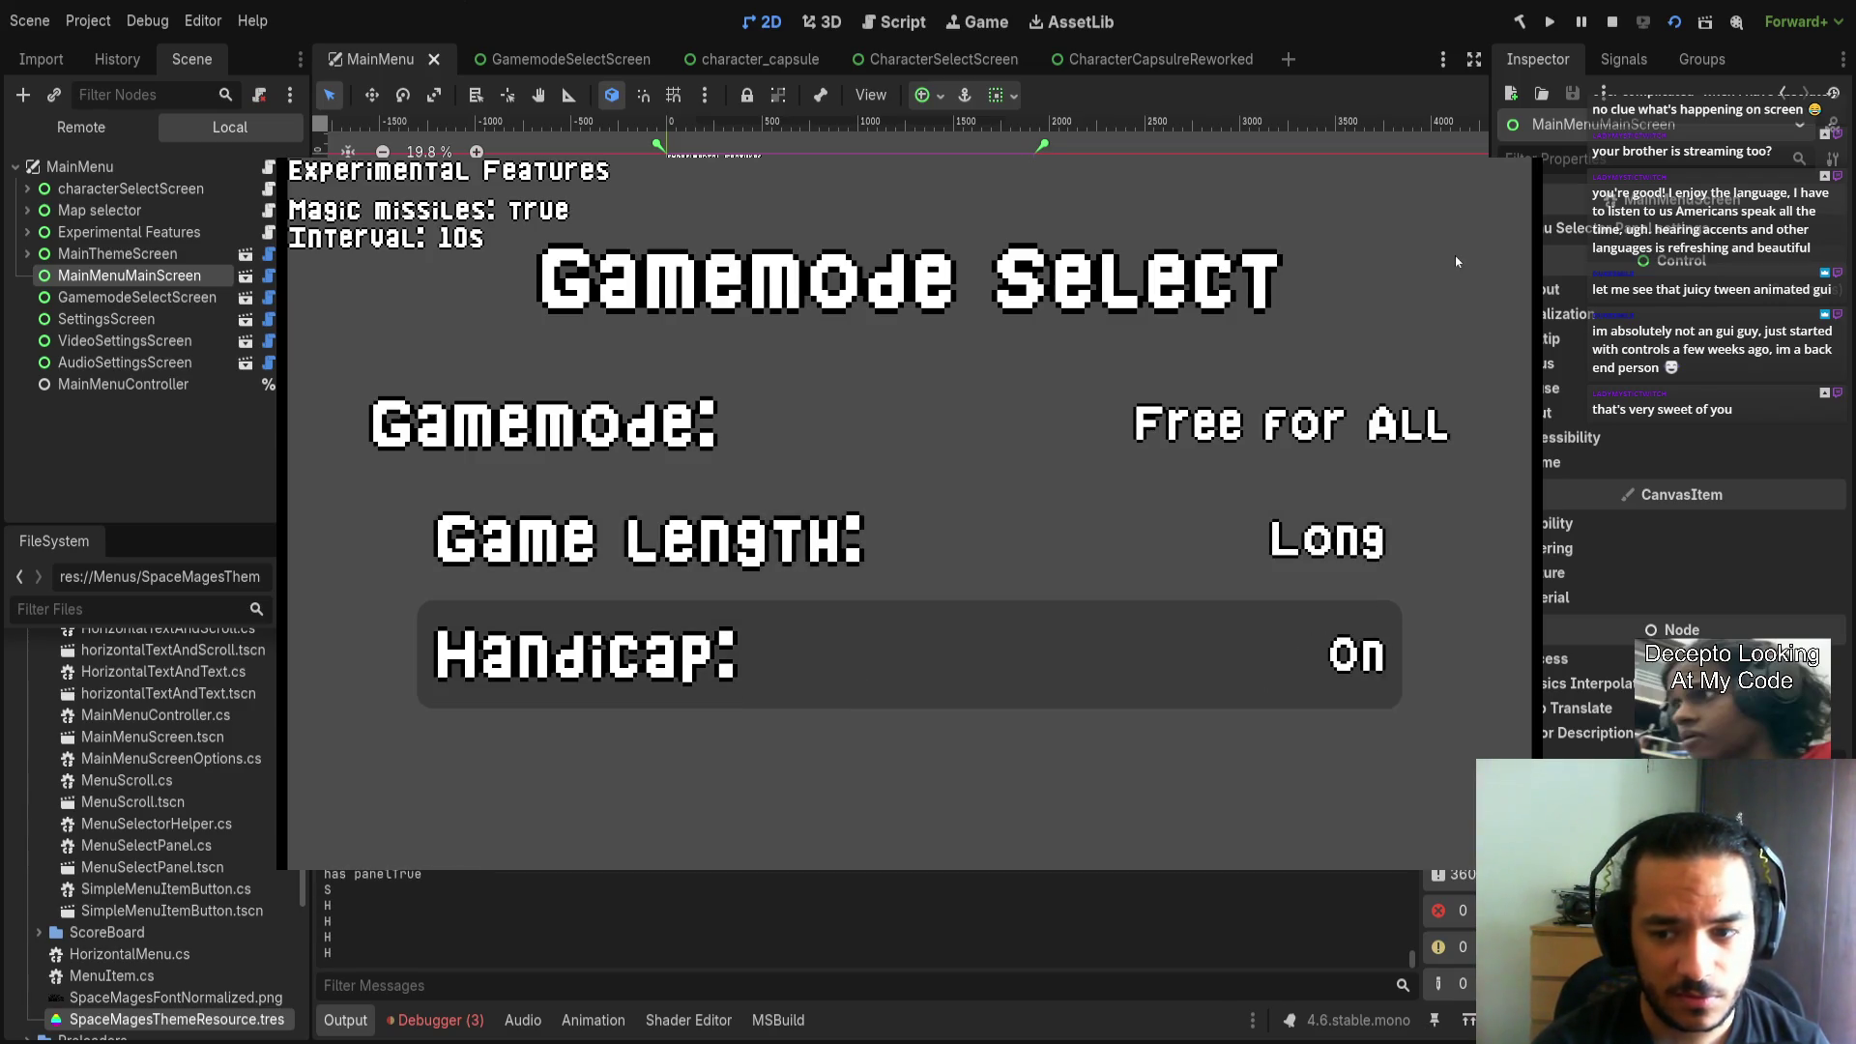
Switch Handicap off, return Gamemode to Free for All, and close the game with Alt+F4.
key(alt)
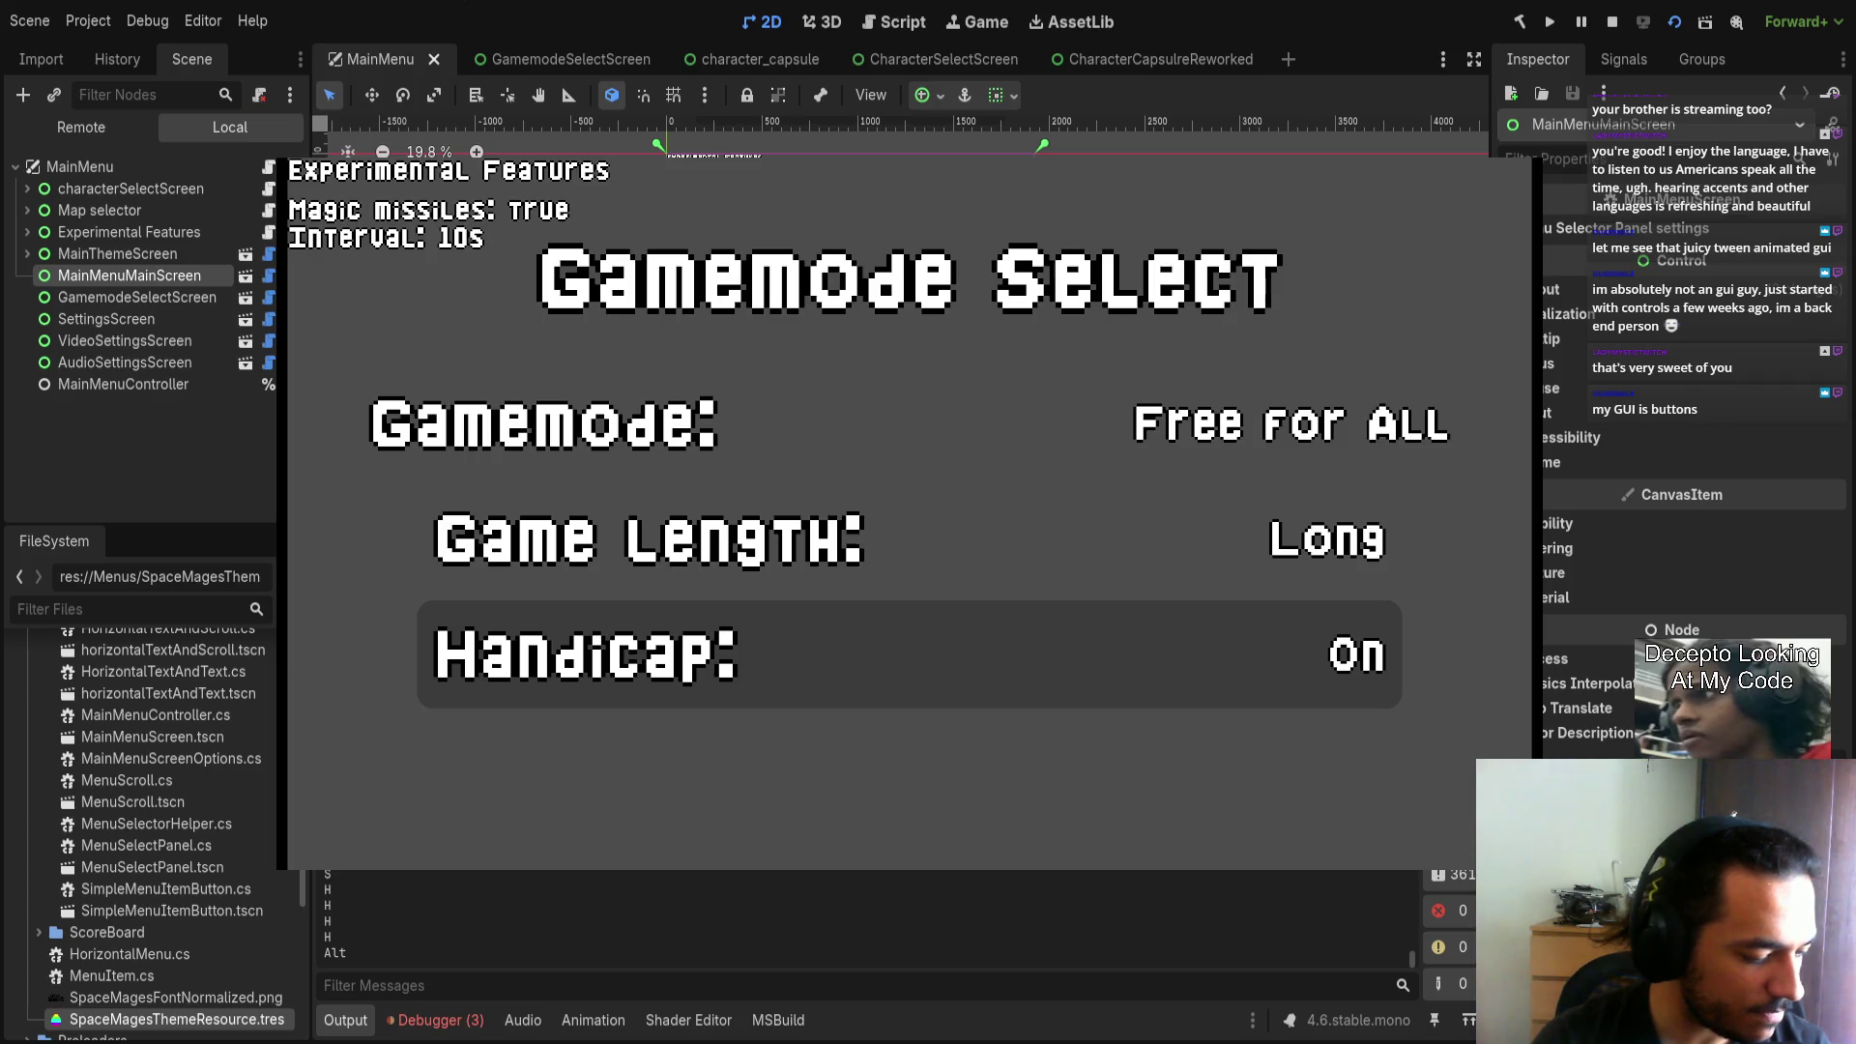
key(h)
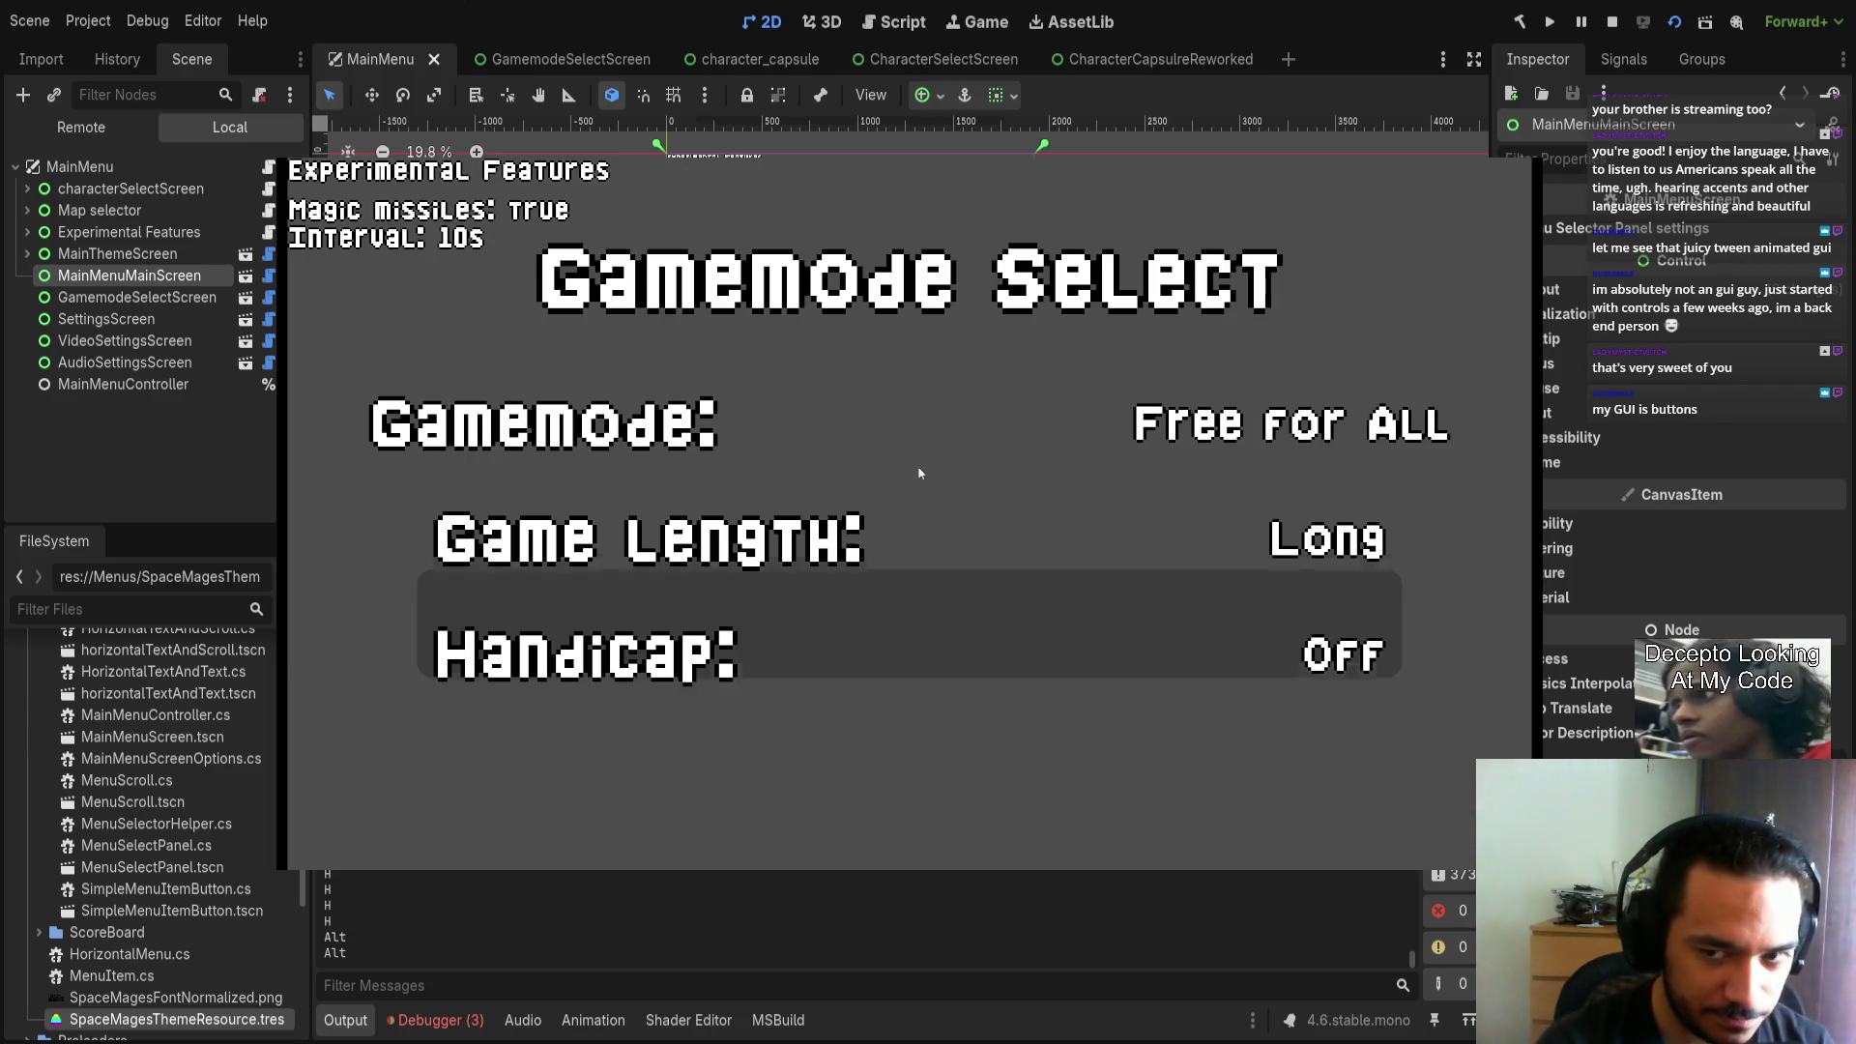
key(w)
key(w)
click(920, 473)
key(h)
key(h)
key(h)
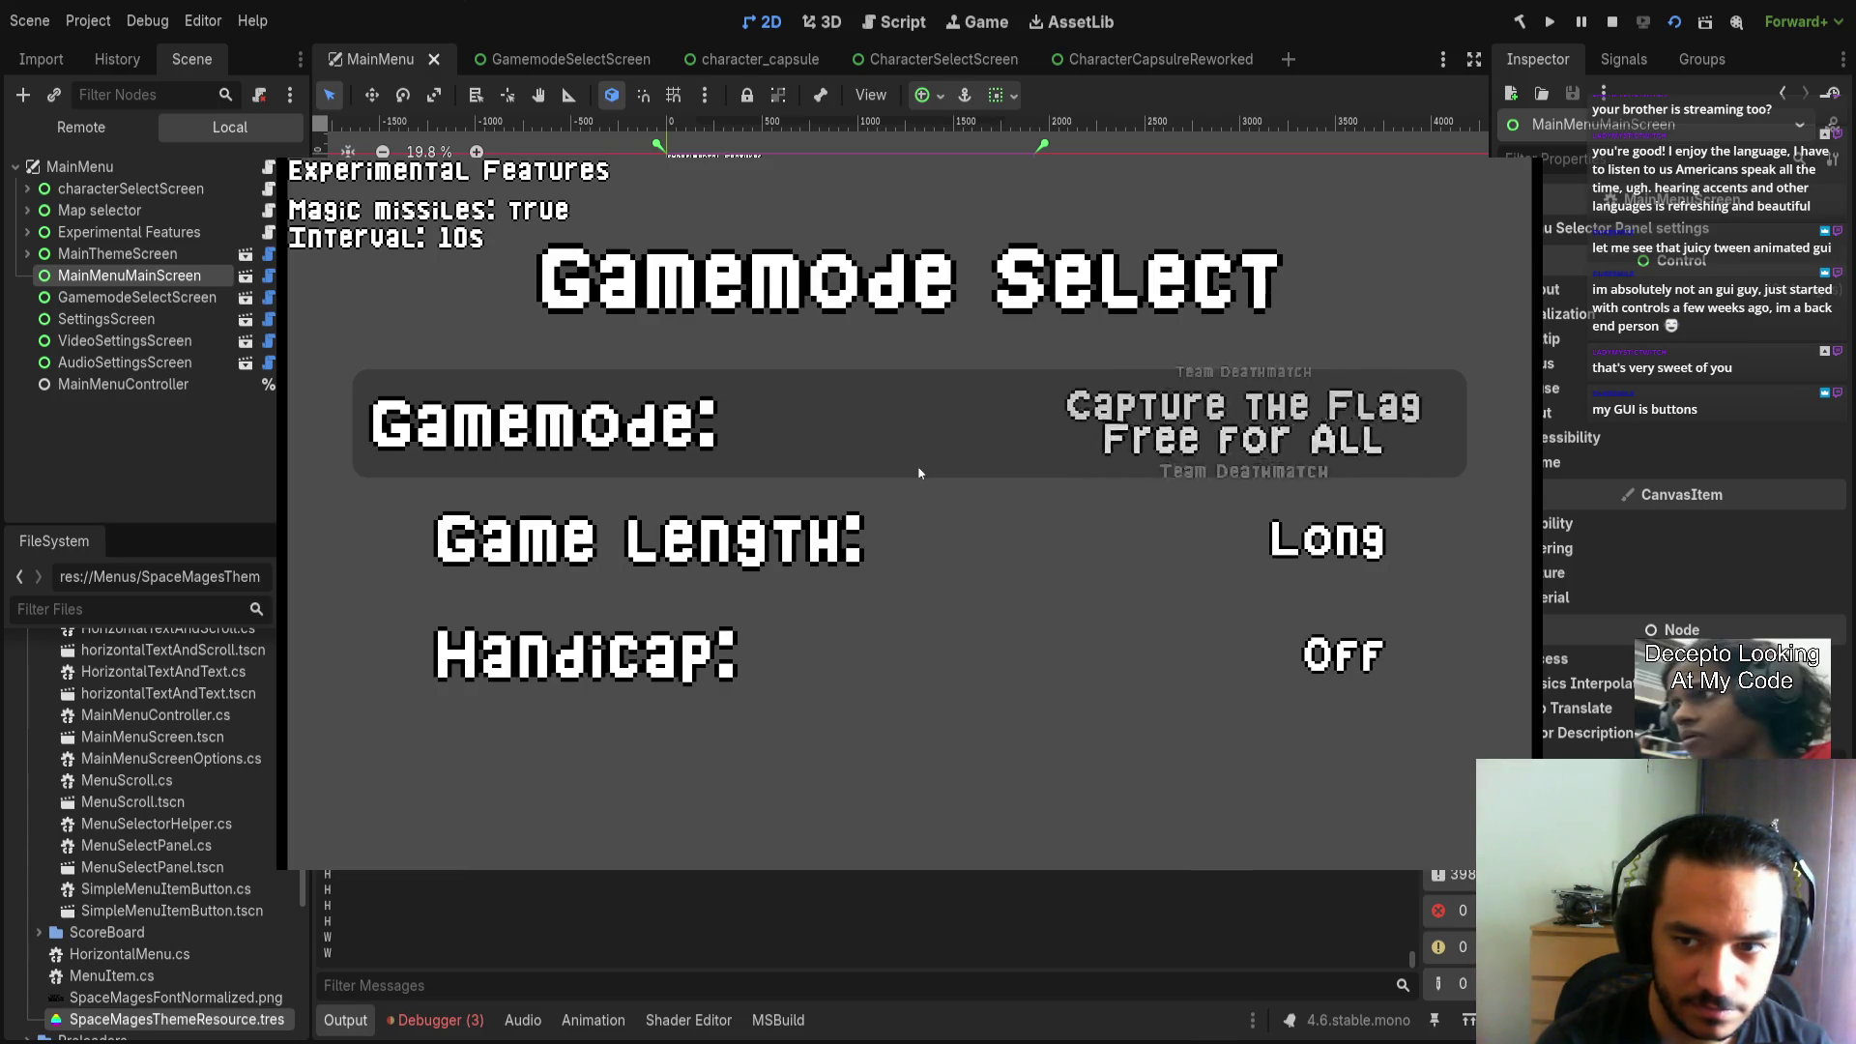
key(h)
key(h)
key(h)
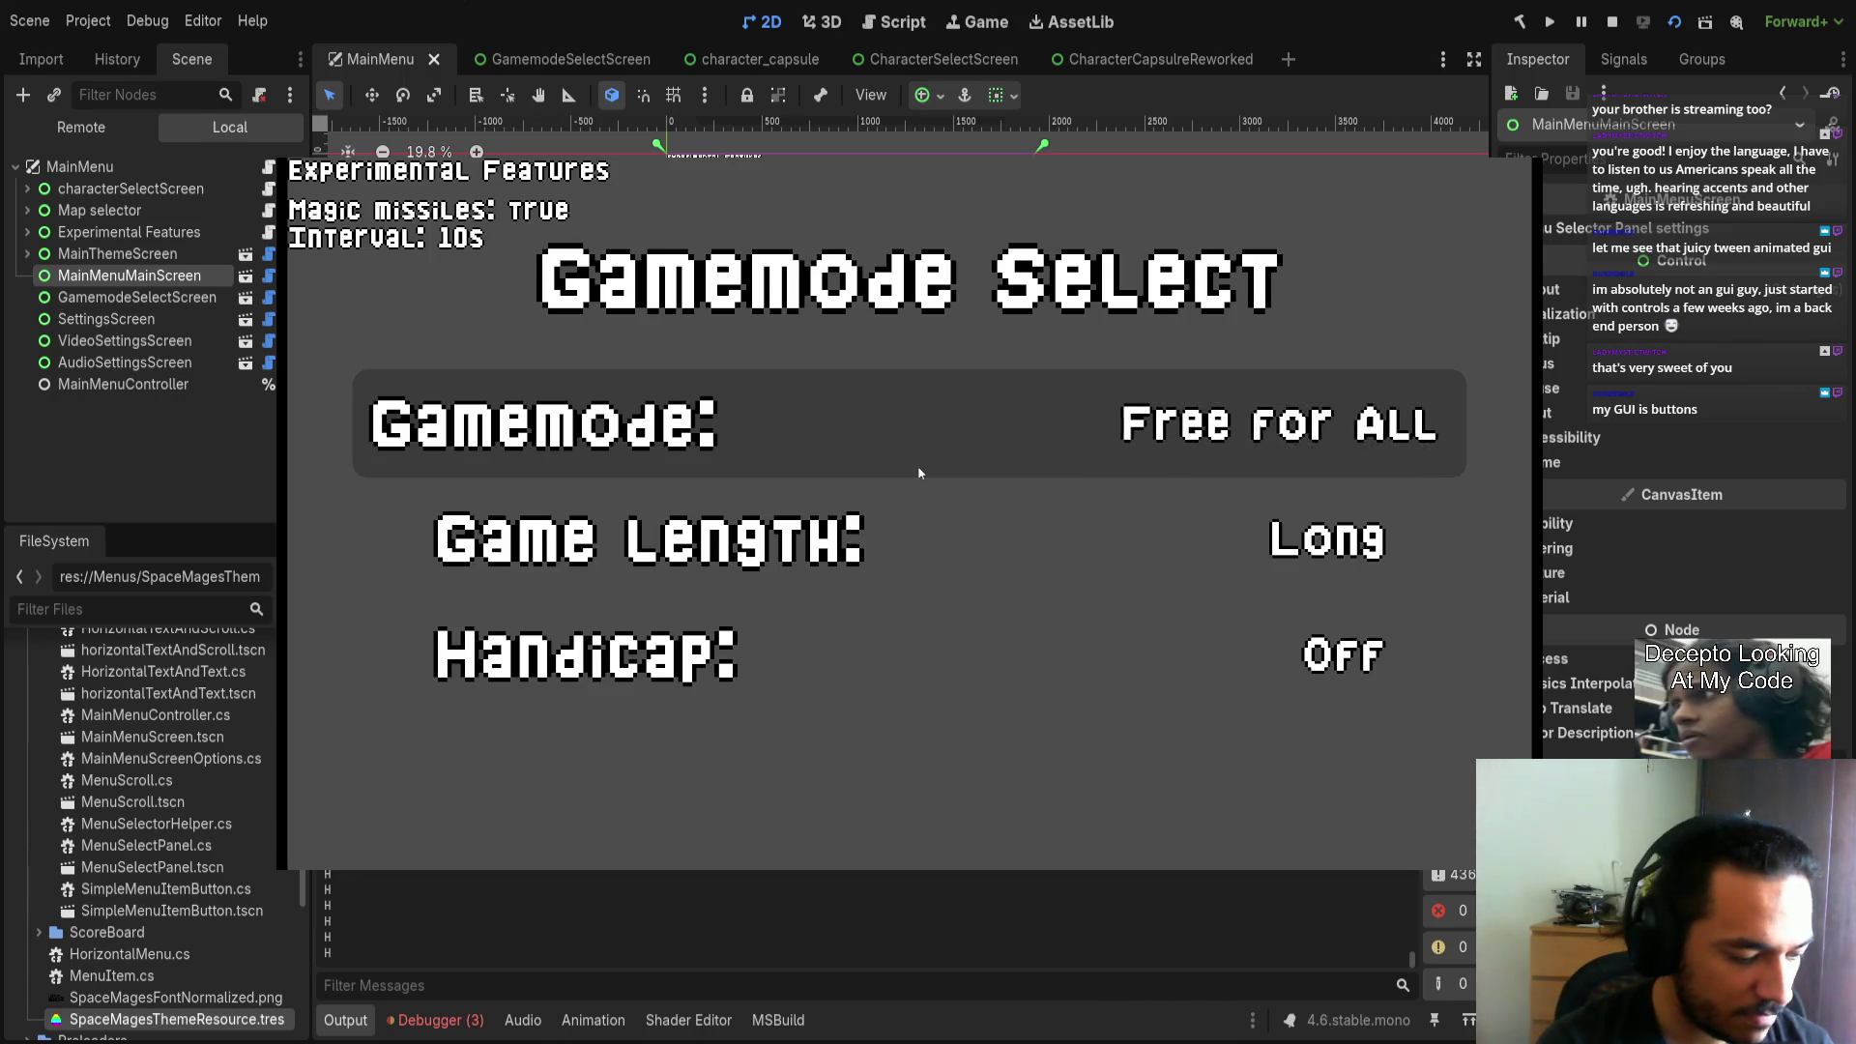
key(alt)
key(alt+F4)
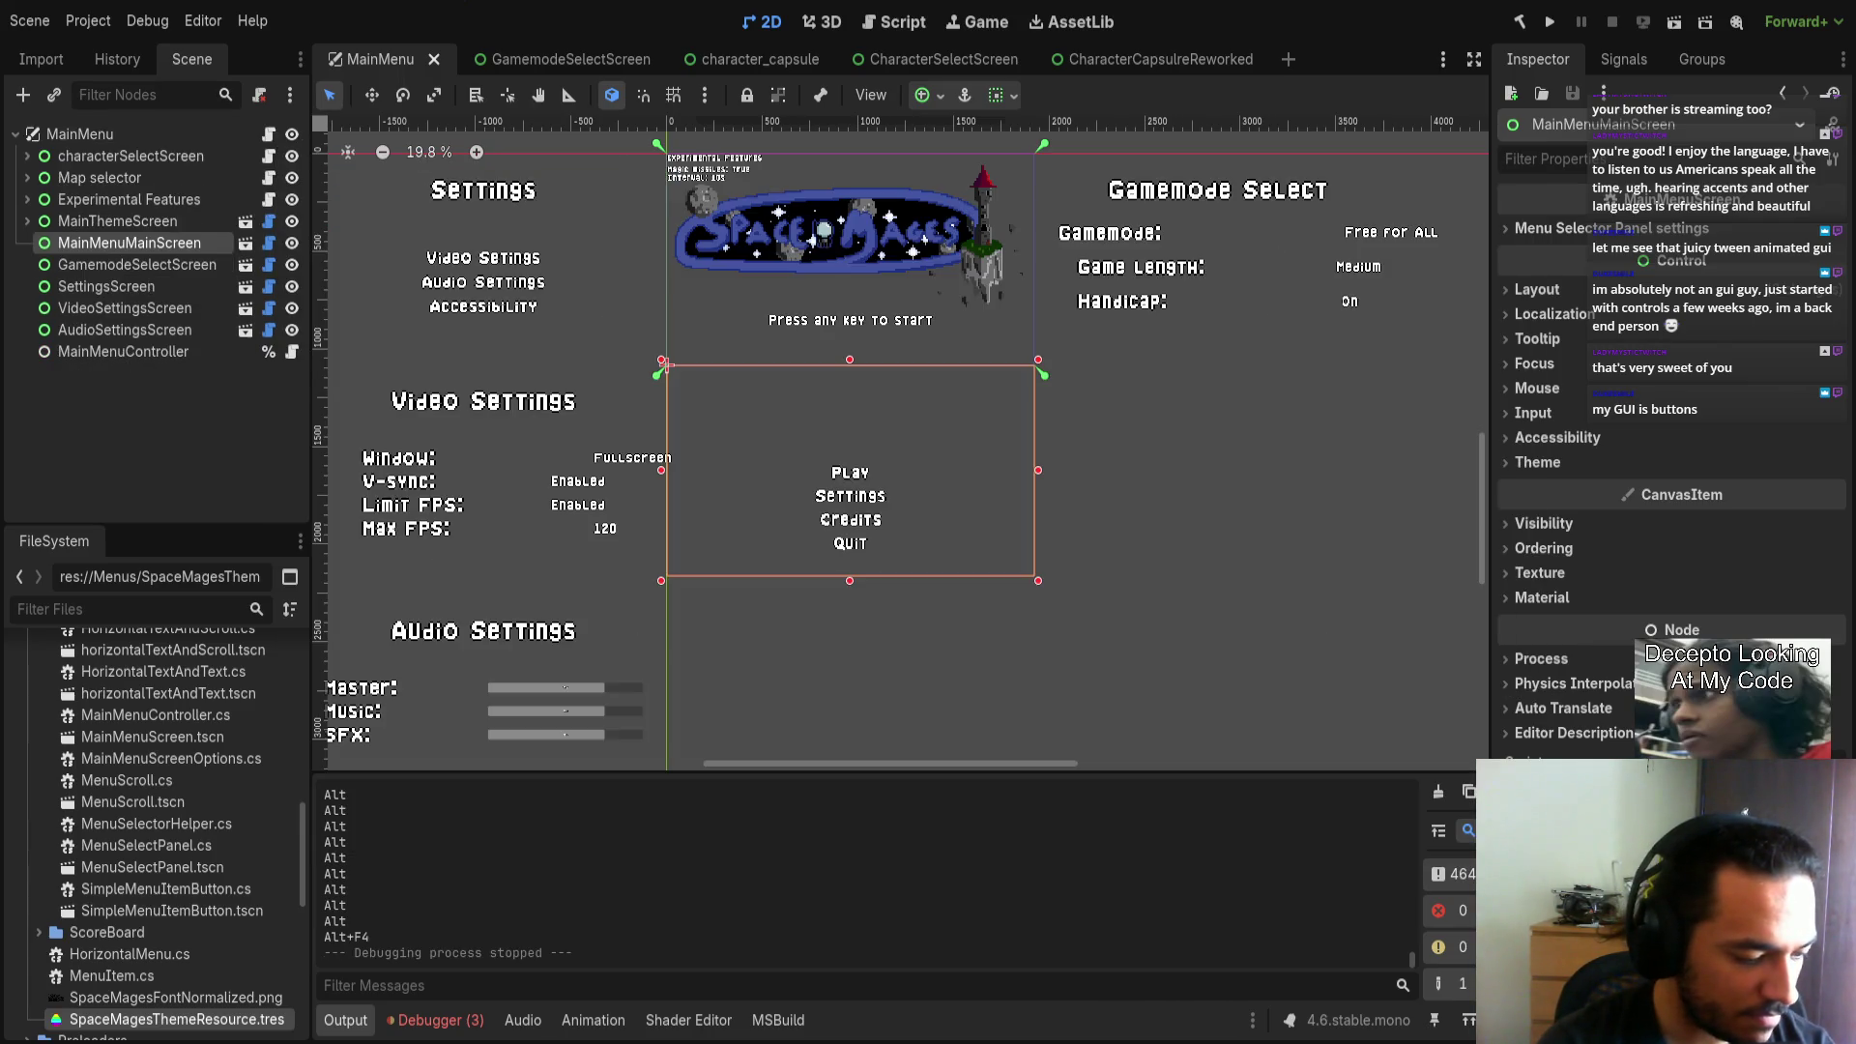
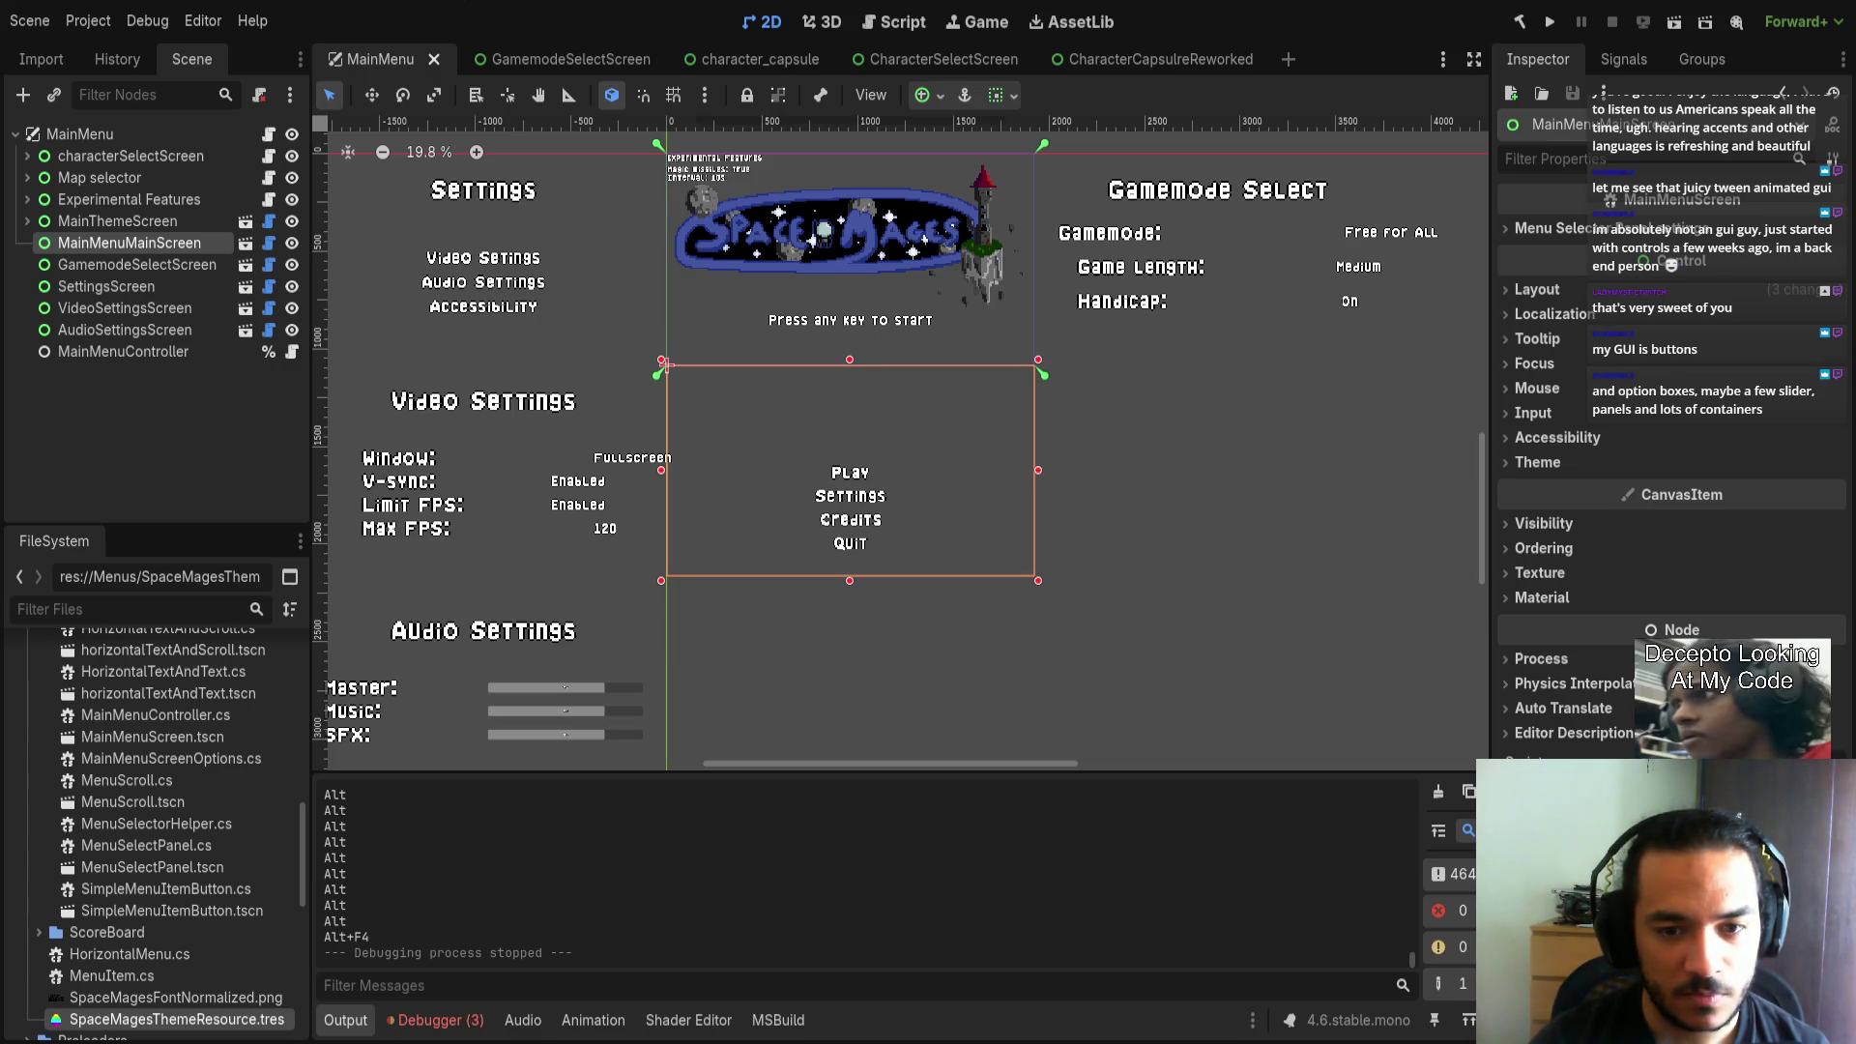
Bring the Hemomancer game window to the front and move it to the top-left of the screen.
key(alt+Tab)
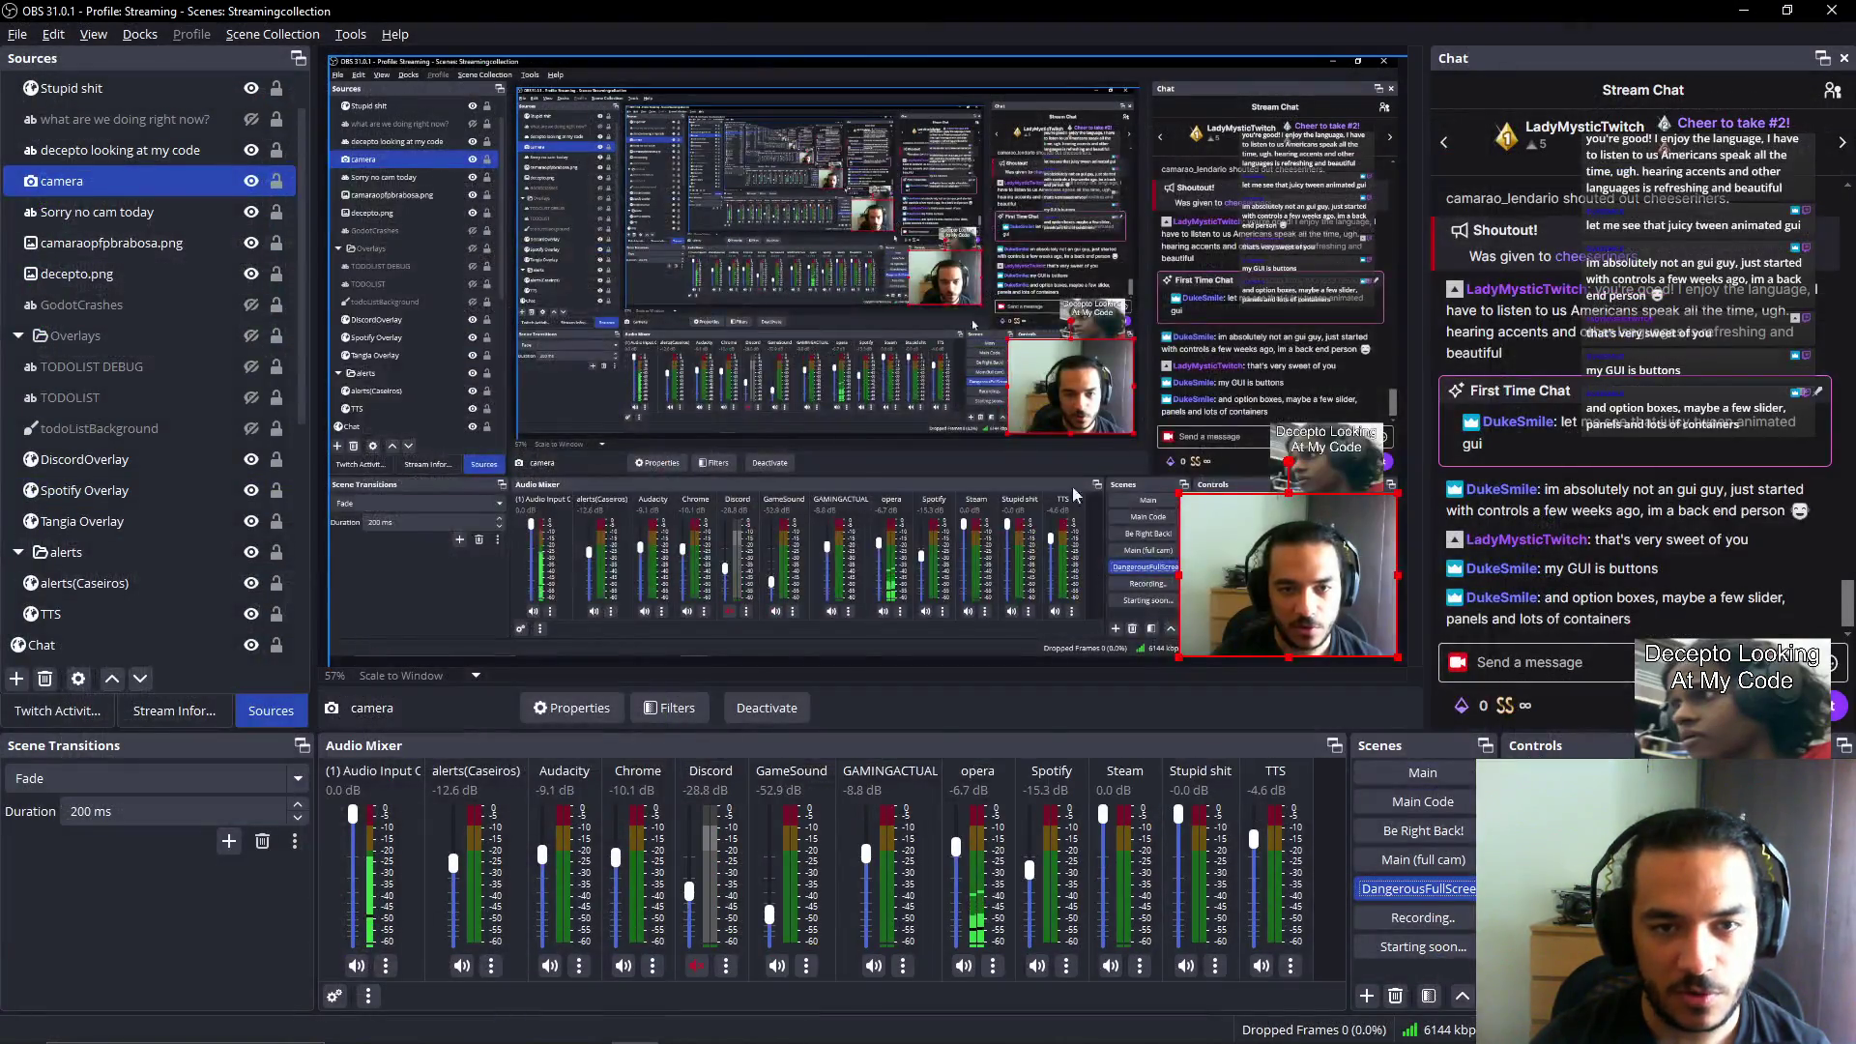
key(alt+Tab)
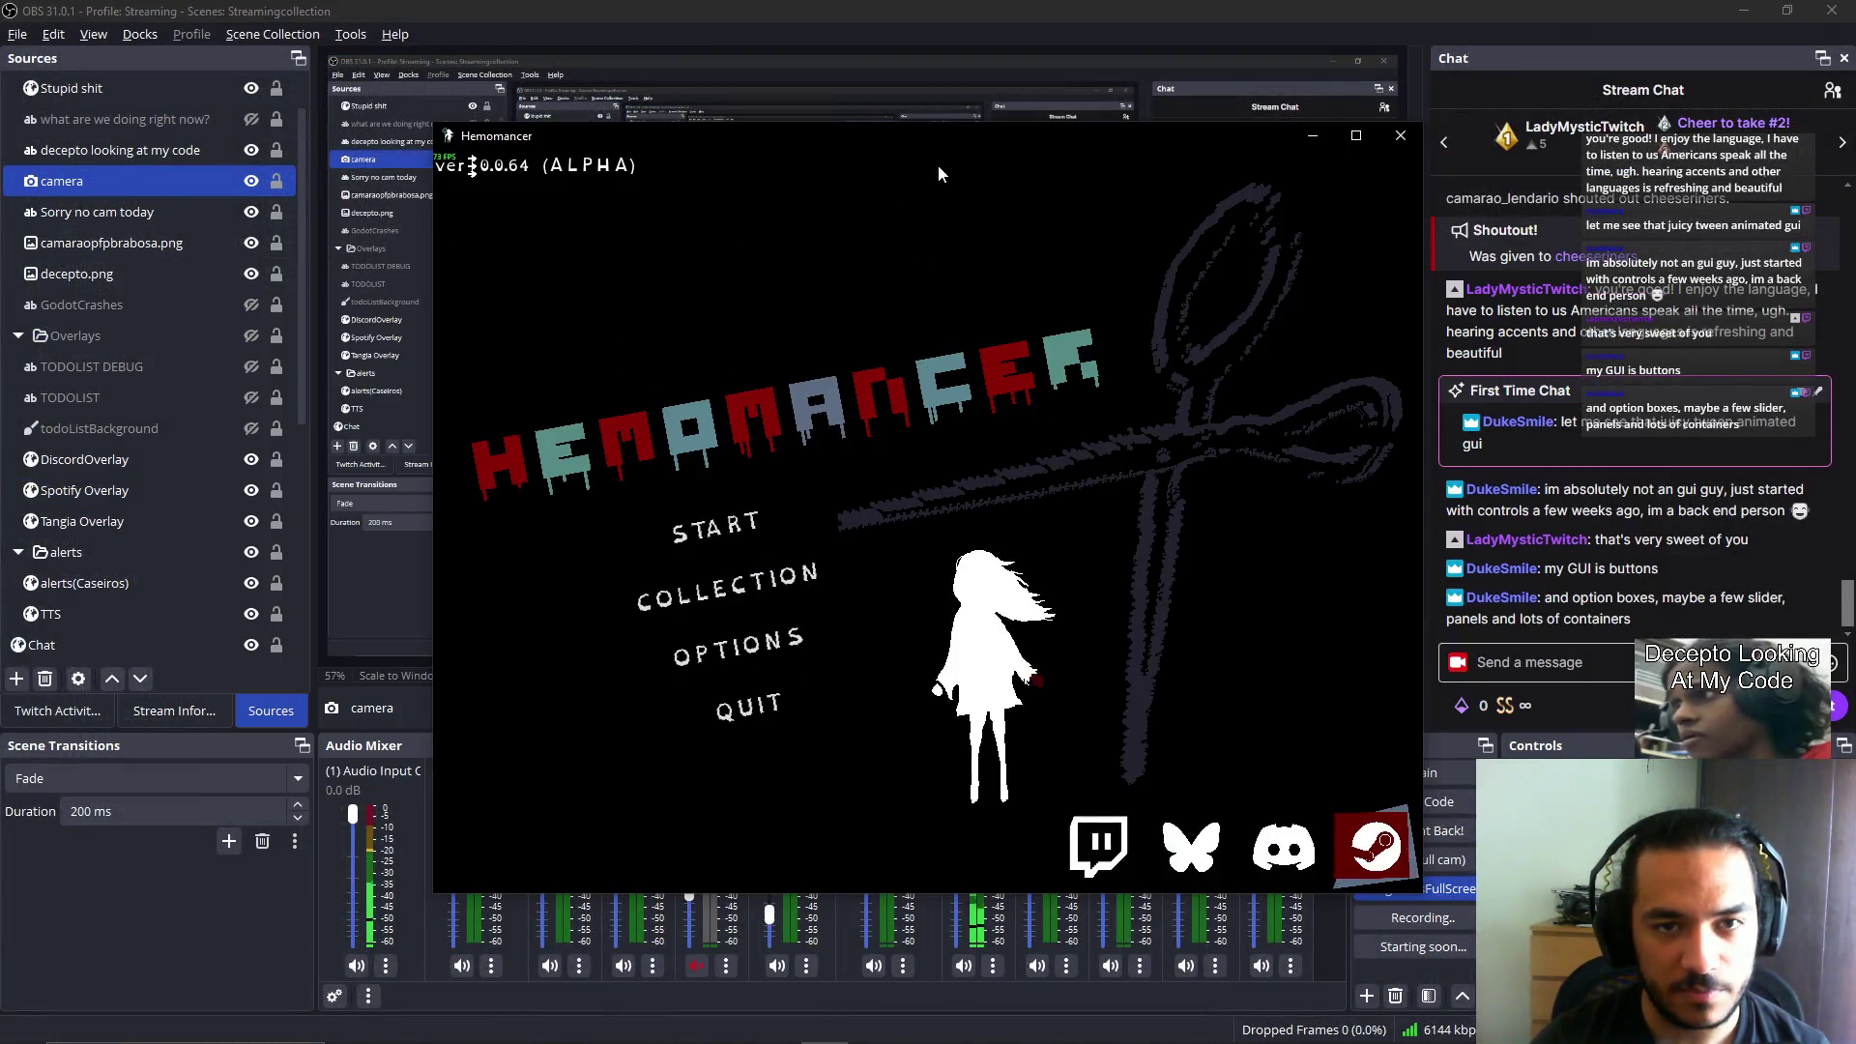
drag(937, 164, 637, 75)
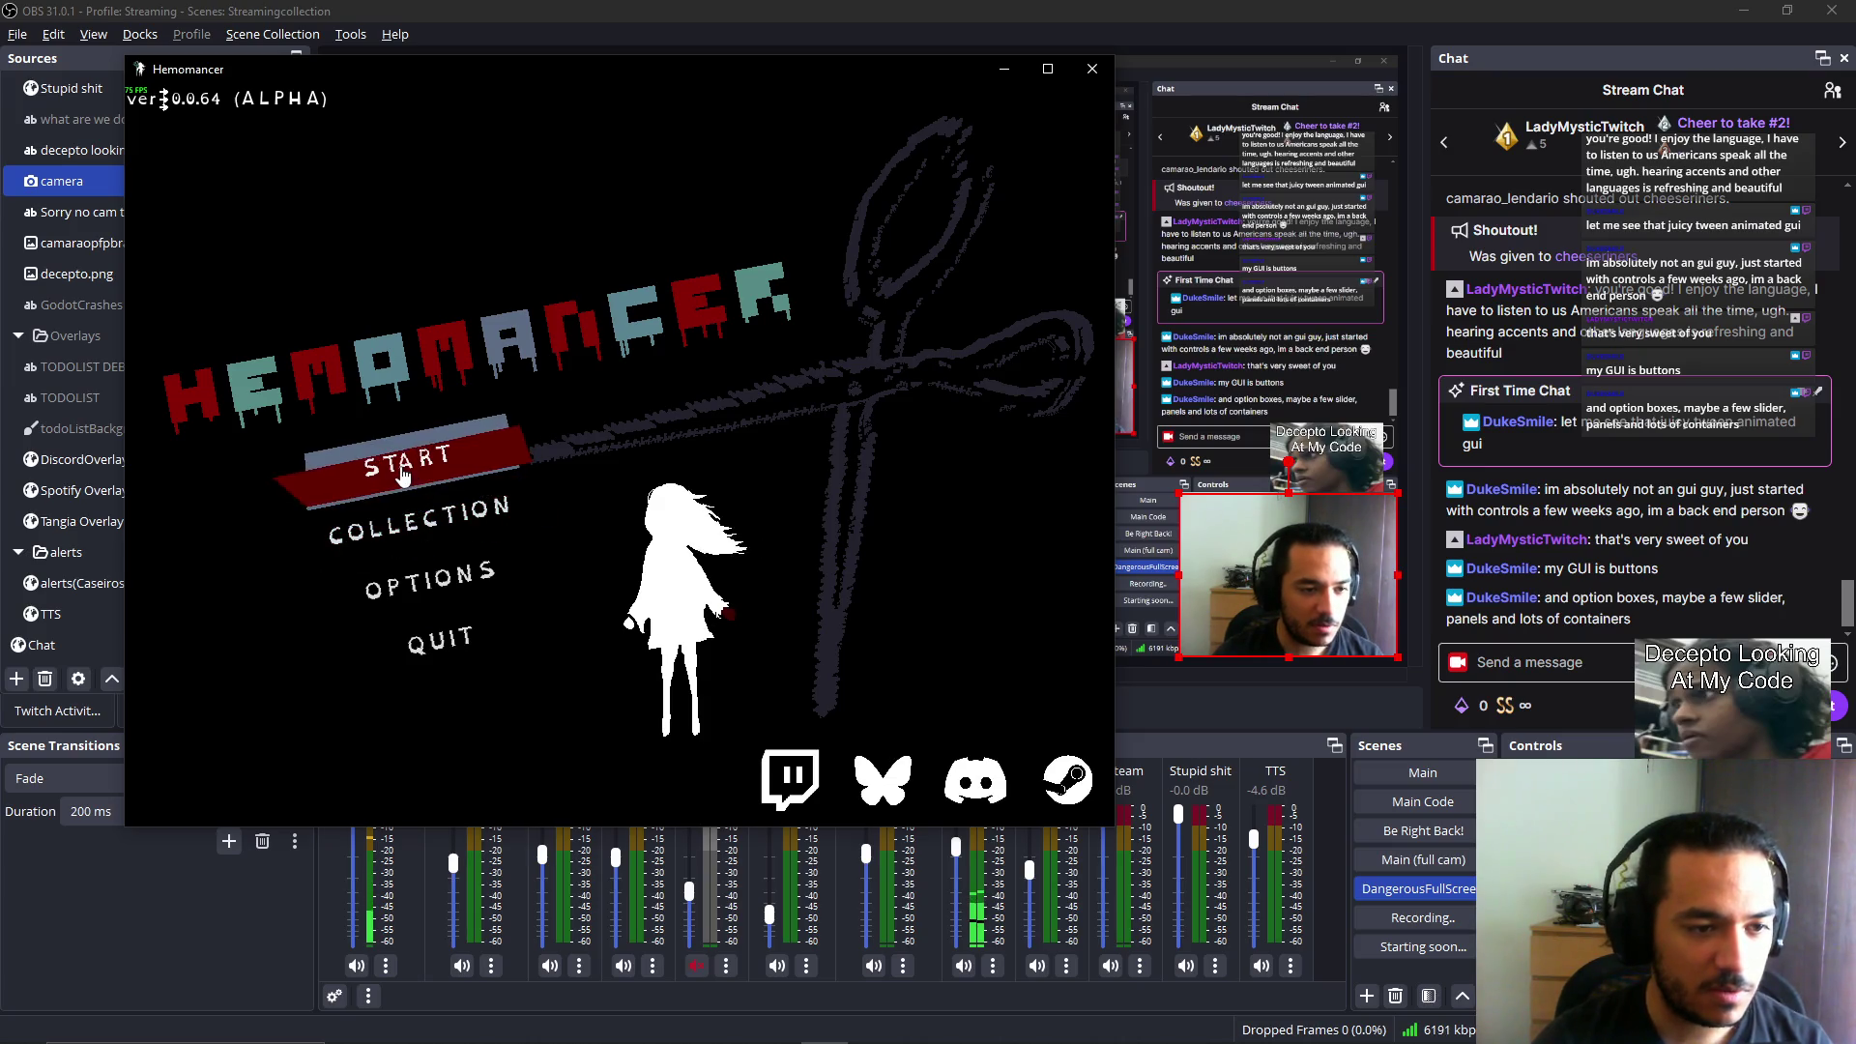
Tour the Audio, Graphics and Gameplay options, lowering Brightness, then start the game.
click(406, 592)
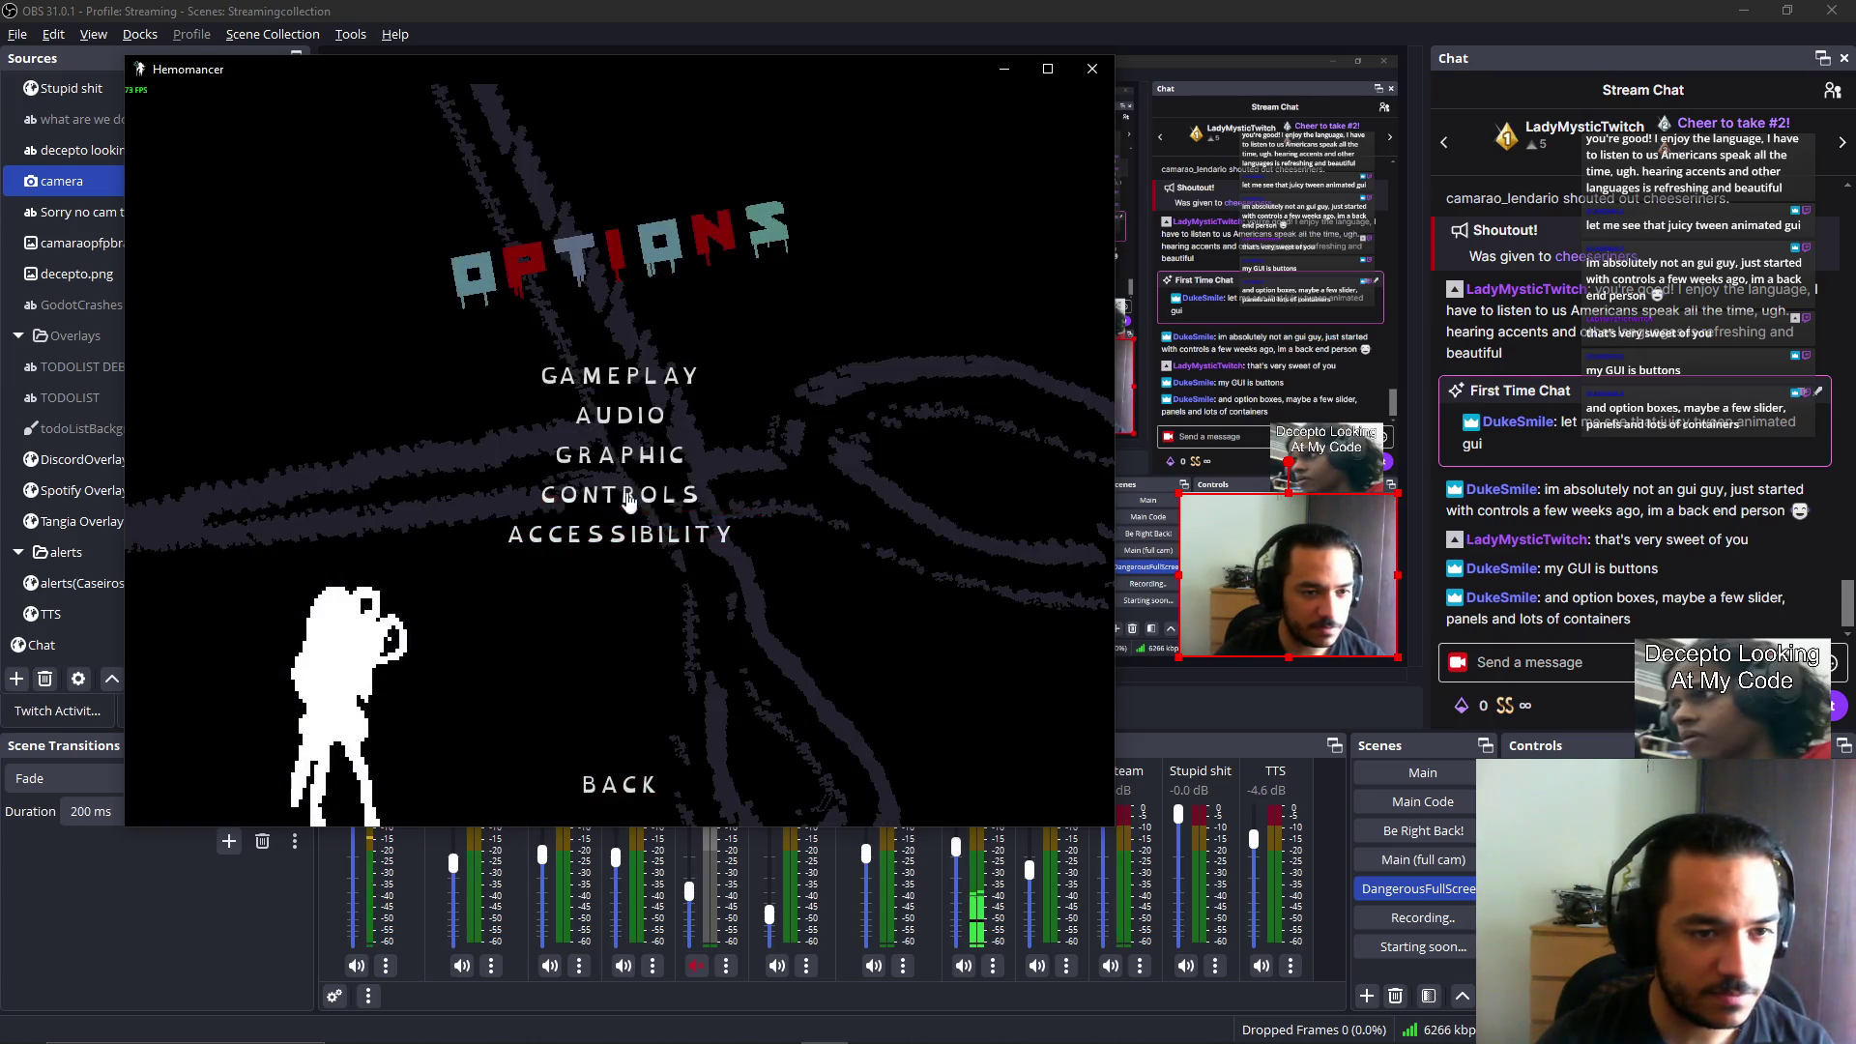
click(620, 418)
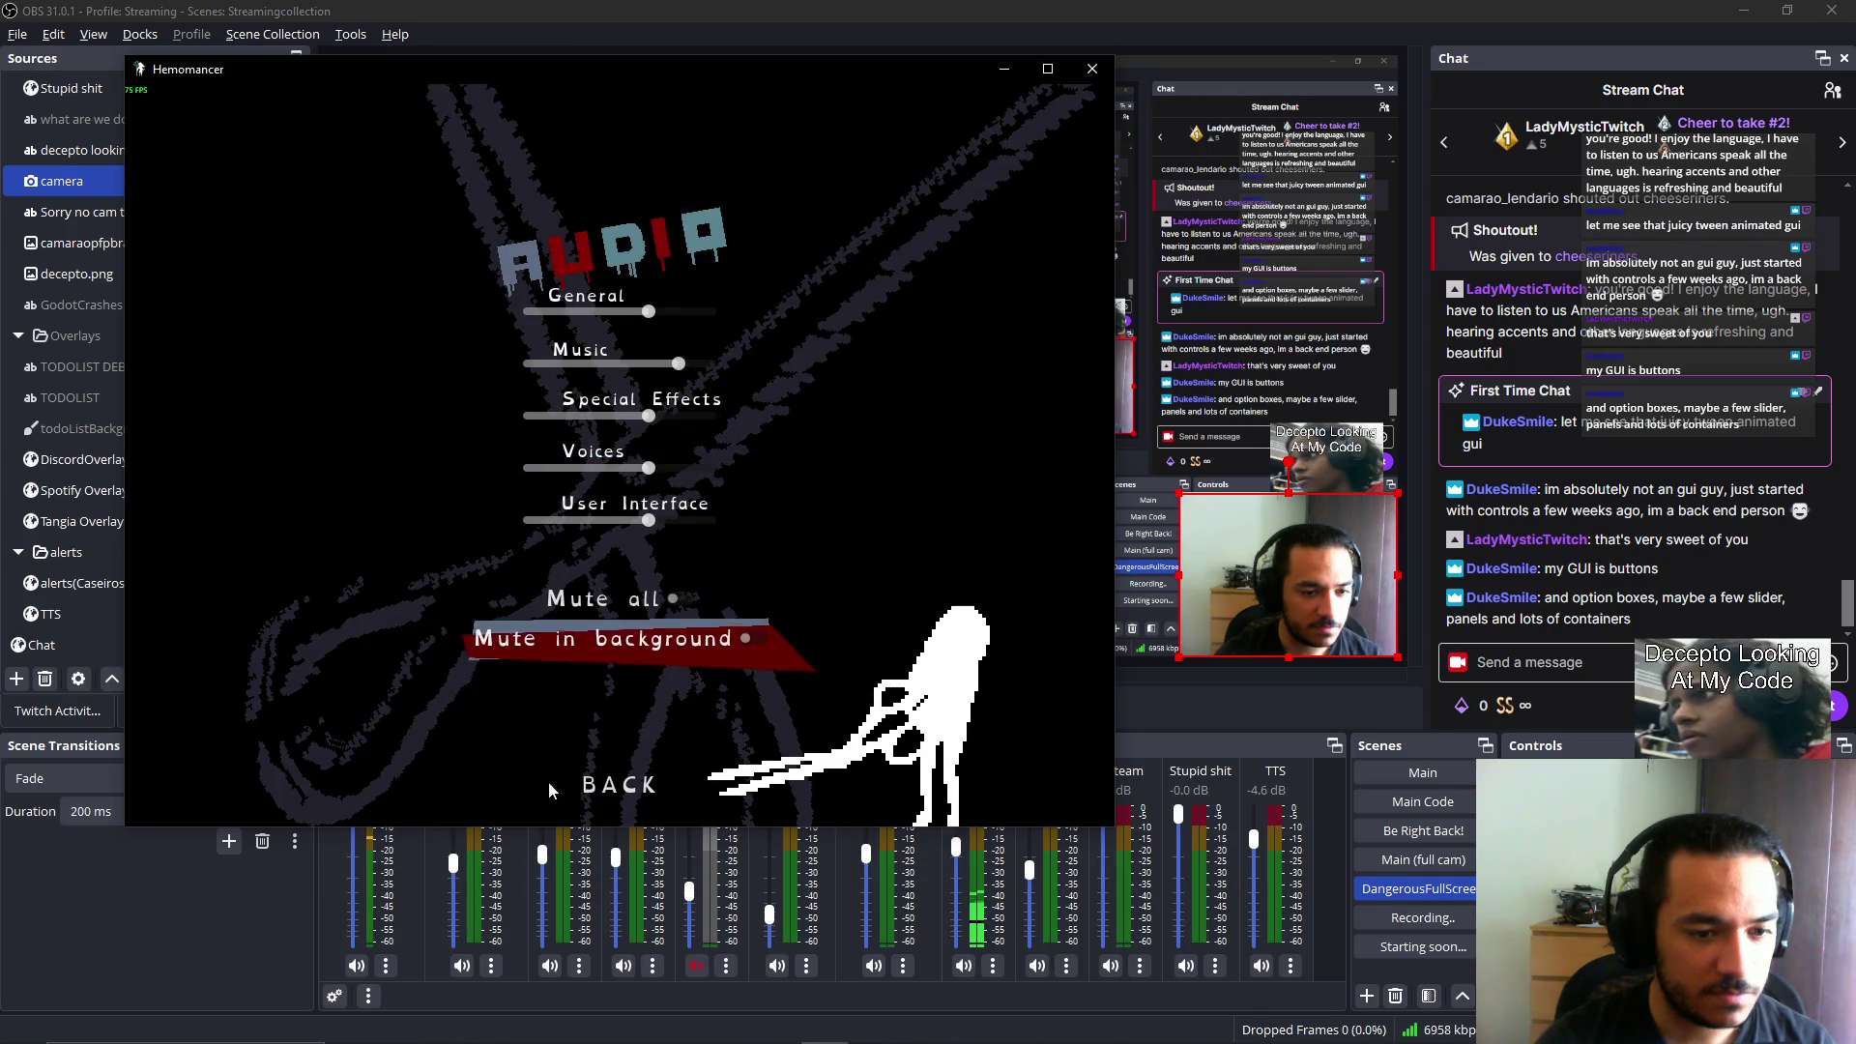
key(Escape)
click(623, 458)
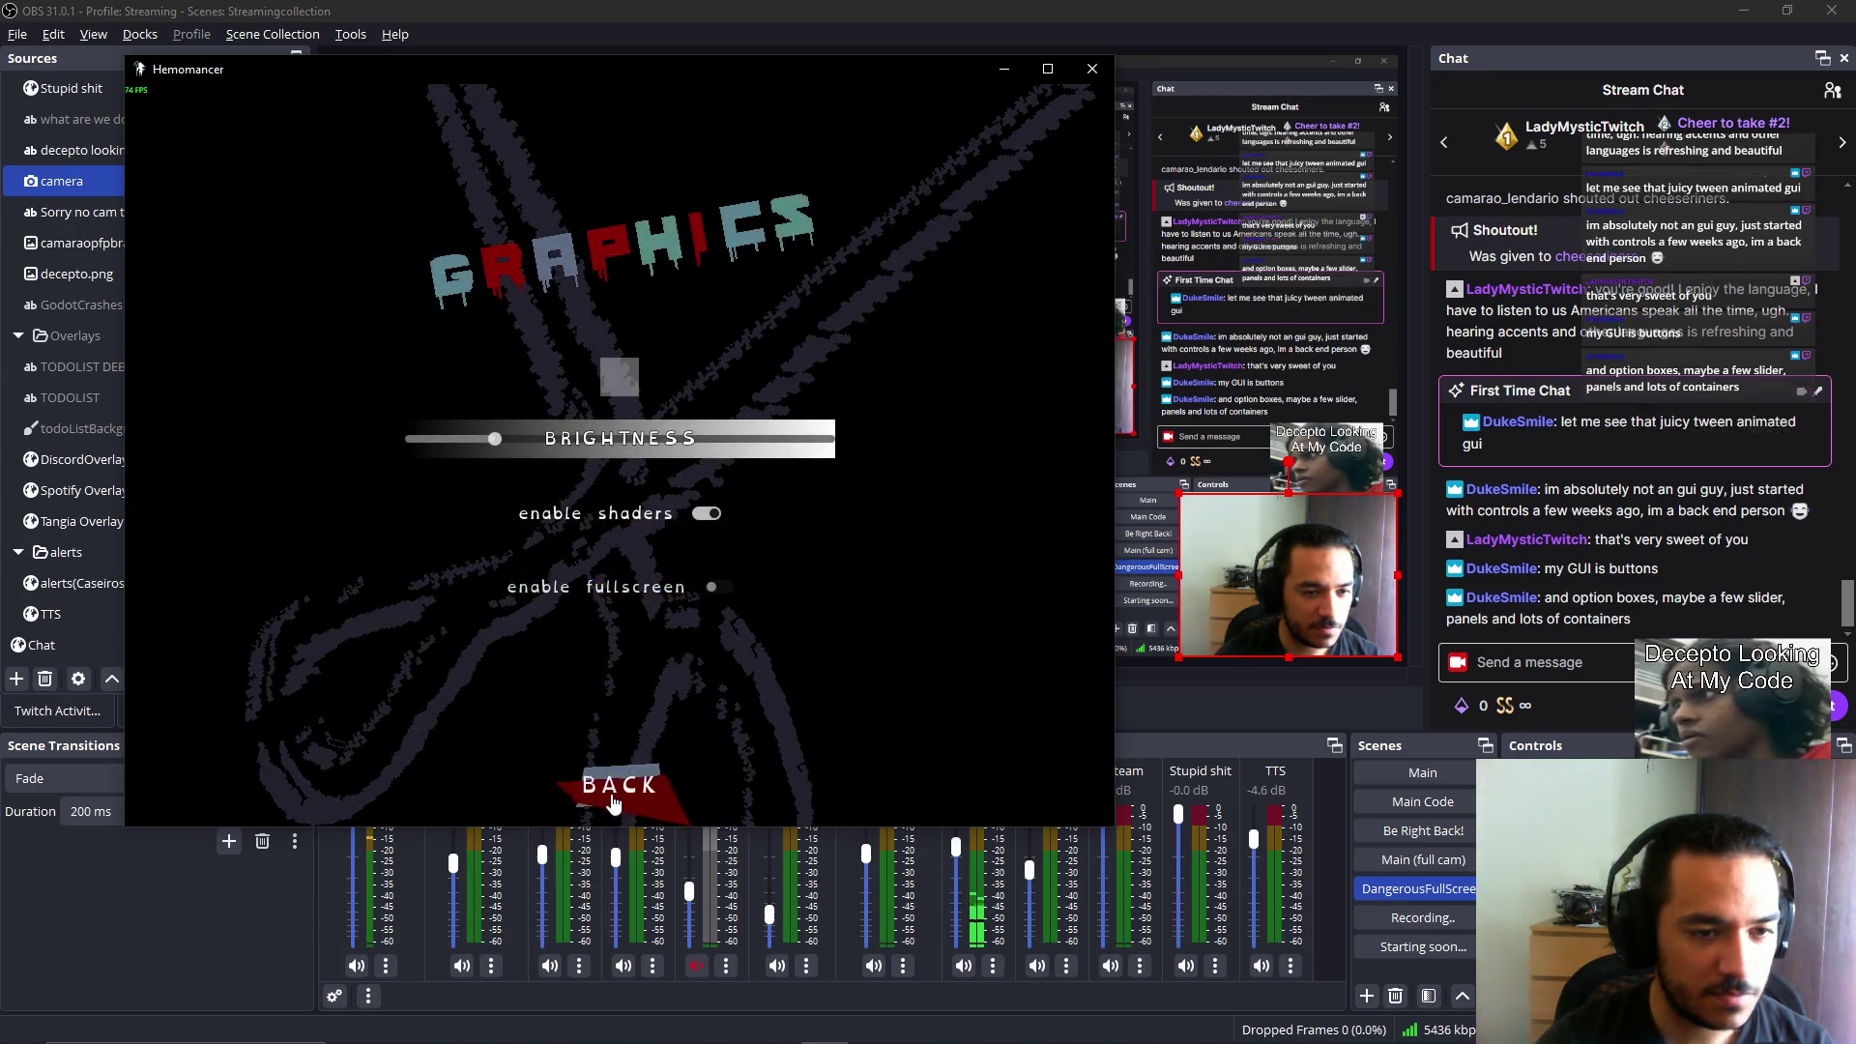
drag(741, 451, 495, 440)
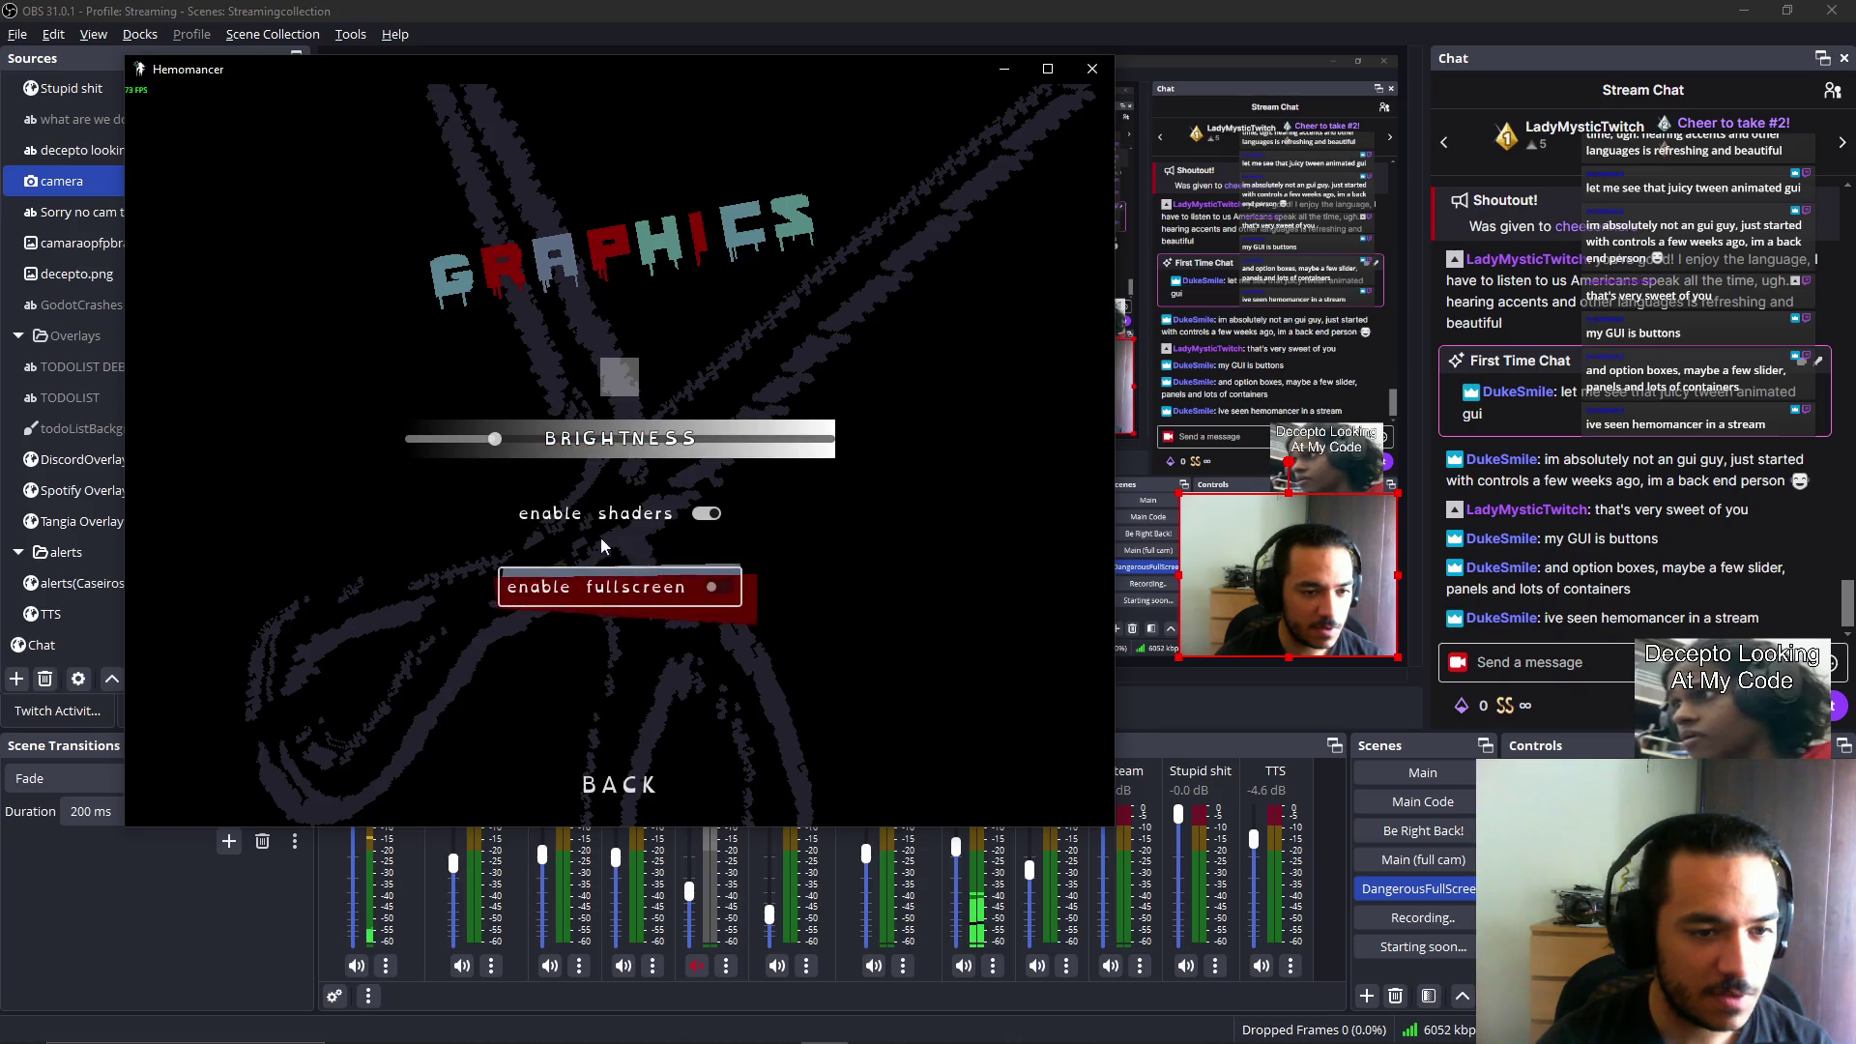
click(629, 809)
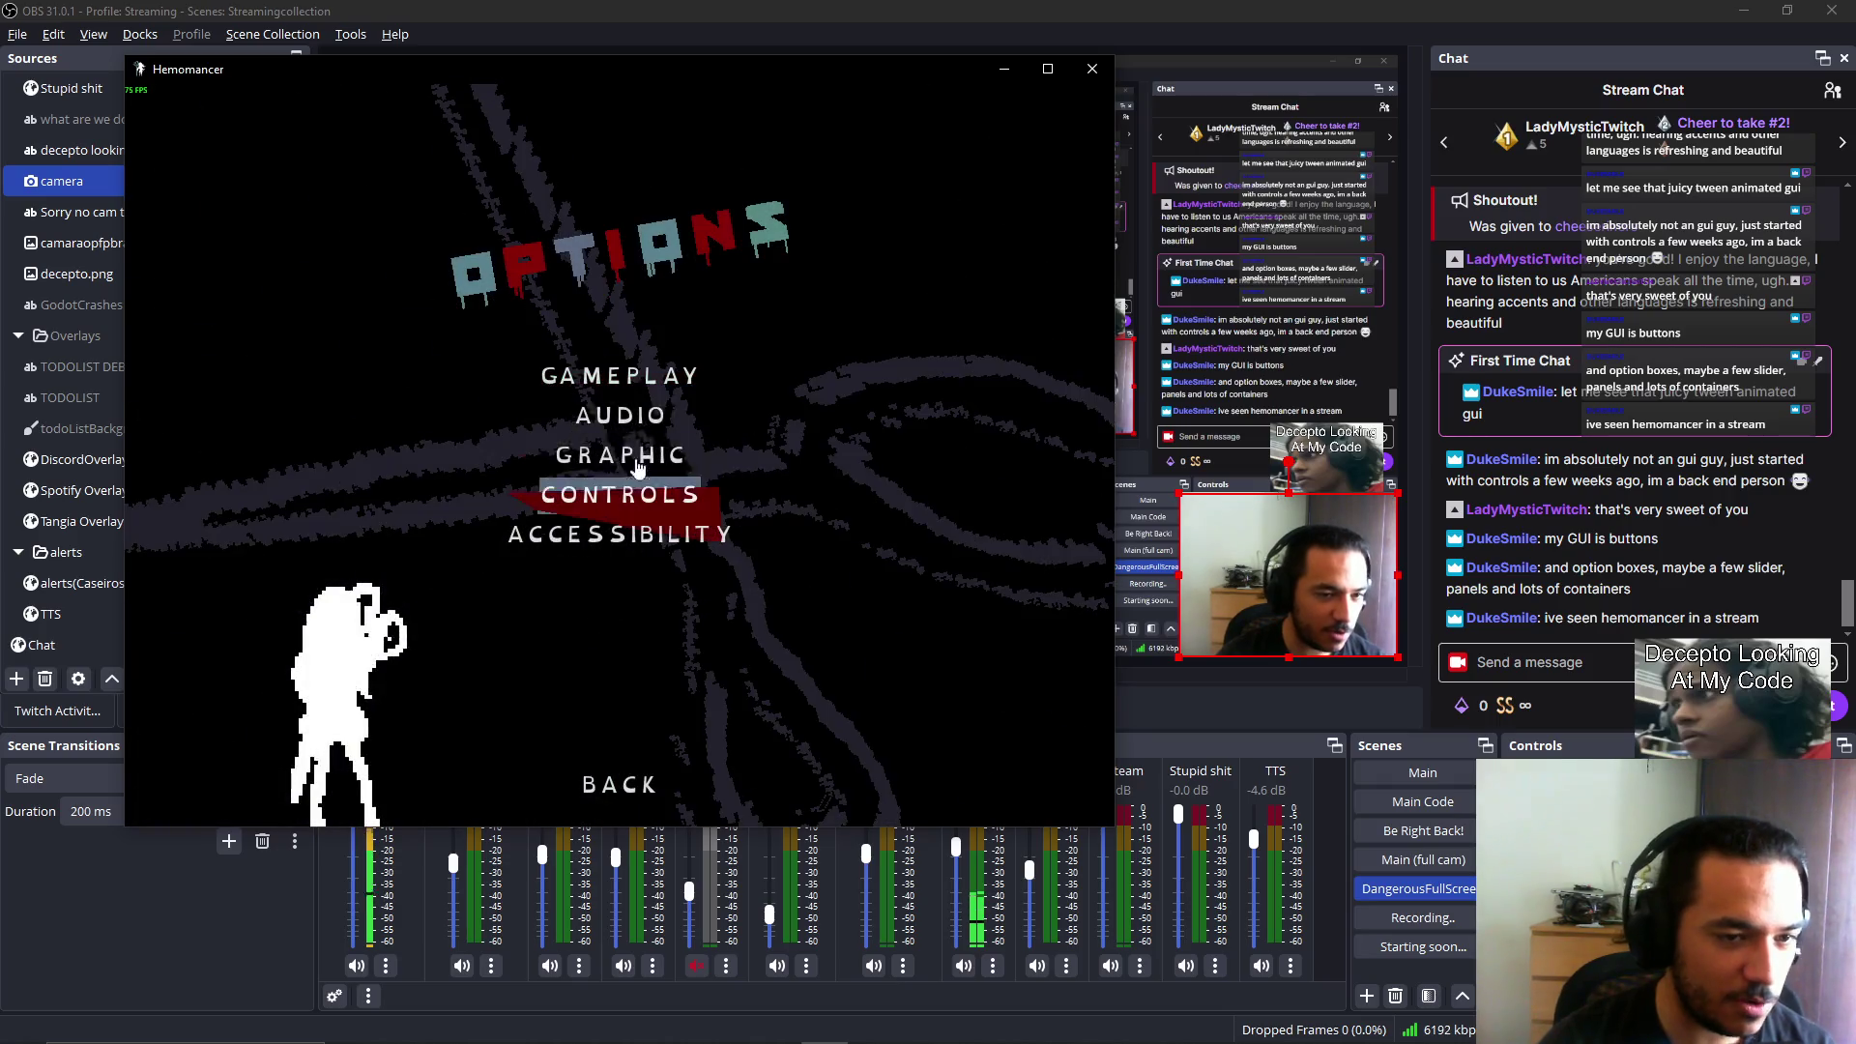
click(646, 385)
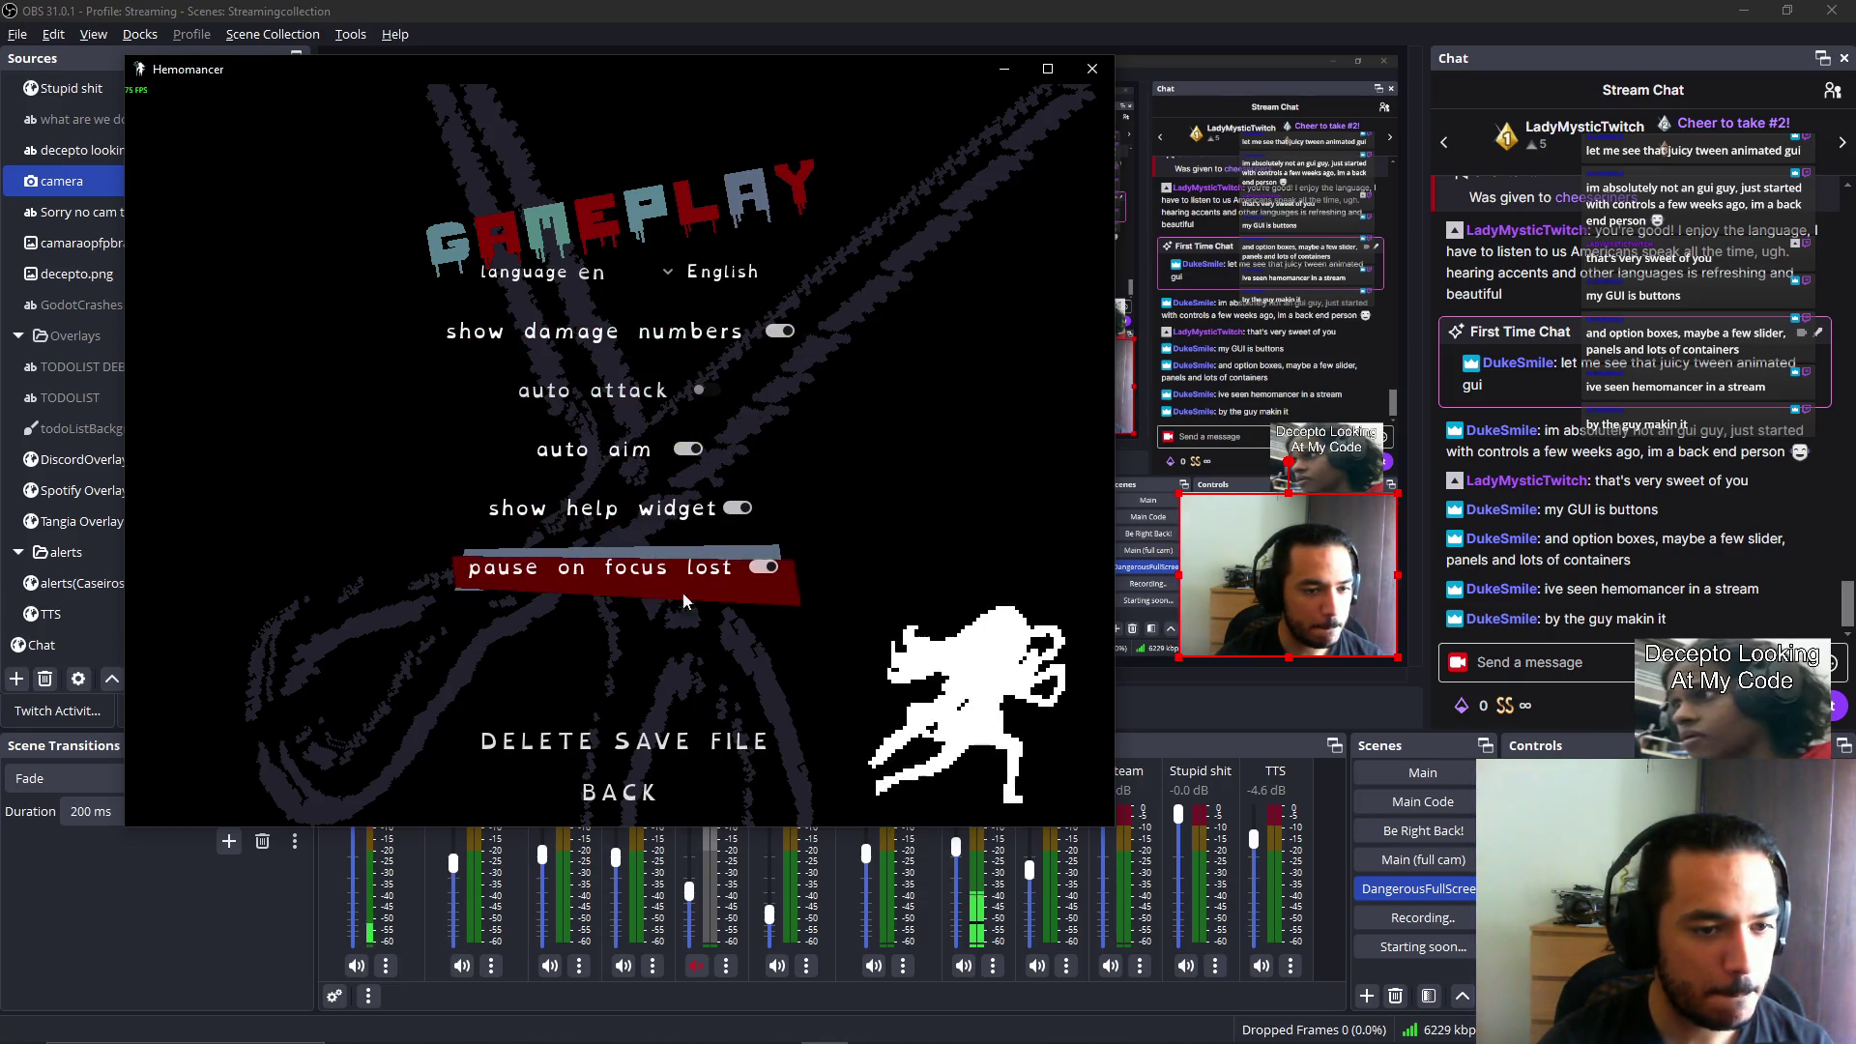
click(622, 791)
click(616, 810)
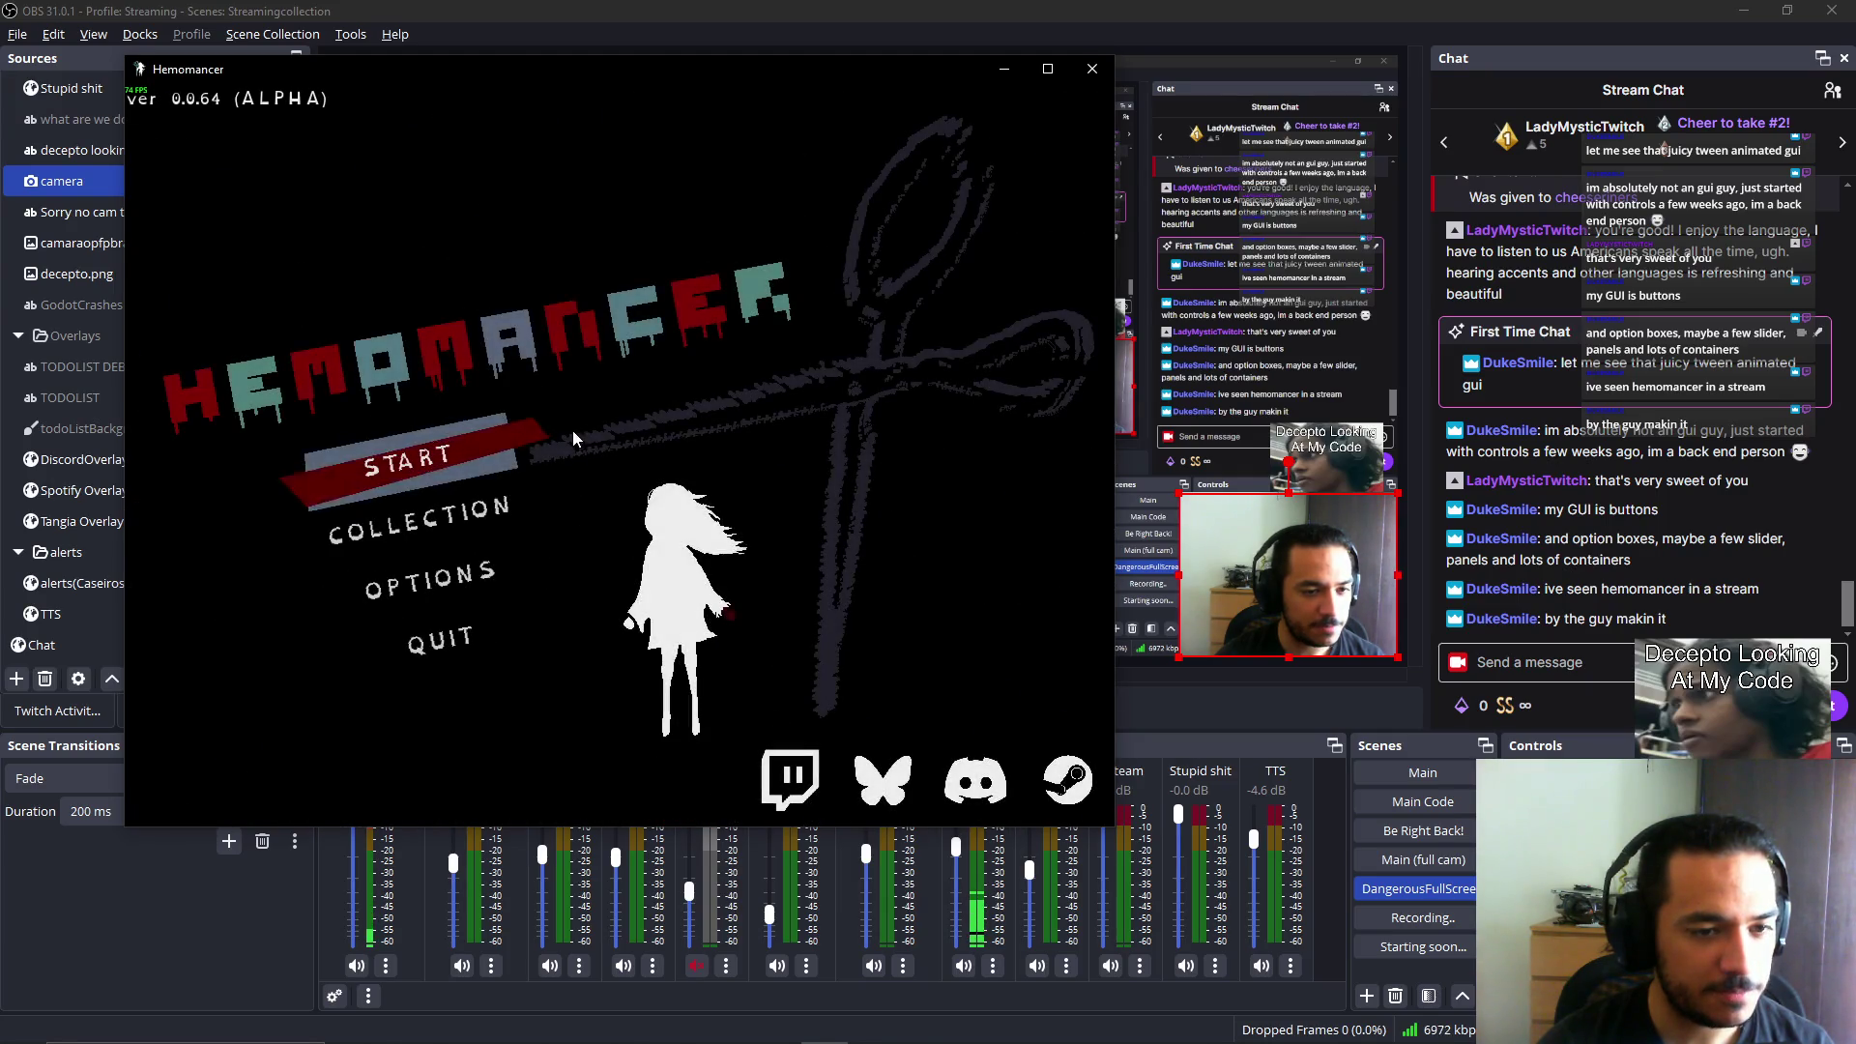
click(406, 456)
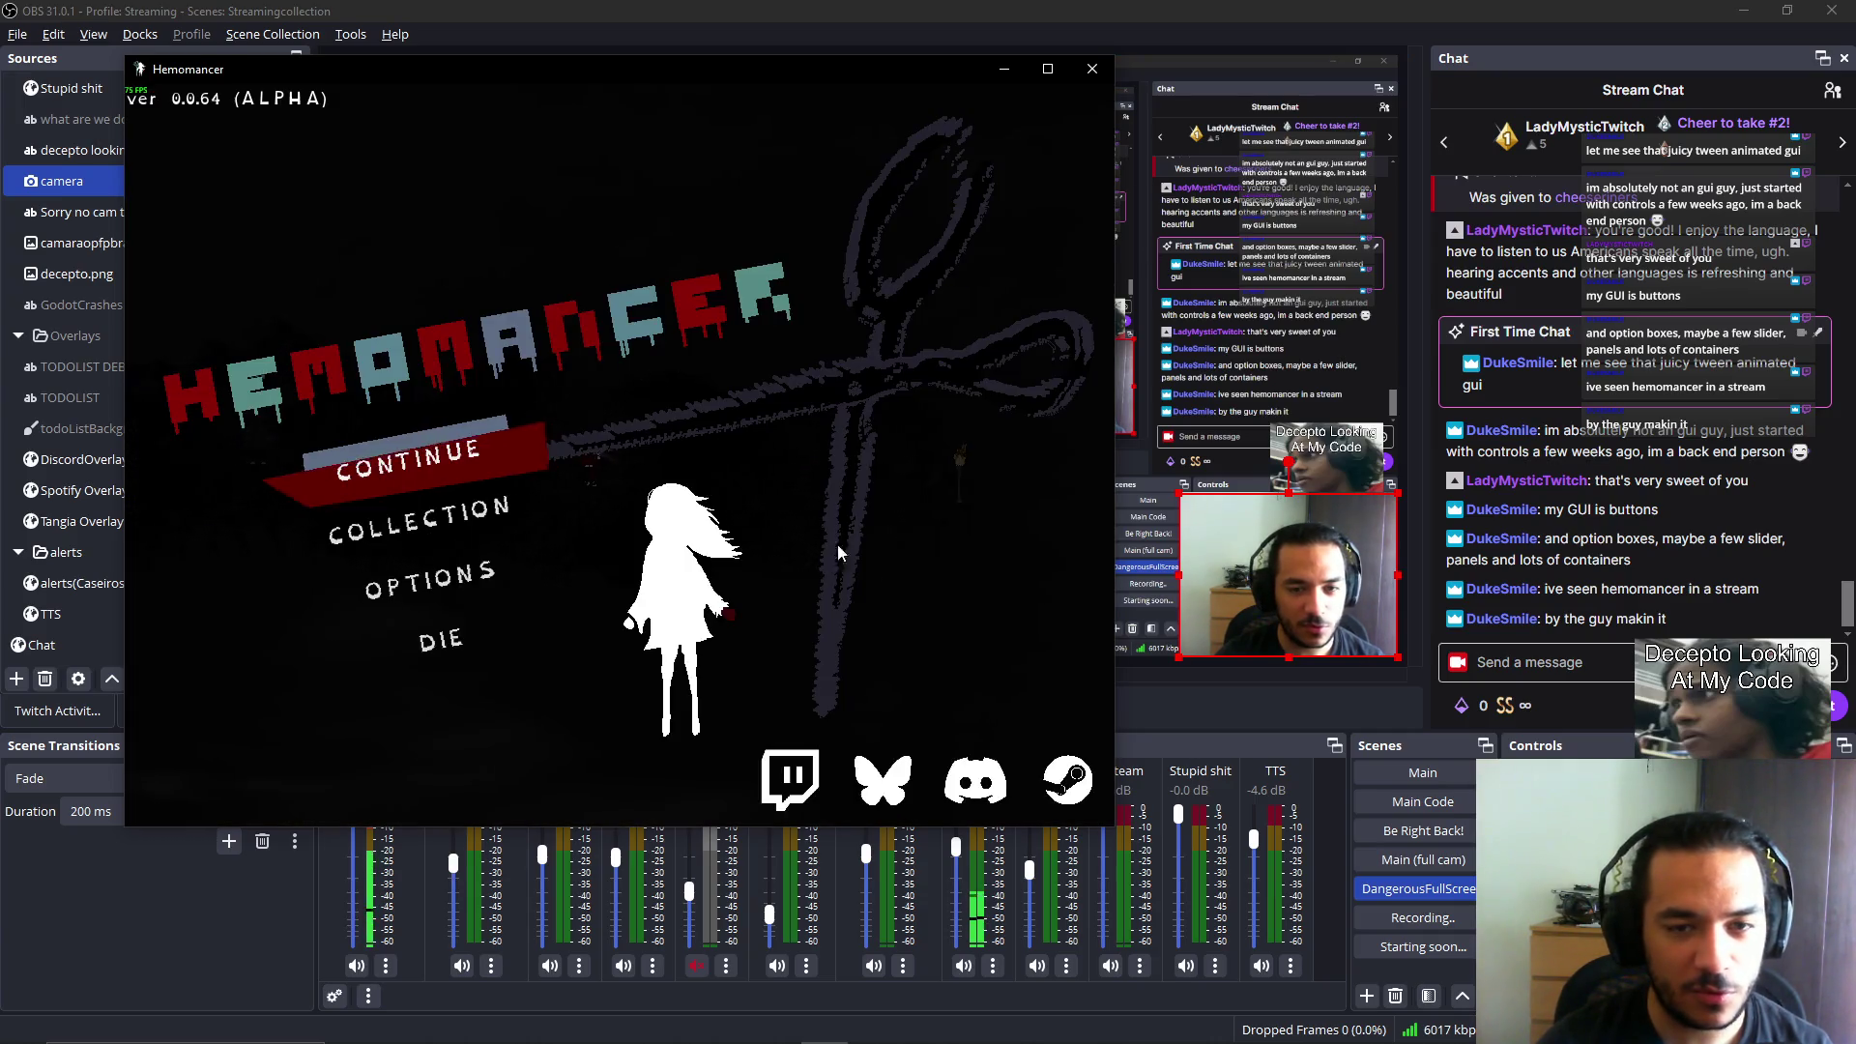
Lower the General volume in Audio settings and continue into the game world.
click(452, 587)
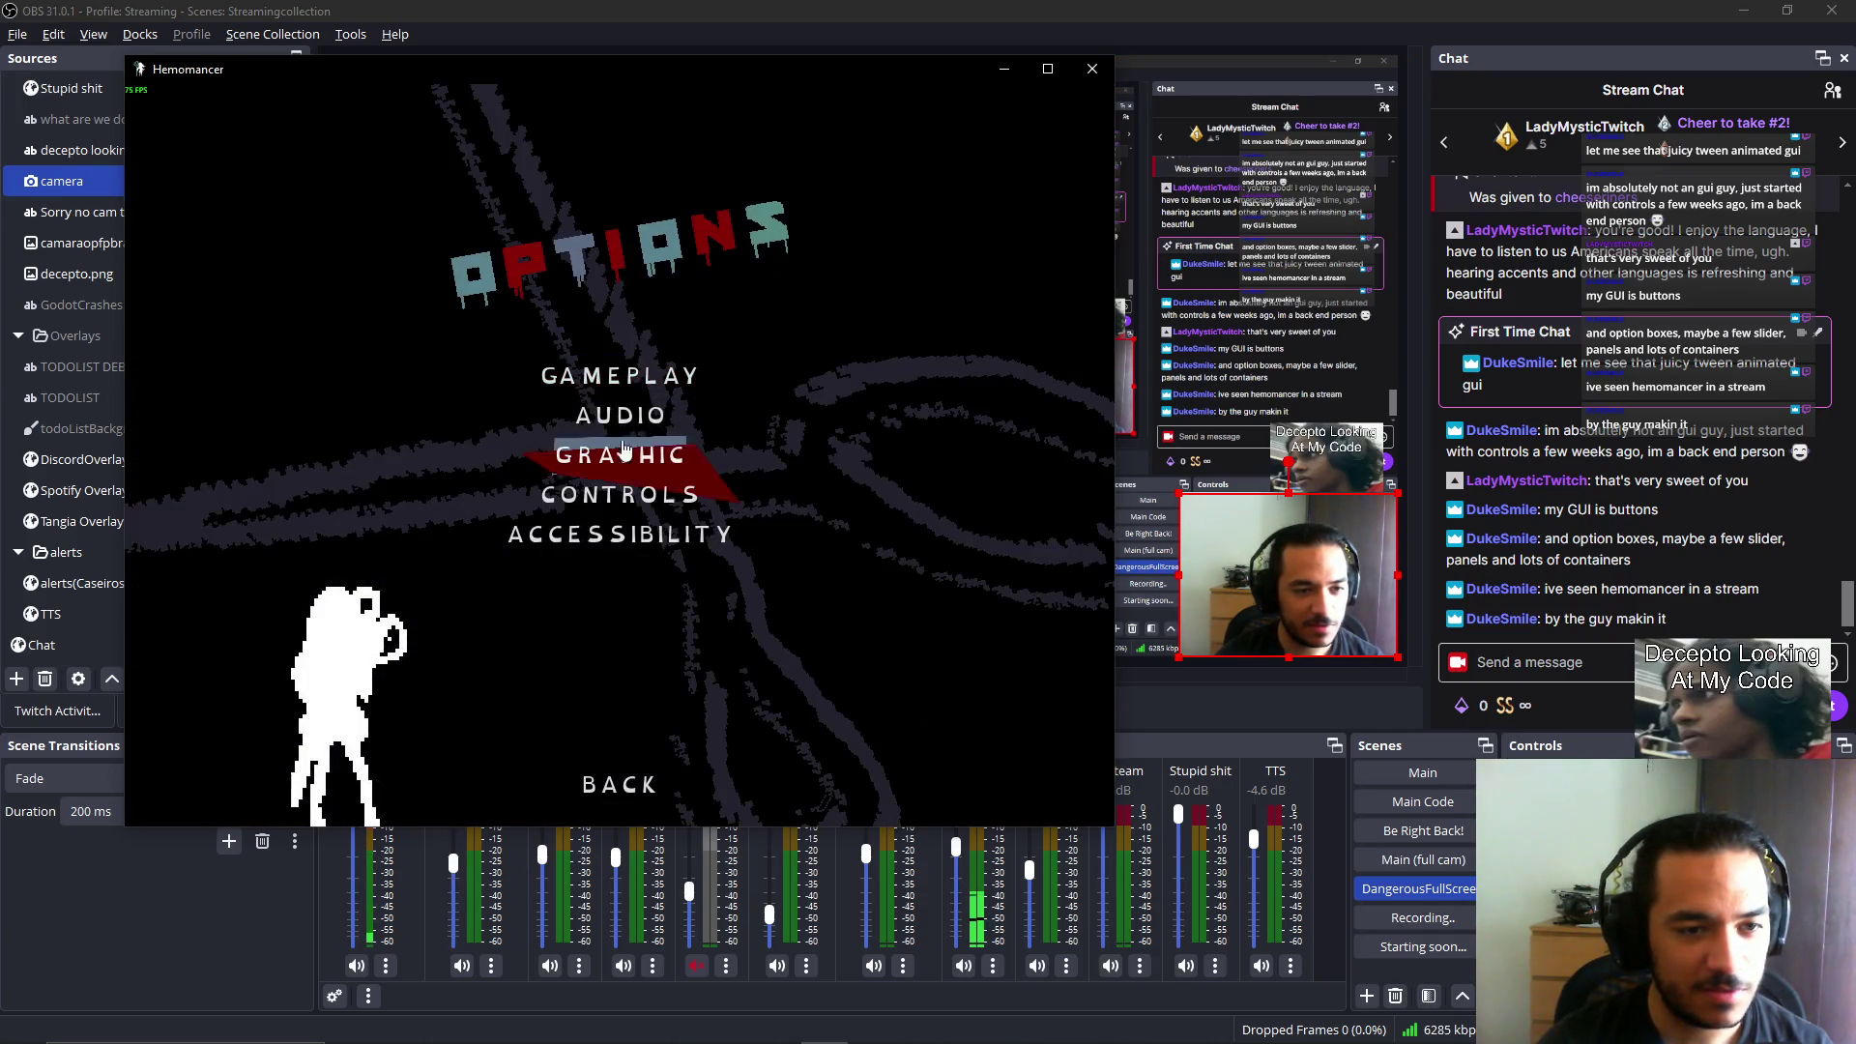
click(613, 418)
click(599, 325)
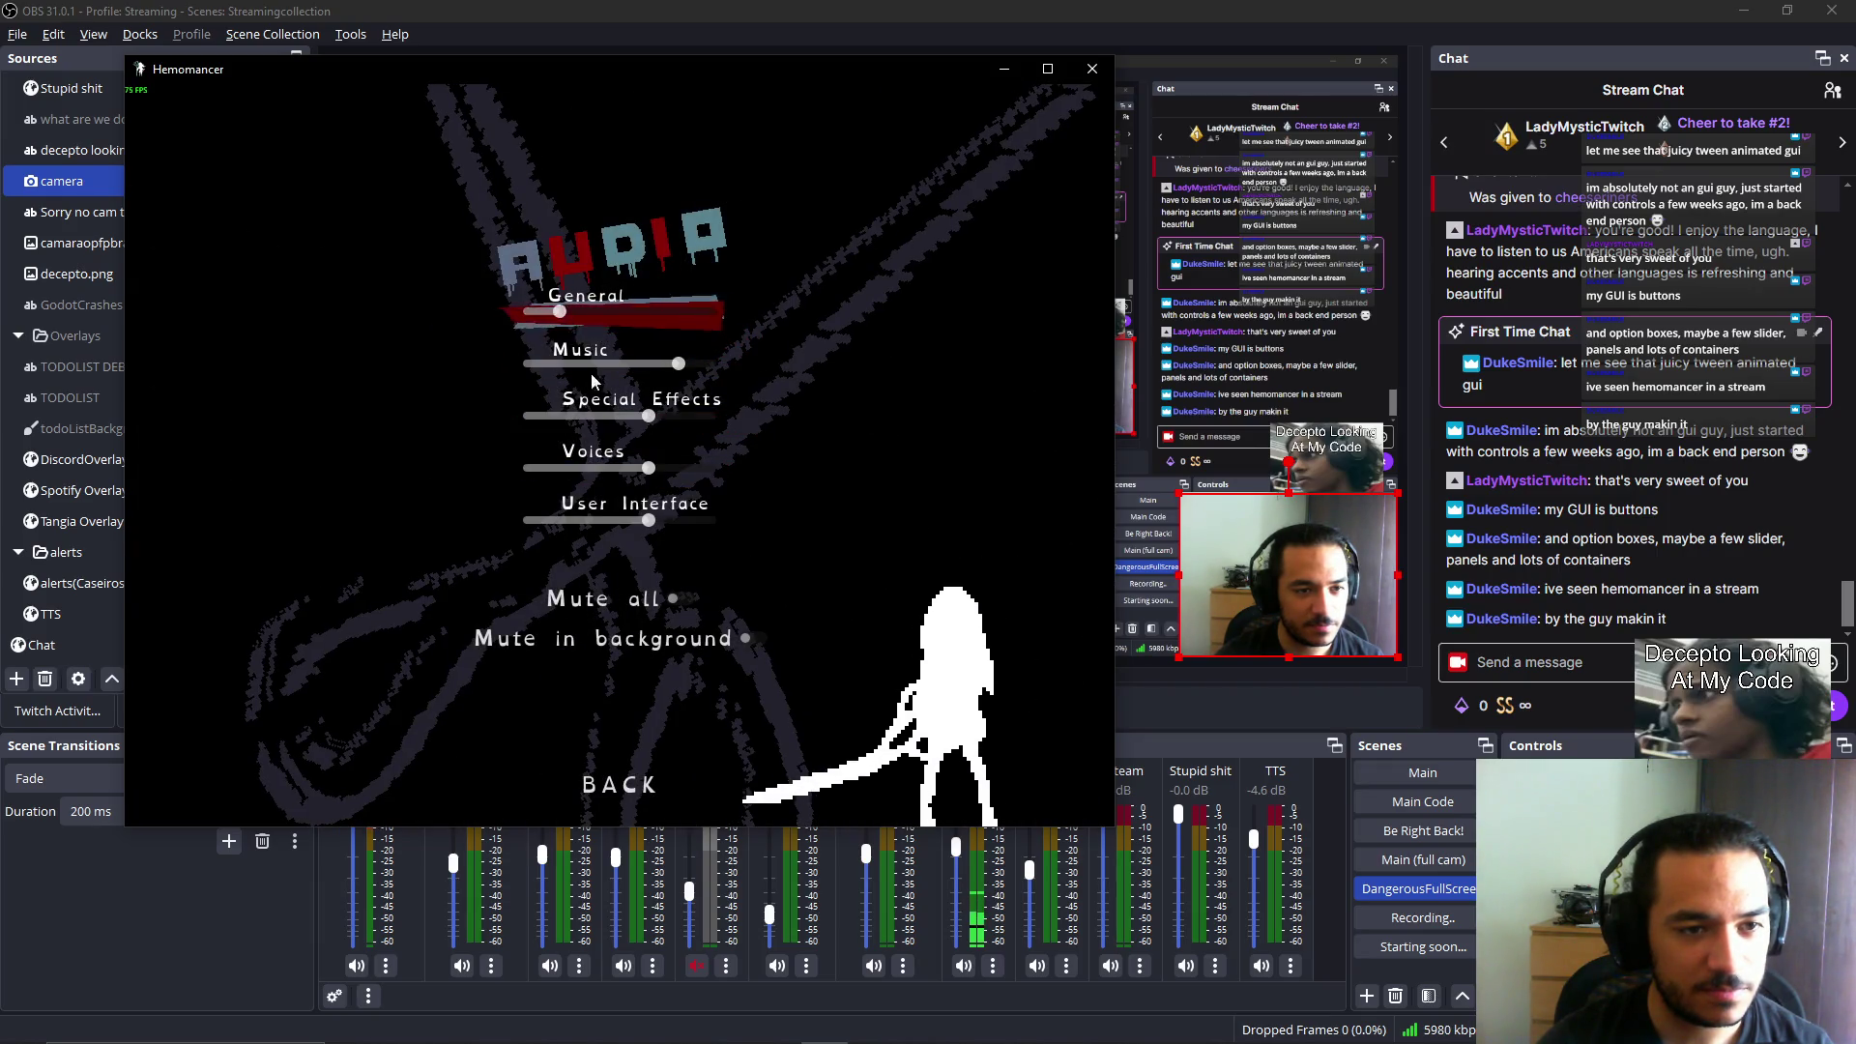
click(618, 785)
click(618, 784)
click(444, 456)
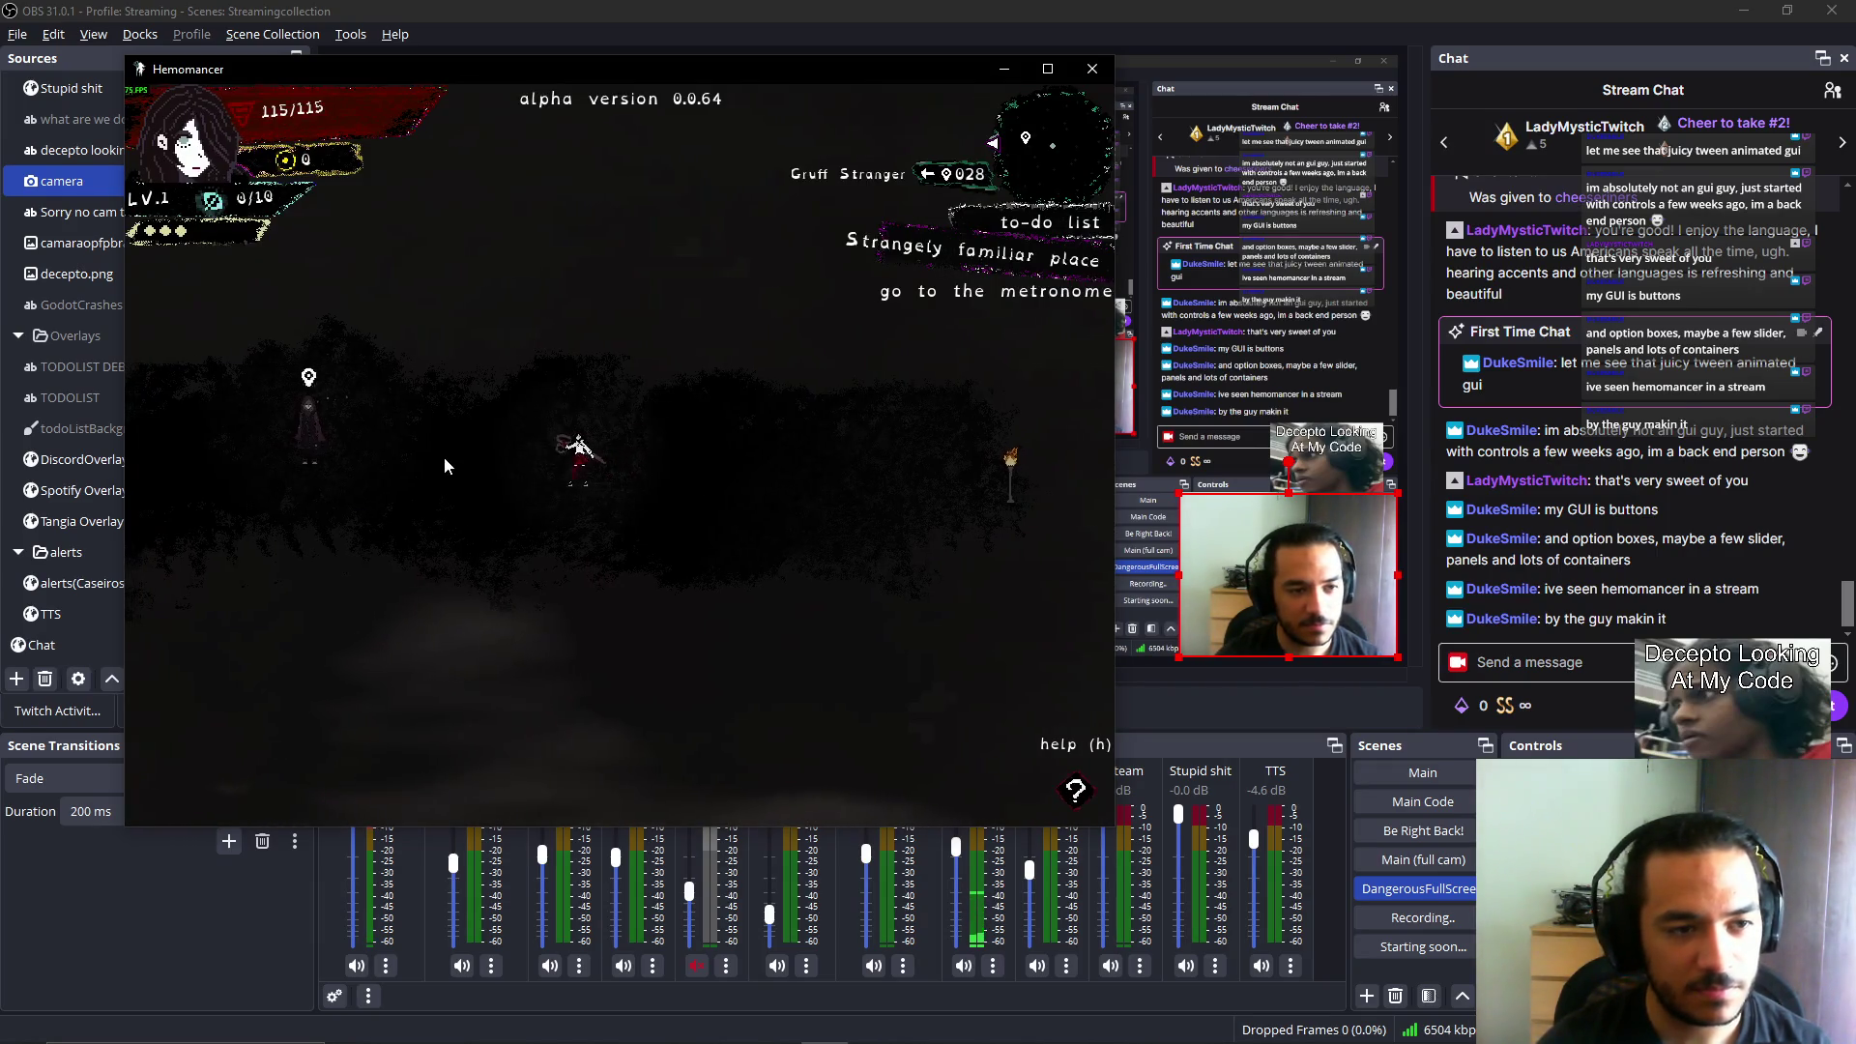
Walk to the table, tap Space to the metronome beat for all samples, and save the calibration.
key(a)
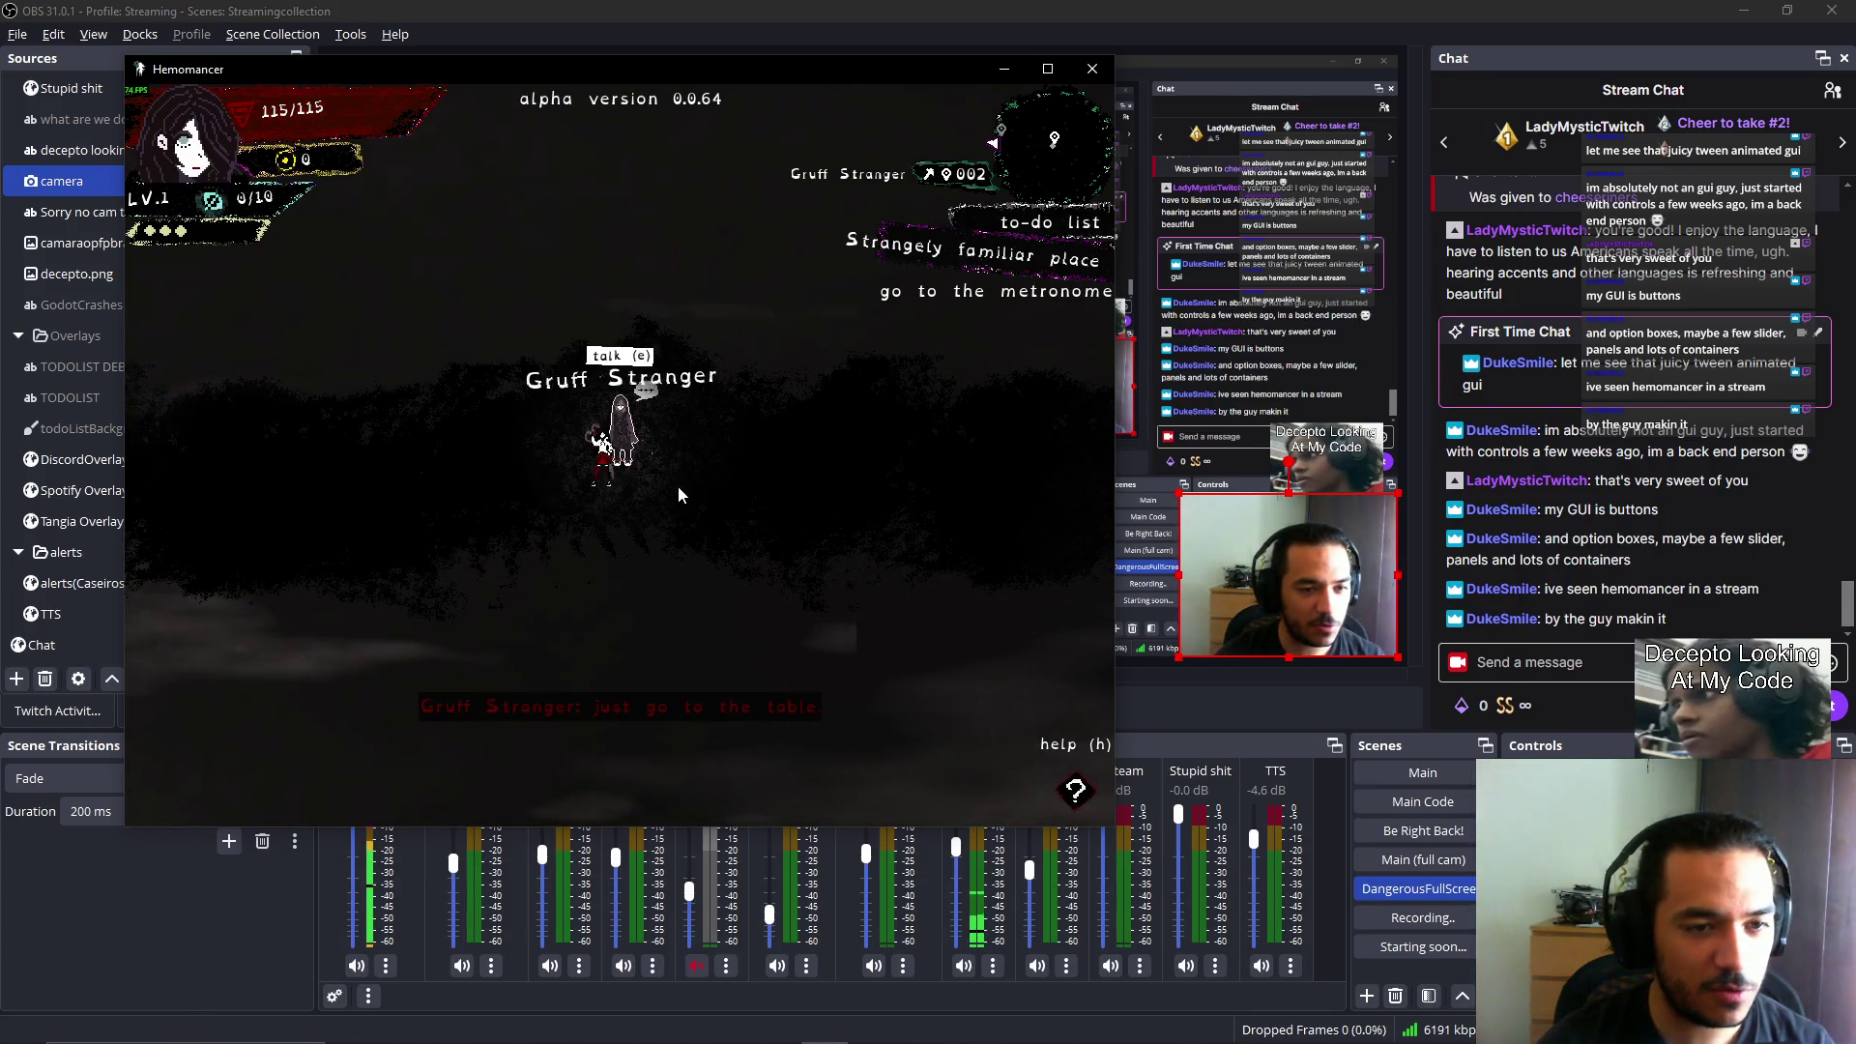
key(a)
key(a)
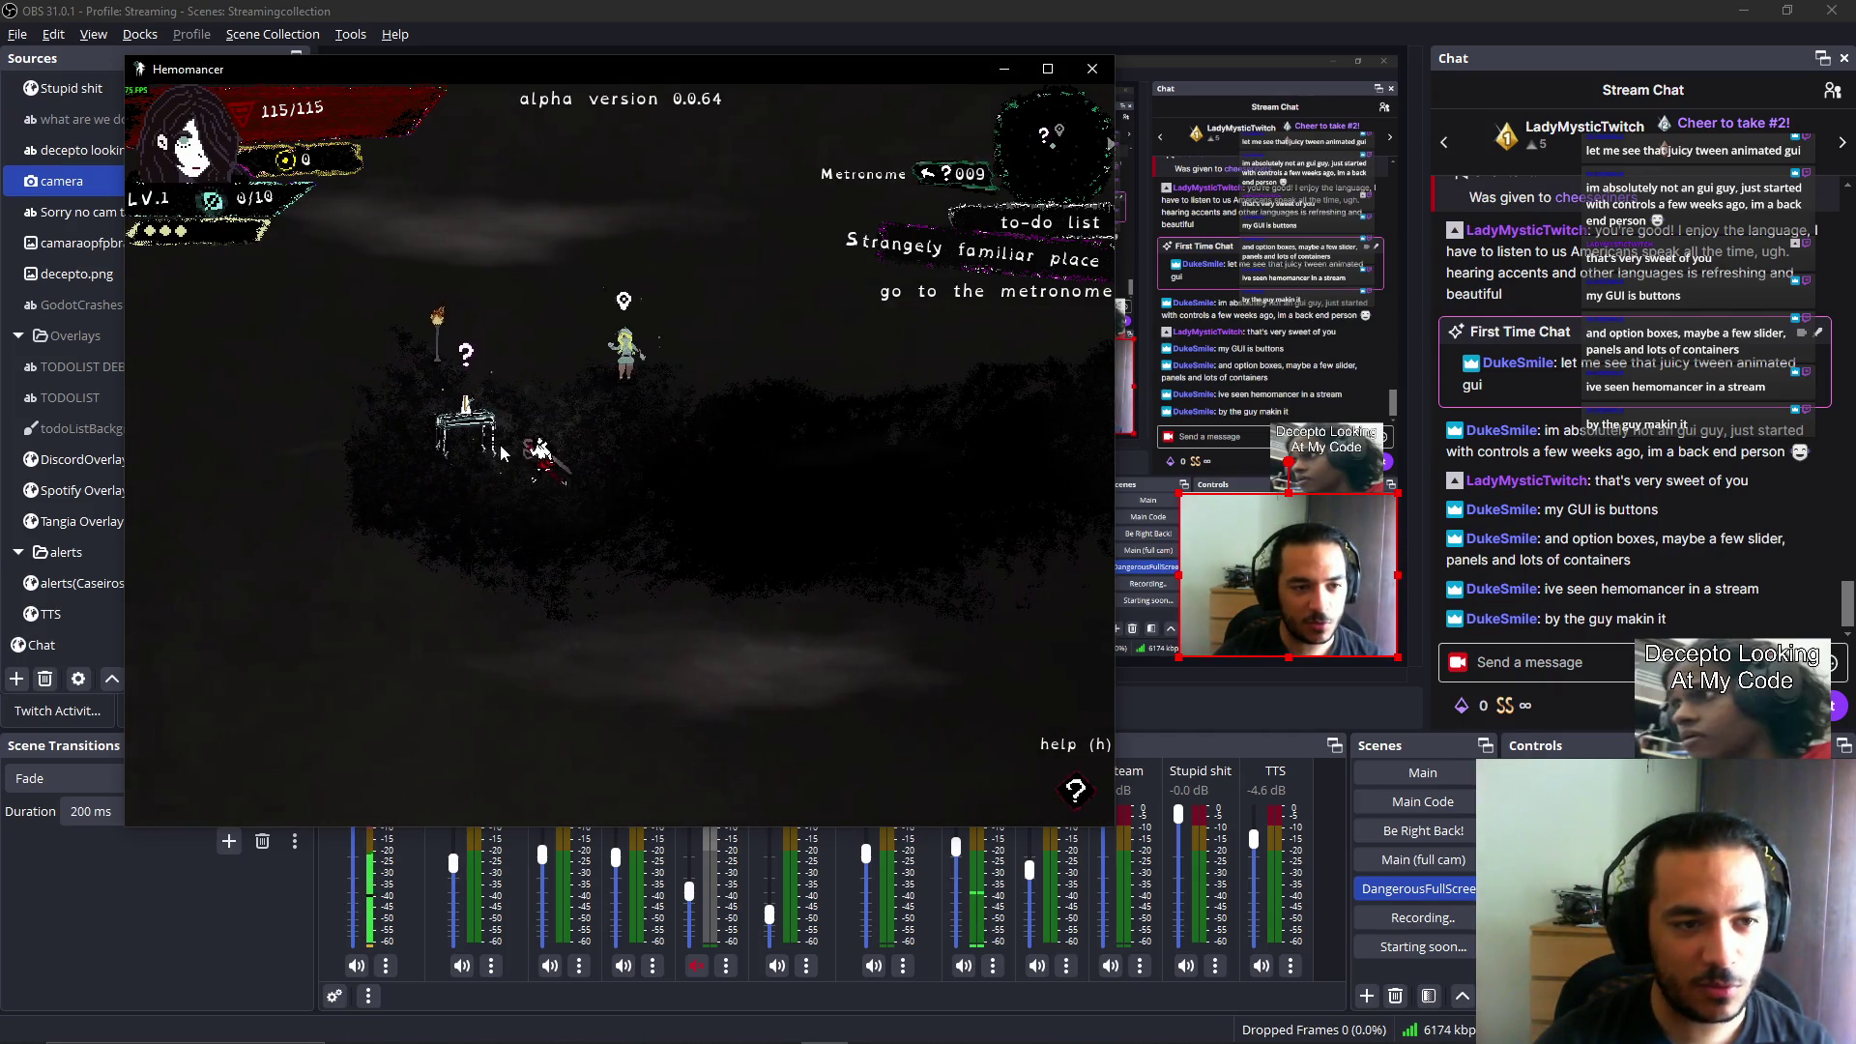
key(e)
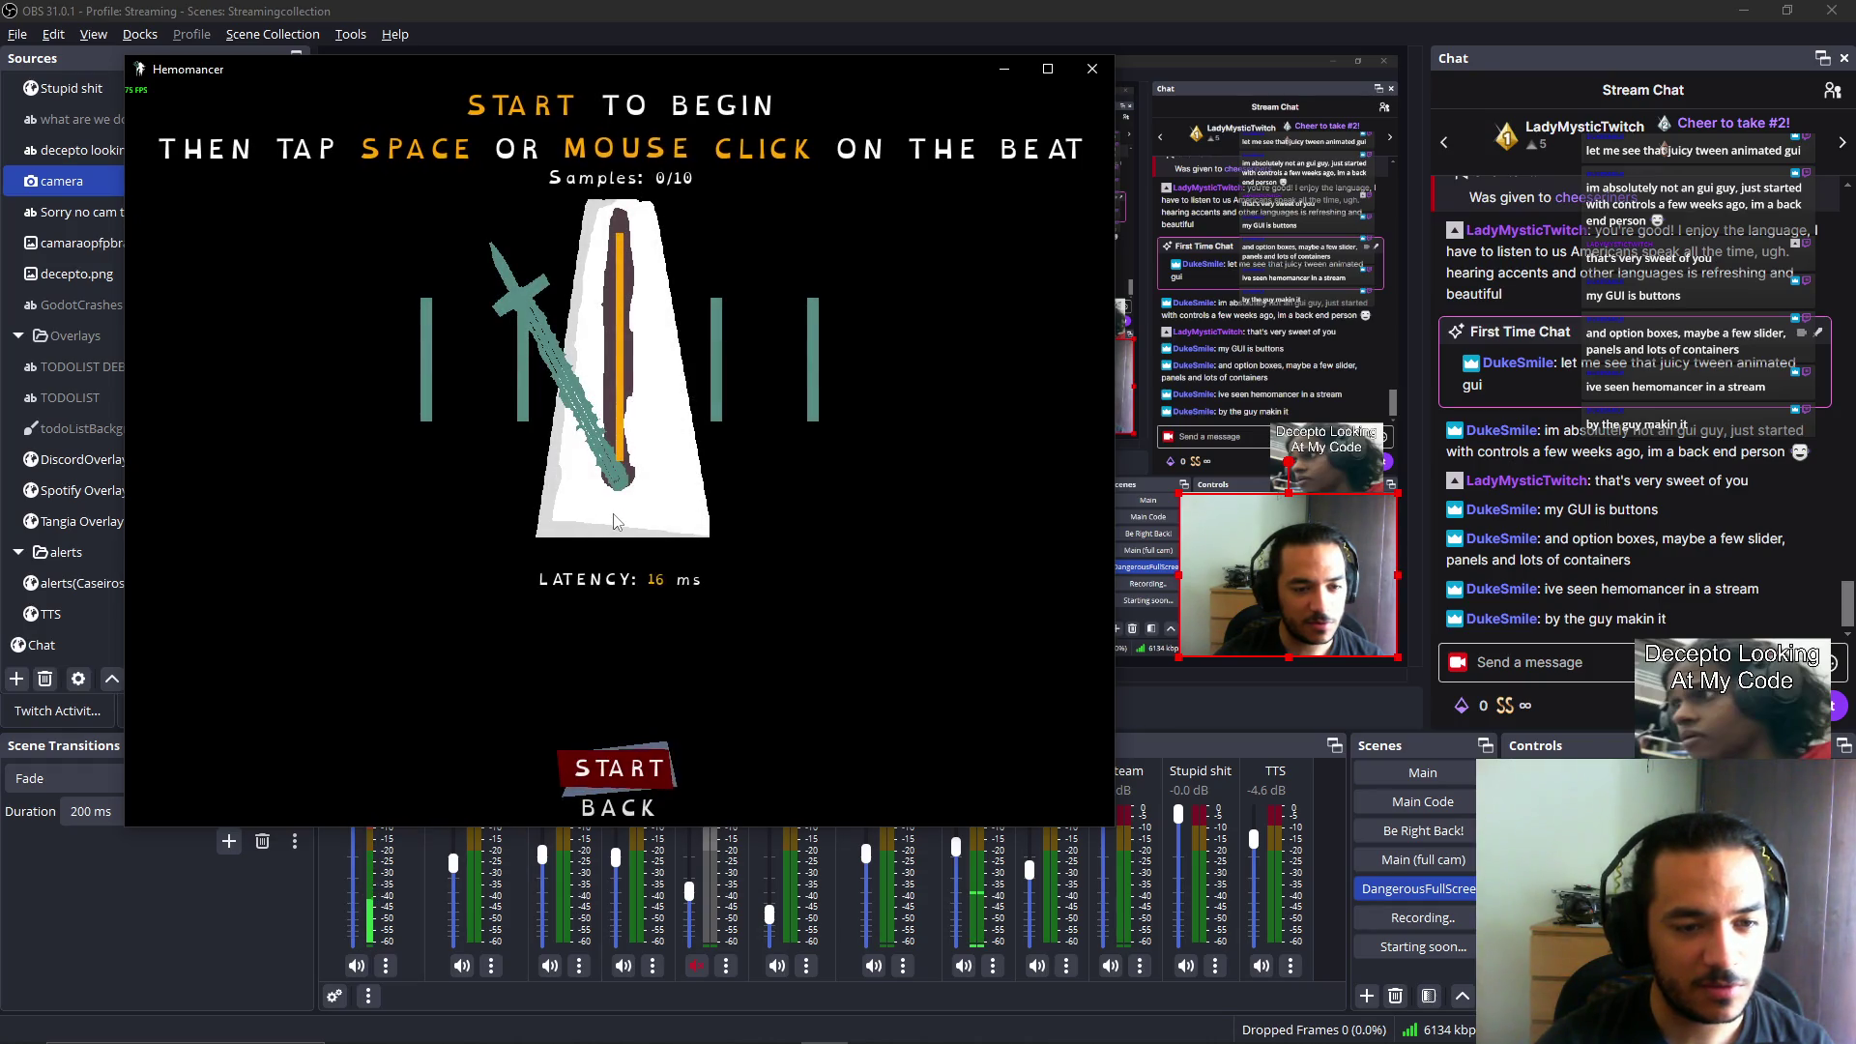
key(space)
key(space)
key(space)
key(space)
key(space)
key(space)
key(space)
key(space)
key(space)
click(630, 764)
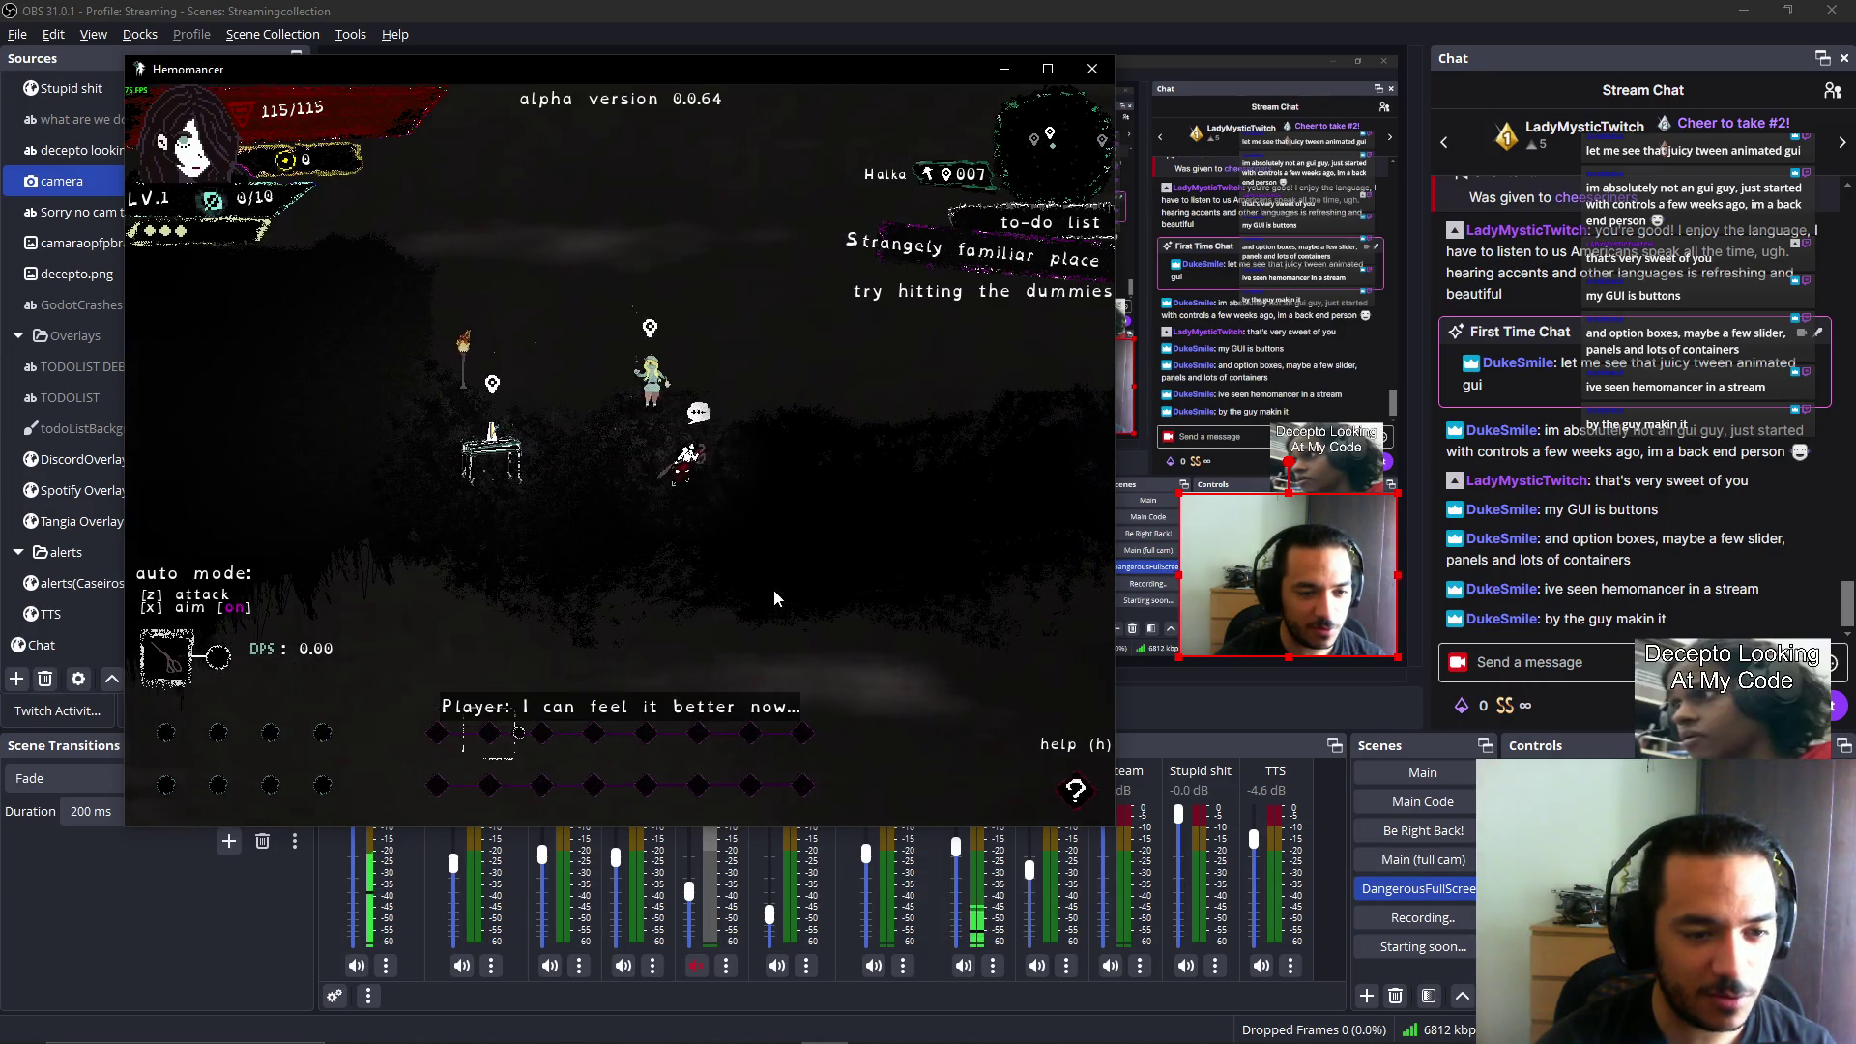
Walk to the Gruff Stranger, toggling auto aim, and answer 'On the beat. Got it.'.
key(Right)
key(Right)
key(Right)
key(Right)
key(Right)
key(Right)
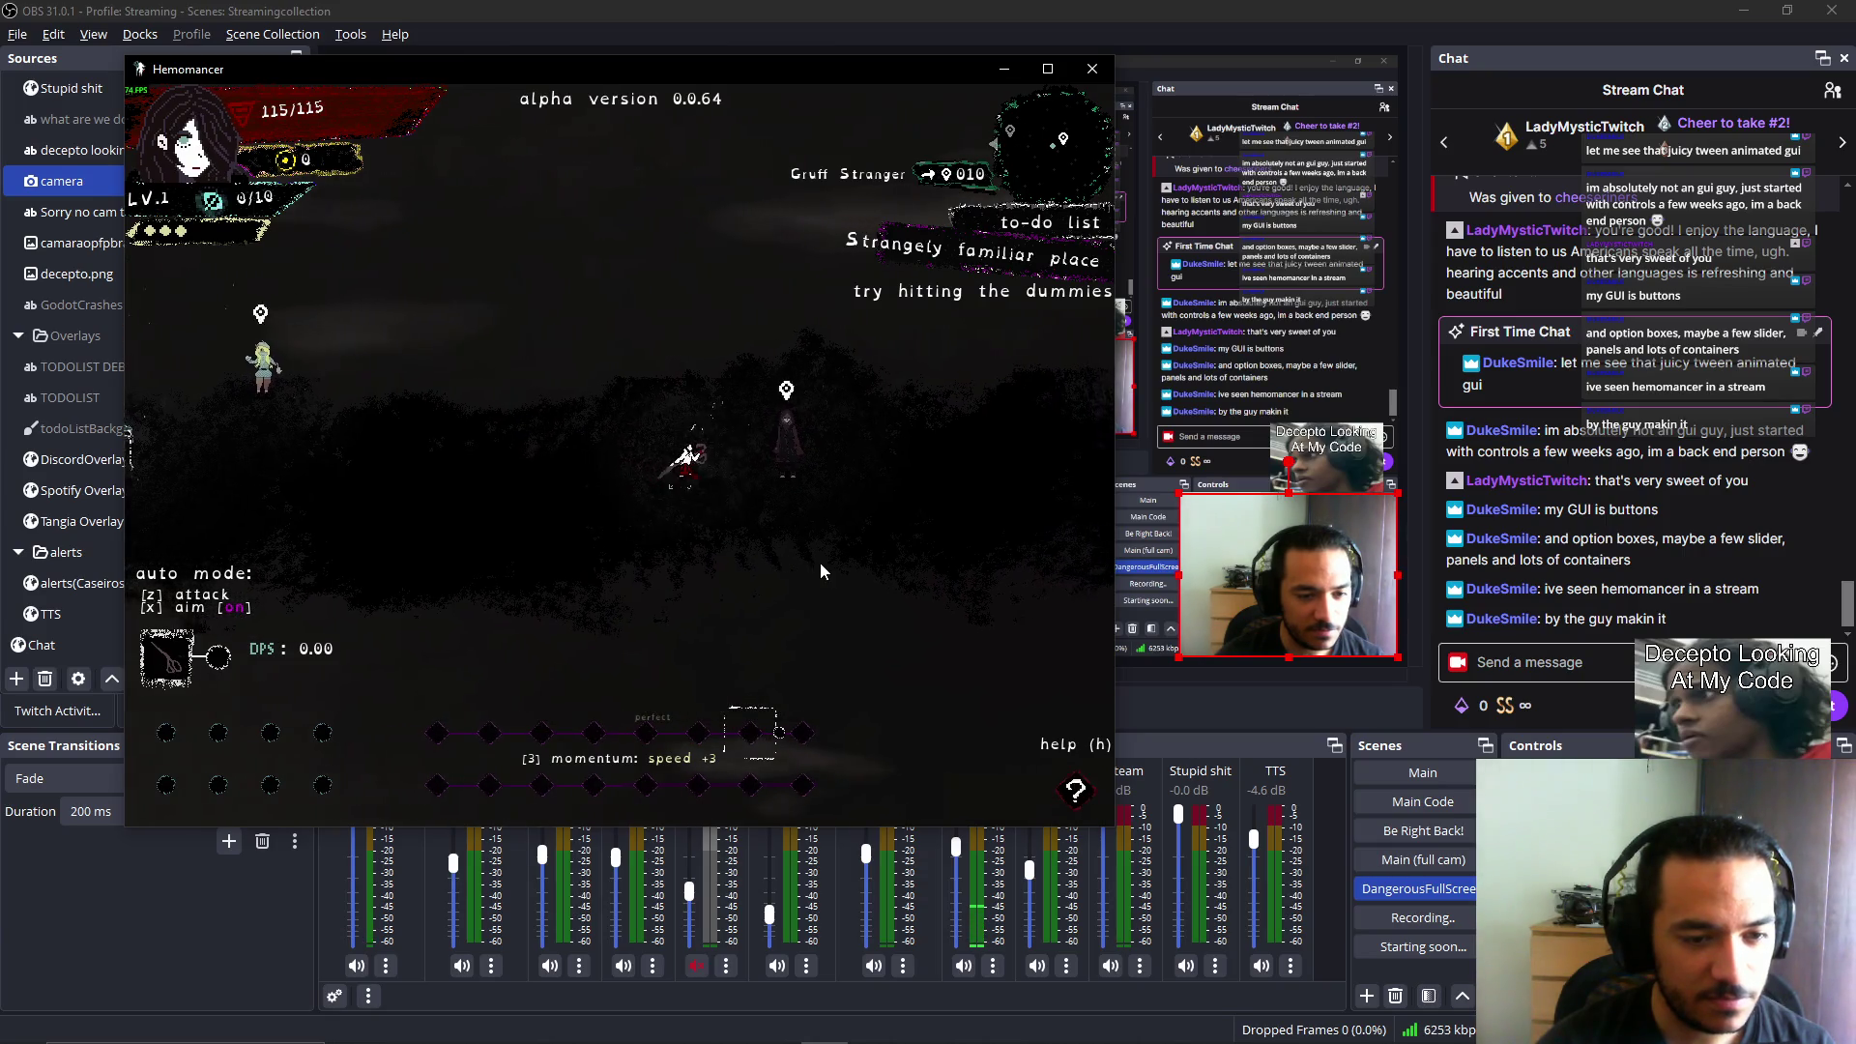
key(Right)
key(Right)
key(Right)
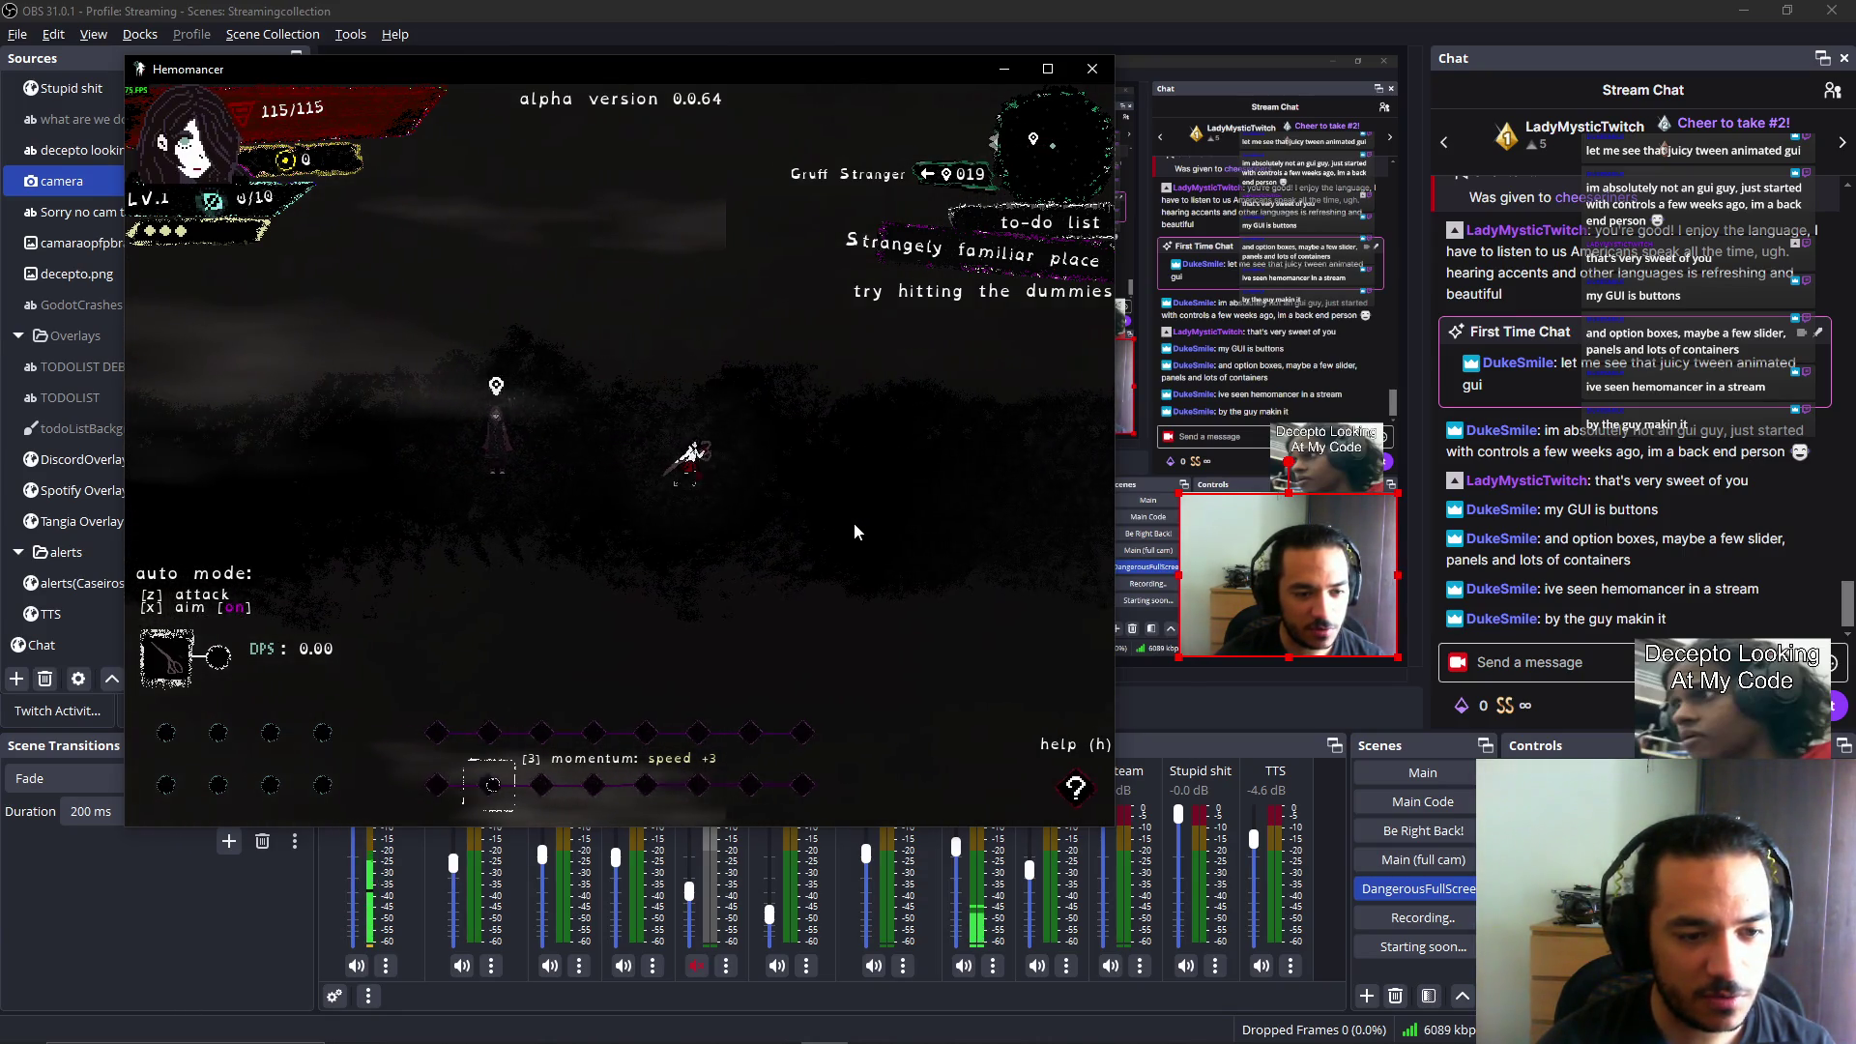
key(Right)
key(Right)
key(Right)
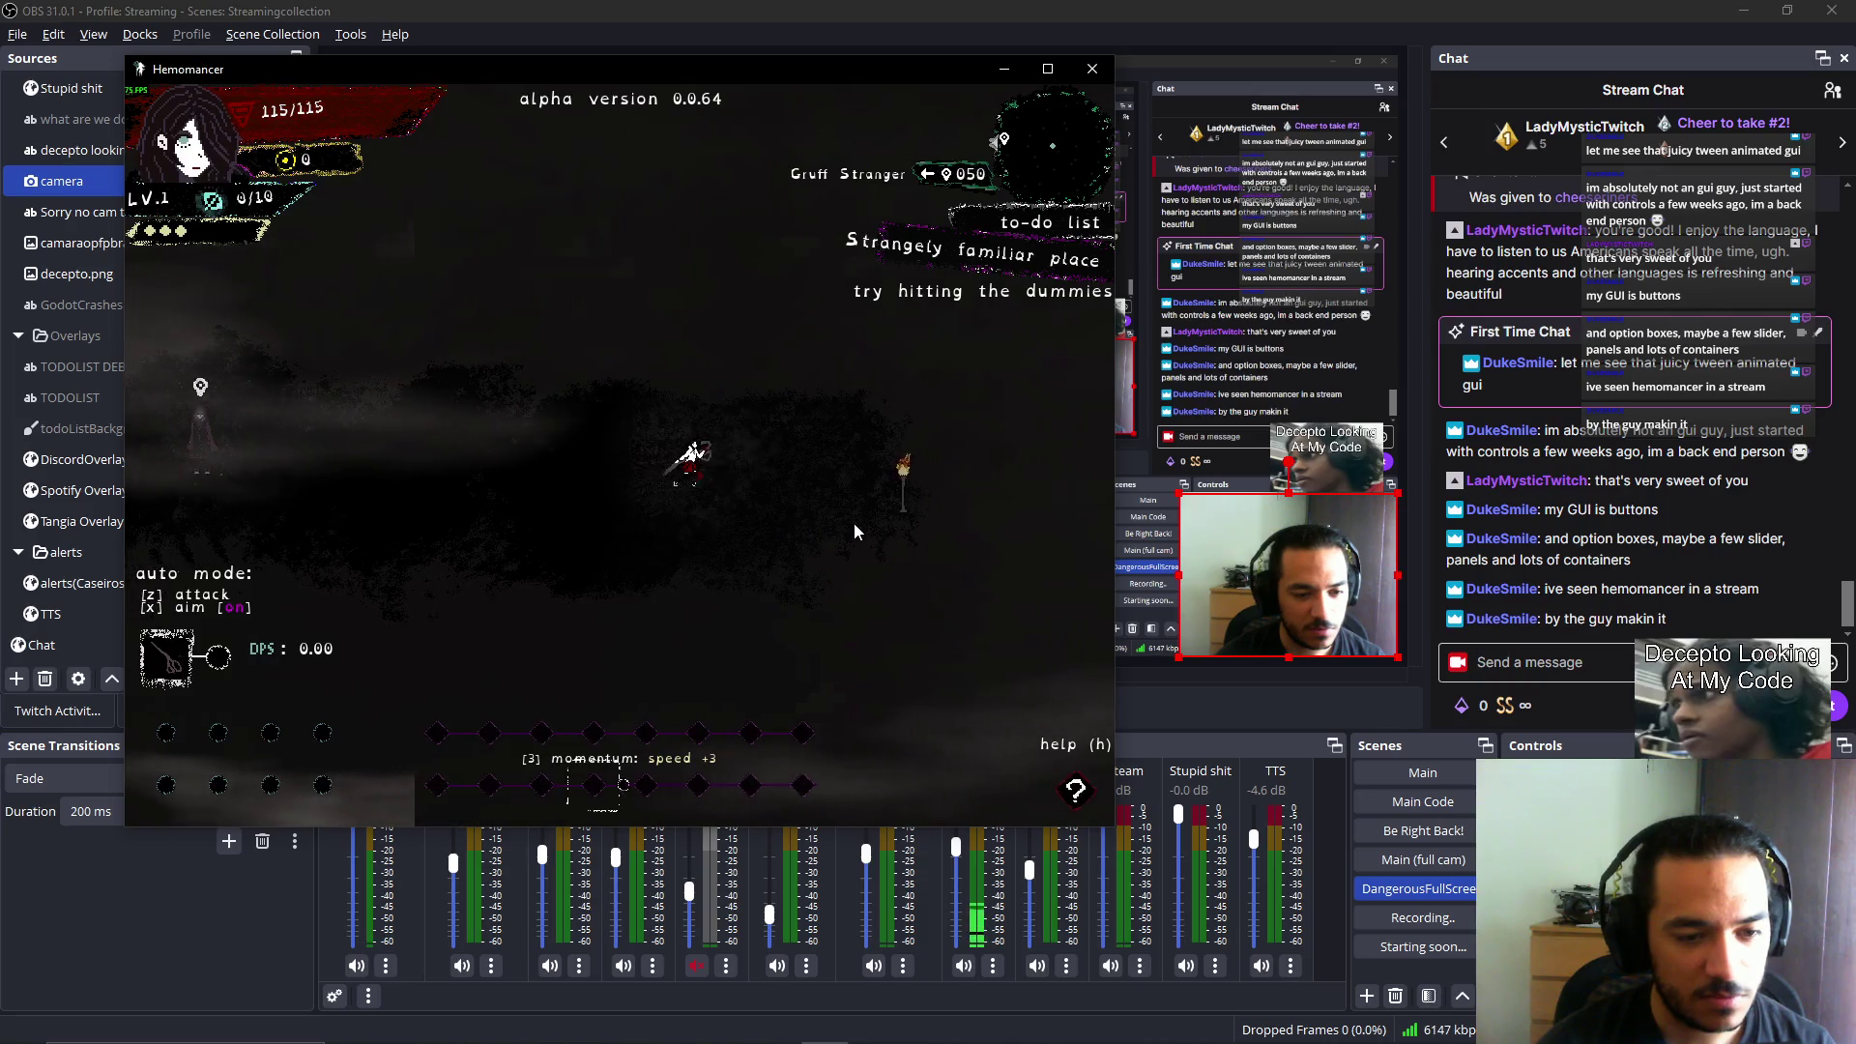
key(Right)
key(Right)
key(Right)
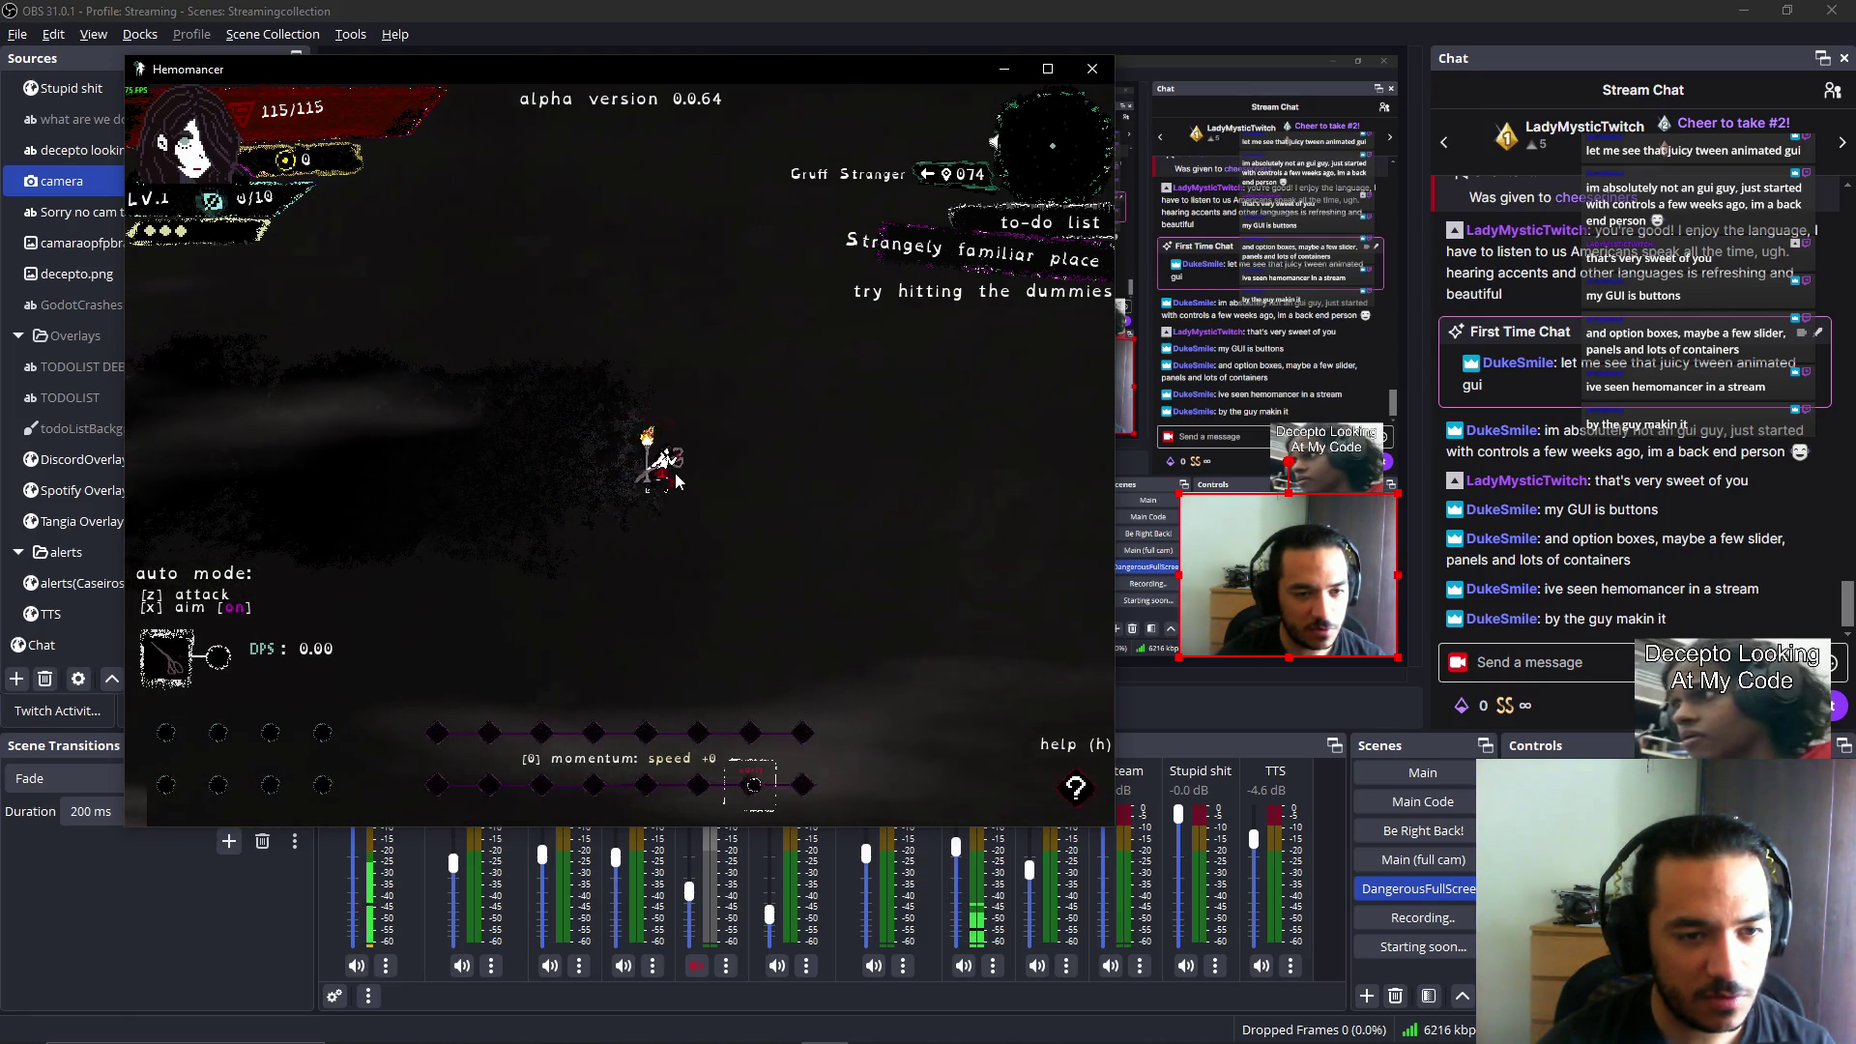
key(Left)
key(Left)
key(Left)
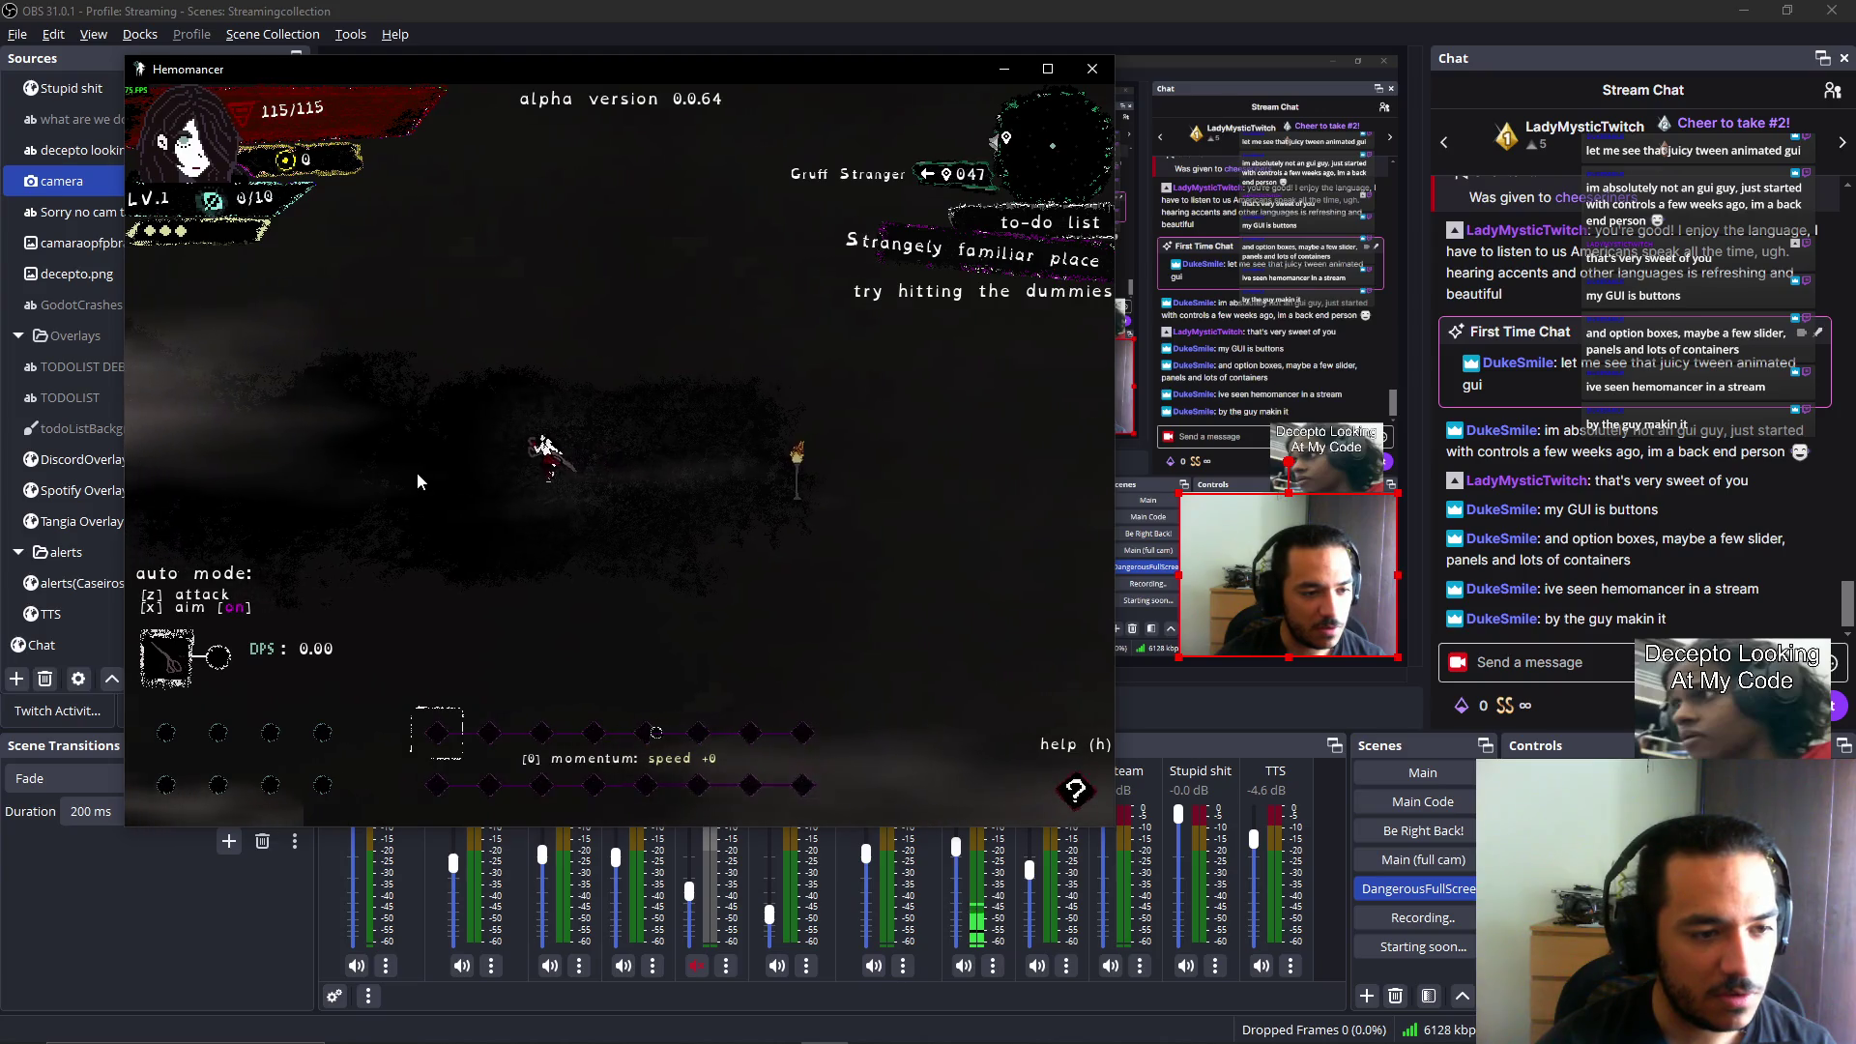
key(Left)
key(Left)
key(Left)
key(x)
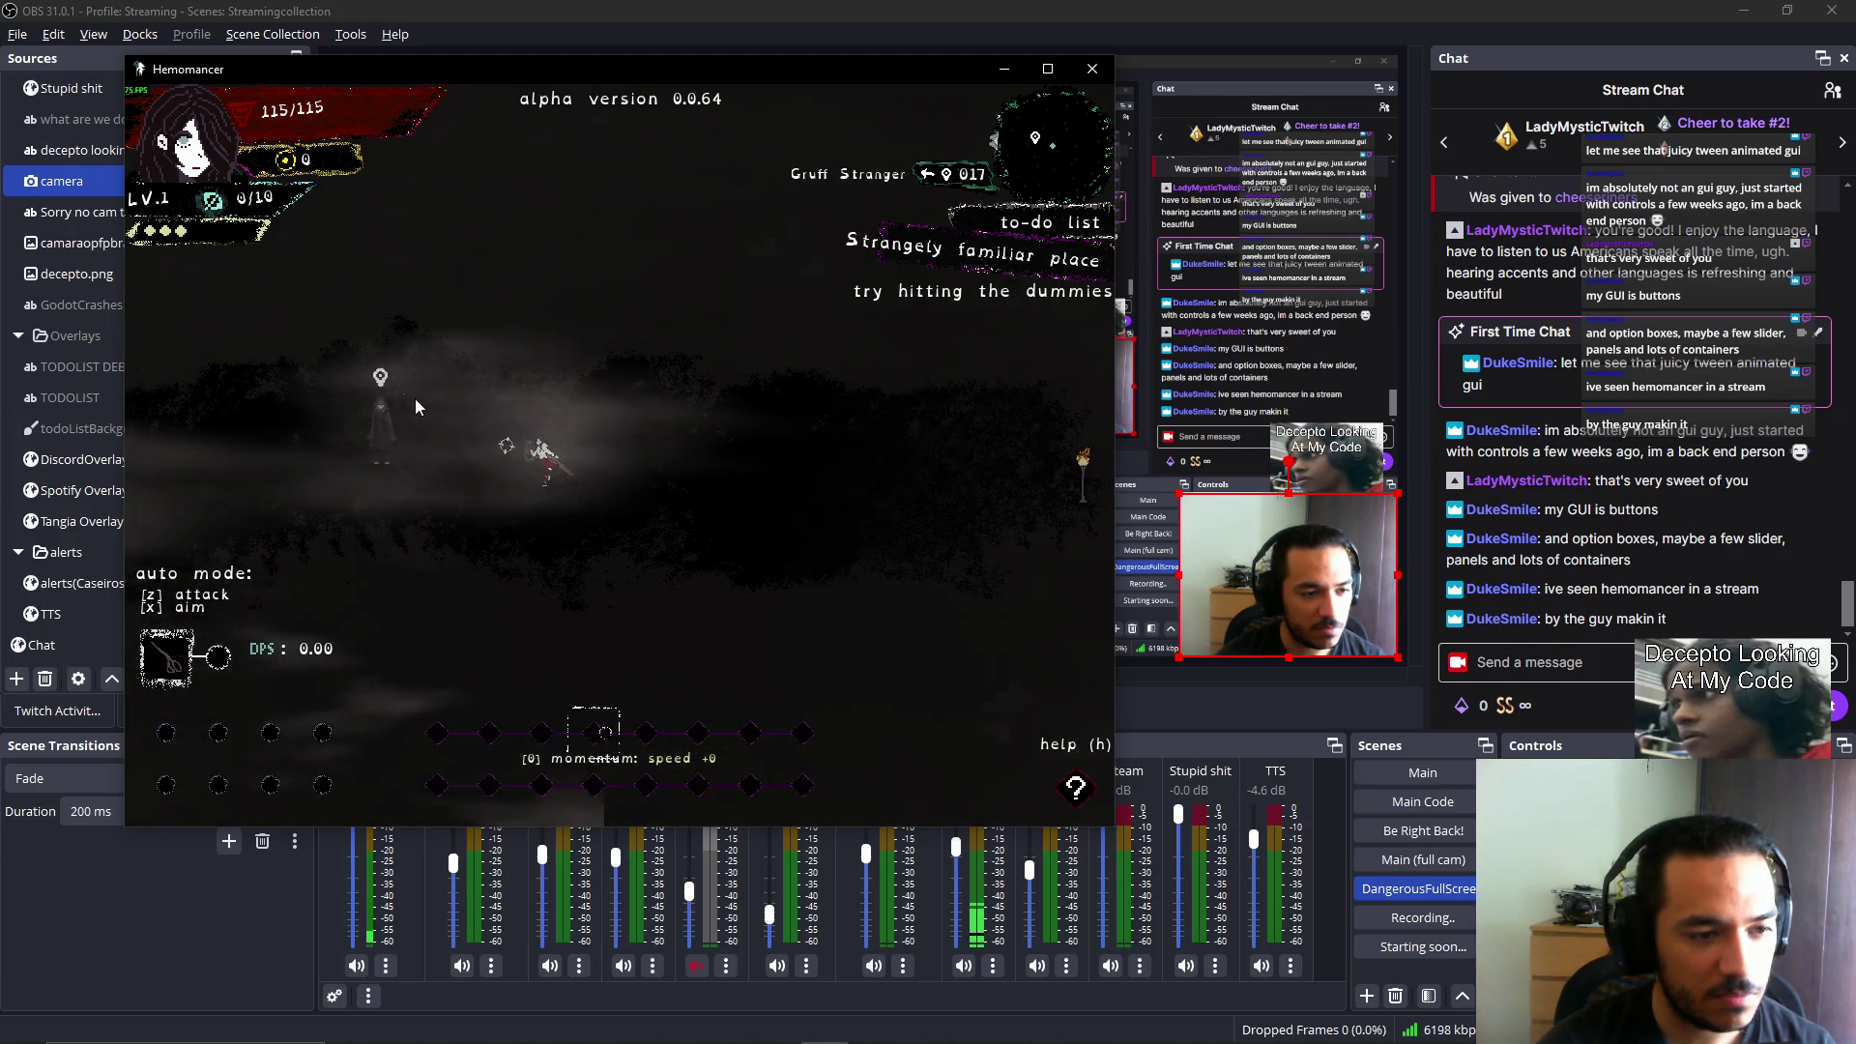
key(Left)
key(Left)
key(Left)
key(x)
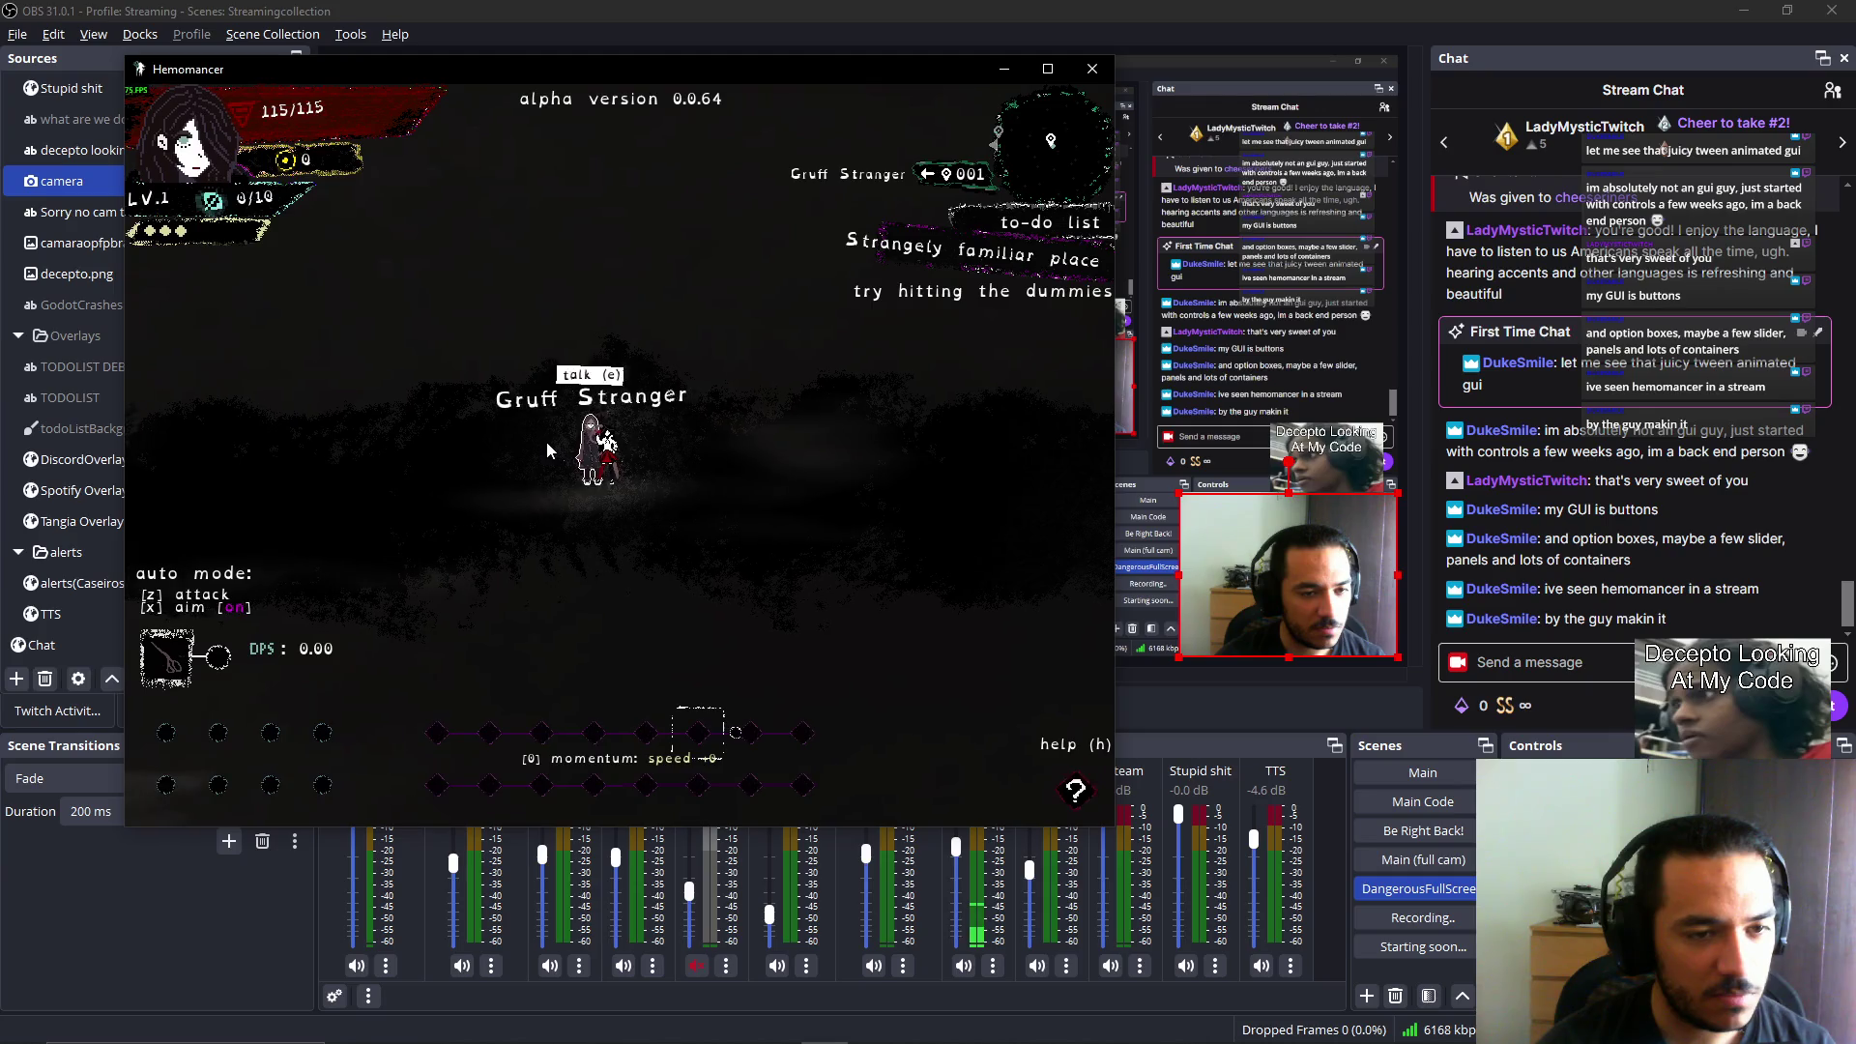
key(e)
key(e)
key(e)
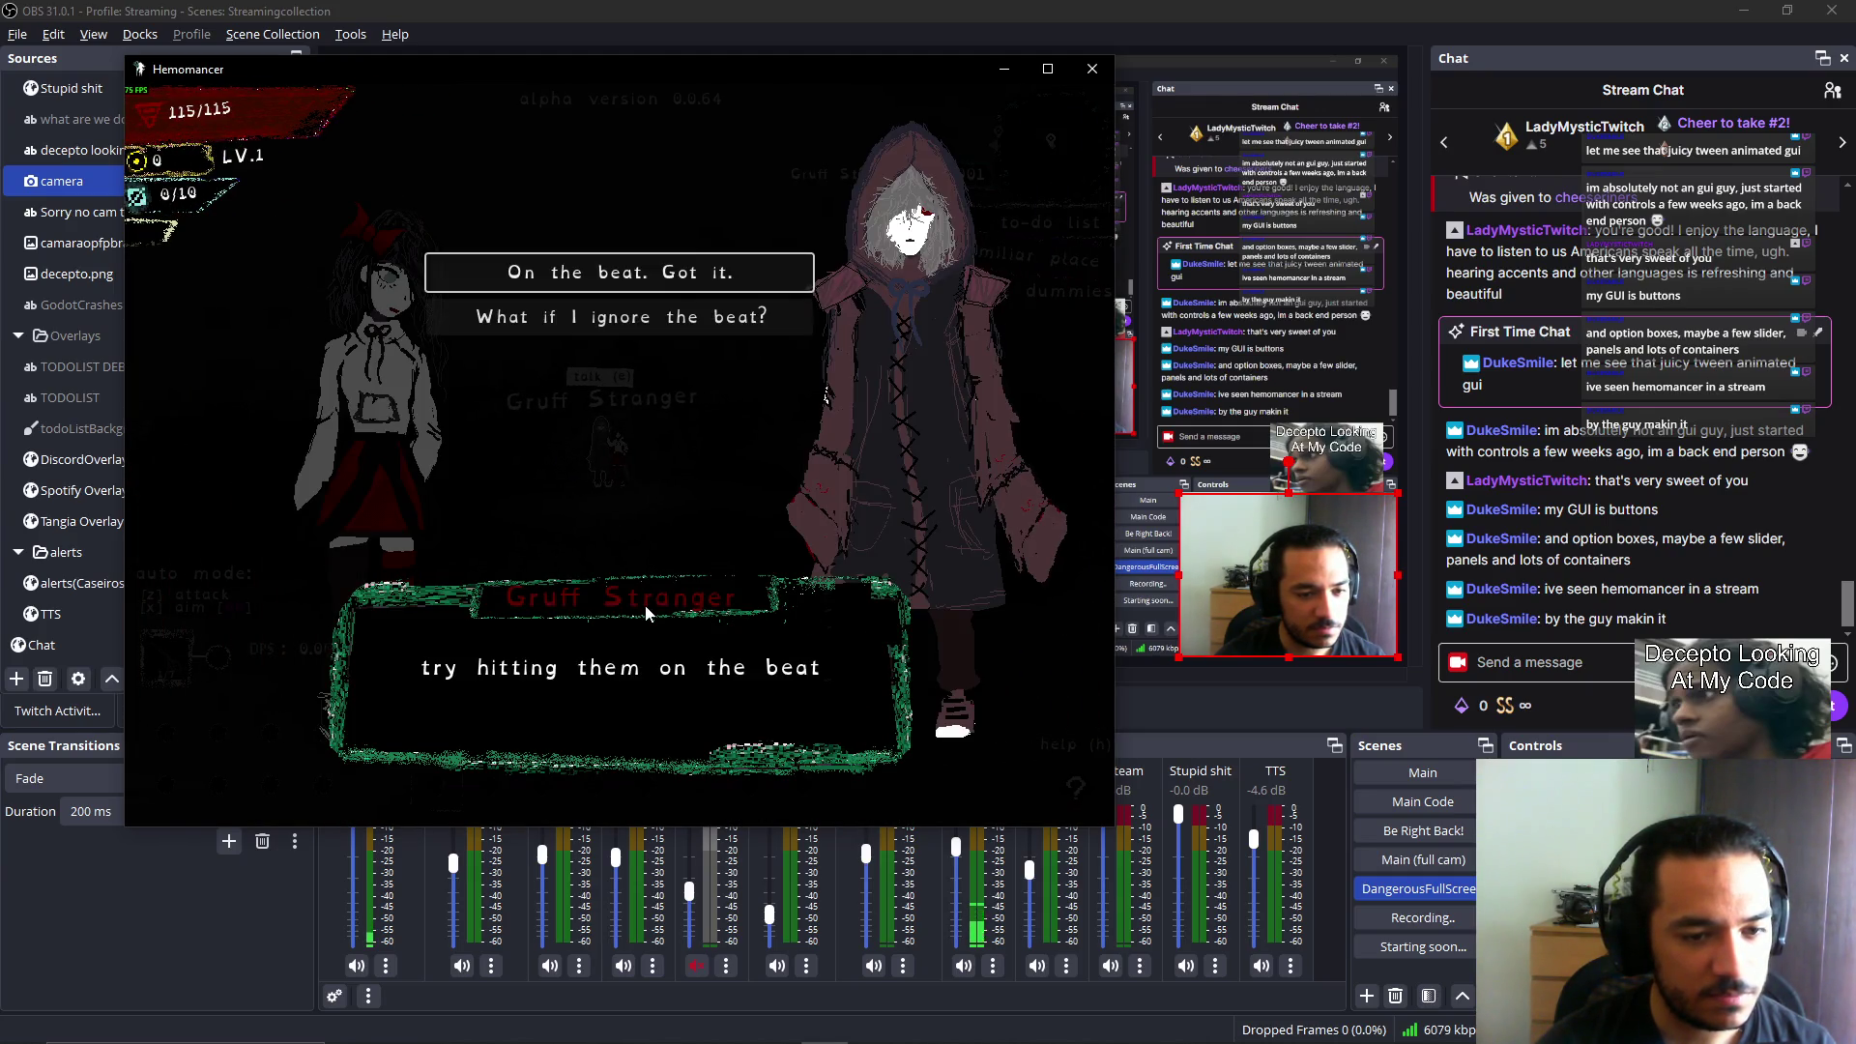
key(e)
key(e)
key(e)
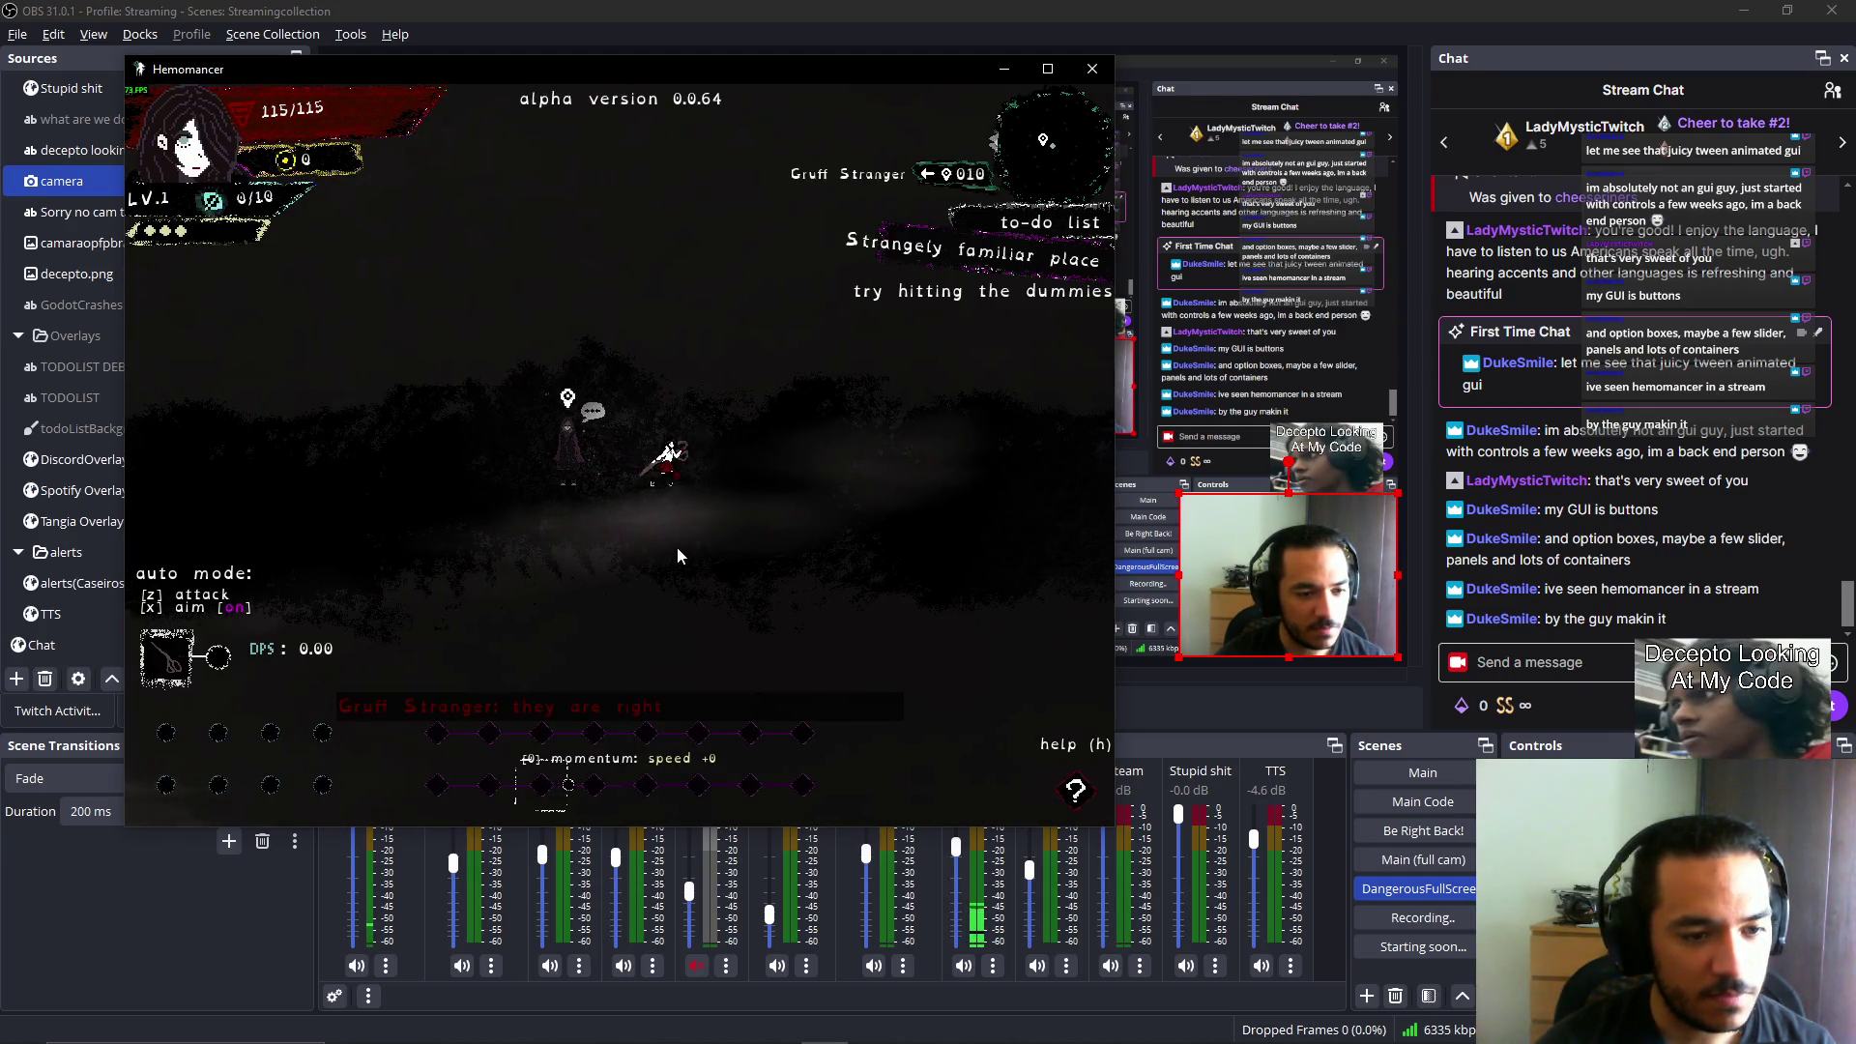
Walk left past the Metronome desk, attack the training dummies, and run through the level and back.
key(Right)
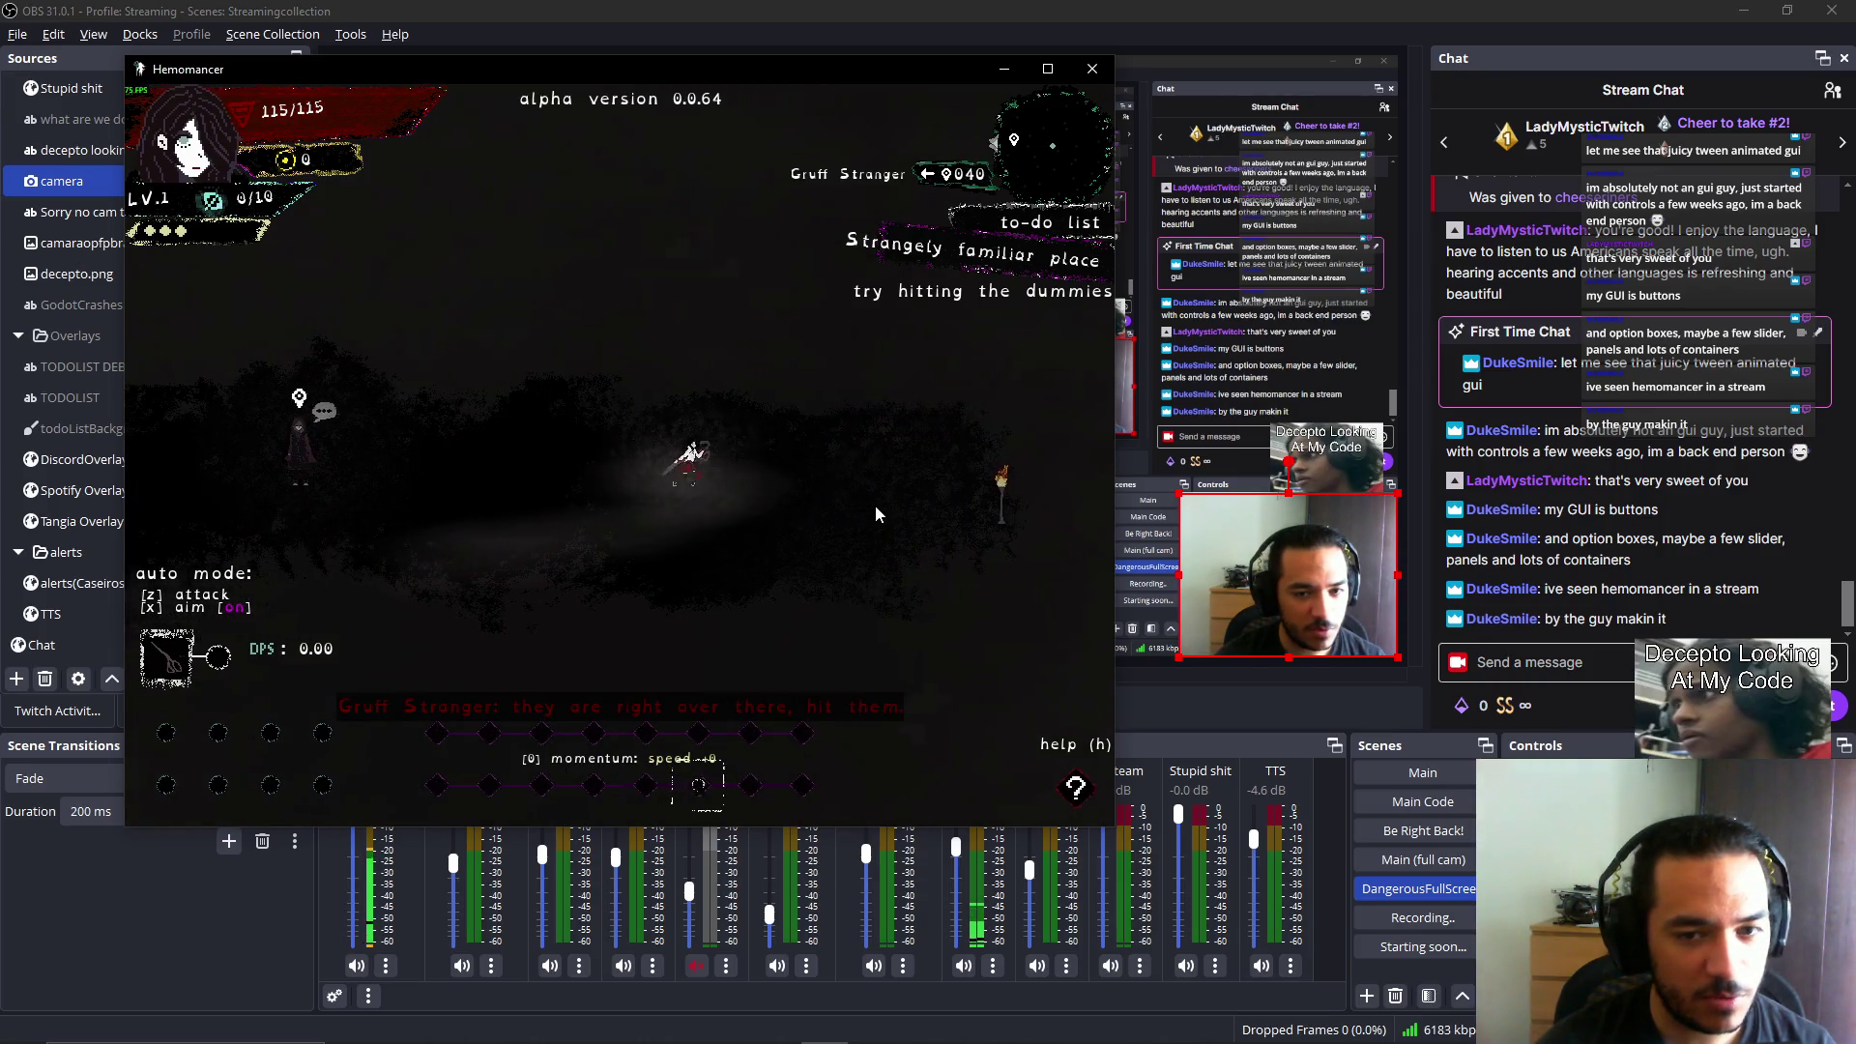
key(Left)
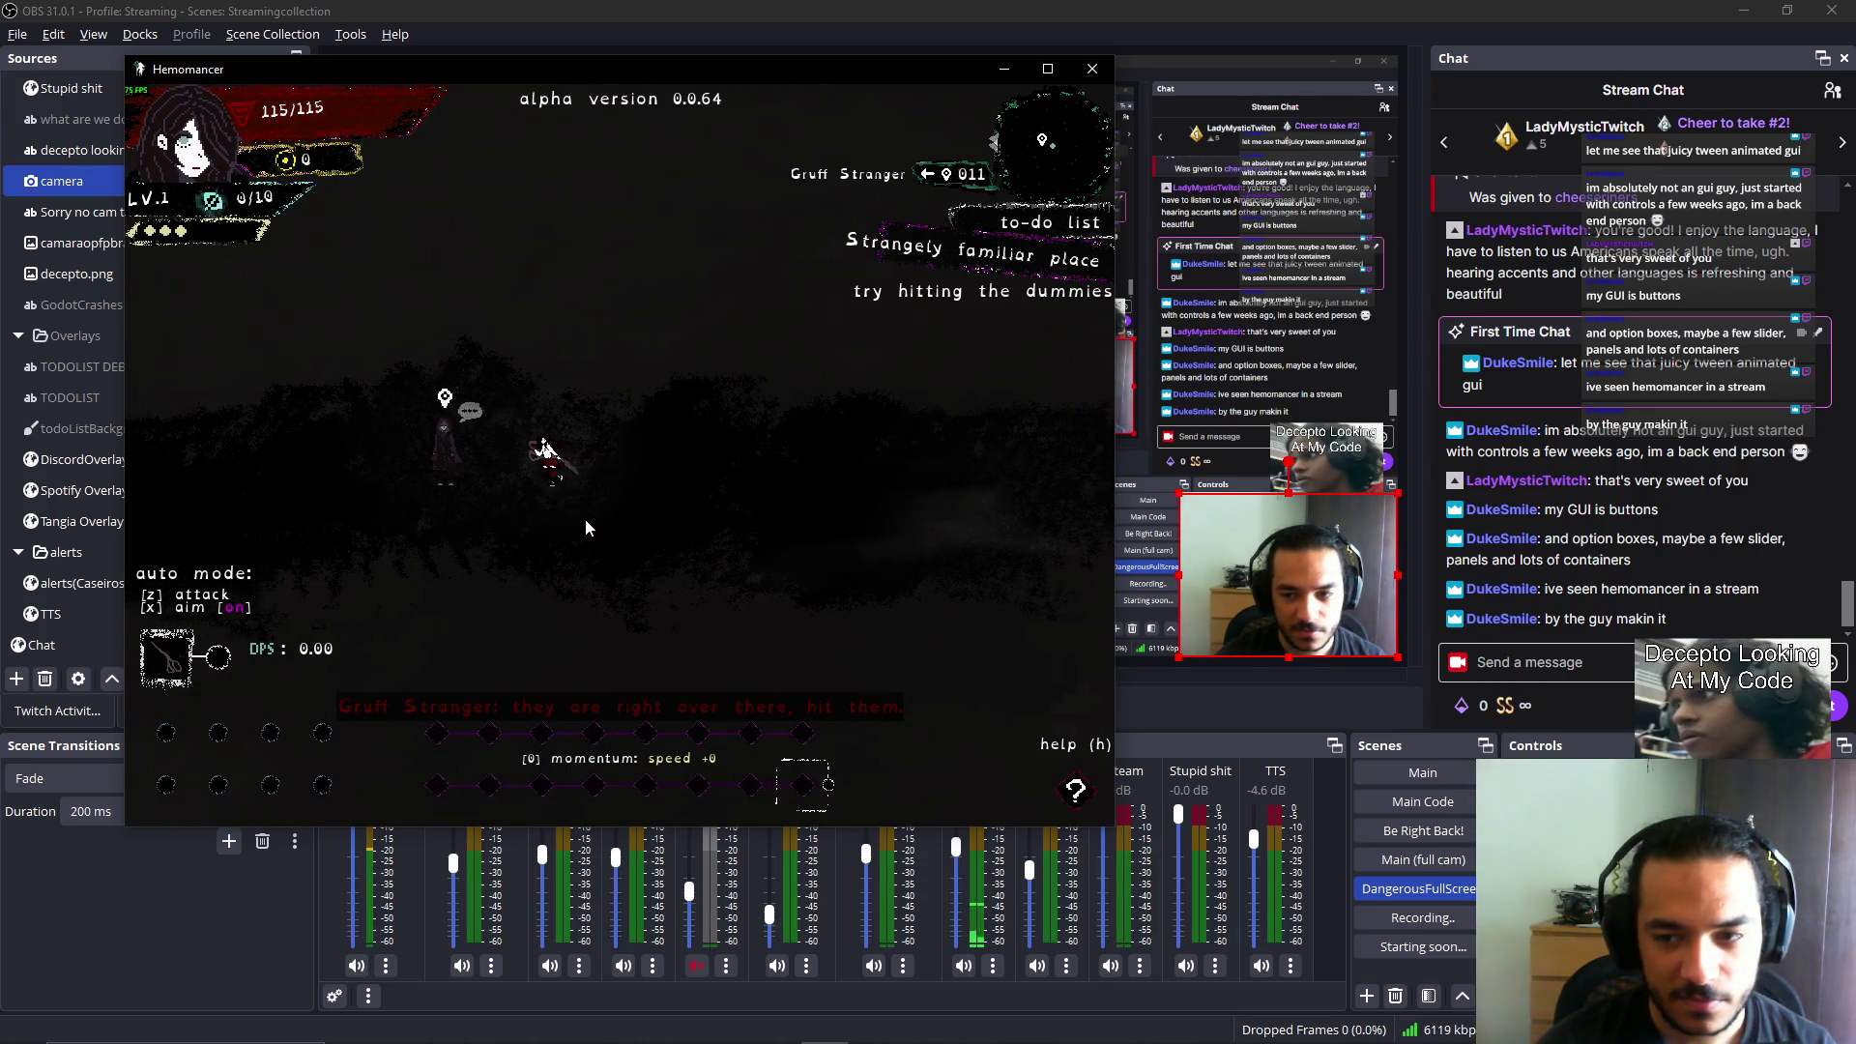
key(Left)
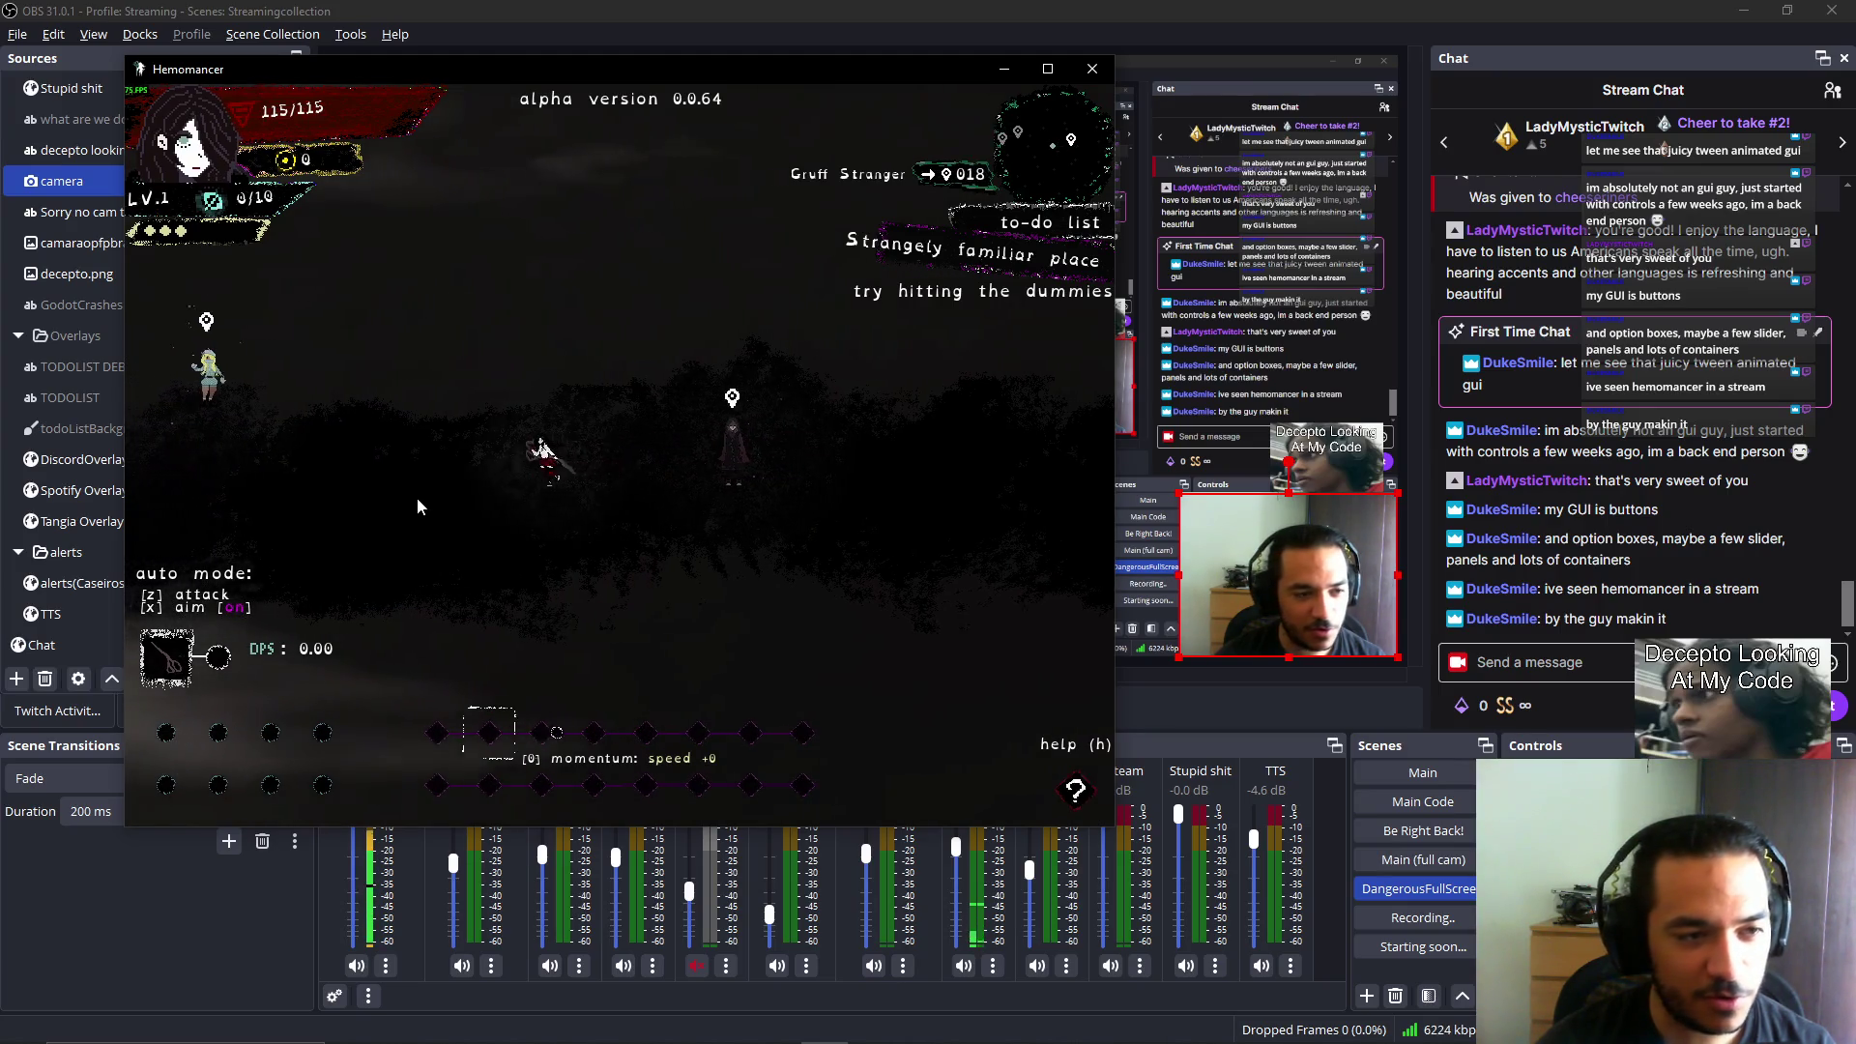
key(Left)
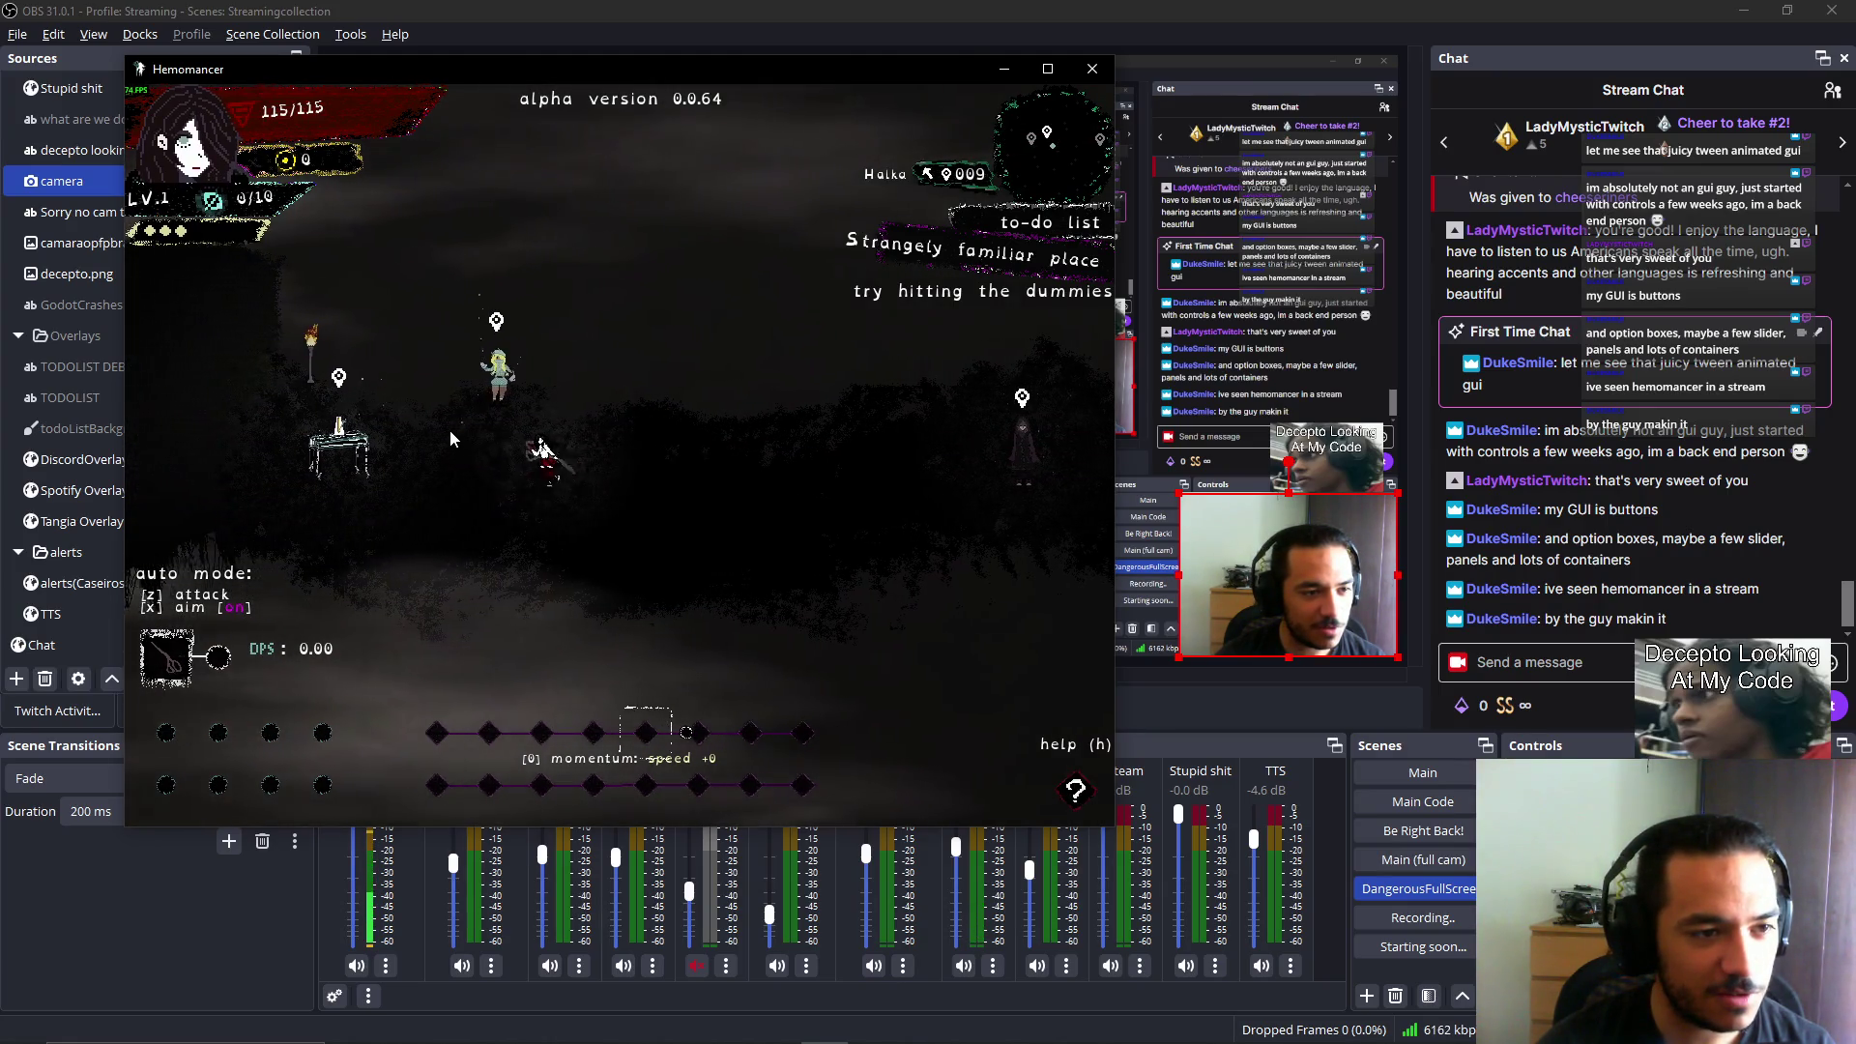
key(Left)
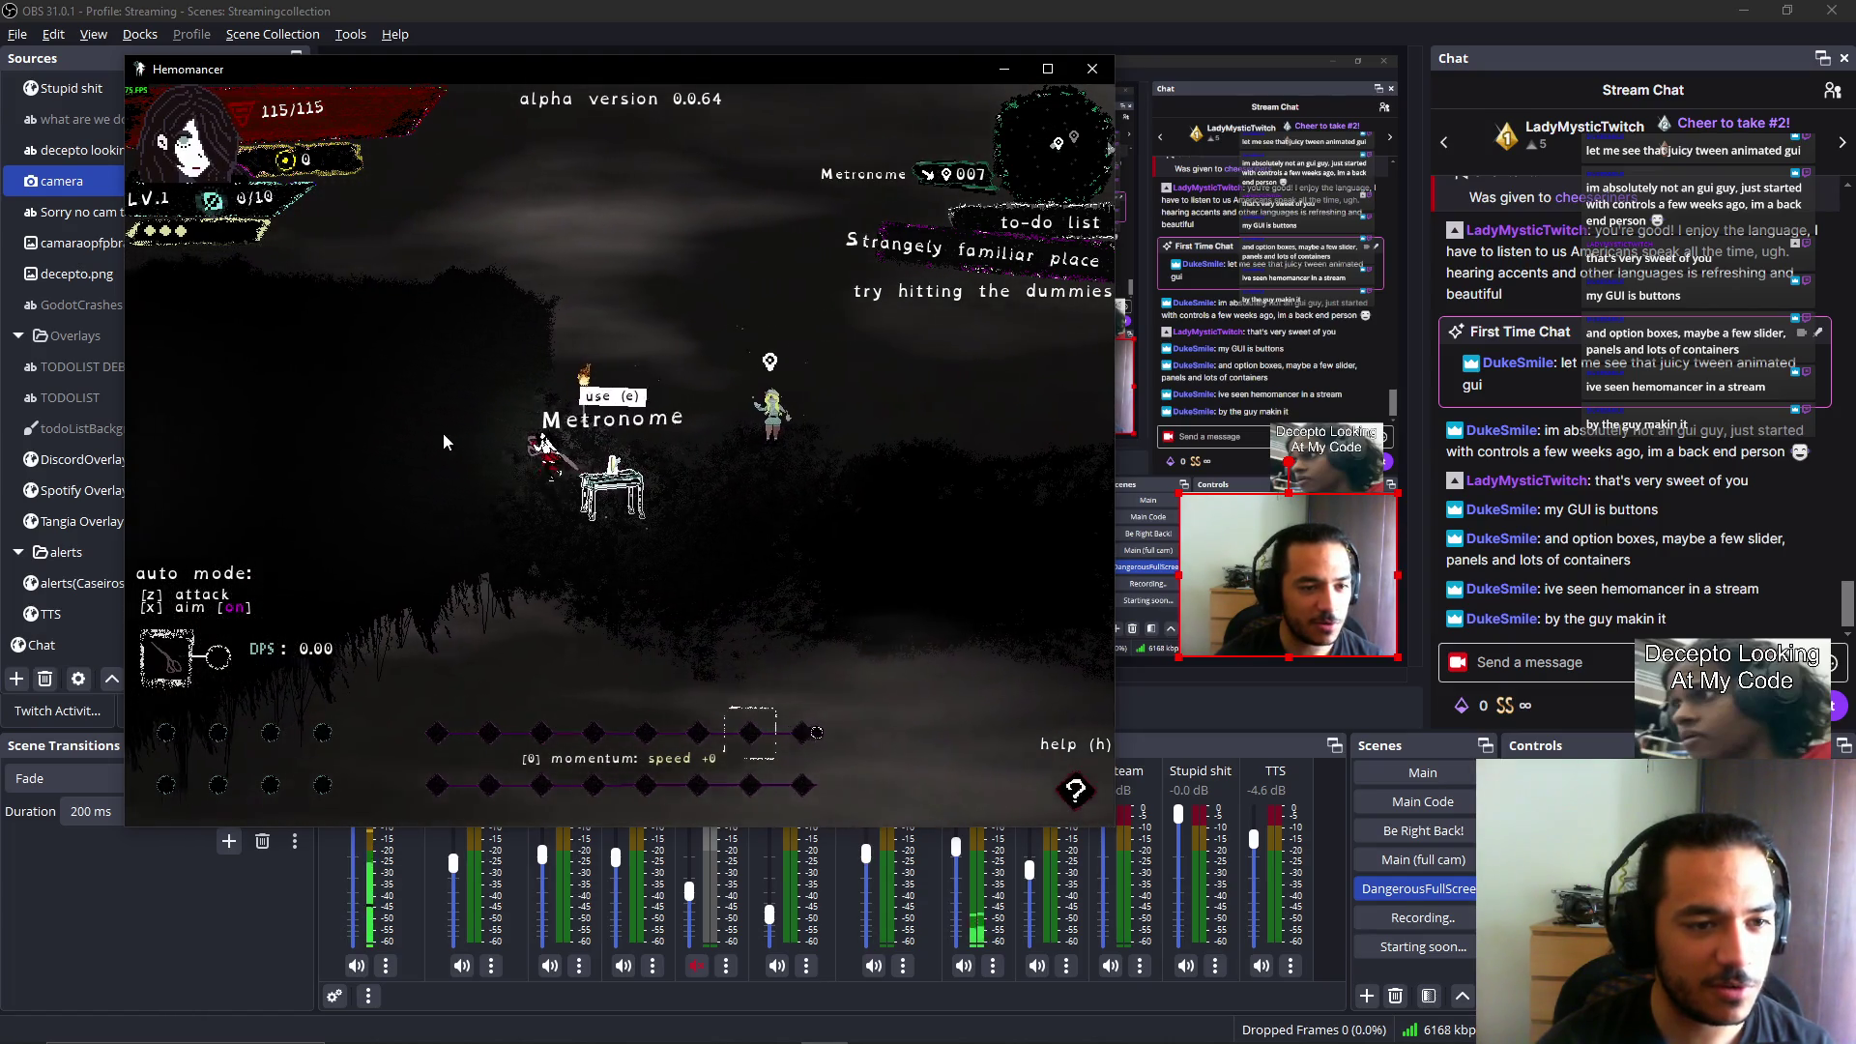
key(Left)
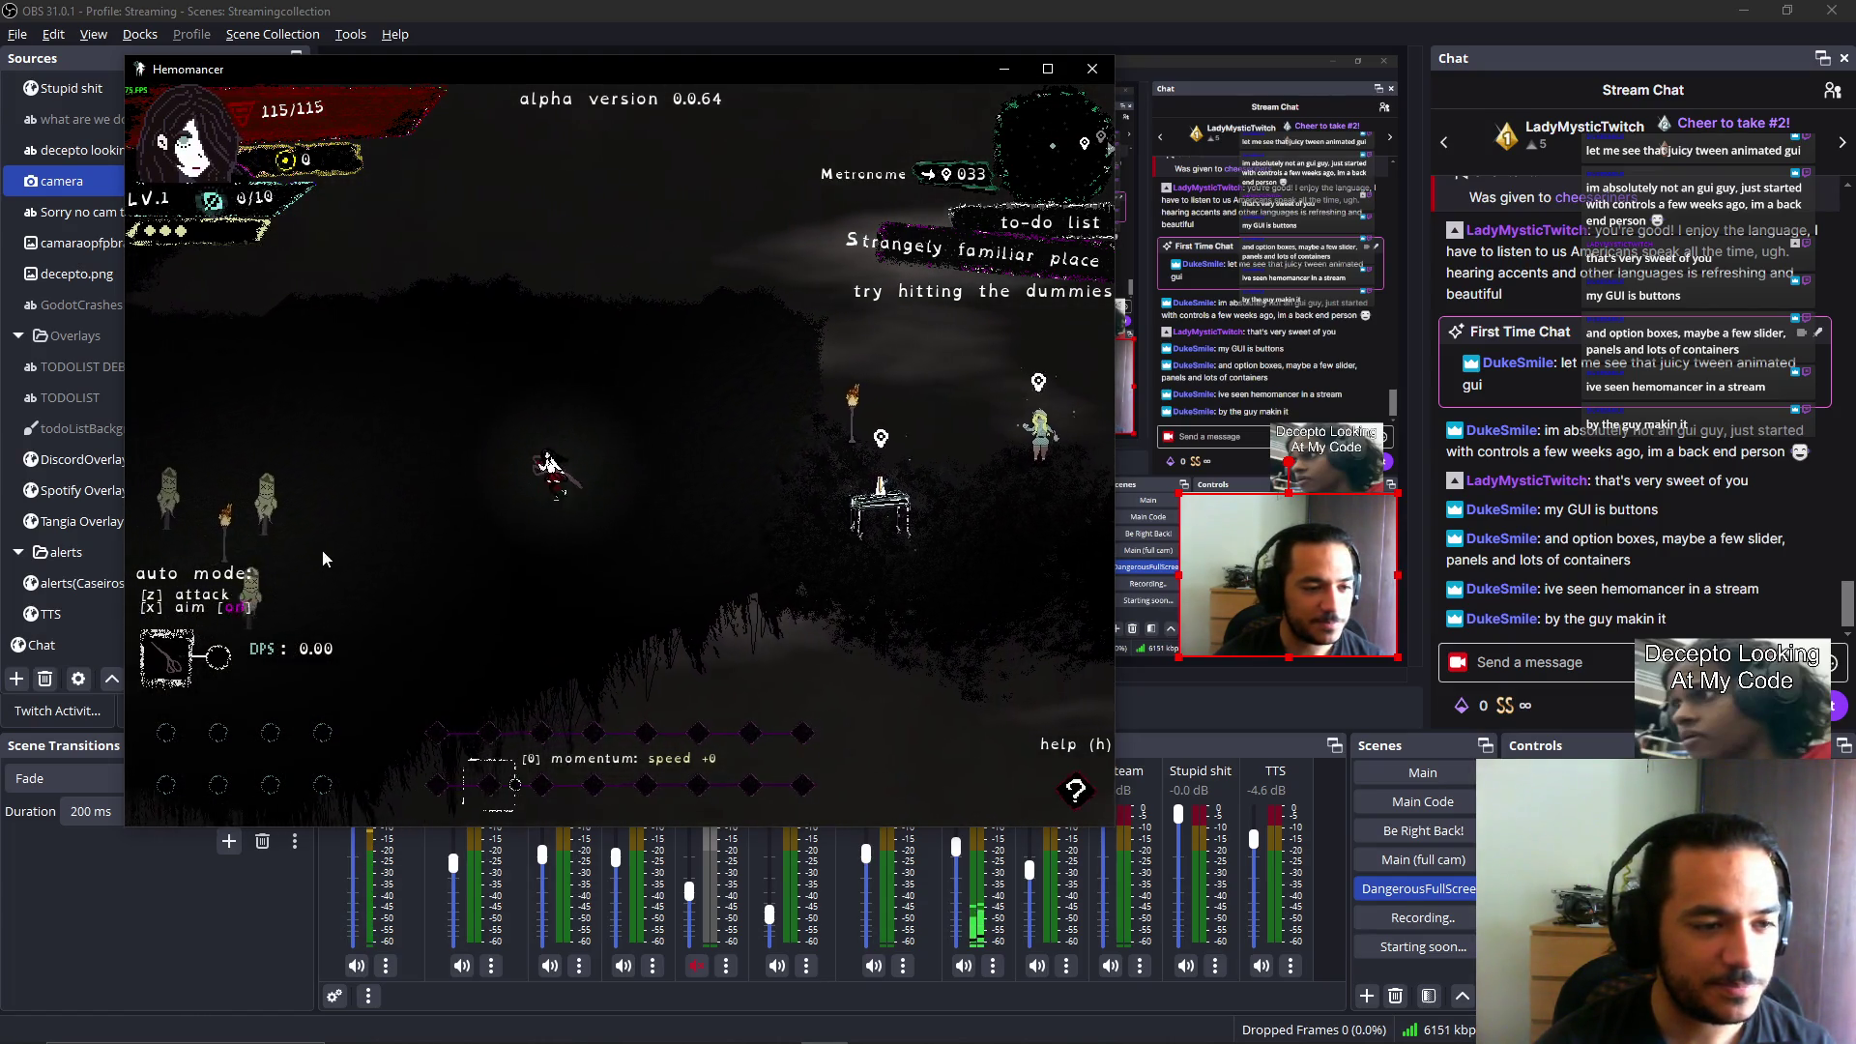
key(Left)
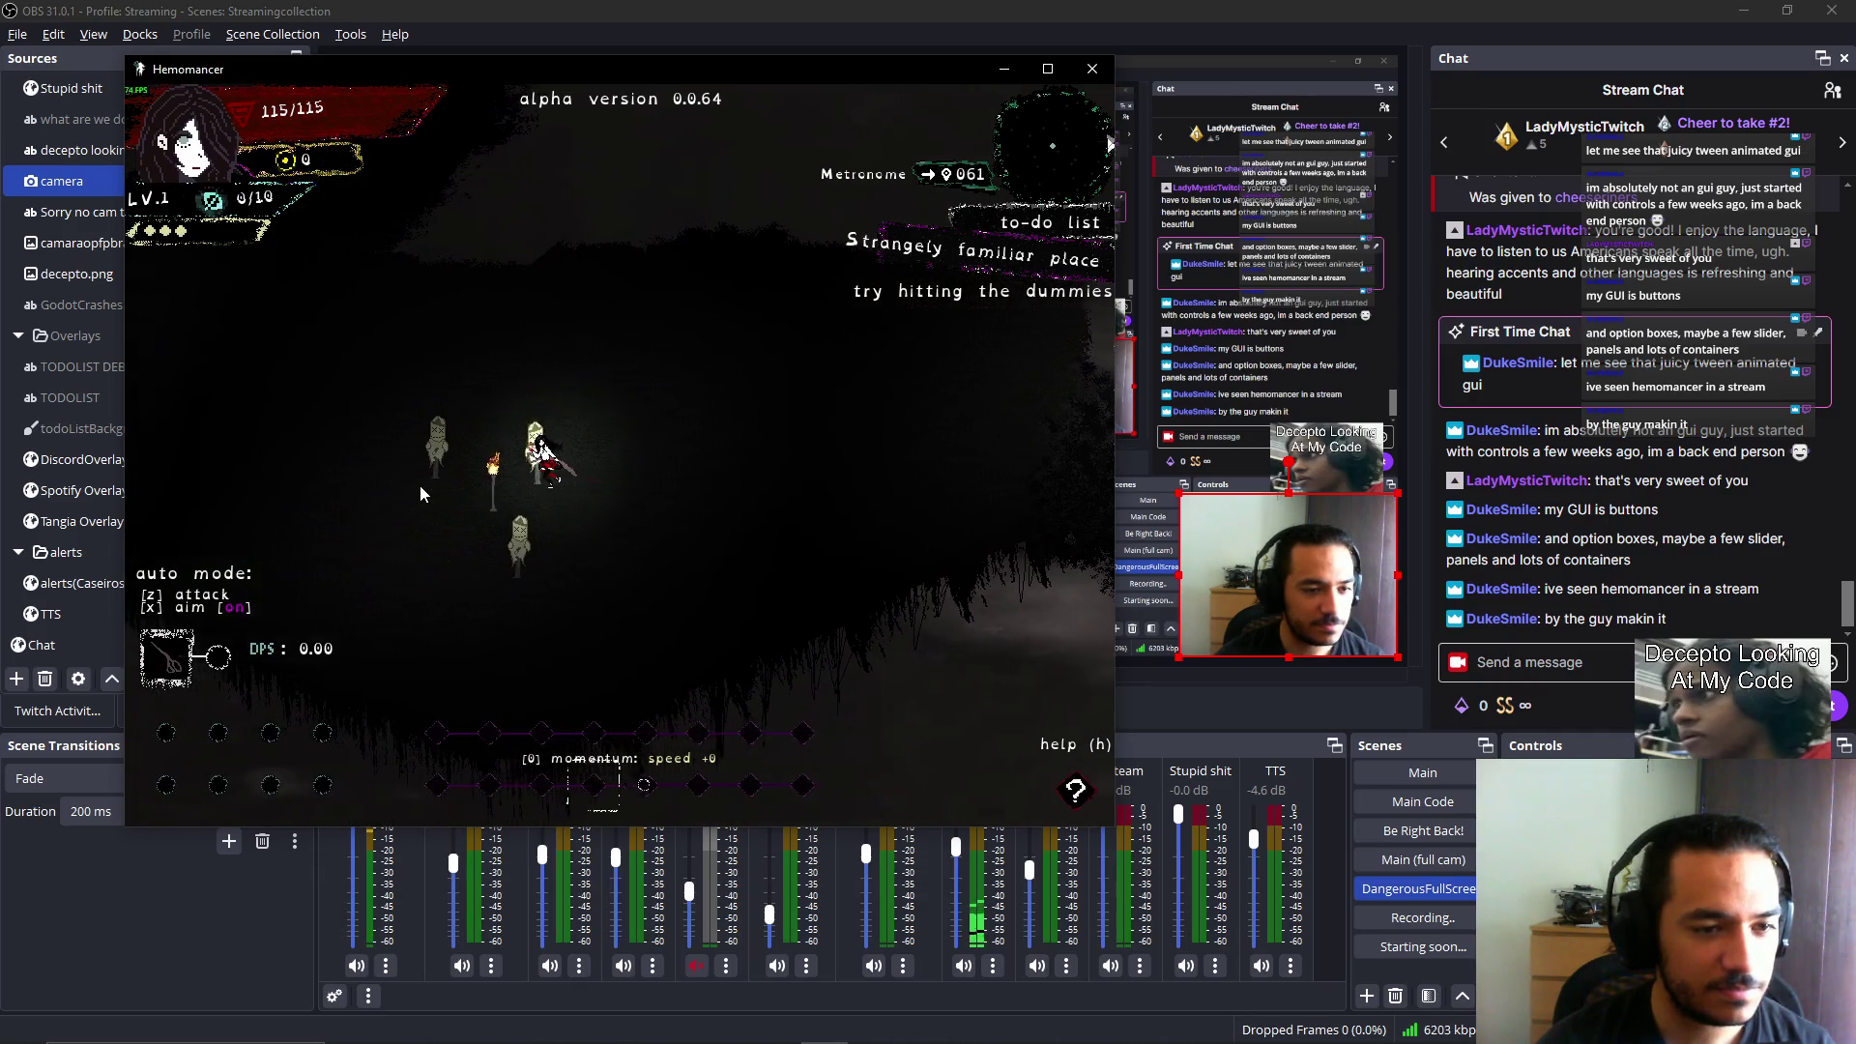
key(z)
key(z)
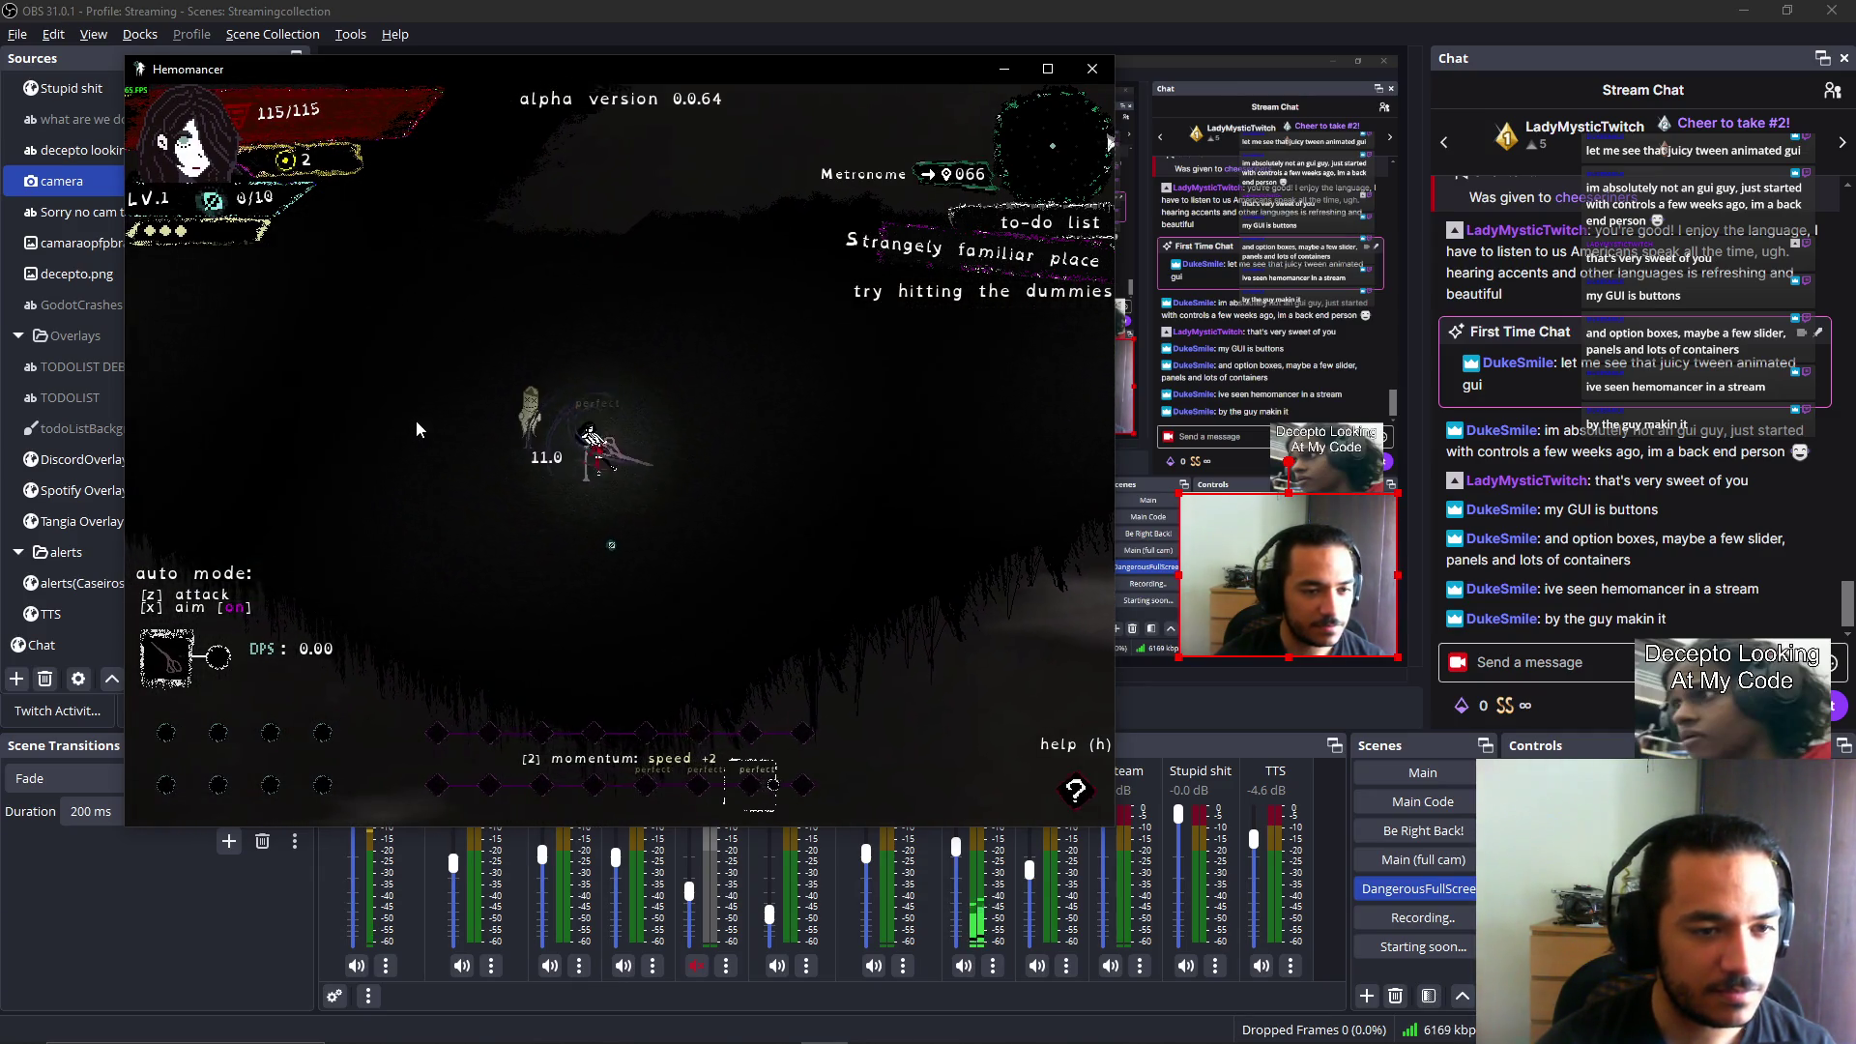
key(z)
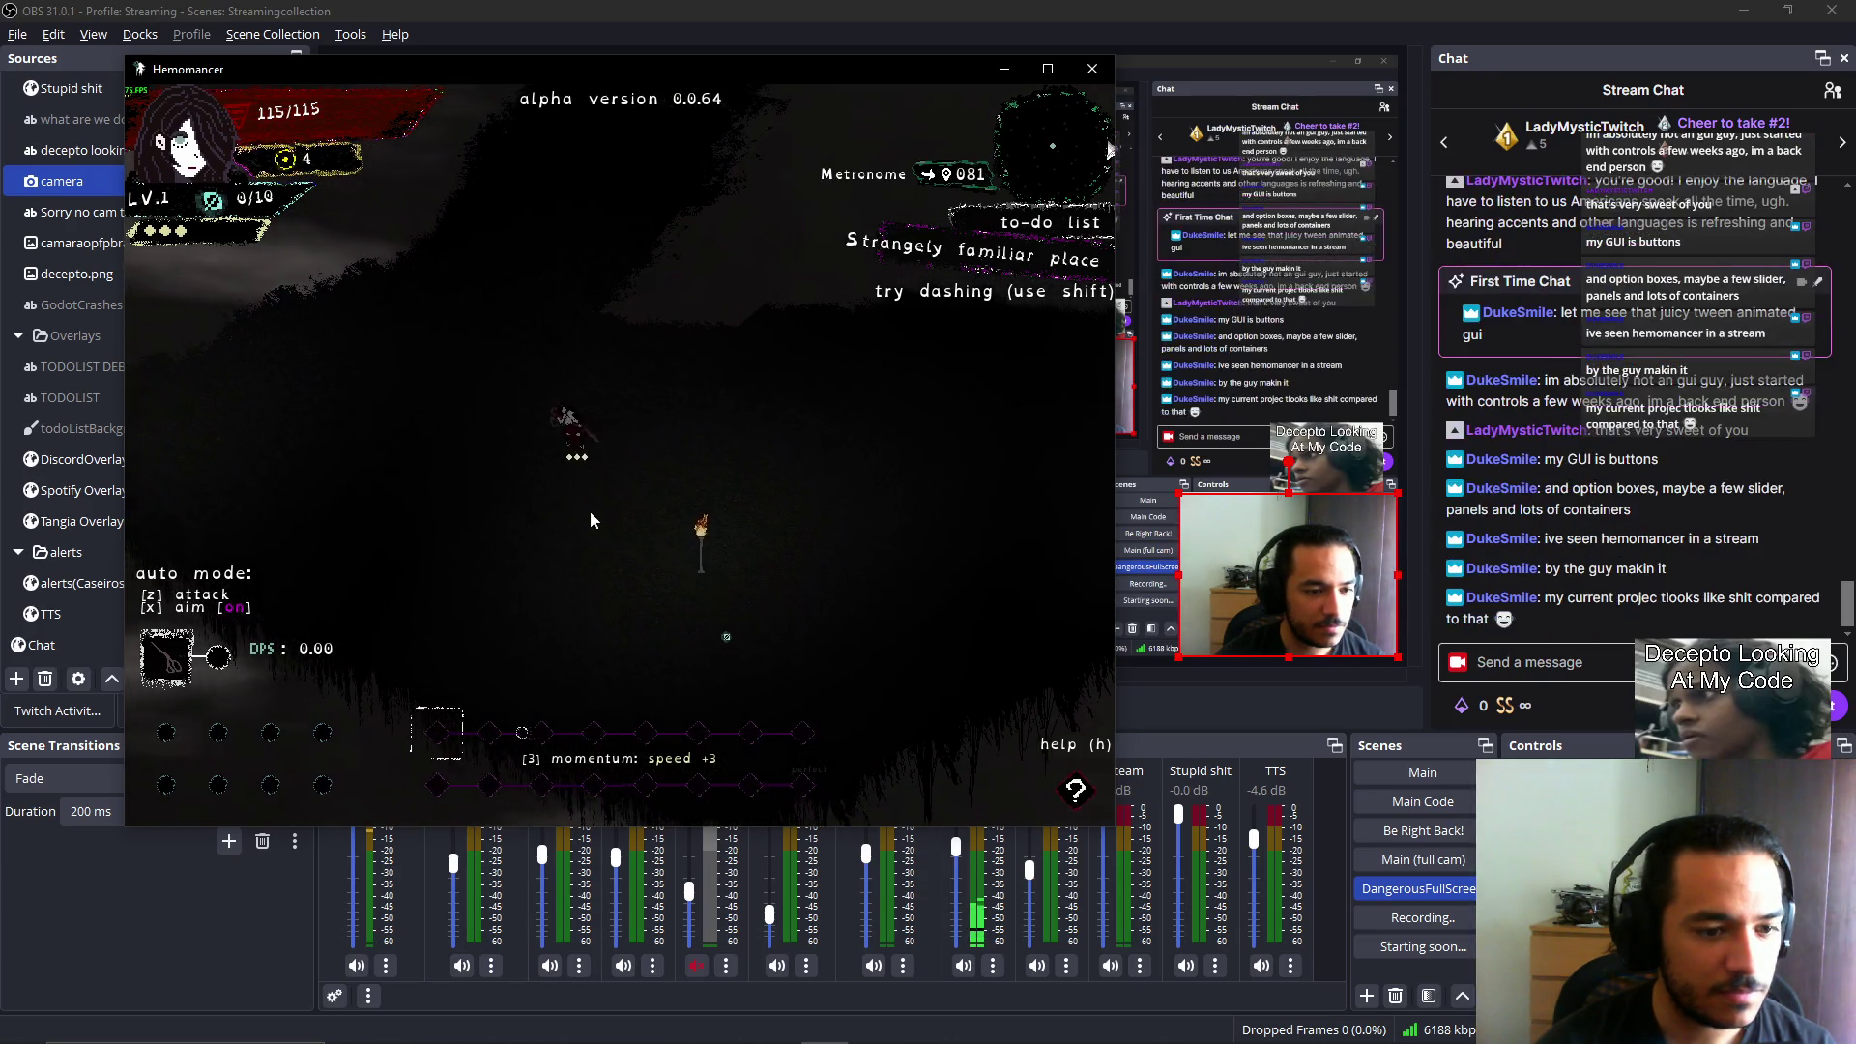
key(Left)
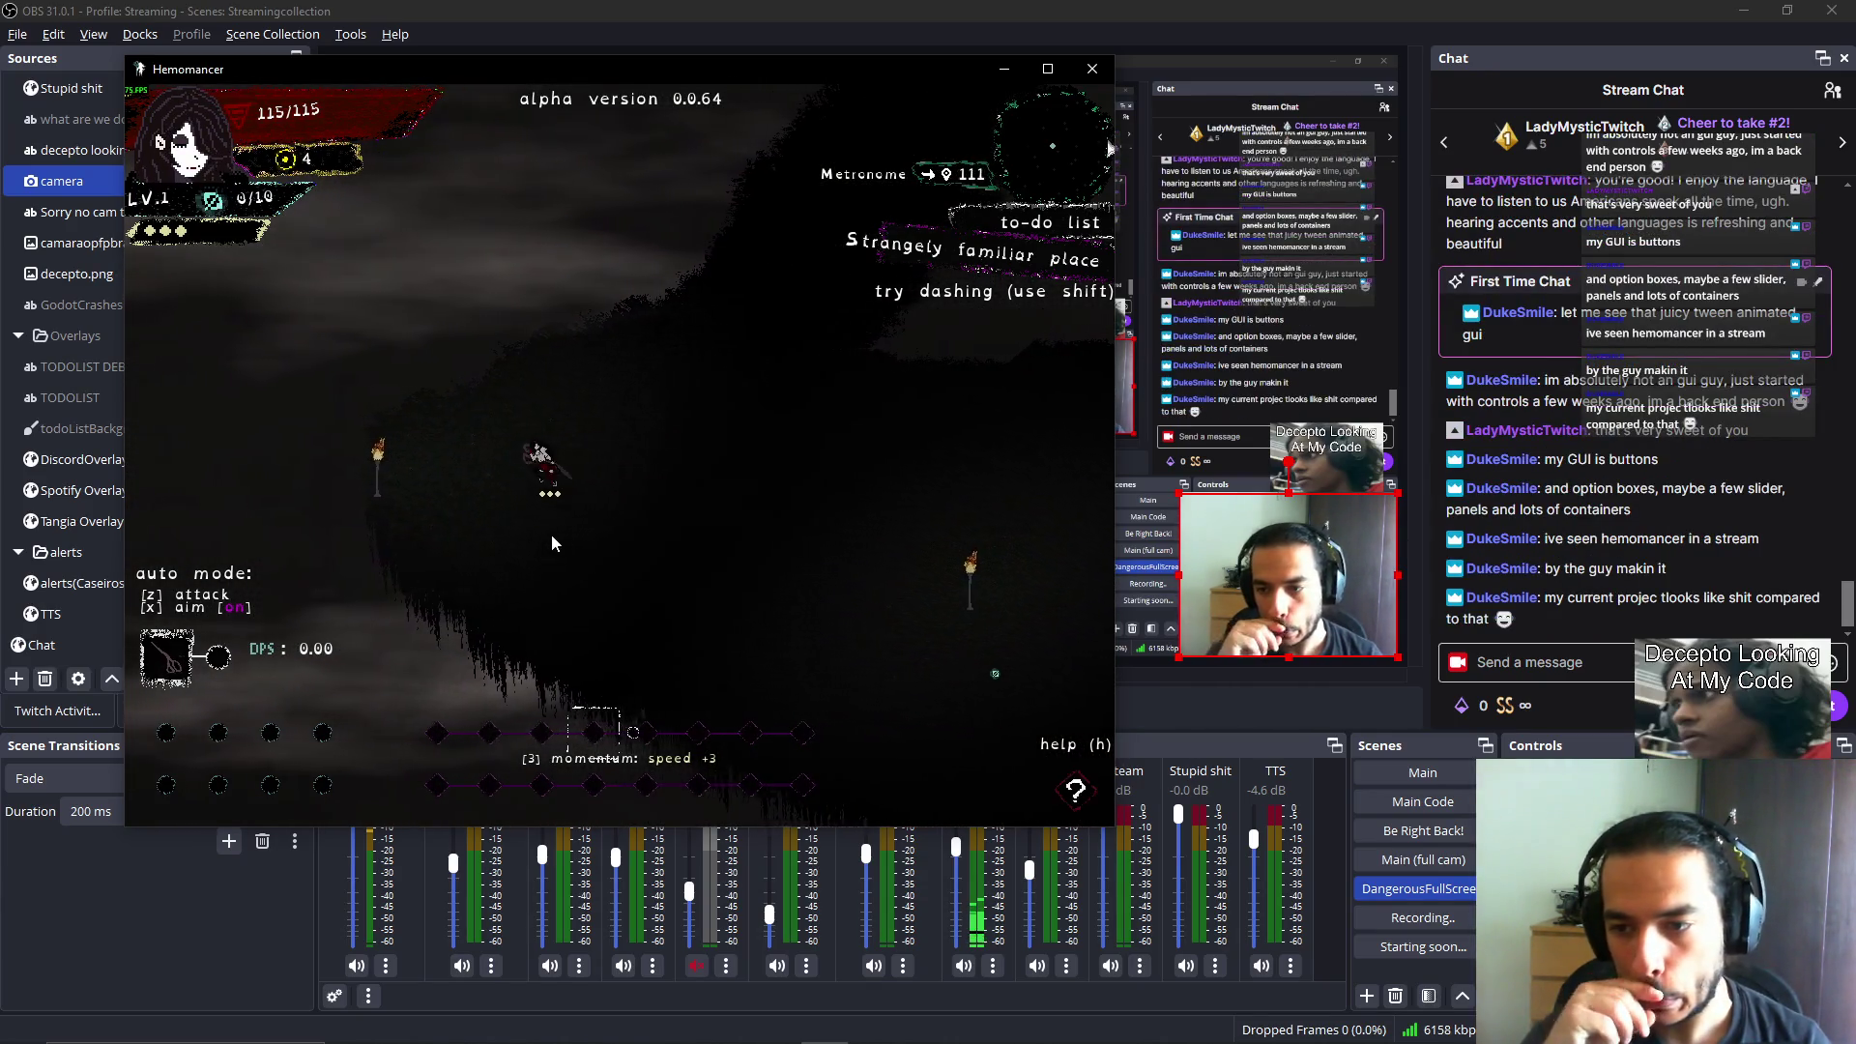
key(Right)
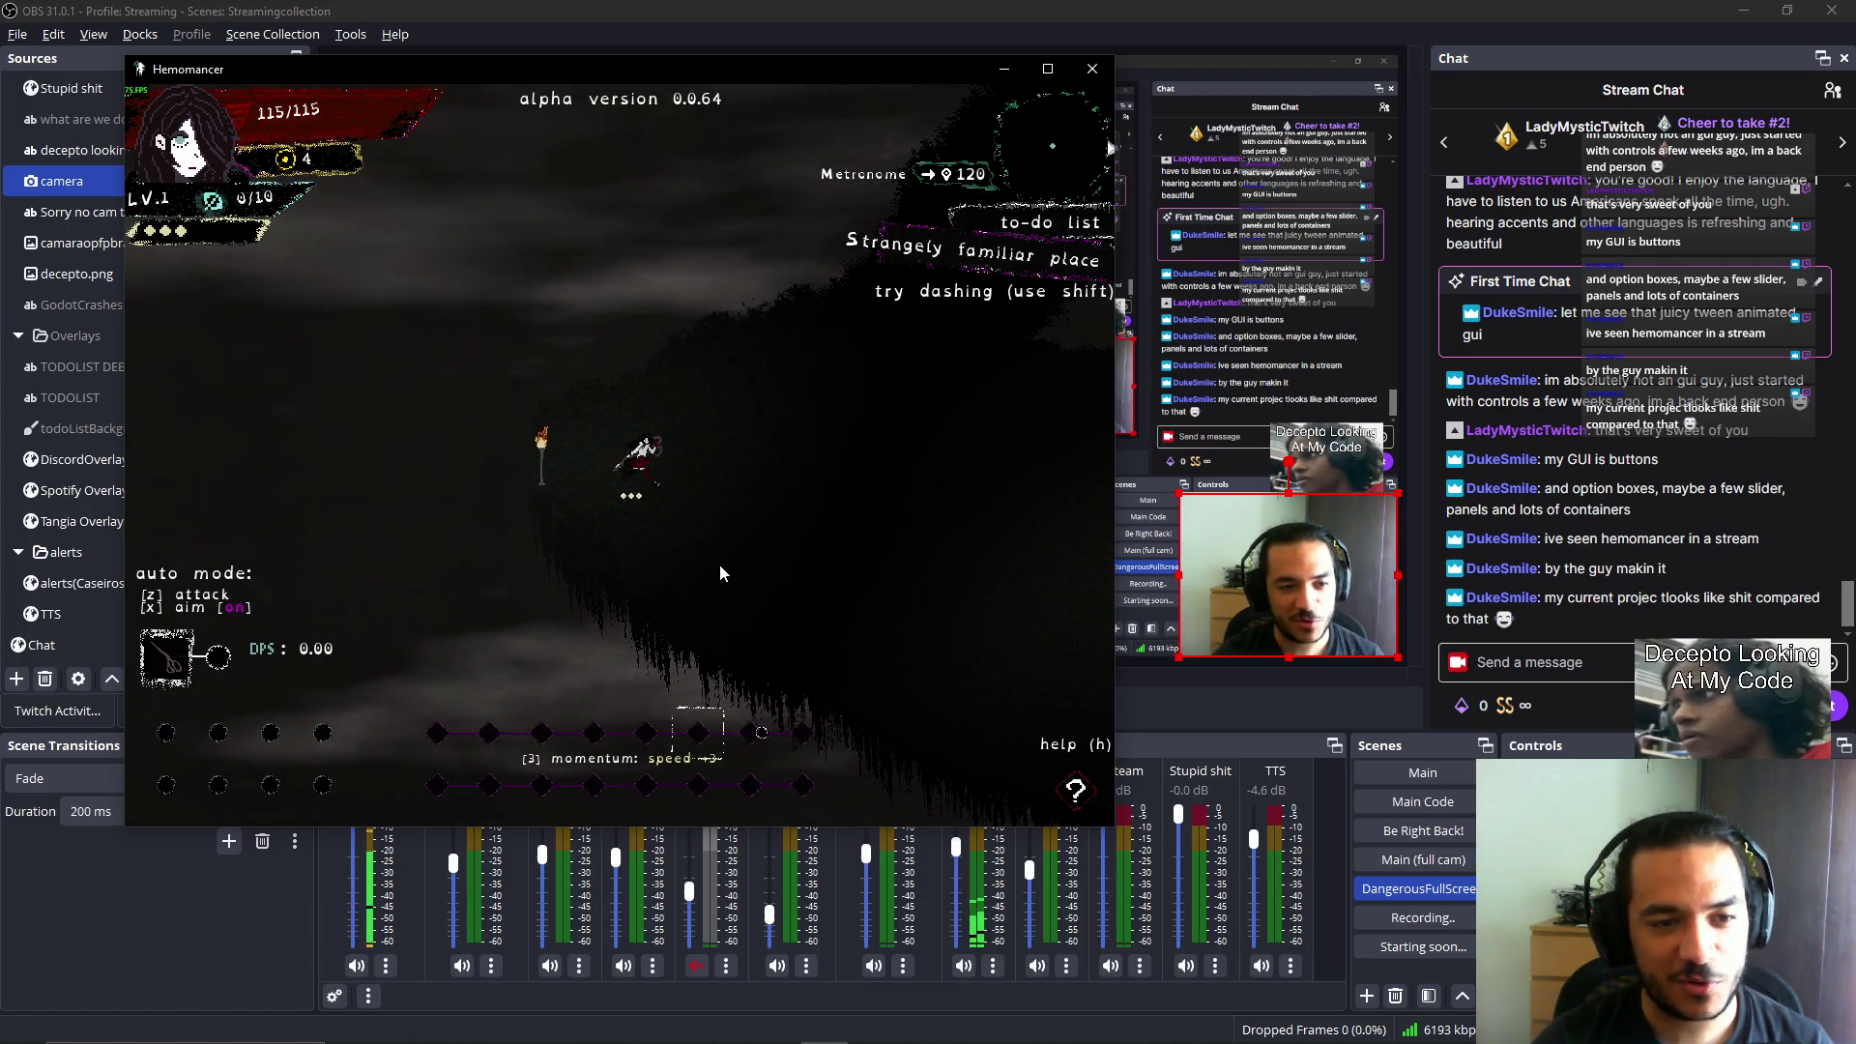
key(Right)
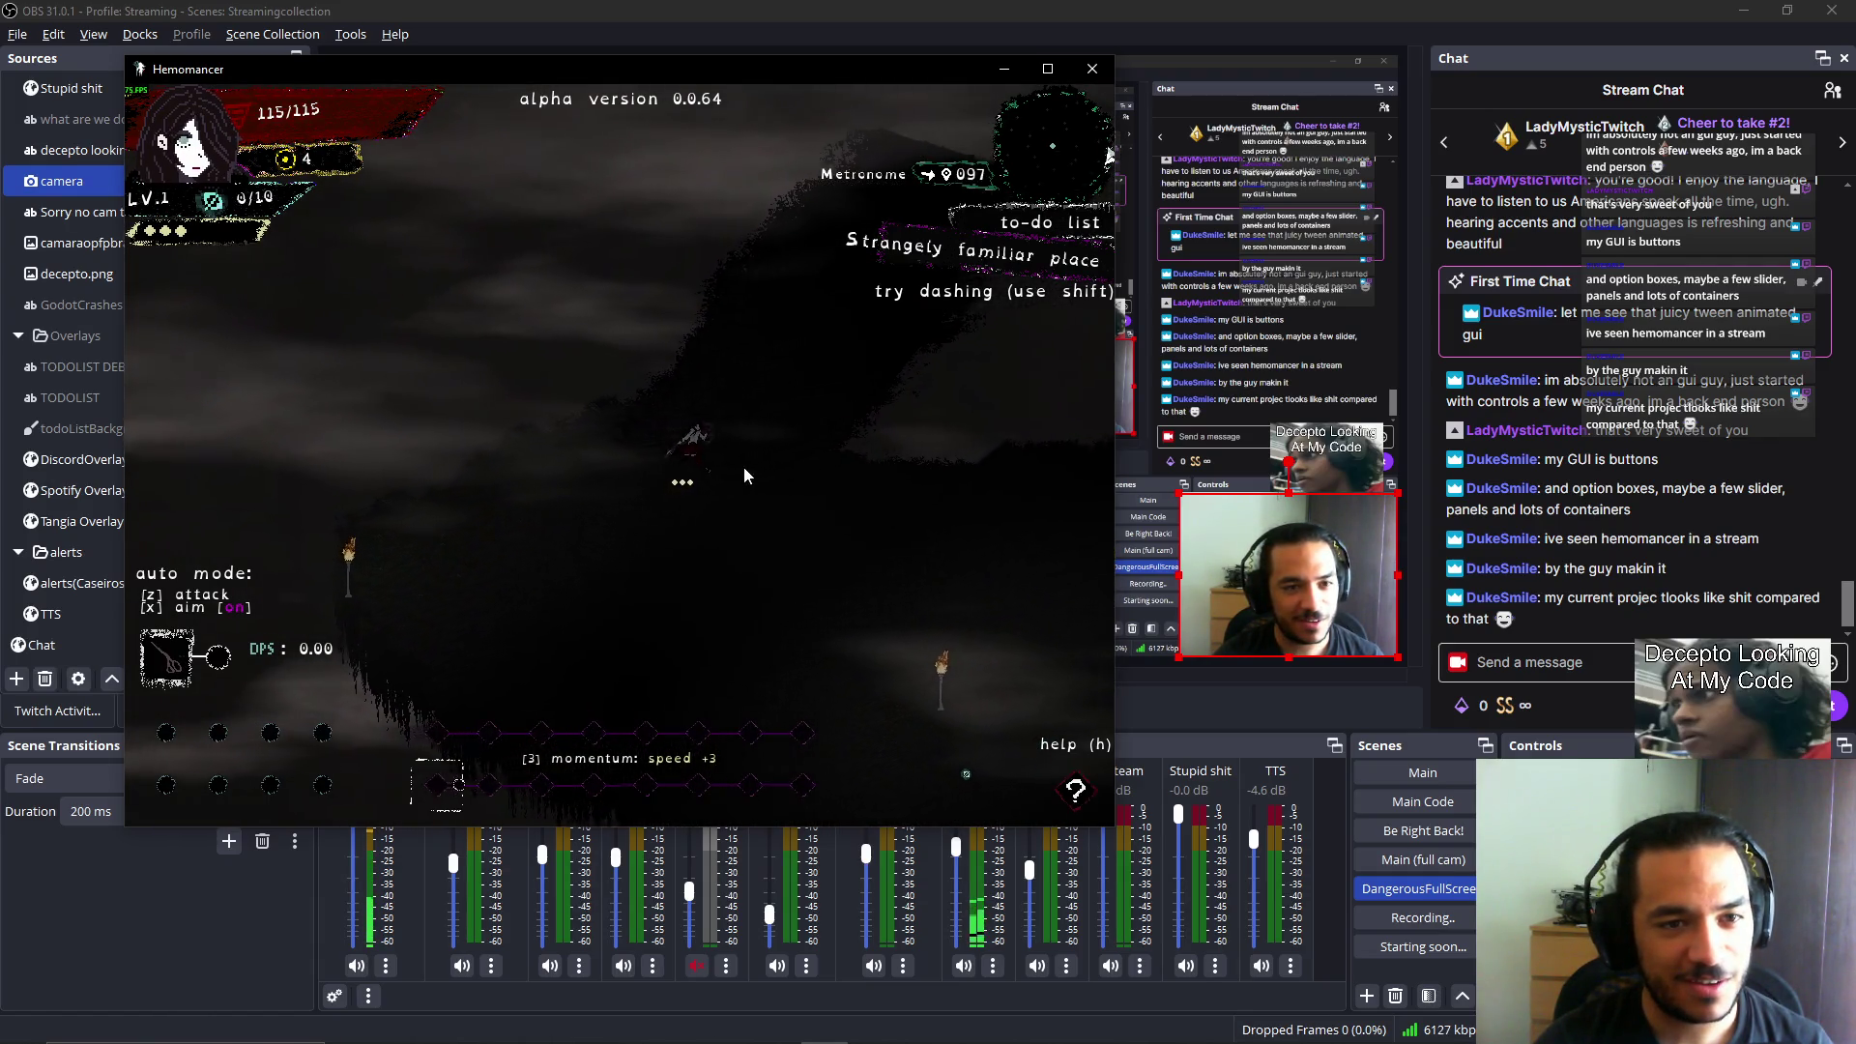
key(Left)
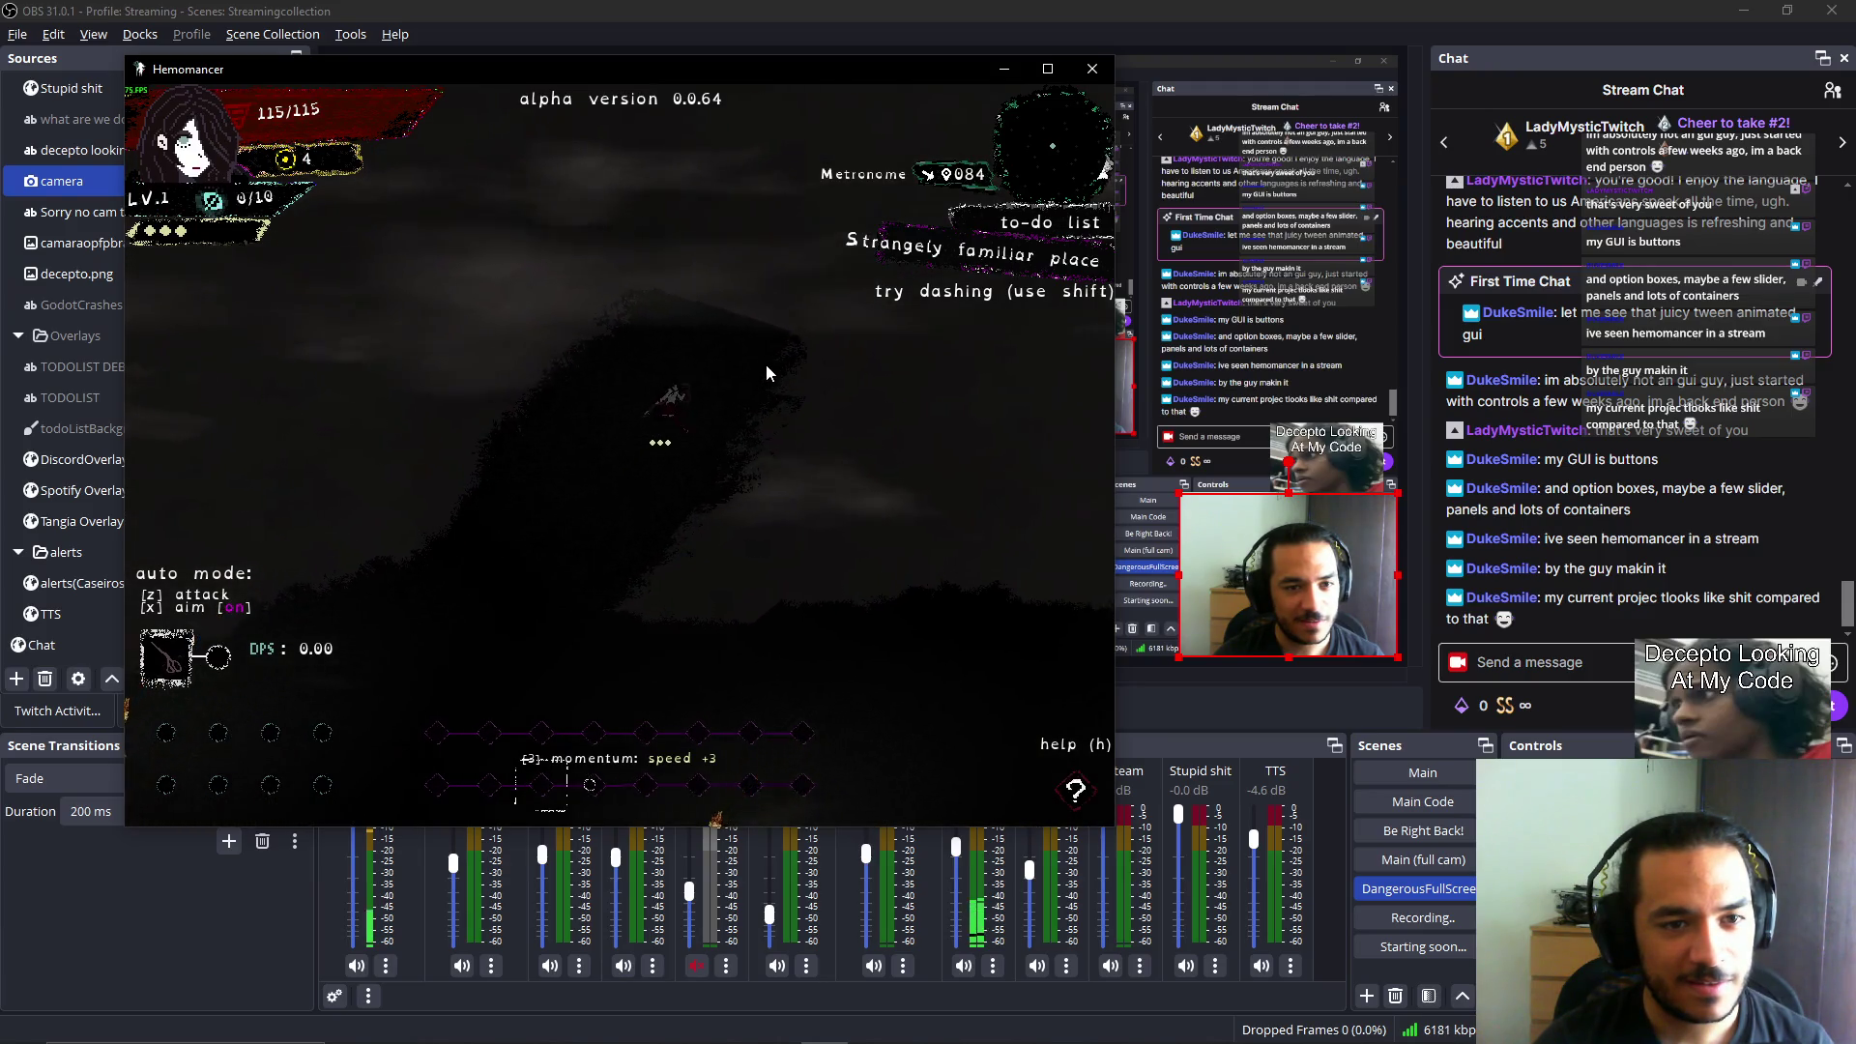
key(Left)
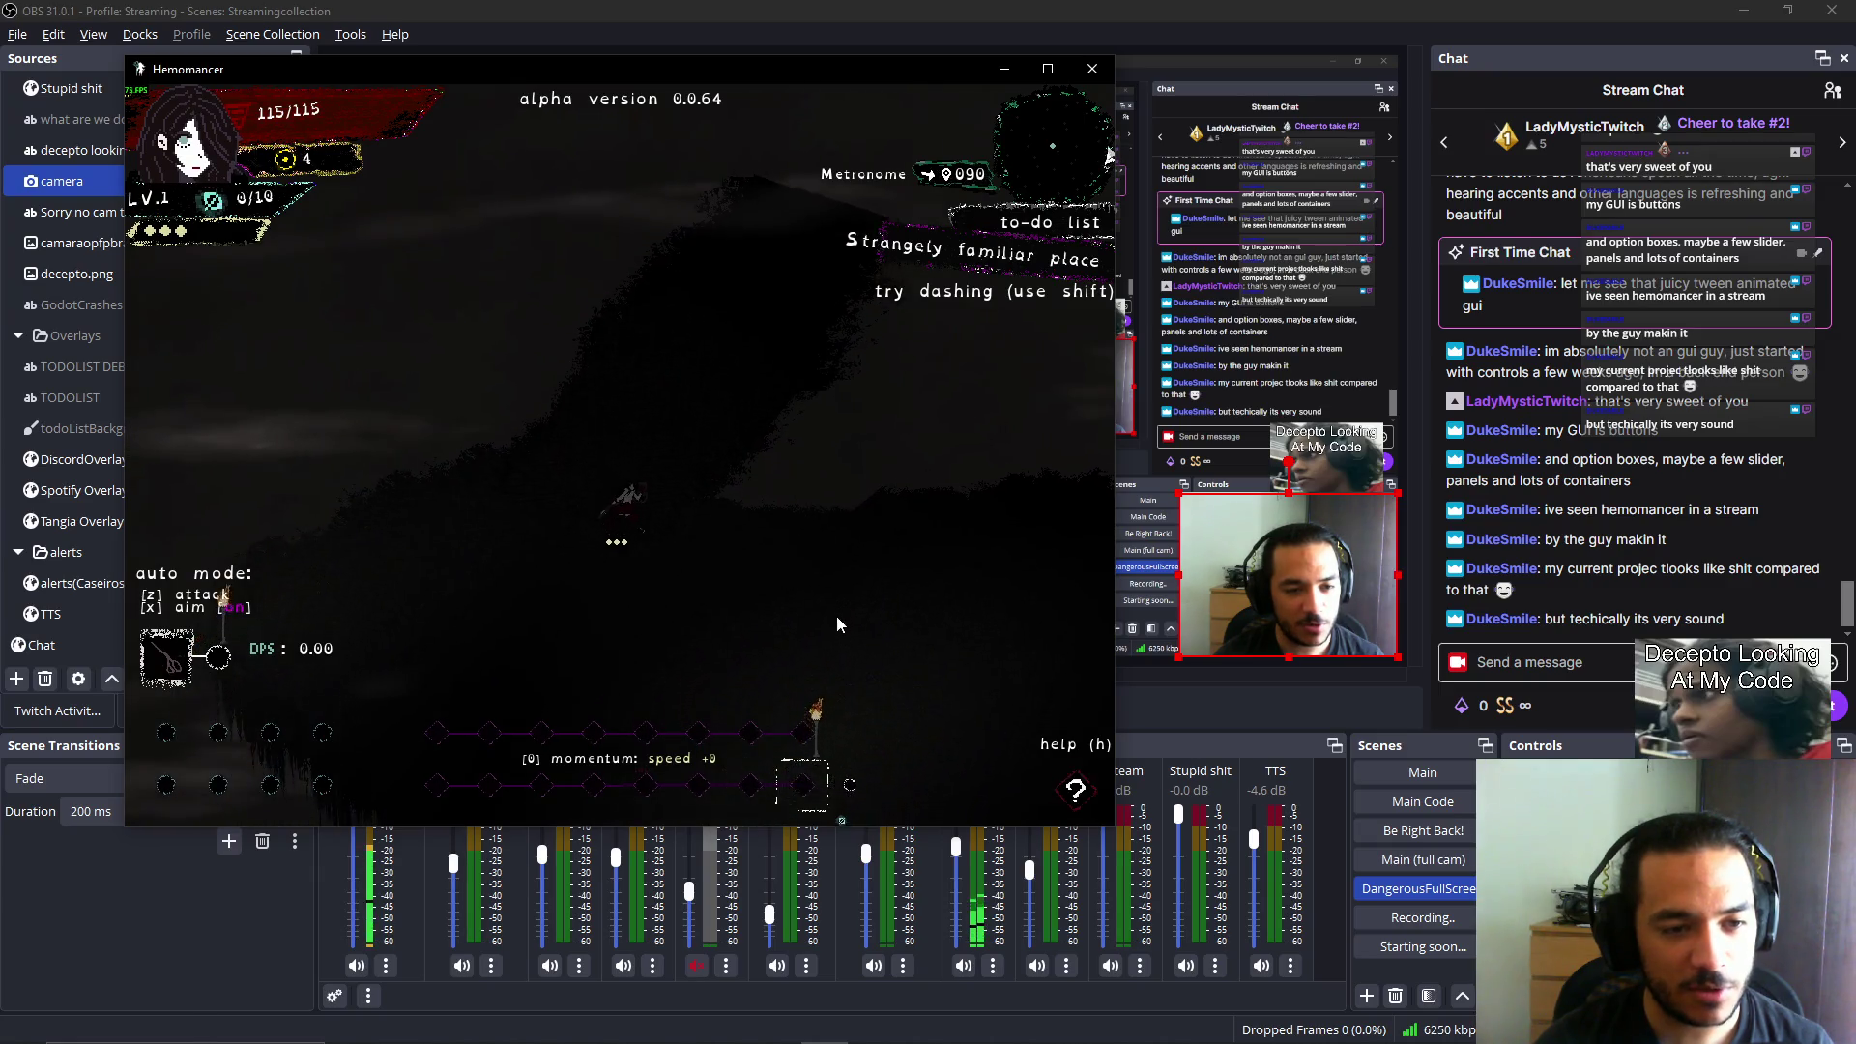
Walk right back to the village and talk through the girl NPC's dialogue.
key(Right)
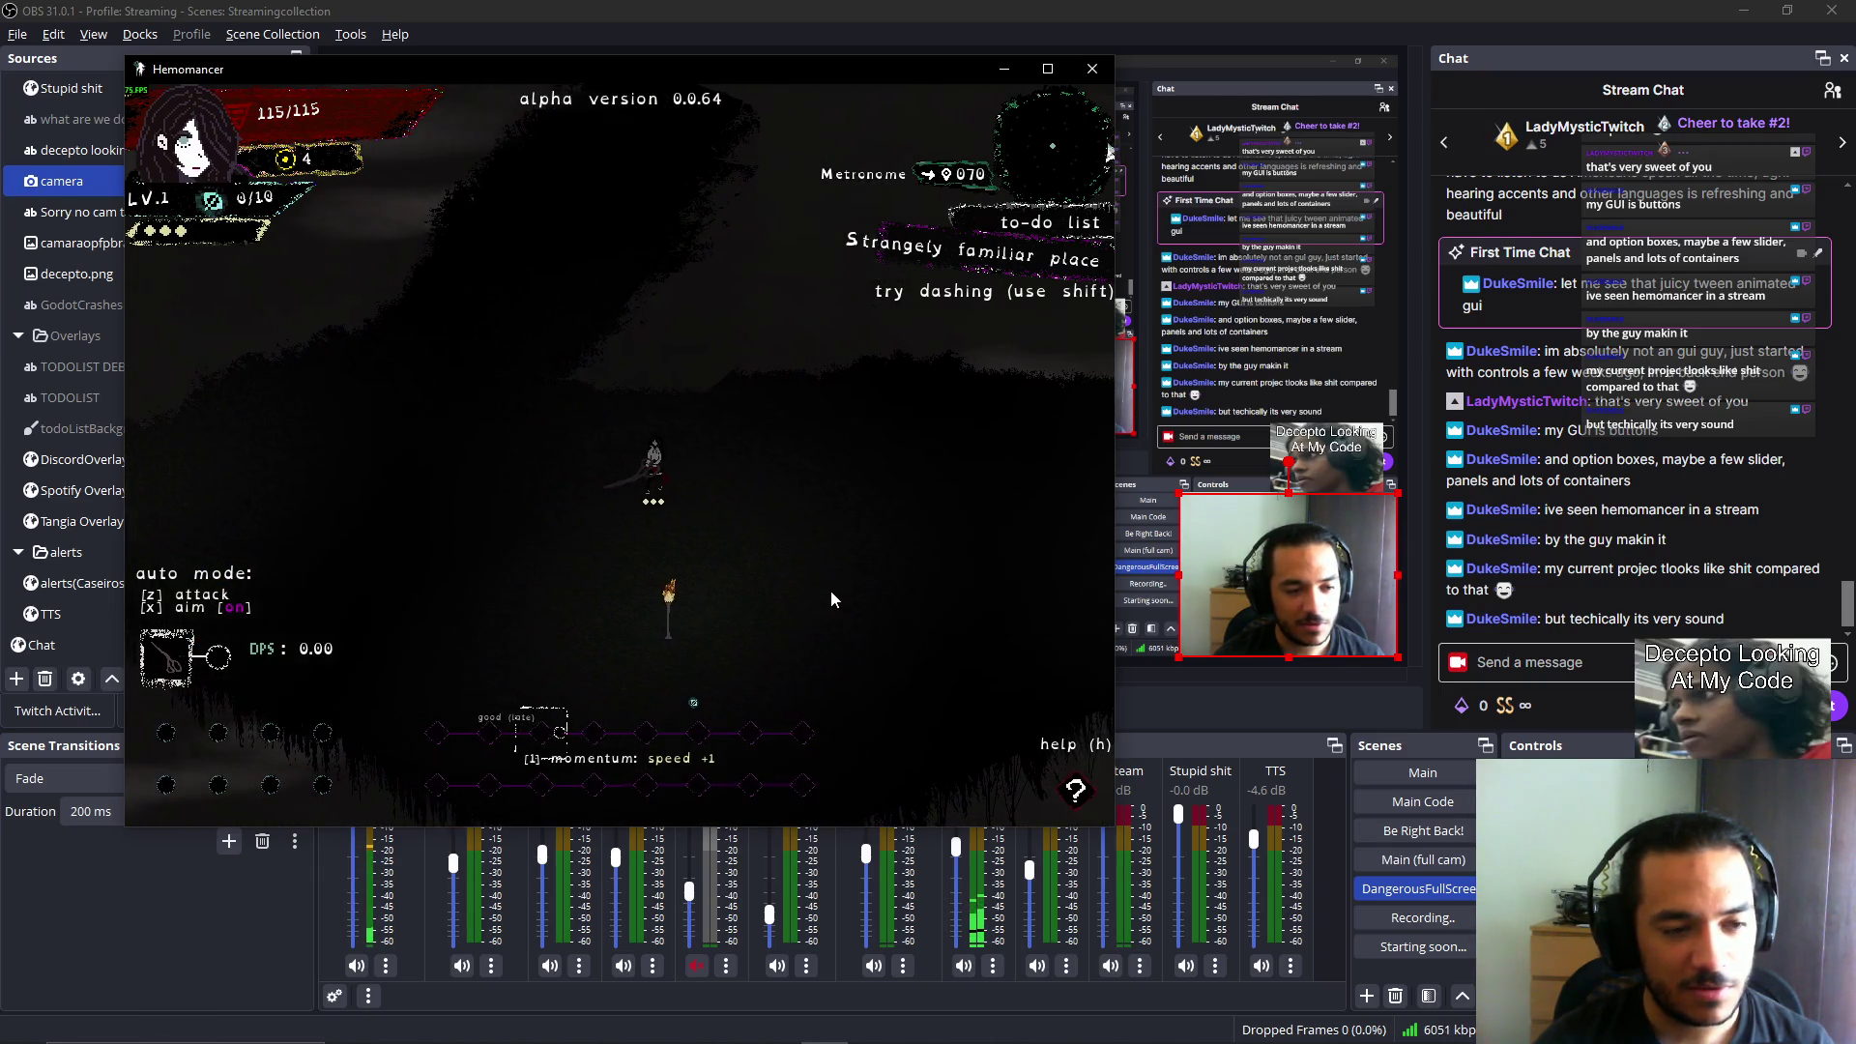
key(Right)
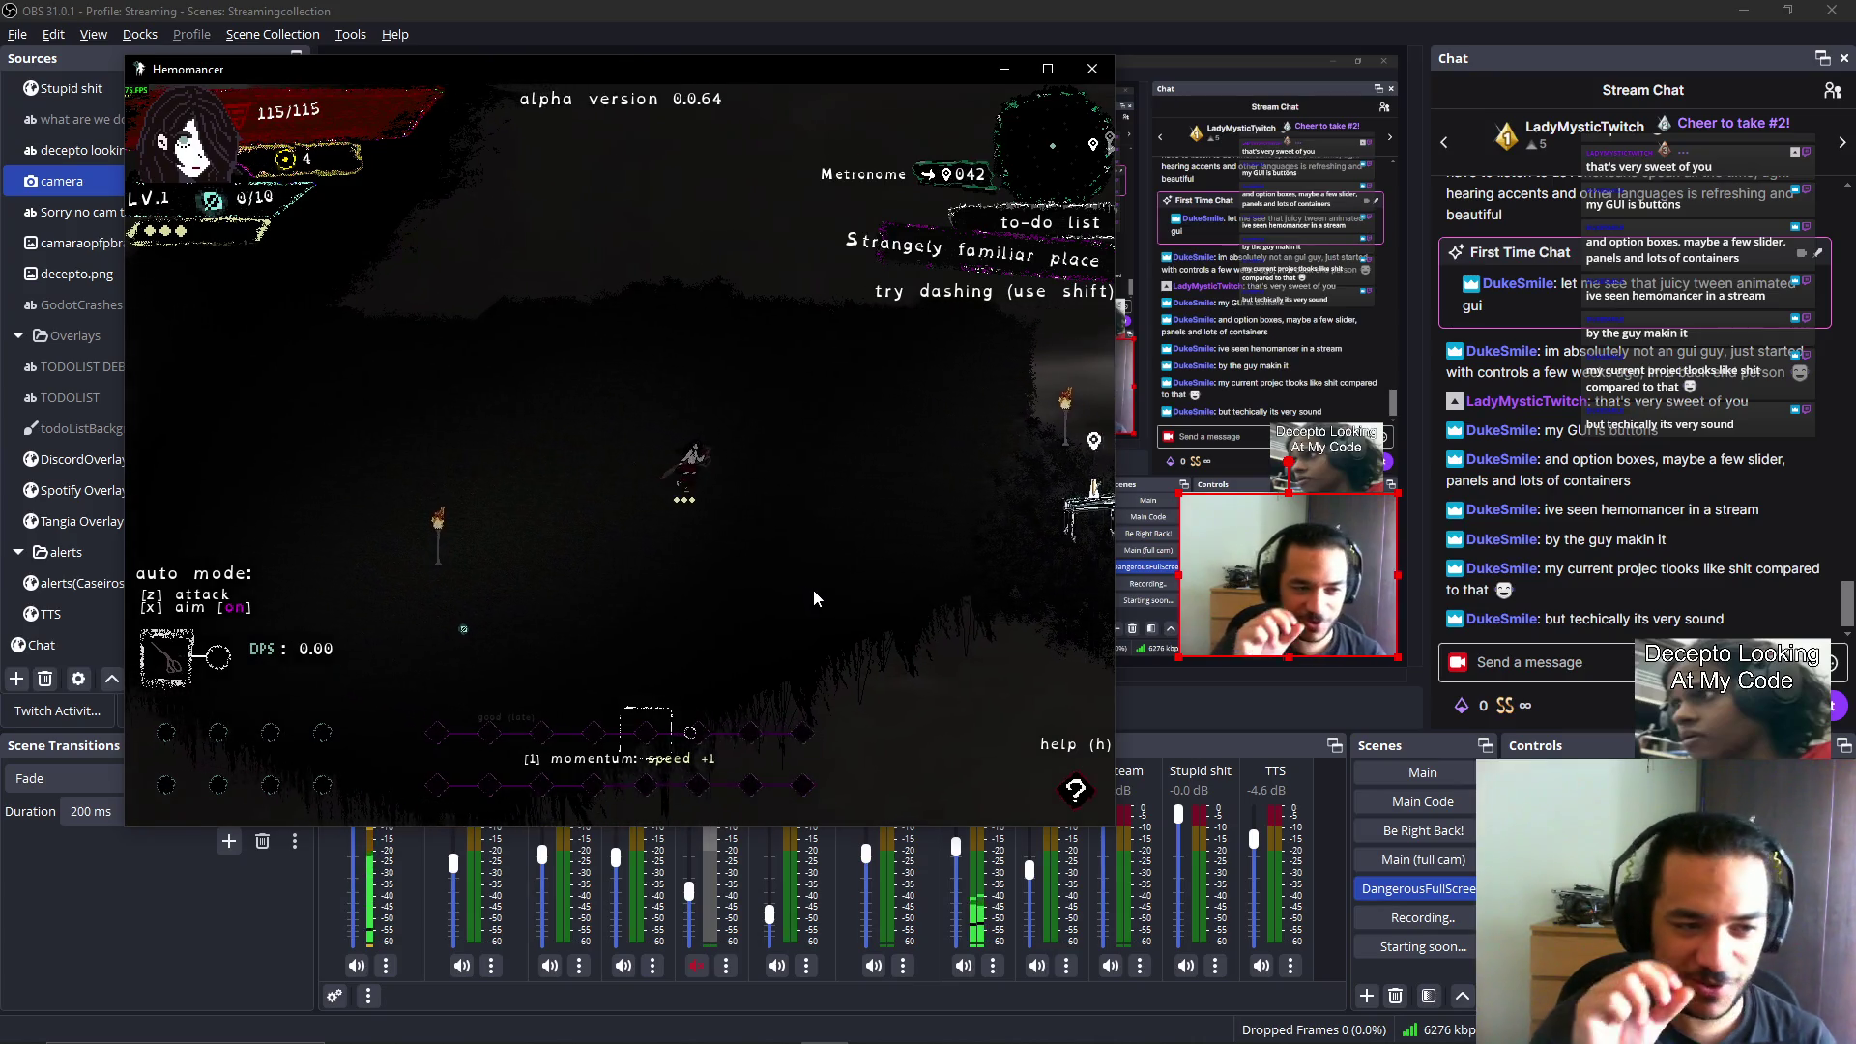
key(Right)
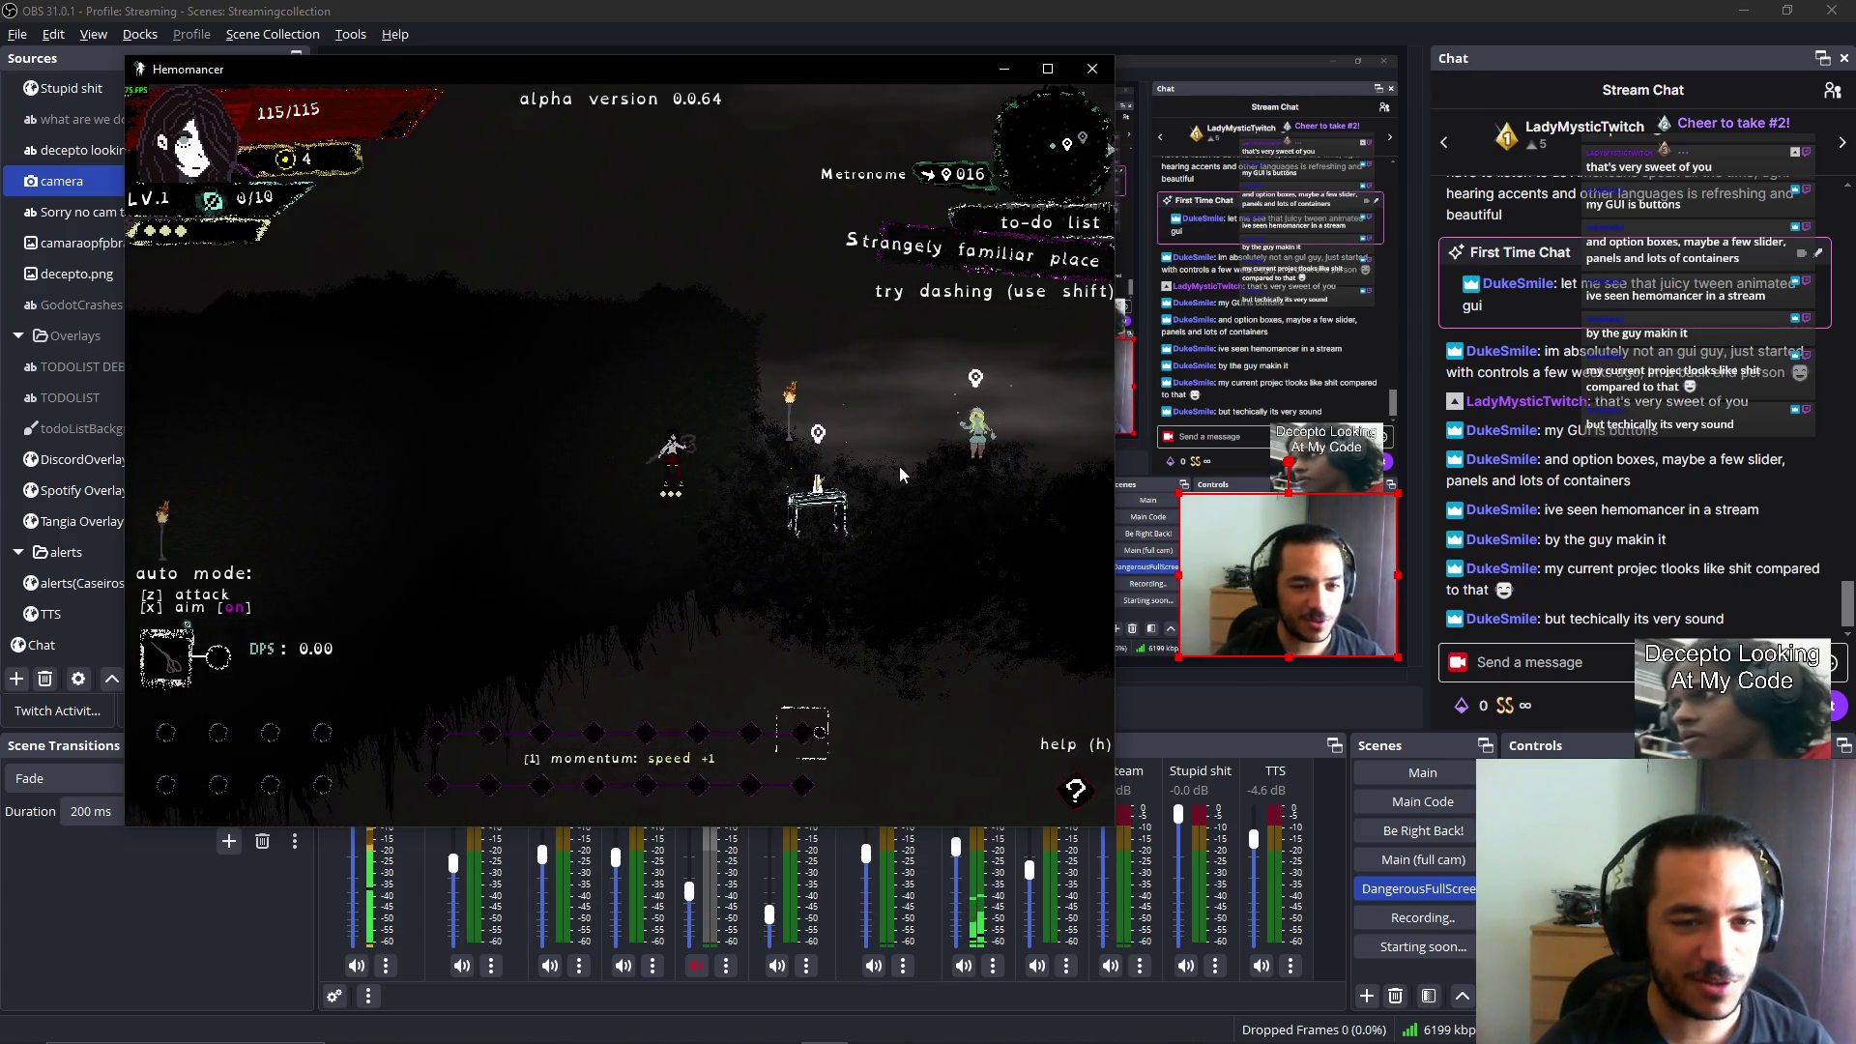
key(Right)
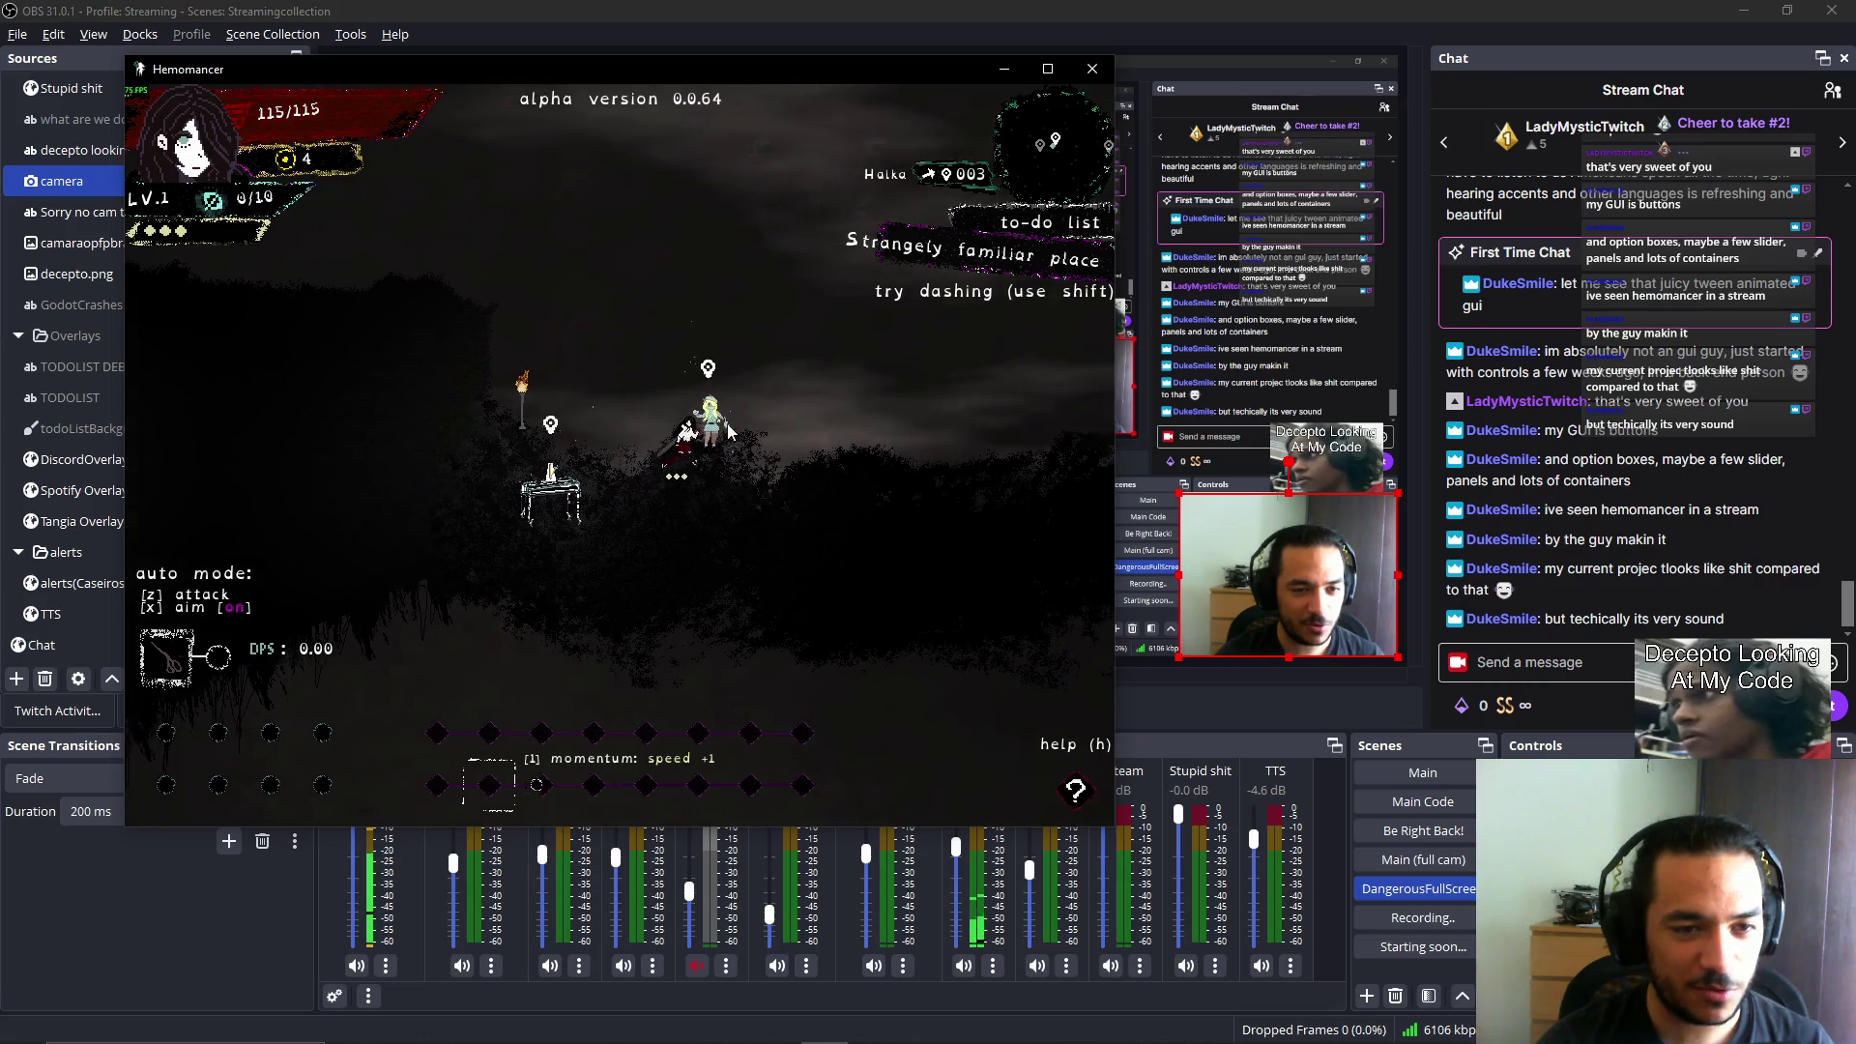
key(e)
key(e)
key(e)
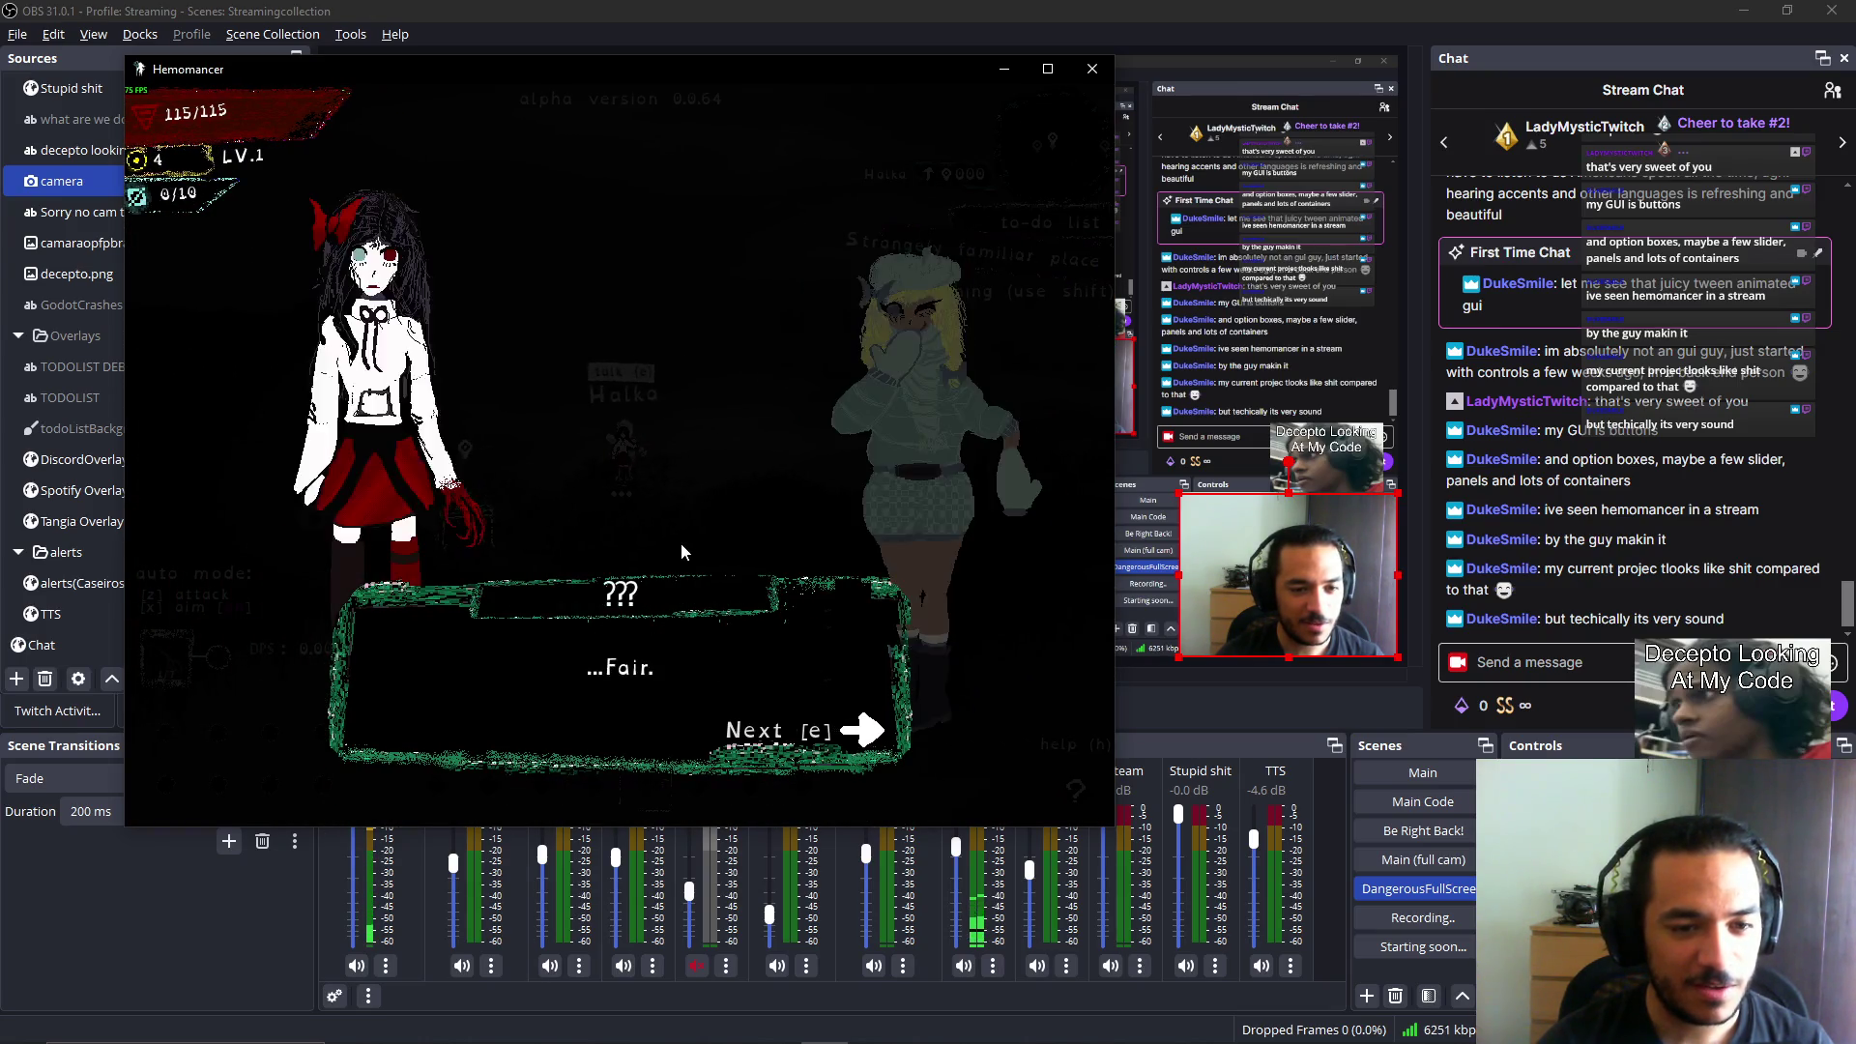
key(e)
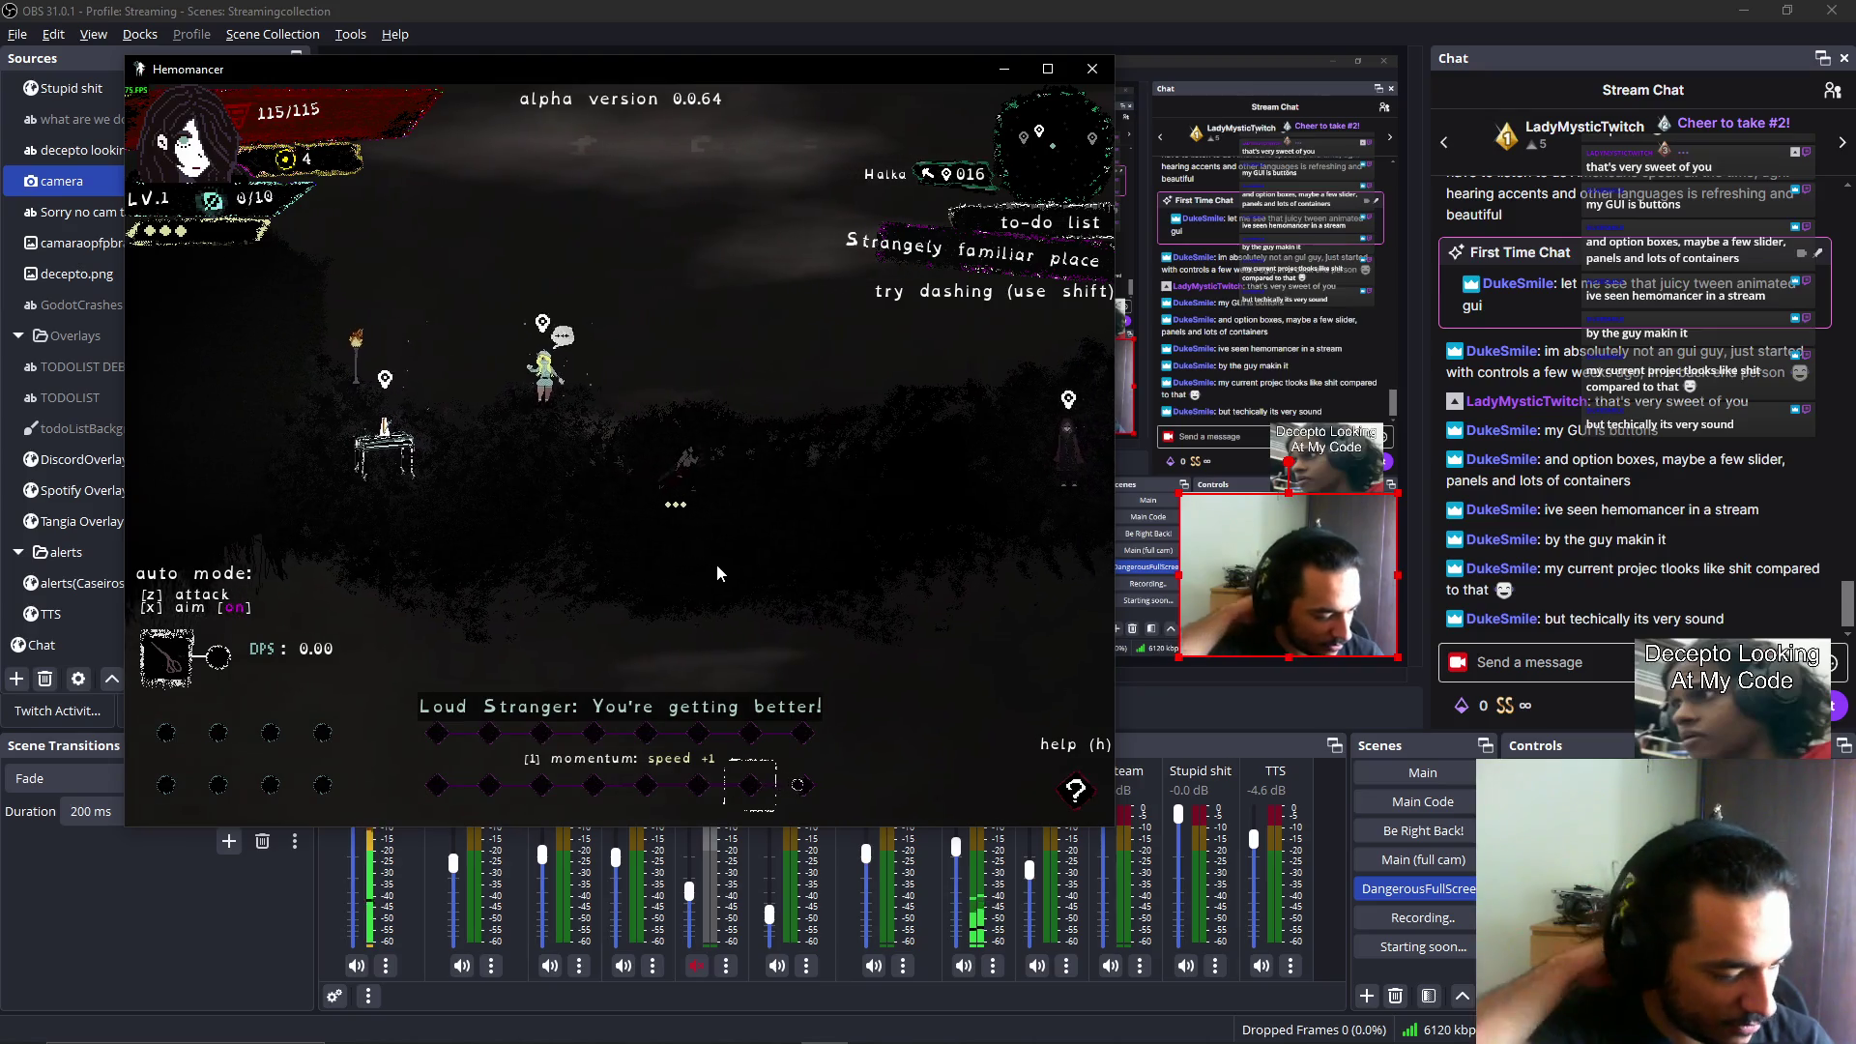
Walk right across the field, then return left and advance the Gruff Stranger's dialogue.
key(Right)
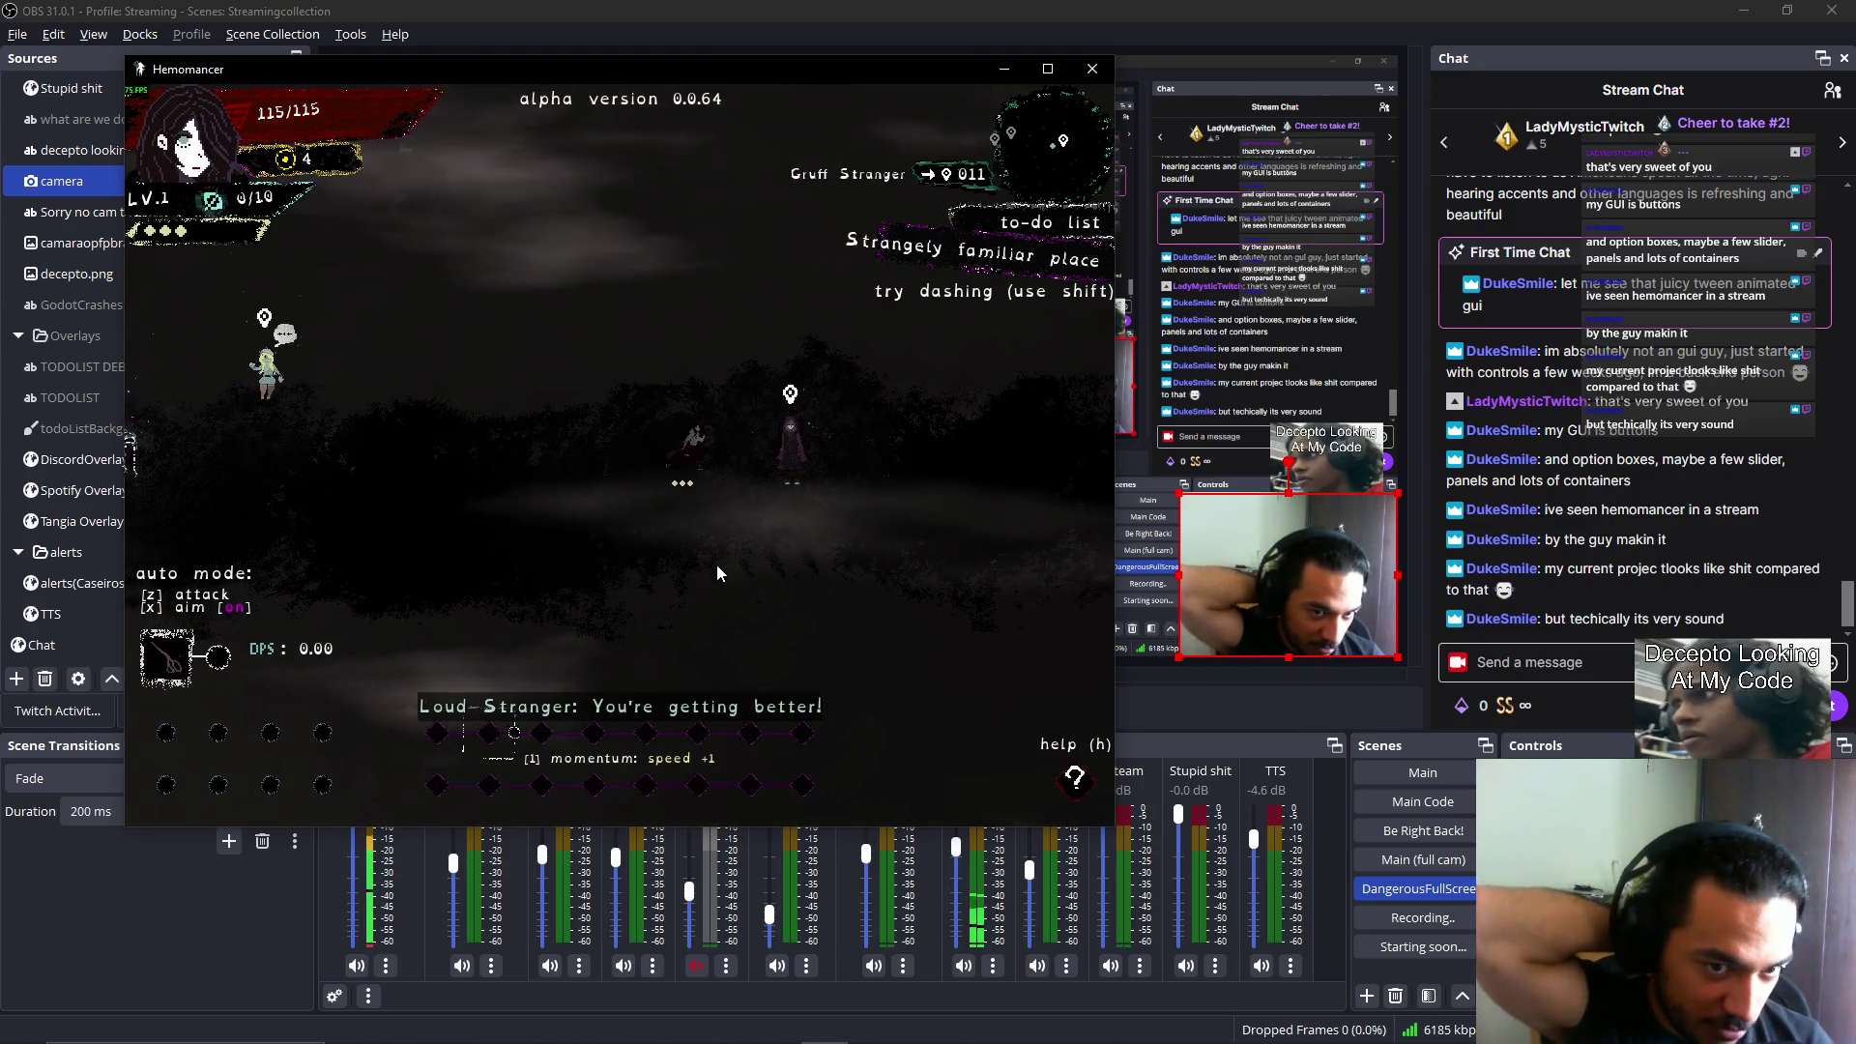
key(Right)
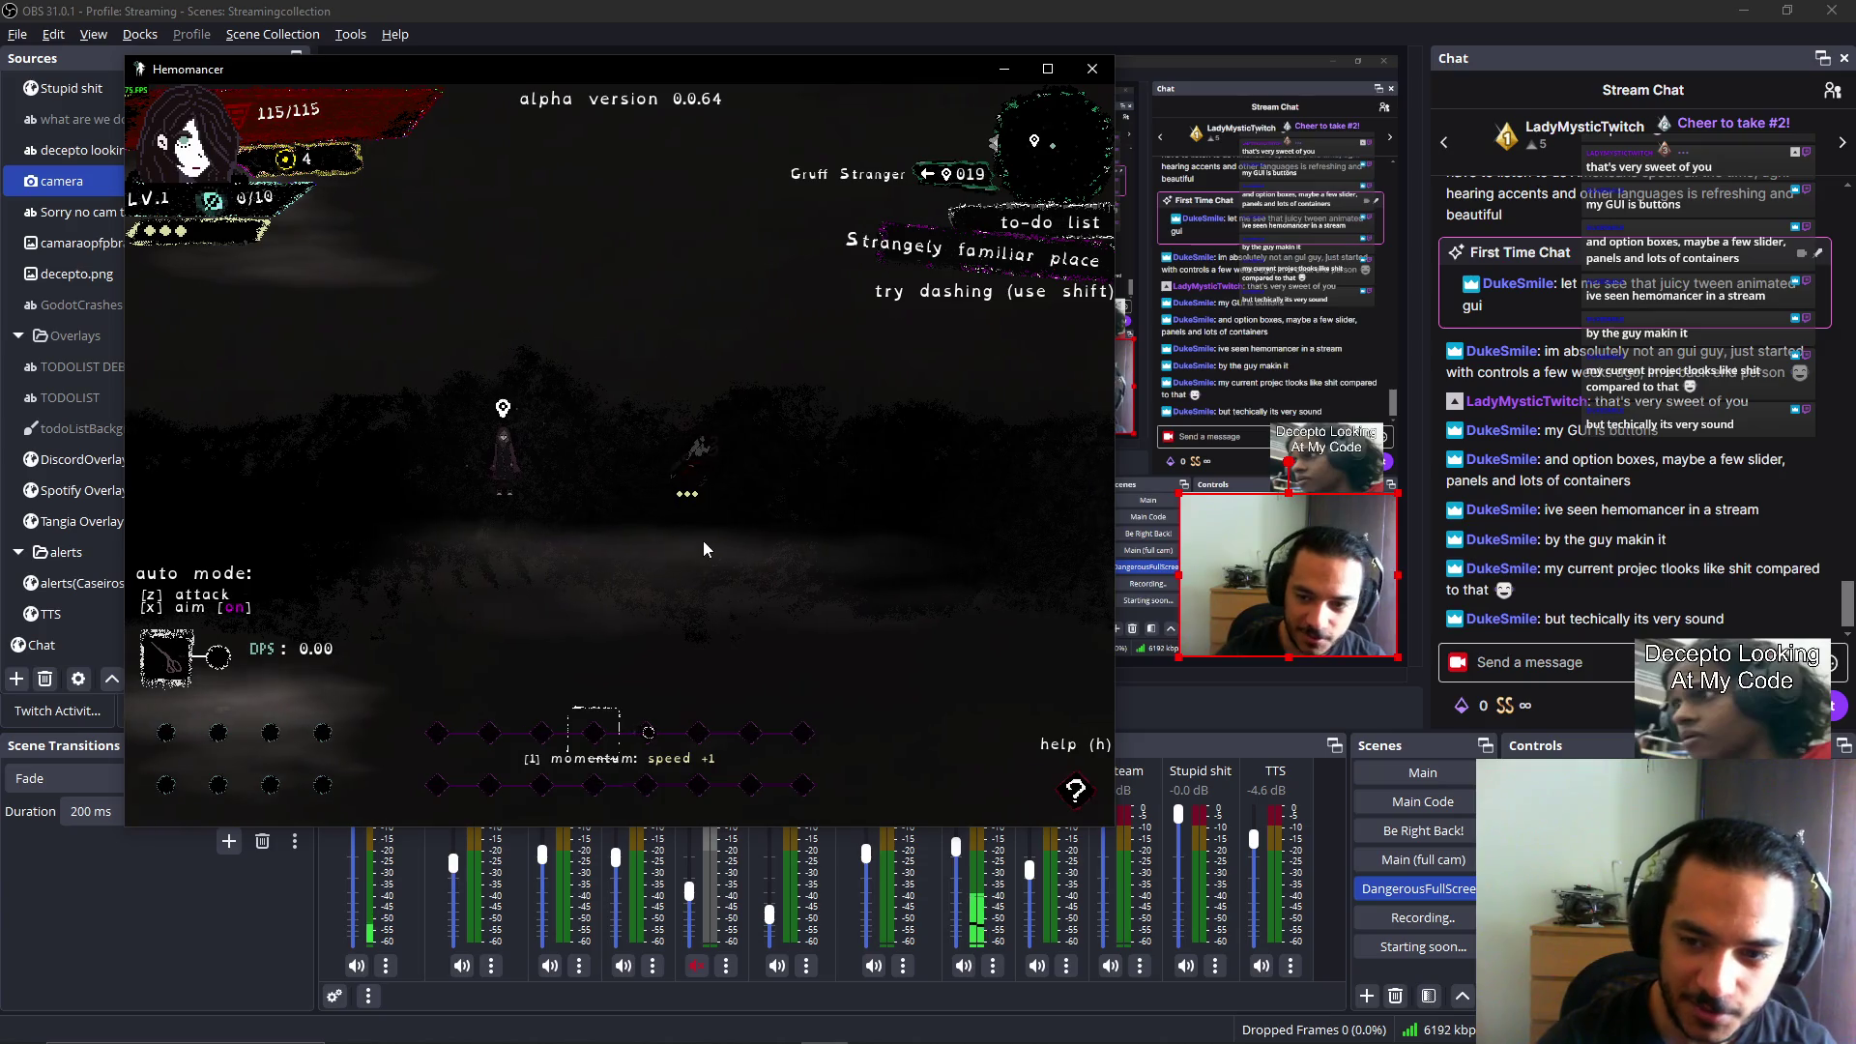
key(Right)
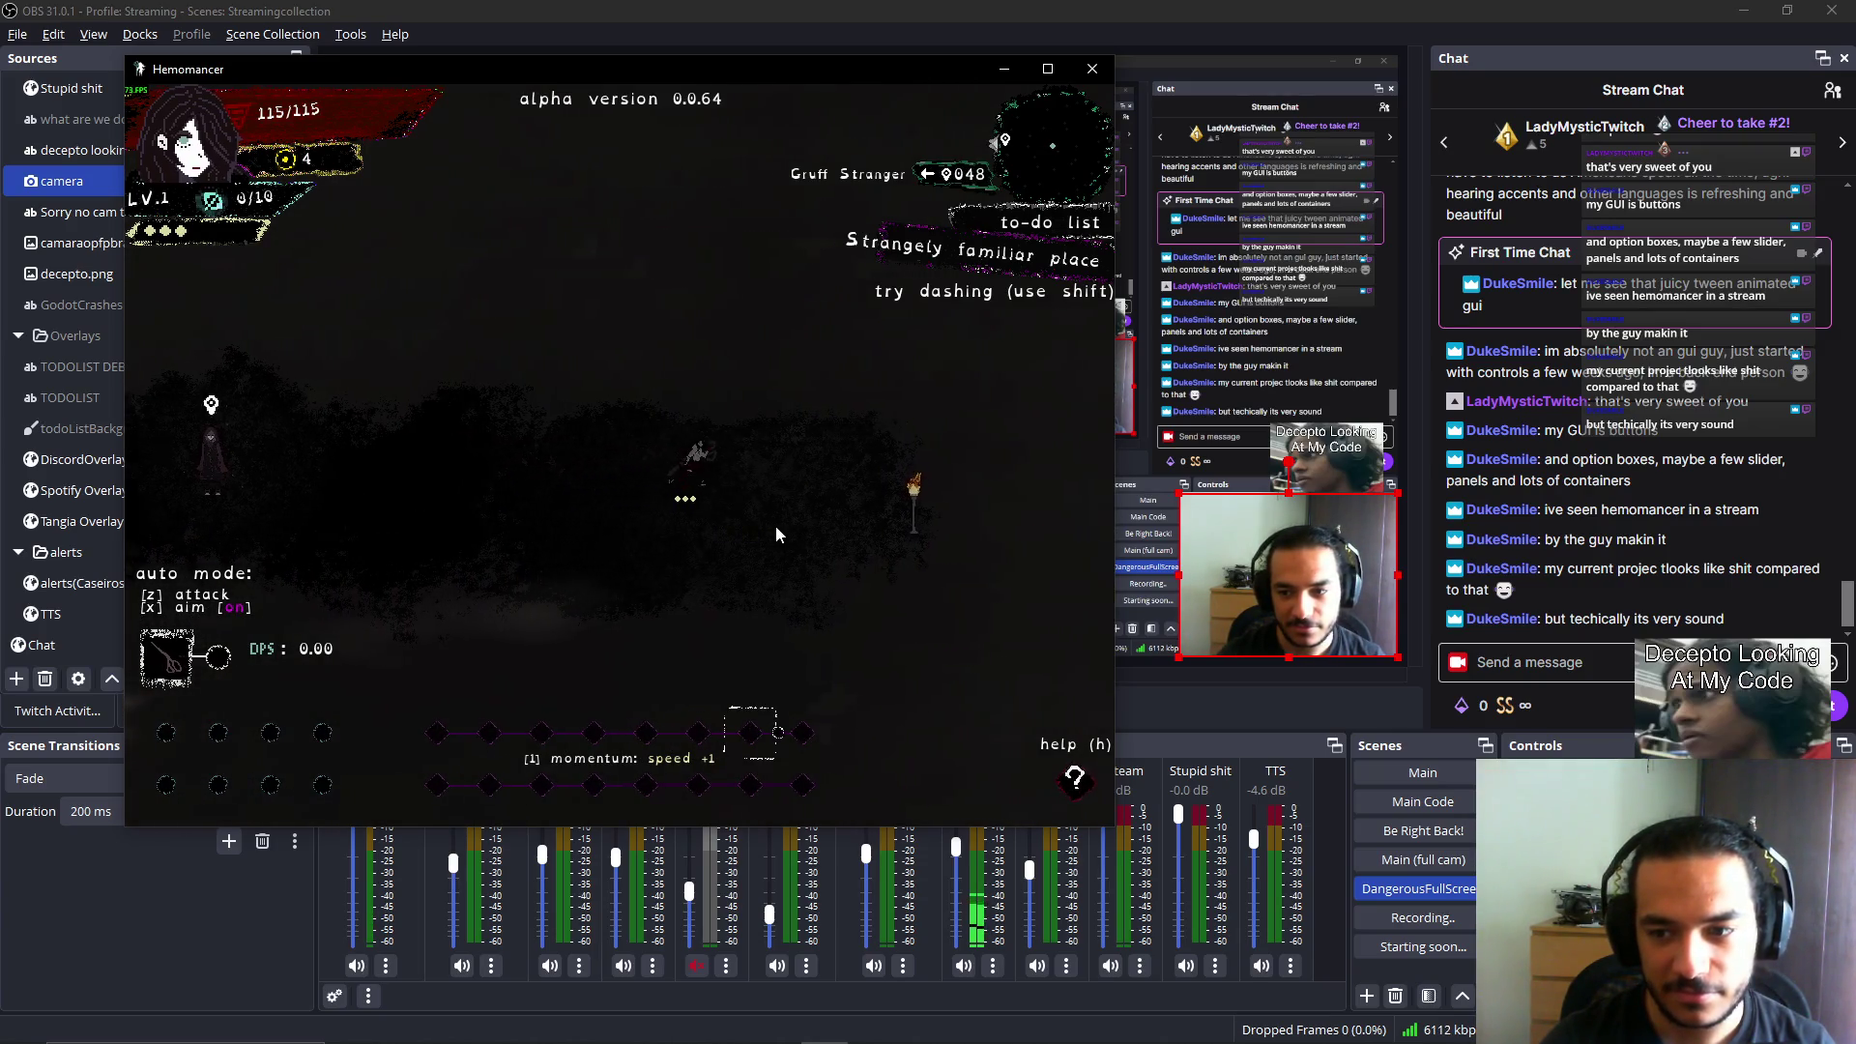
key(Left)
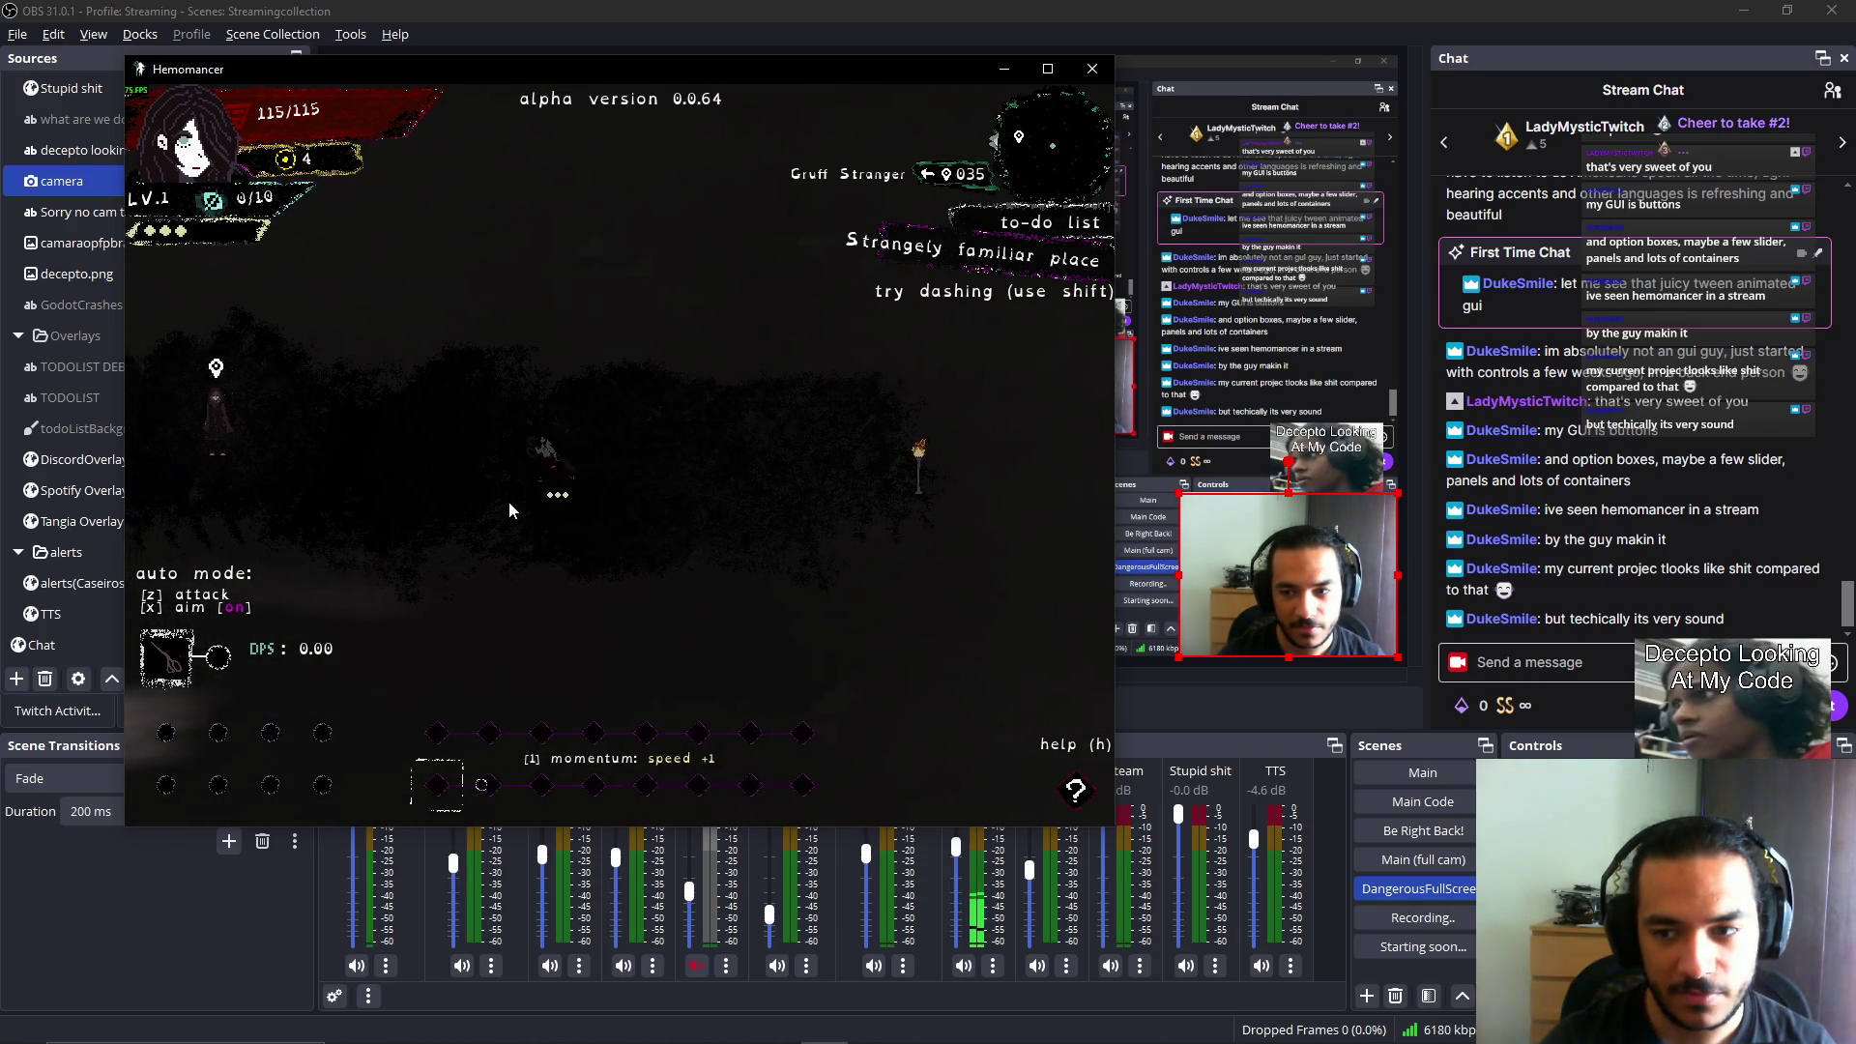
key(Left)
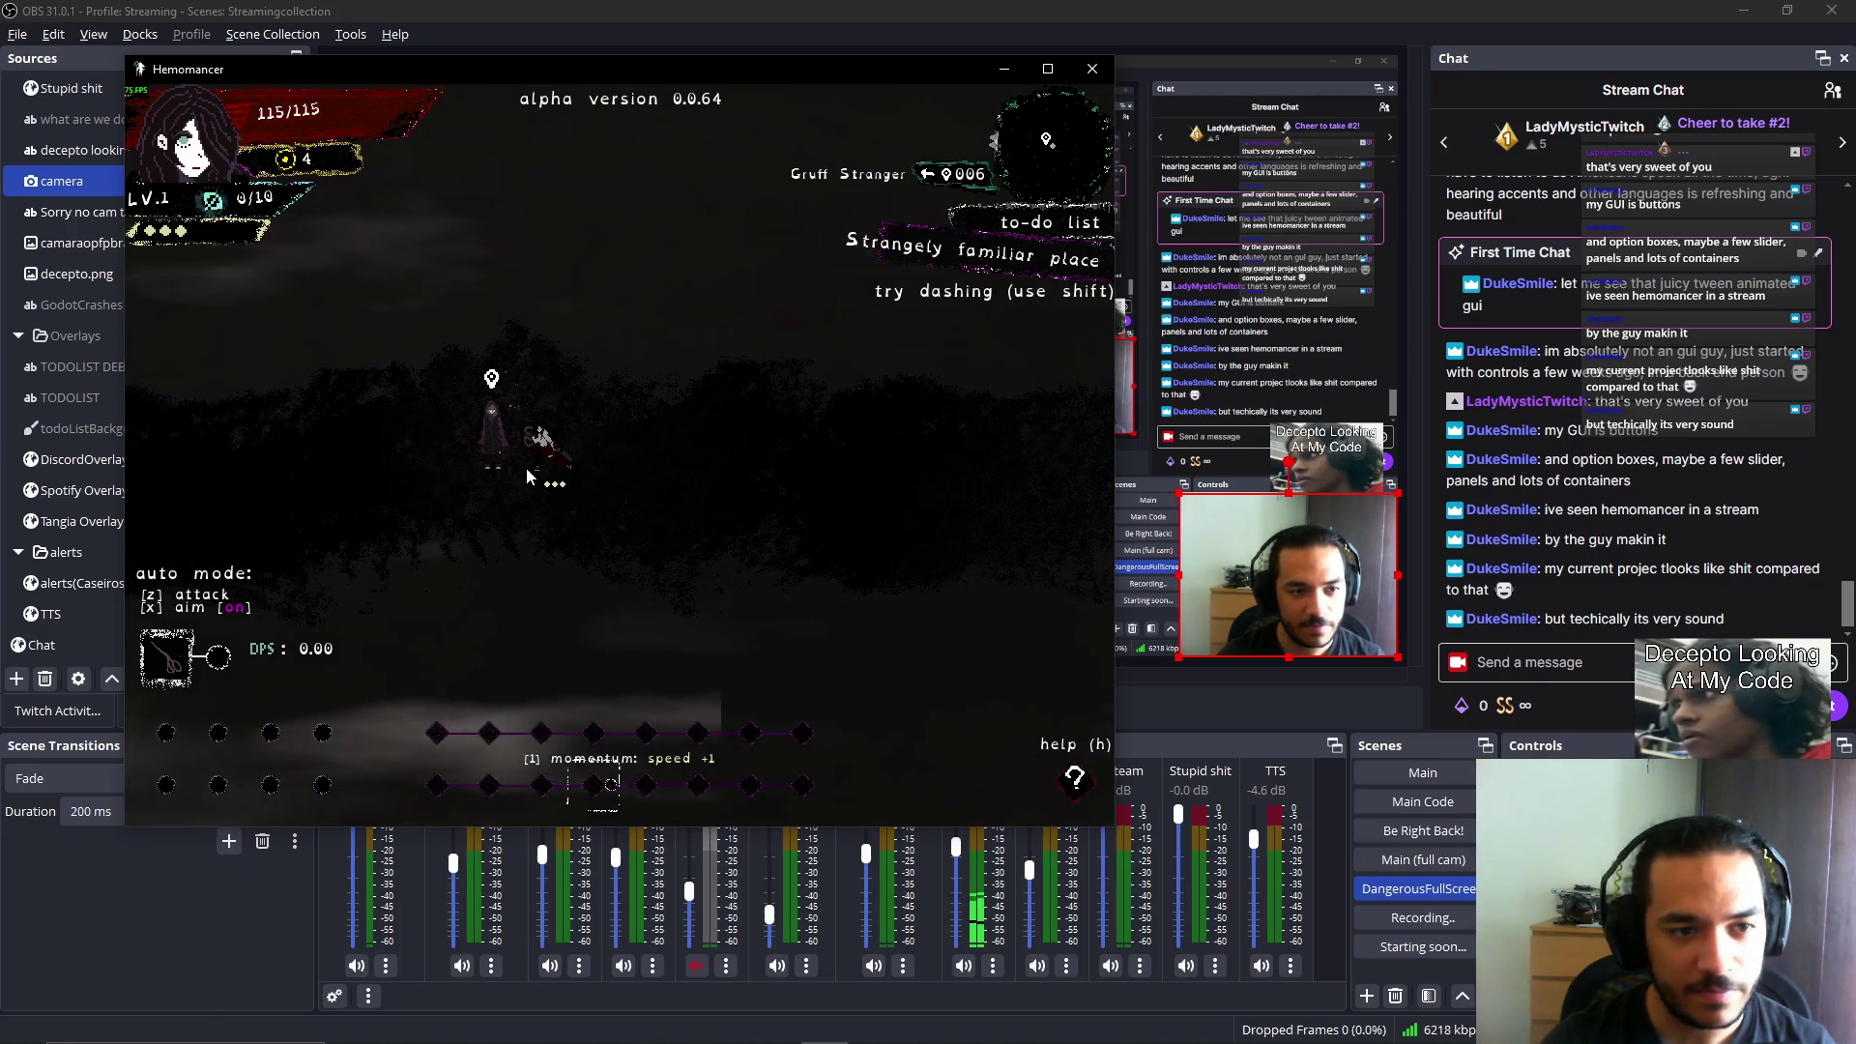
key(e)
key(e)
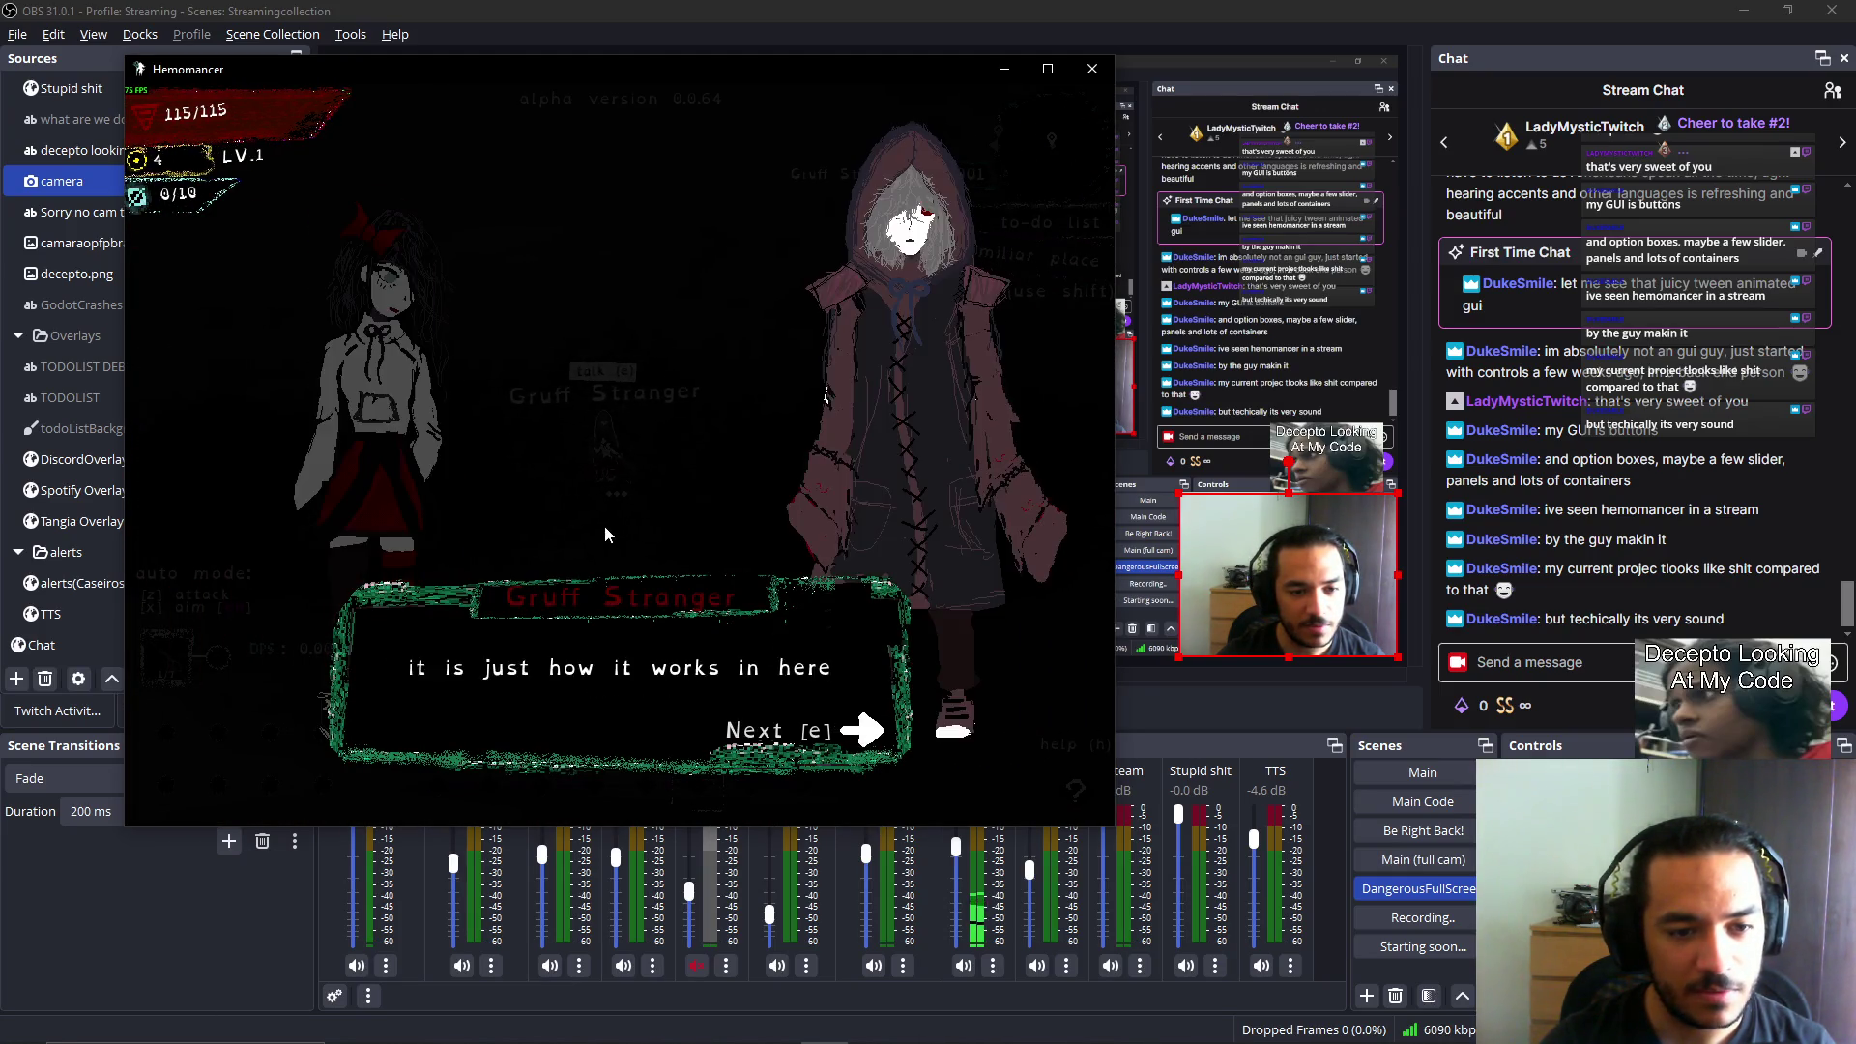
key(e)
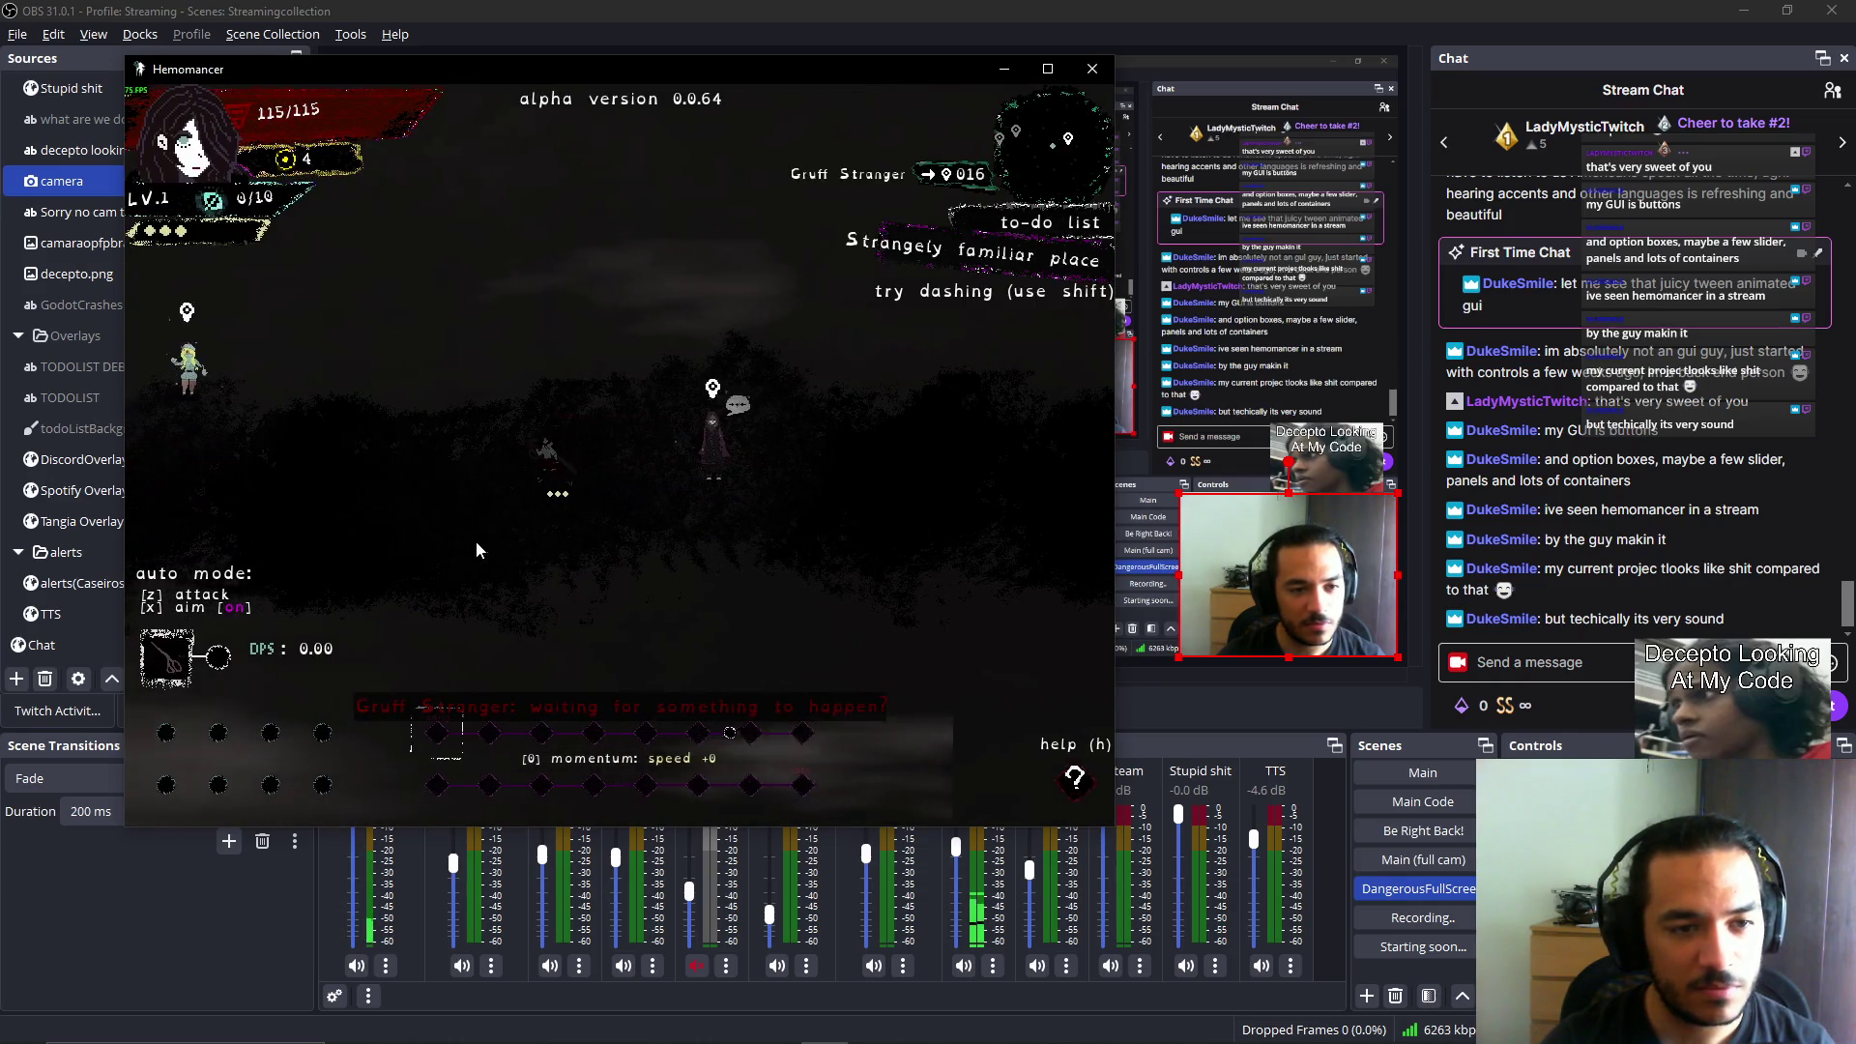
Talk to the Gruff Stranger for the next quest, then walk left up to Halka.
key(Left)
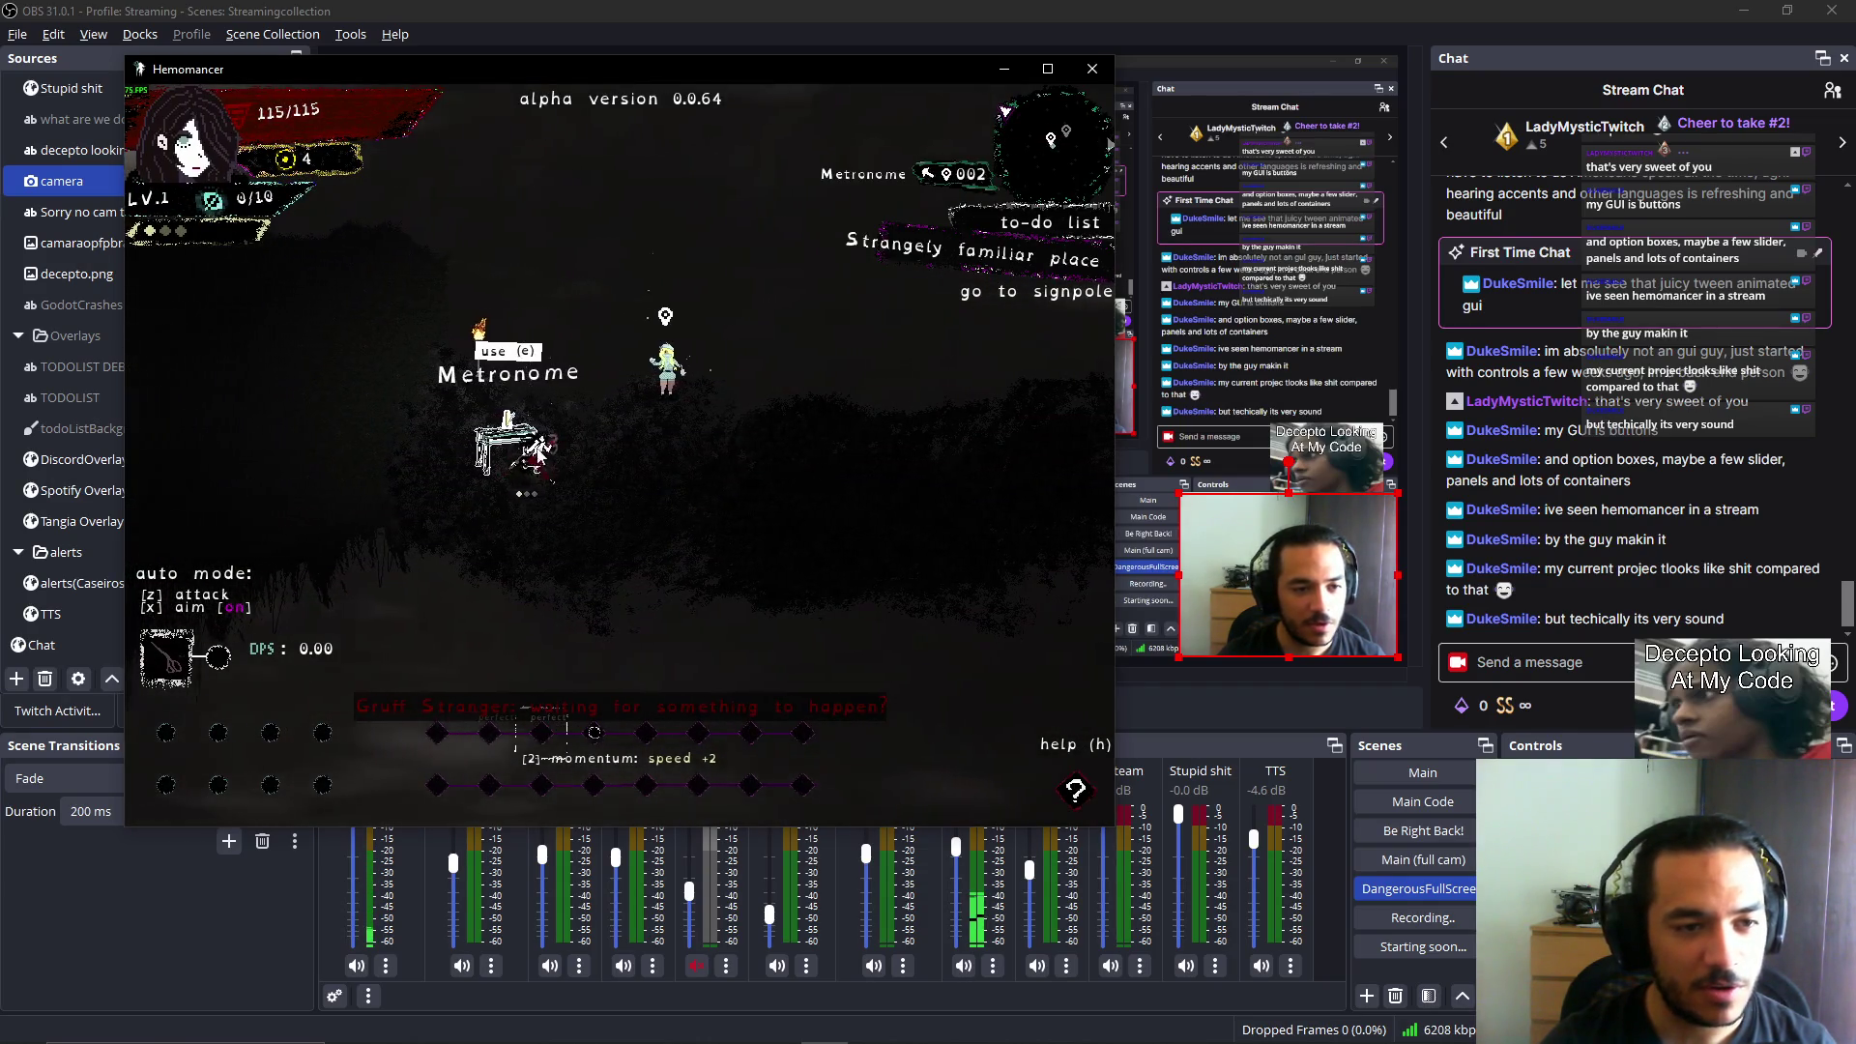
key(Right)
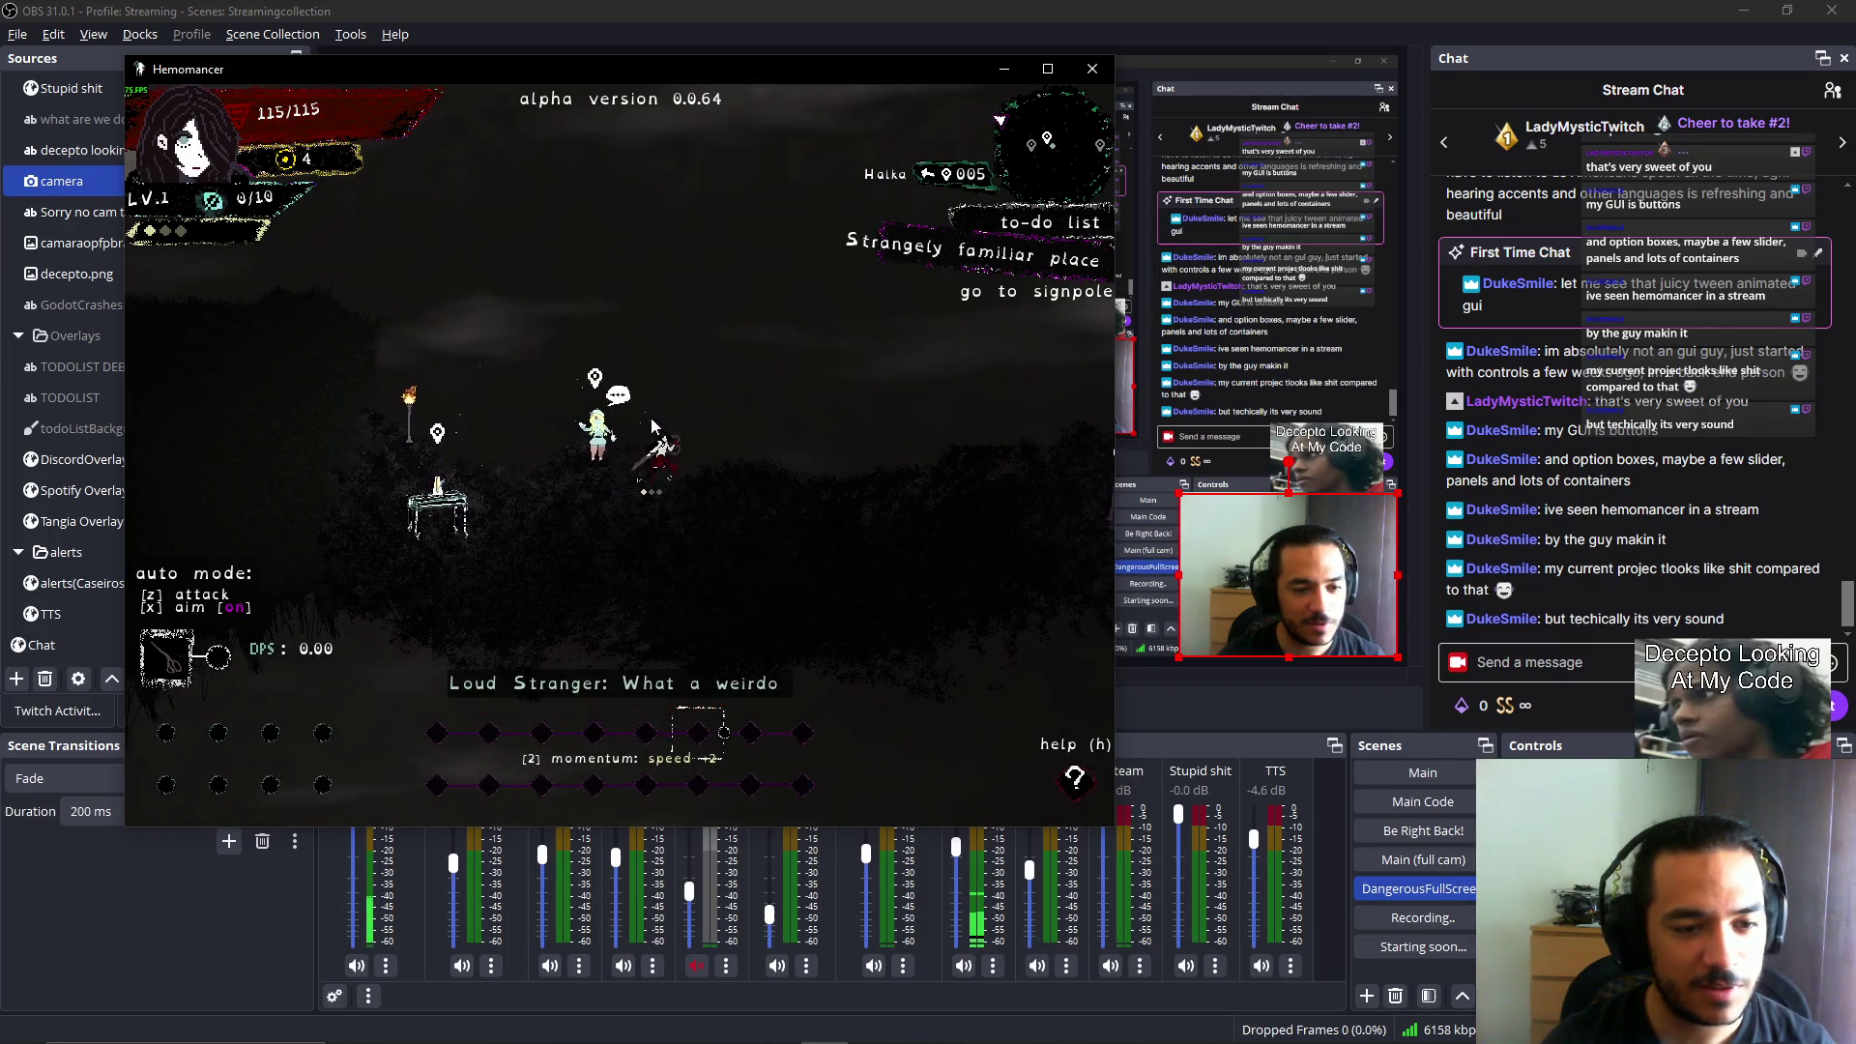
key(Right)
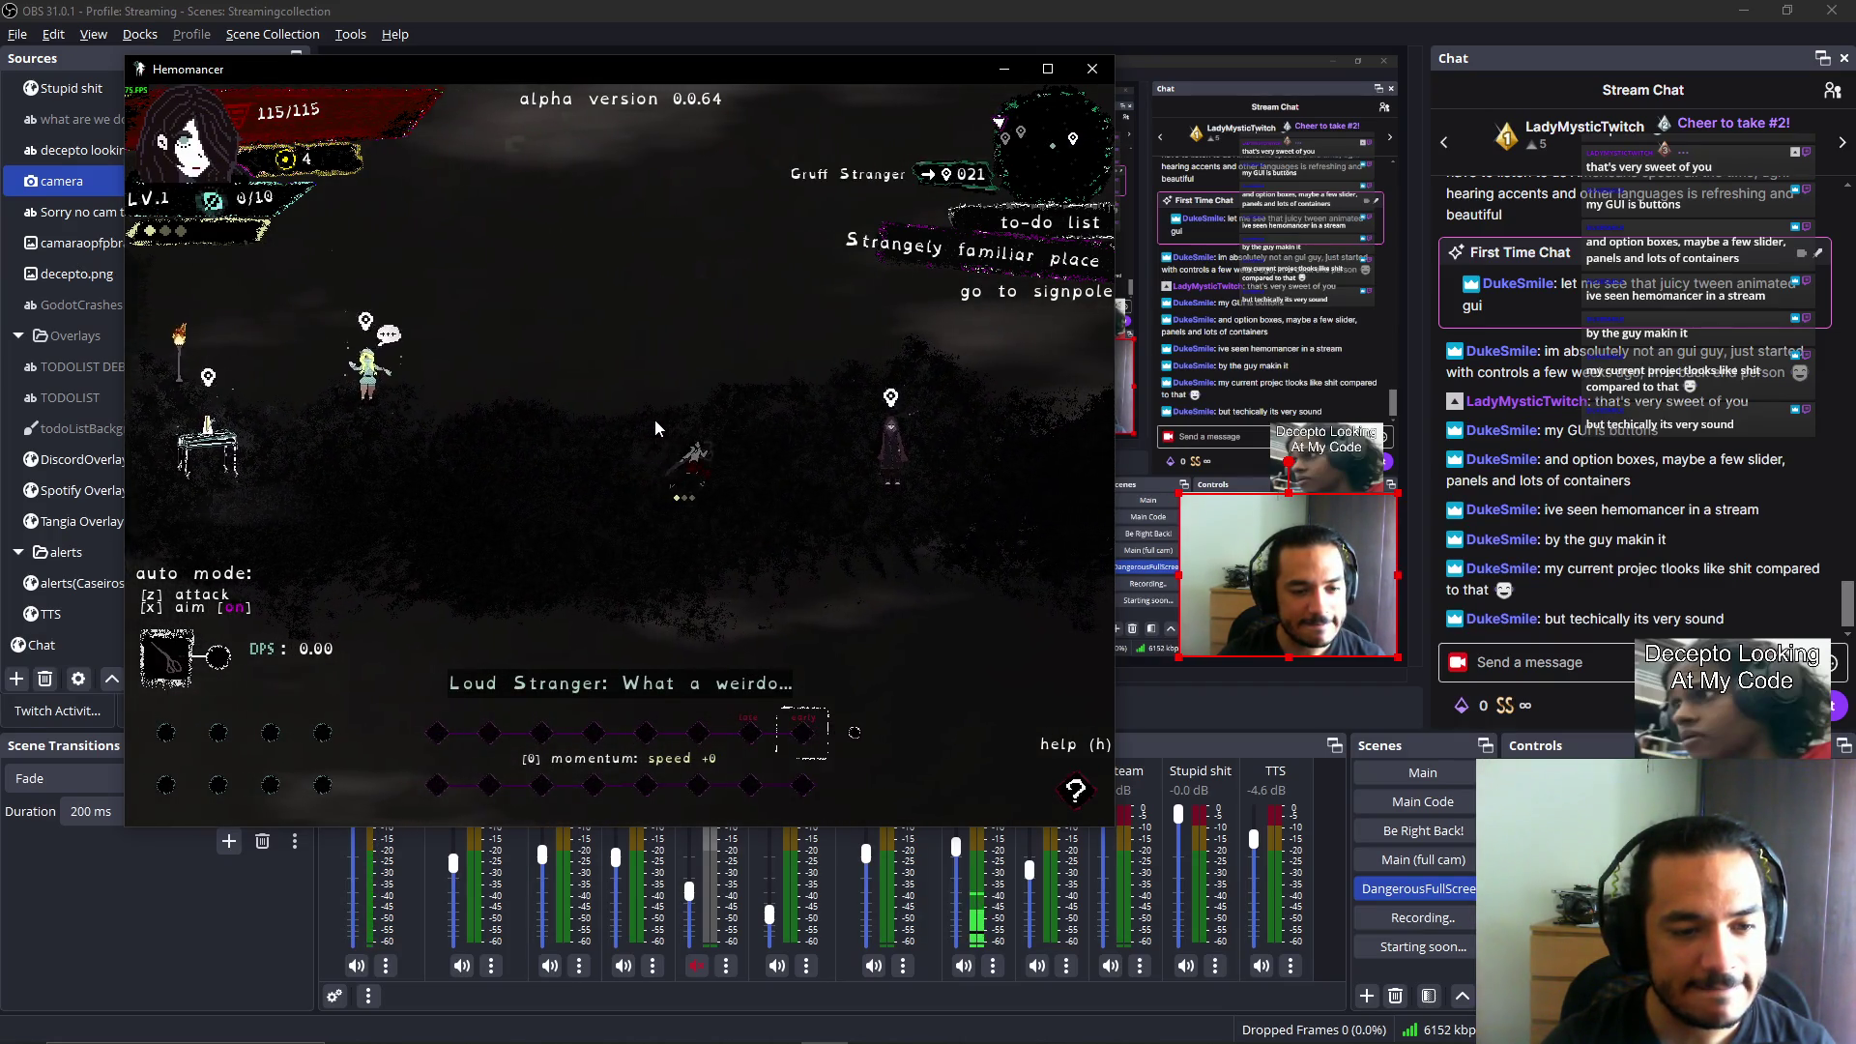
key(Right)
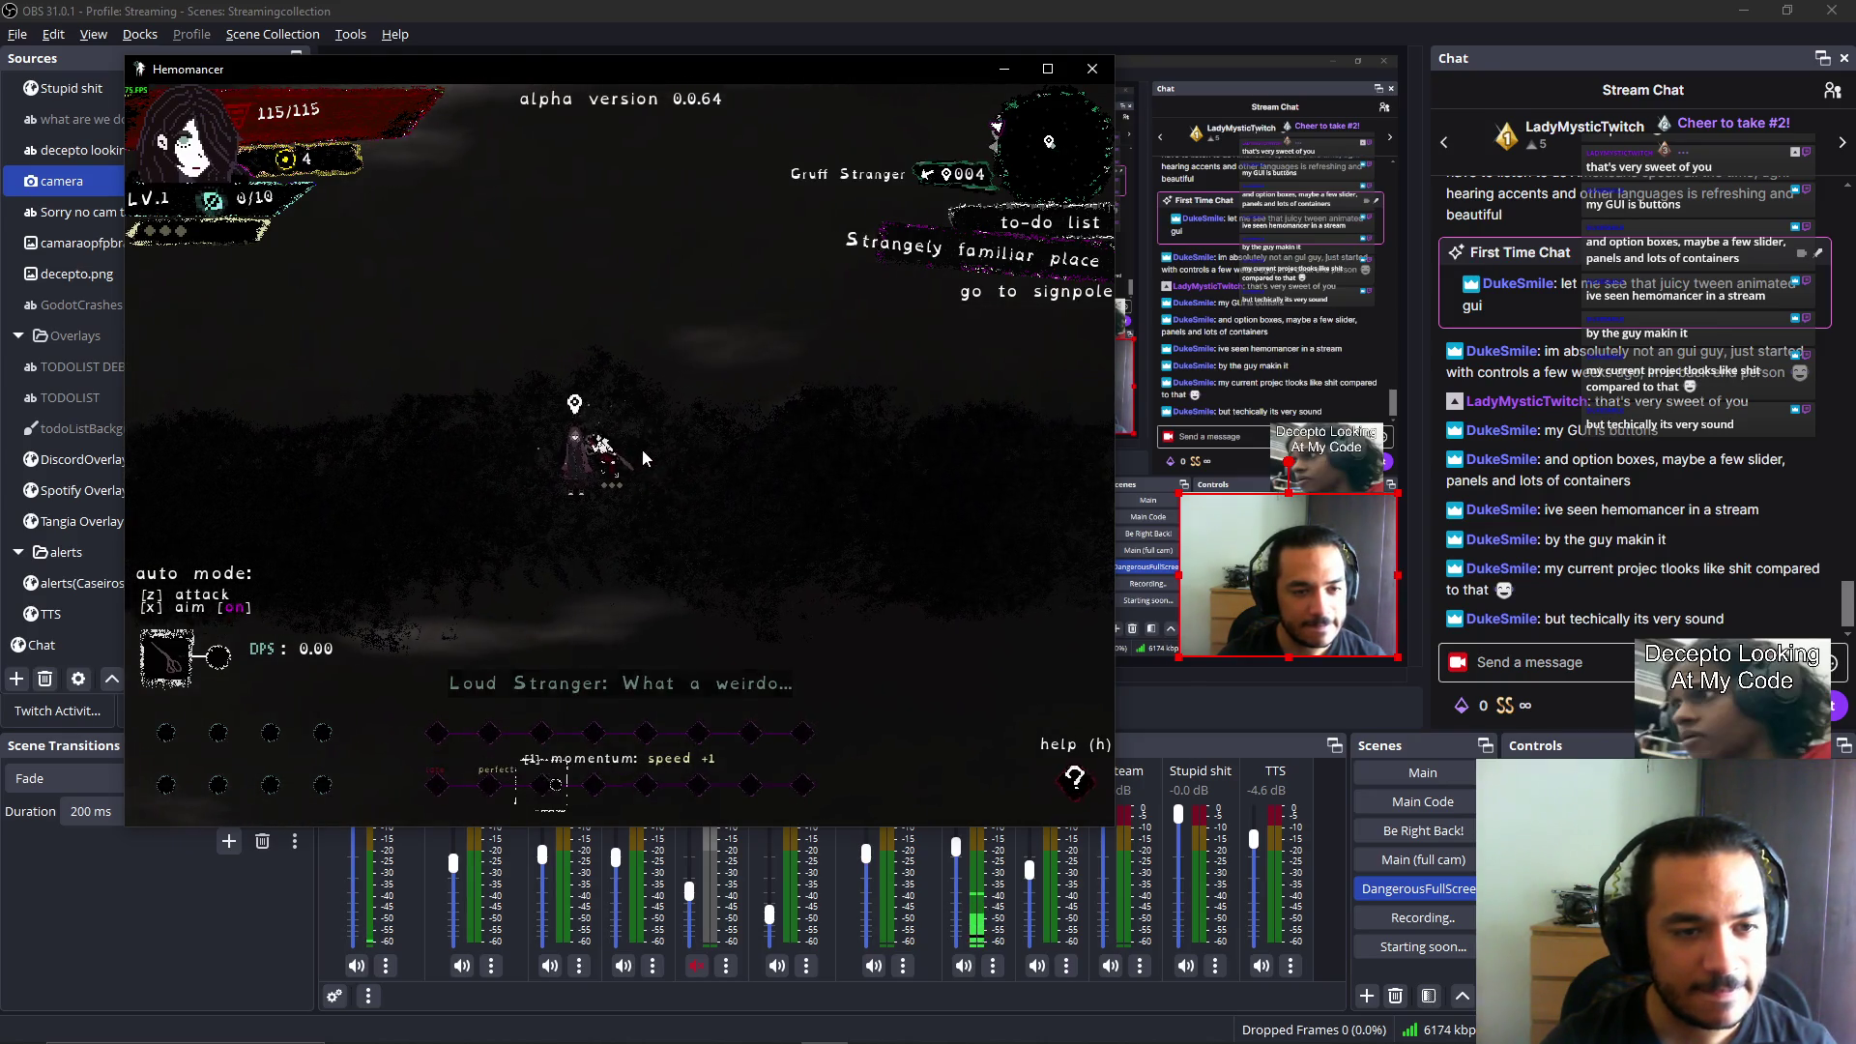
key(e)
key(e)
key(e)
key(e)
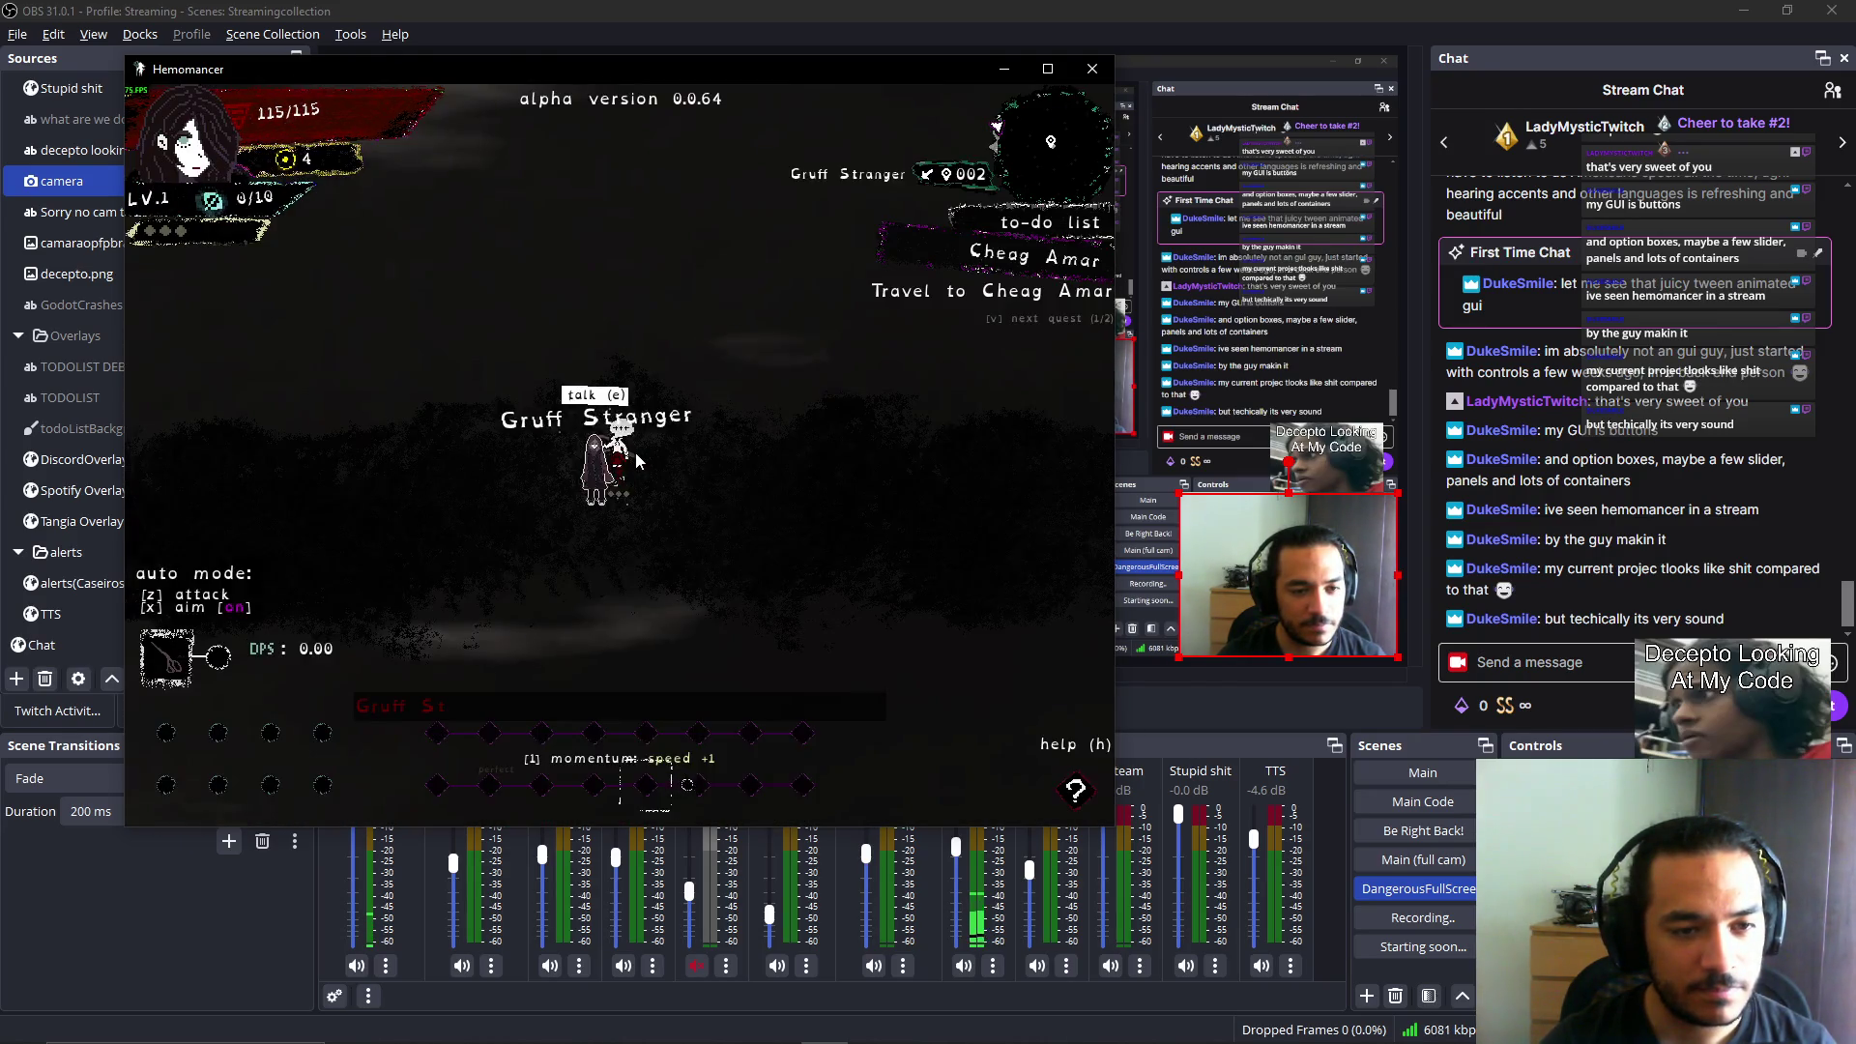
key(Right)
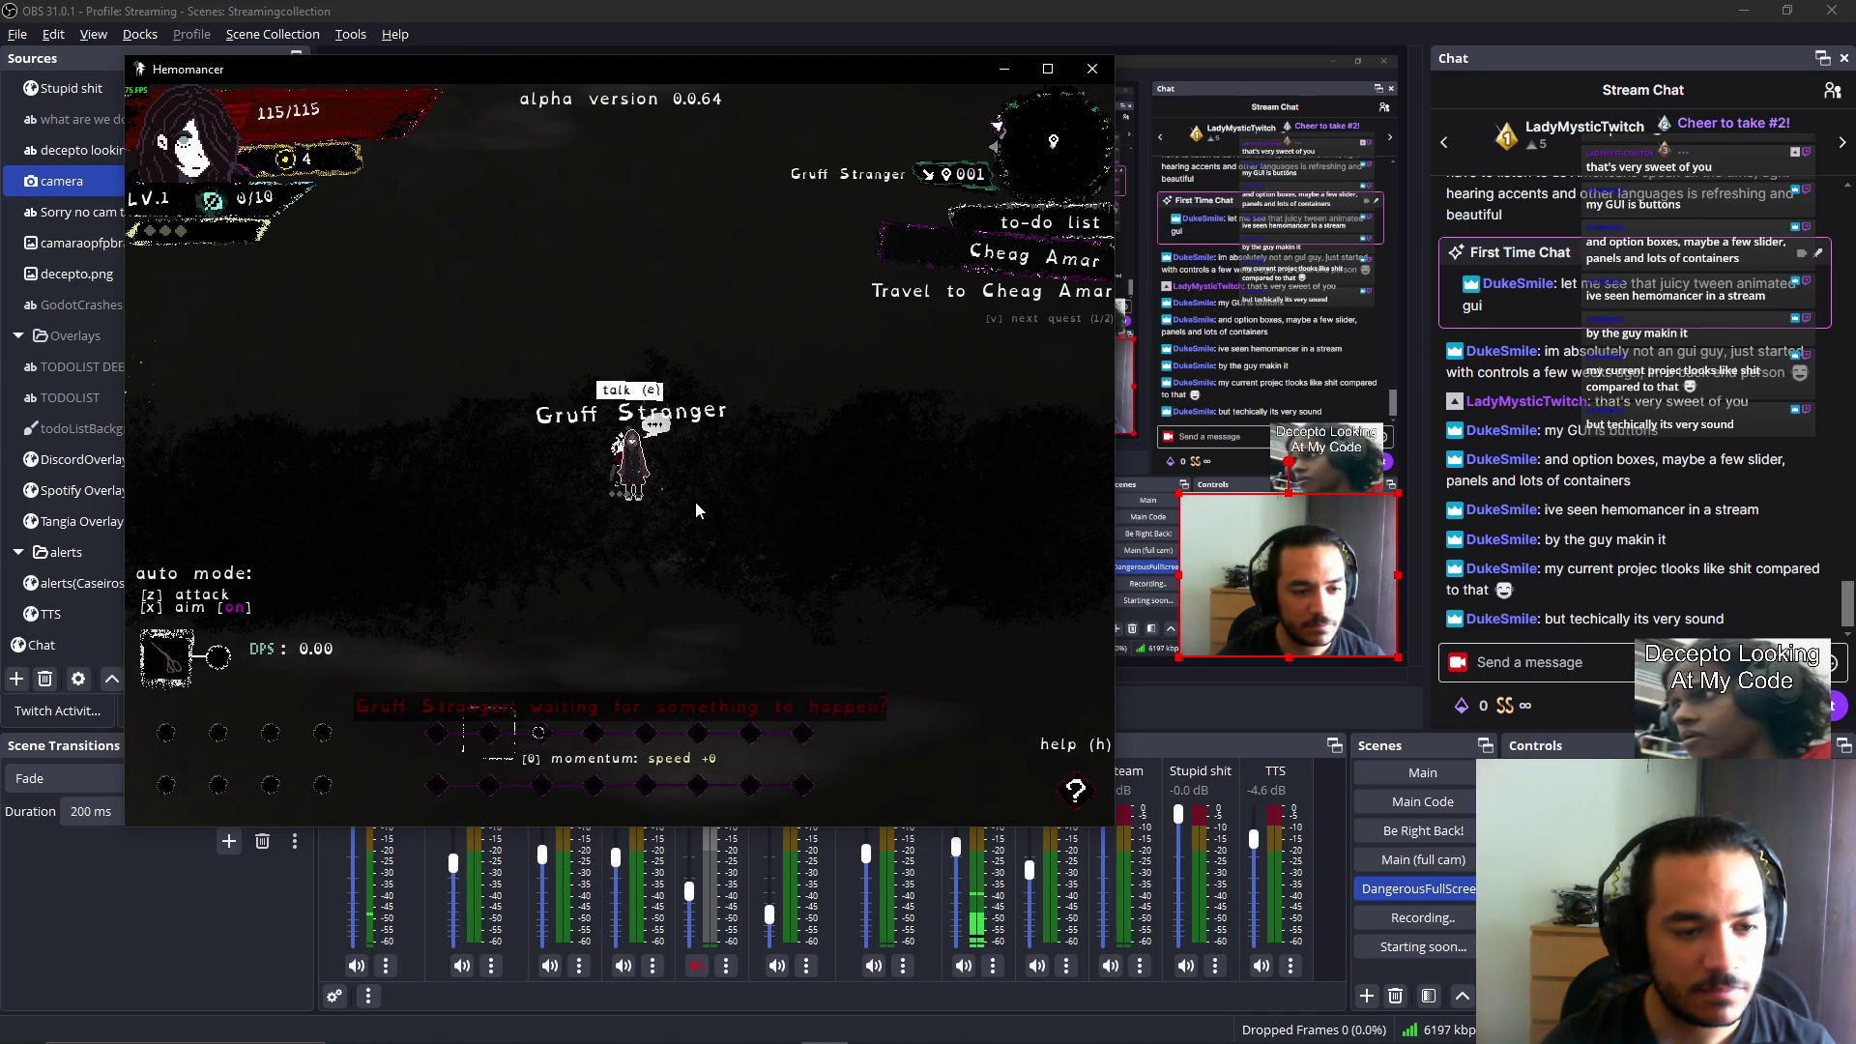
key(Left)
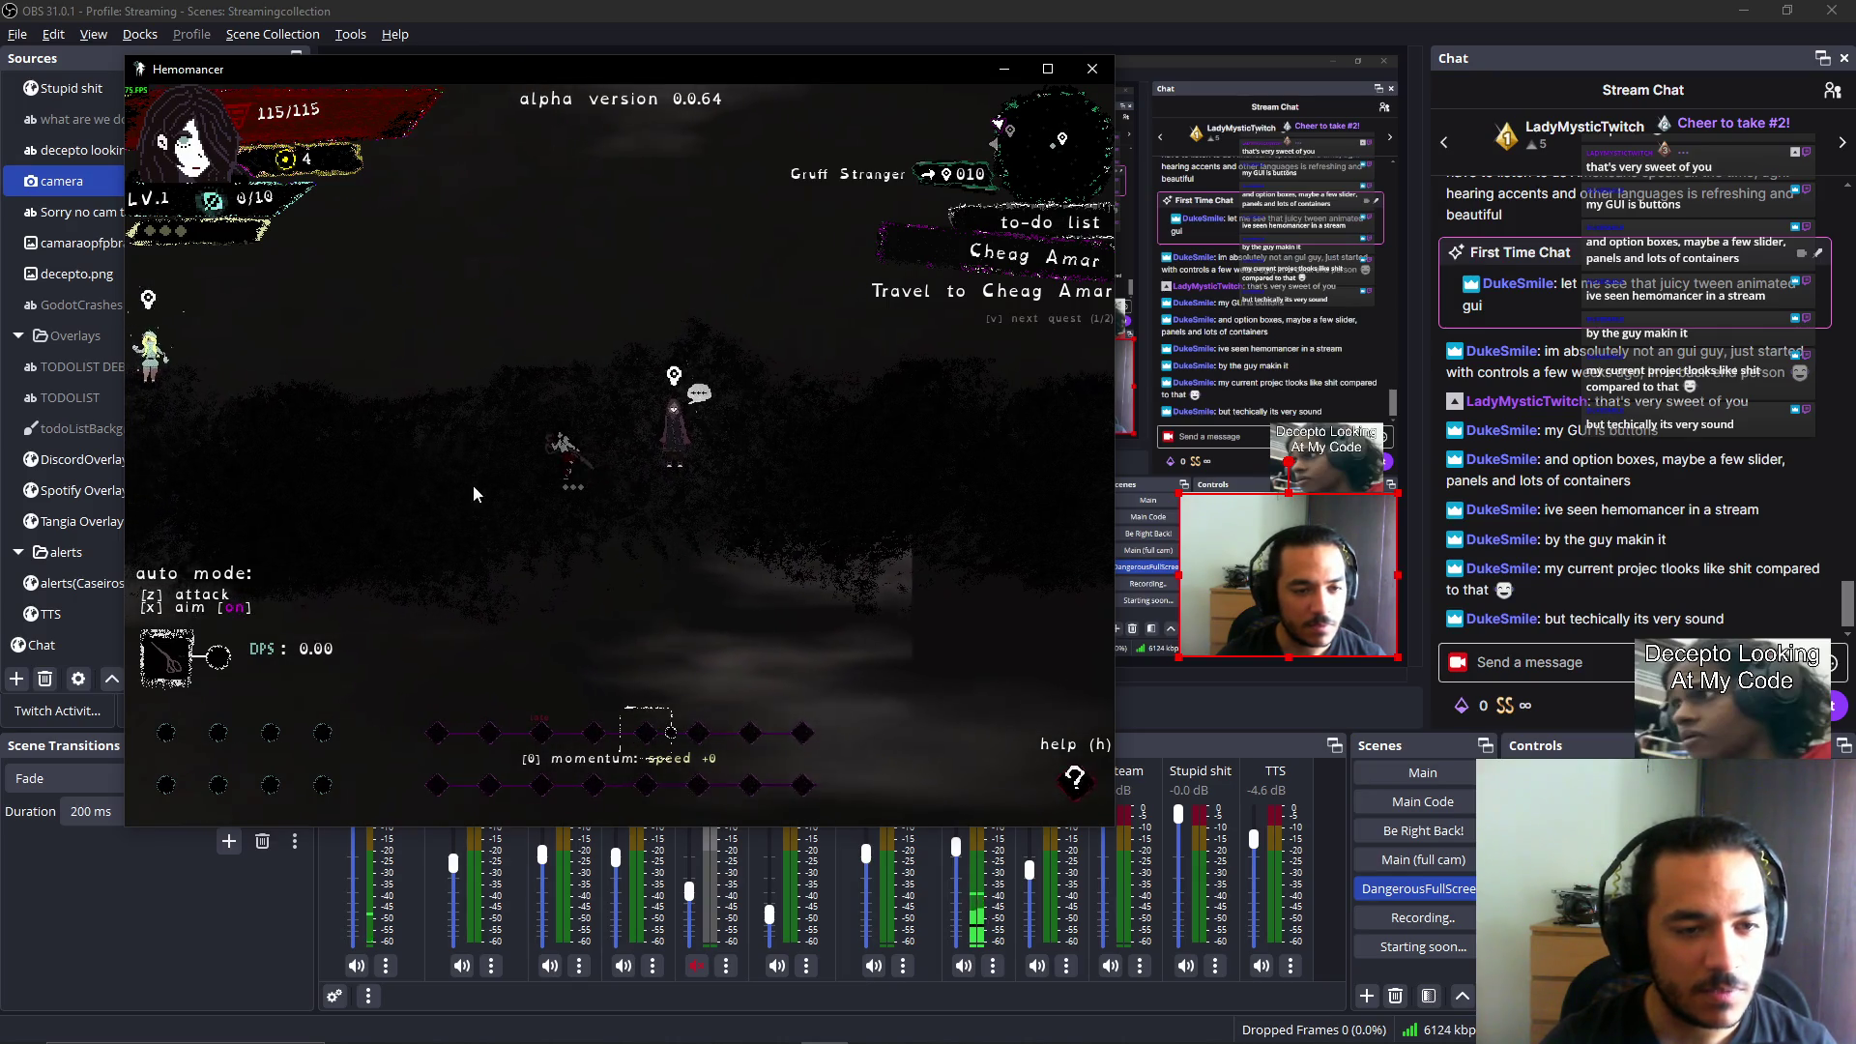
key(Left)
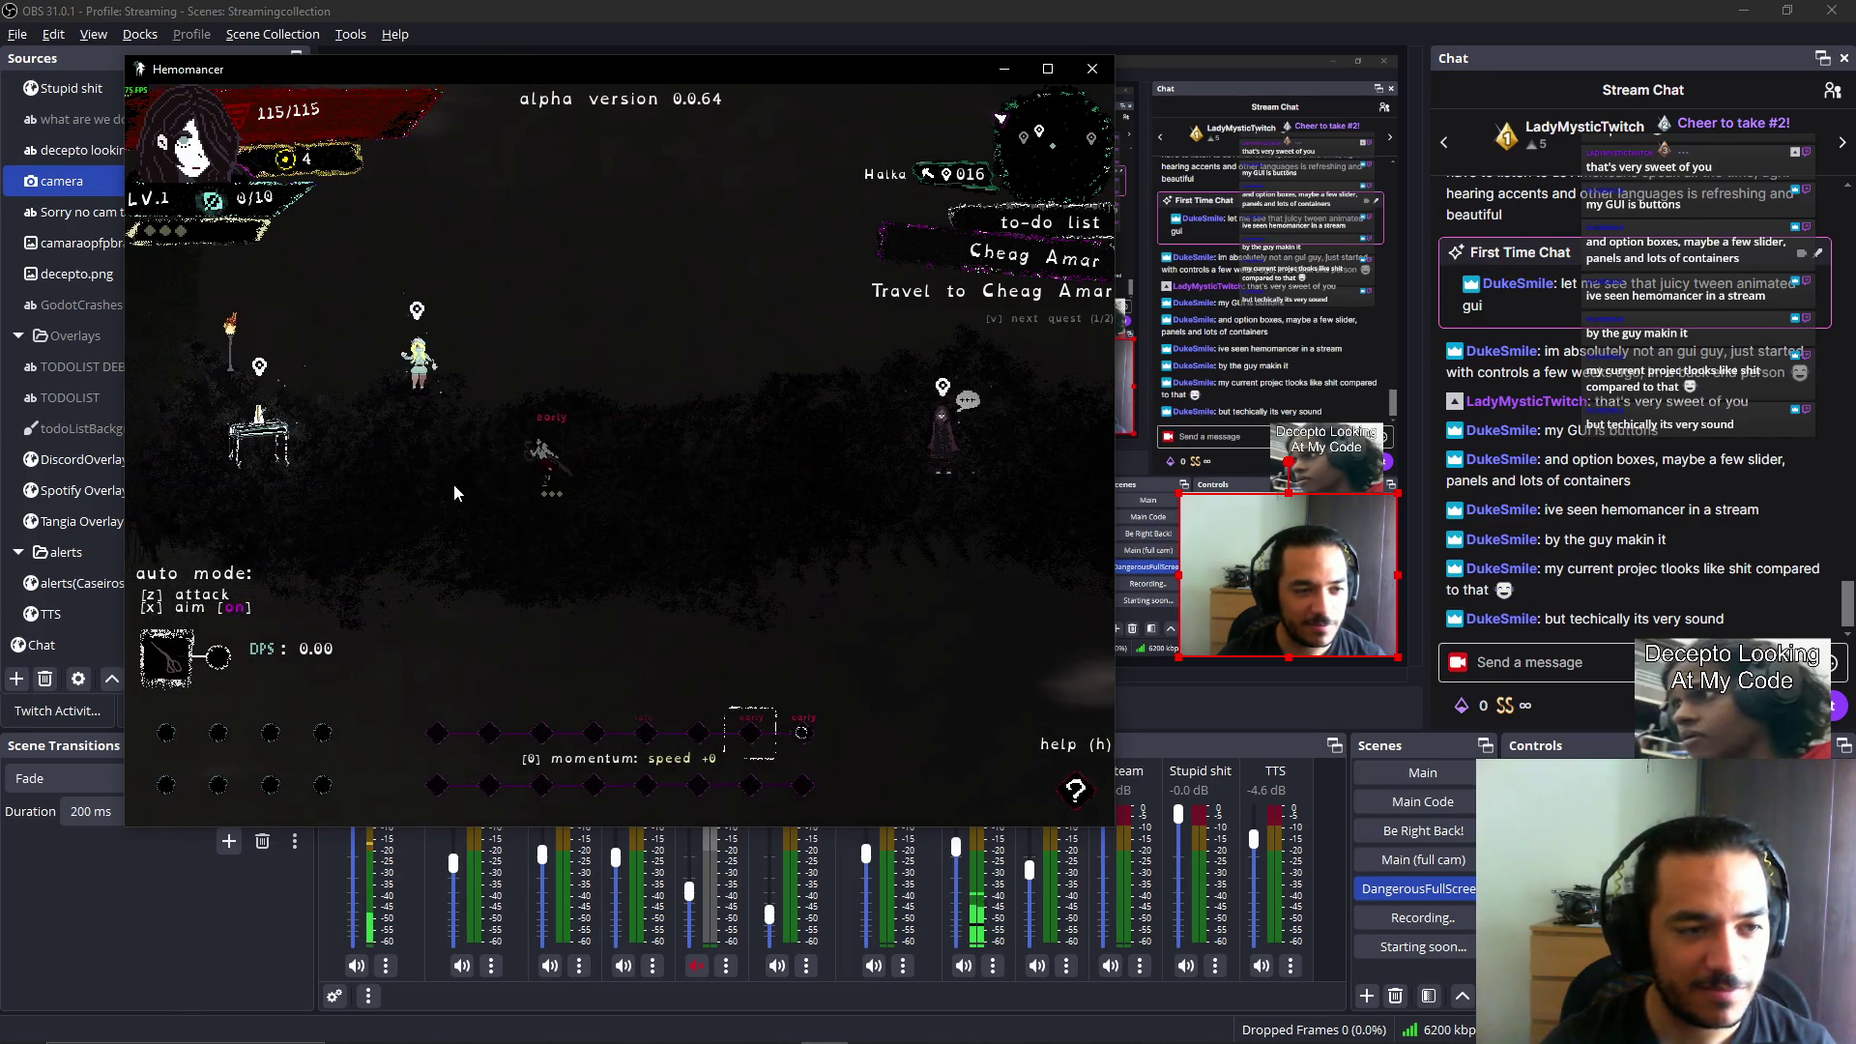
key(Left)
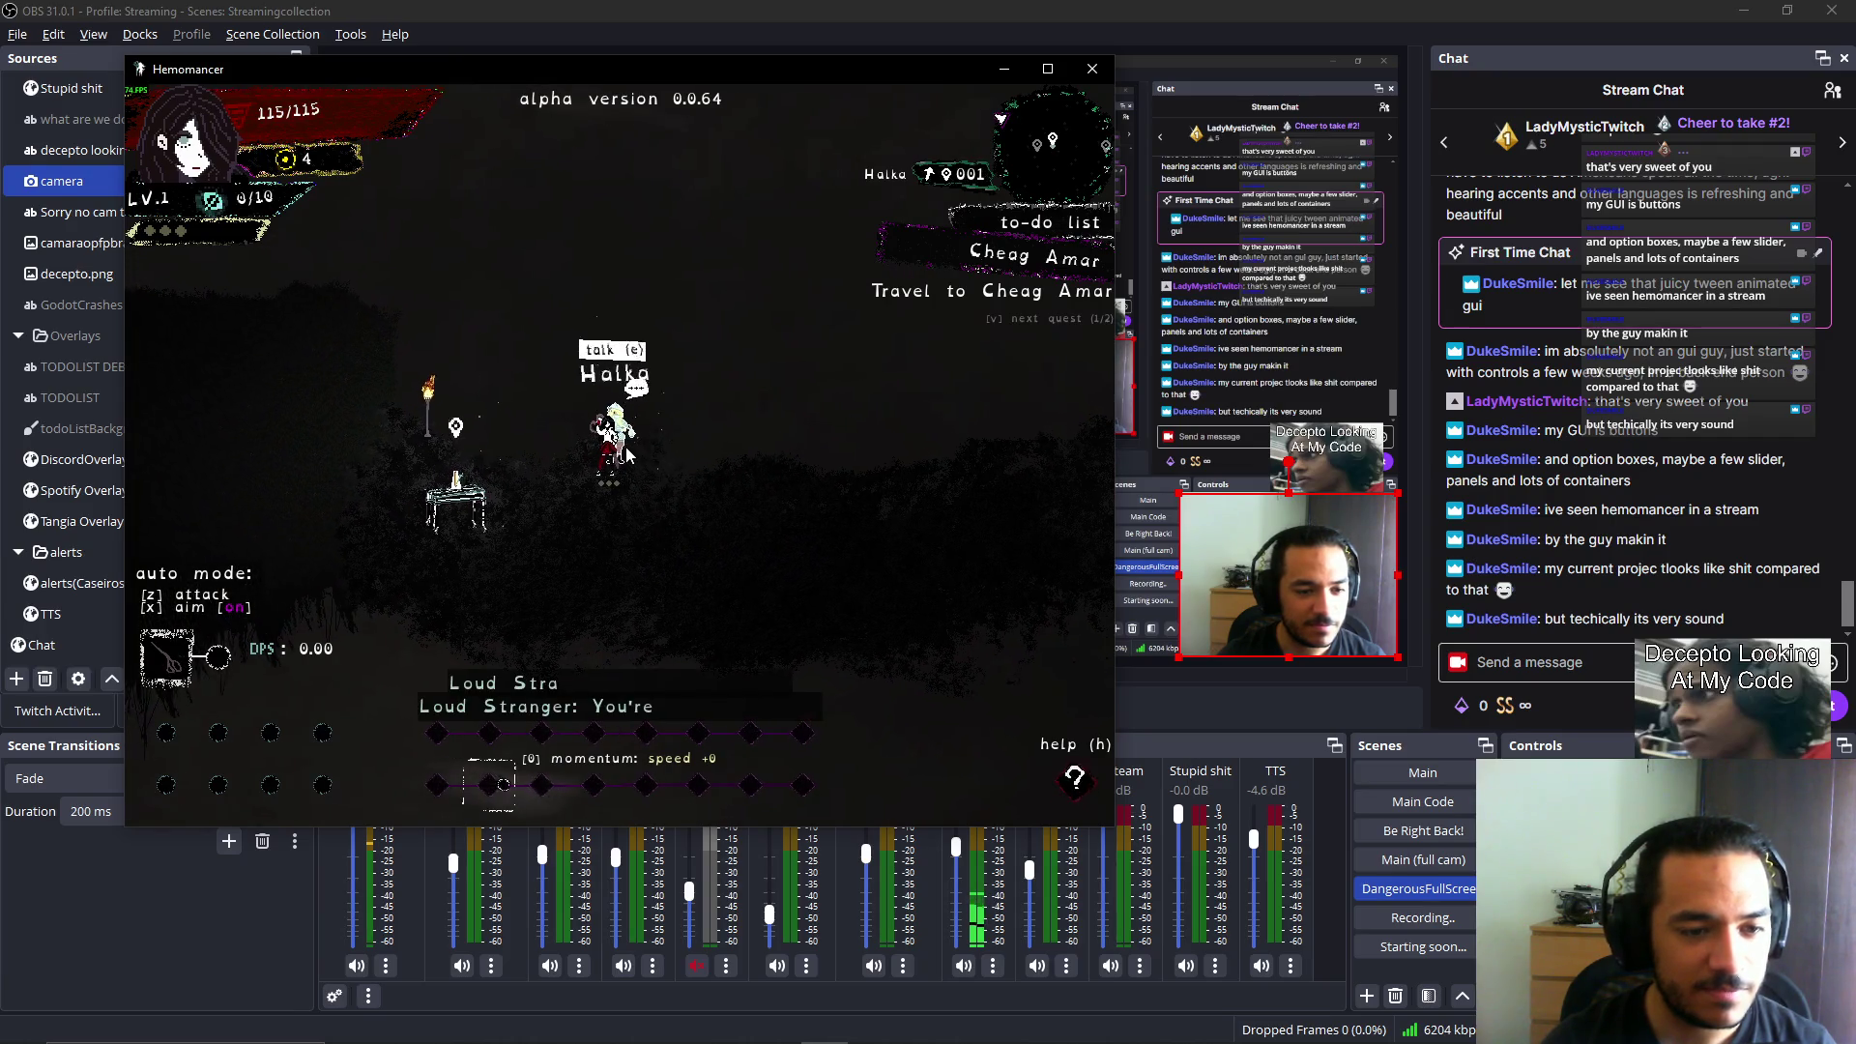
Run the metronome latency calibration at the table and return to the world.
click(503, 493)
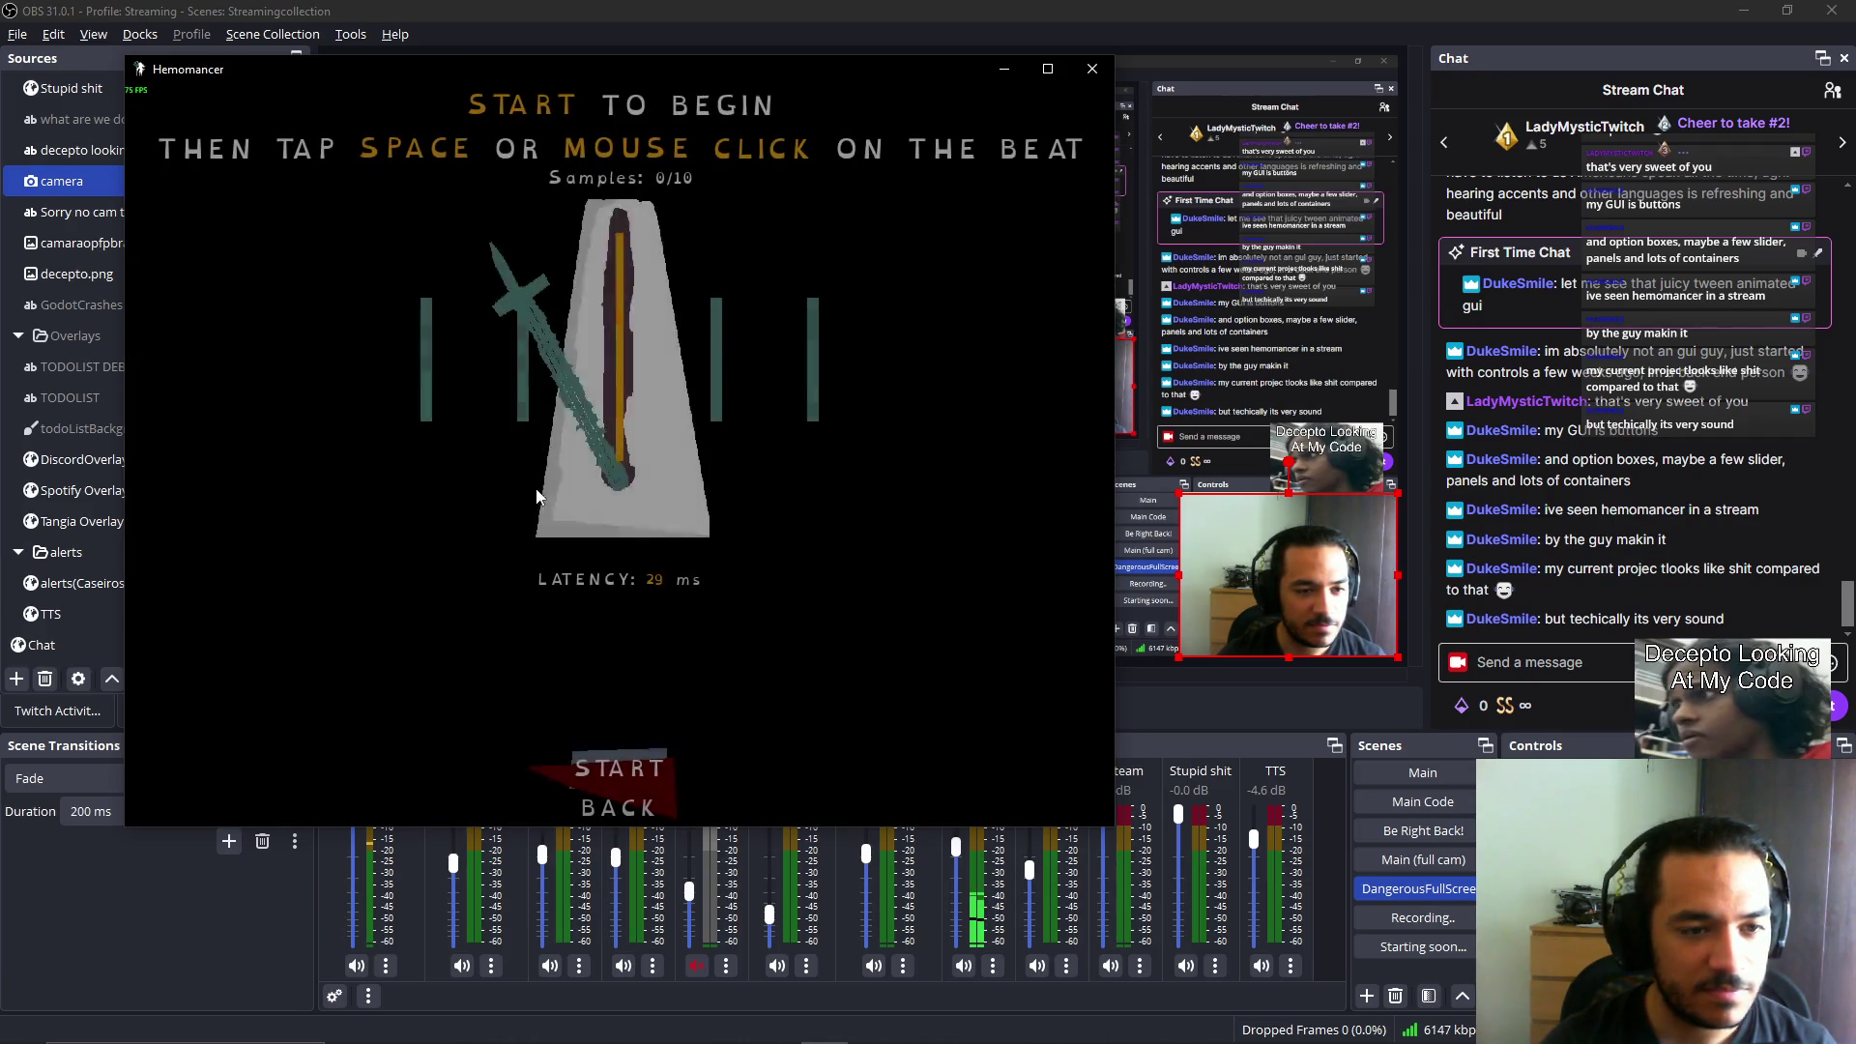
click(584, 806)
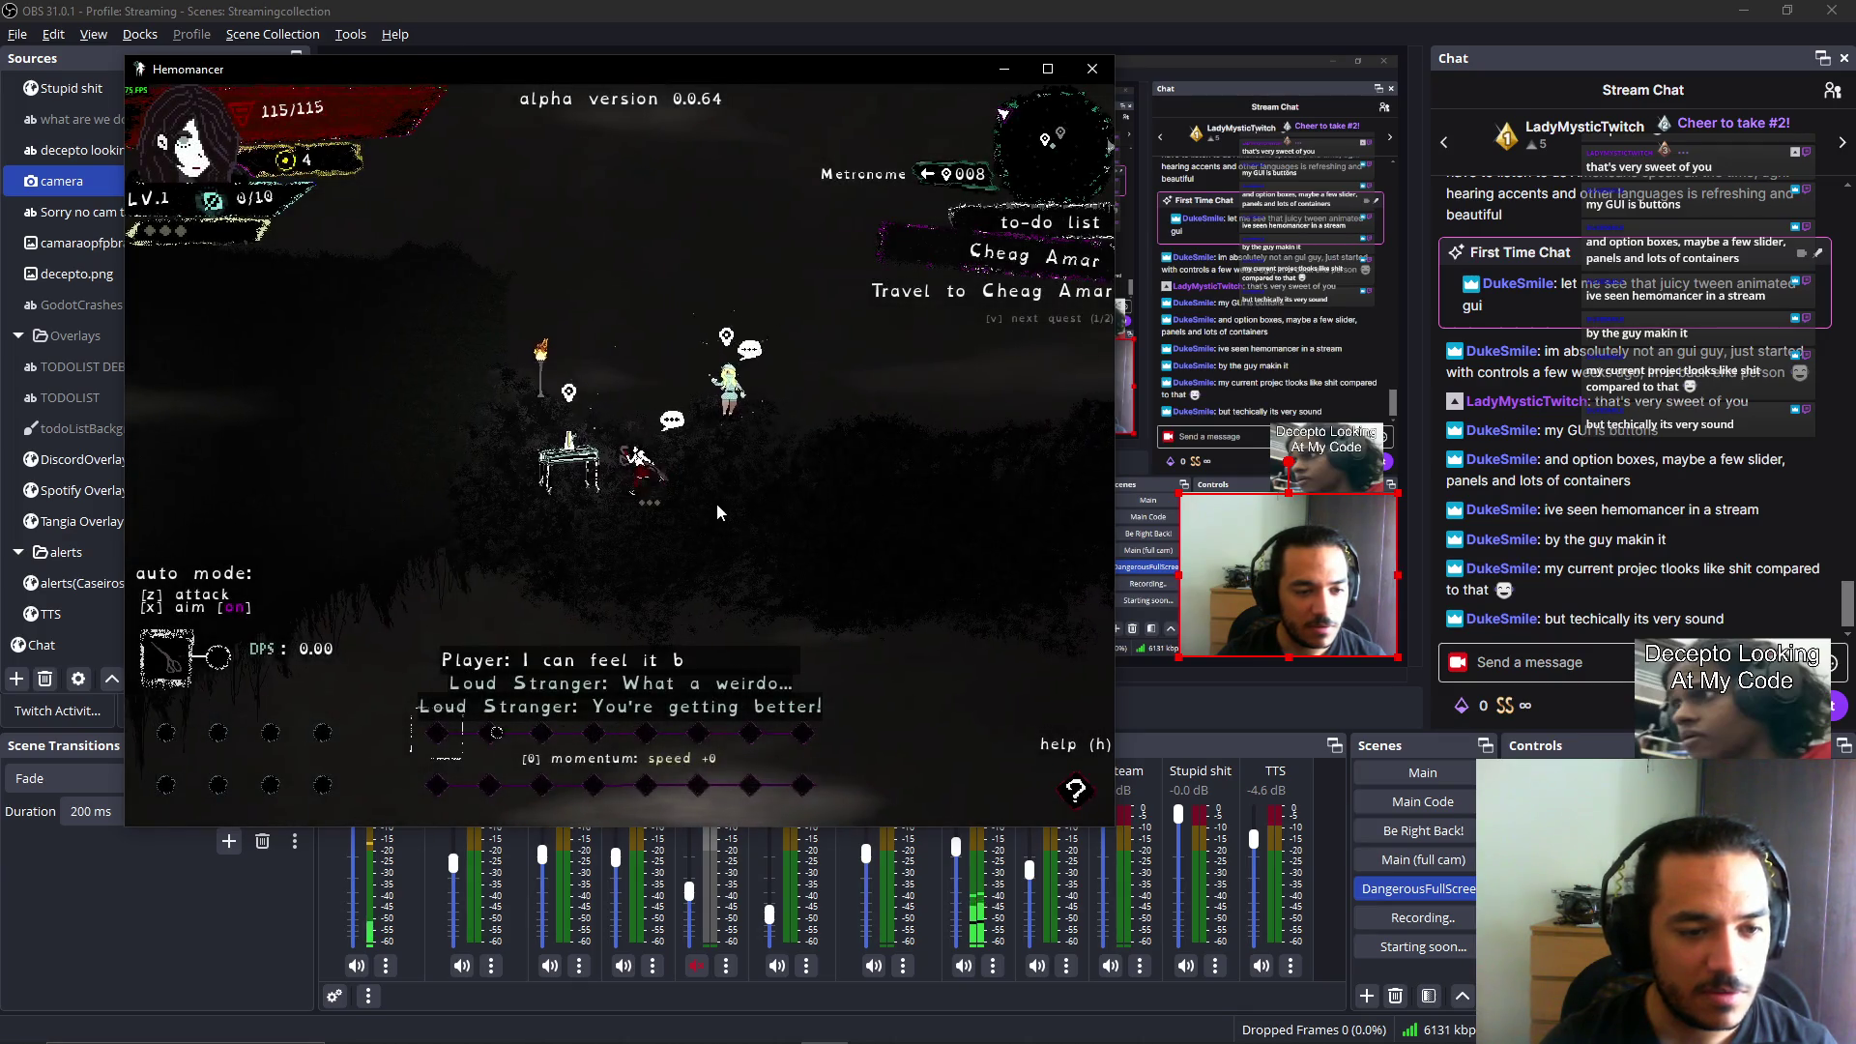
Walk to the signpole and bring up the travel options.
key(a)
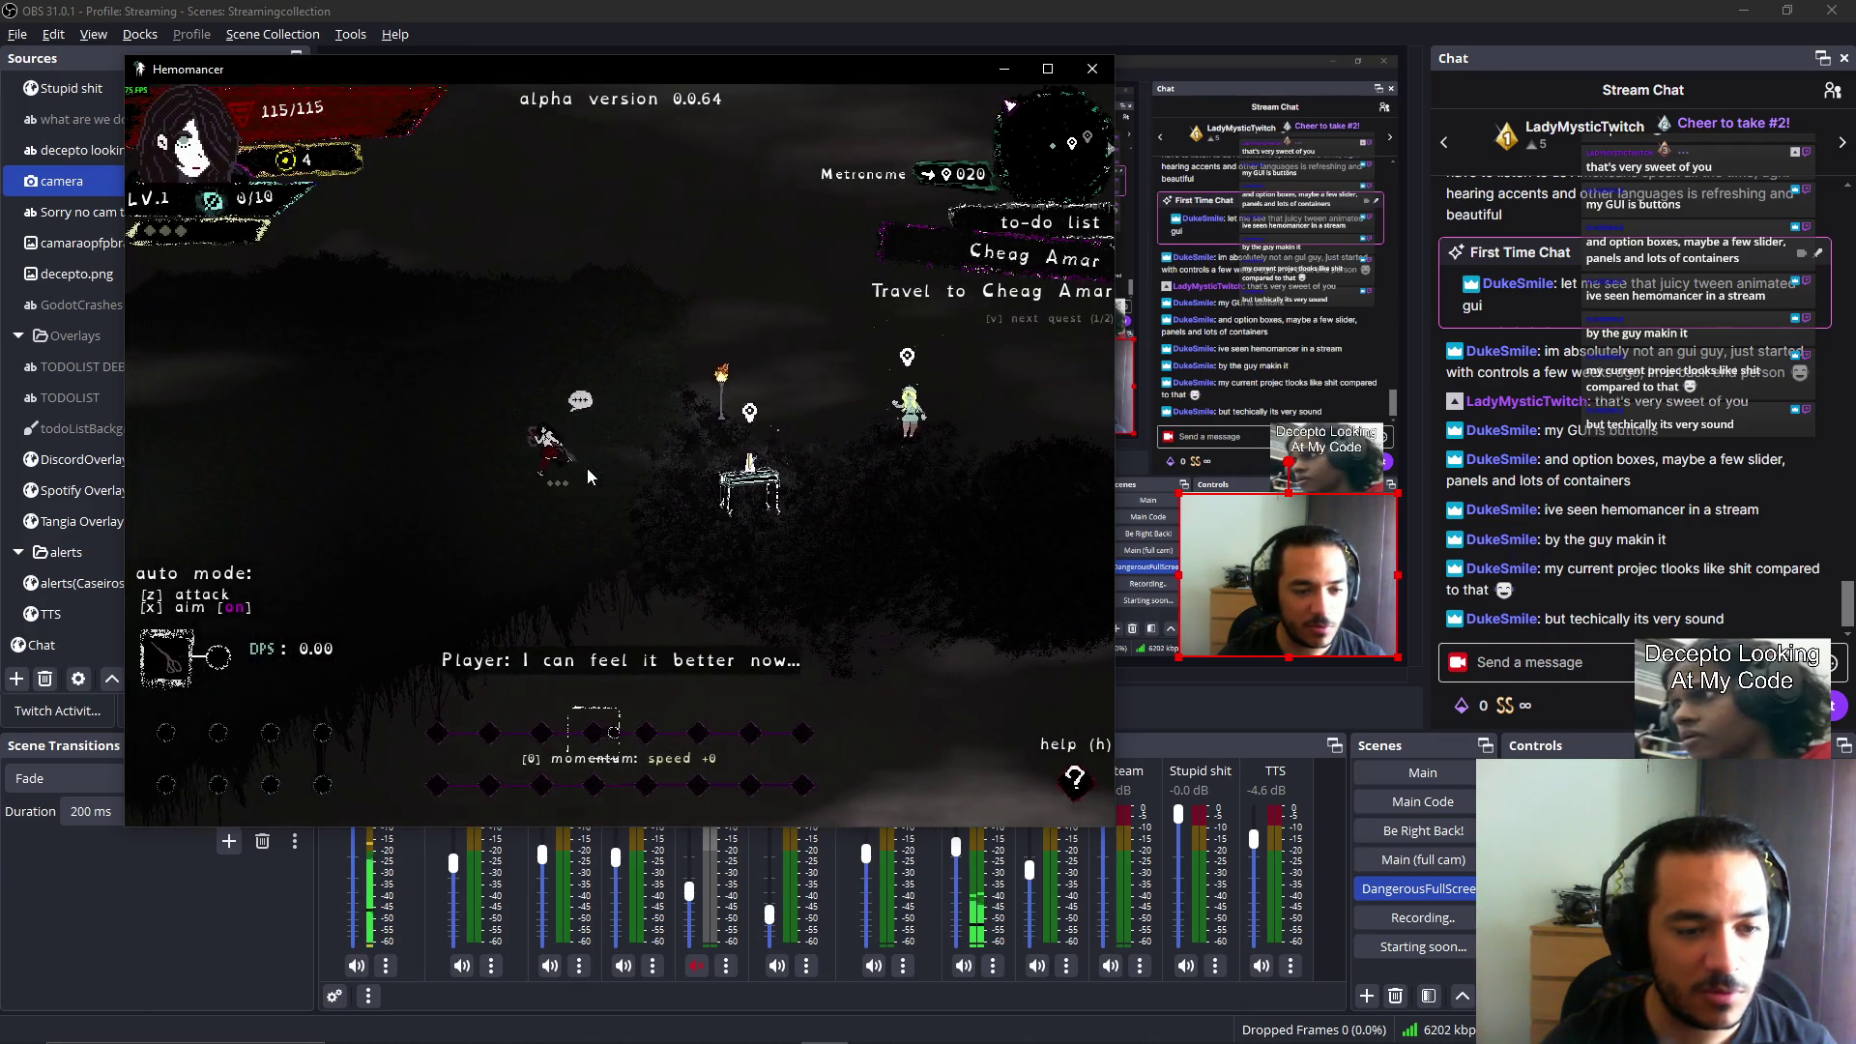
key(a)
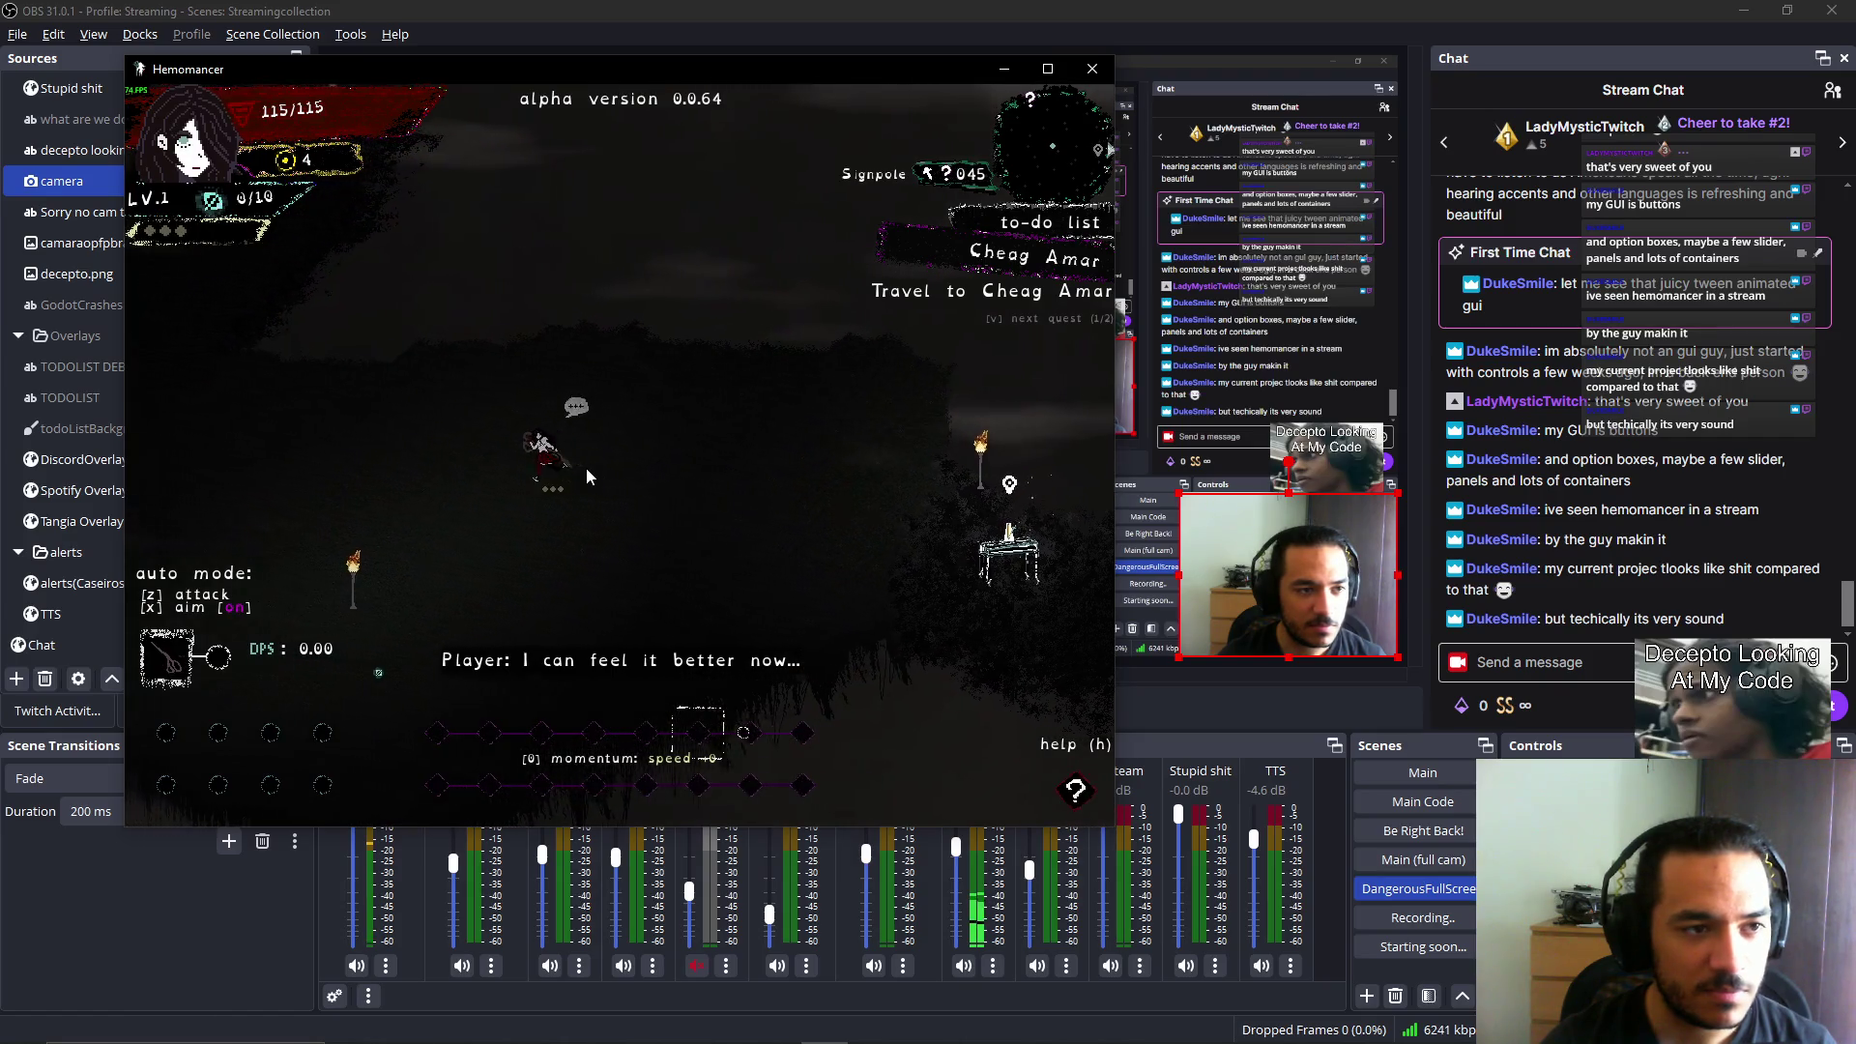
key(a)
key(w)
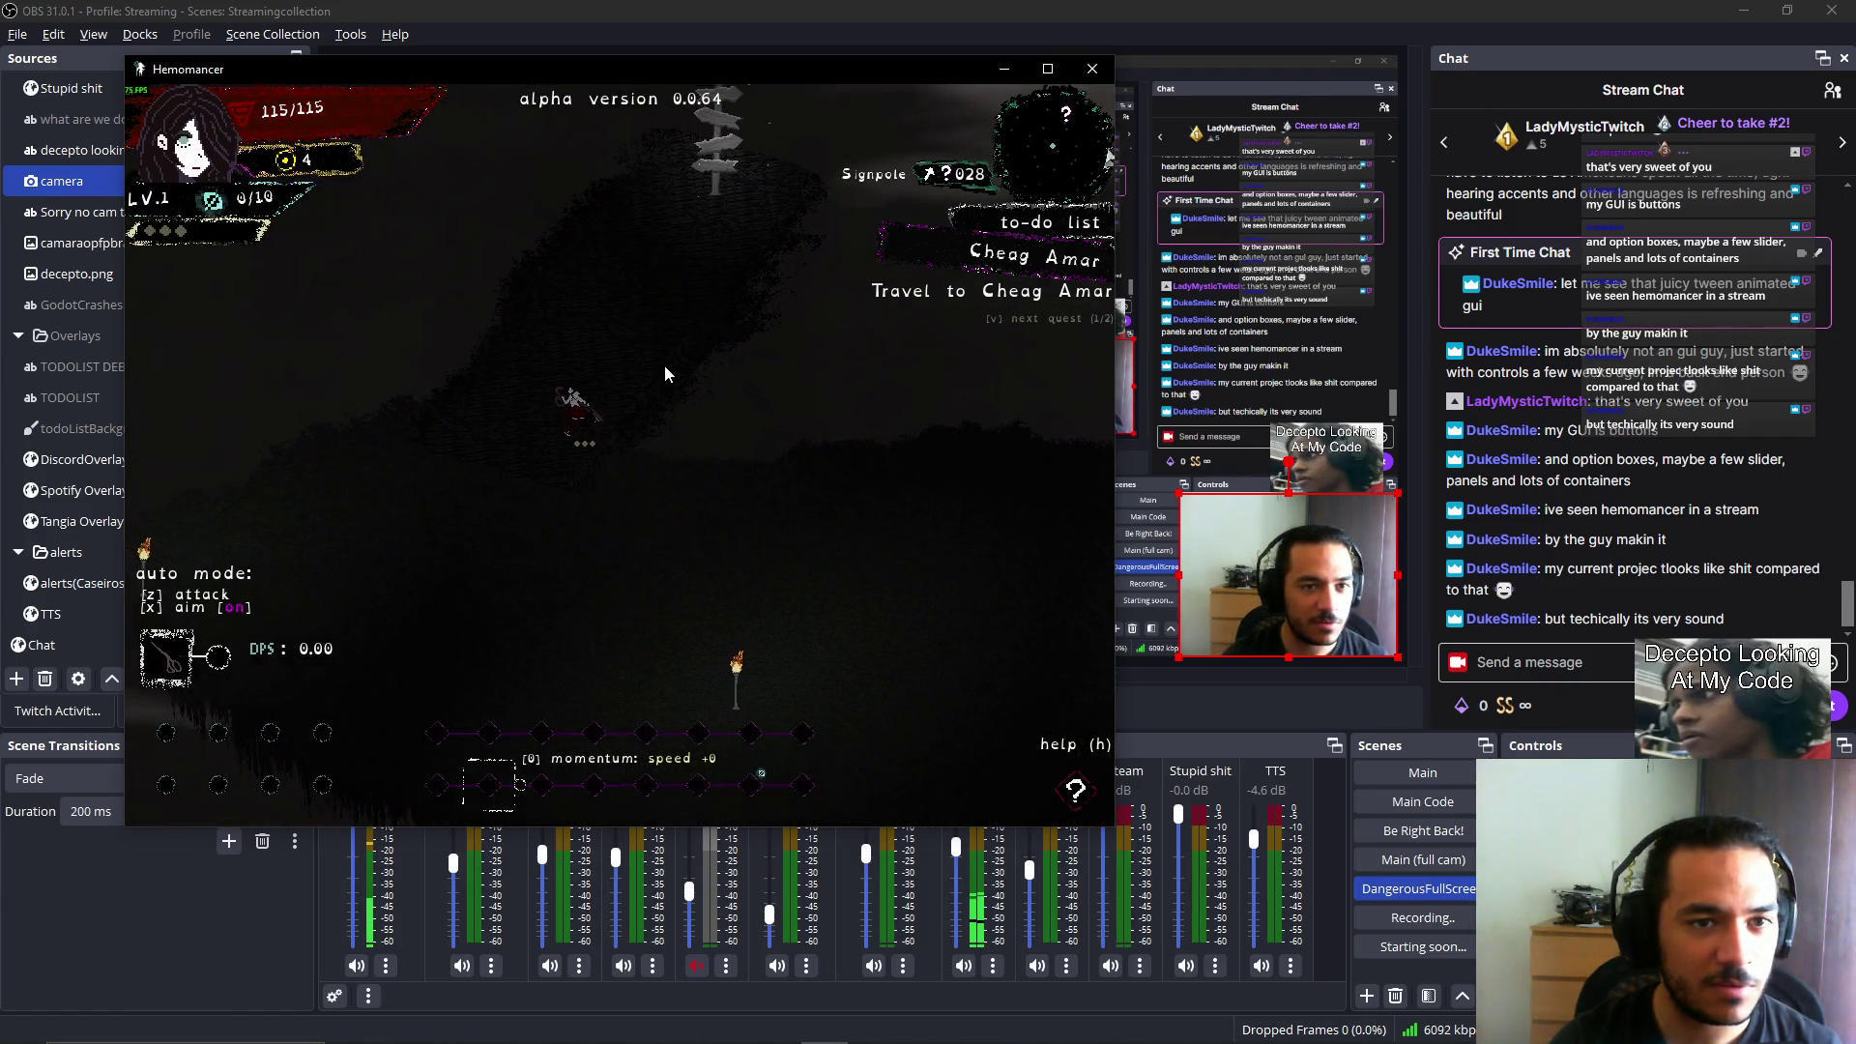
key(w)
key(d)
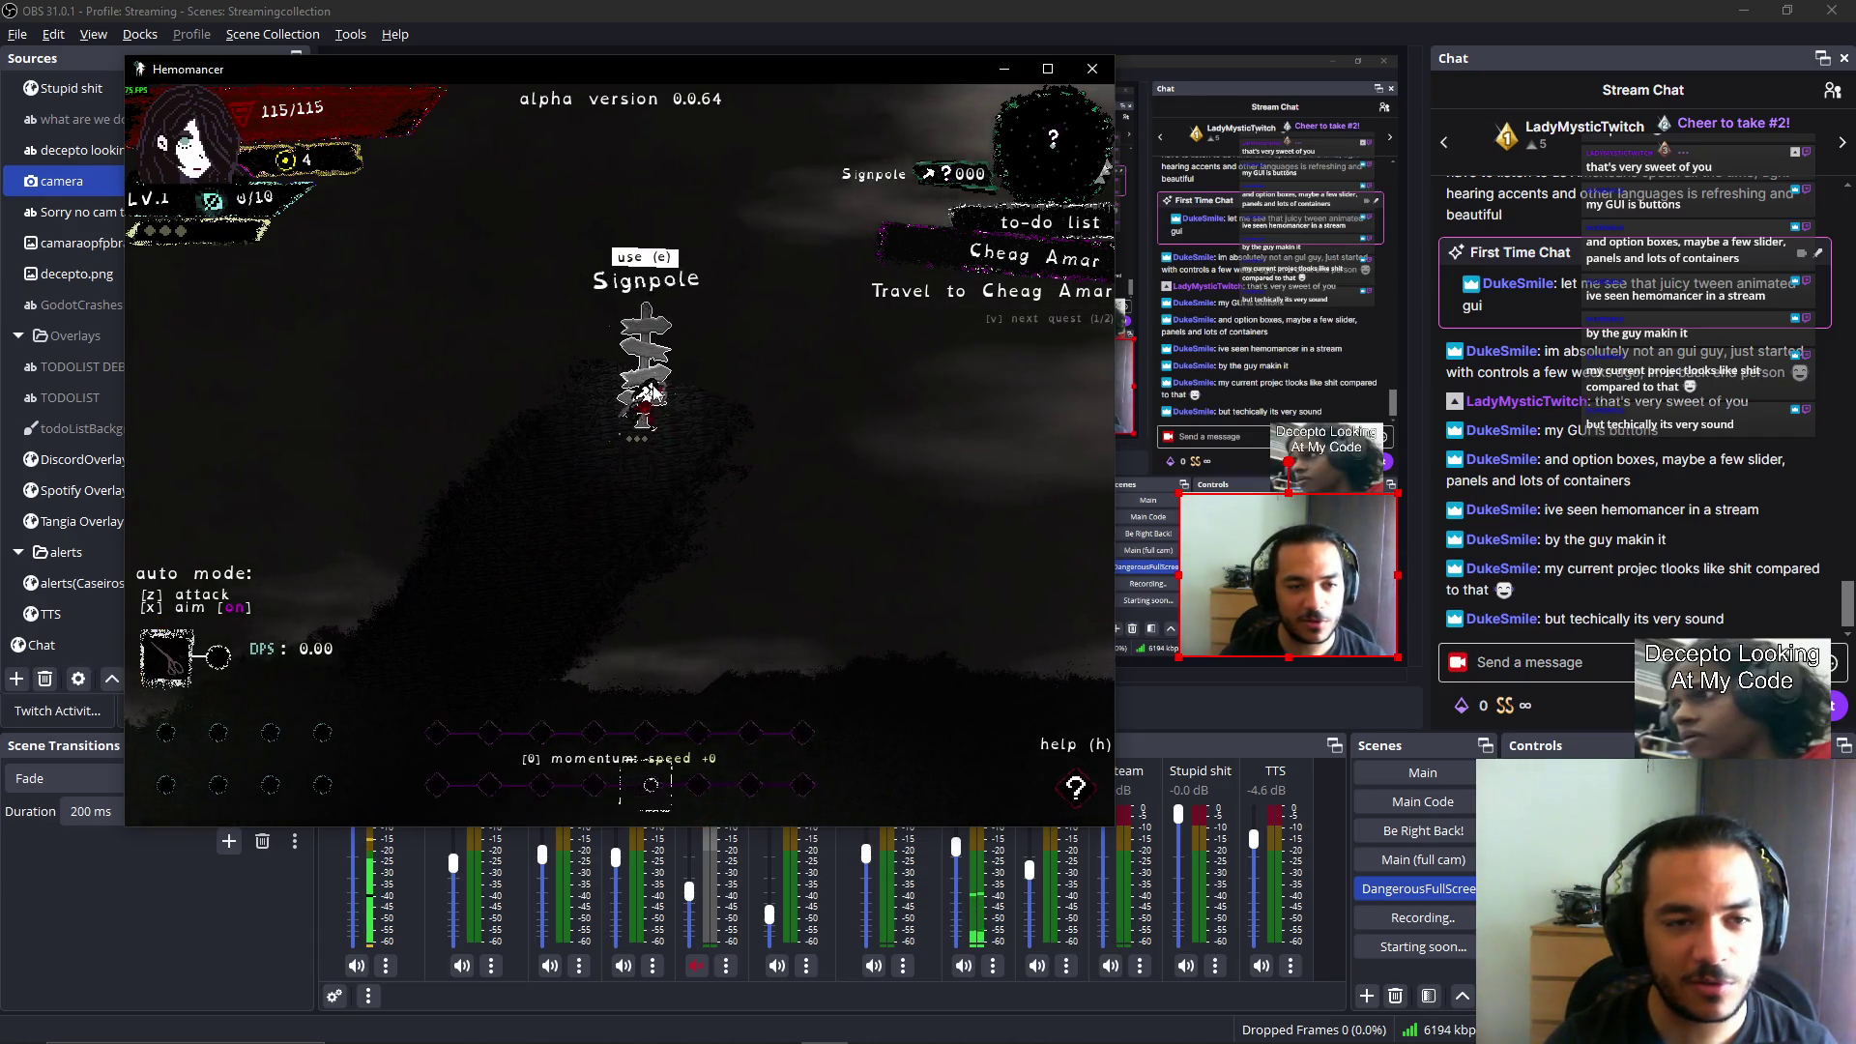
key(e)
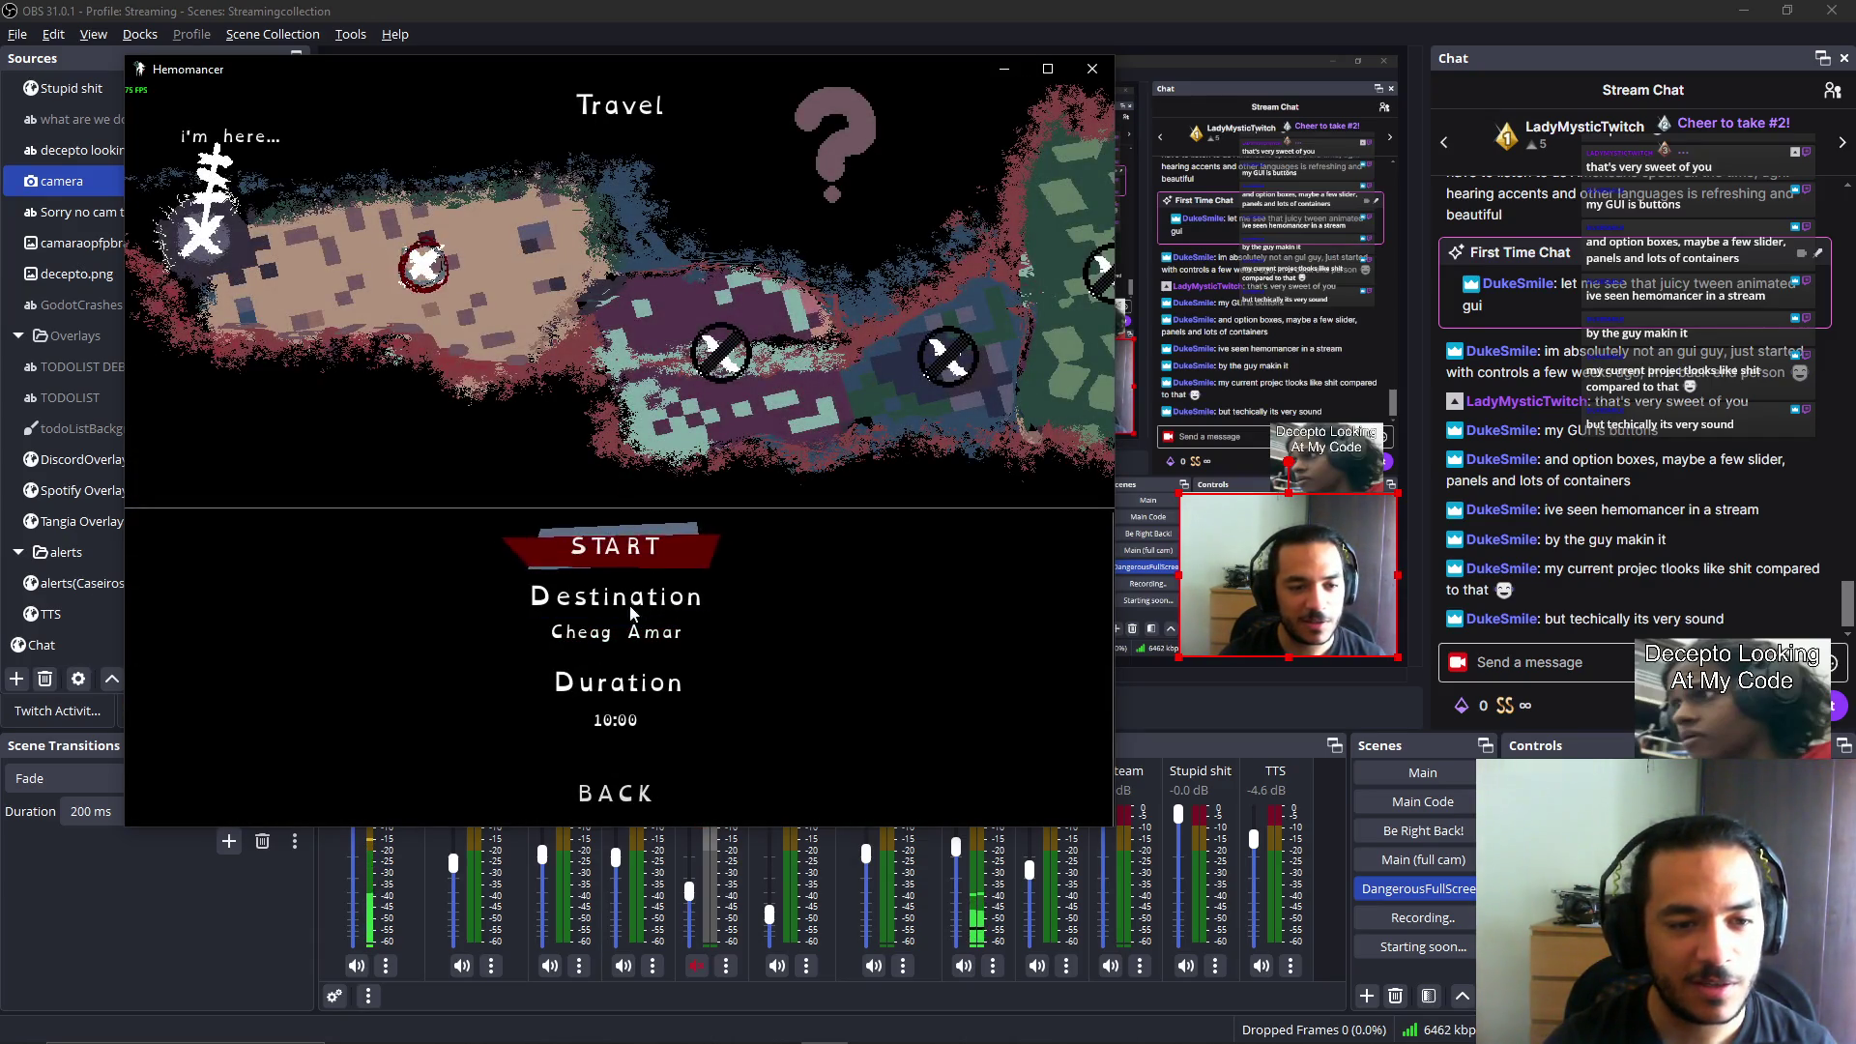
Start the journey to Cheag Amar and fight the enemies in Metauro, toggling auto attack and aim.
click(627, 549)
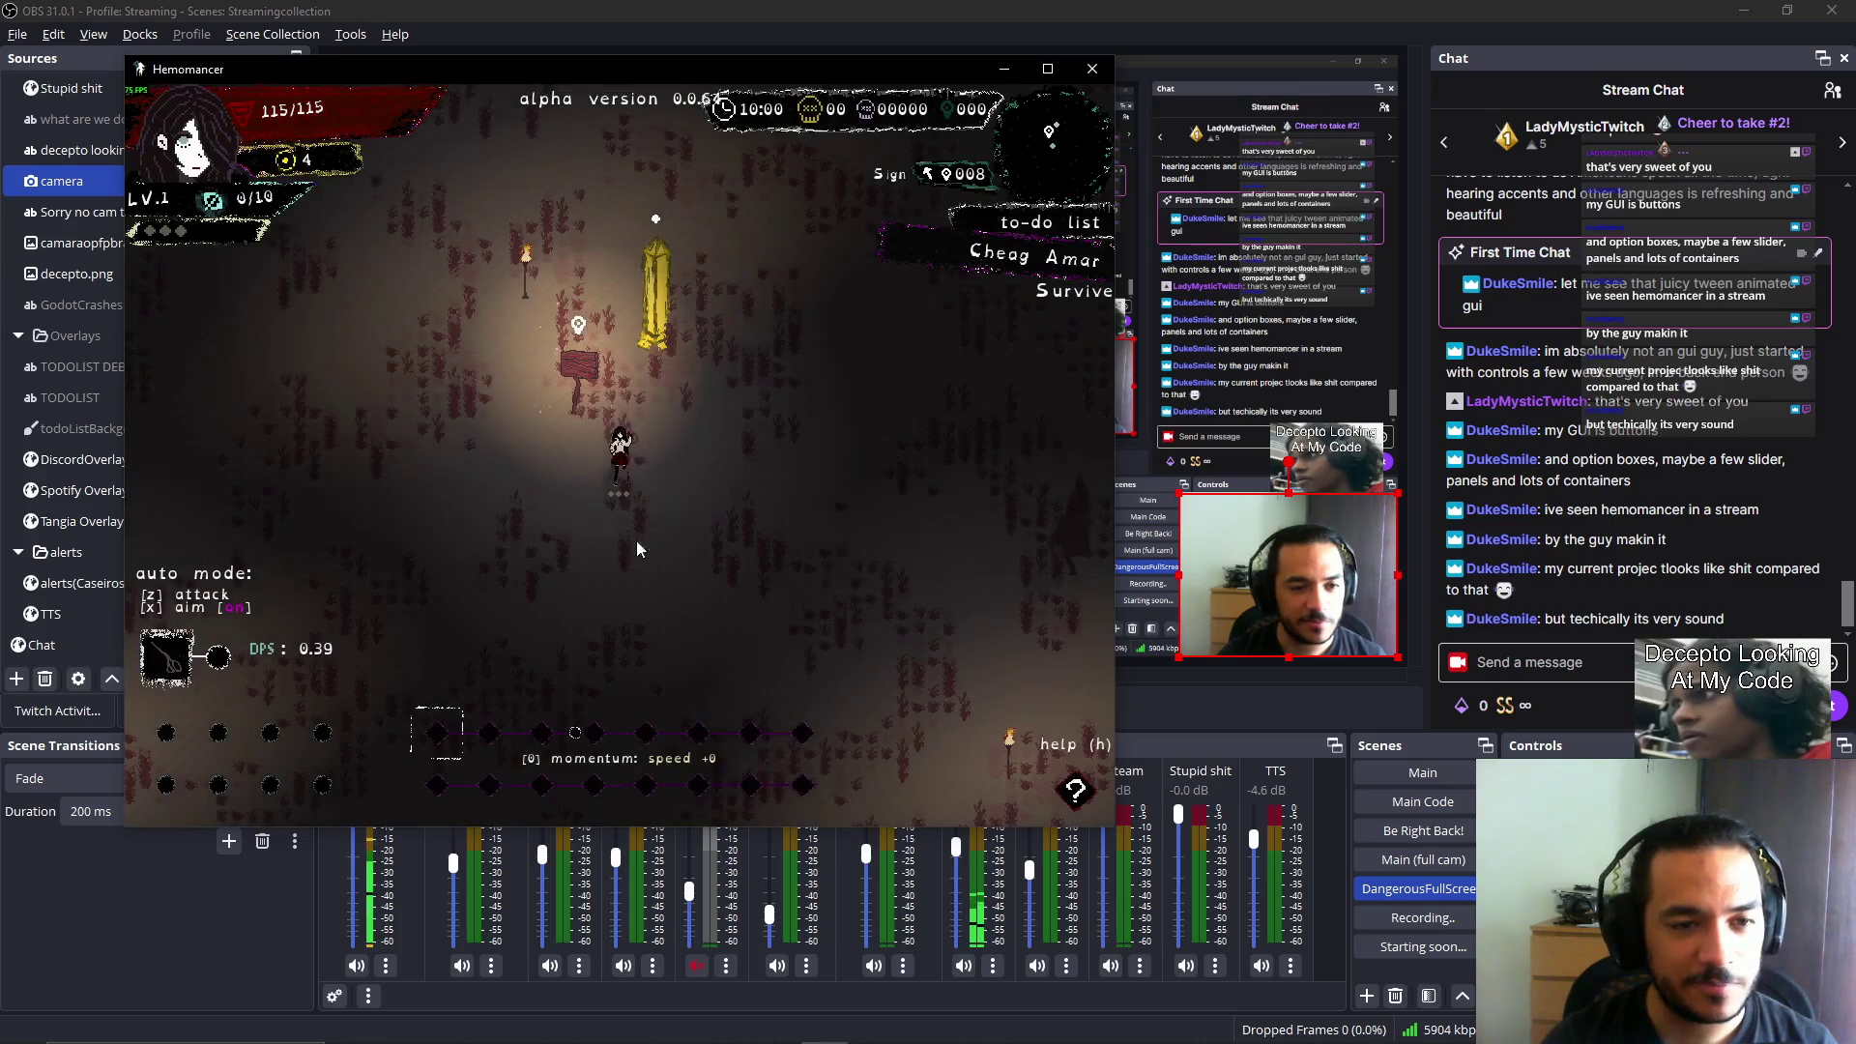
key(w+d)
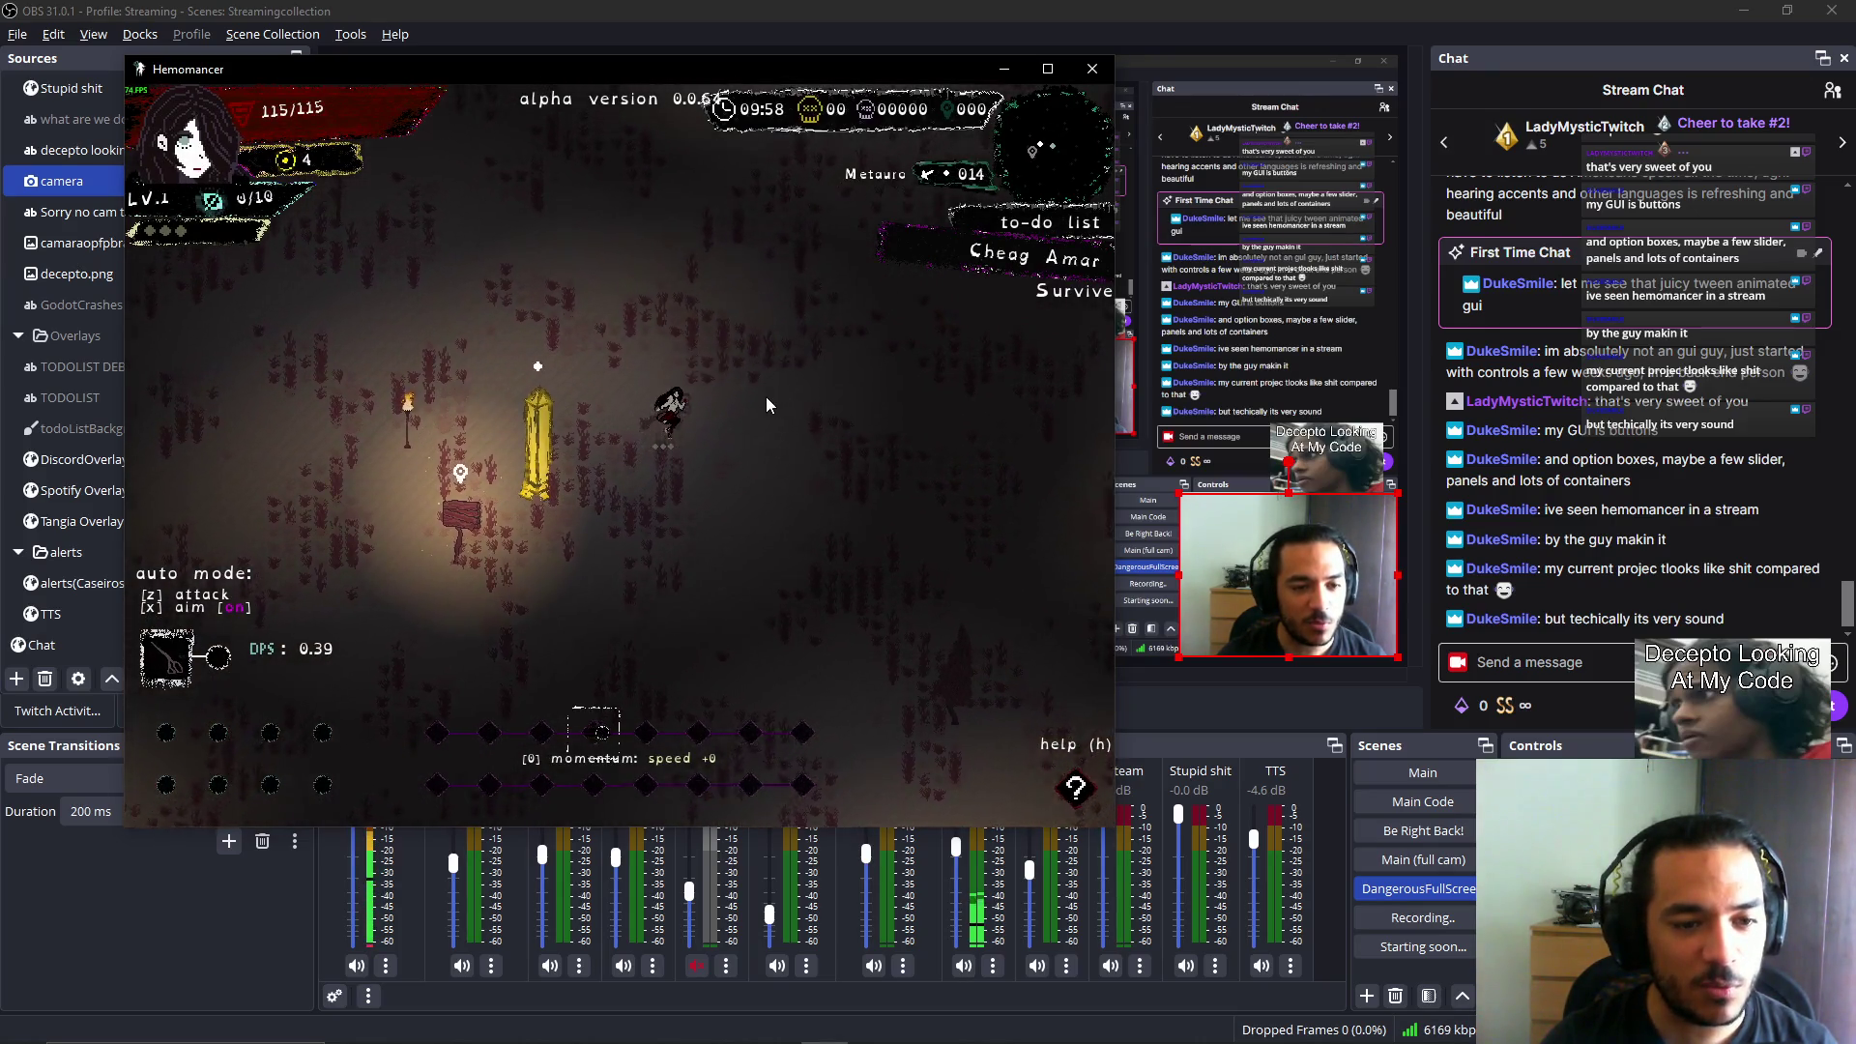
key(w+a)
key(z)
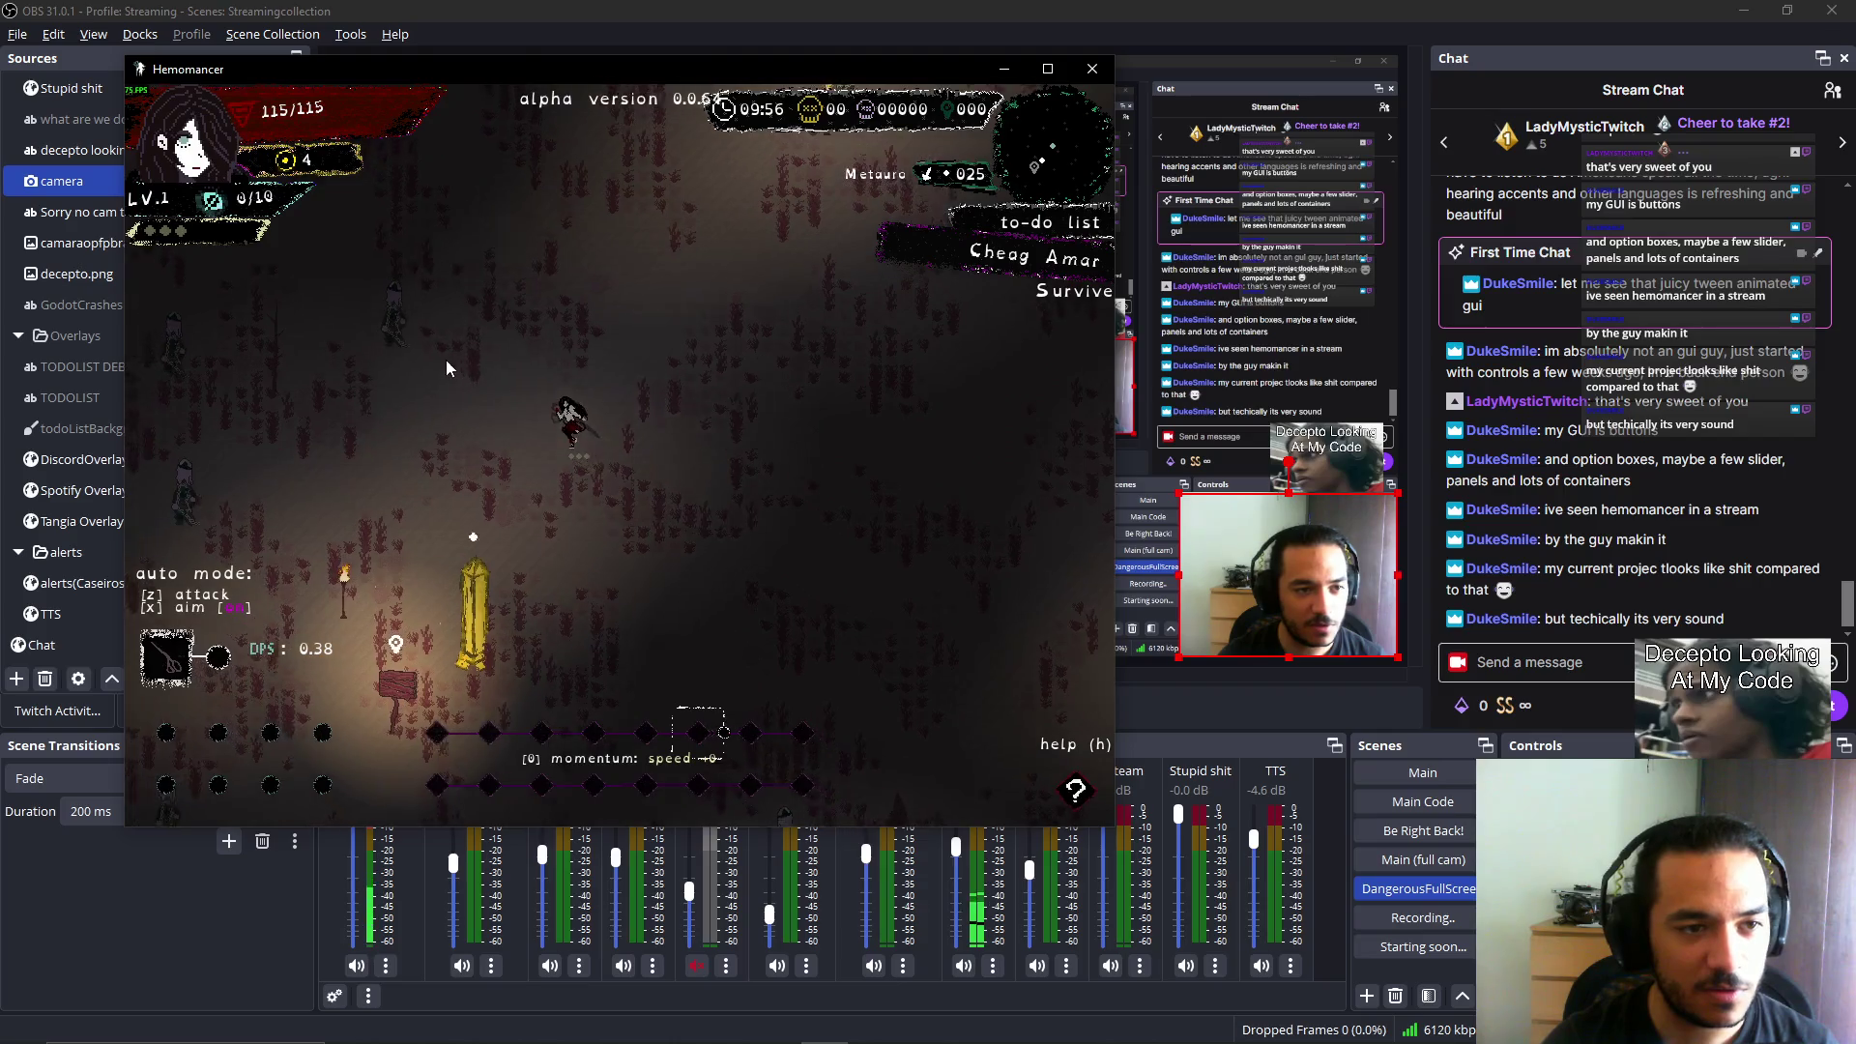
key(a)
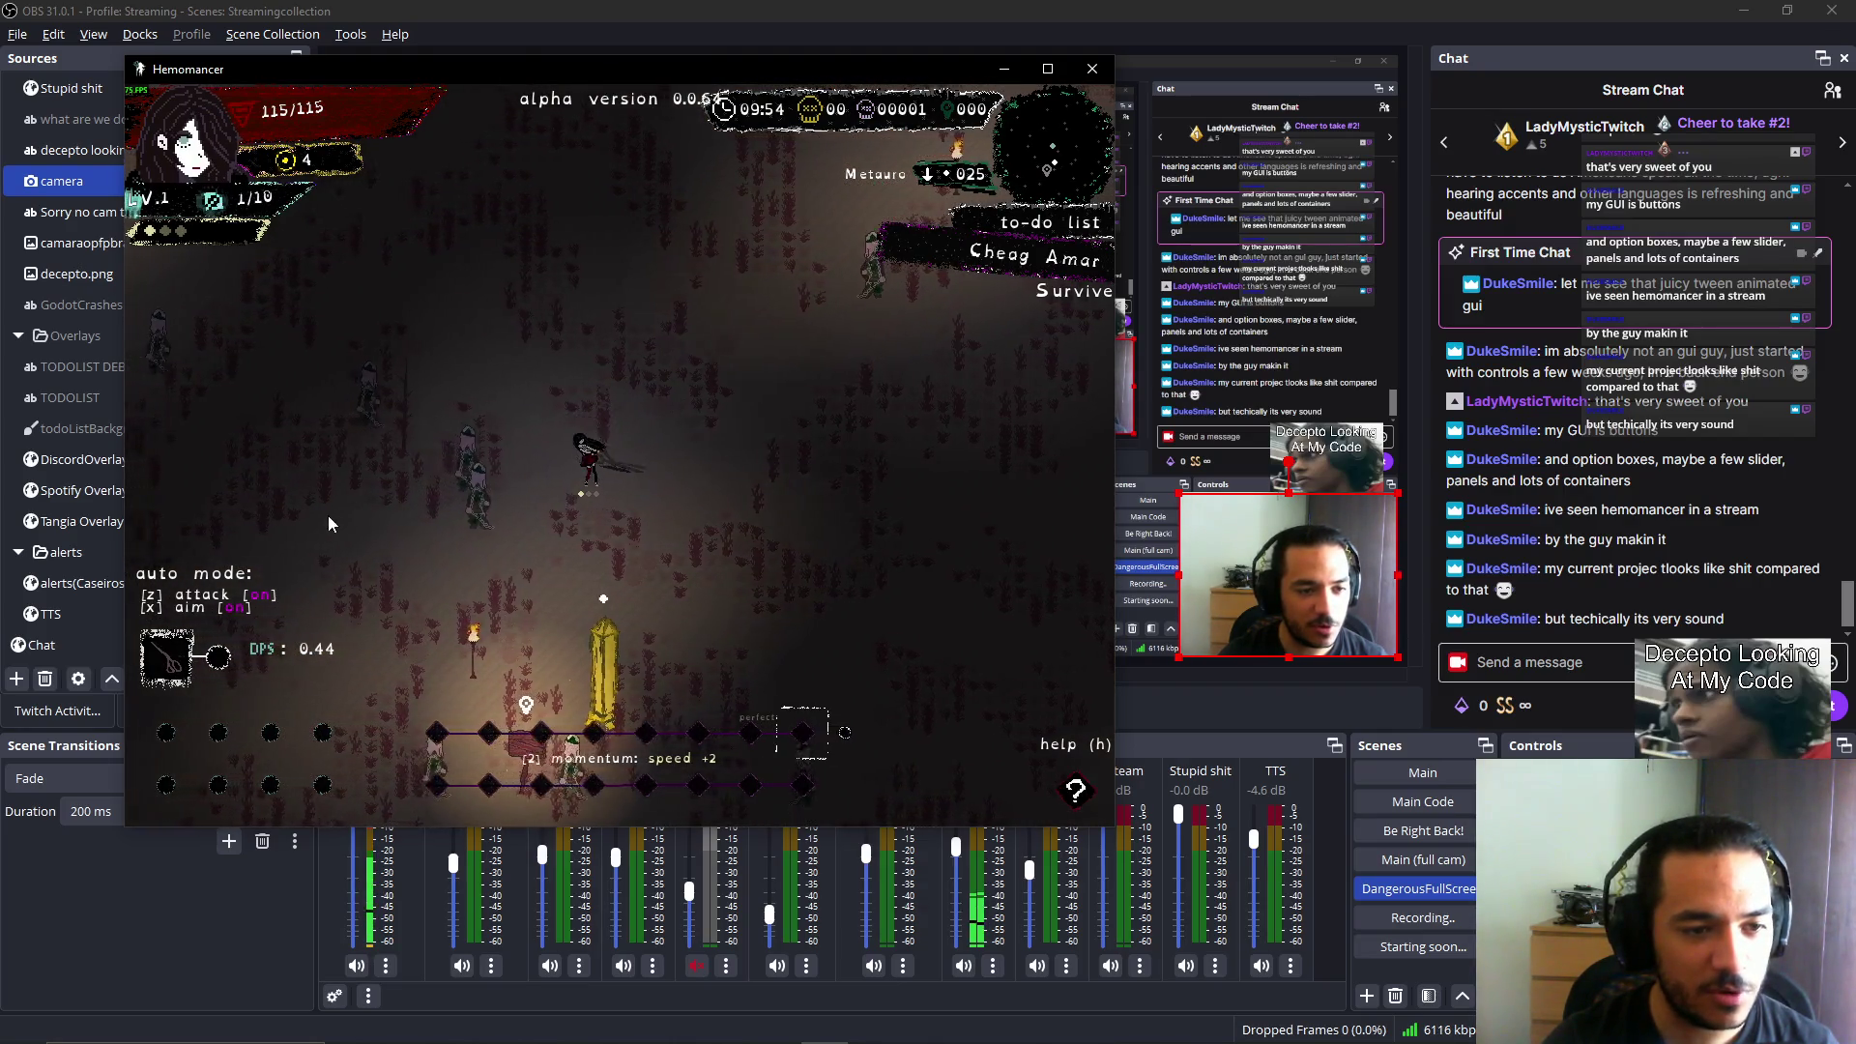
key(w)
key(x)
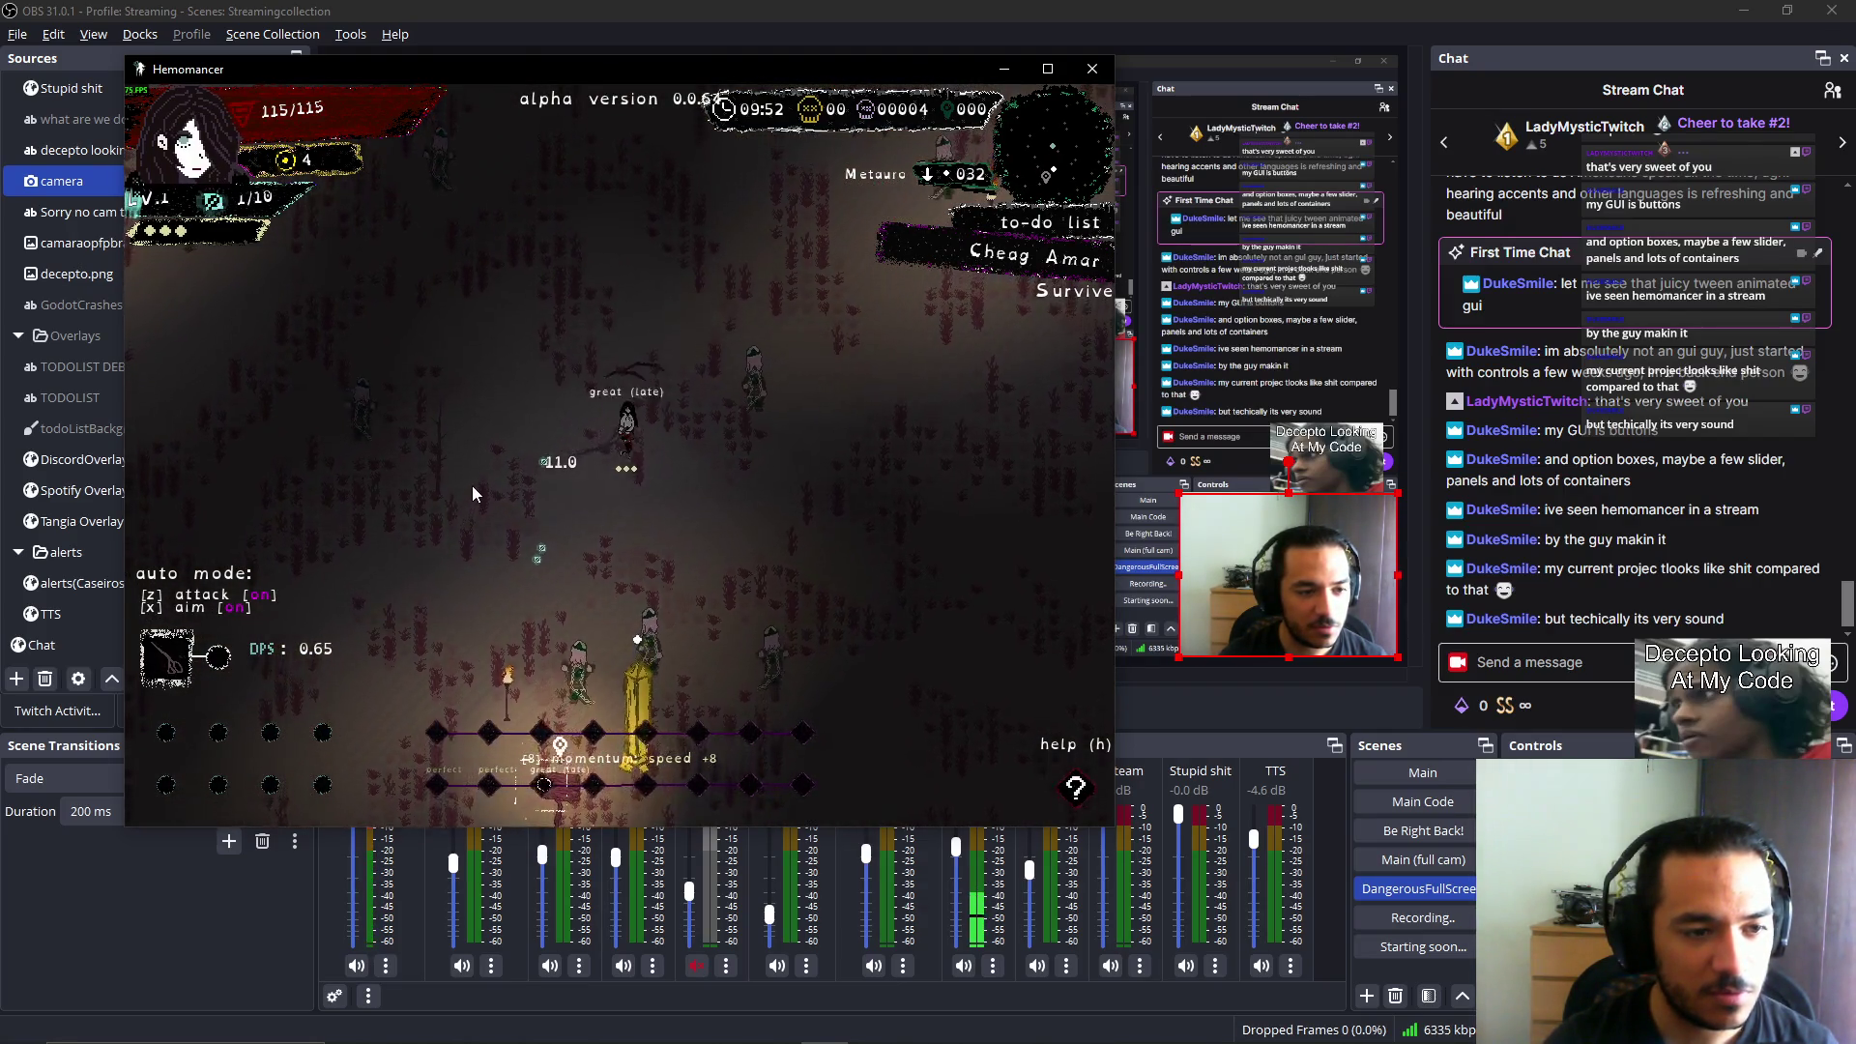
key(z)
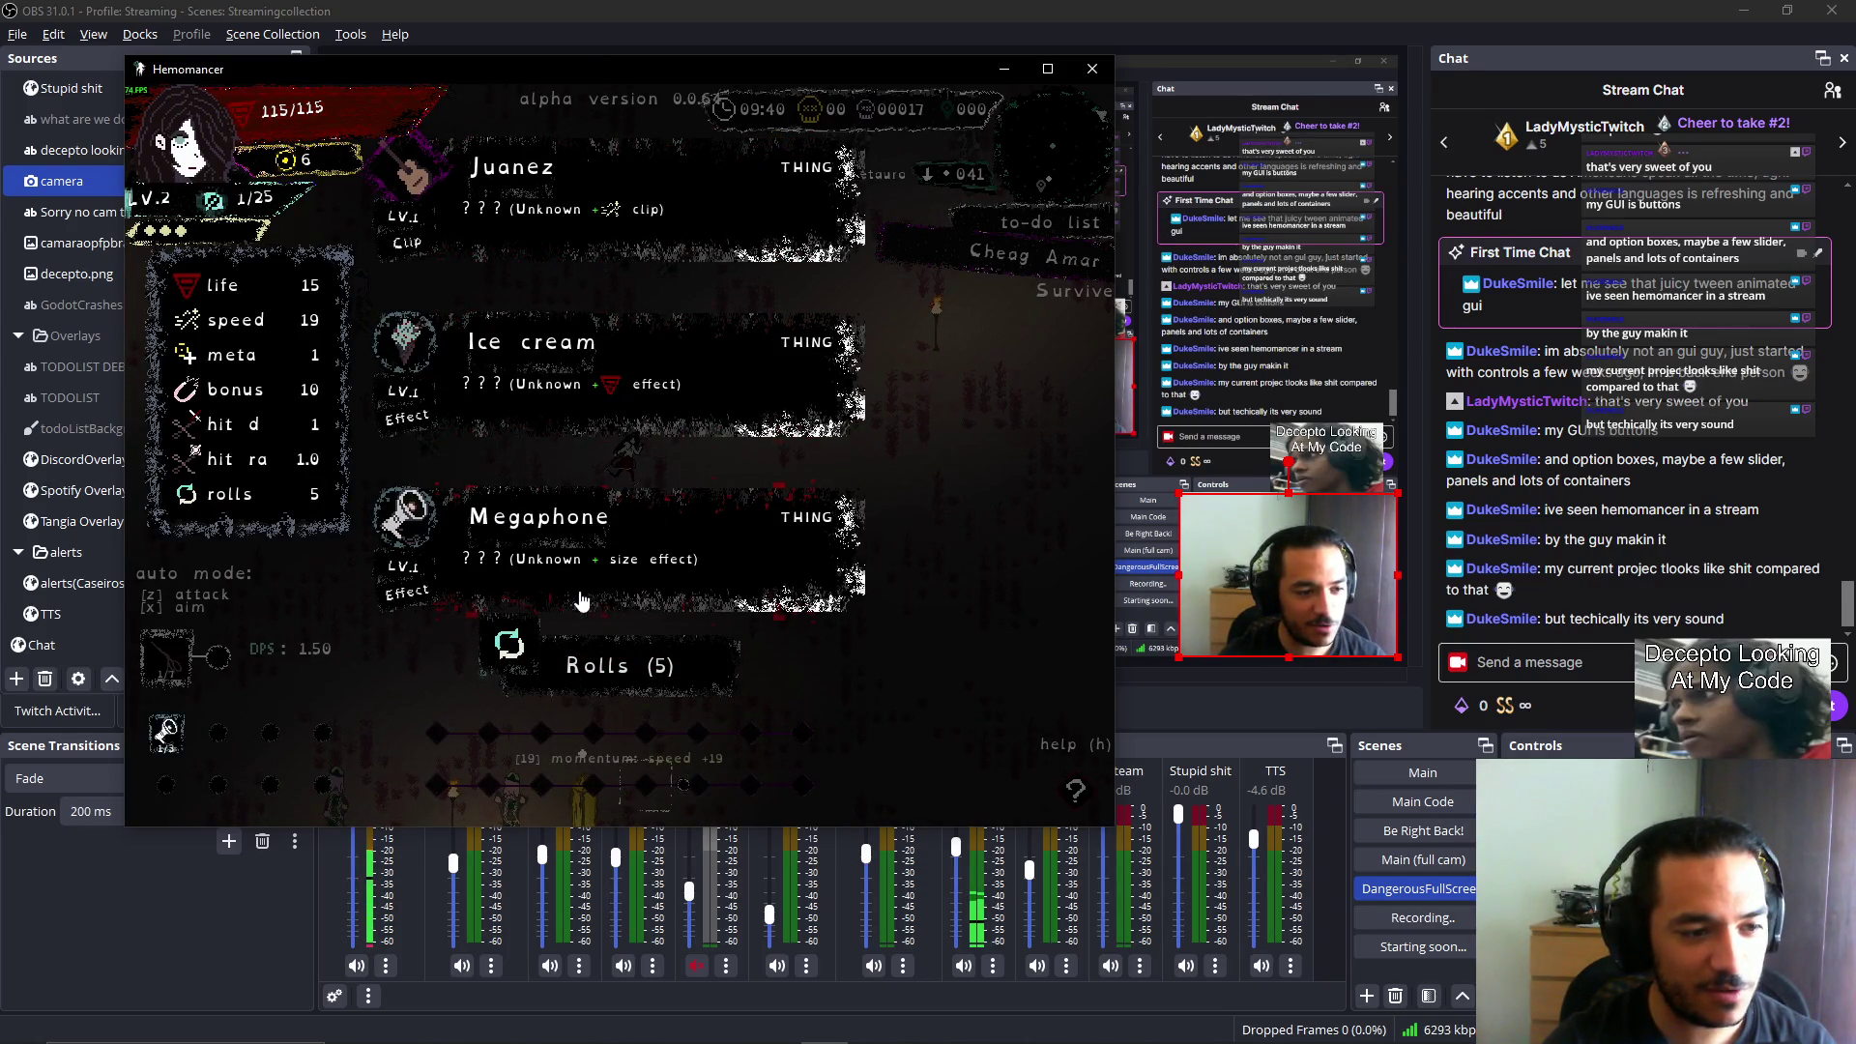
Reroll the upgrade cards until no rerolls remain, then close the game.
click(593, 686)
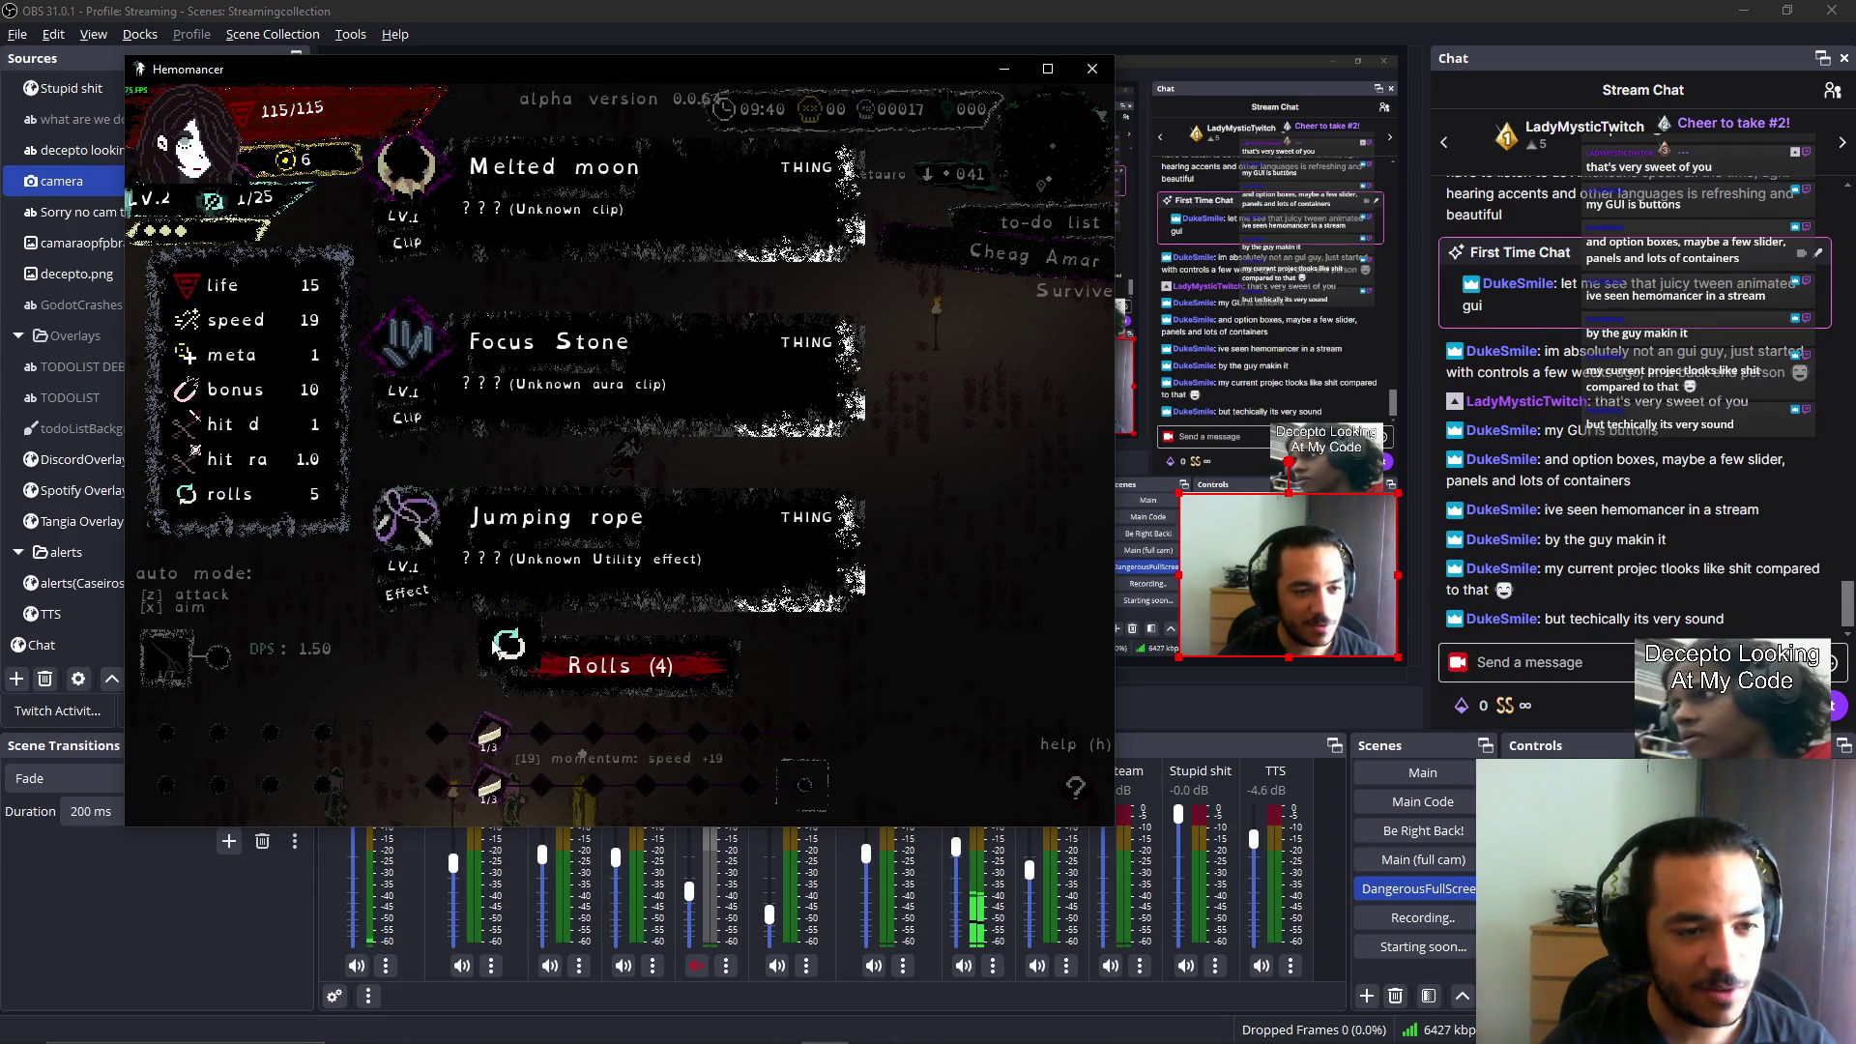
click(520, 673)
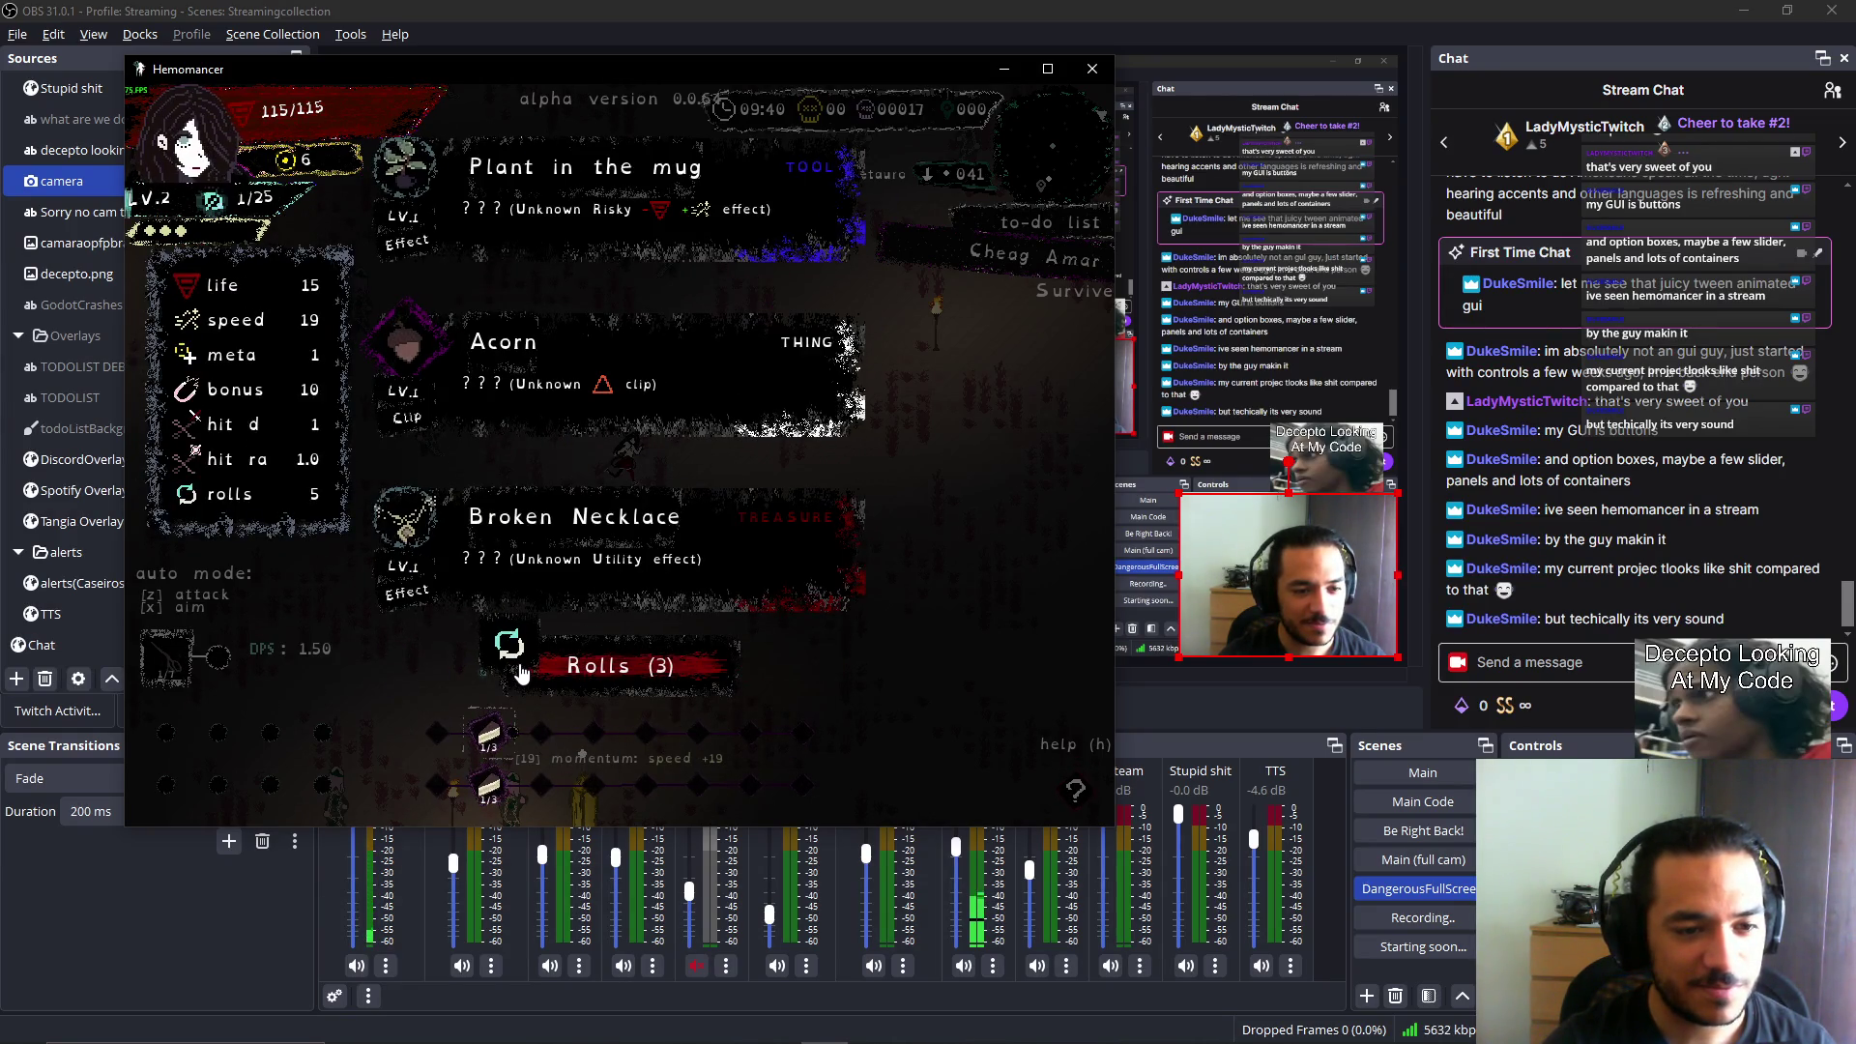
click(520, 673)
click(539, 678)
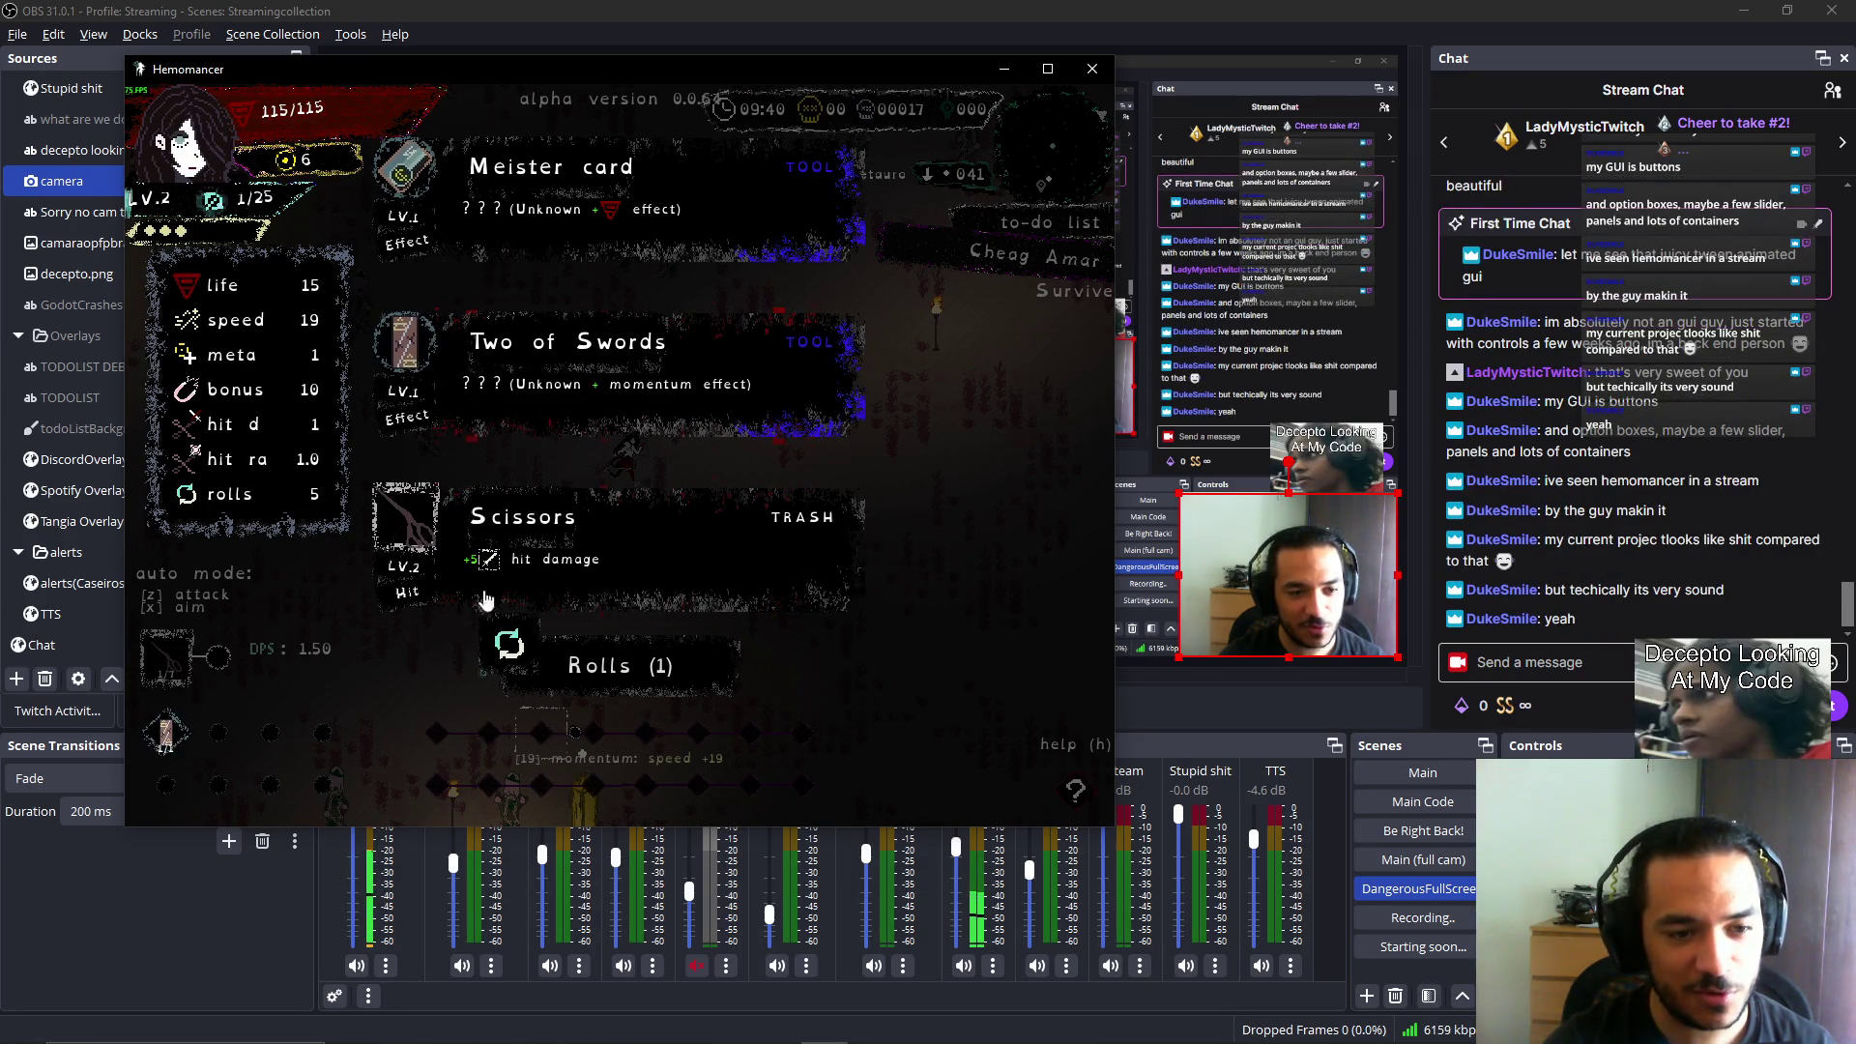
click(559, 667)
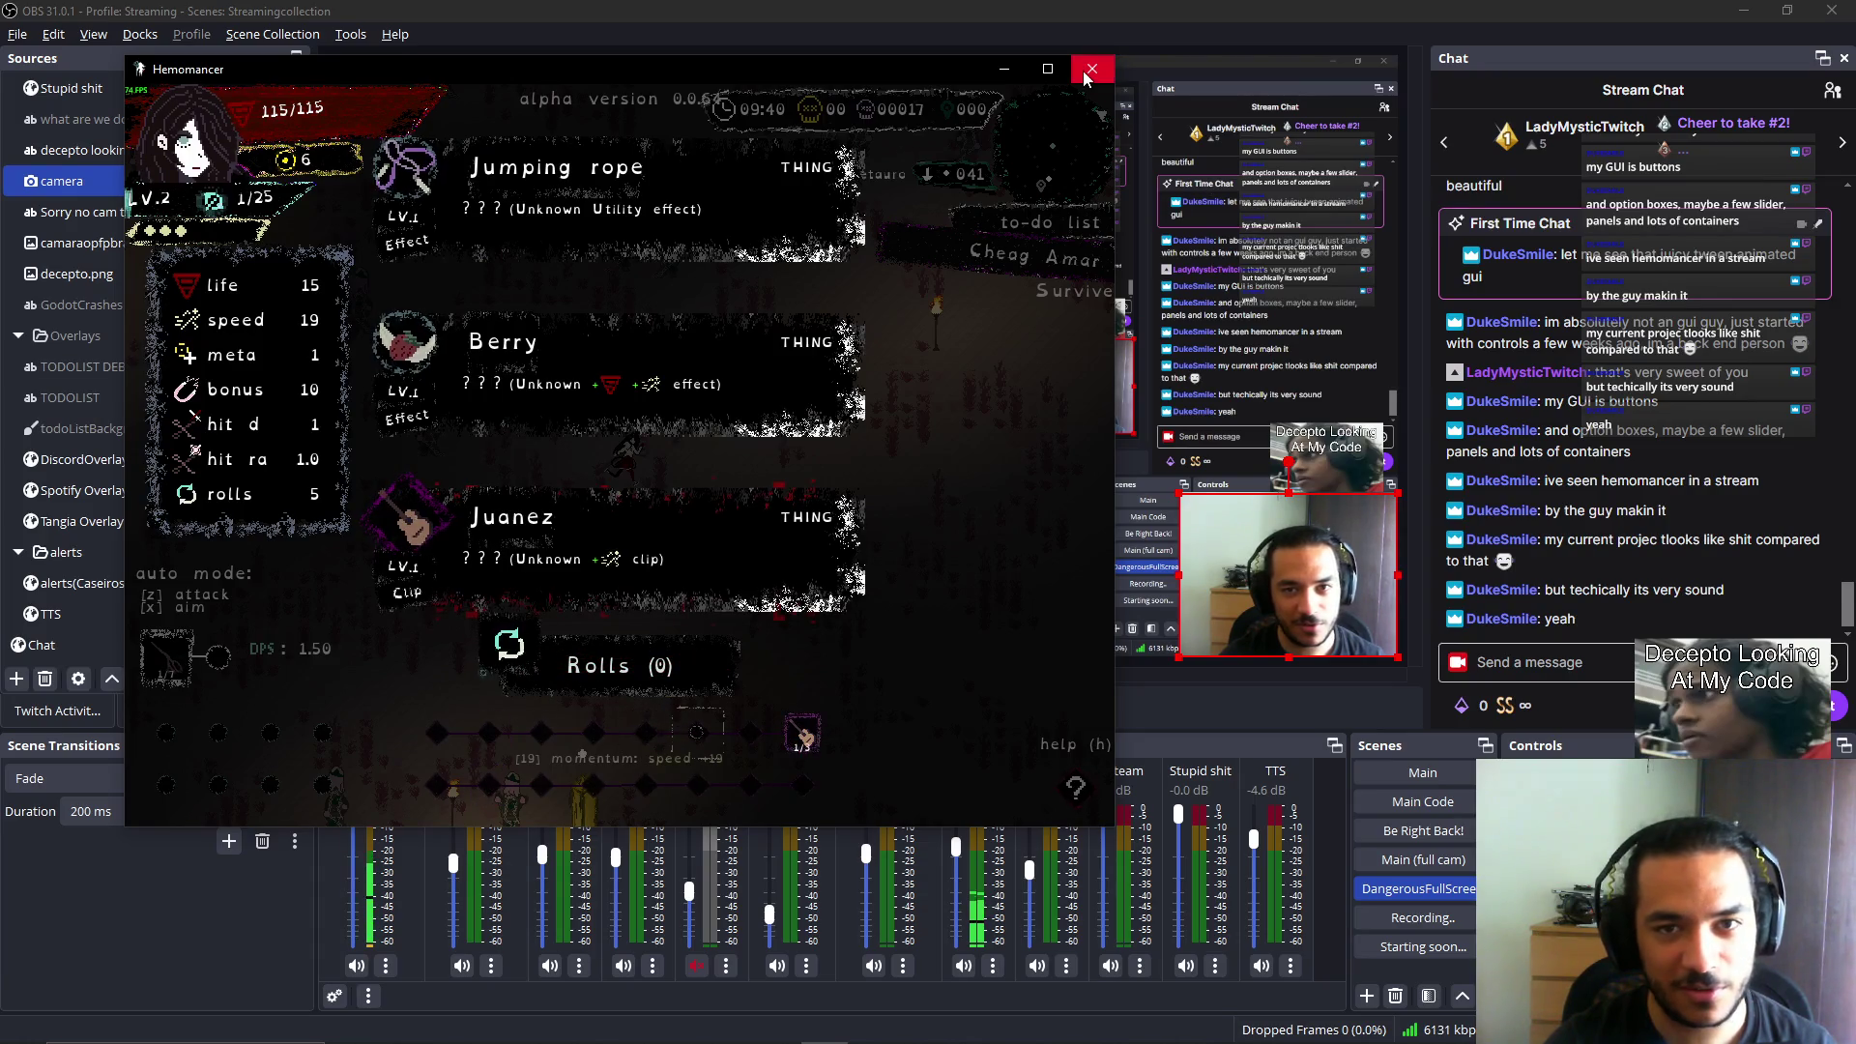
key(alt+F4)
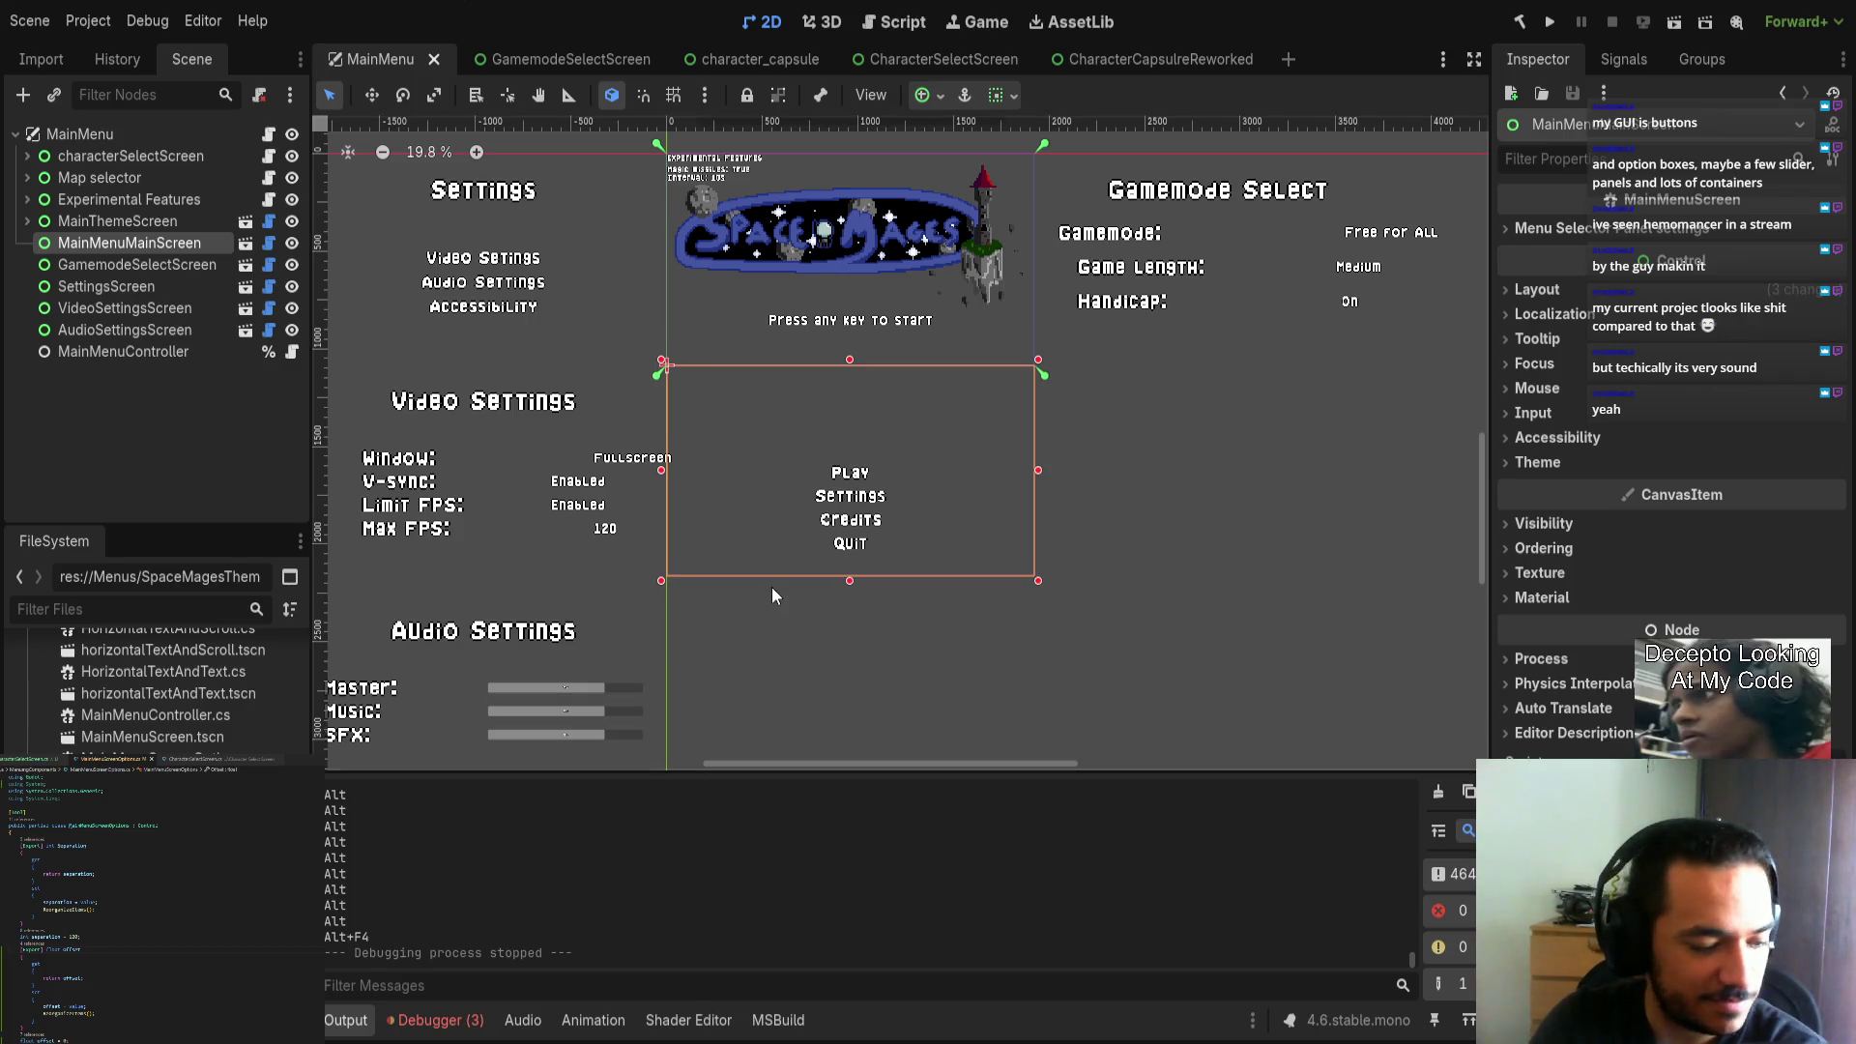
Deselect MainMenuMainScreen, clear the Output log, and switch to the character_capsule scene tab.
scroll(771, 588, down, 2)
scroll(656, 706, up, 1)
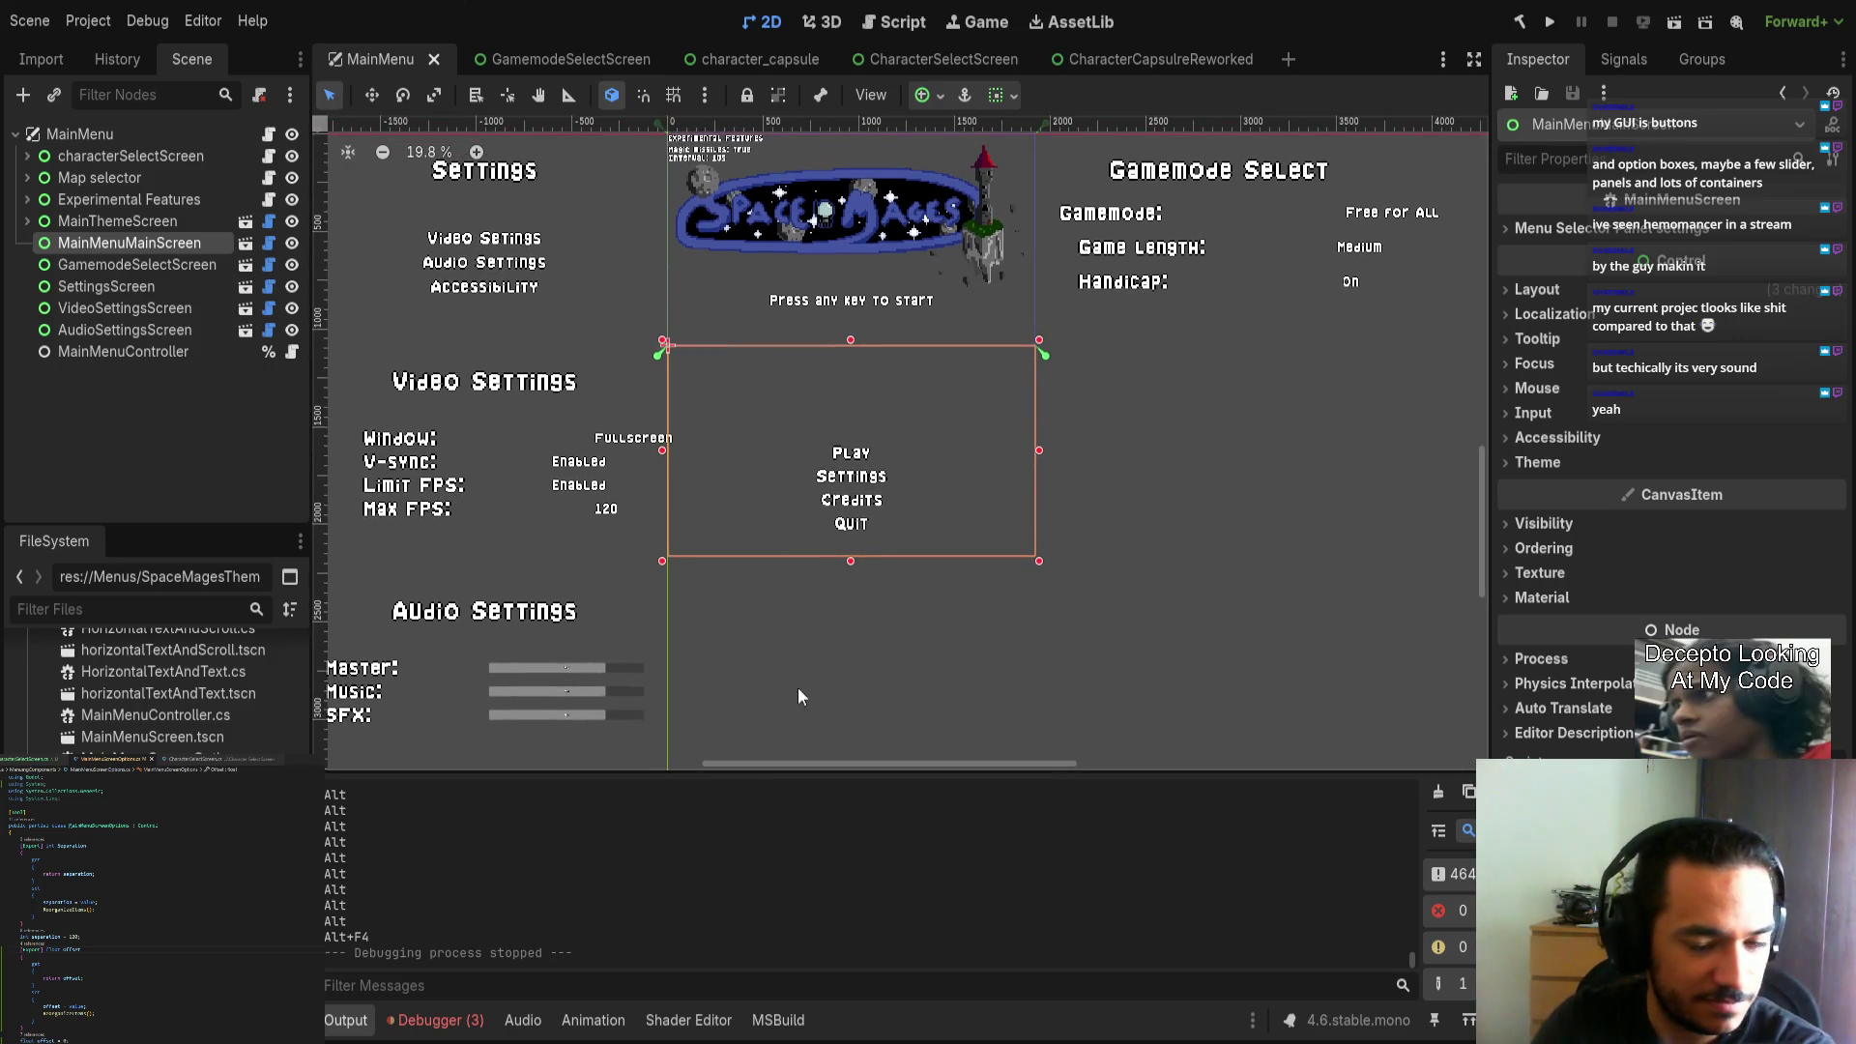
scroll(896, 625, up, 1)
click(901, 607)
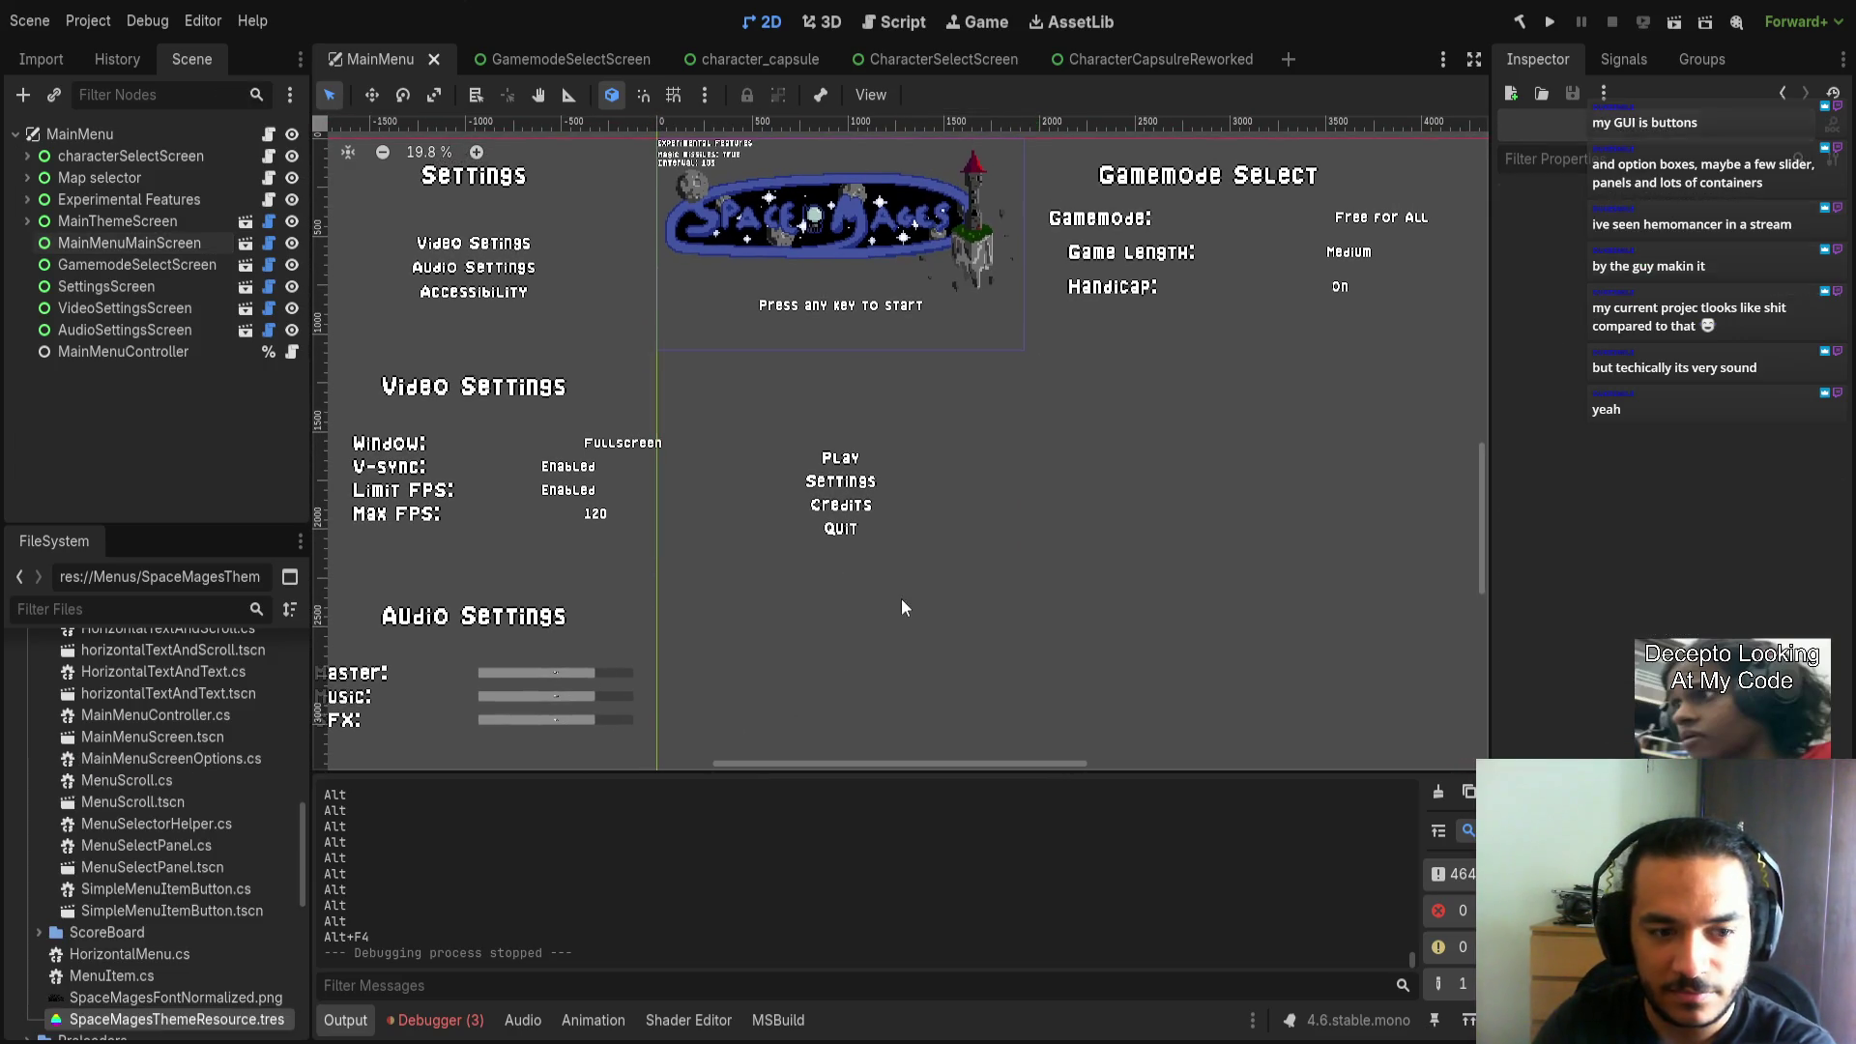
click(1438, 792)
scroll(864, 520, up, 1)
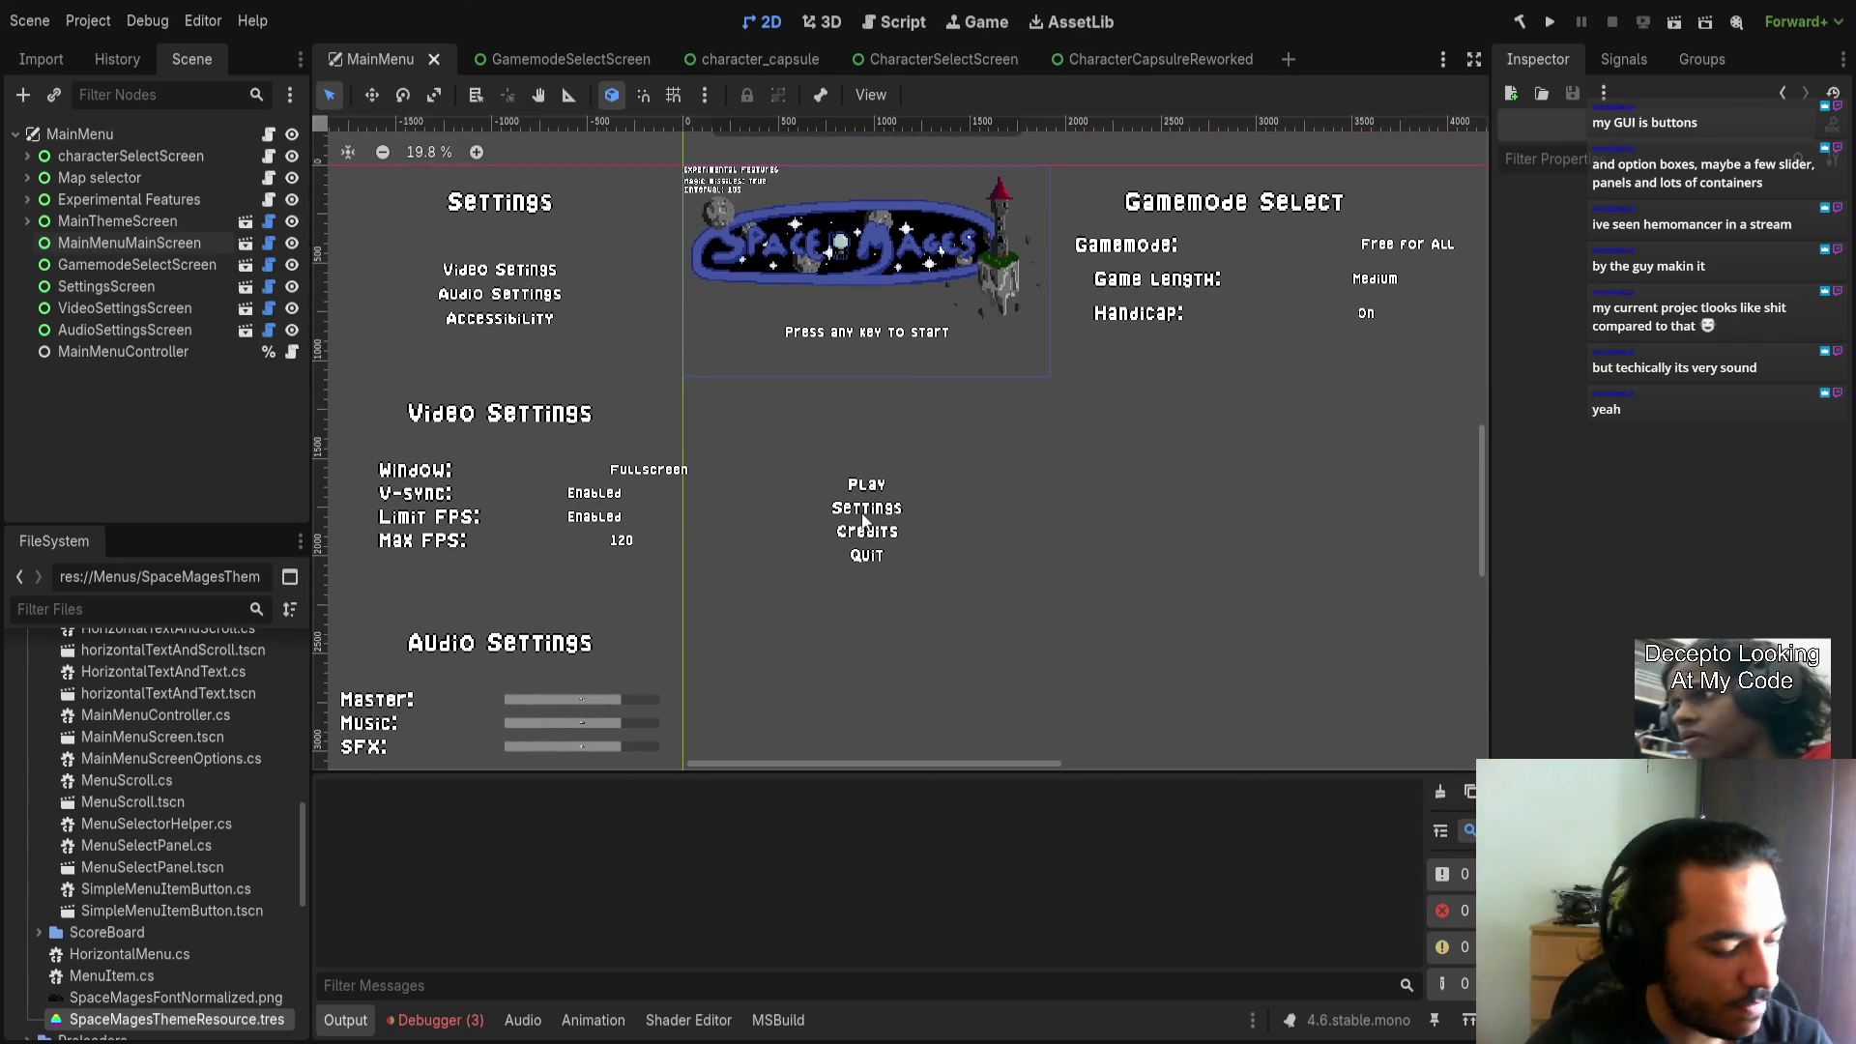
click(783, 56)
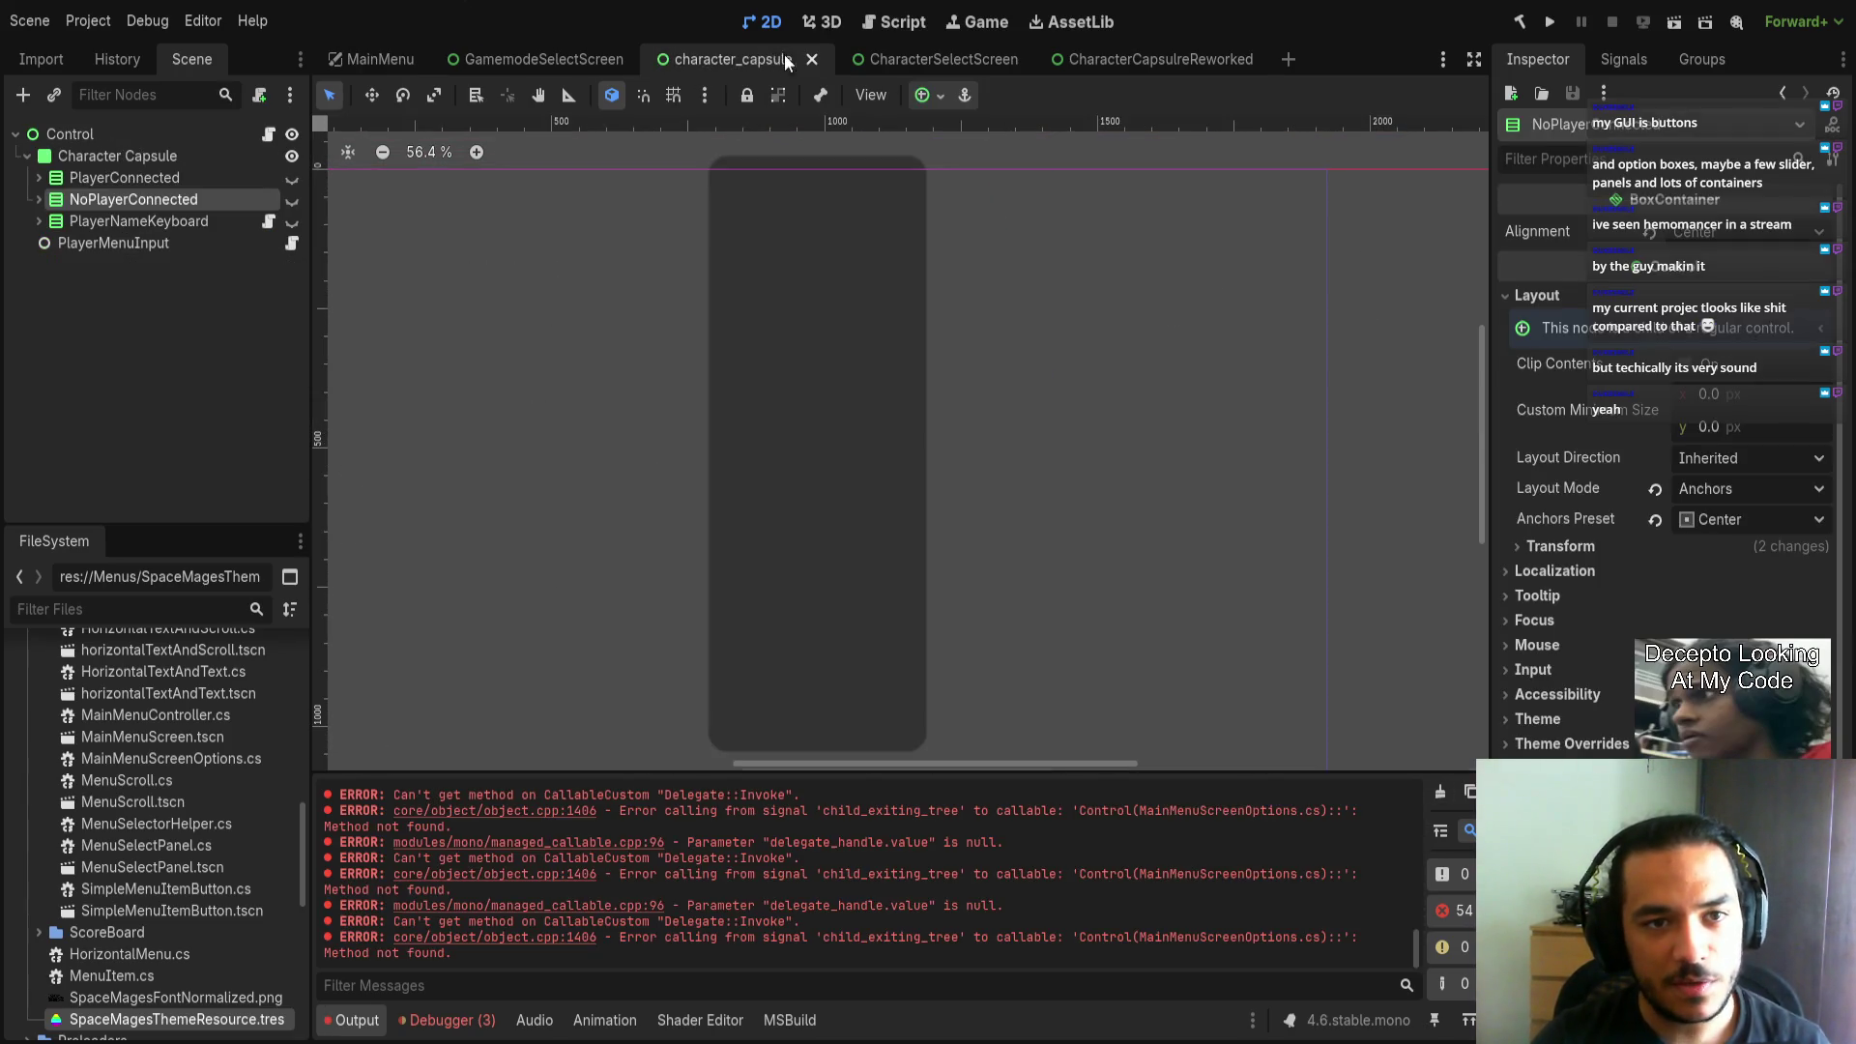
Inspect the CharacterCapsuleReworked nodes, collapse MenuItemsContainer, and select the Control root.
click(870, 70)
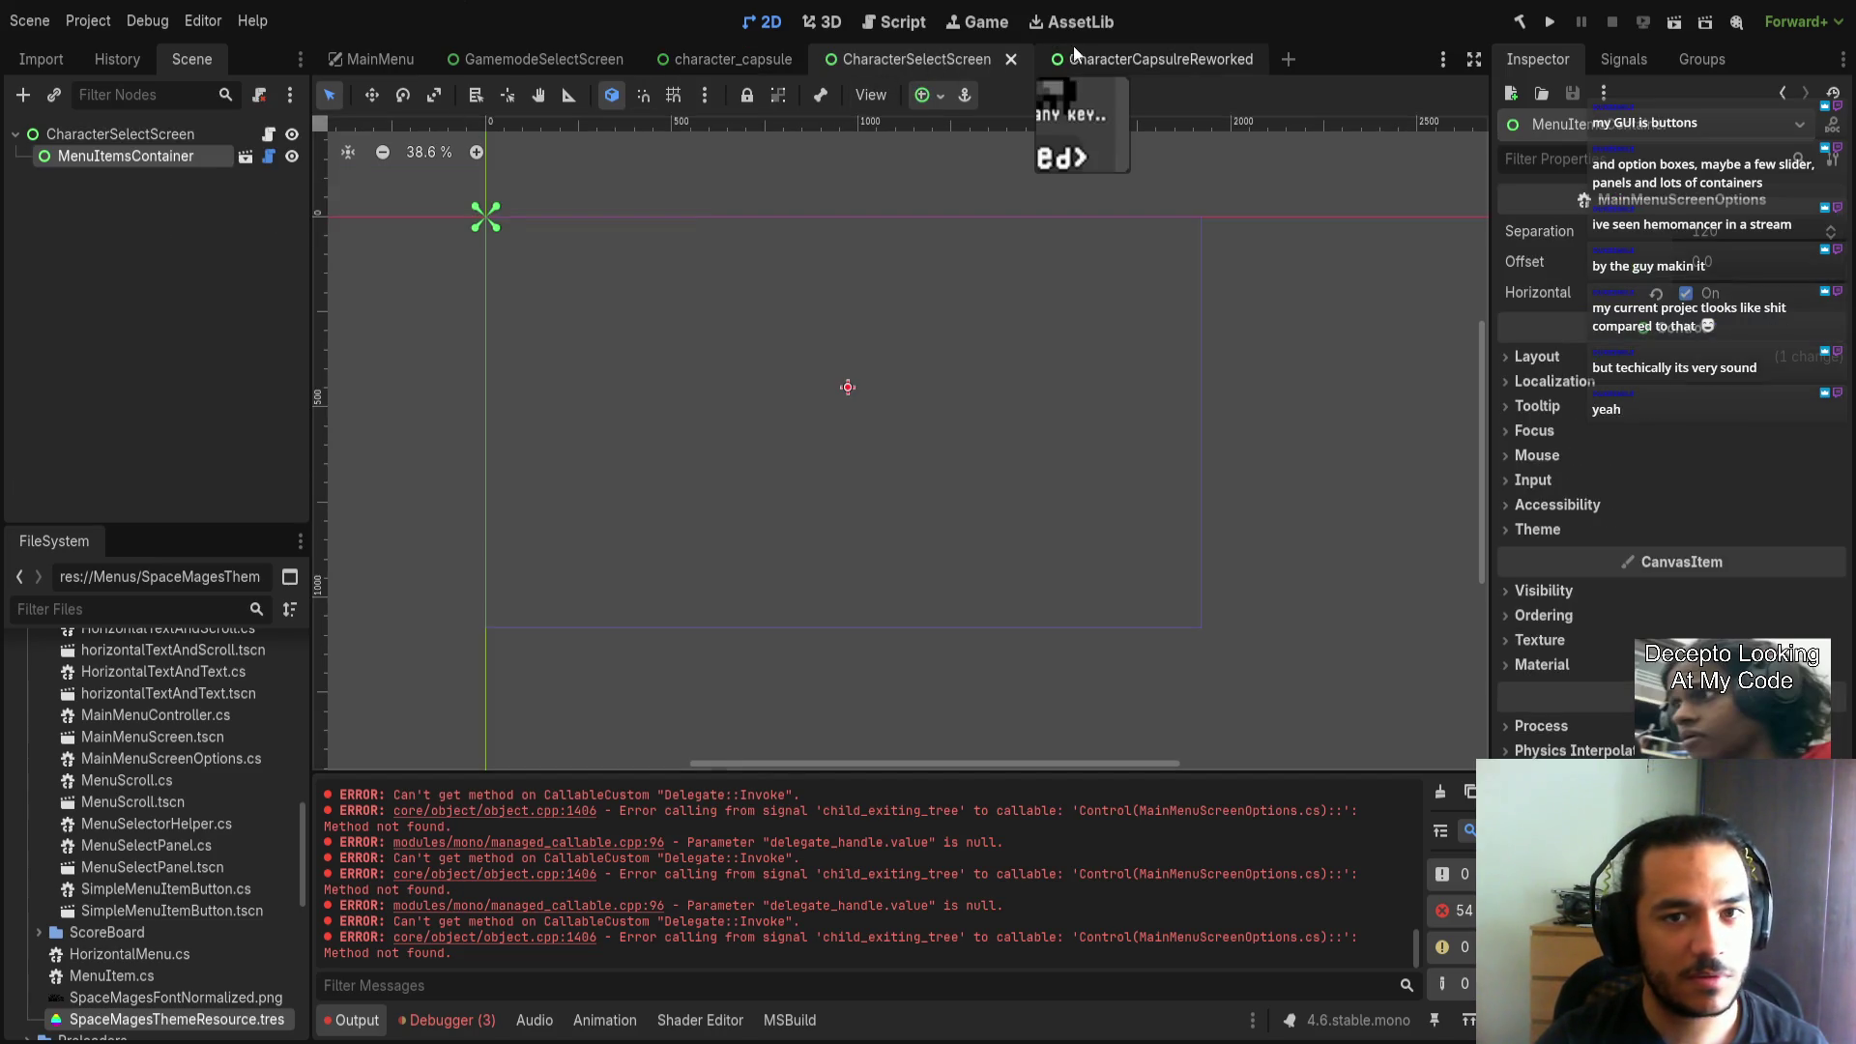
click(1078, 57)
scroll(1102, 460, down, 5)
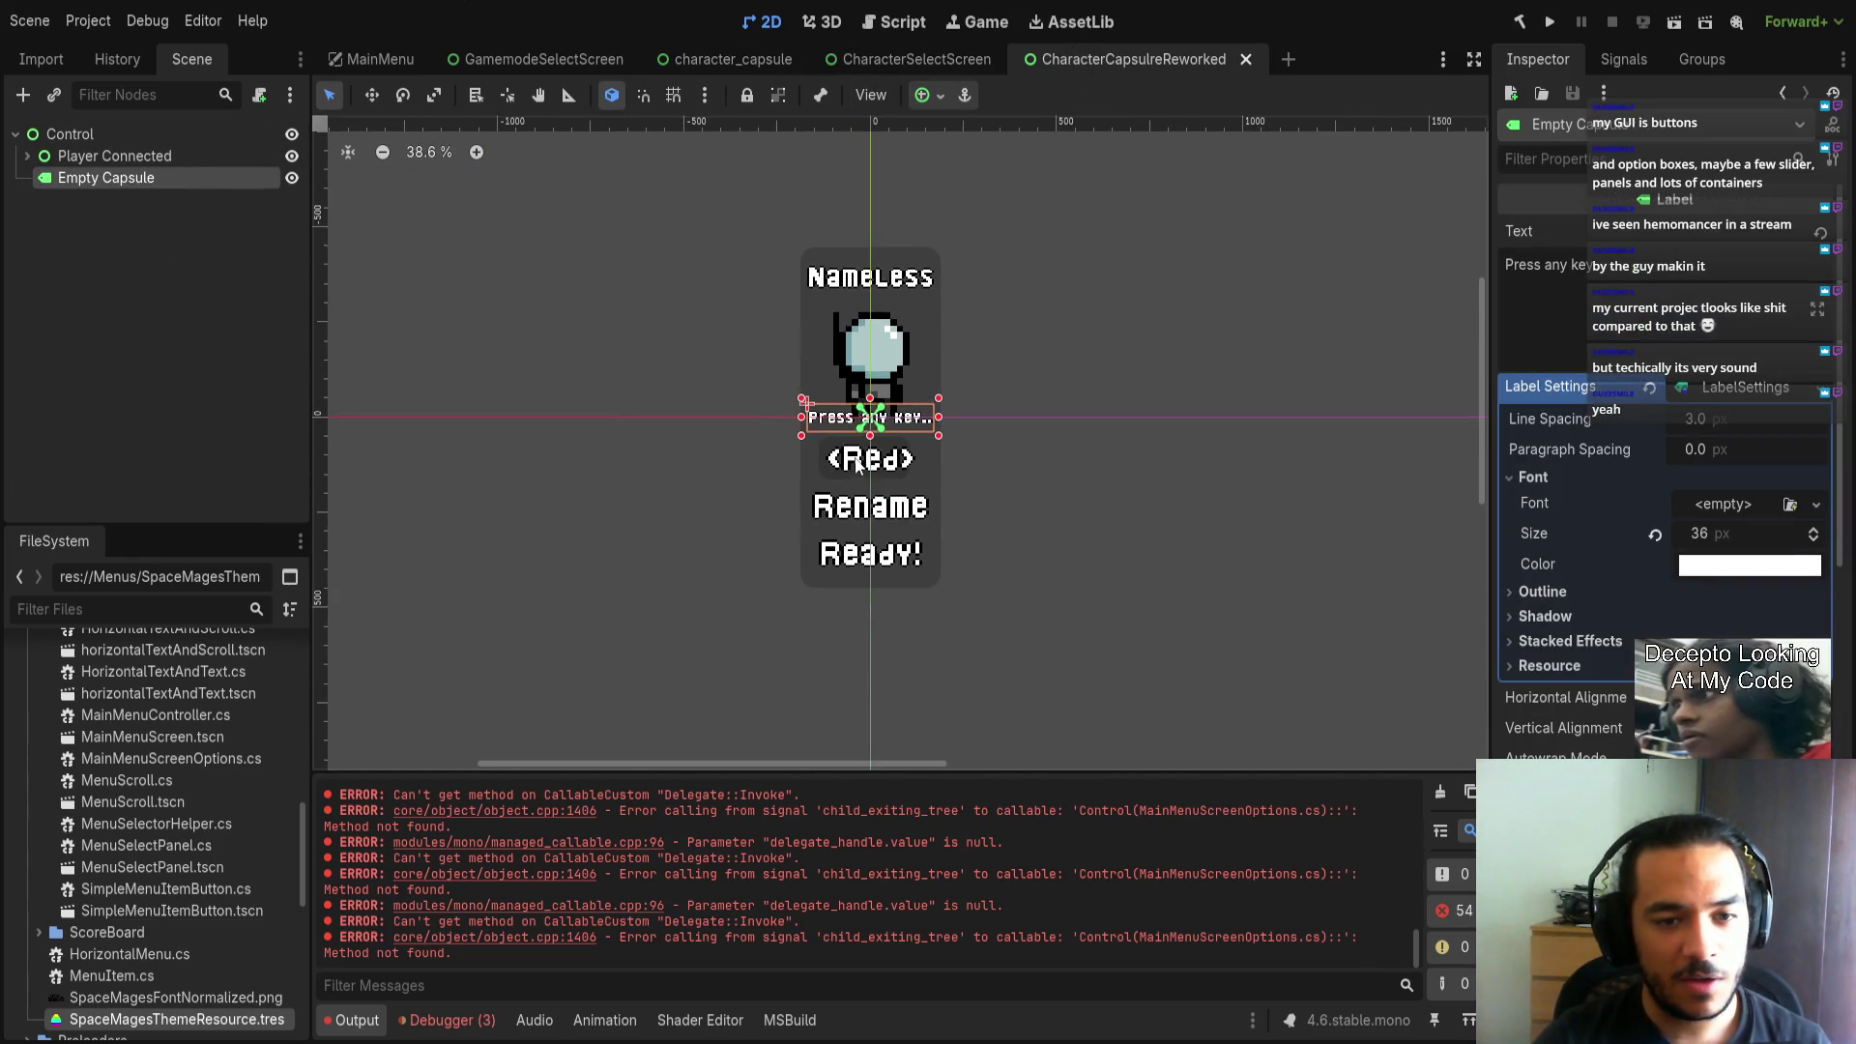
click(870, 458)
click(125, 242)
click(118, 265)
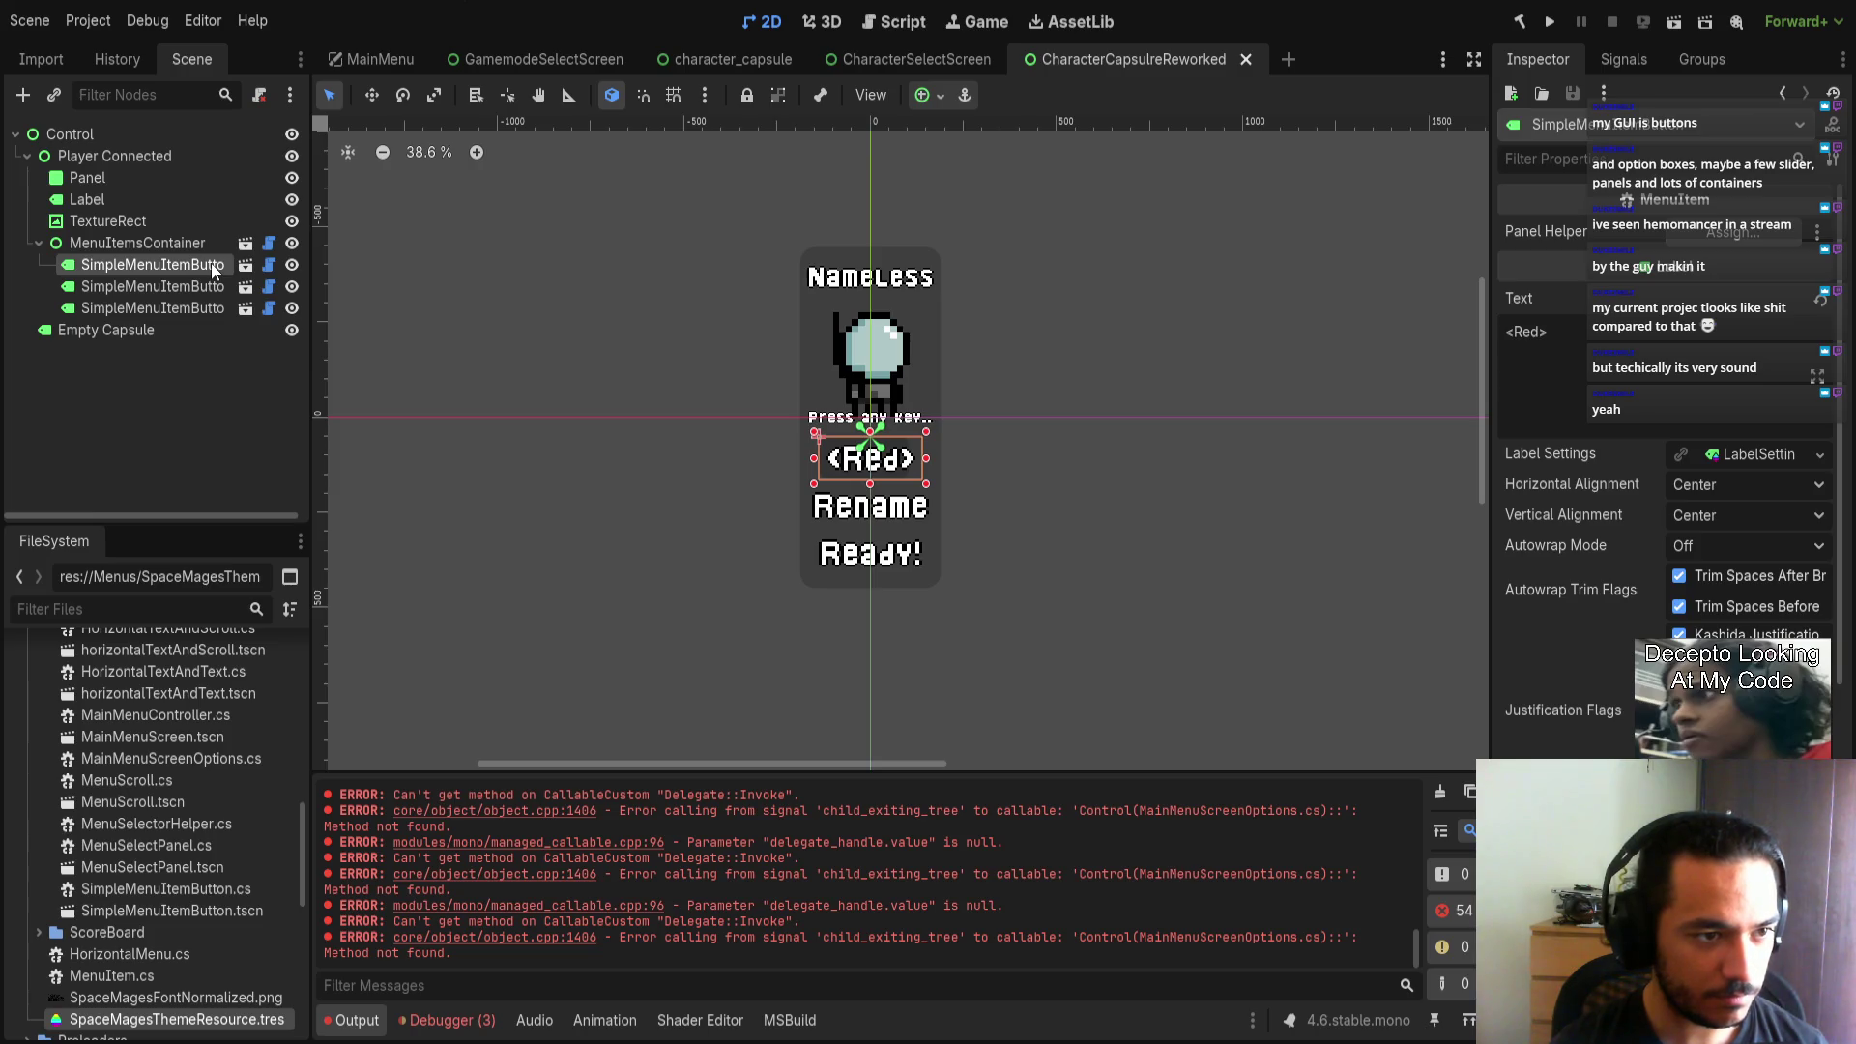
click(132, 136)
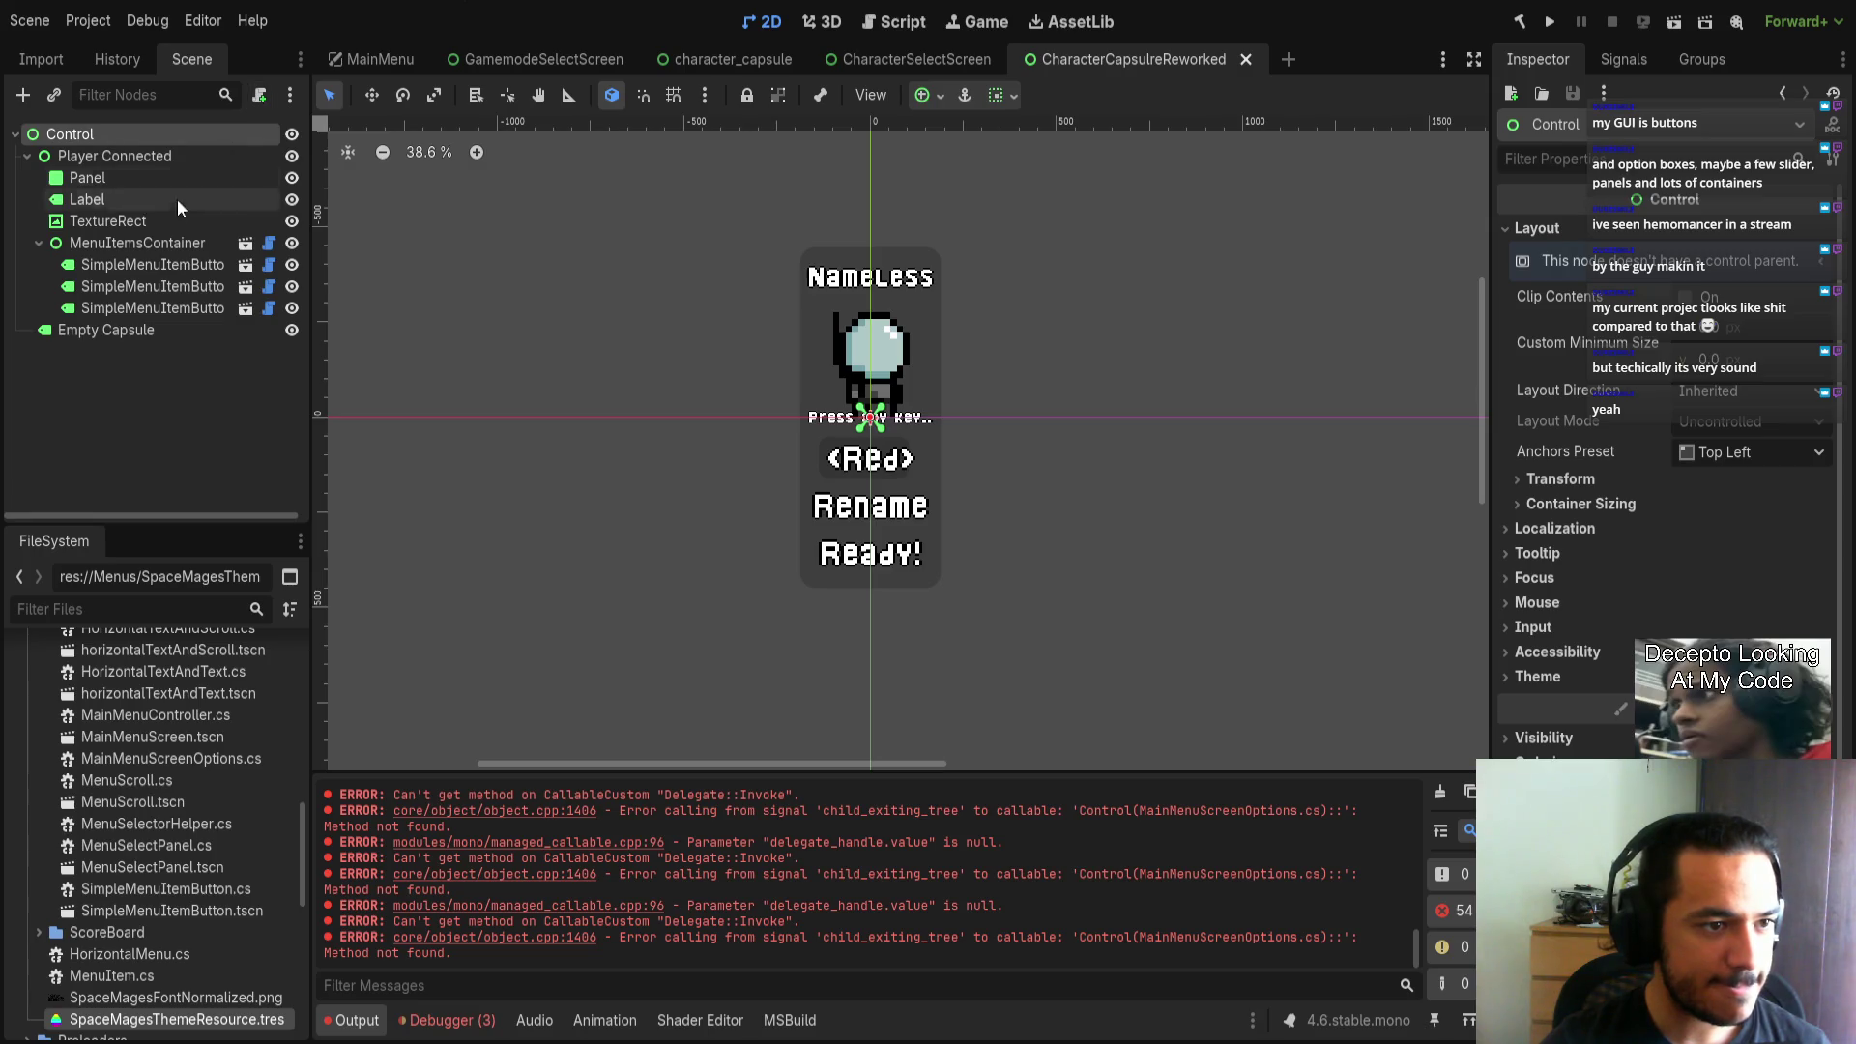
click(142, 242)
click(108, 159)
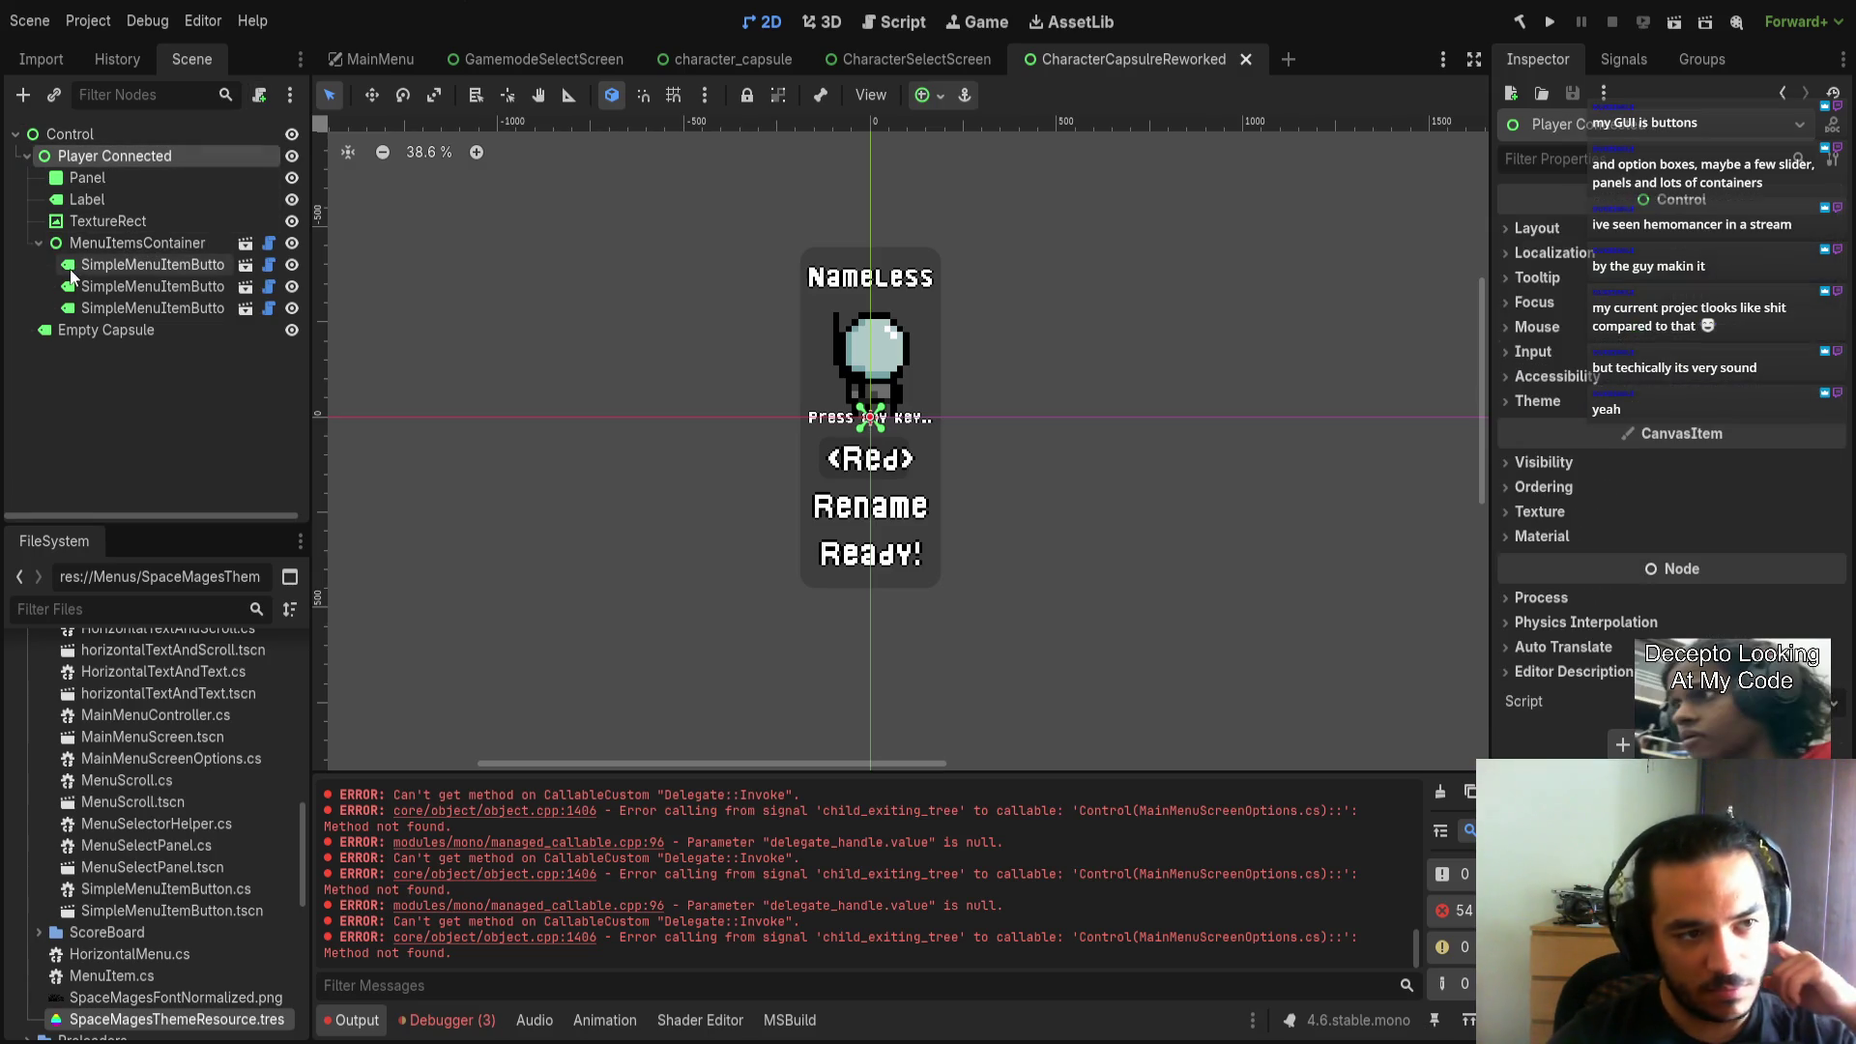
click(31, 246)
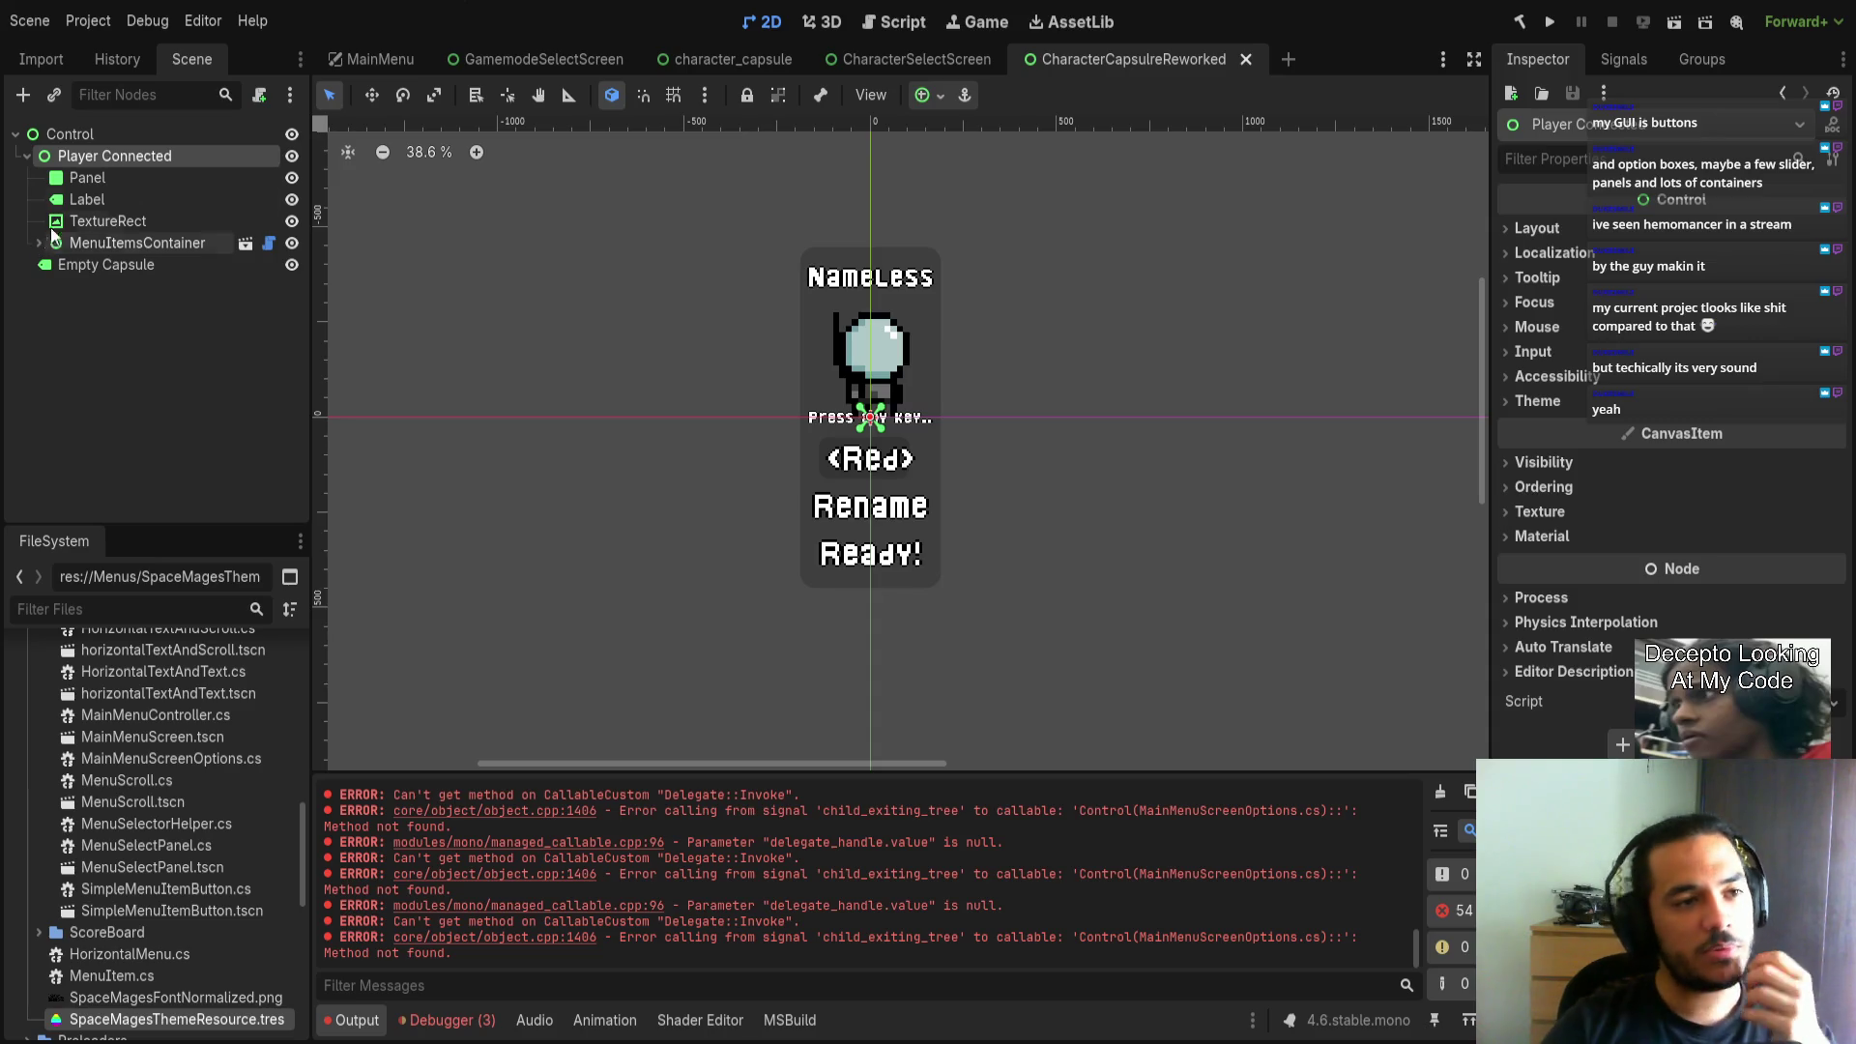
click(85, 141)
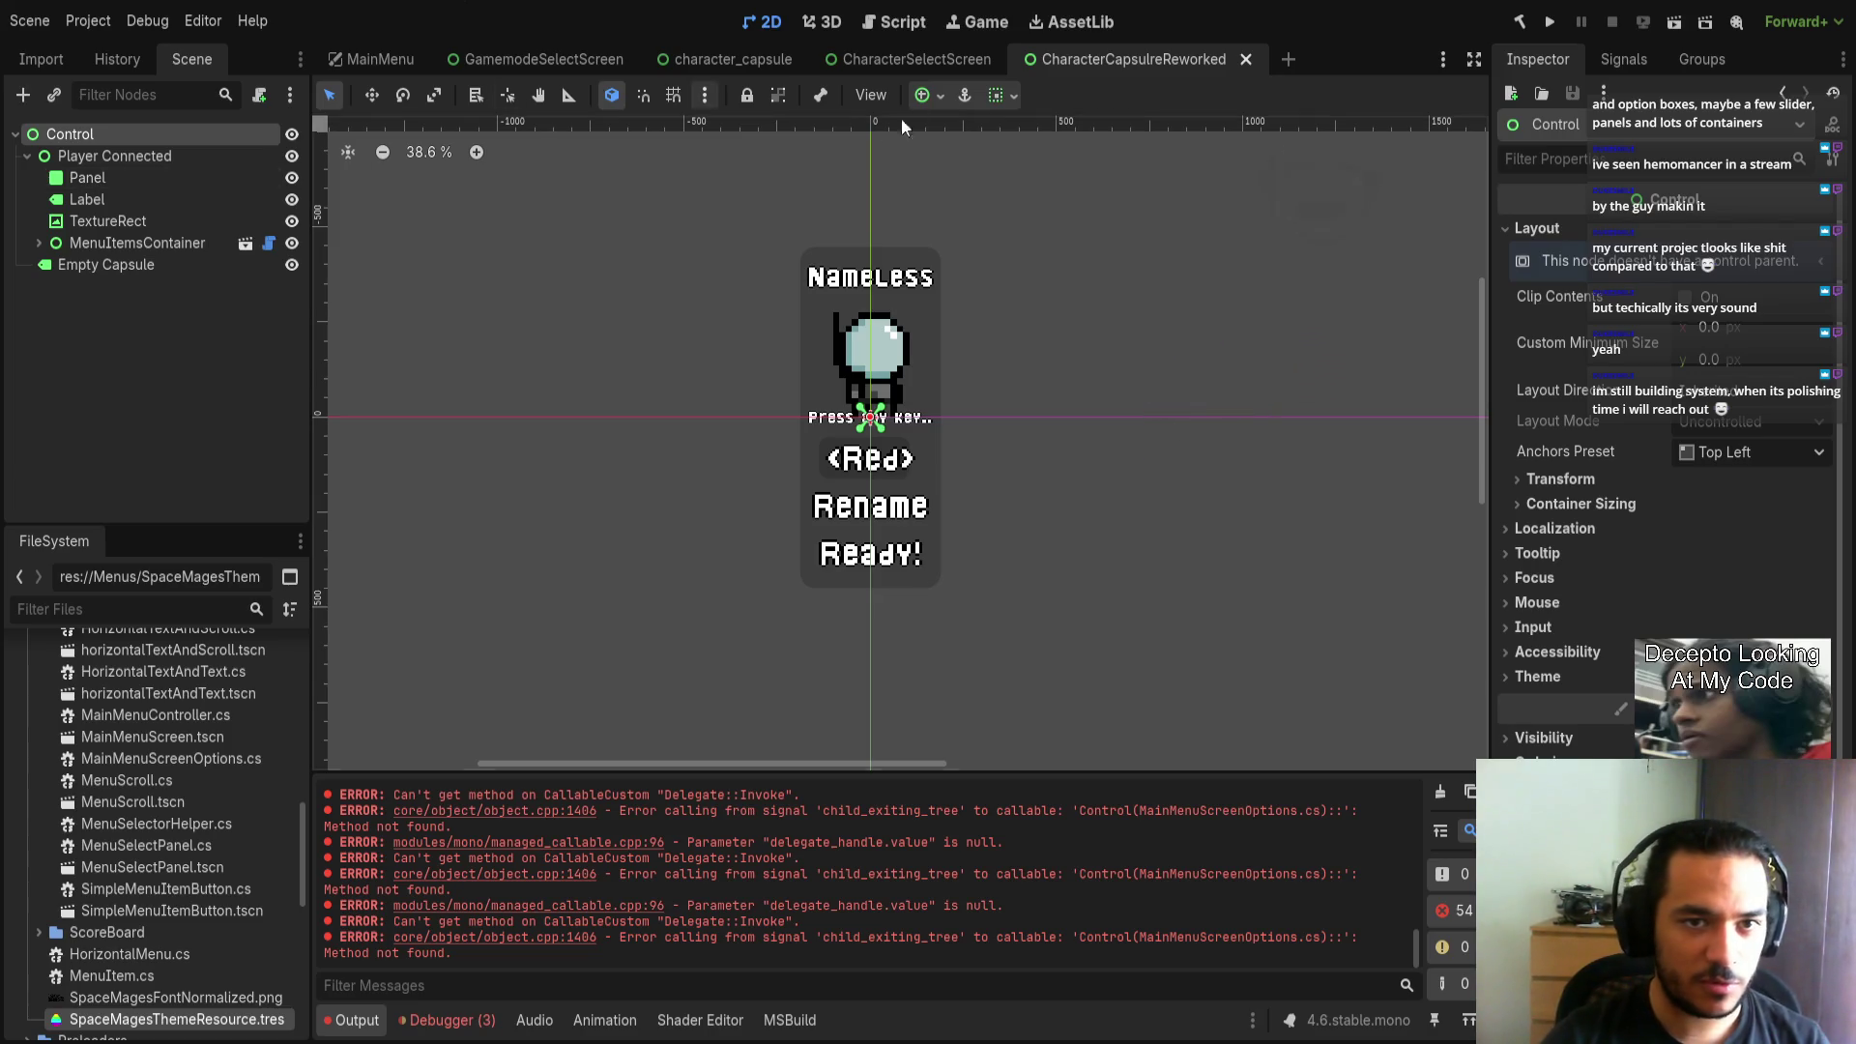
Copy PlayerMenuInput from the character_capsule scene and return to the reworked scene.
click(714, 54)
click(186, 249)
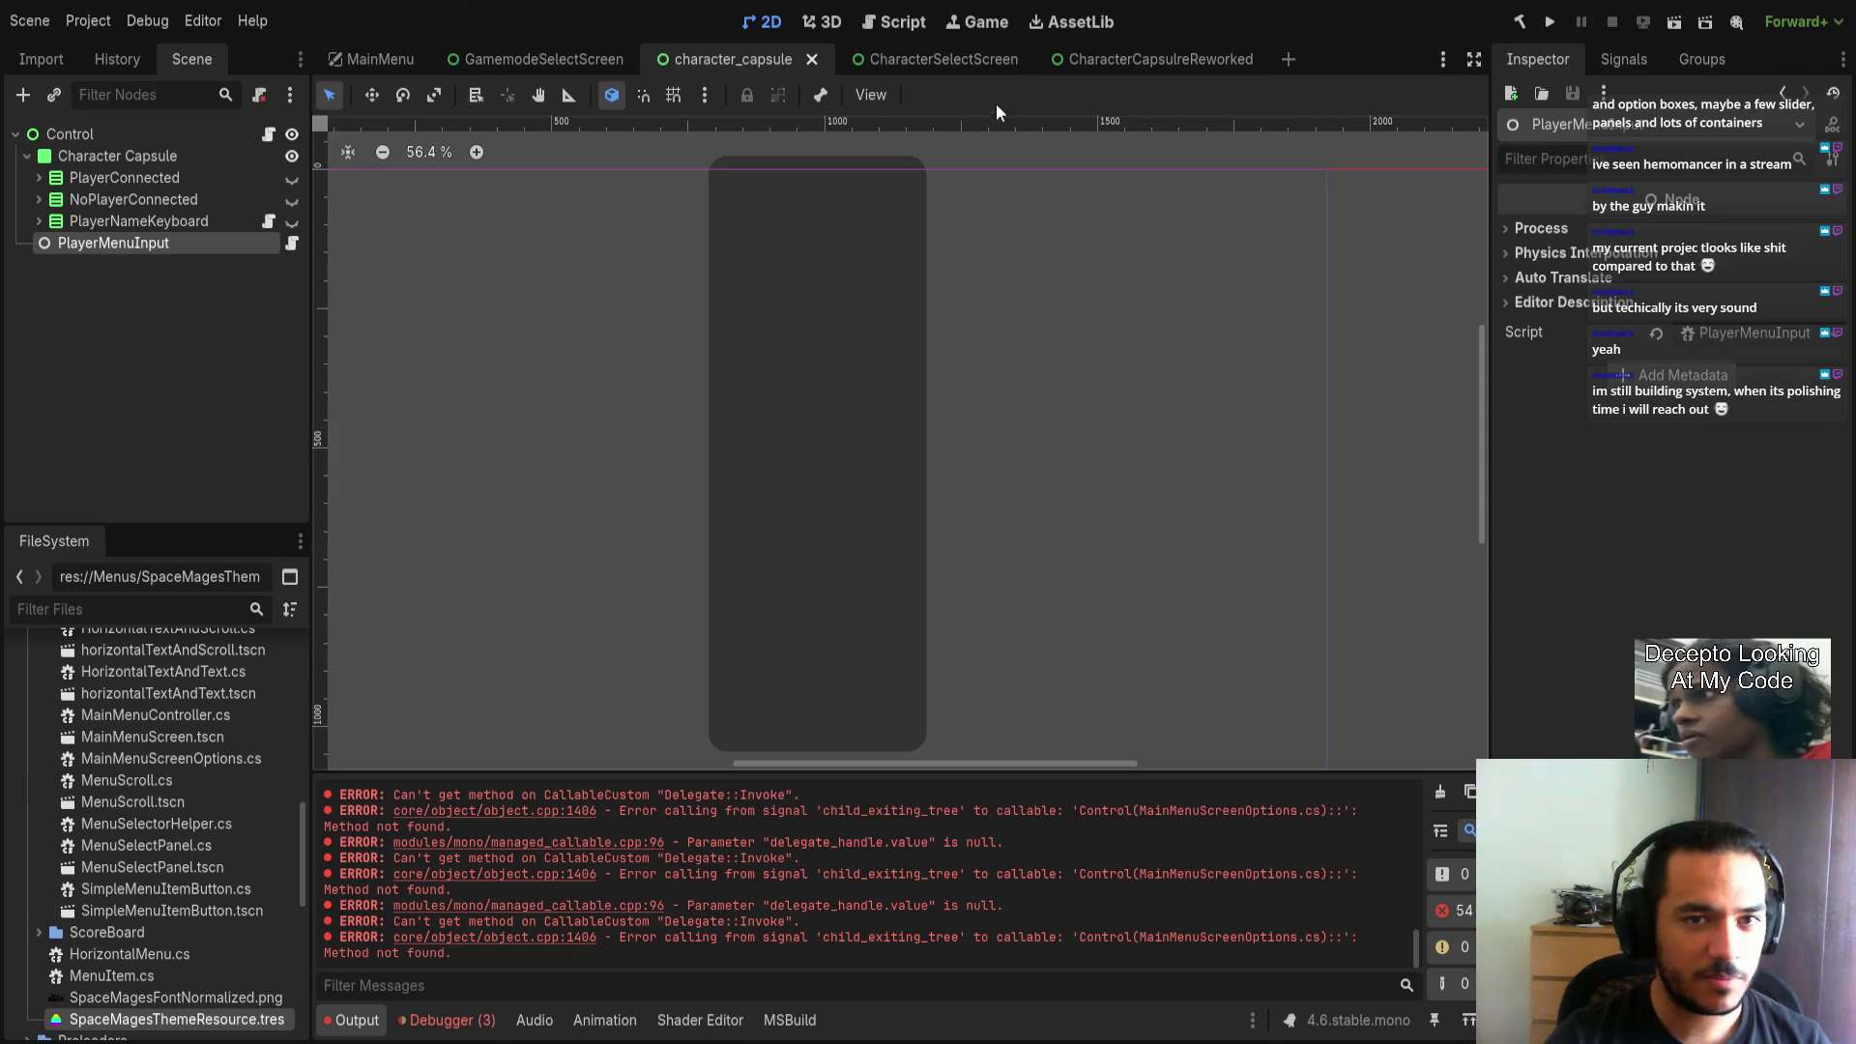
click(1111, 59)
Paste PlayerMenuInput under the root Control, save the scene, and reselect the Control root.
key(ctrl+v)
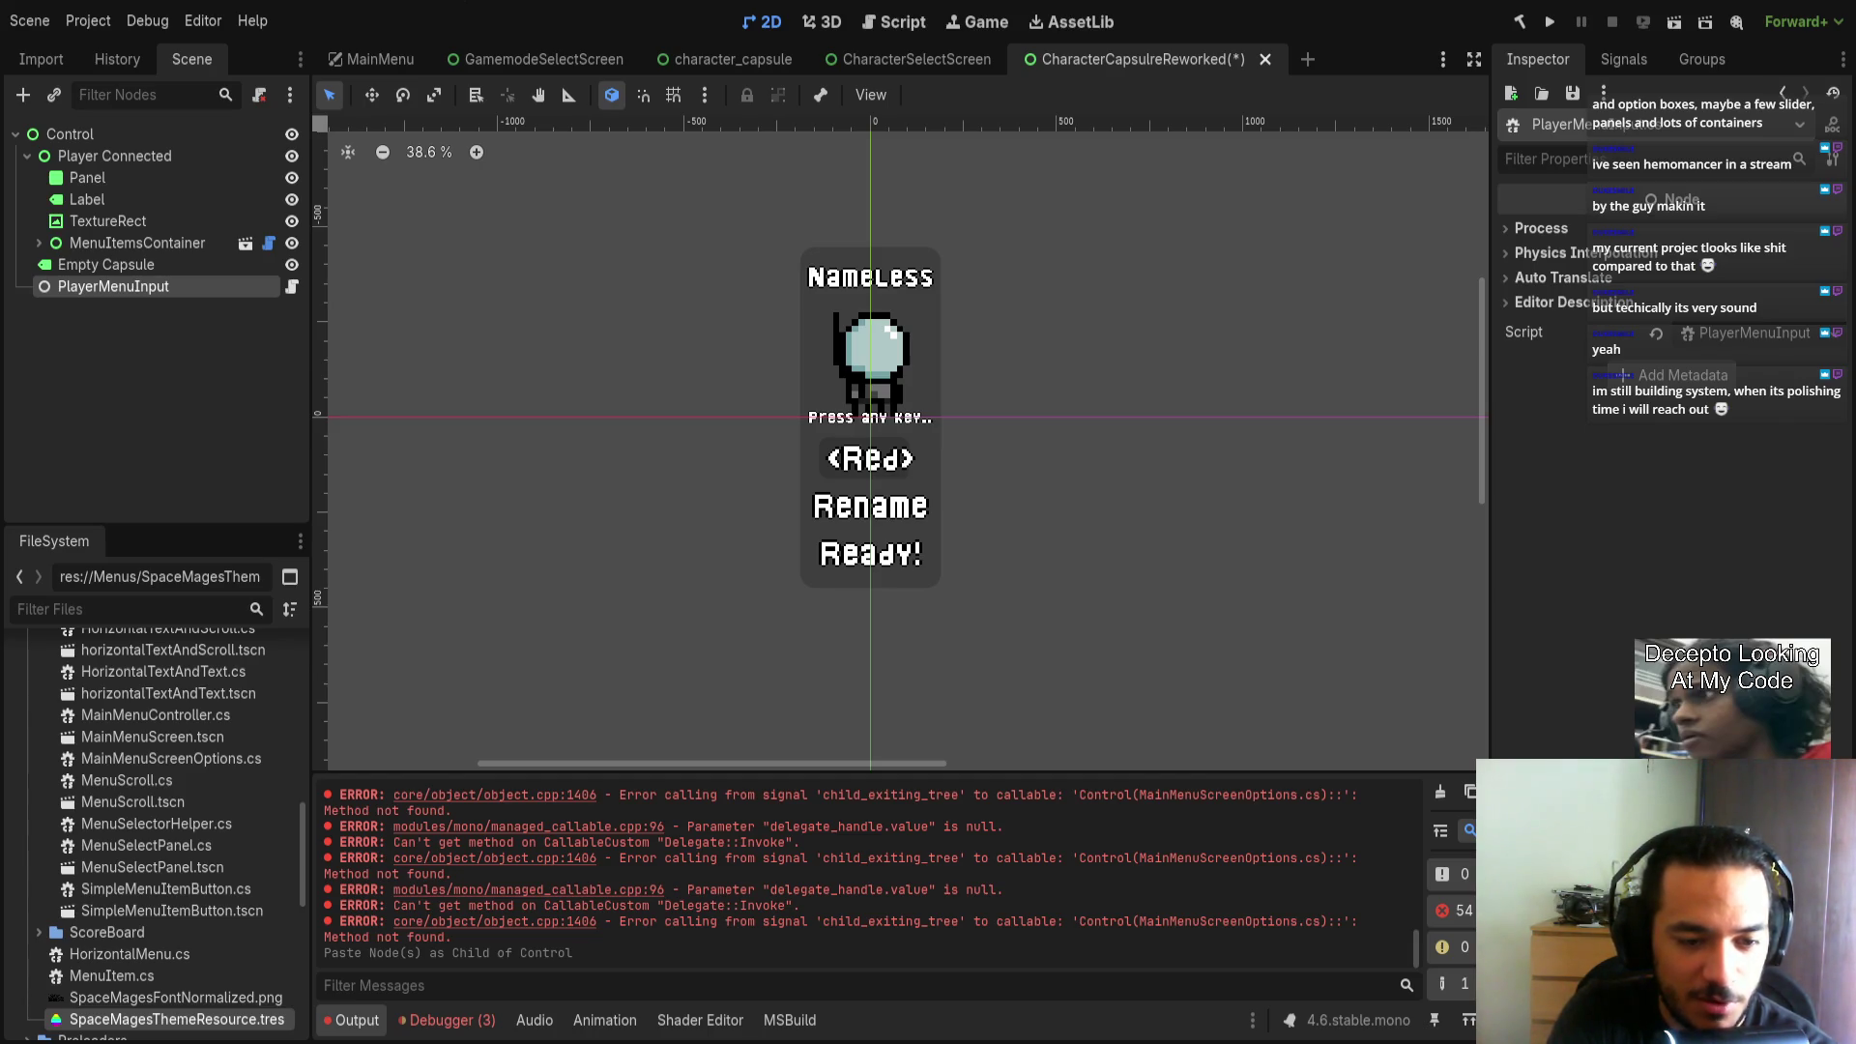
key(ctrl+s)
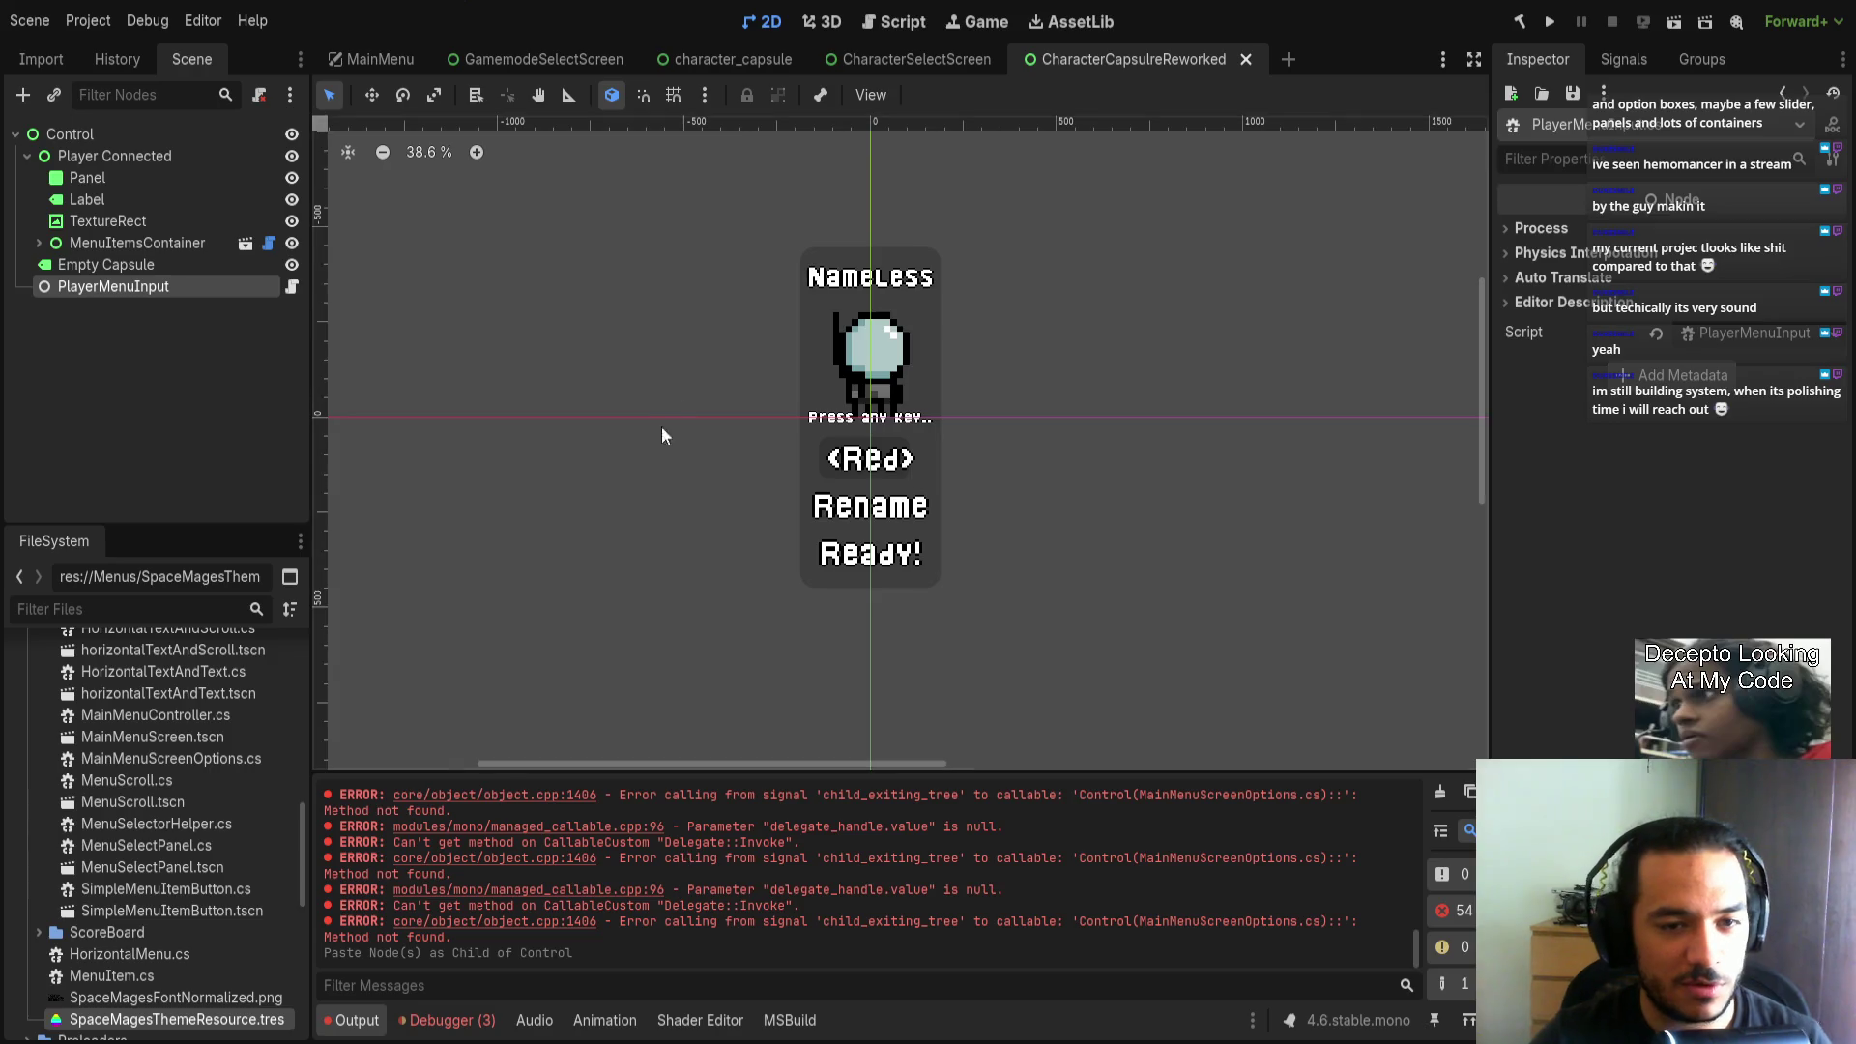
scroll(768, 457, up, 4)
scroll(947, 508, down, 2)
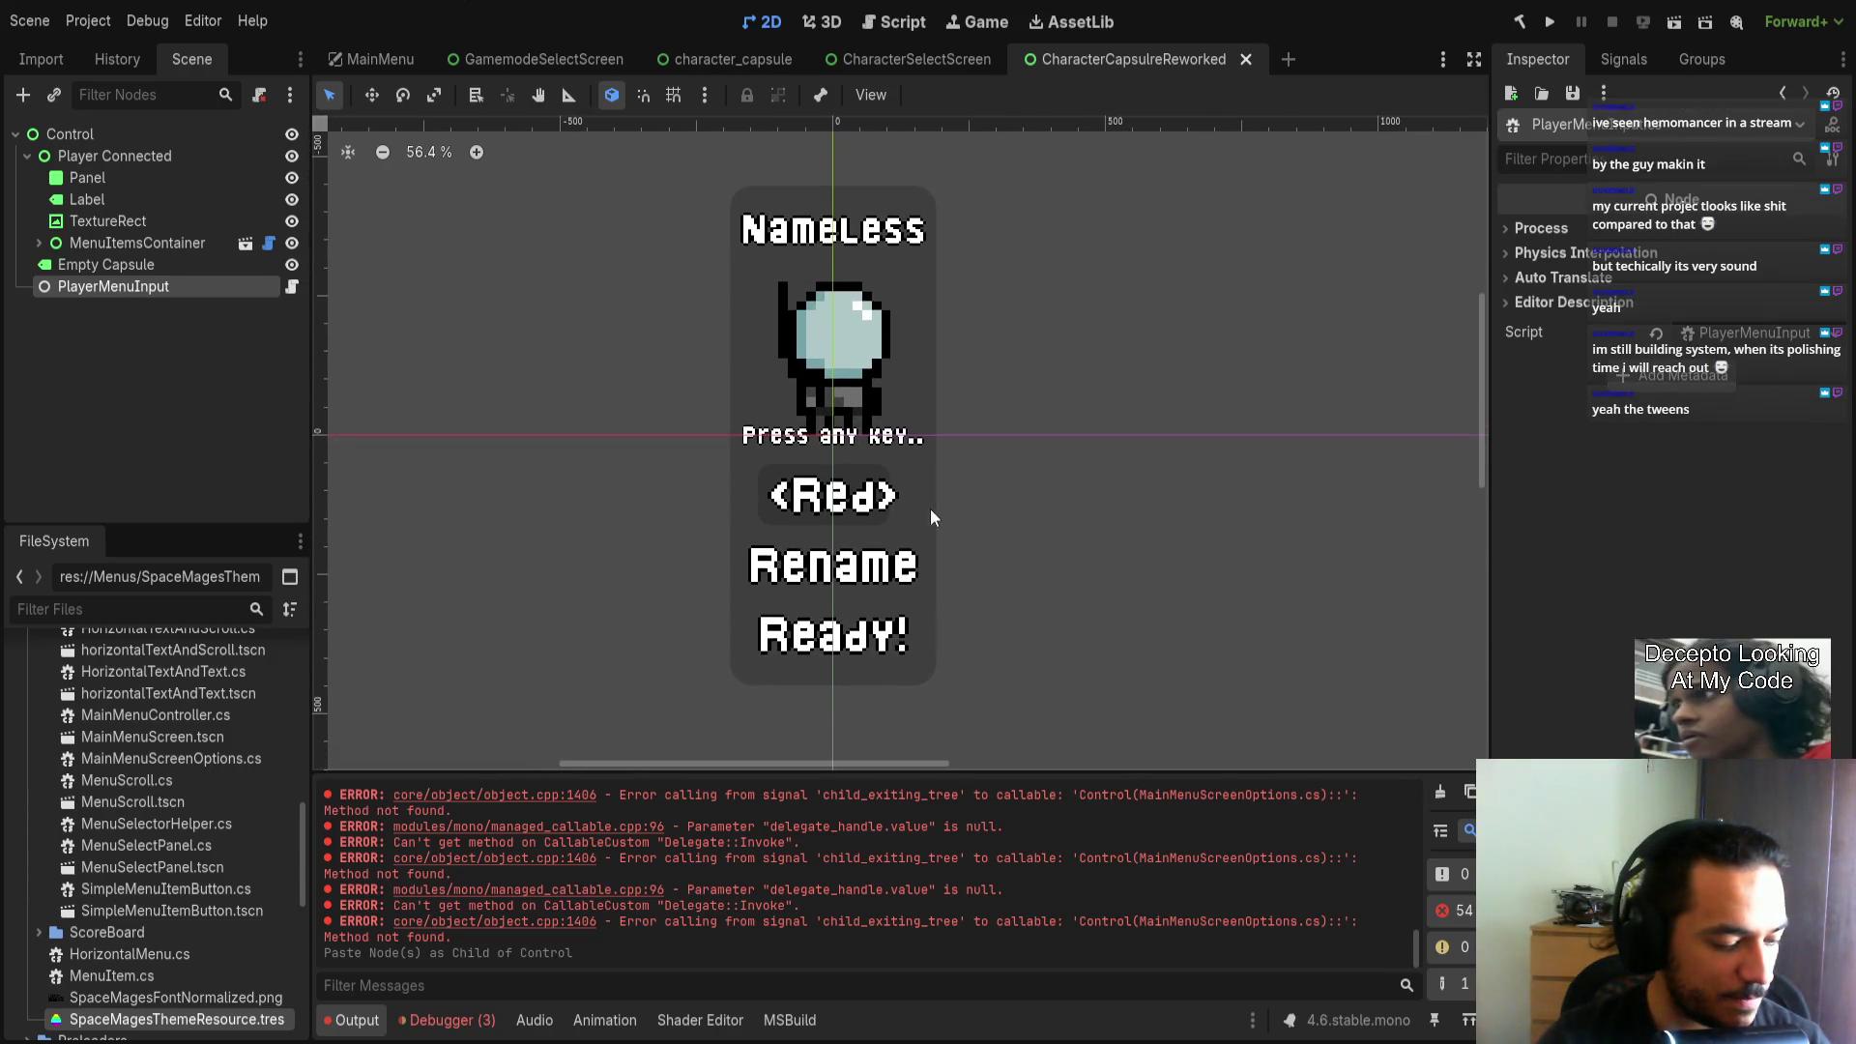
scroll(936, 507, down, 2)
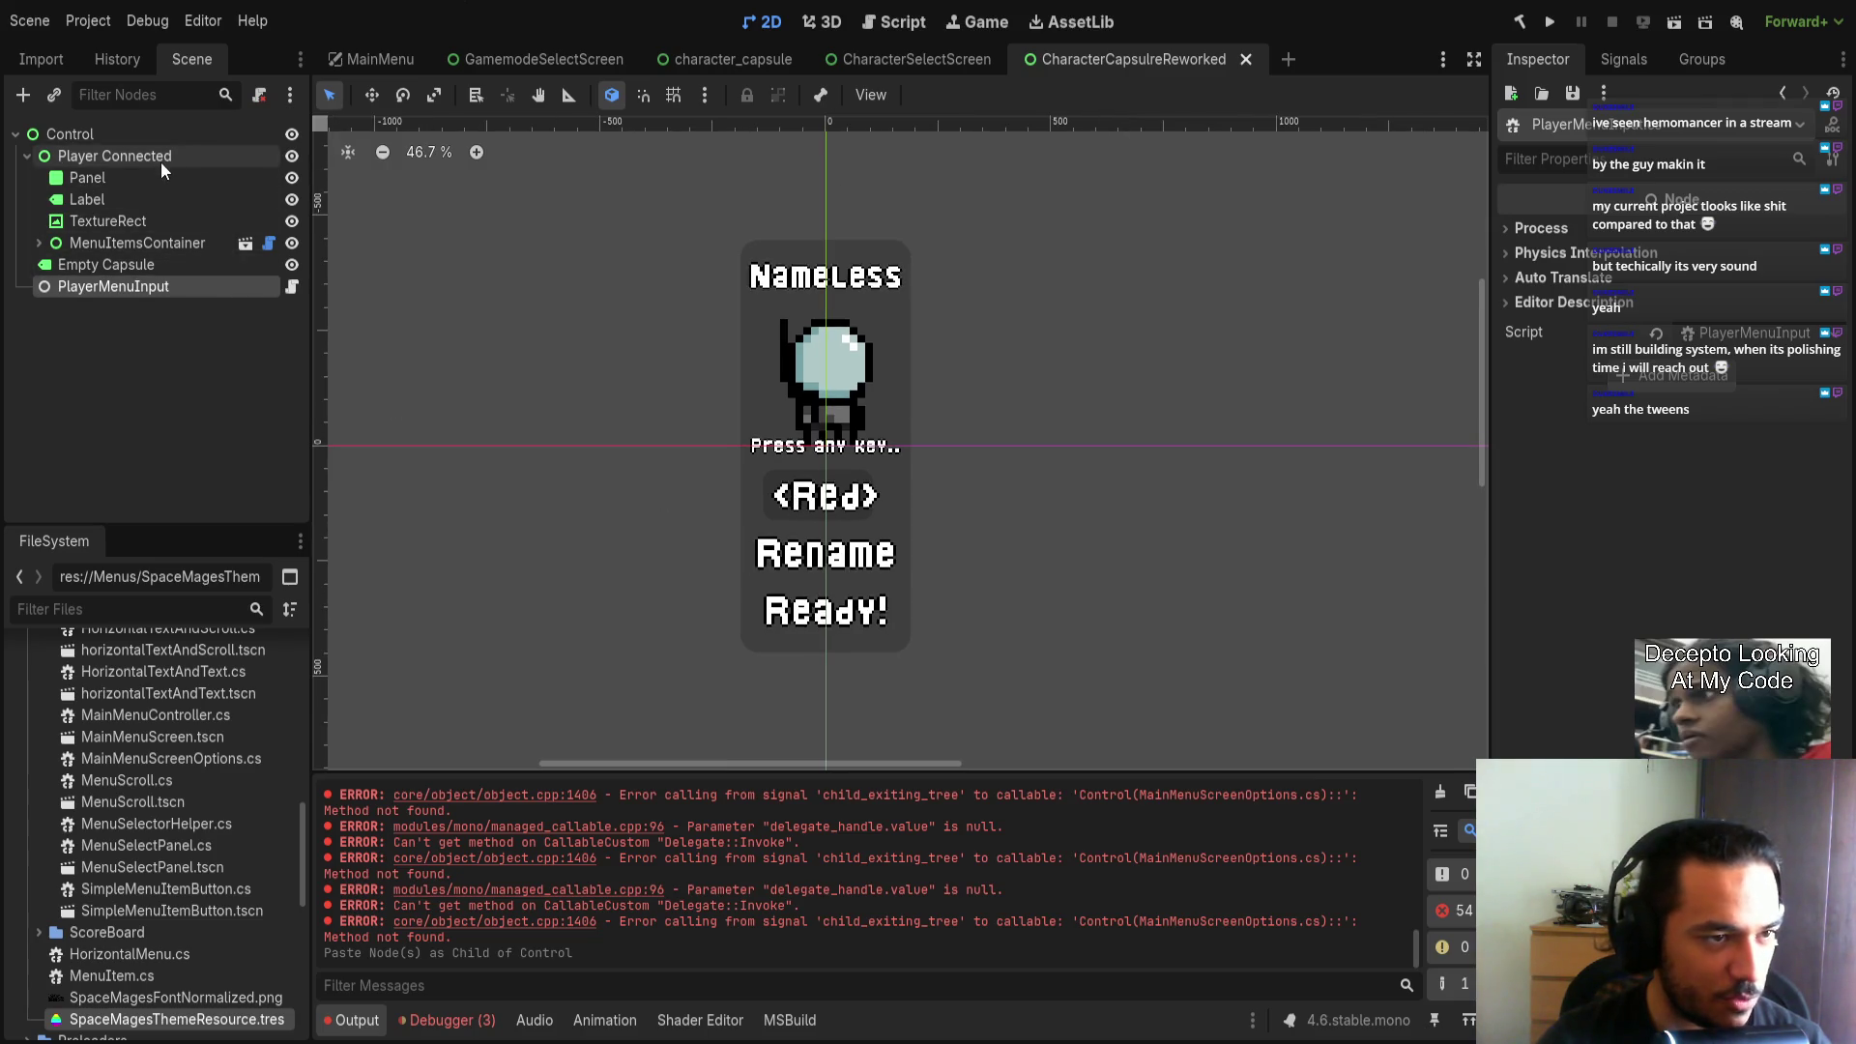
click(145, 135)
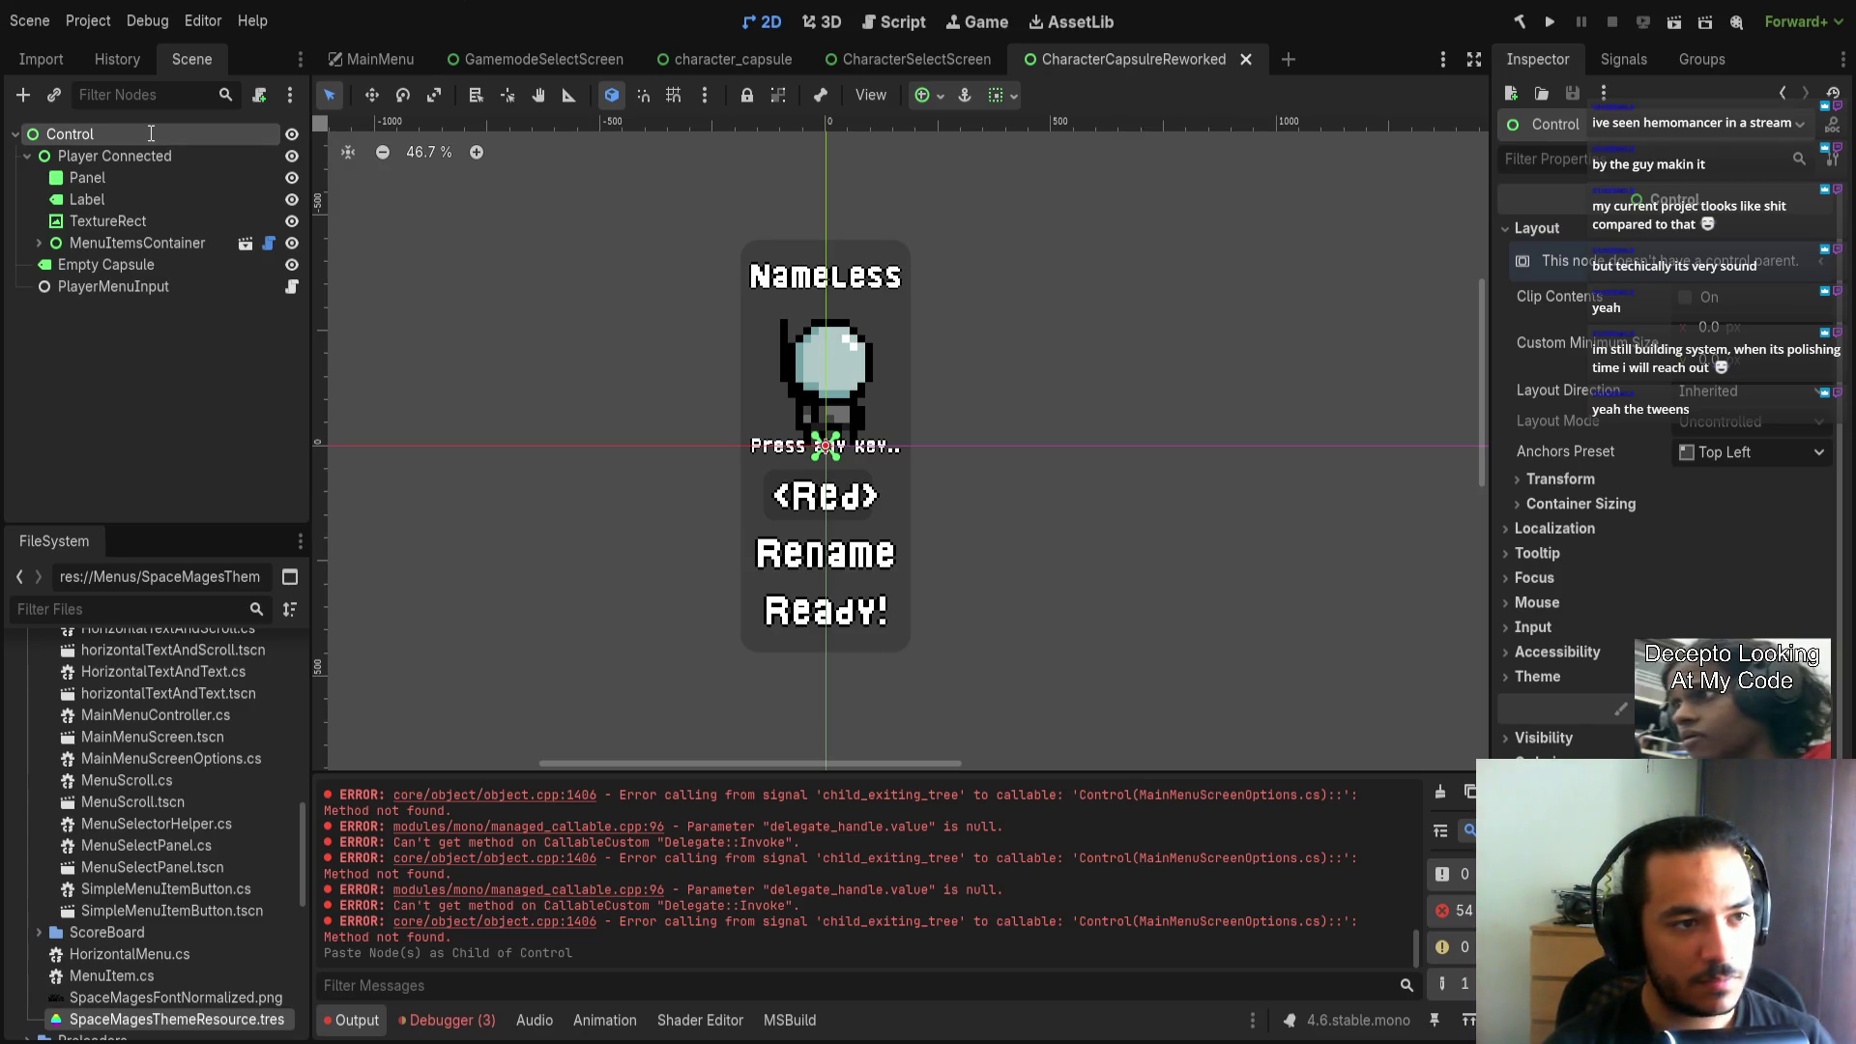
Rename the root node to PlayerCapsule and filter FileSystem for 'charactercap' to find CharacterCapsuleReworked.tscn.
text(PlayerCapsule)
key(Return)
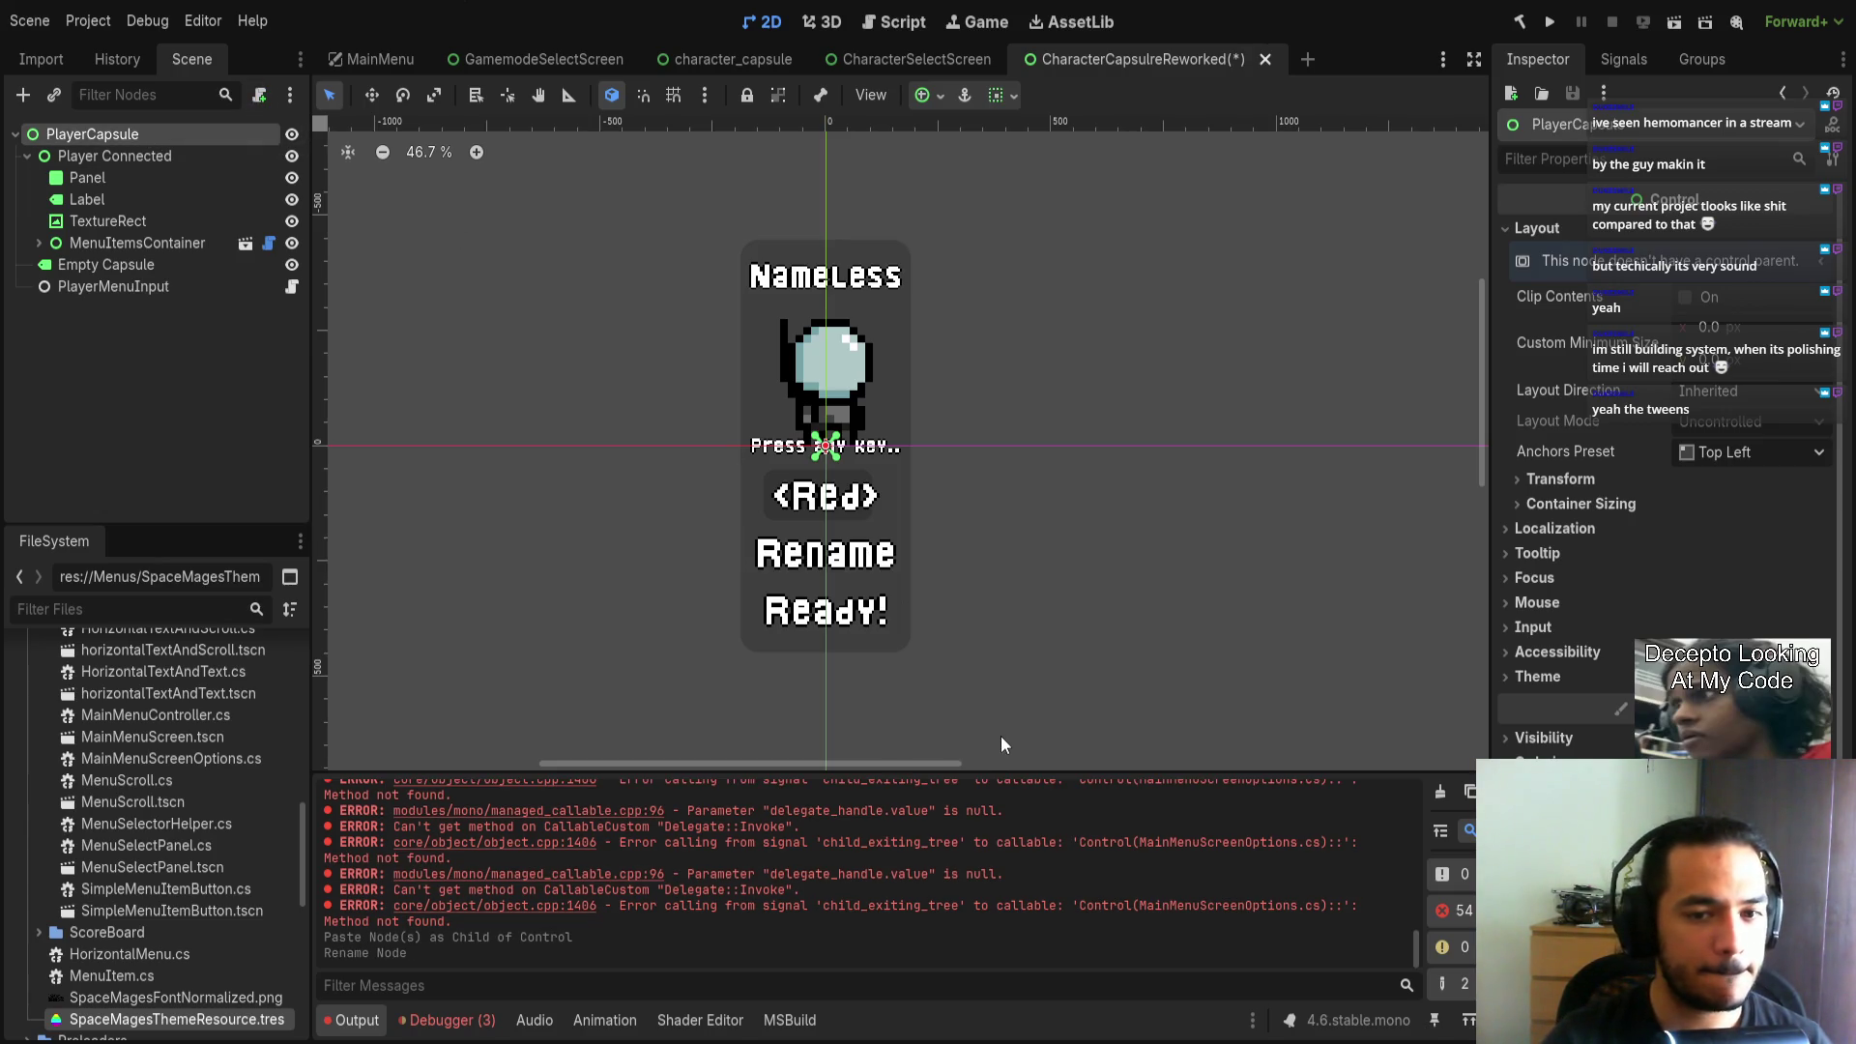
click(145, 607)
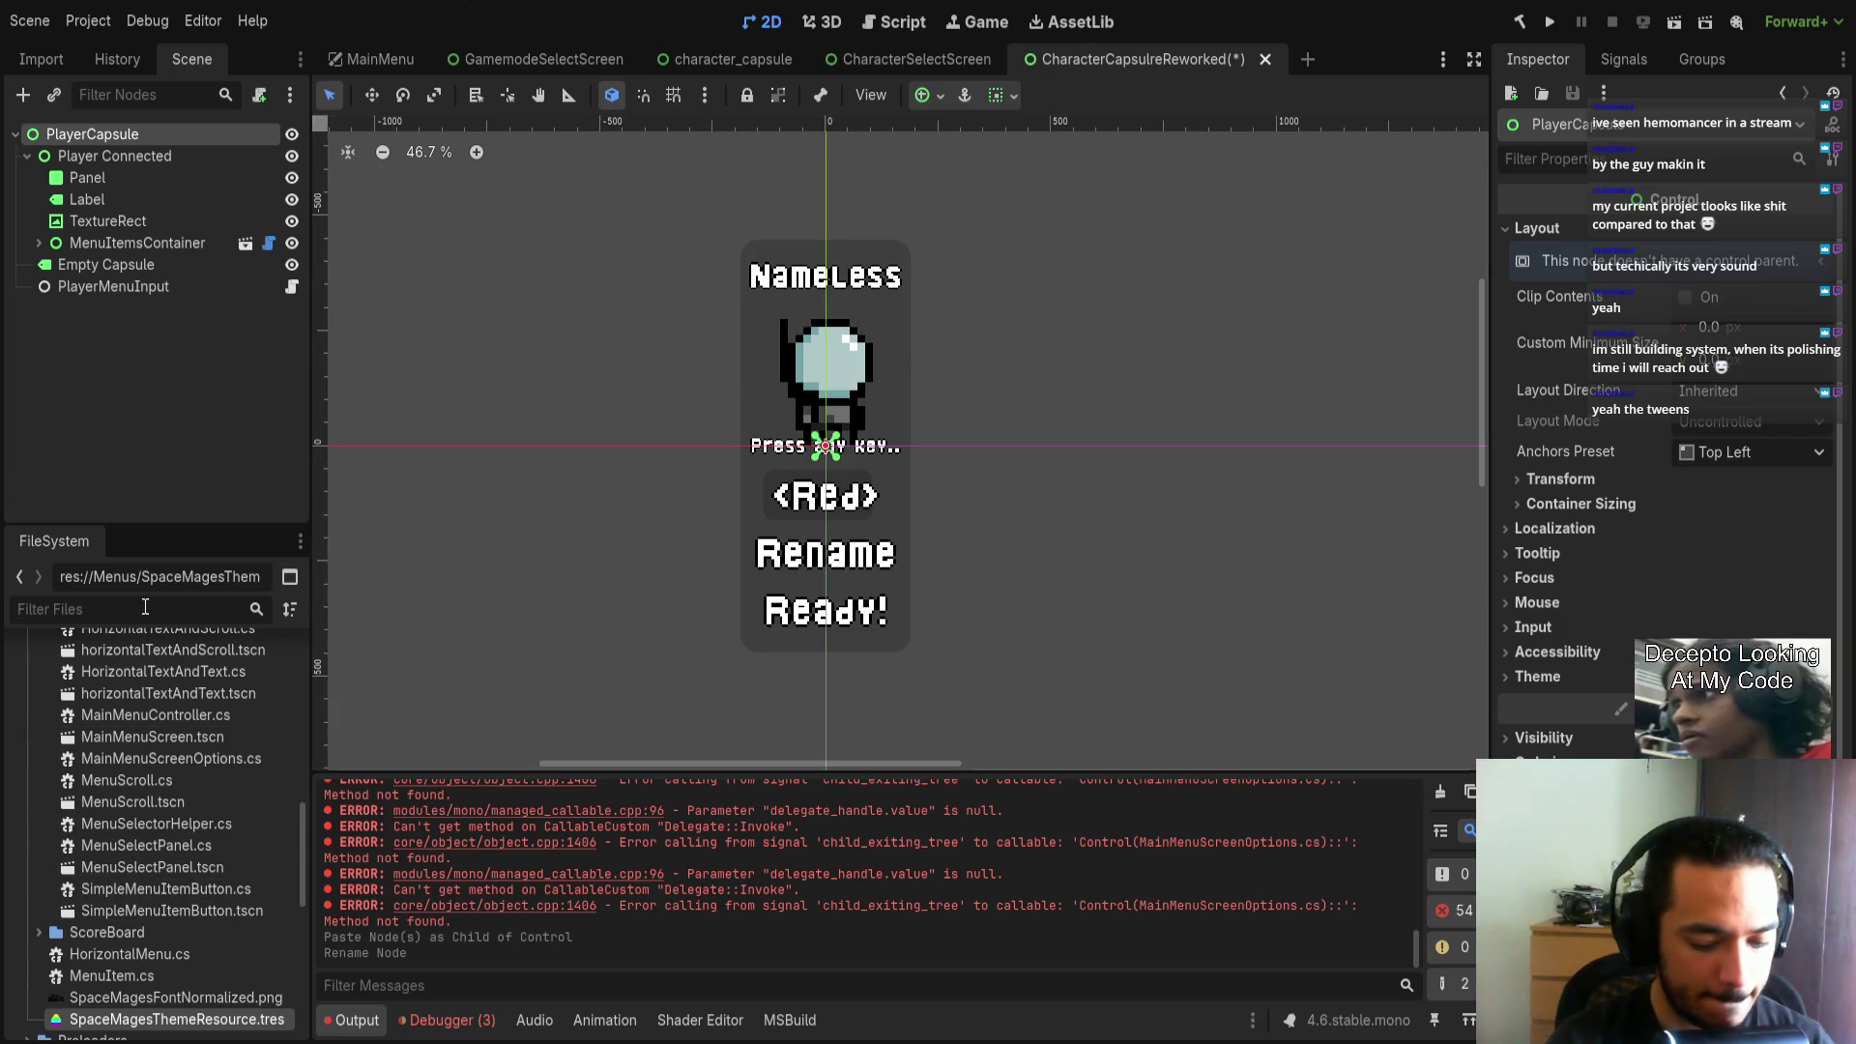
text(playerca)
key(BackSpace)
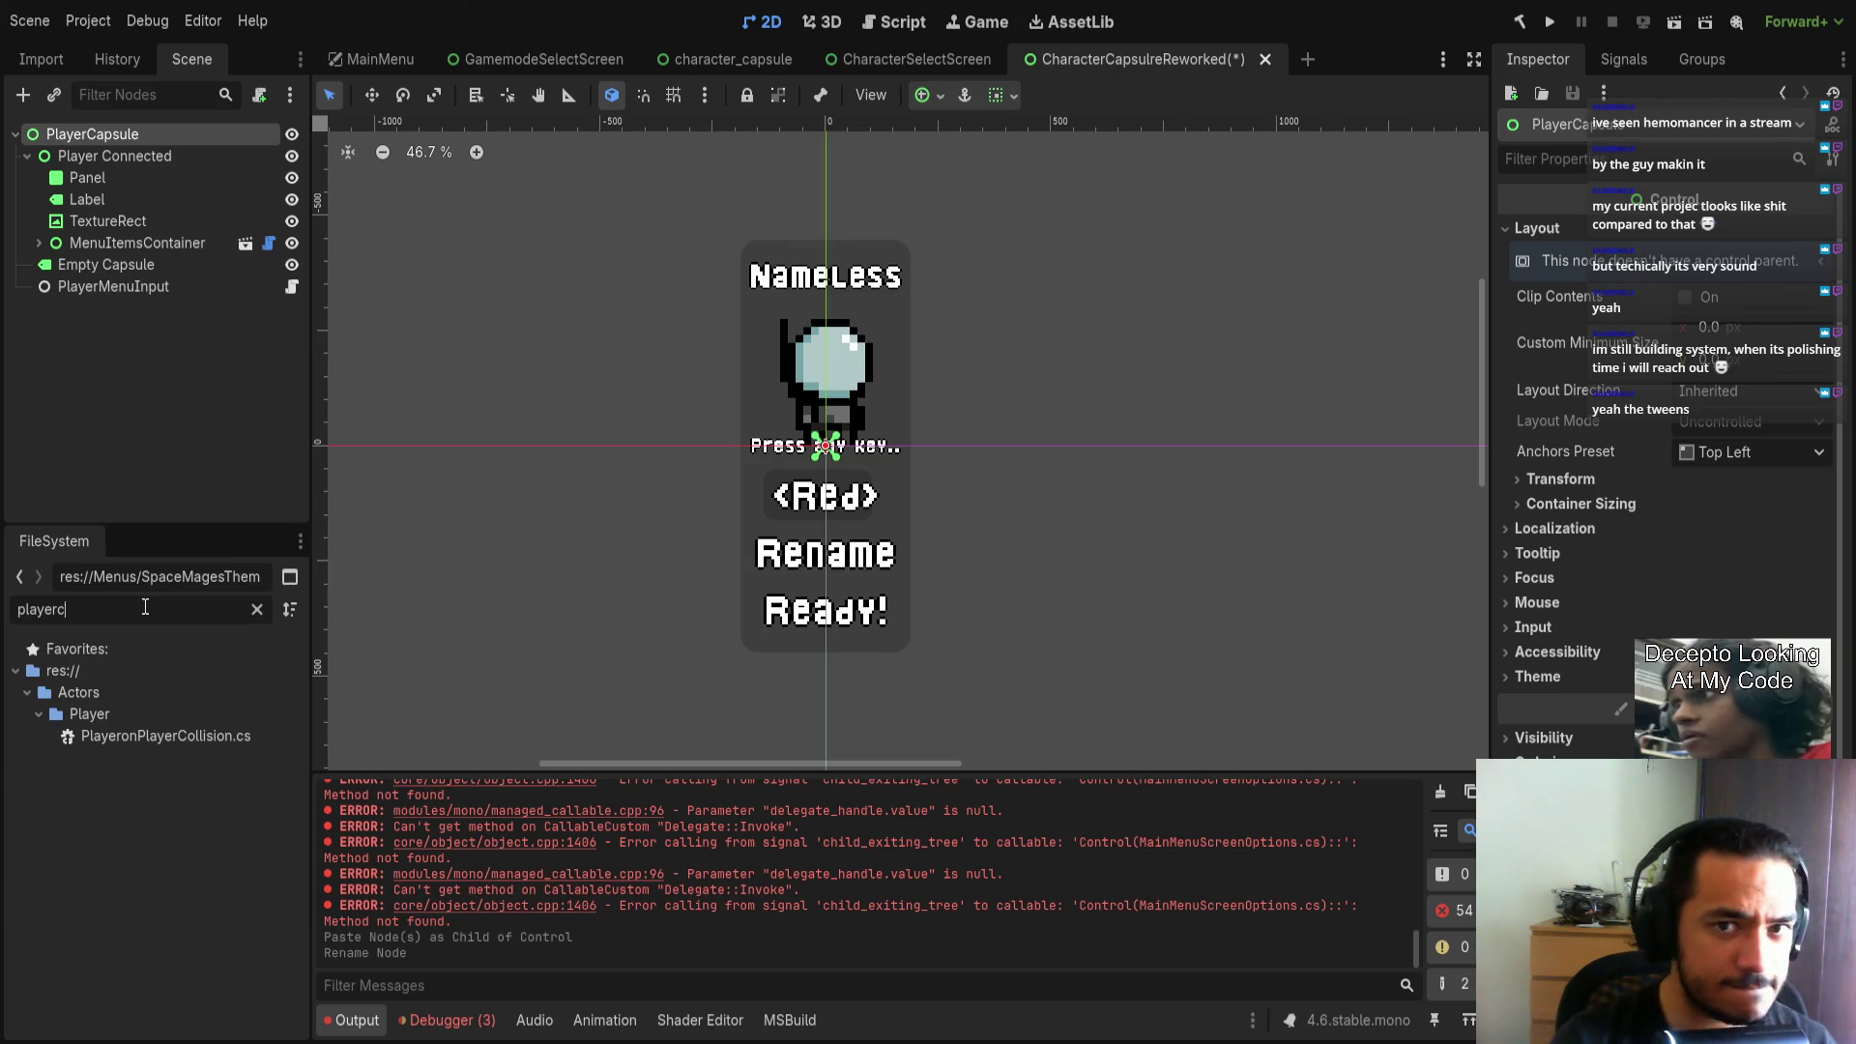
key(BackSpace)
key(BackSpace)
key(BackSpace)
text(characterc)
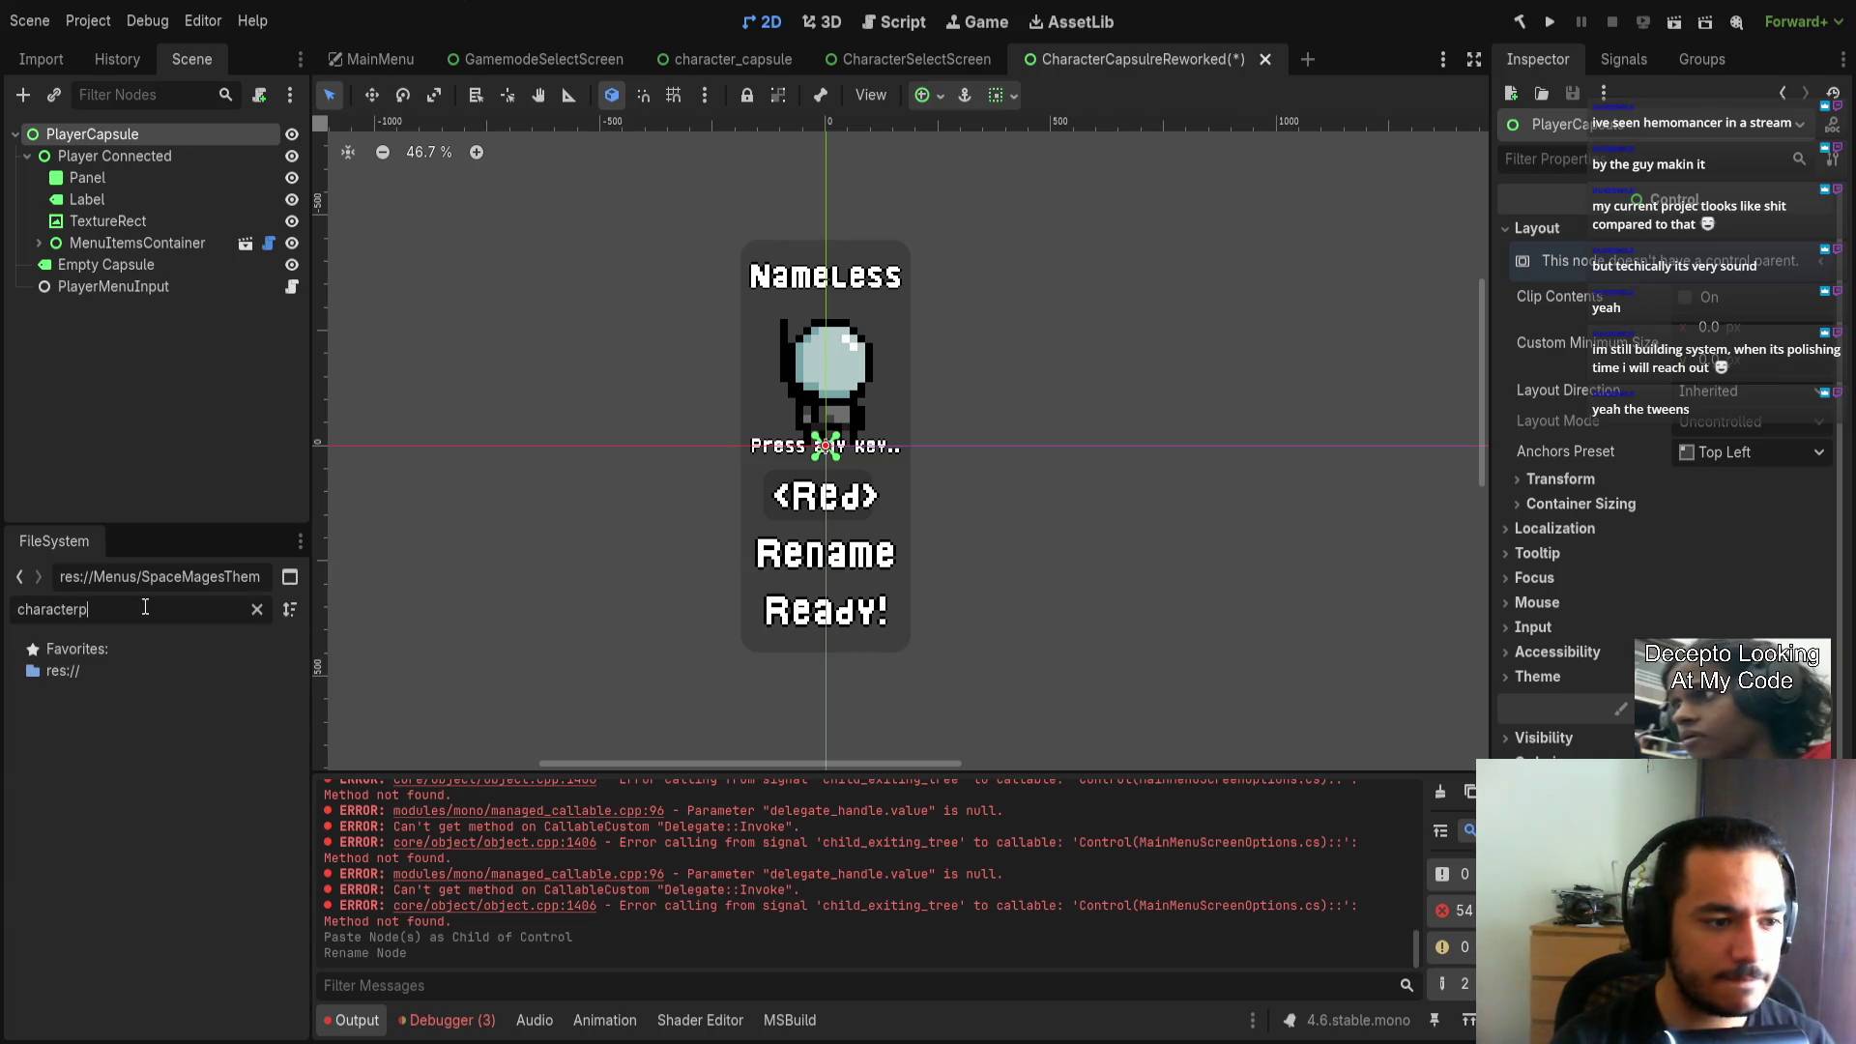
text(ap)
click(190, 759)
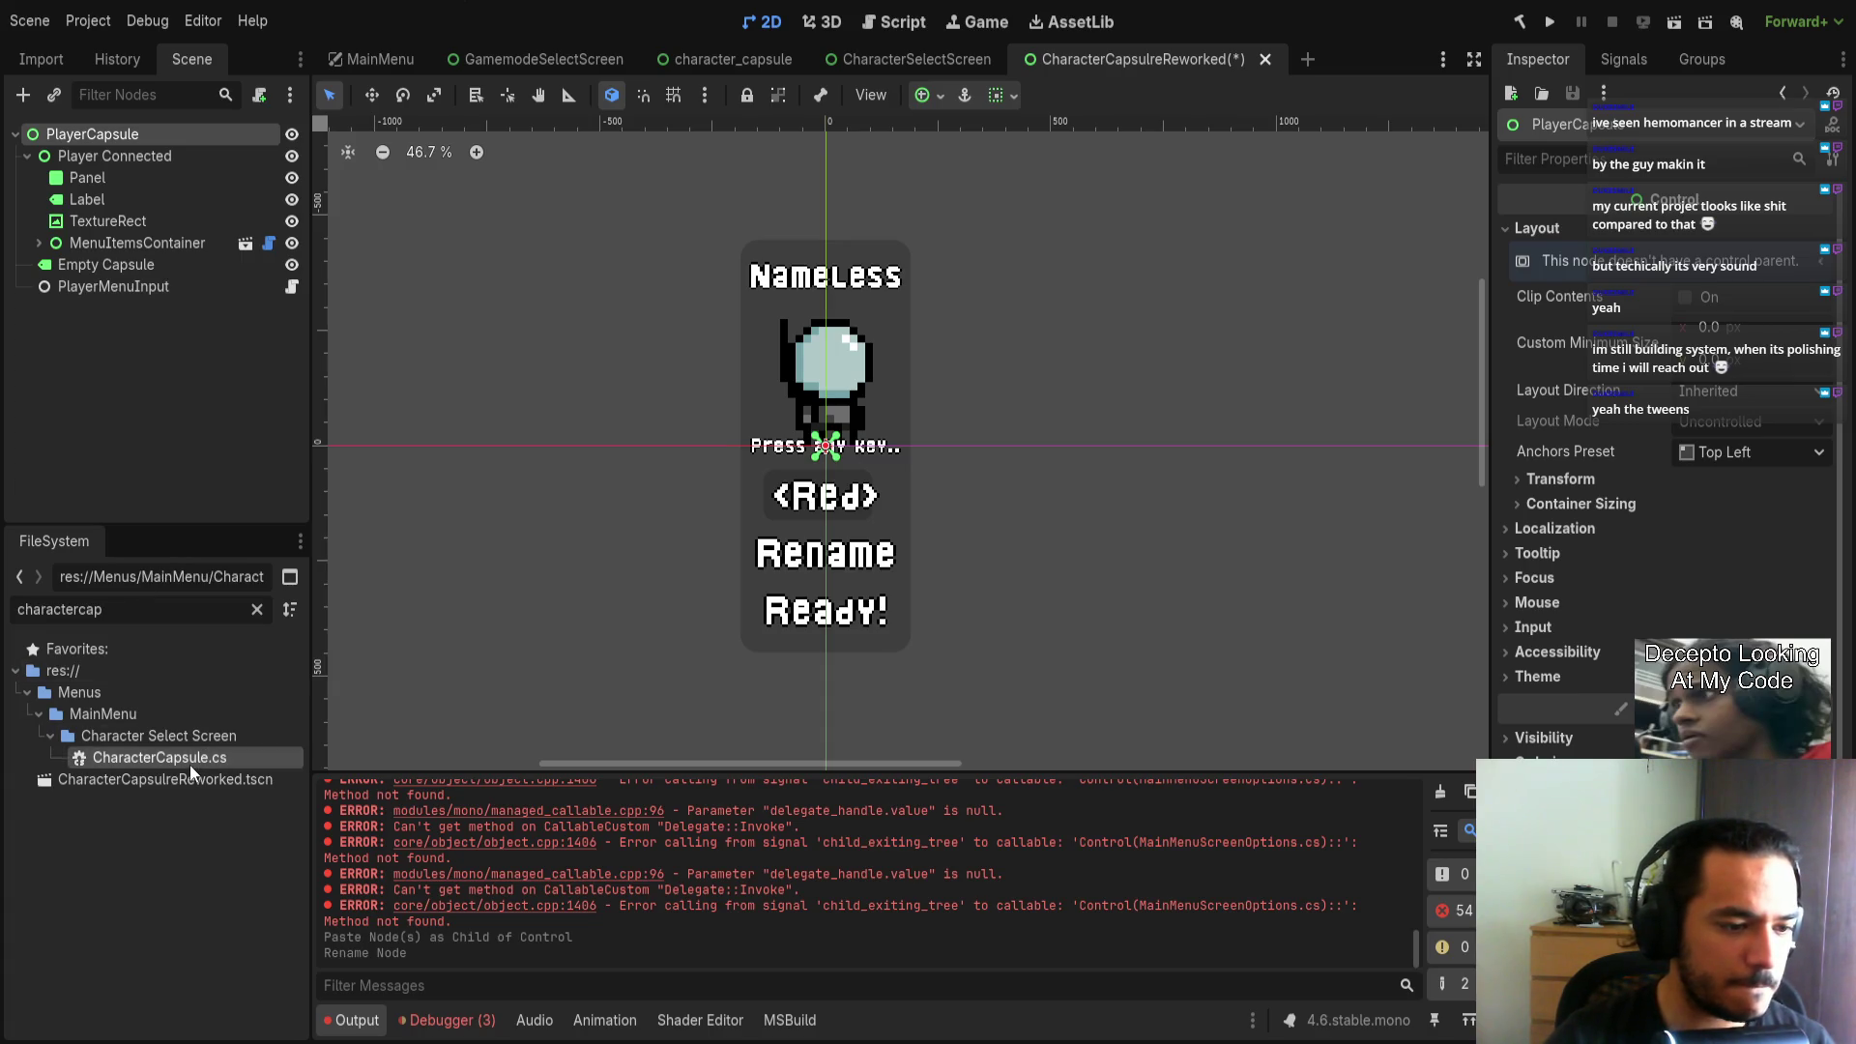
click(219, 779)
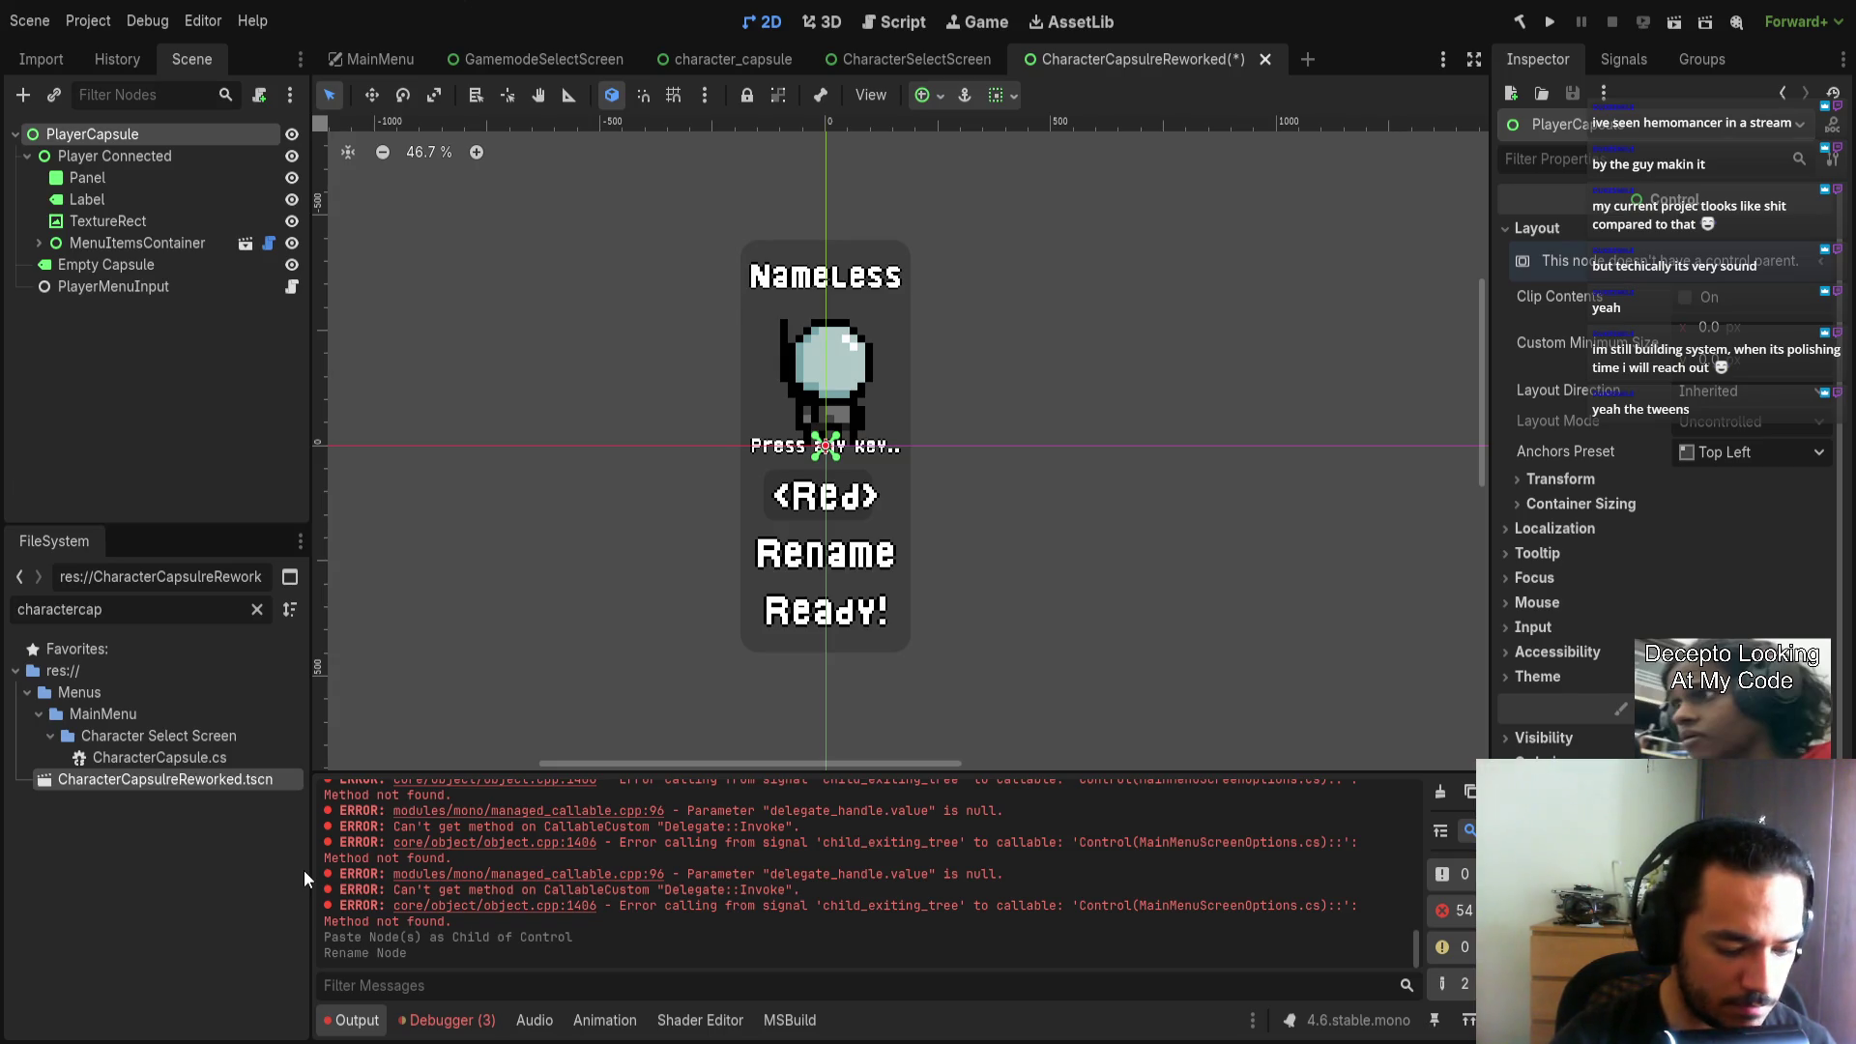
Rename the scene file to CharacterCapsule, undo back to CharacterCapsuleReworked.tscn, and save.
key(F2)
text(CharacterCapsule)
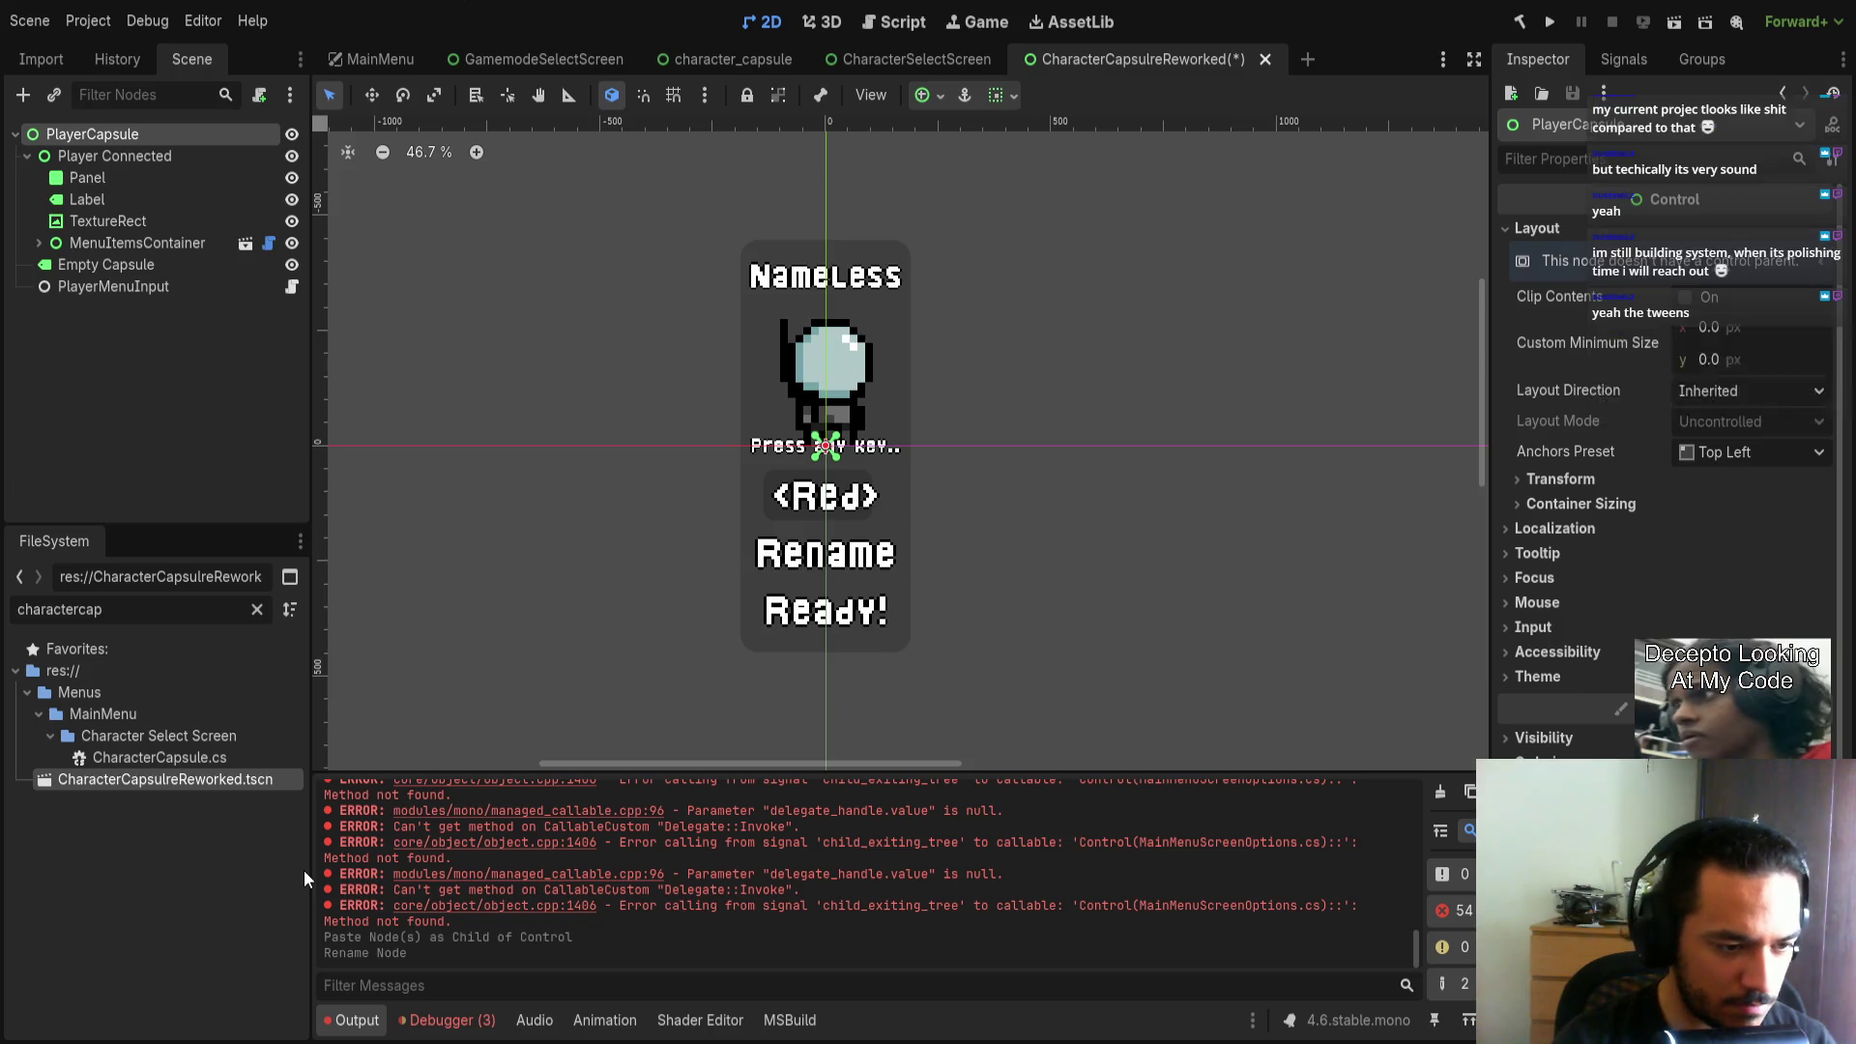
key(Return)
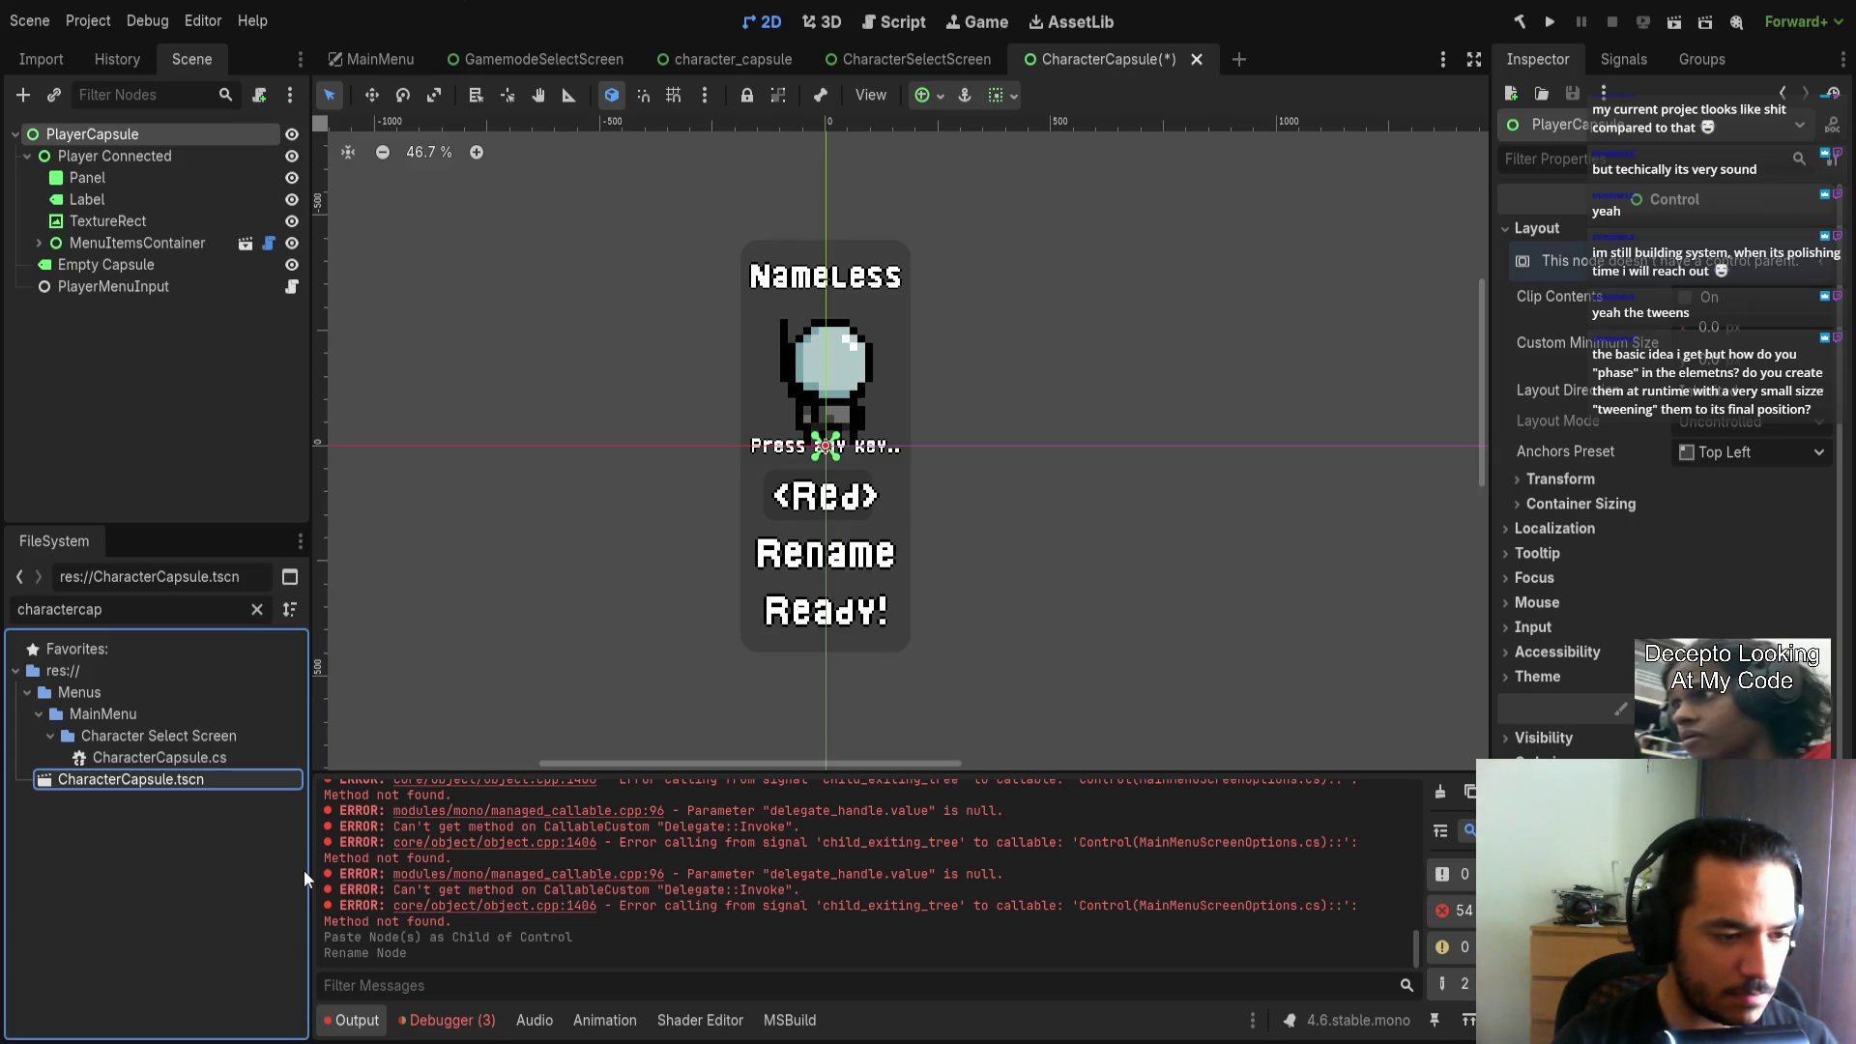
key(ctrl+z)
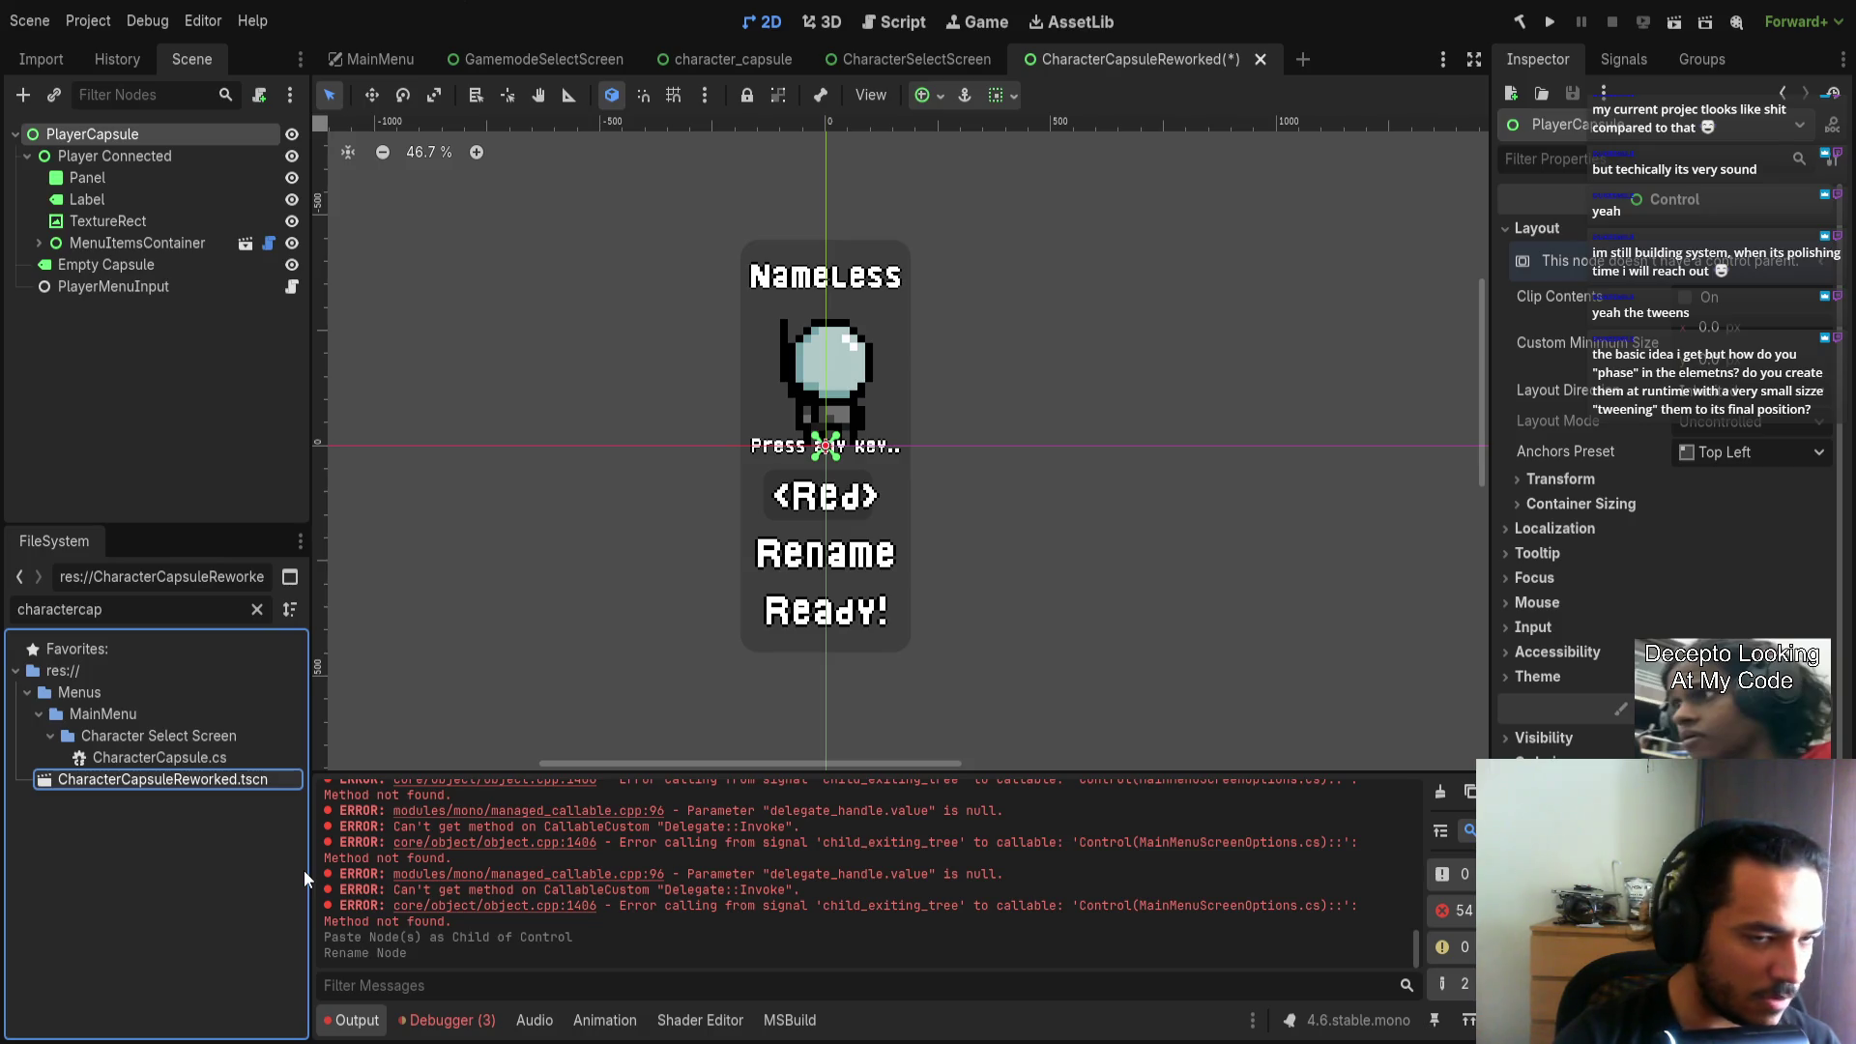
click(189, 818)
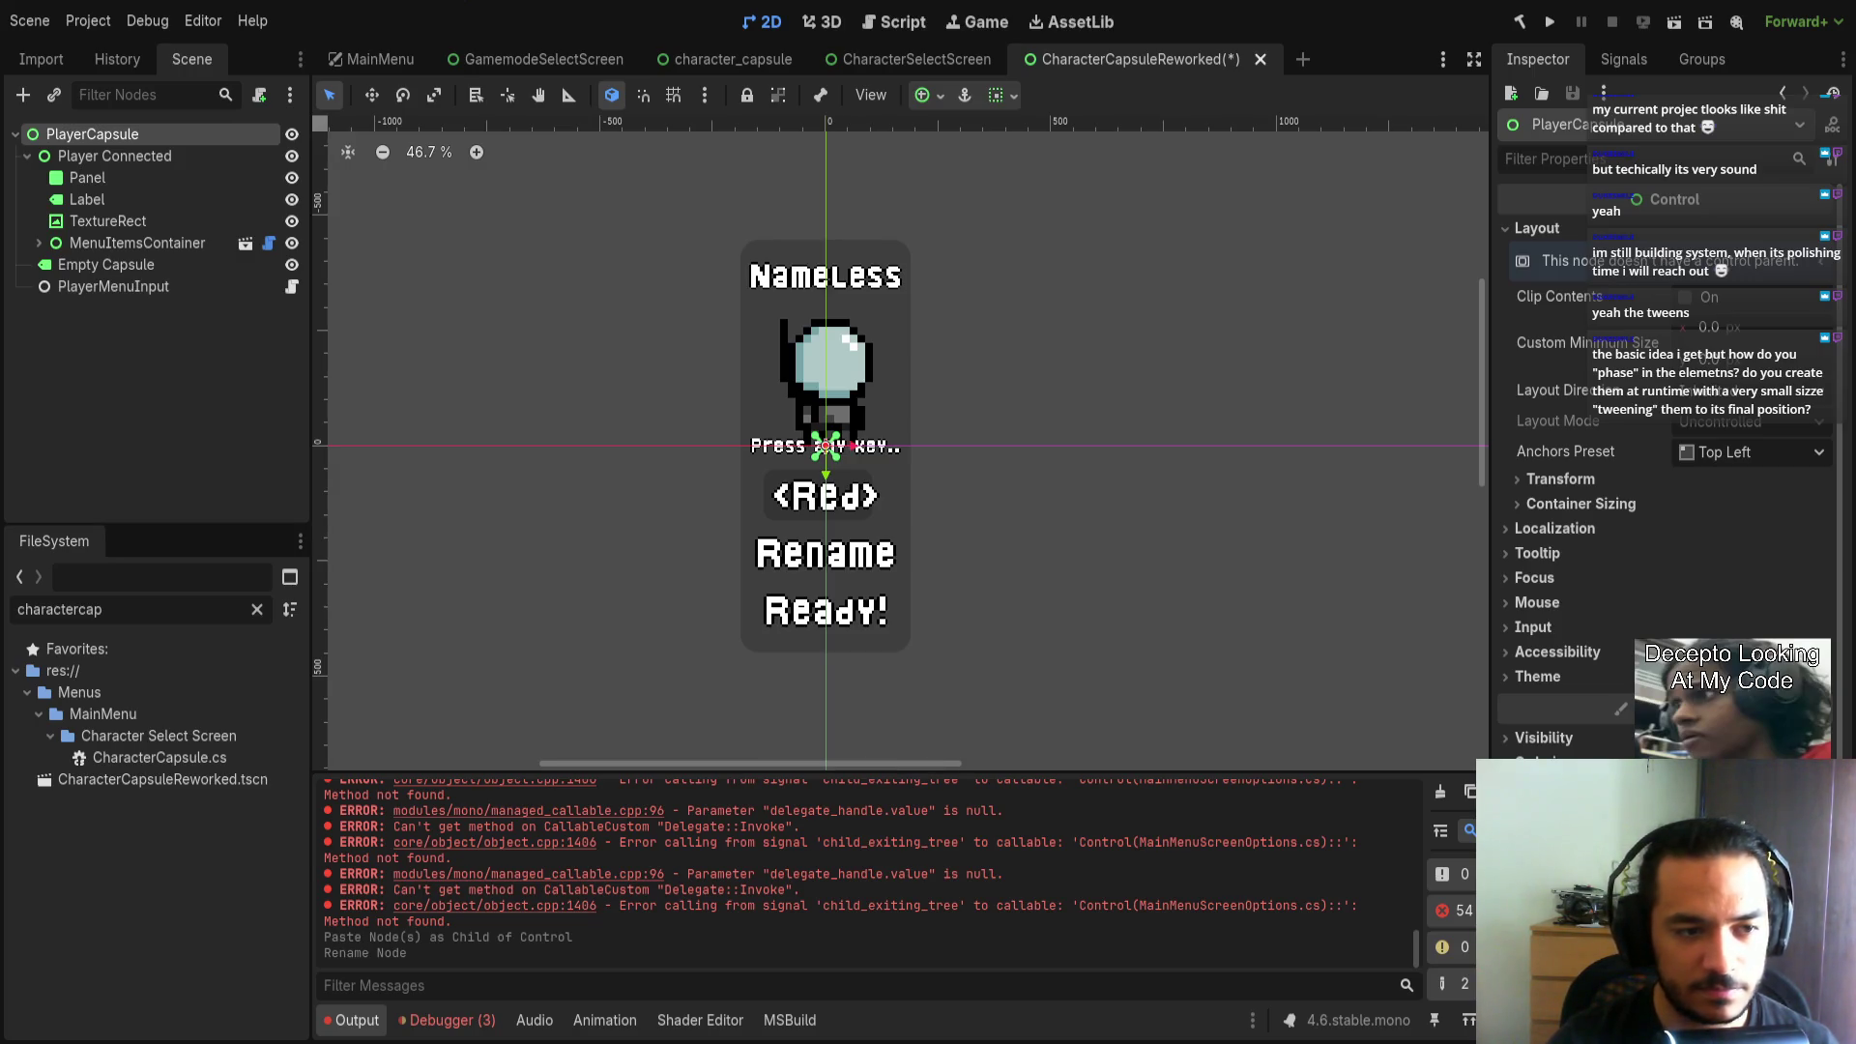
key(ctrl+s)
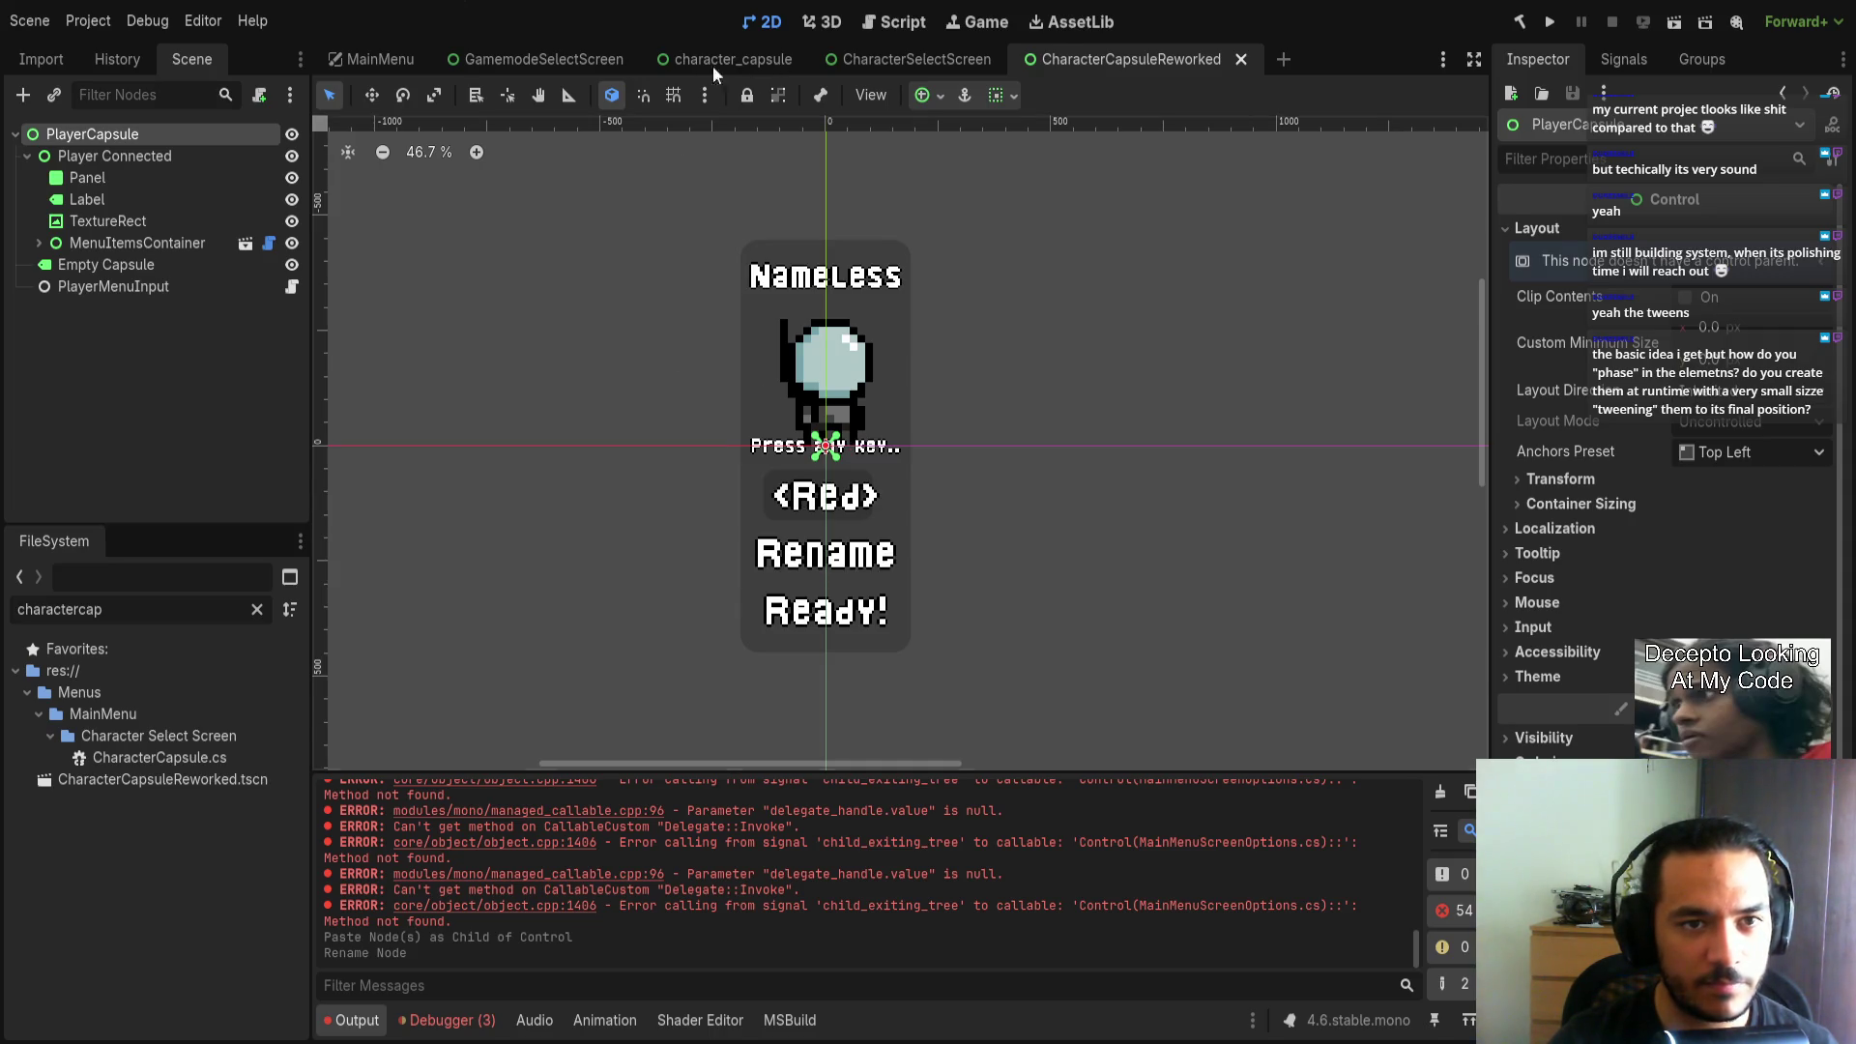
On the MainMenu scene, turn off visibility for characterSelectScreen, Map selector and Experimental Features.
click(733, 60)
click(538, 60)
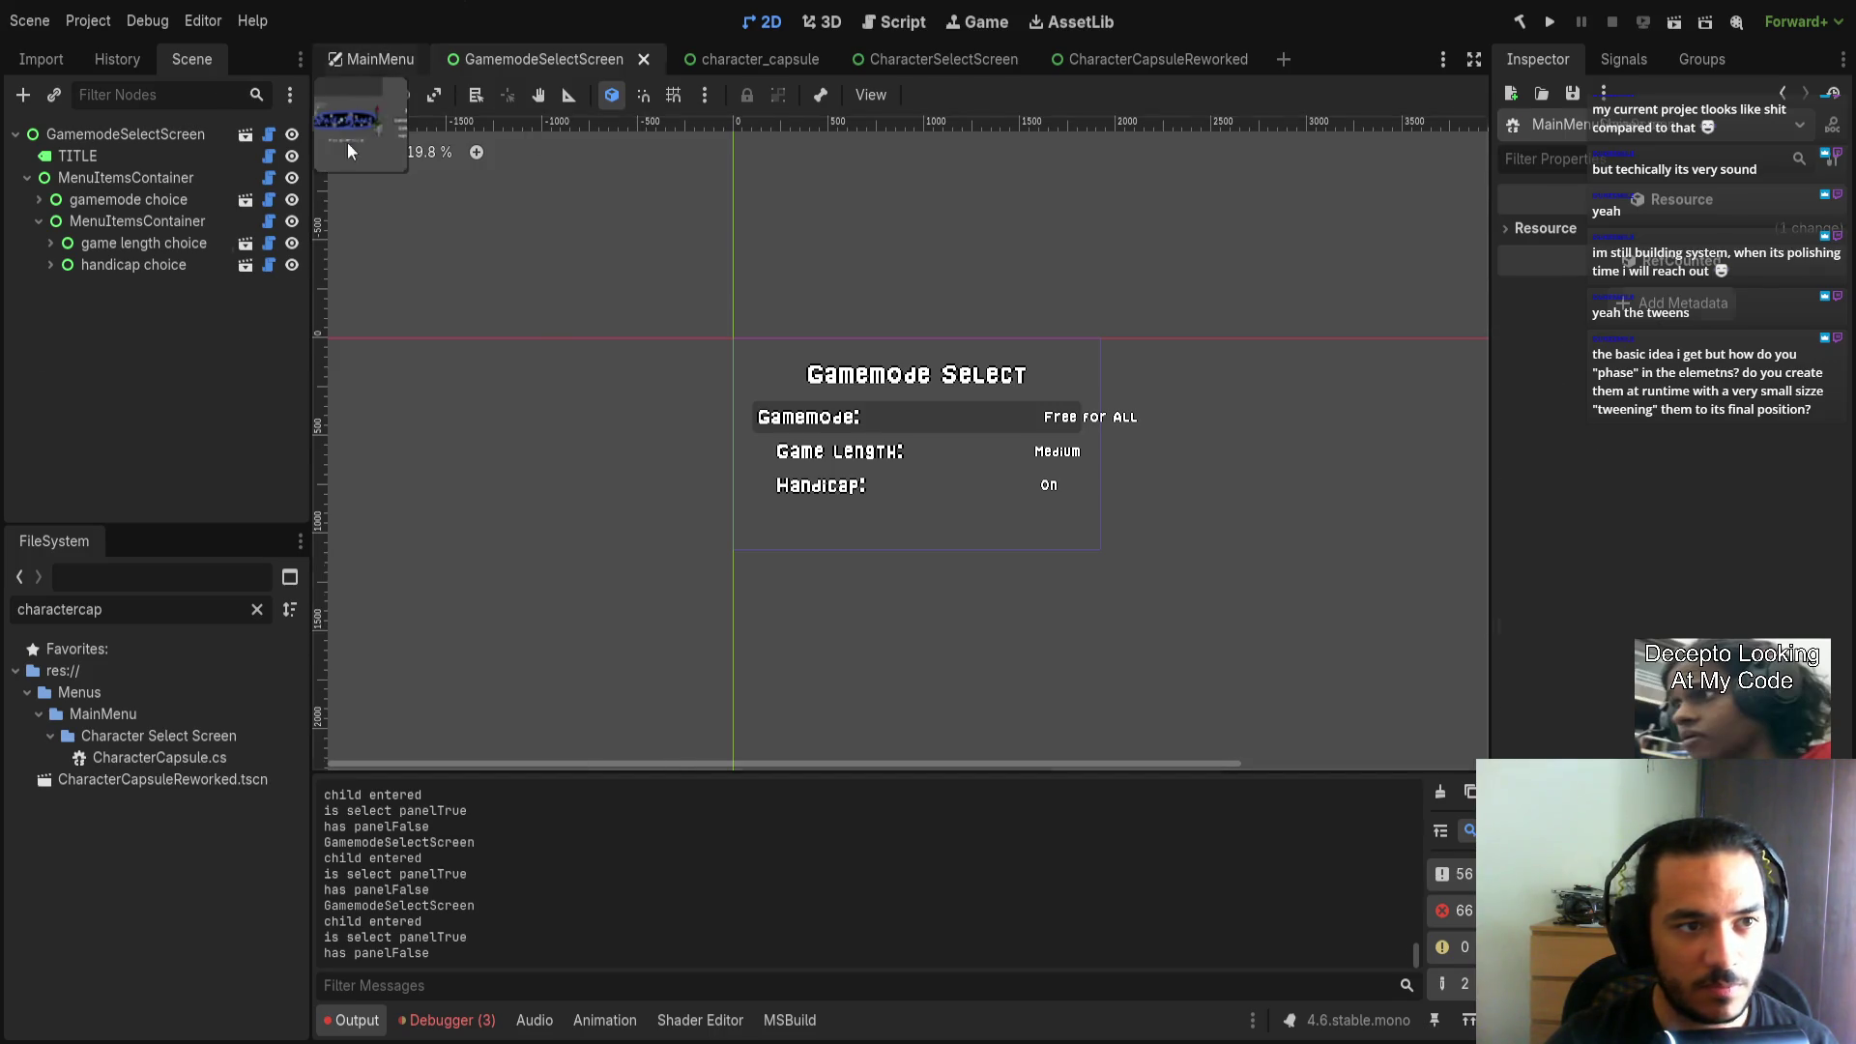
click(372, 60)
click(126, 199)
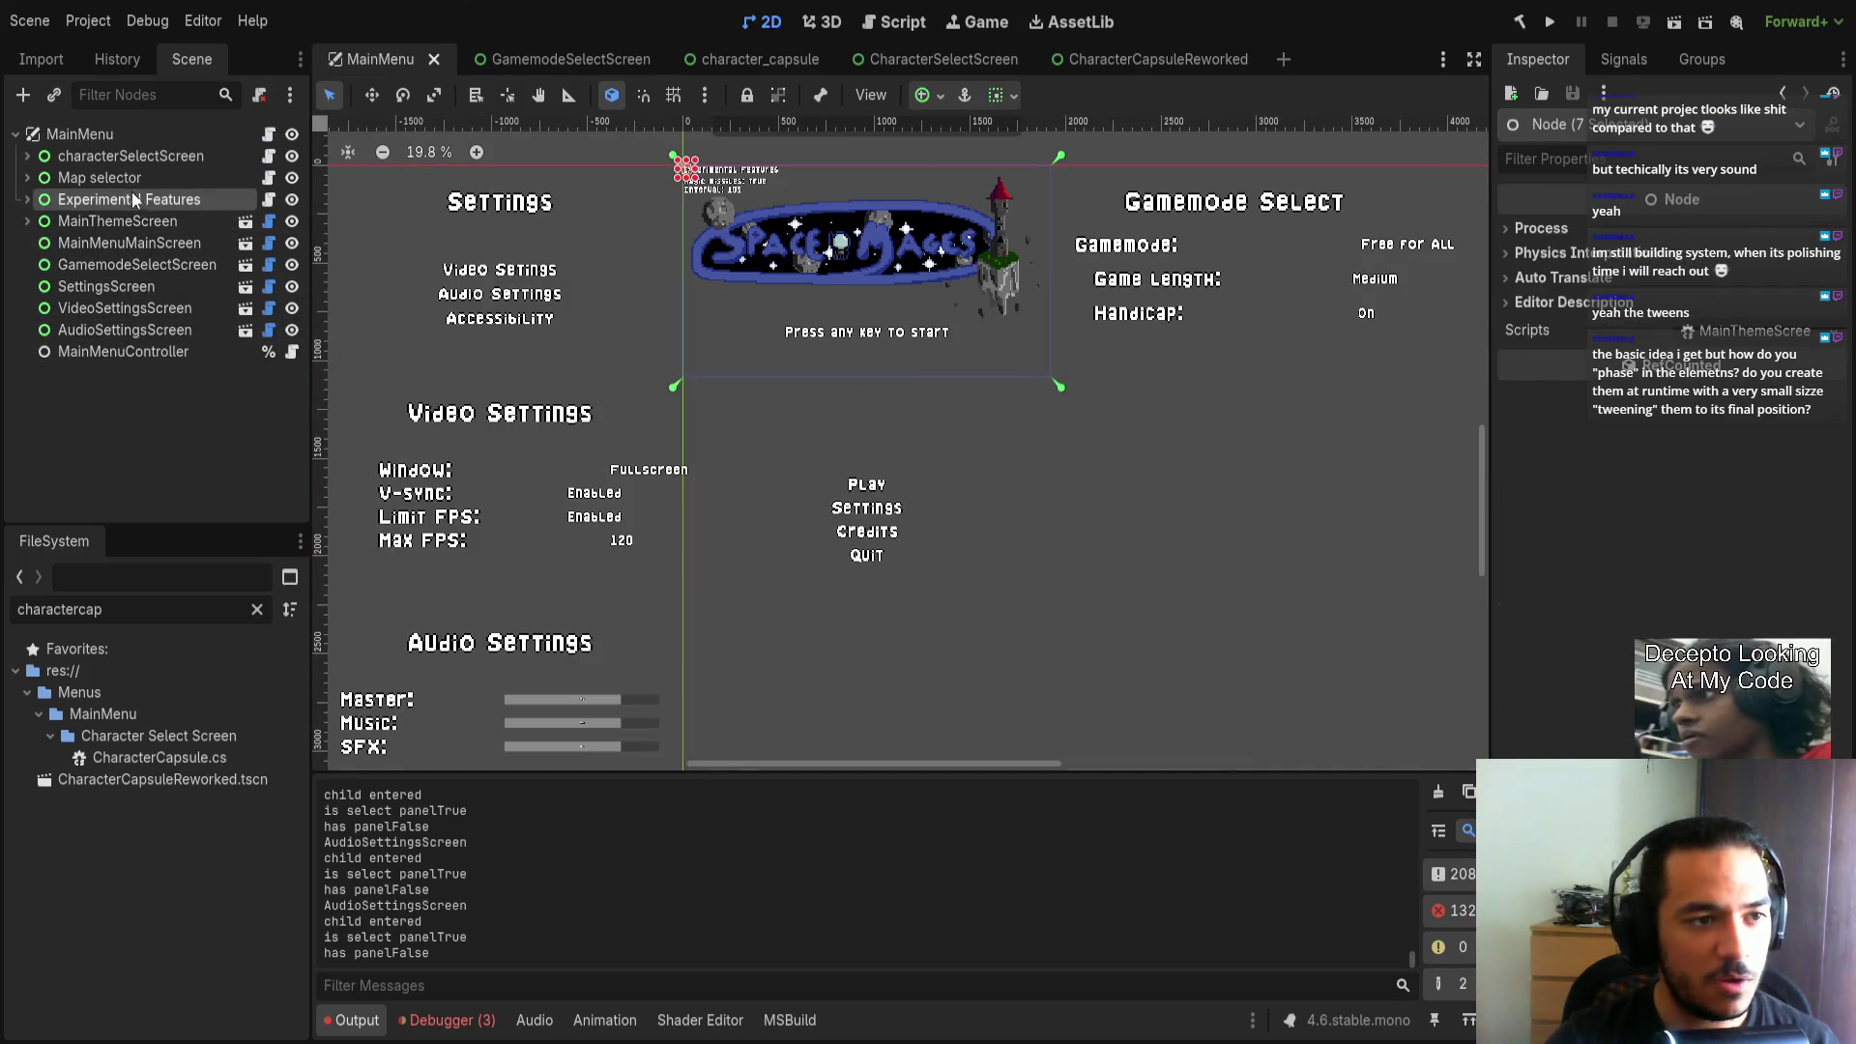
shift+click(80, 133)
click(291, 156)
click(291, 178)
click(291, 200)
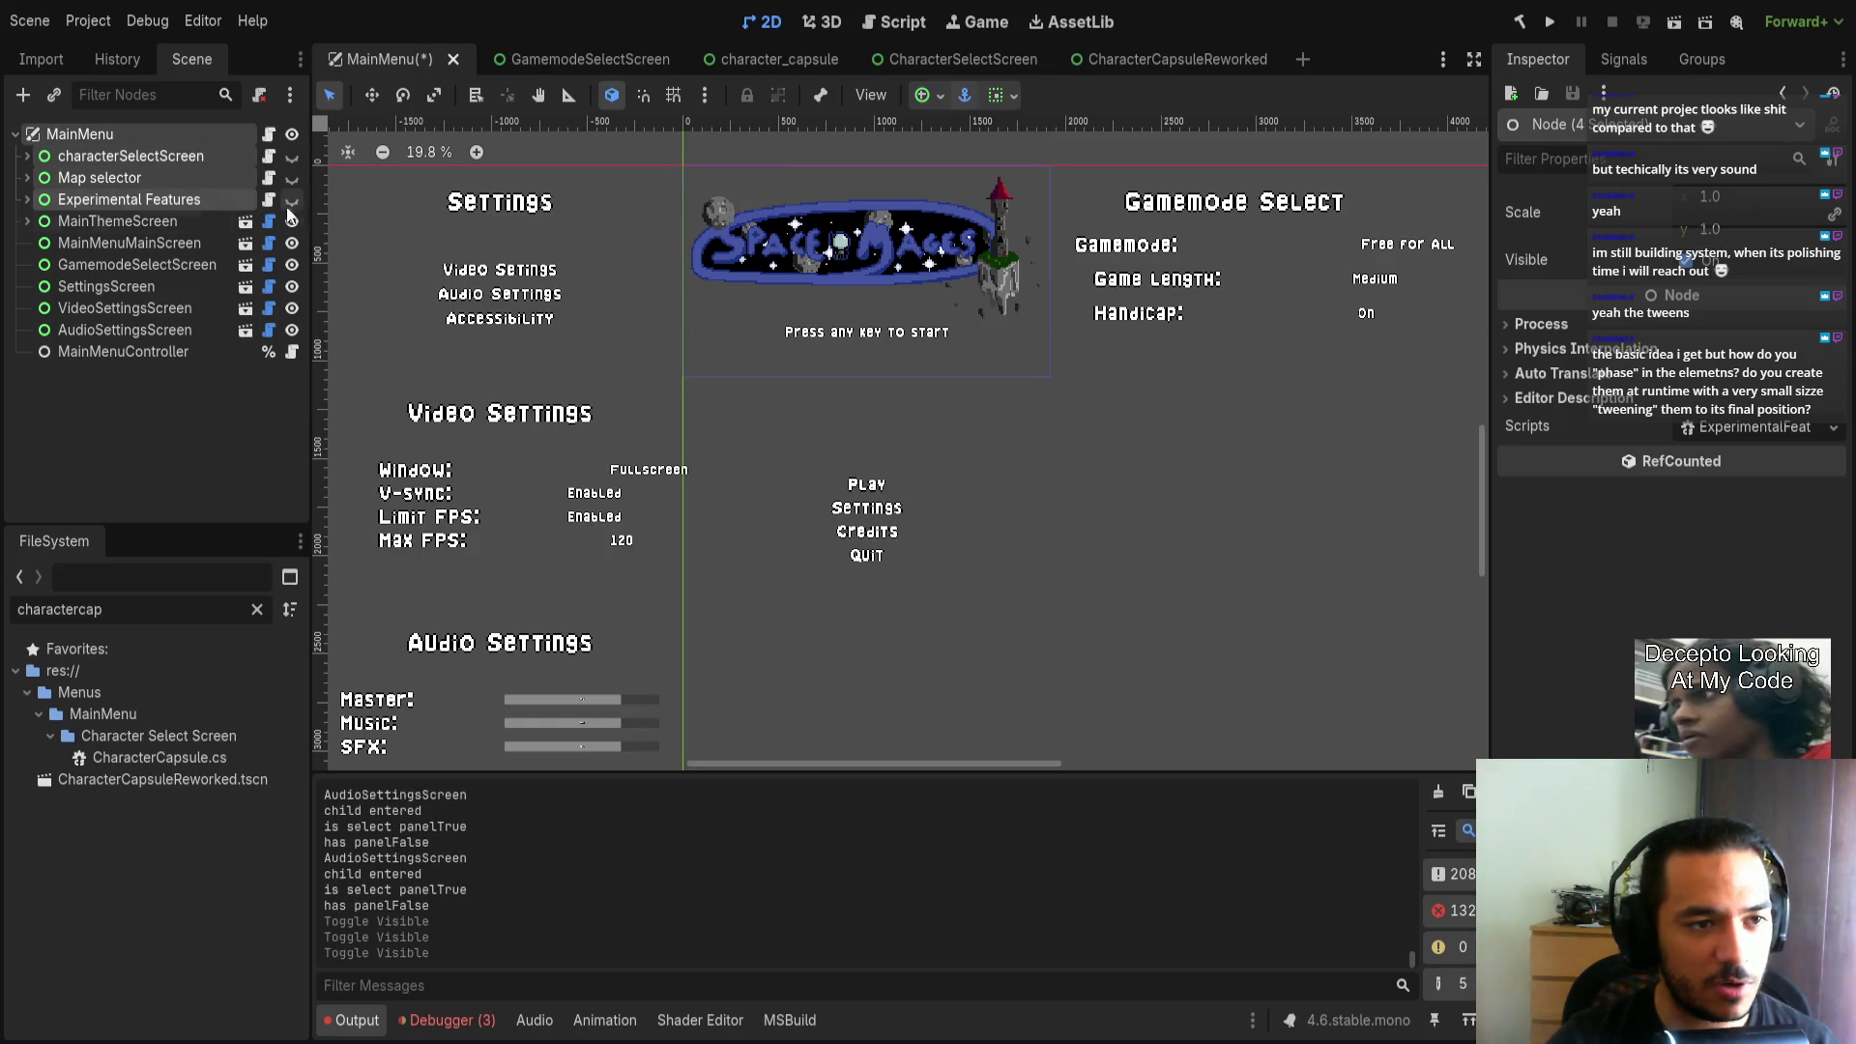
click(170, 434)
Select MainThemeScreen through AudioSettingsScreen, then inspect the MainThemeScreen node's script.
click(163, 243)
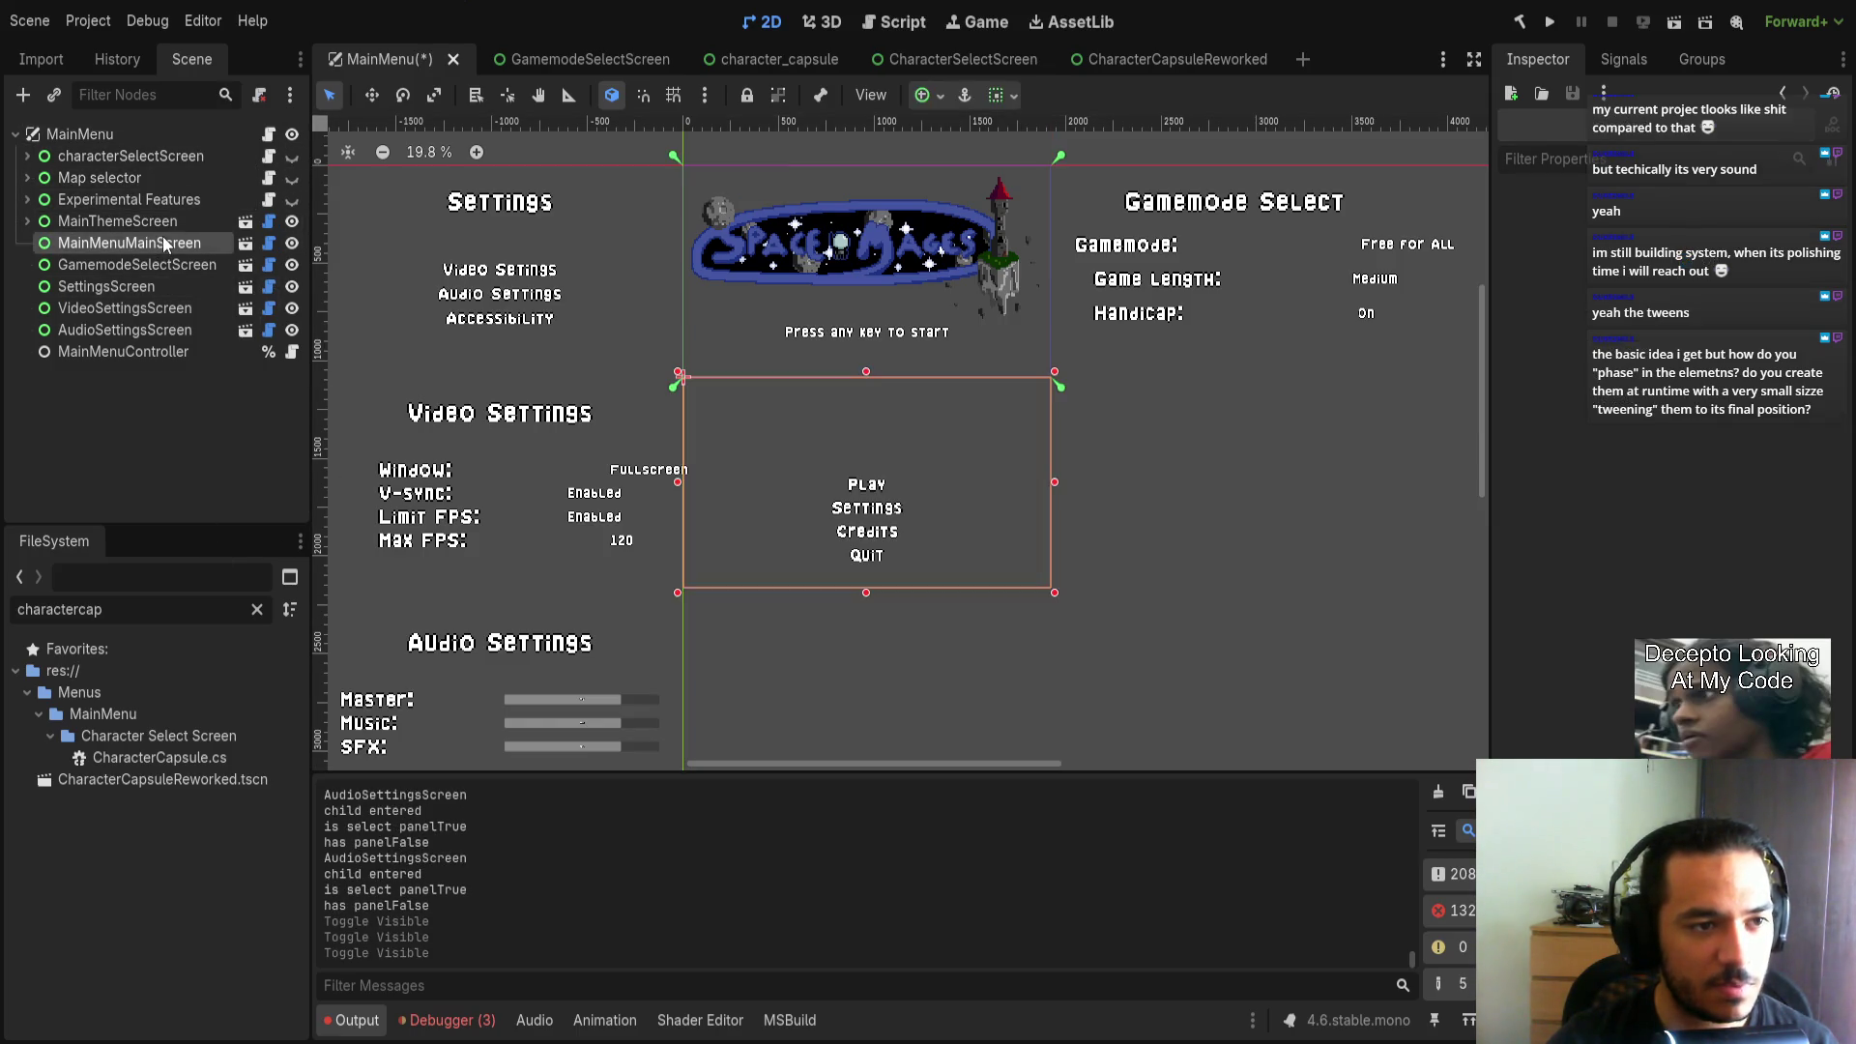
shift+click(135, 330)
scroll(966, 484, down, 4)
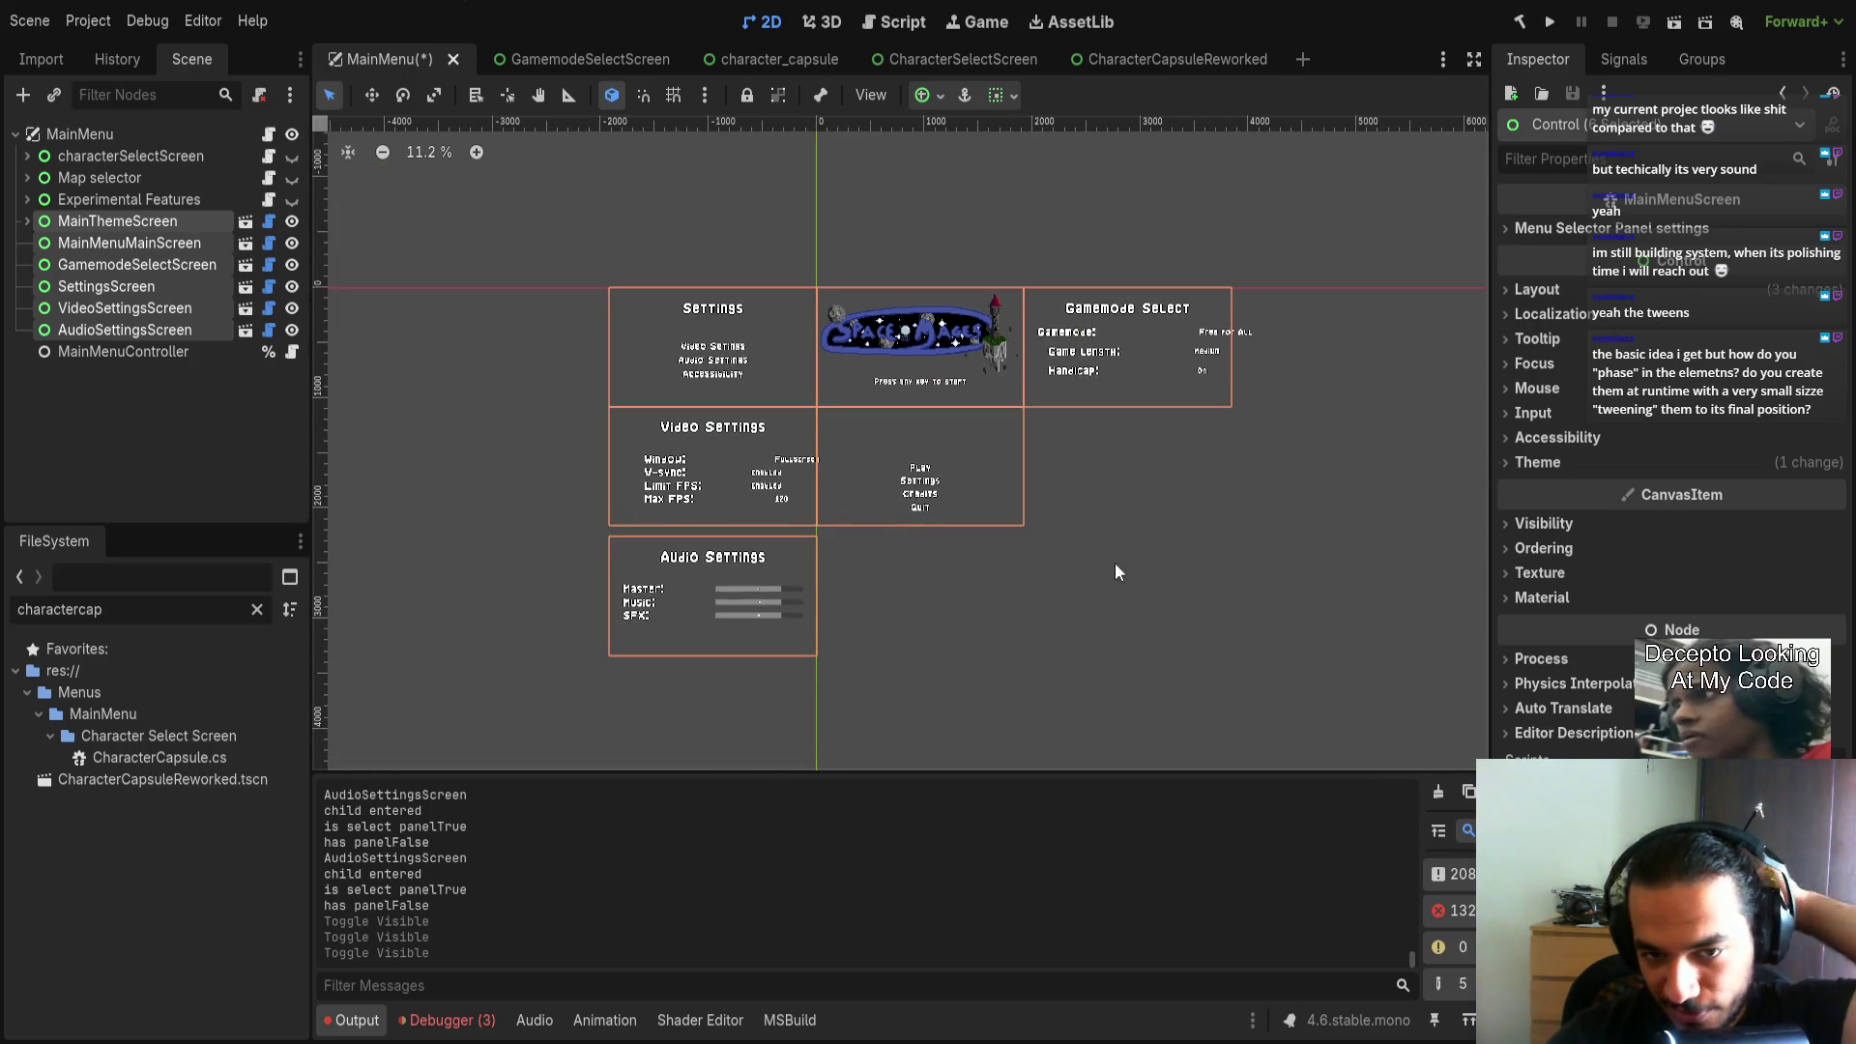
click(1177, 538)
scroll(1063, 580, up, 2)
scroll(851, 619, up, 1)
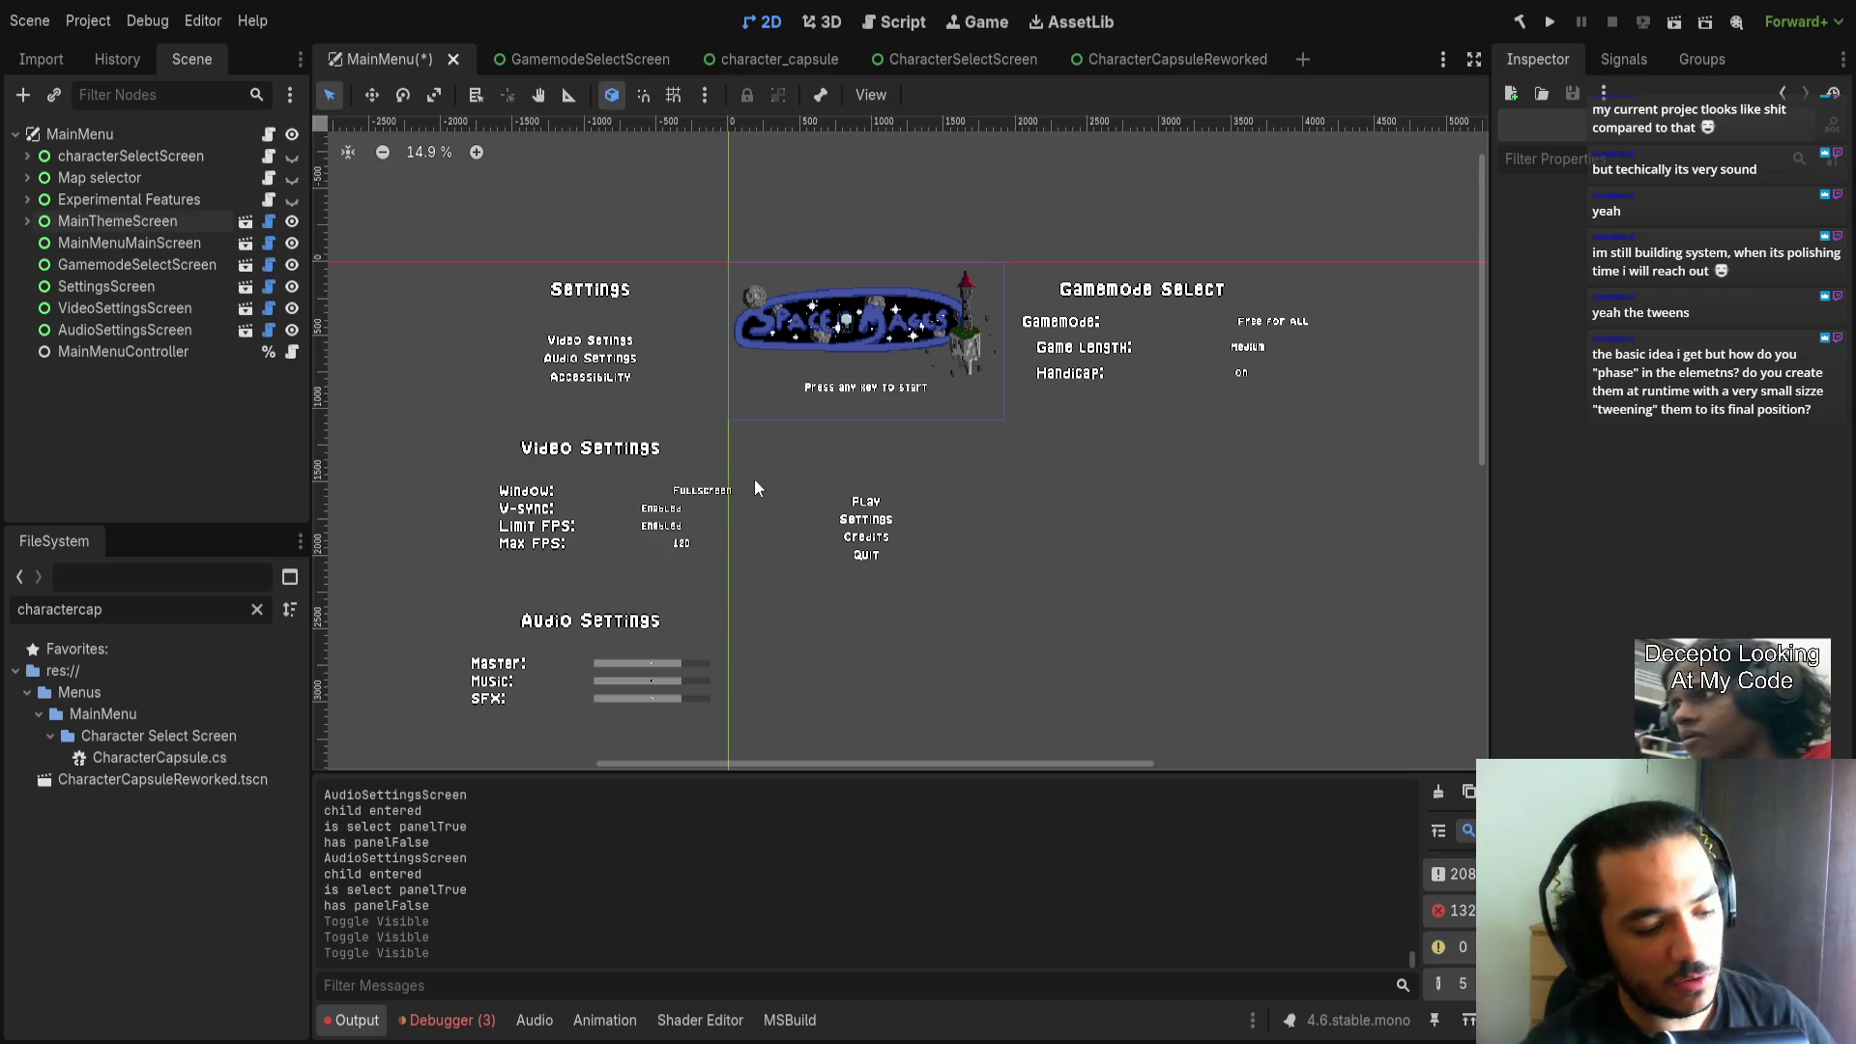
click(271, 222)
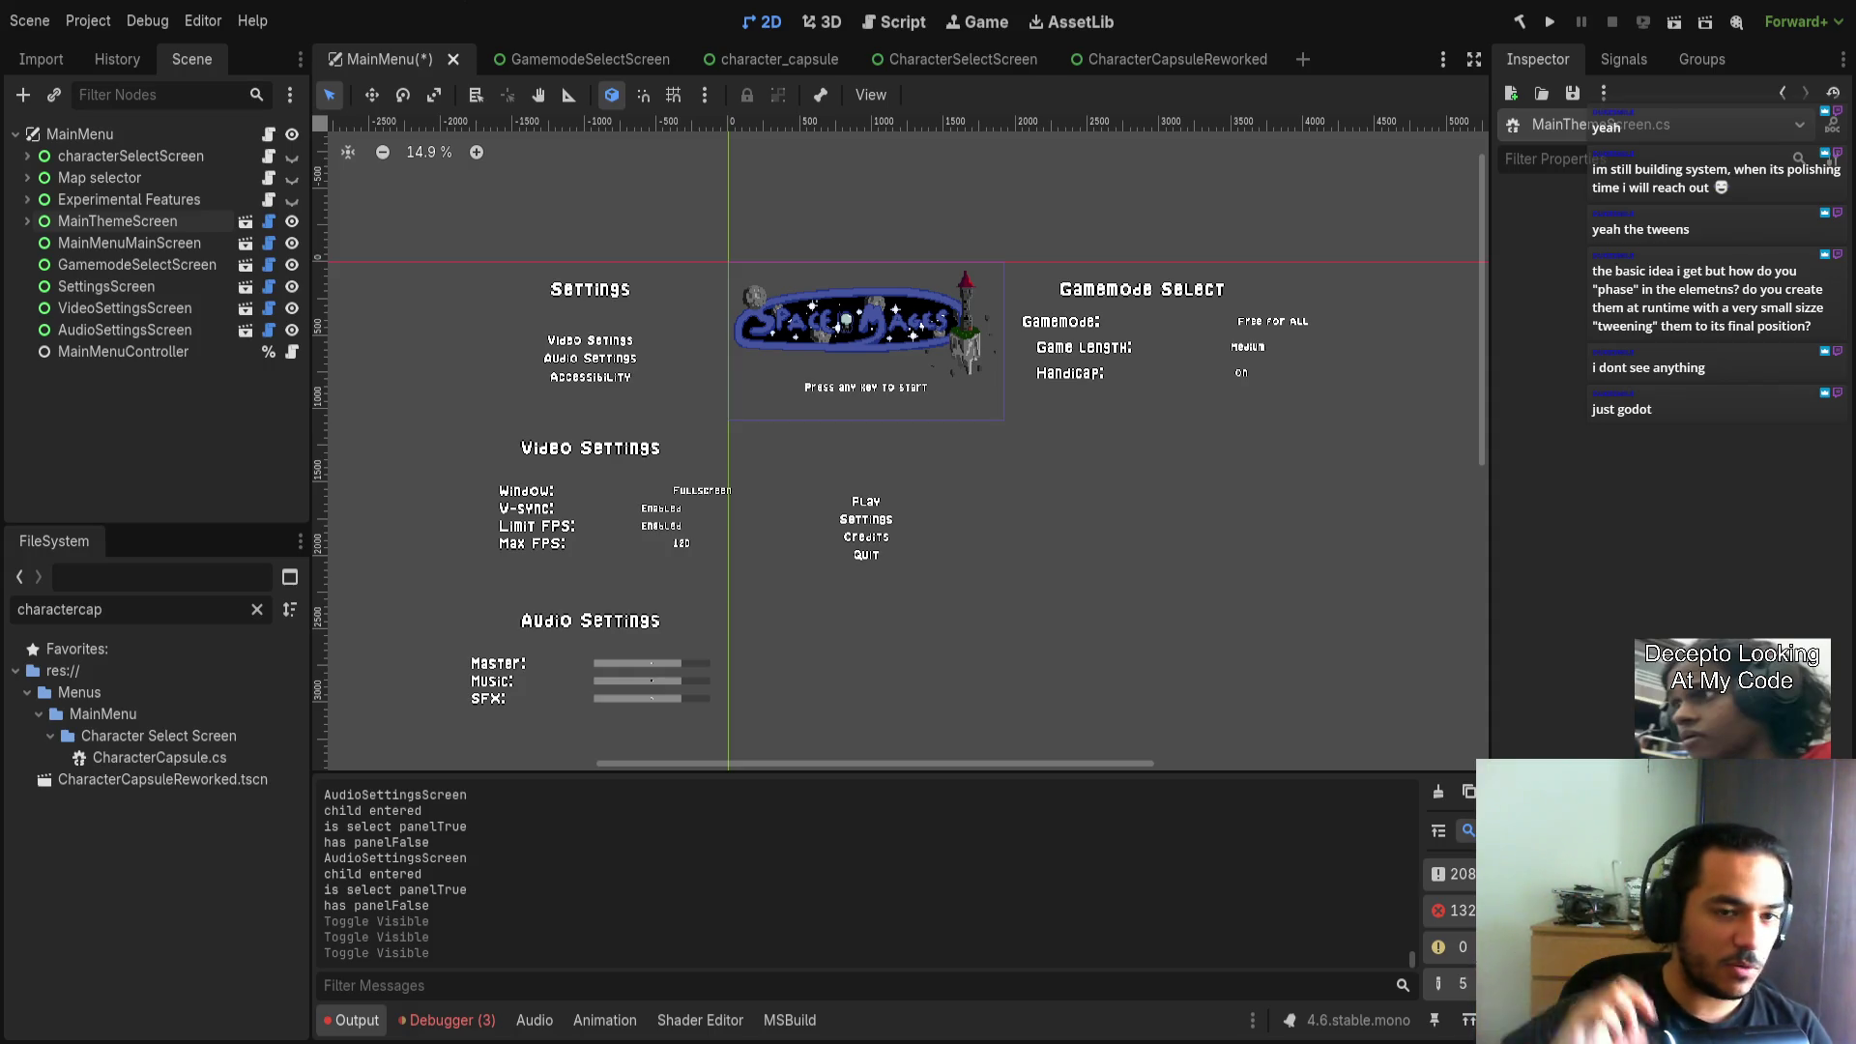
Switch from Godot to Visual Studio Code showing MainMenuScreen.cs.
key(alt+Tab)
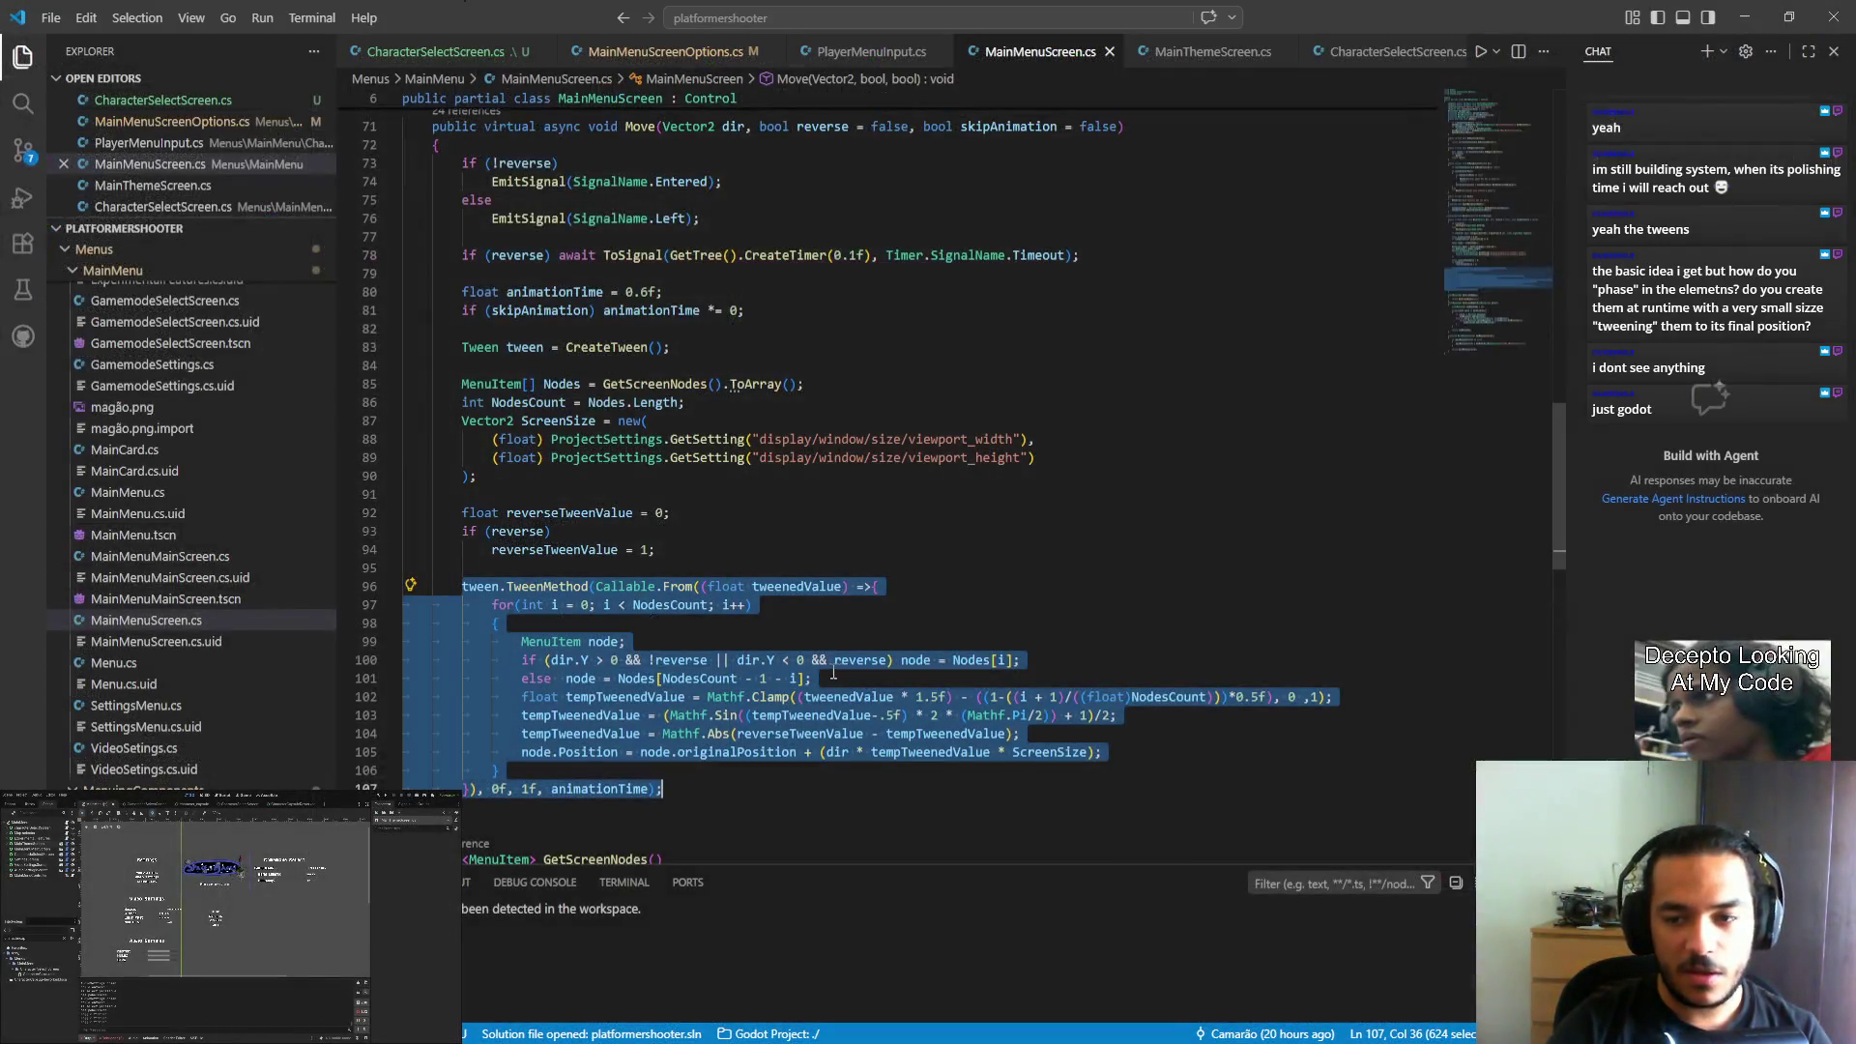
scroll(830, 732, up, 3)
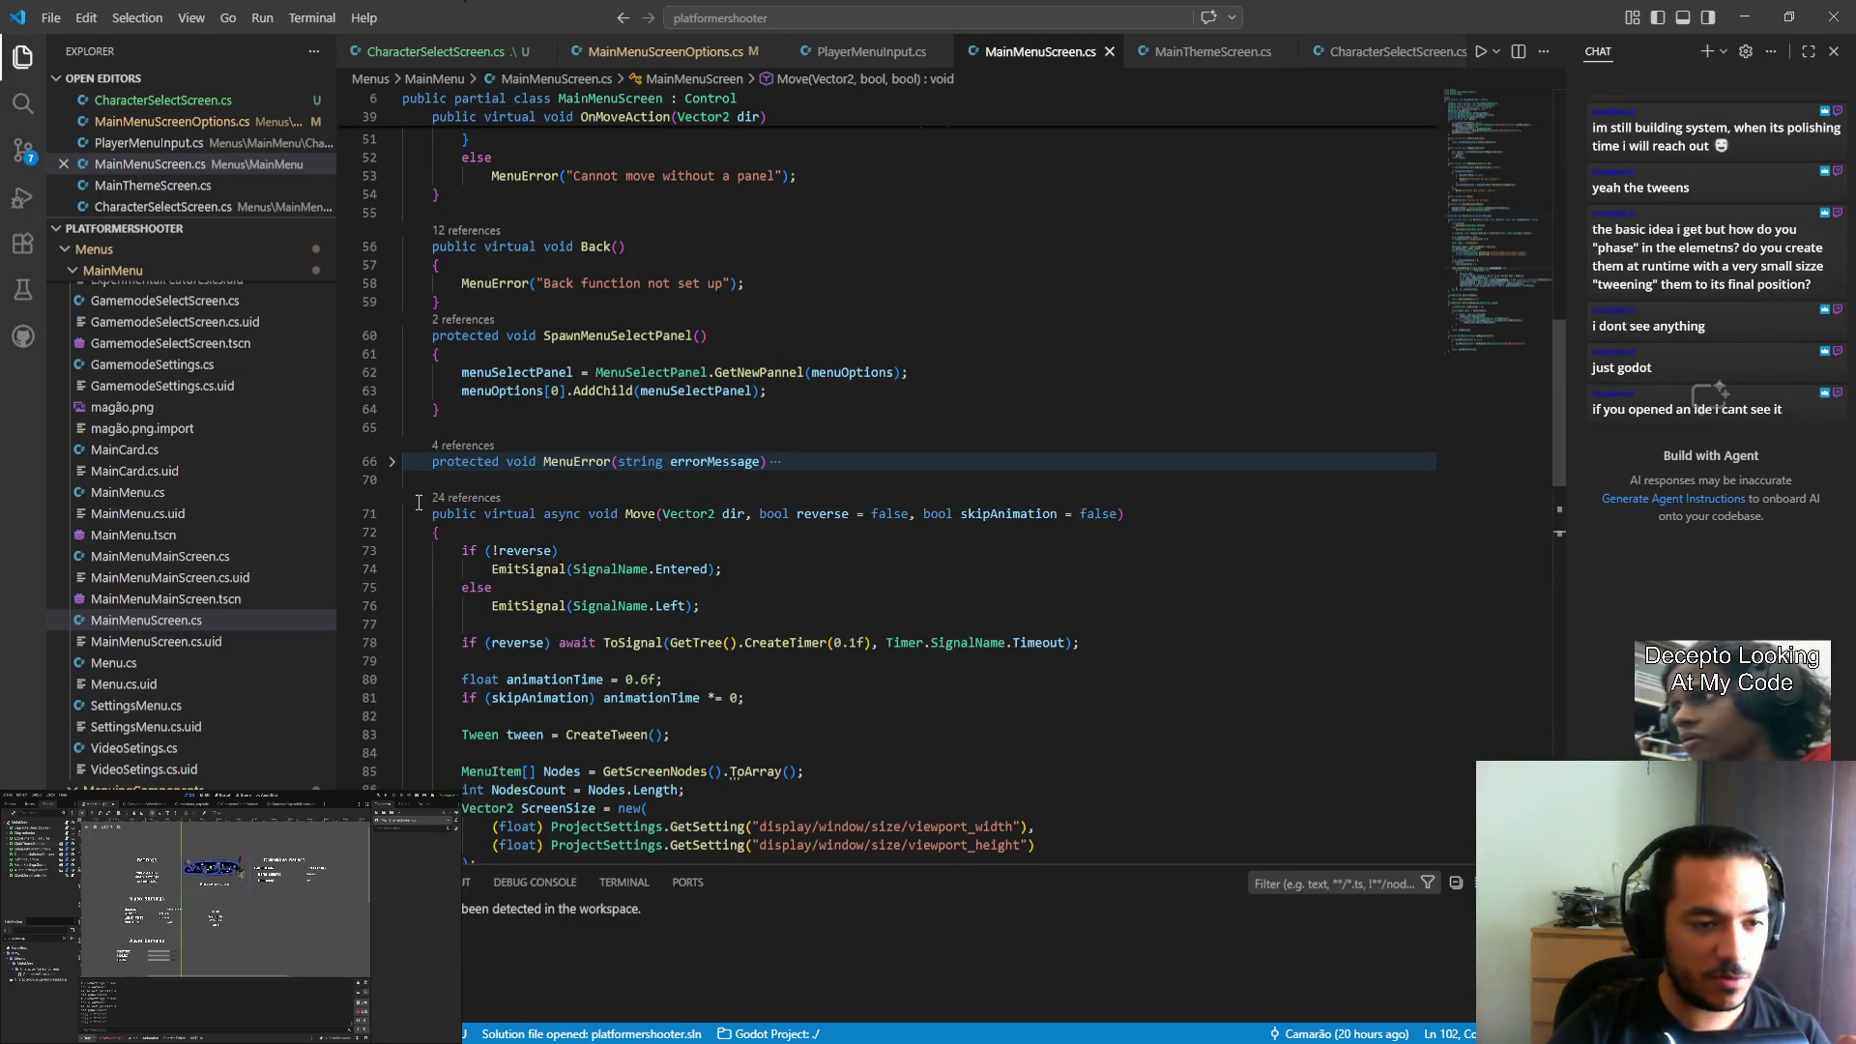
drag(432, 513, 1125, 513)
click(1063, 643)
drag(833, 533, 1009, 740)
click(1009, 742)
scroll(1009, 743, down, 5)
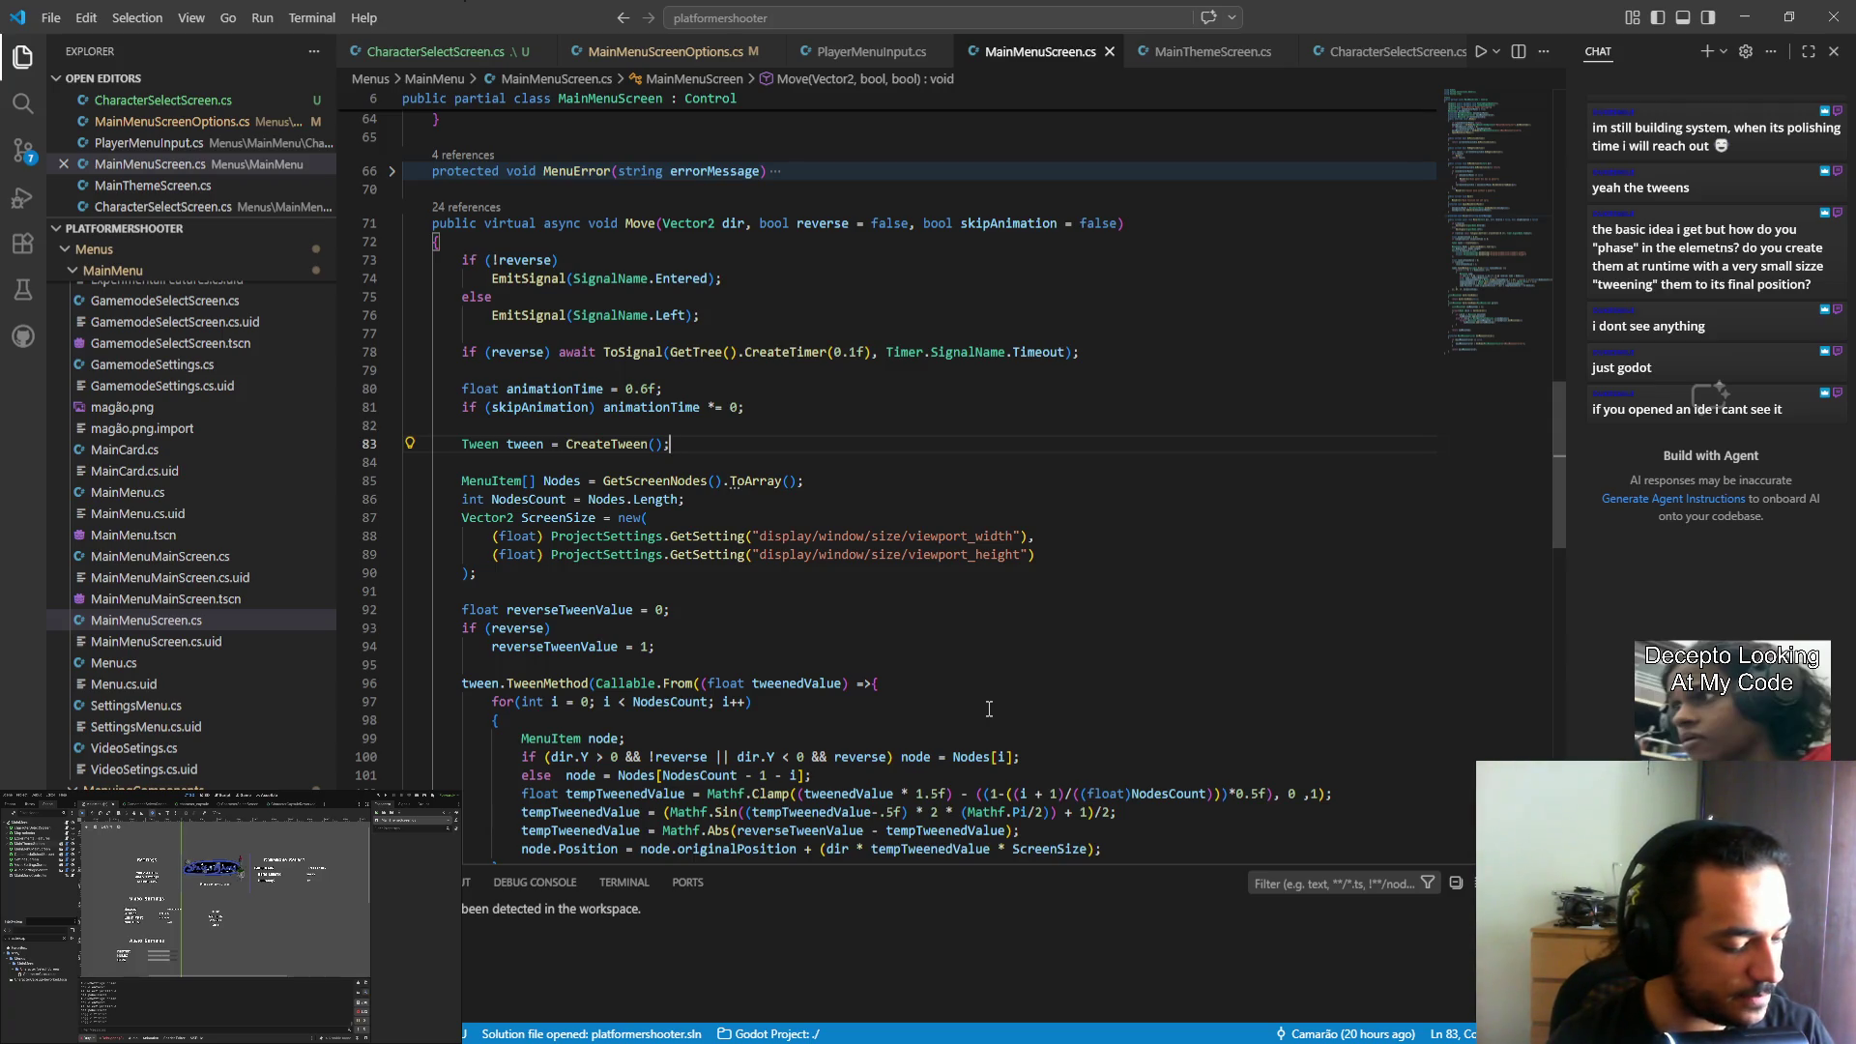
scroll(849, 629, down, 4)
scroll(849, 628, up, 4)
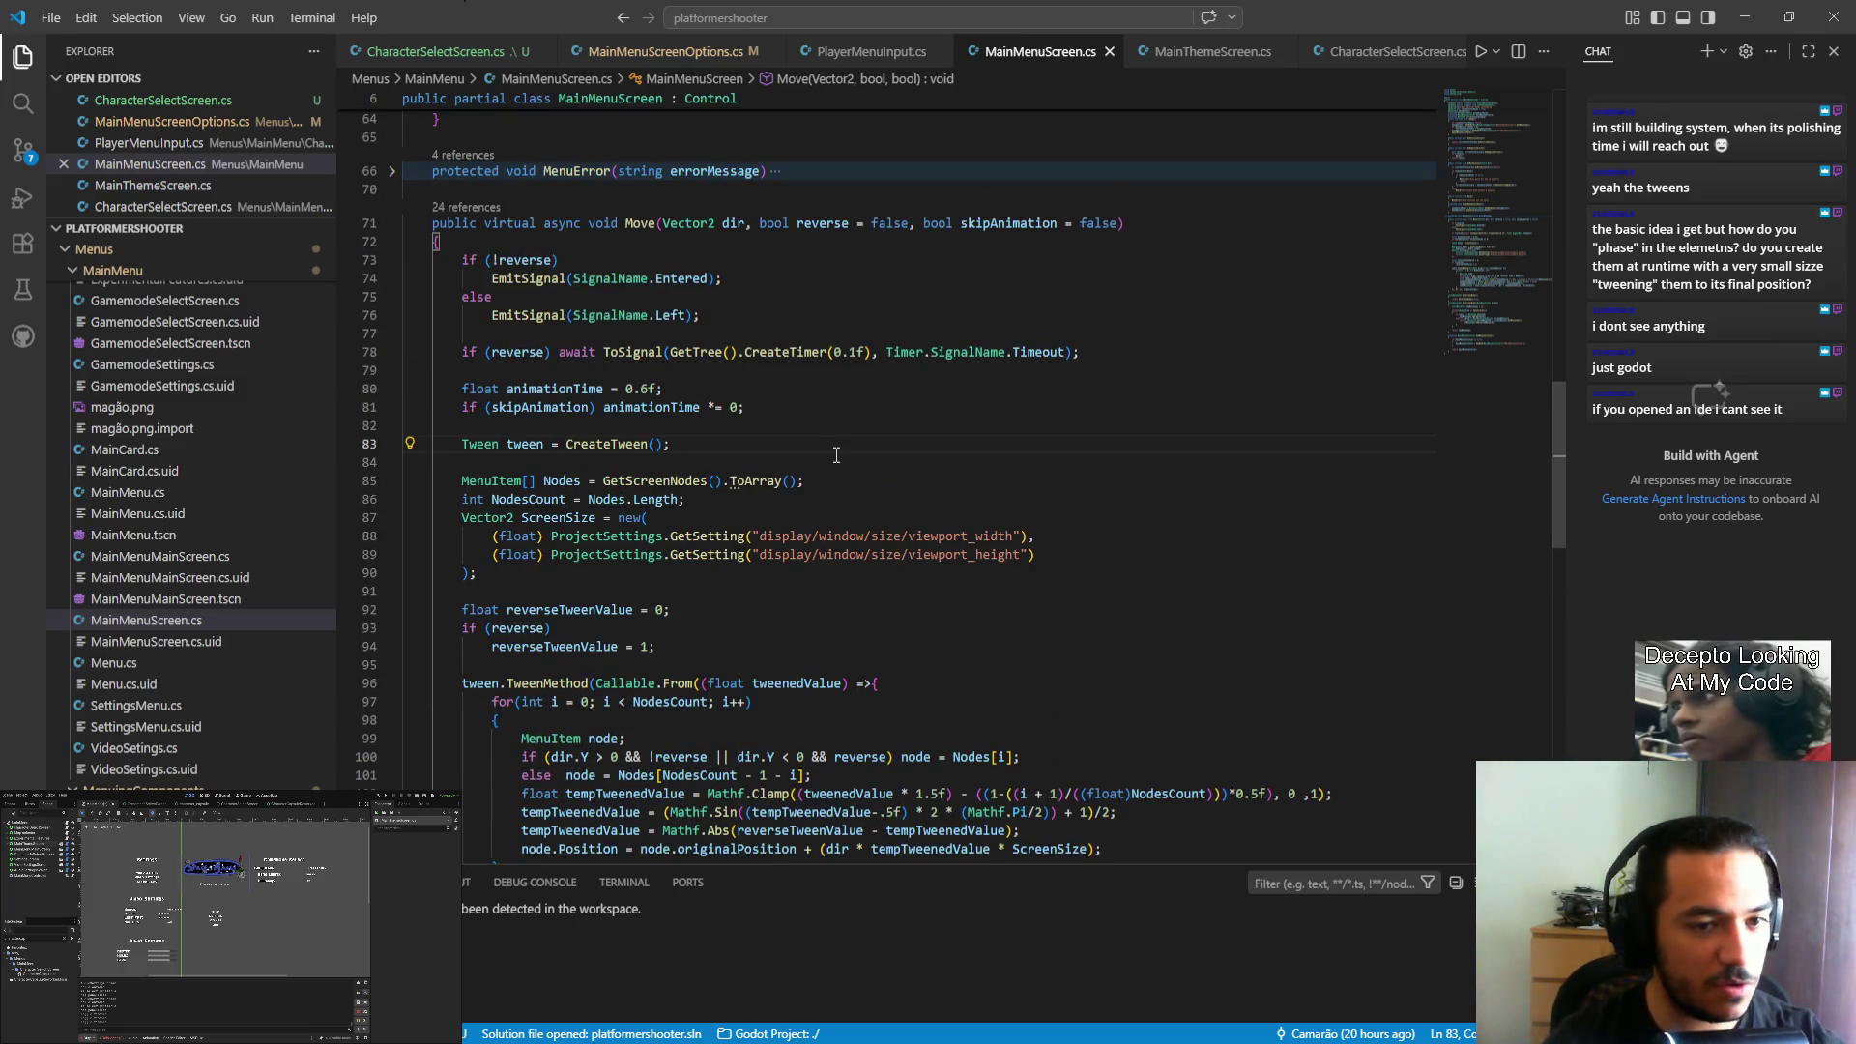
scroll(837, 453, down, 1)
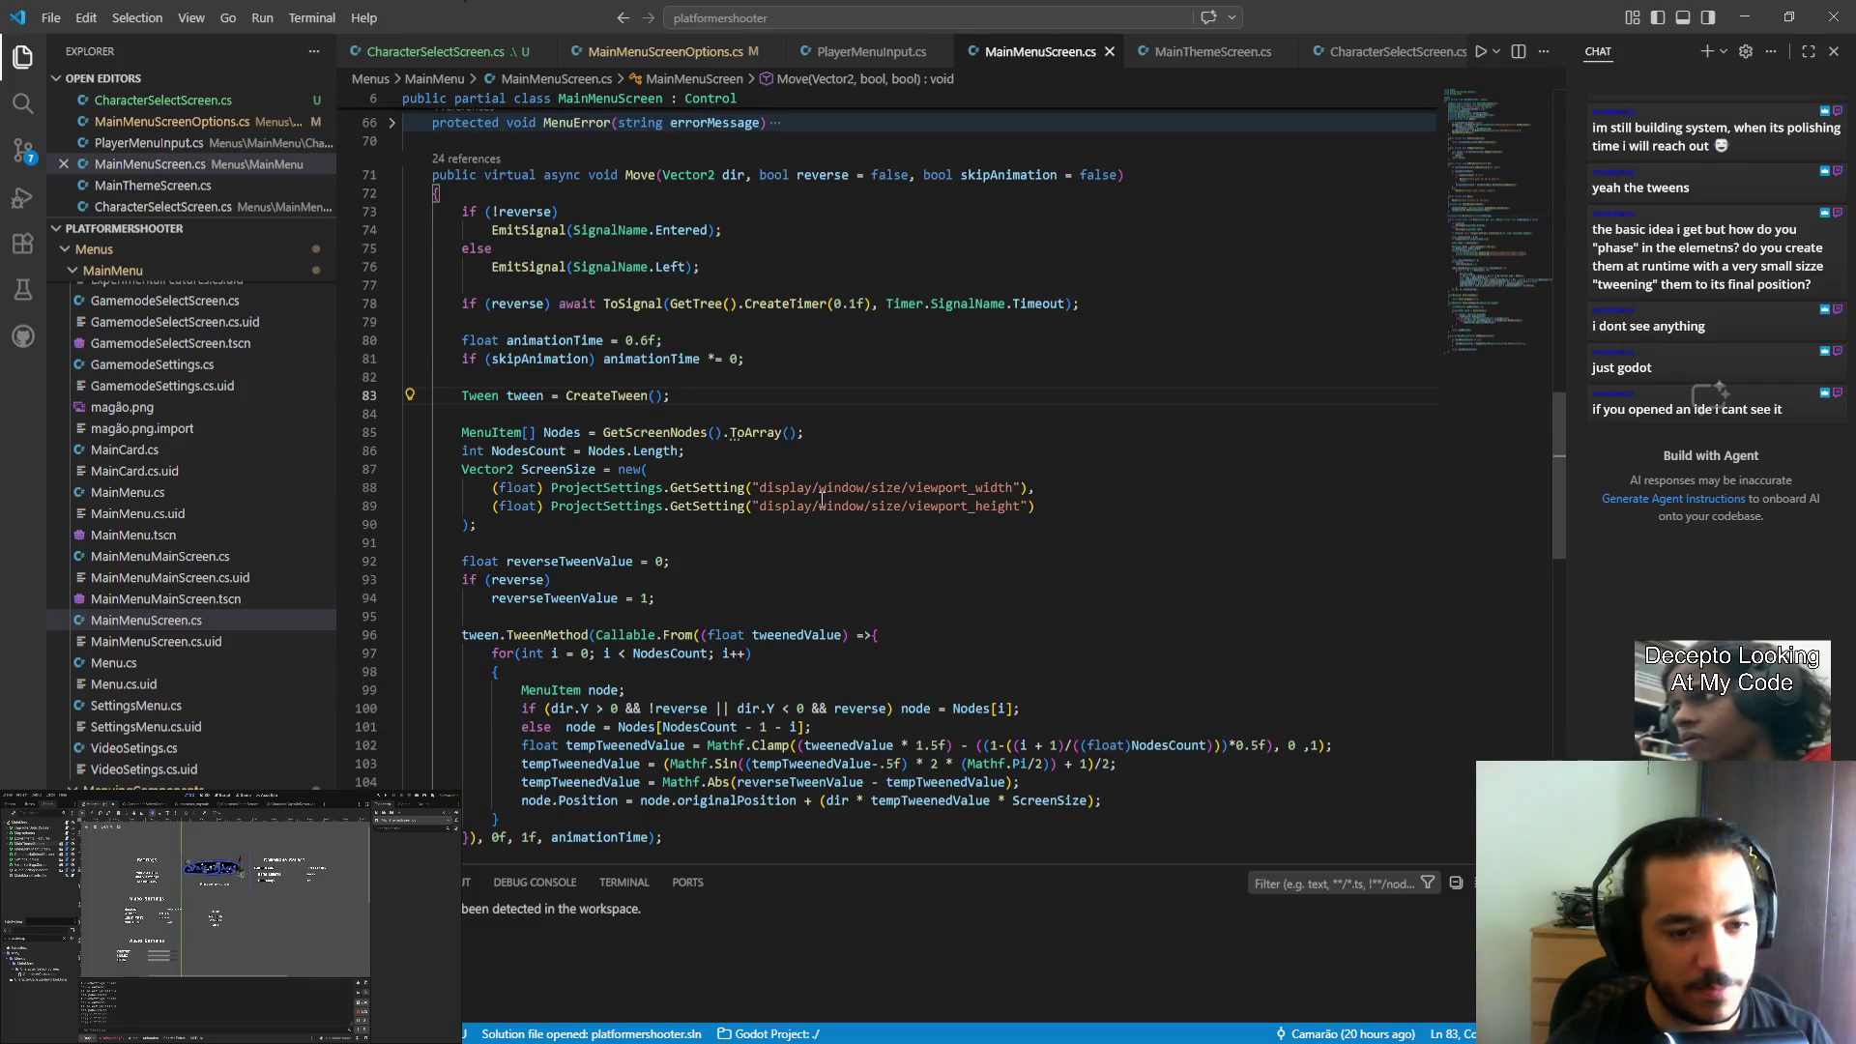
scroll(815, 532, down, 1)
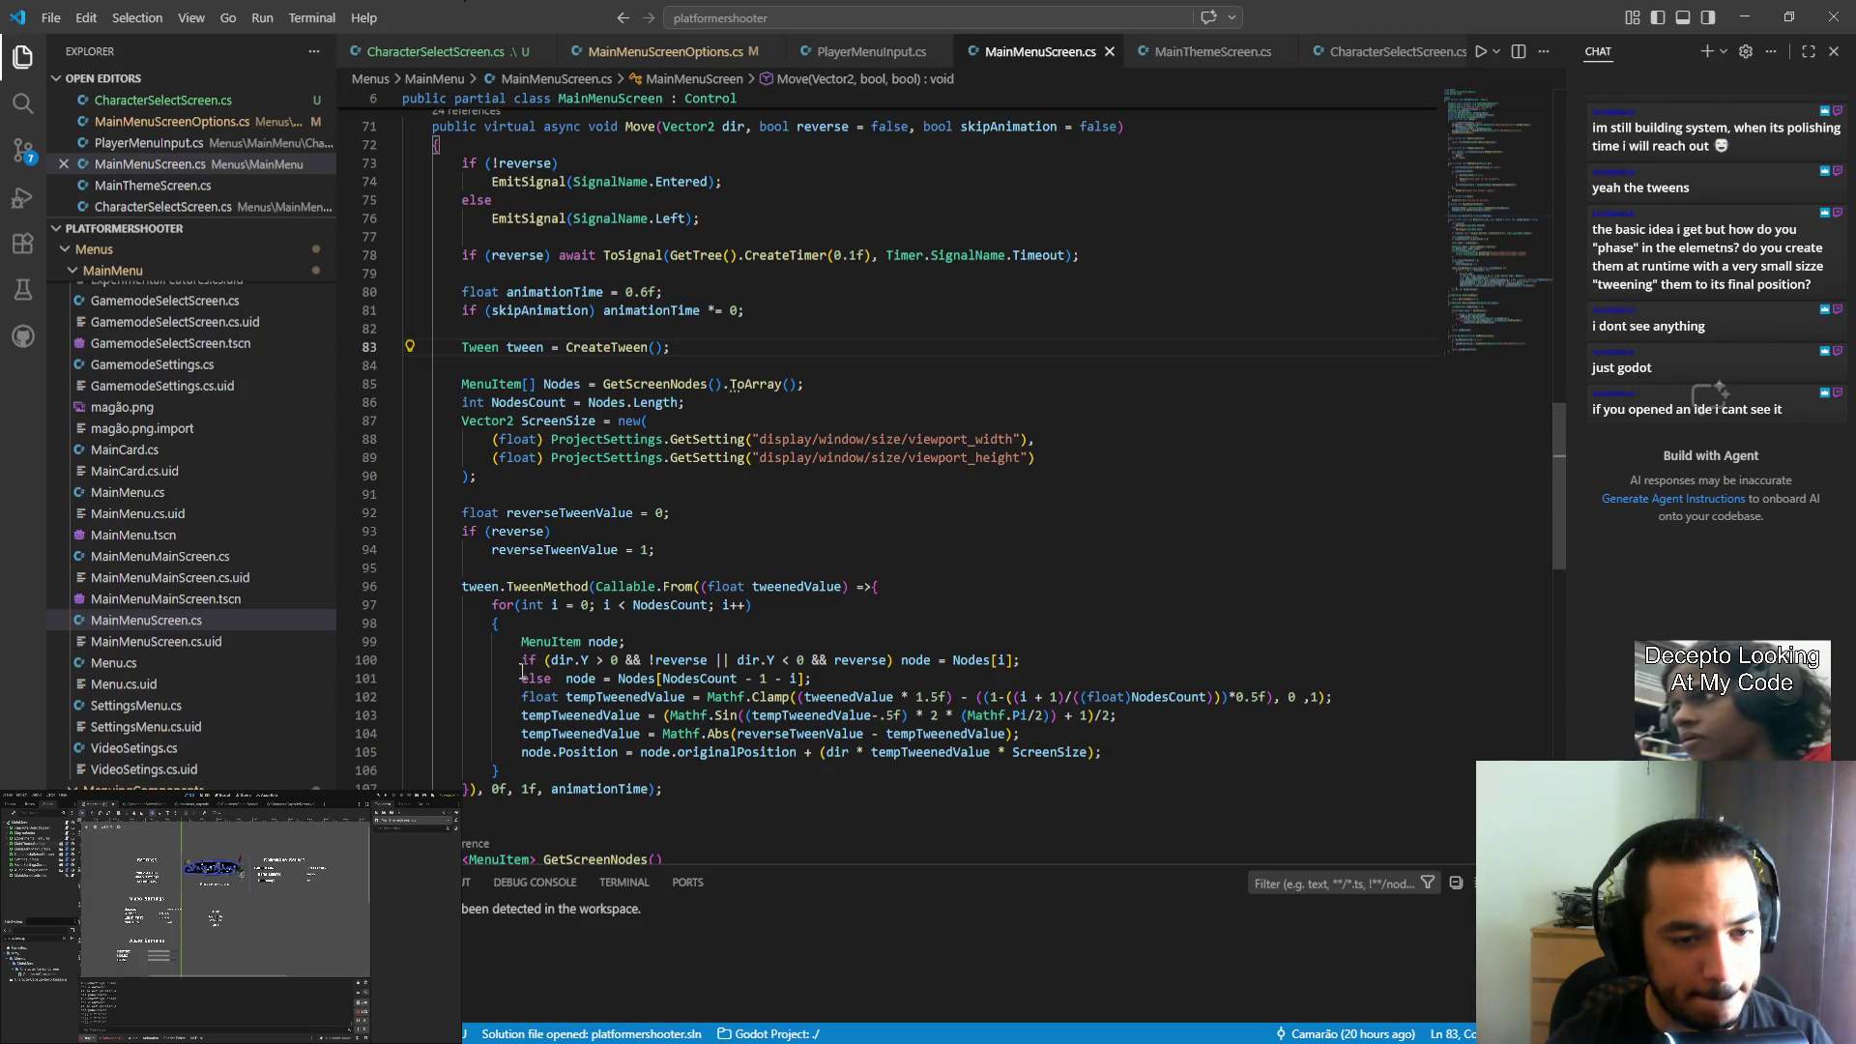
double_click(978, 660)
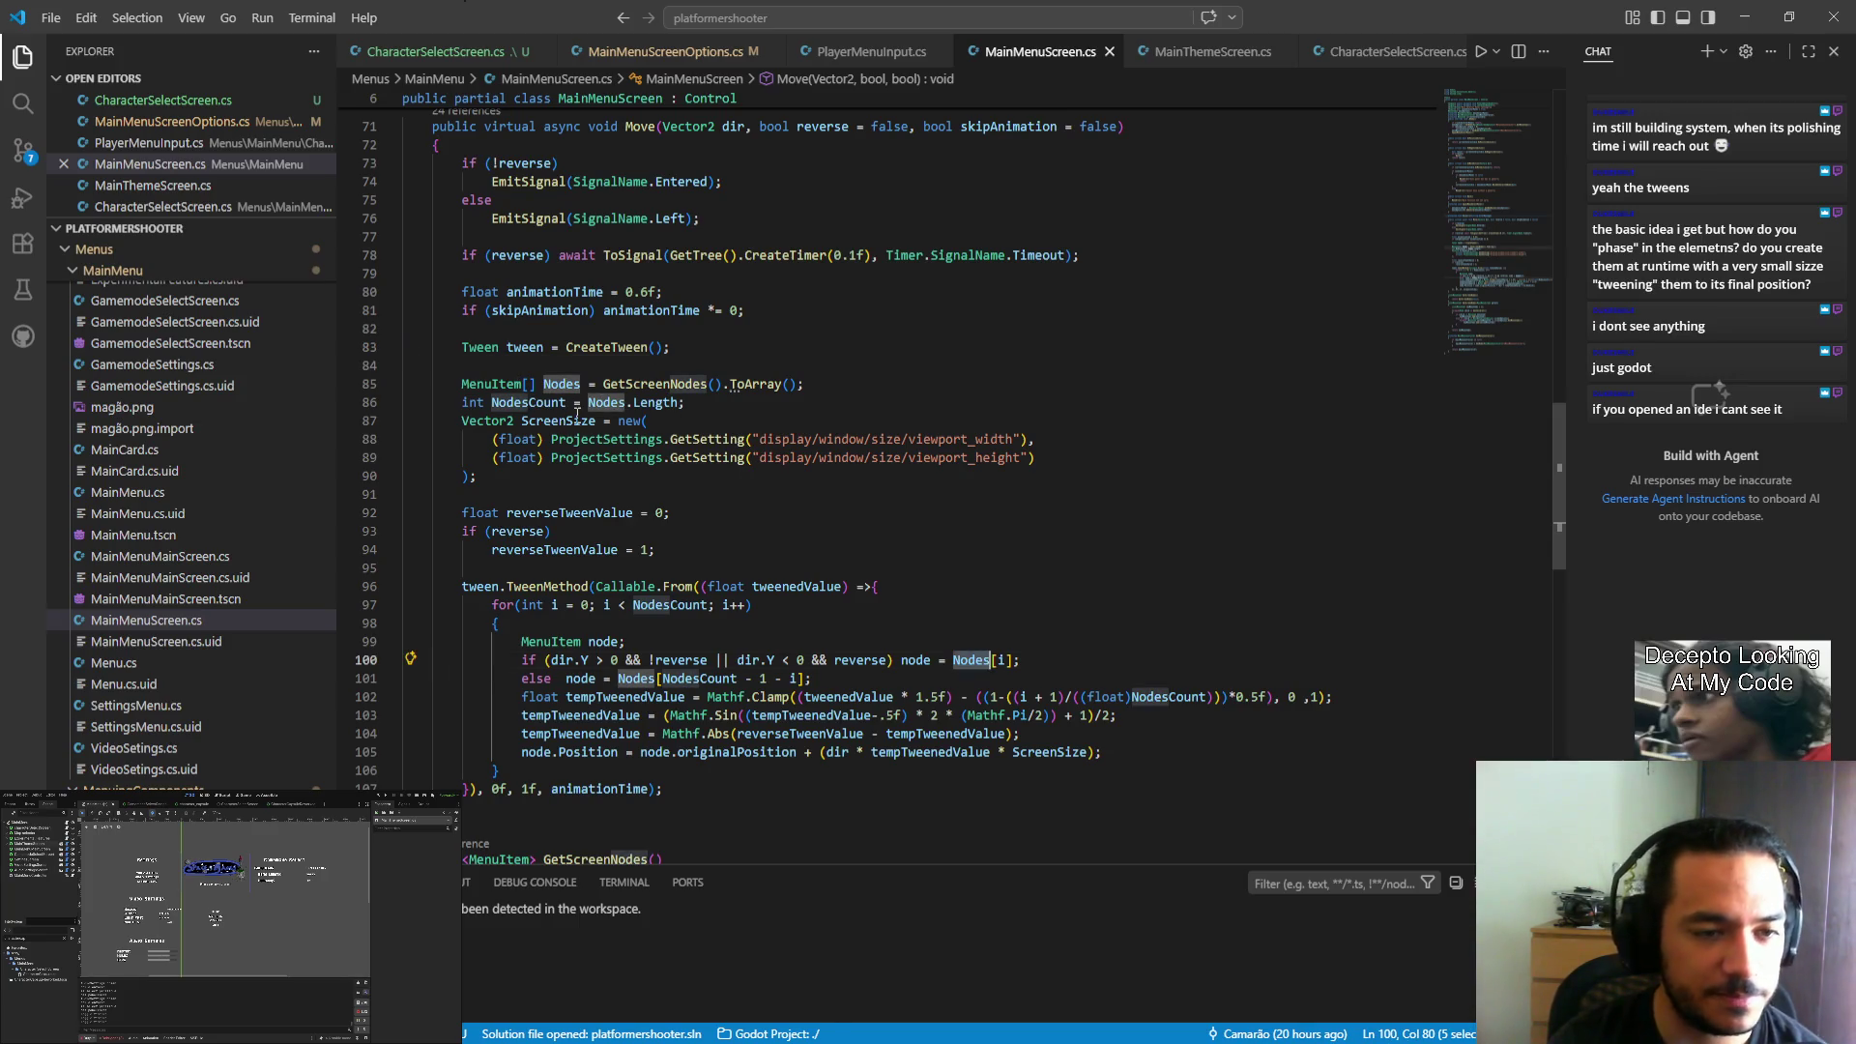
scroll(674, 429, up, 1)
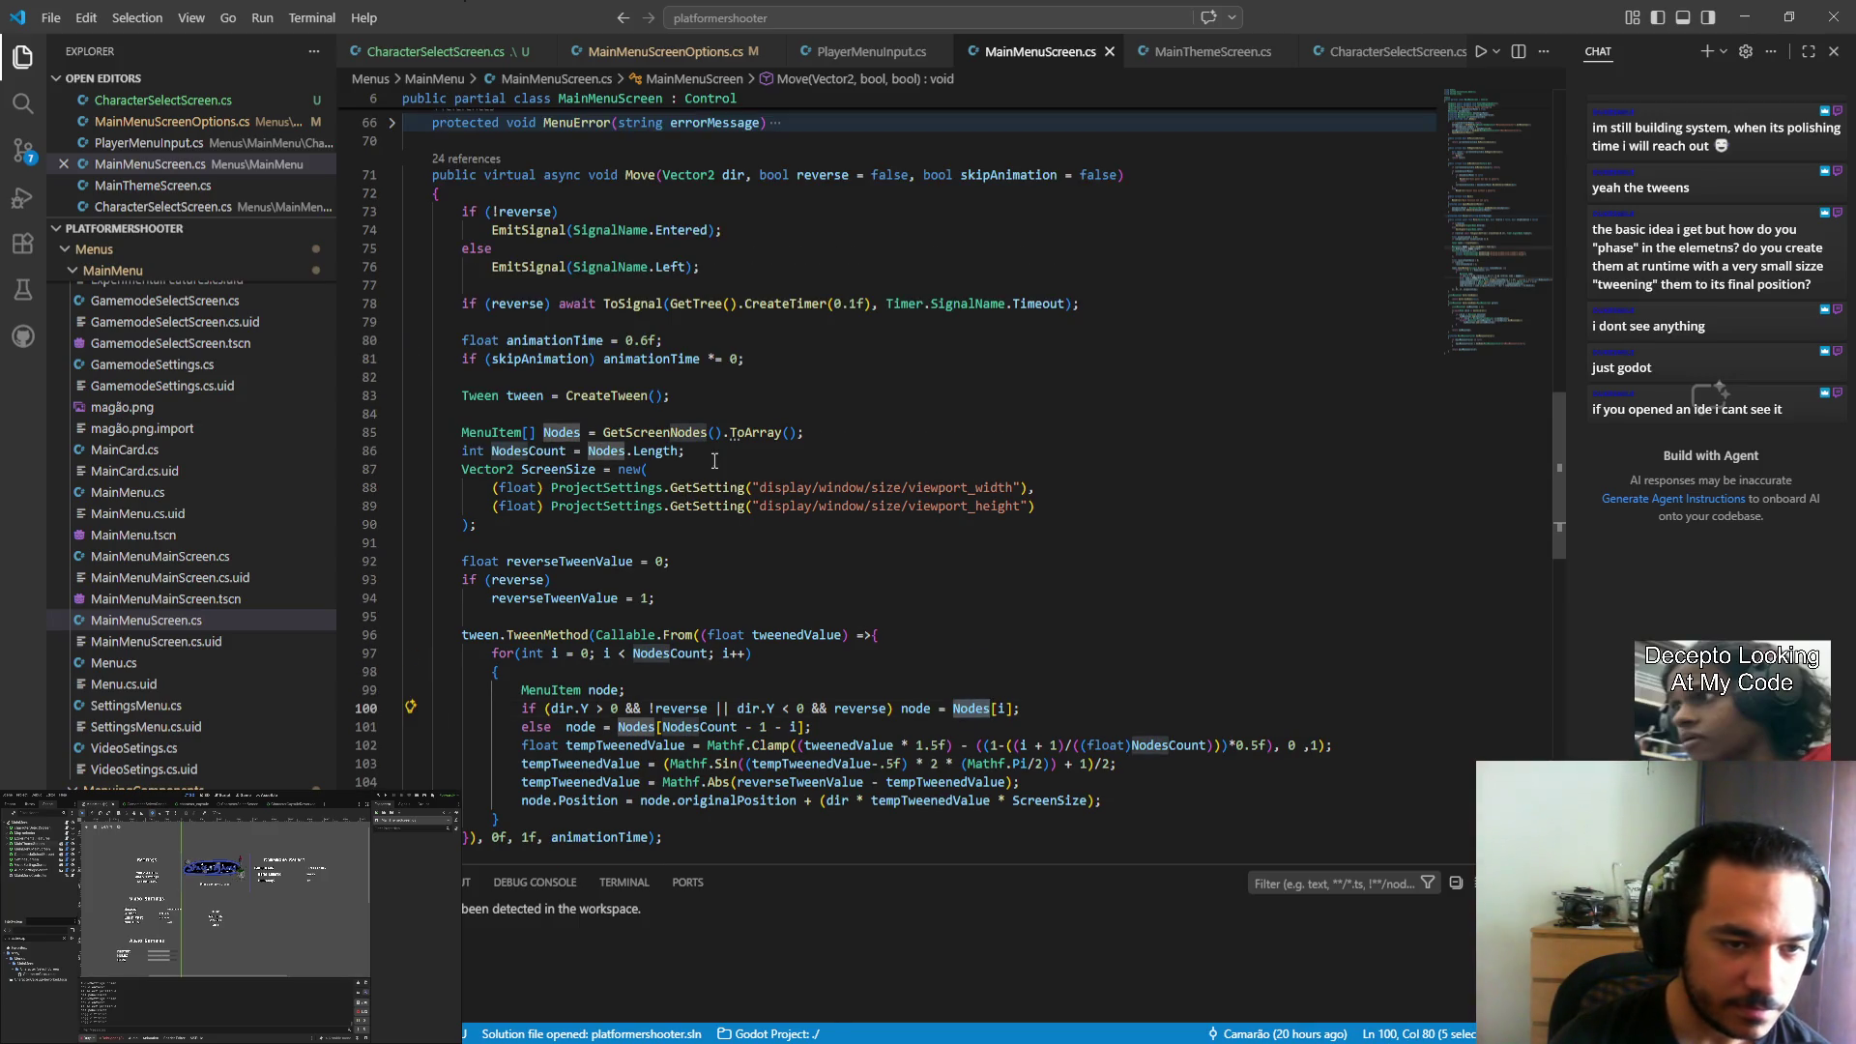
double_click(657, 432)
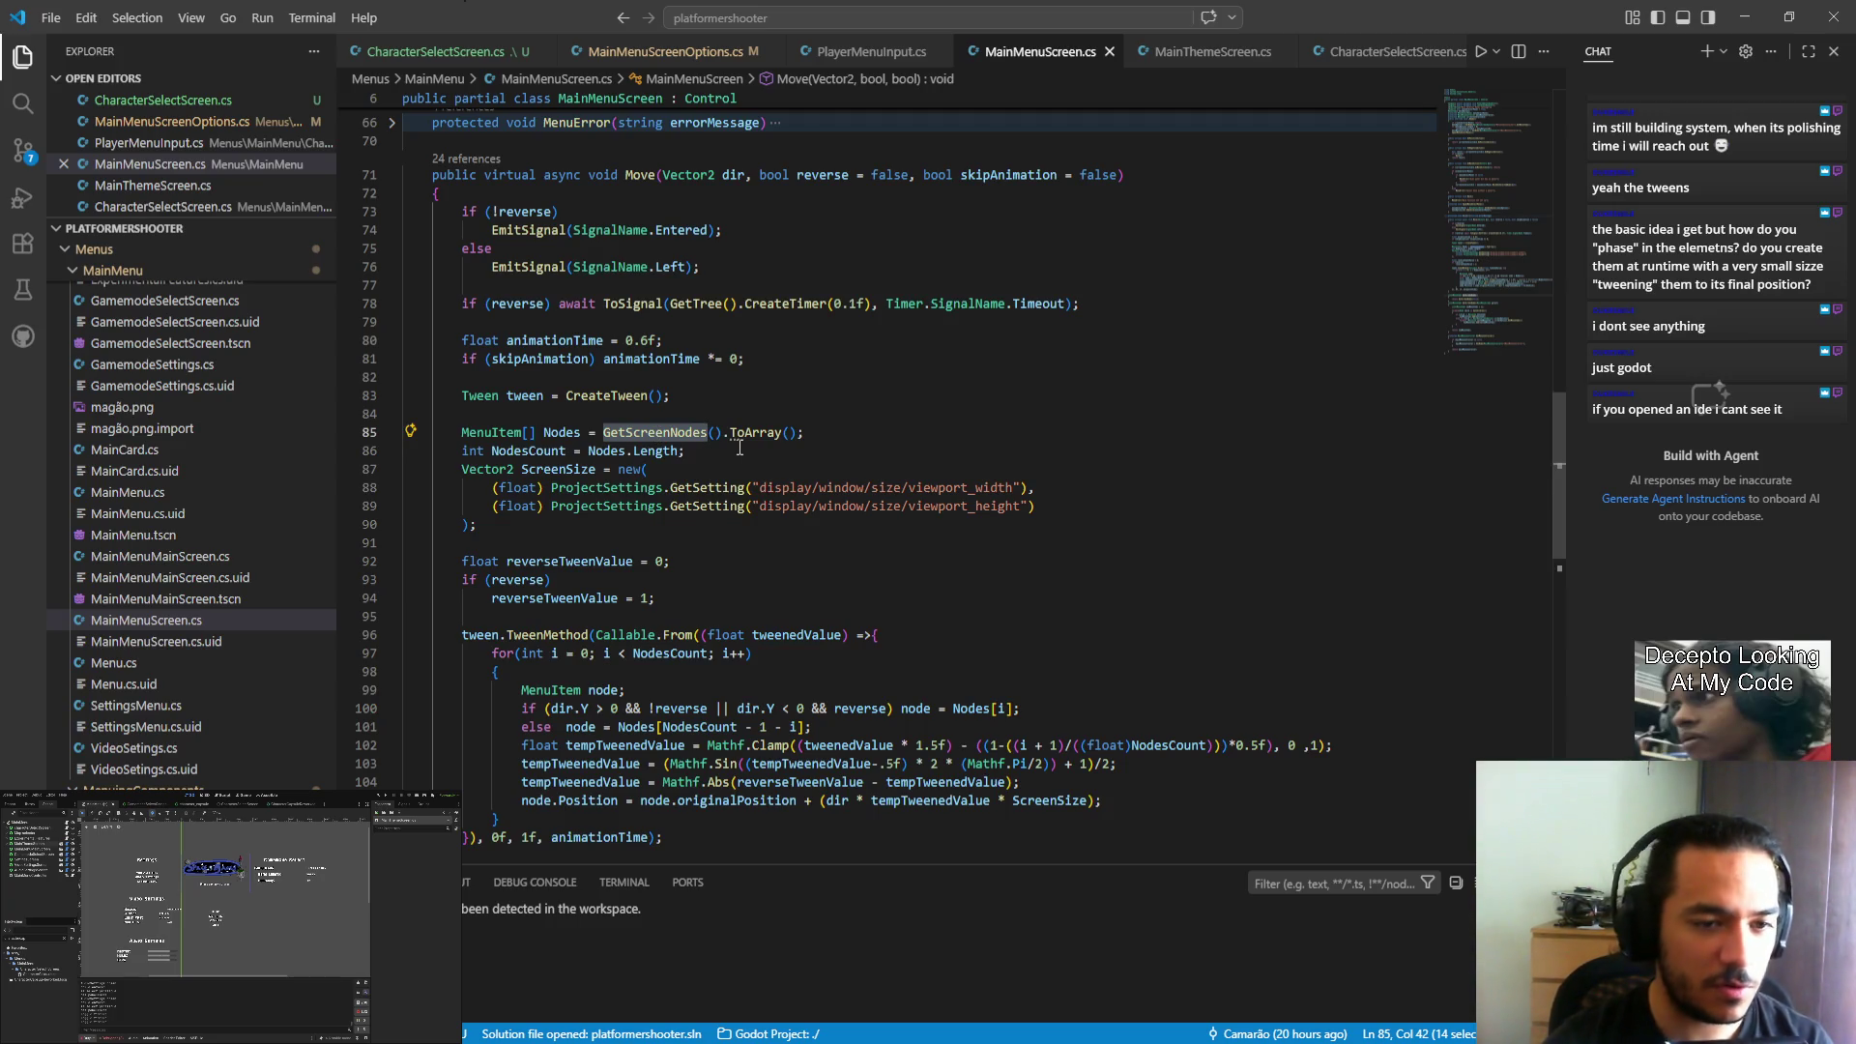
drag(463, 432, 836, 438)
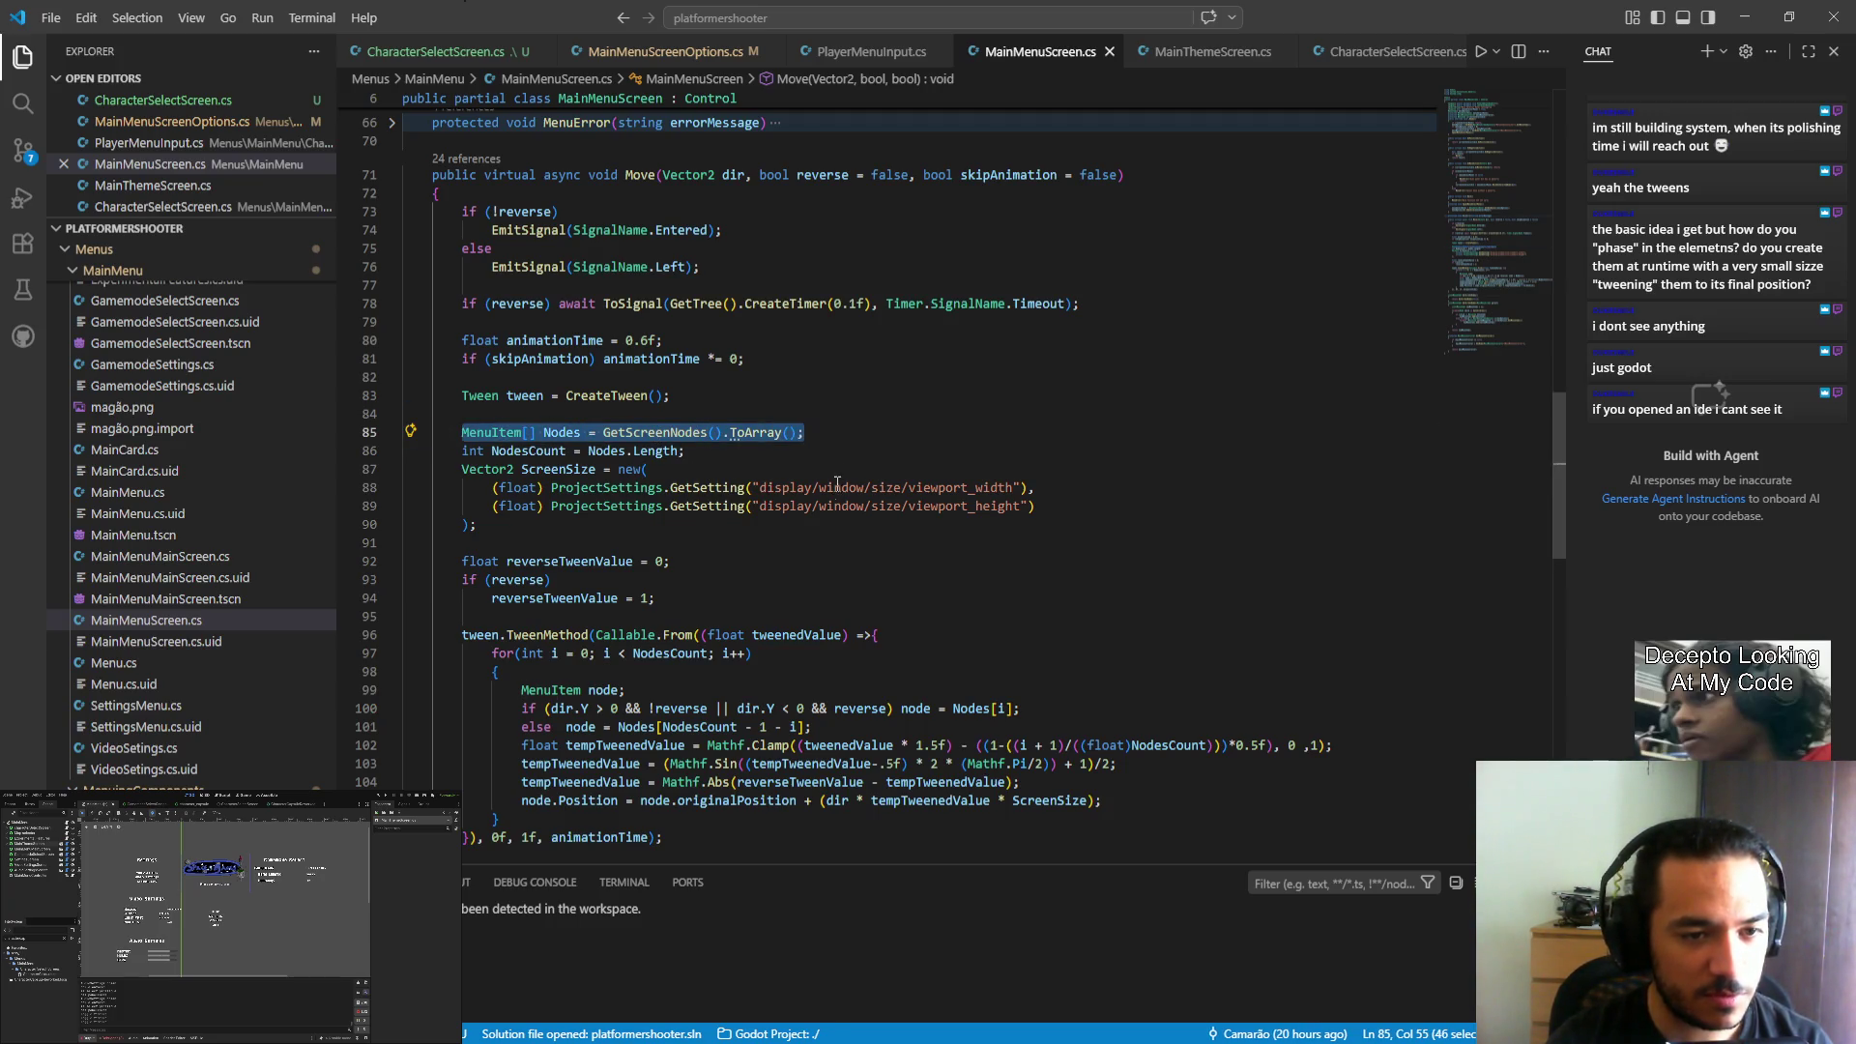
click(631, 669)
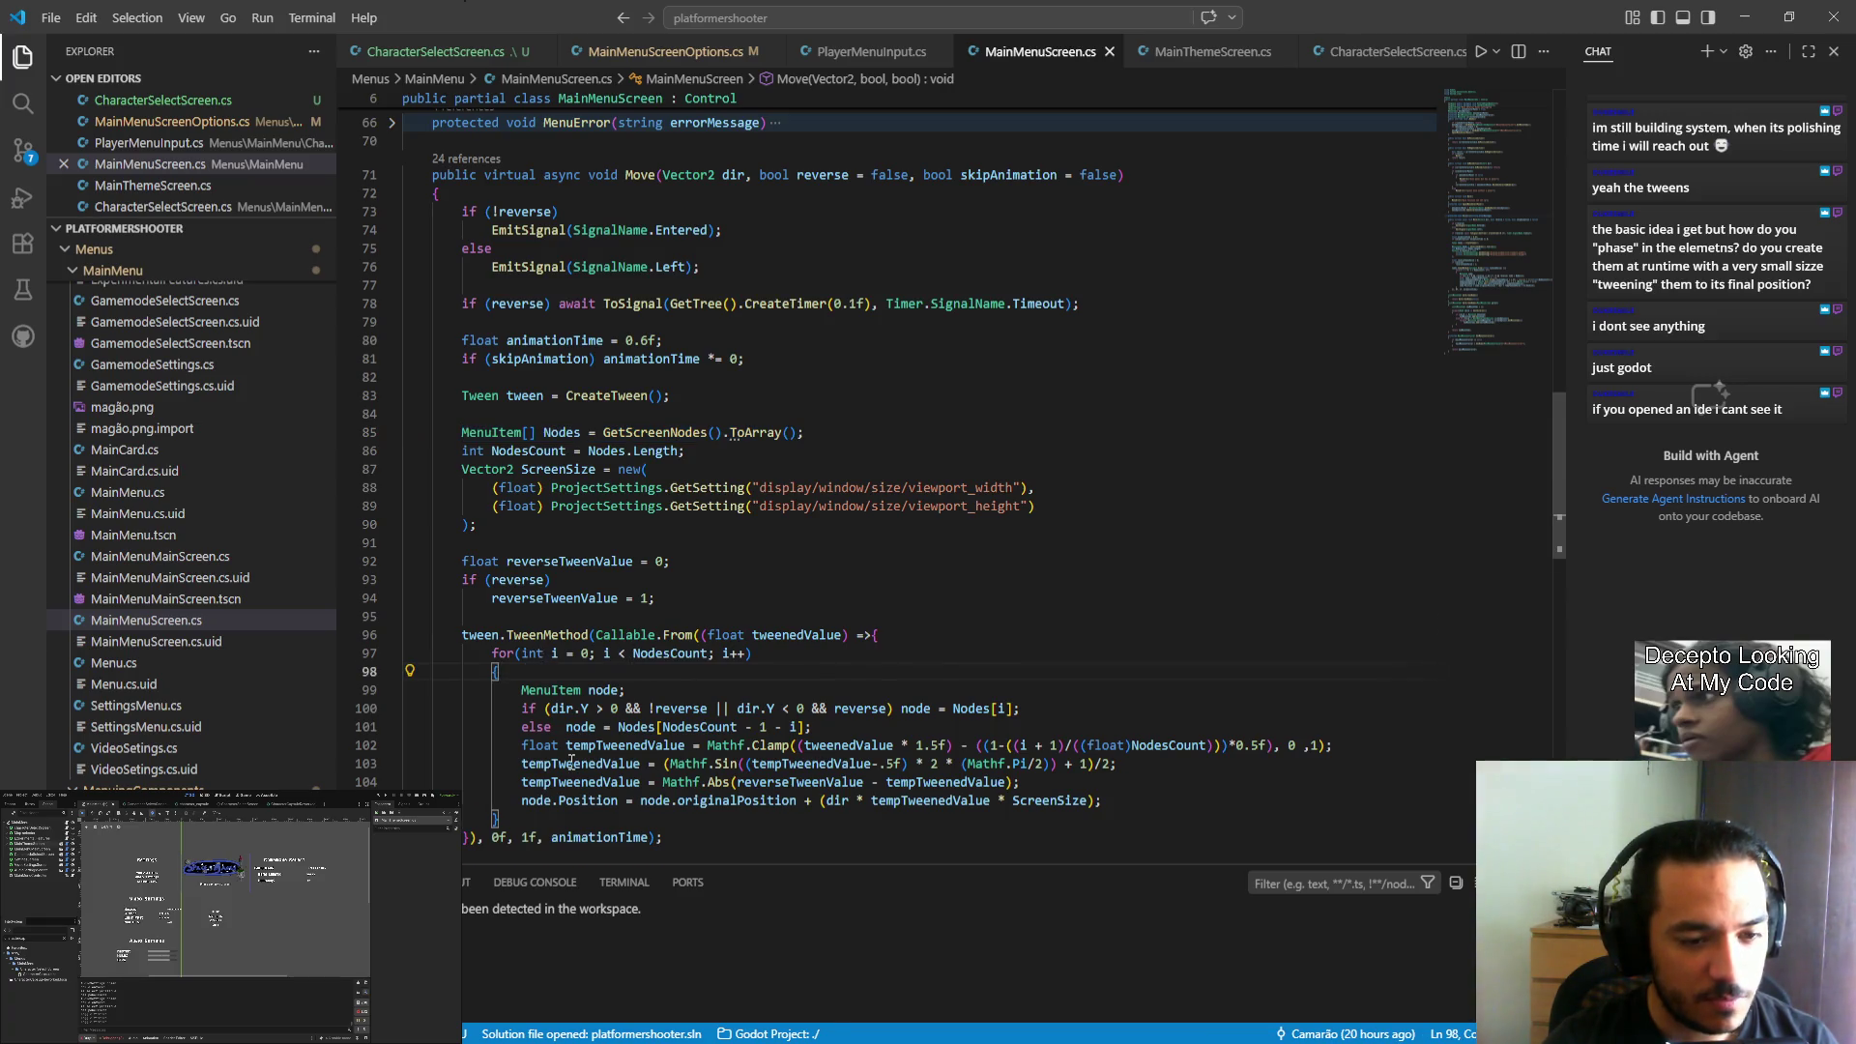
scroll(598, 595, down, 1)
click(464, 587)
key(shift+End)
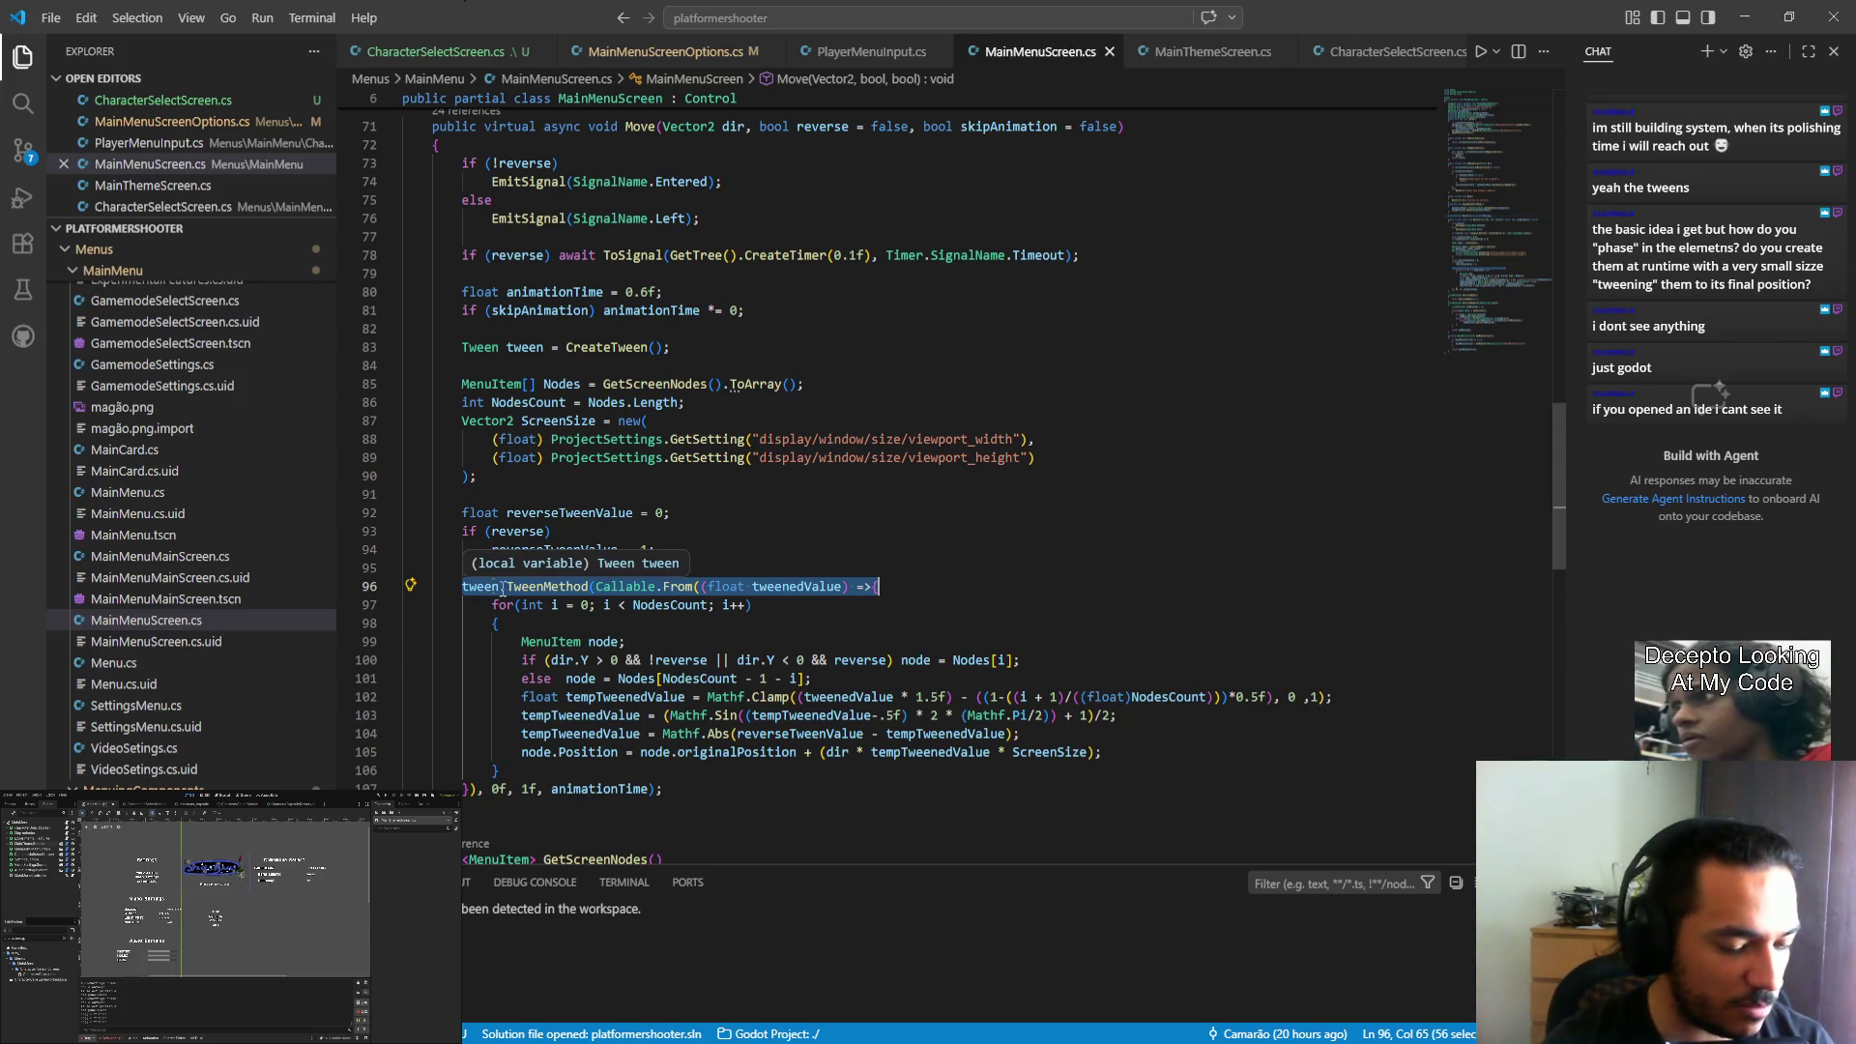
click(523, 804)
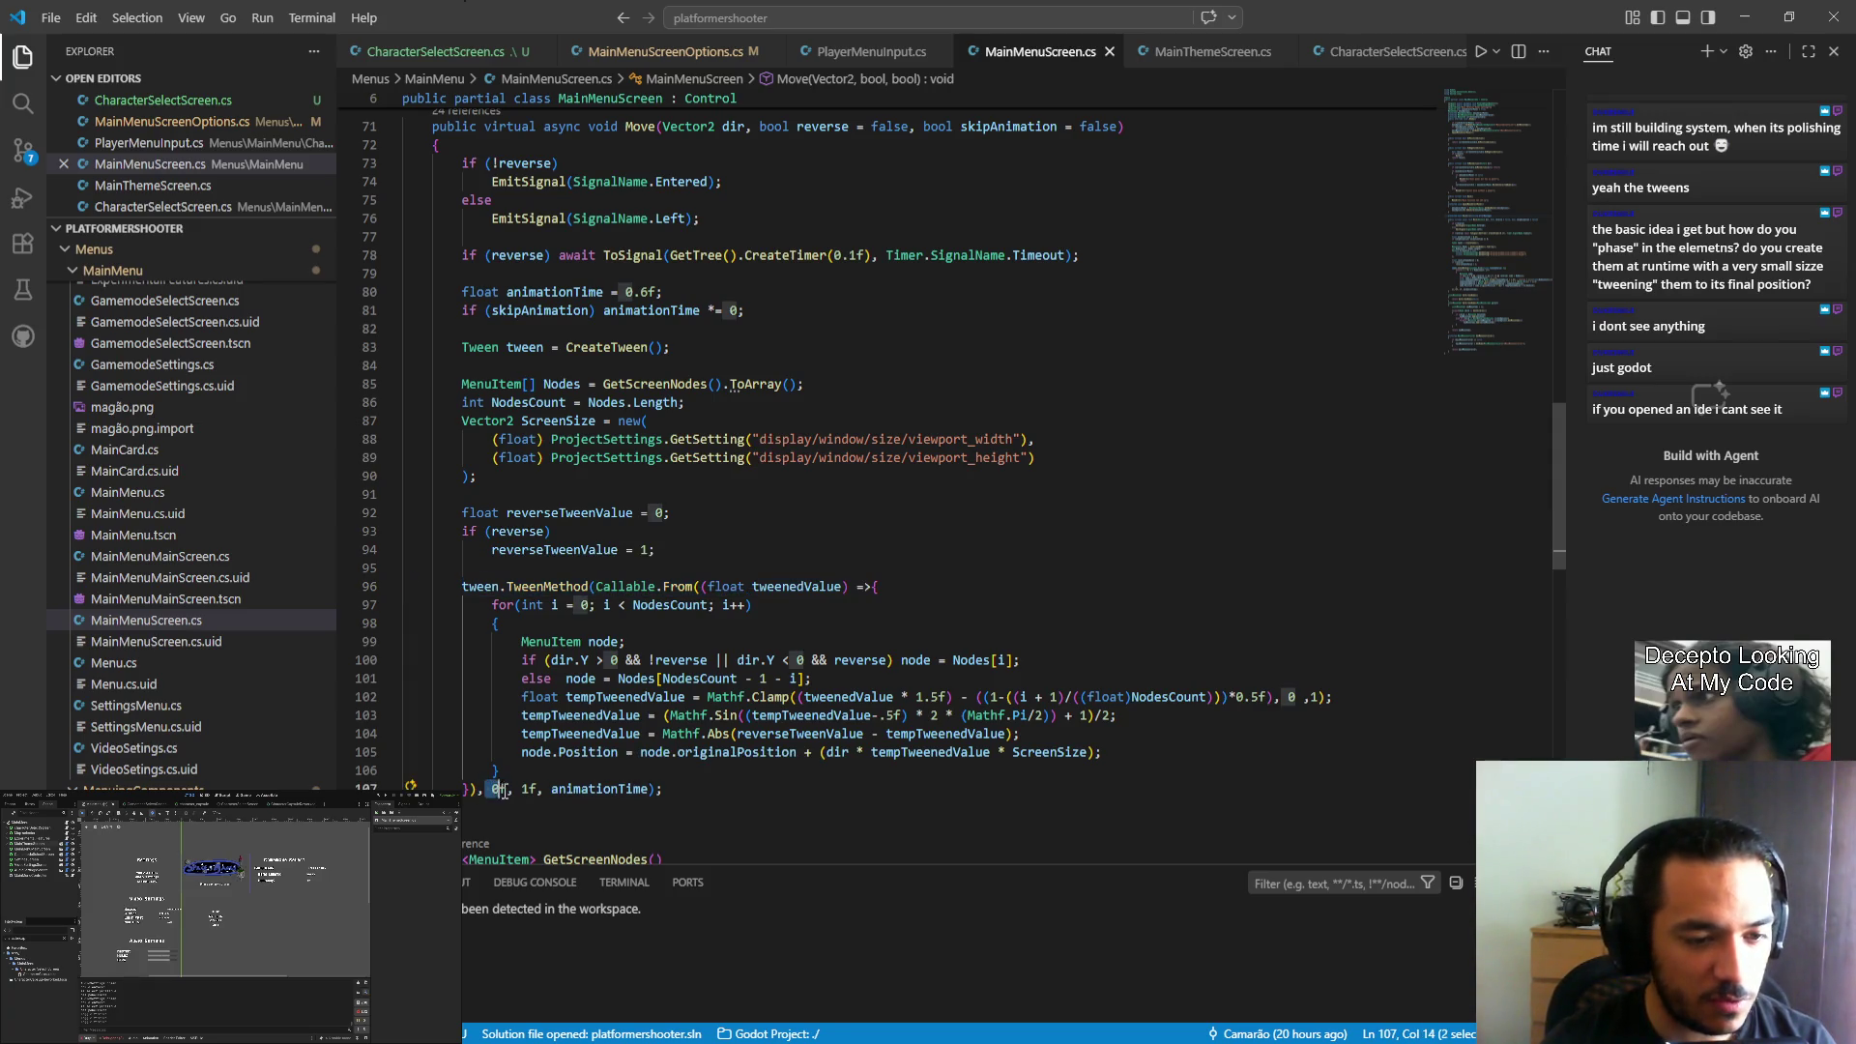
double_click(499, 789)
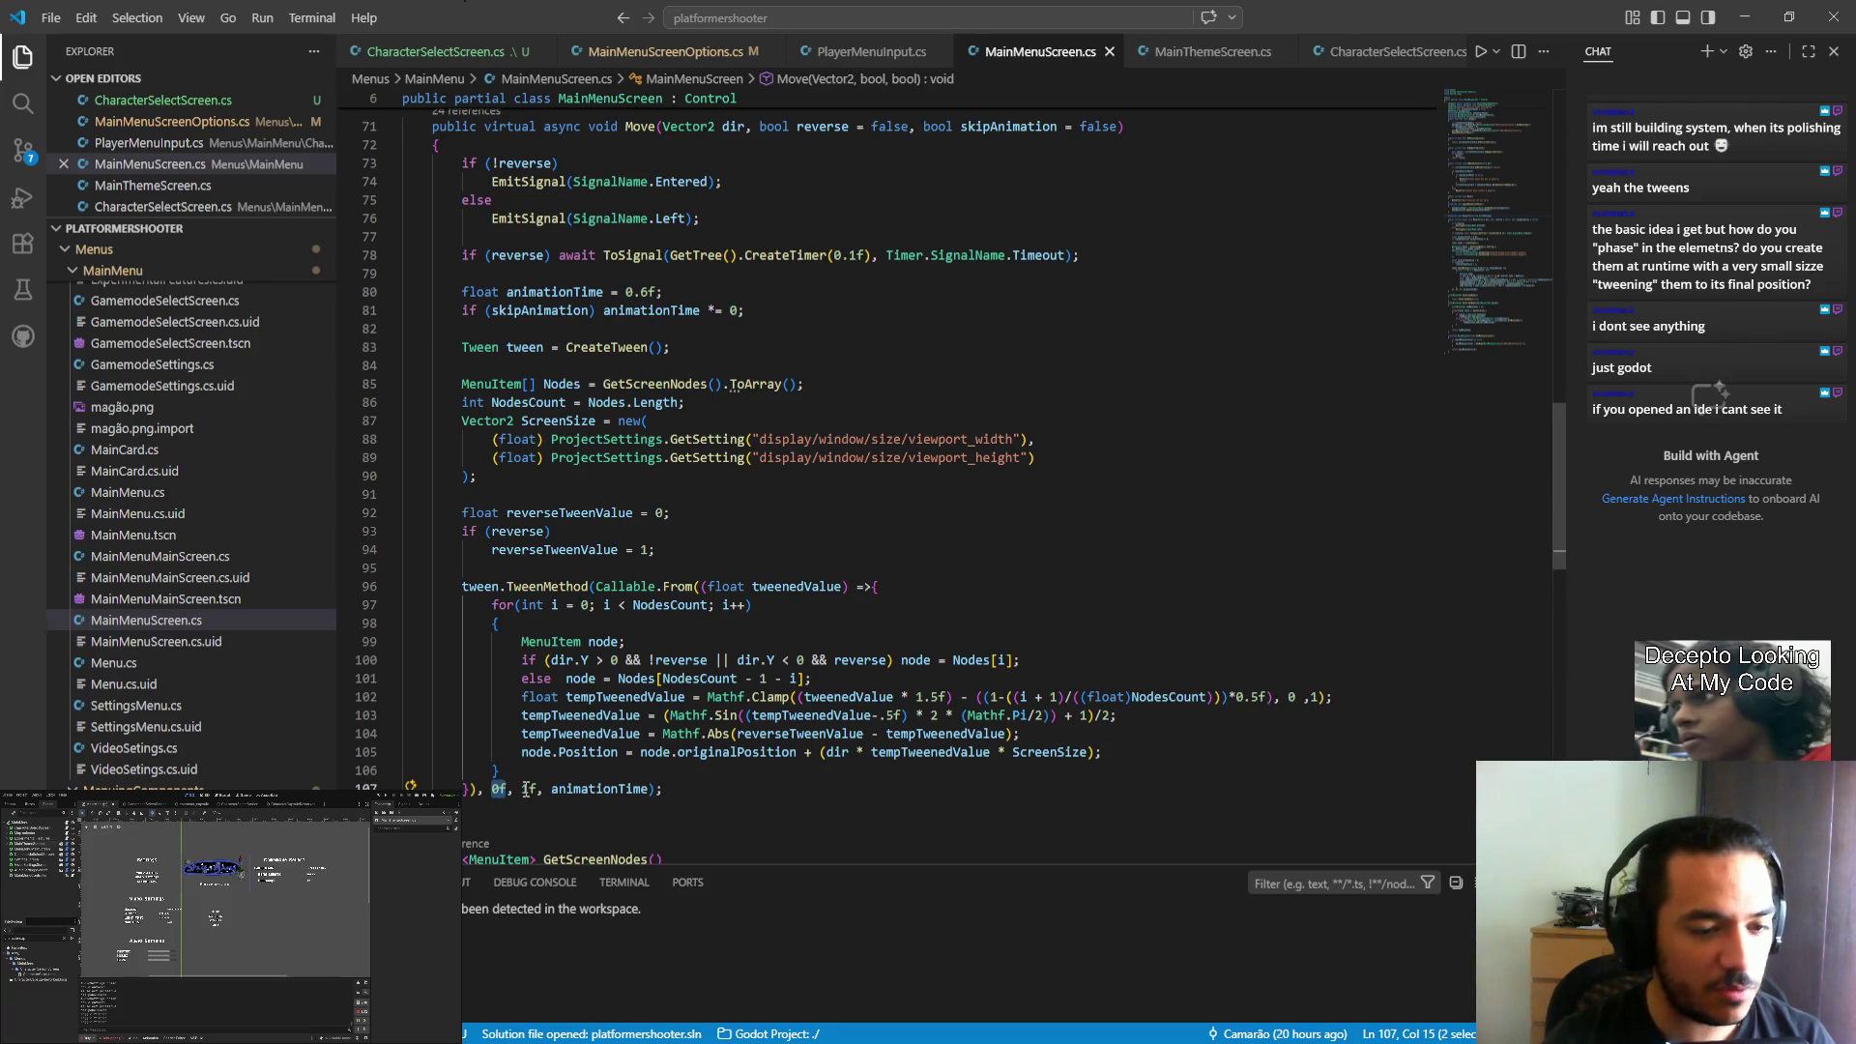
double_click(571, 789)
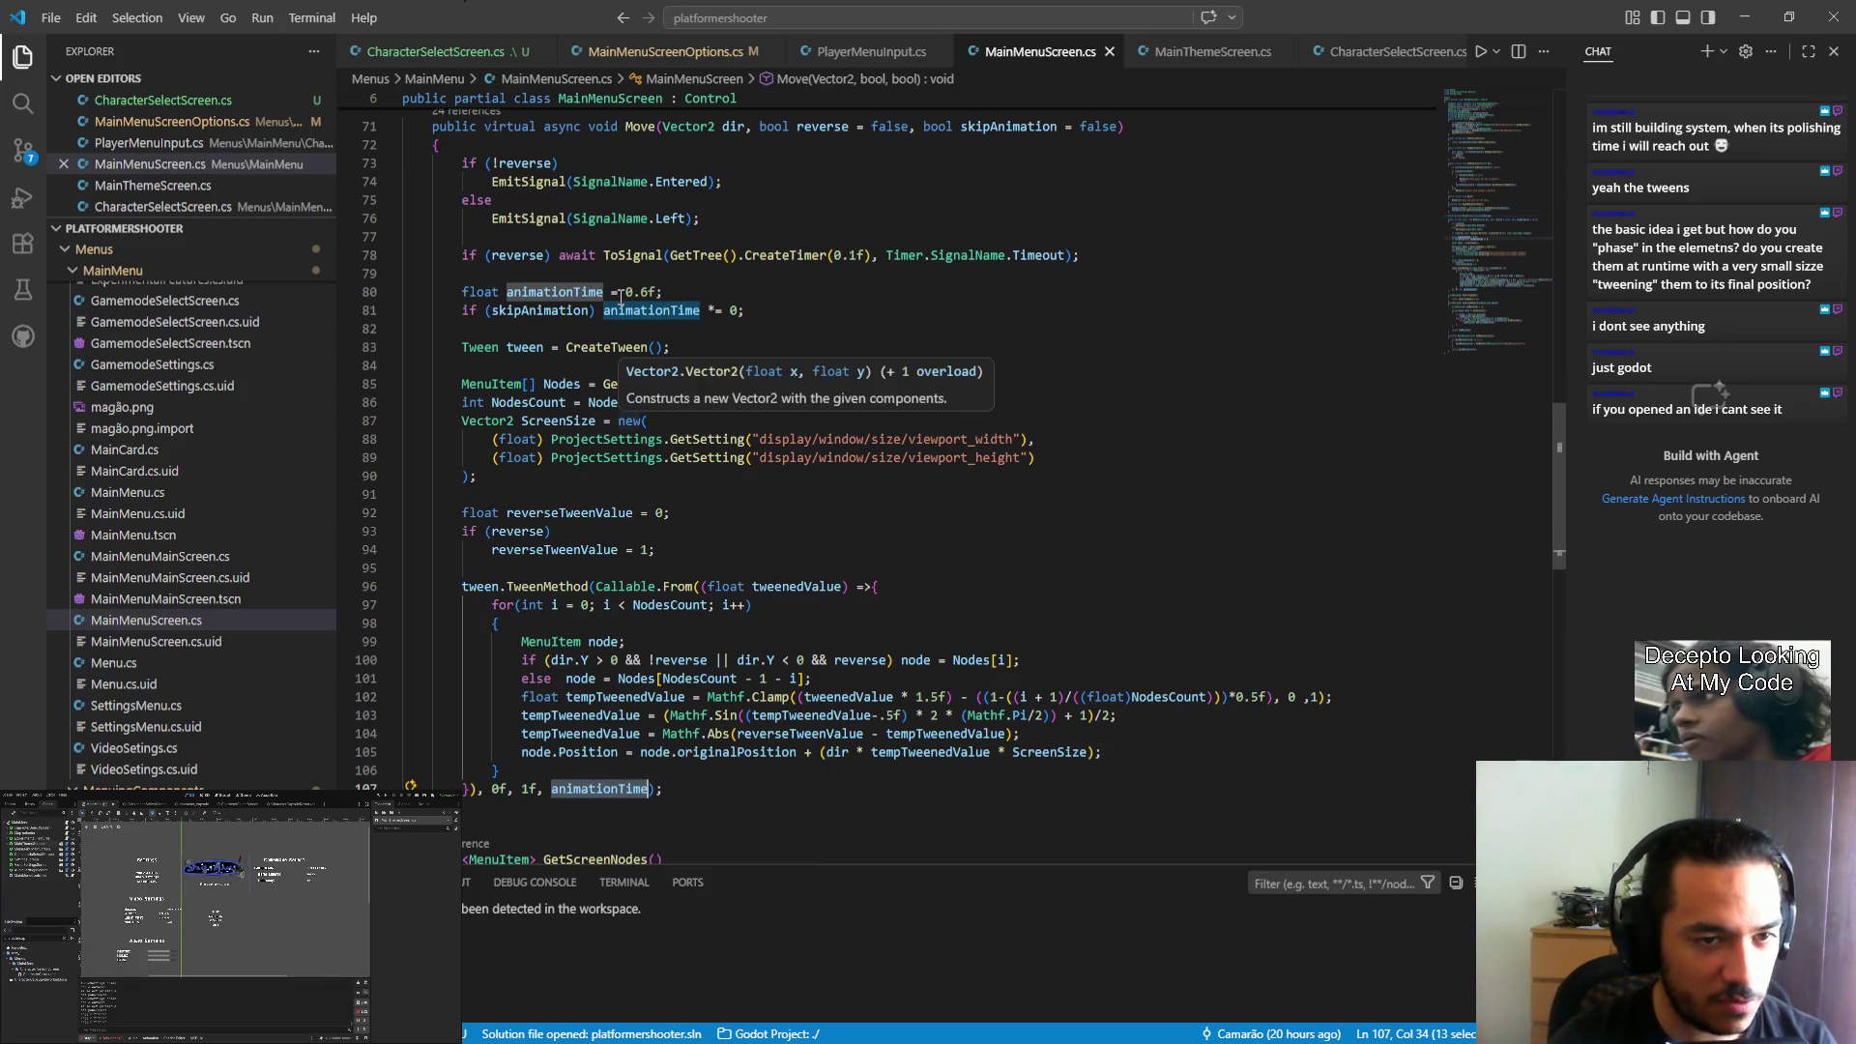
click(655, 310)
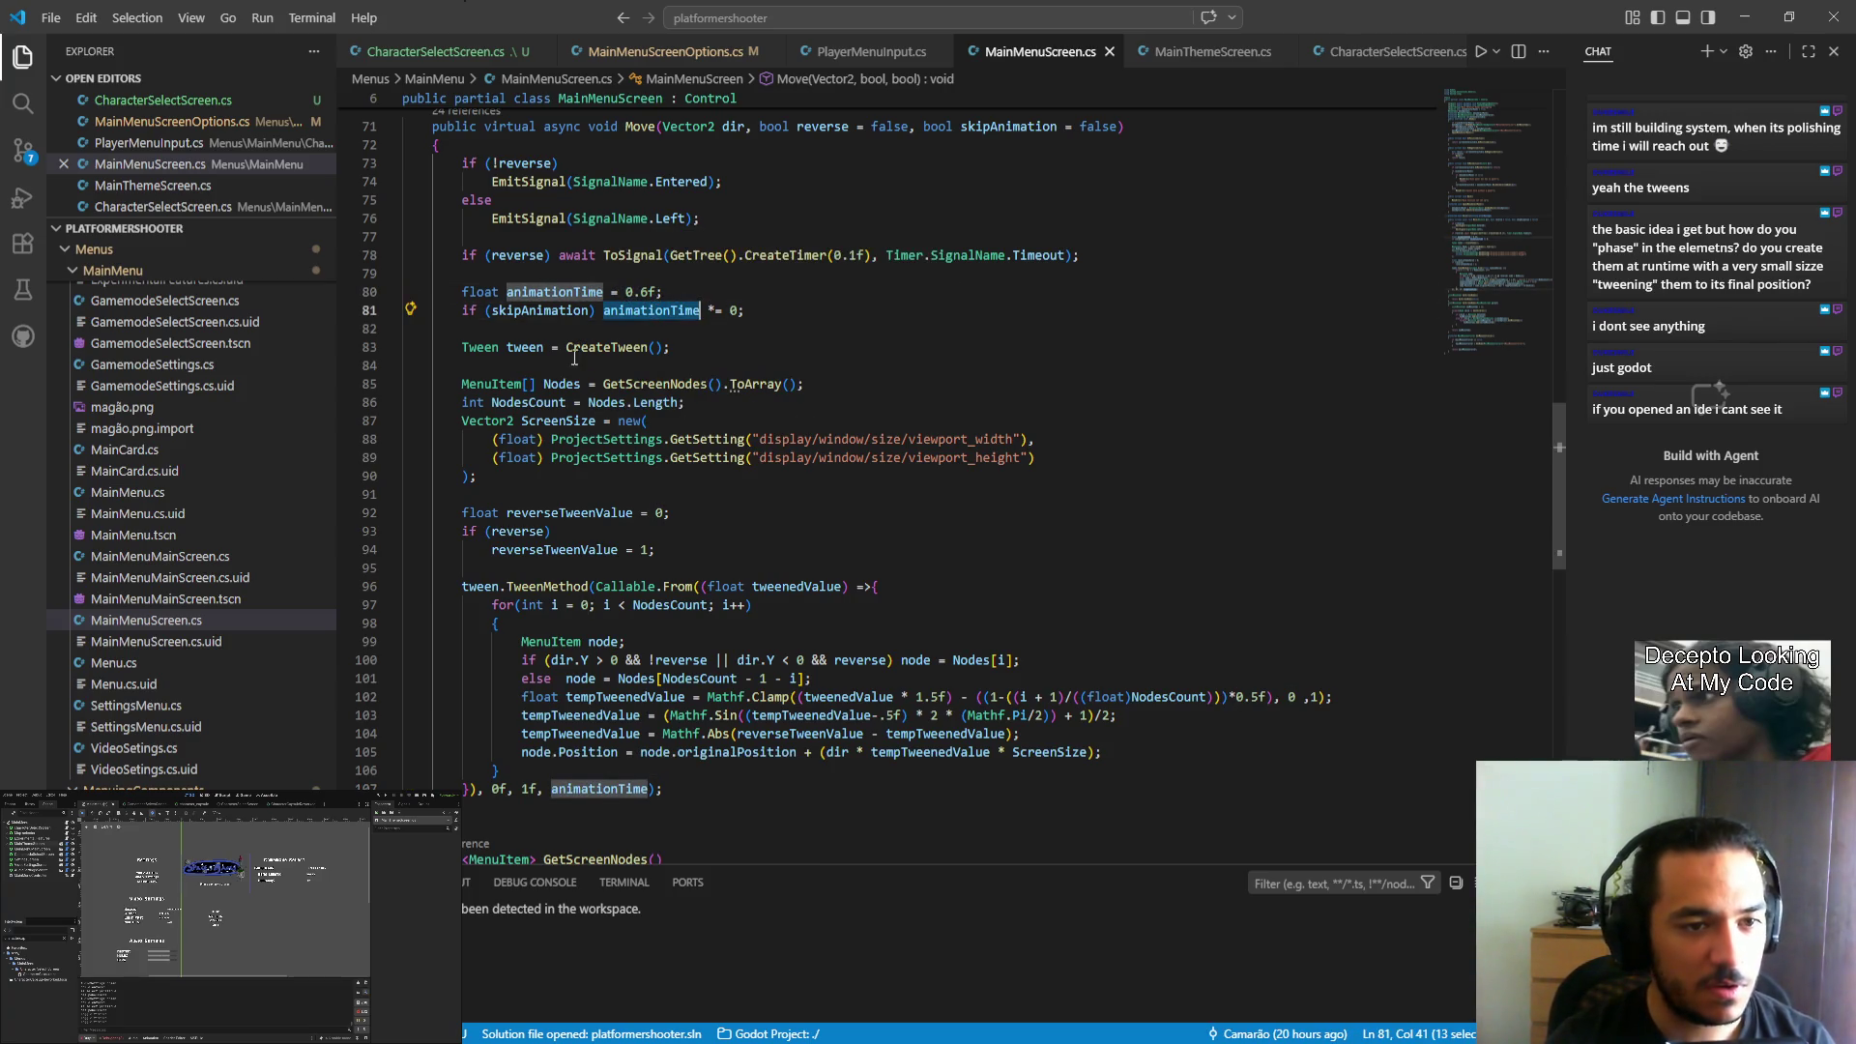
double_click(539, 310)
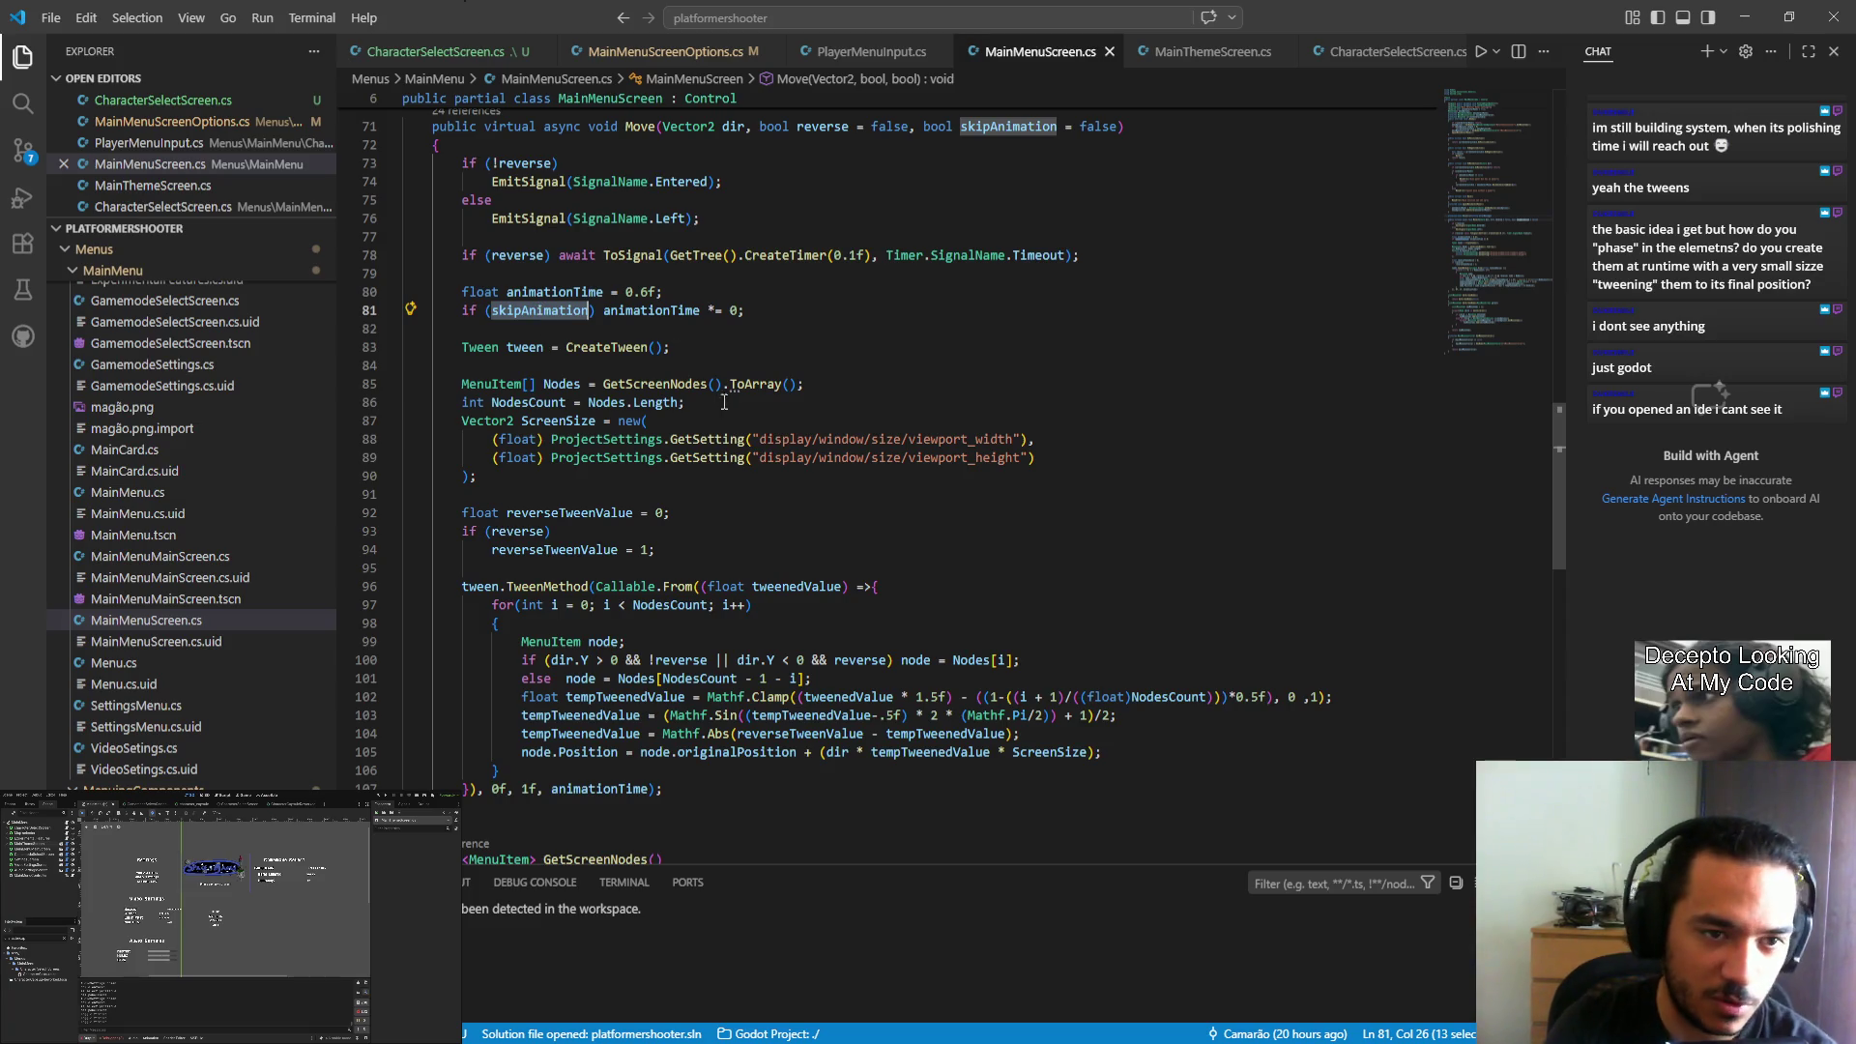
click(677, 771)
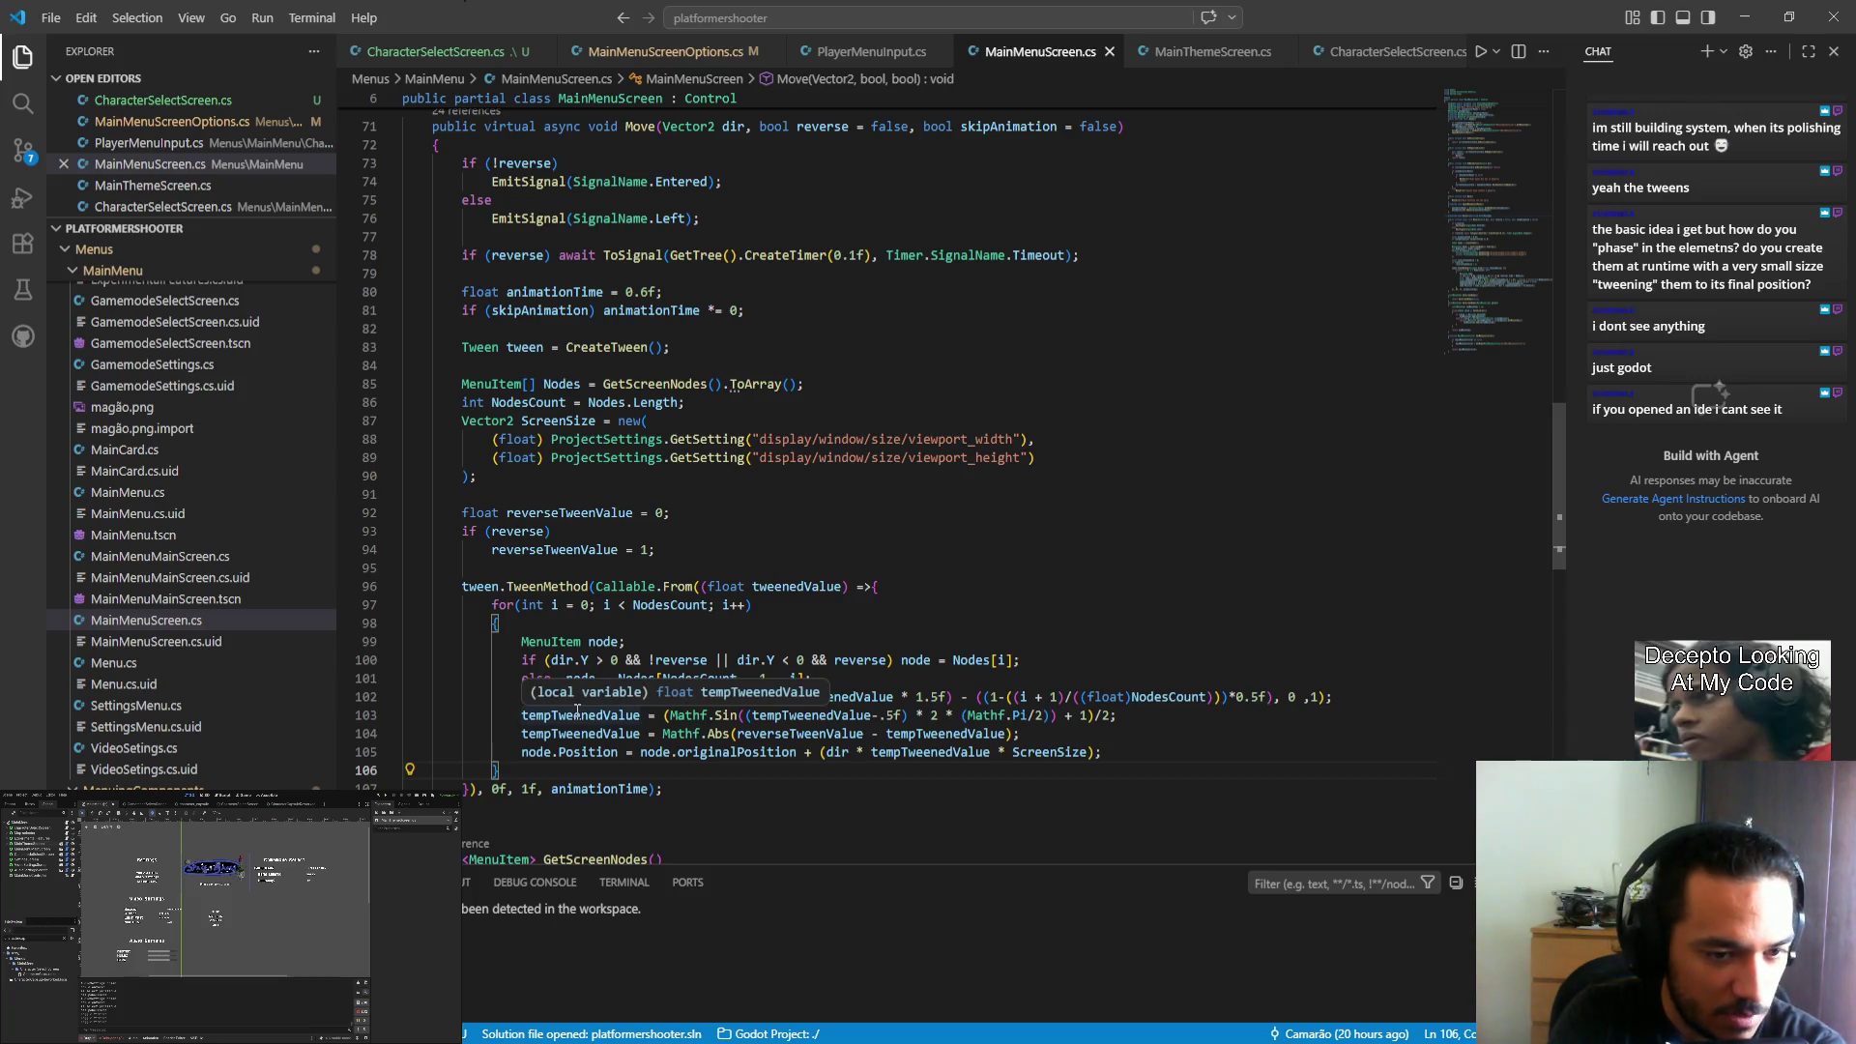
drag(435, 585, 912, 596)
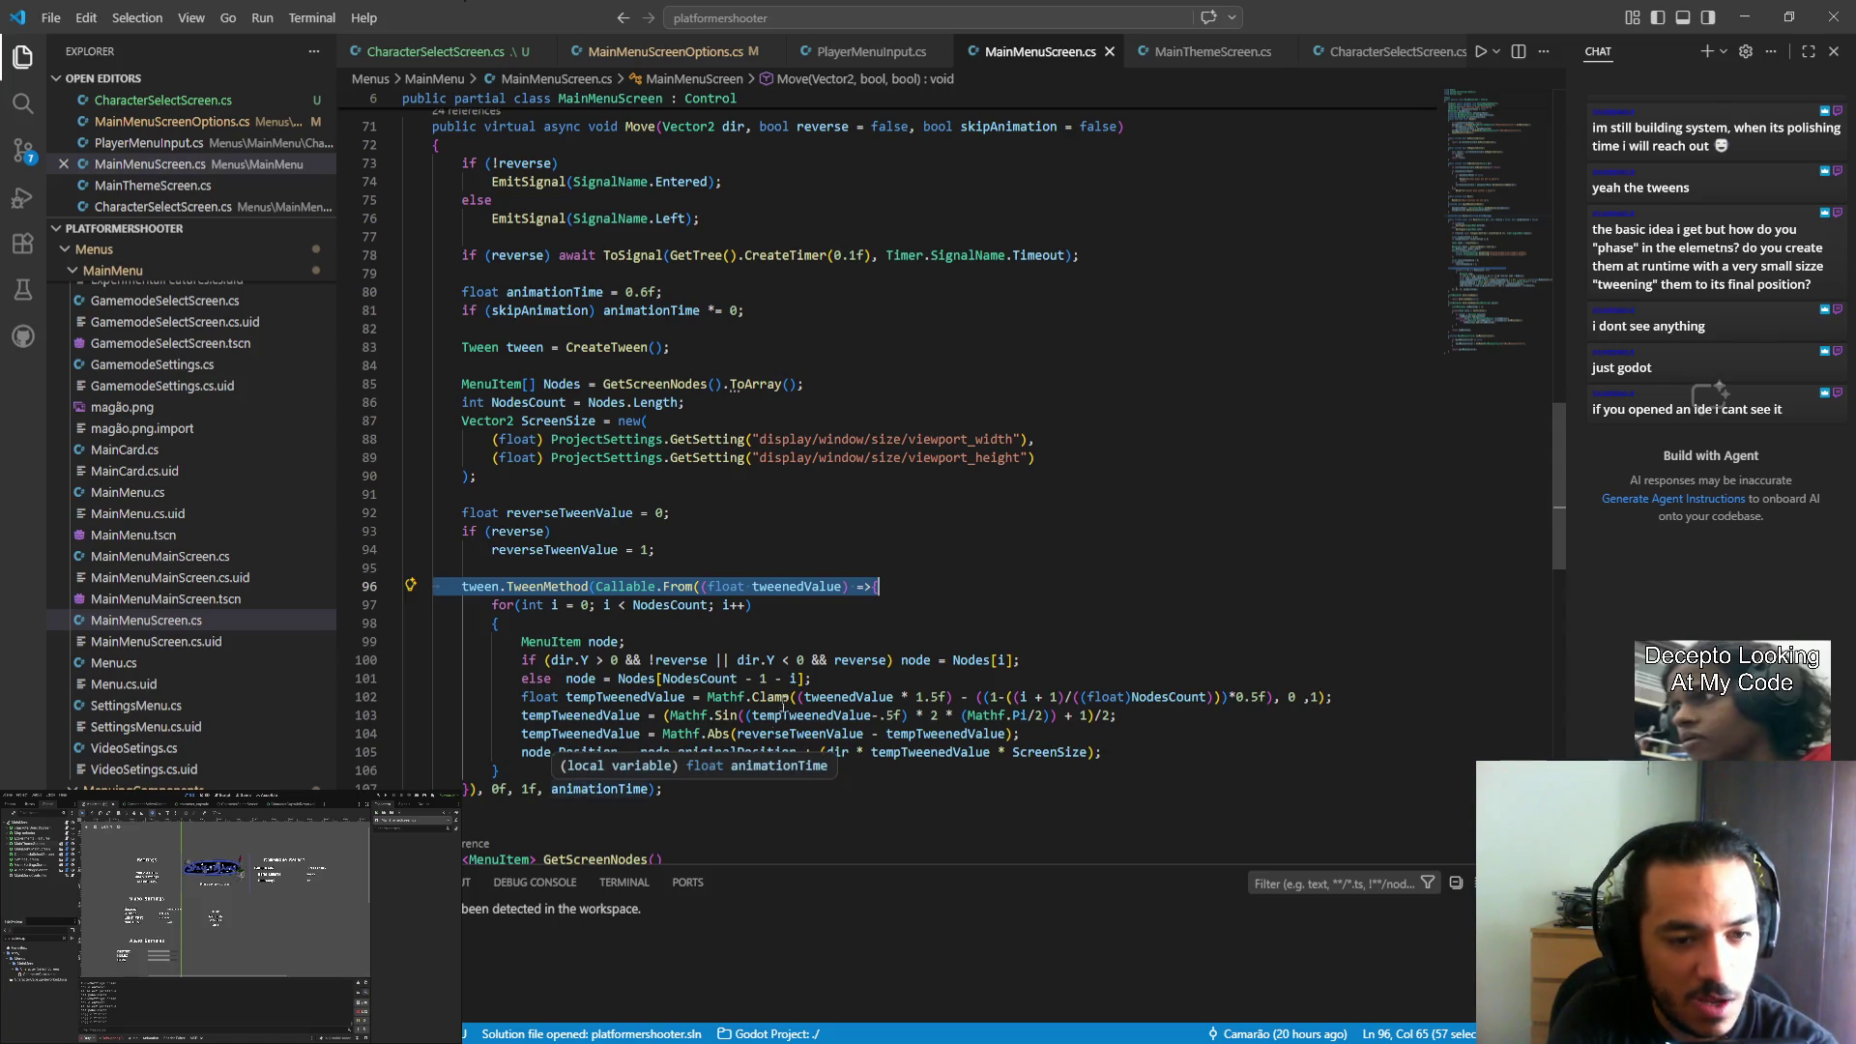
click(741, 639)
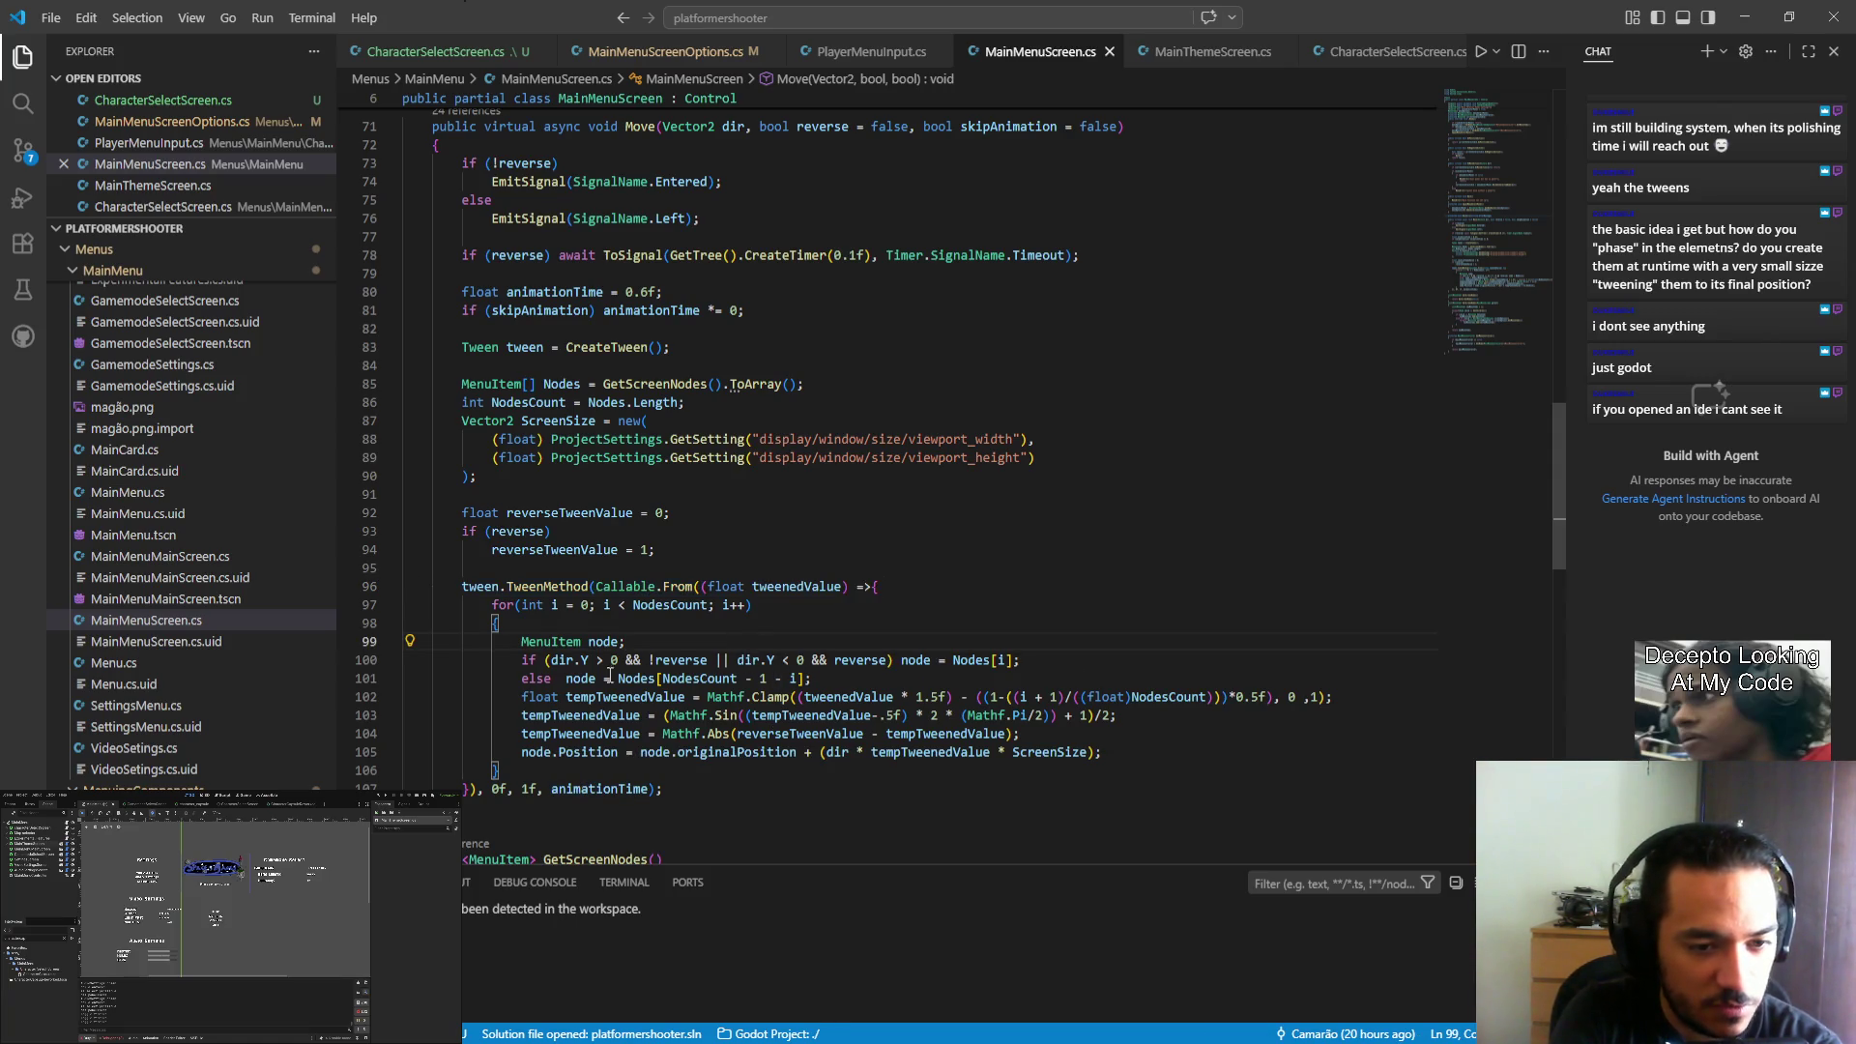
drag(523, 662, 1034, 657)
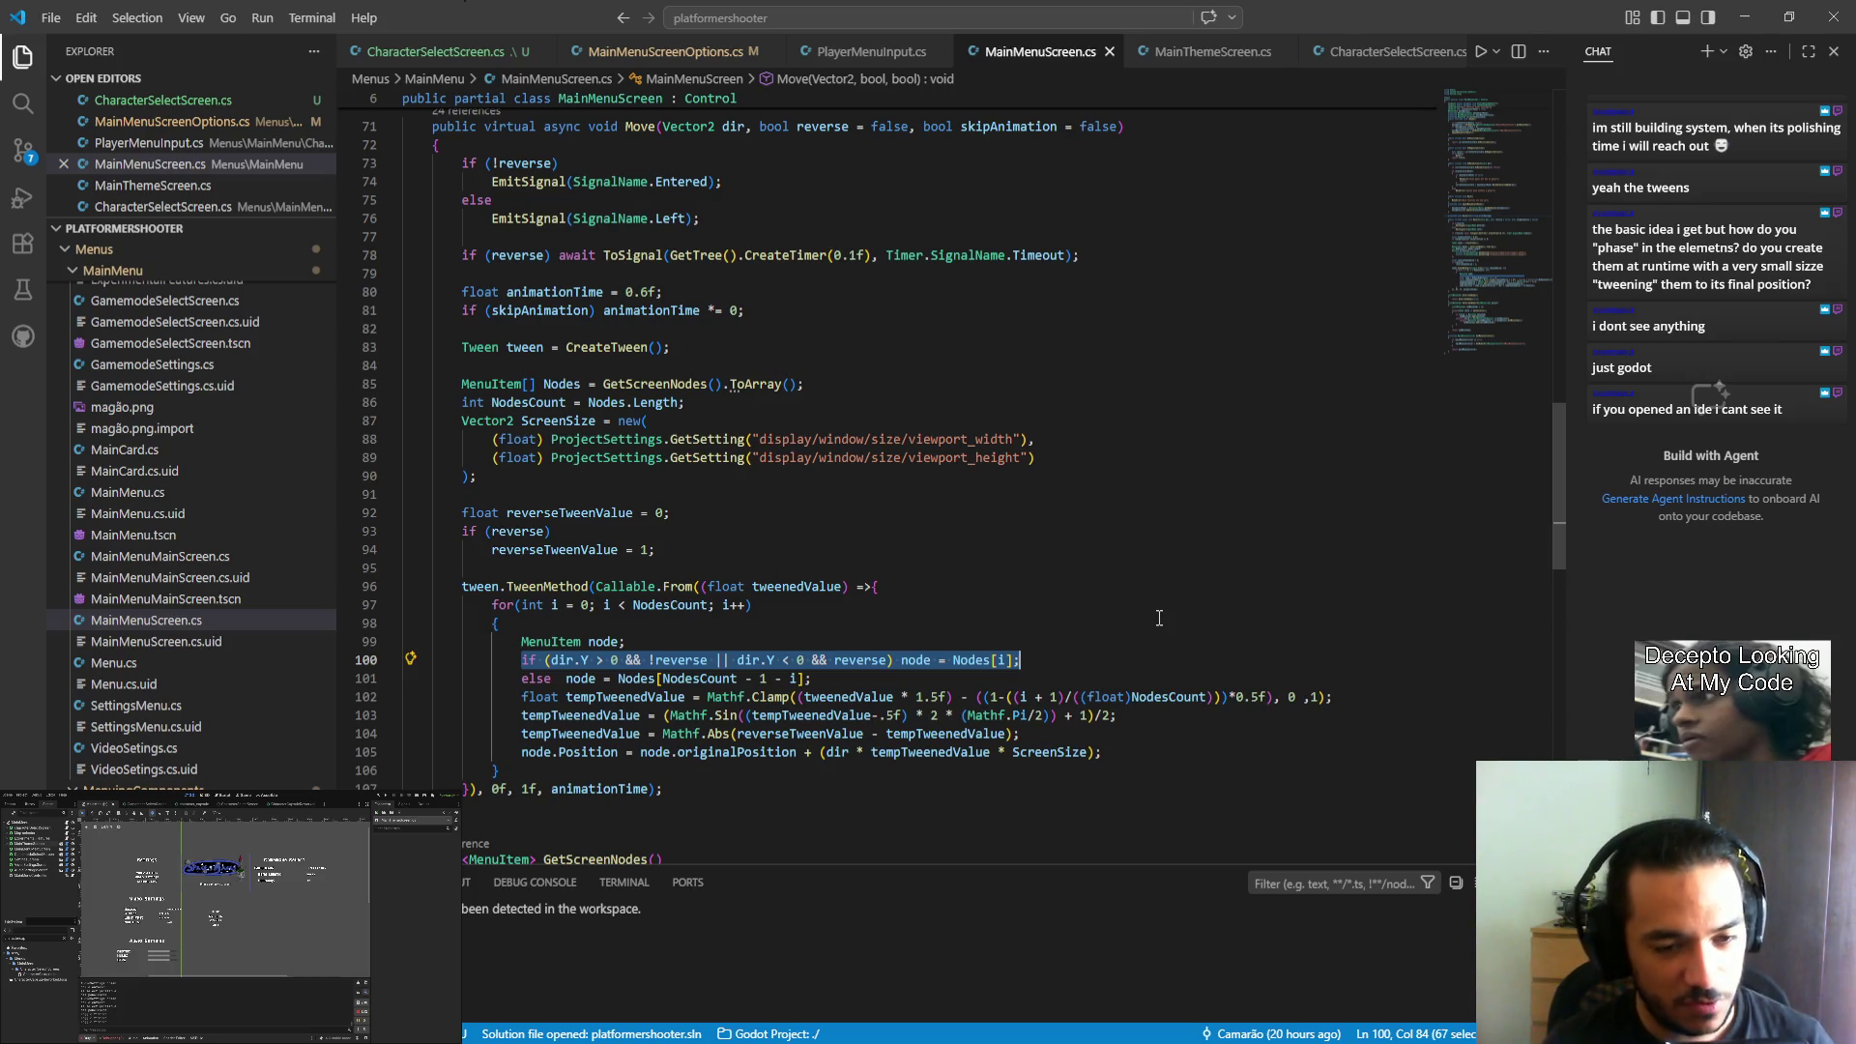
mouse_move(1141, 718)
mouse_down()
mouse_move(478, 716)
mouse_move(522, 715)
mouse_up()
key(Down)
key(Down)
key(Down)
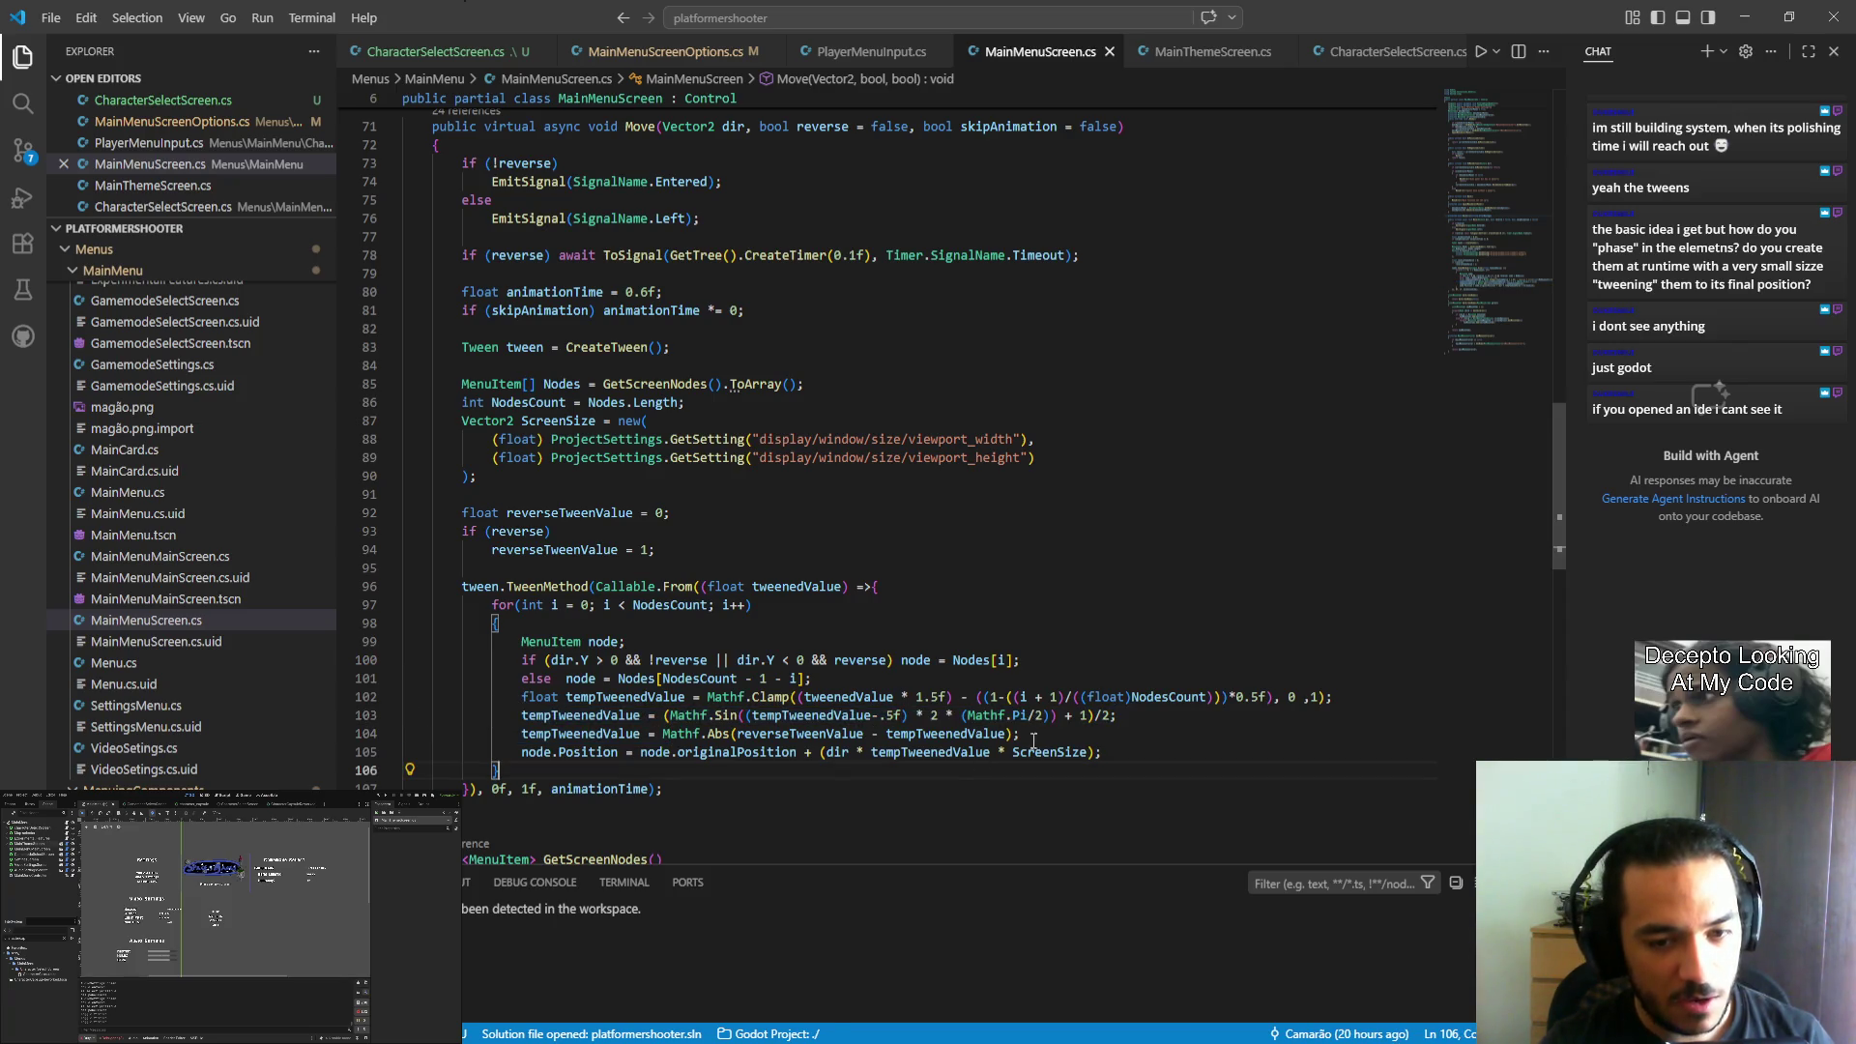
mouse_move(1332, 696)
mouse_down()
mouse_move(426, 697)
mouse_move(764, 682)
mouse_move(746, 696)
mouse_up()
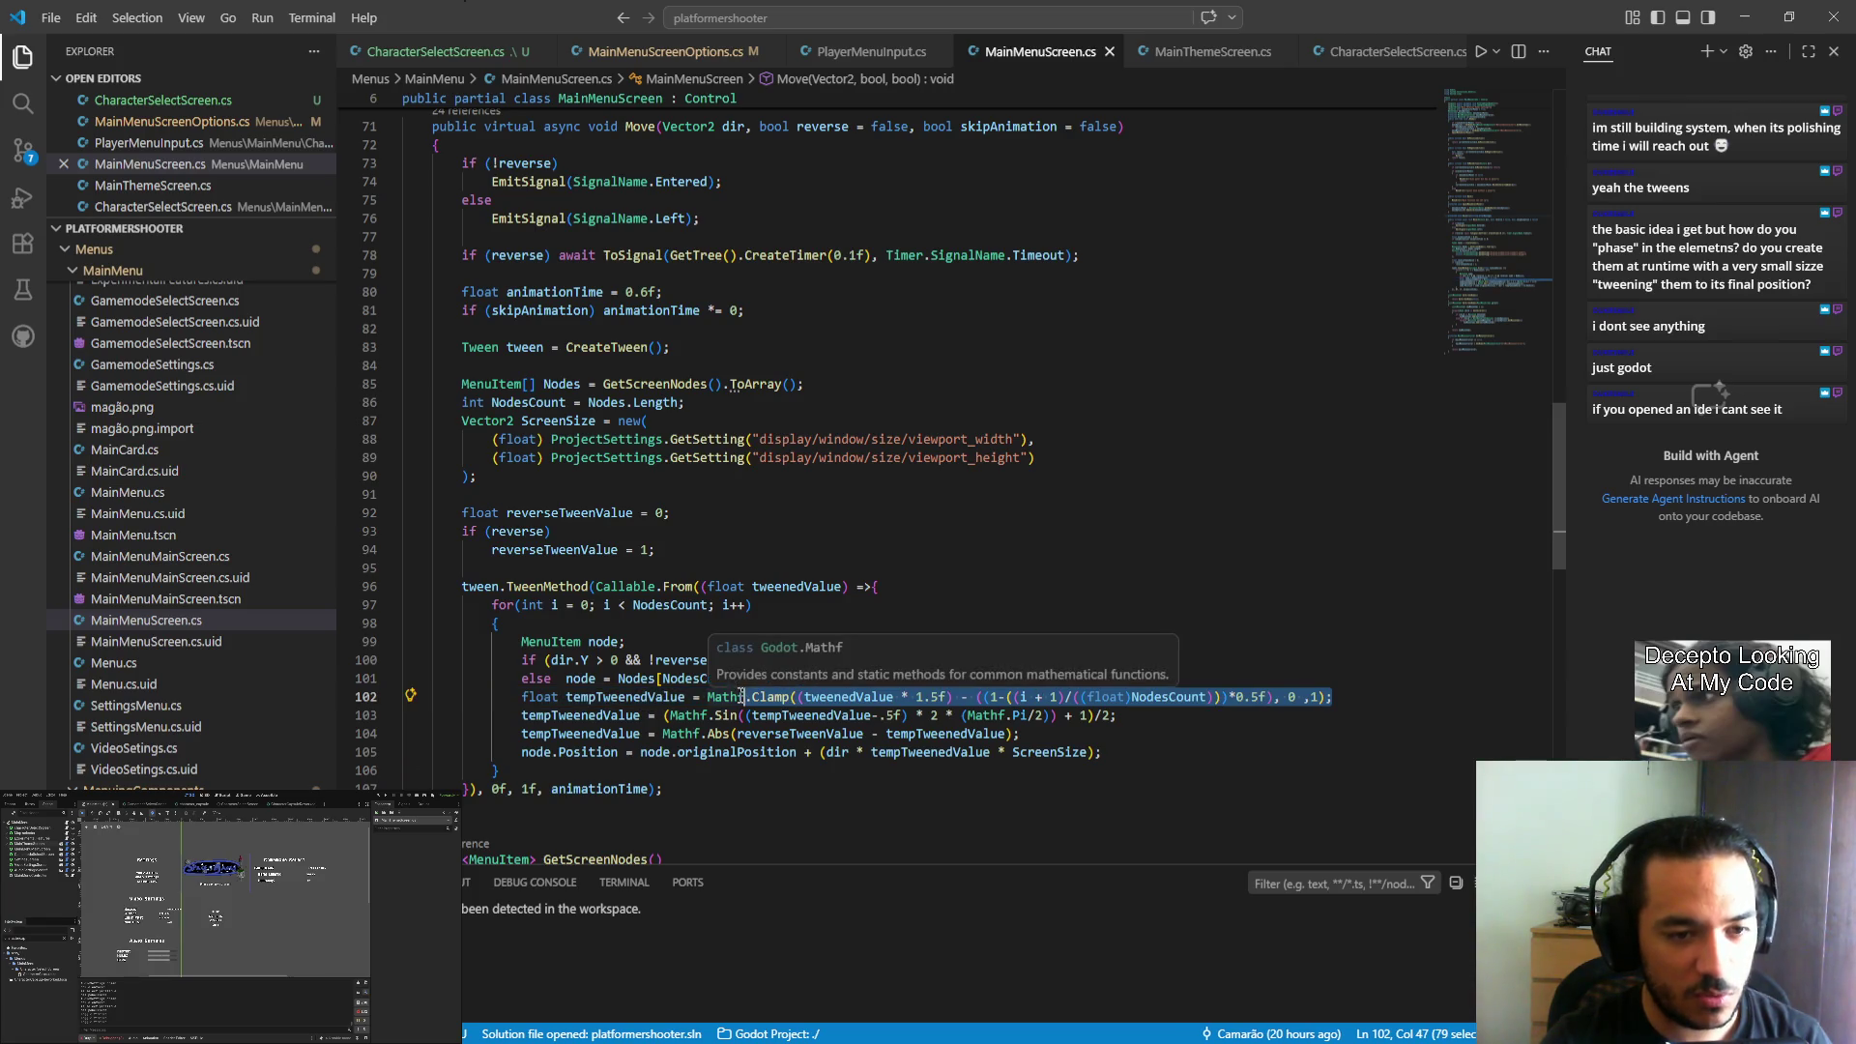
click(725, 539)
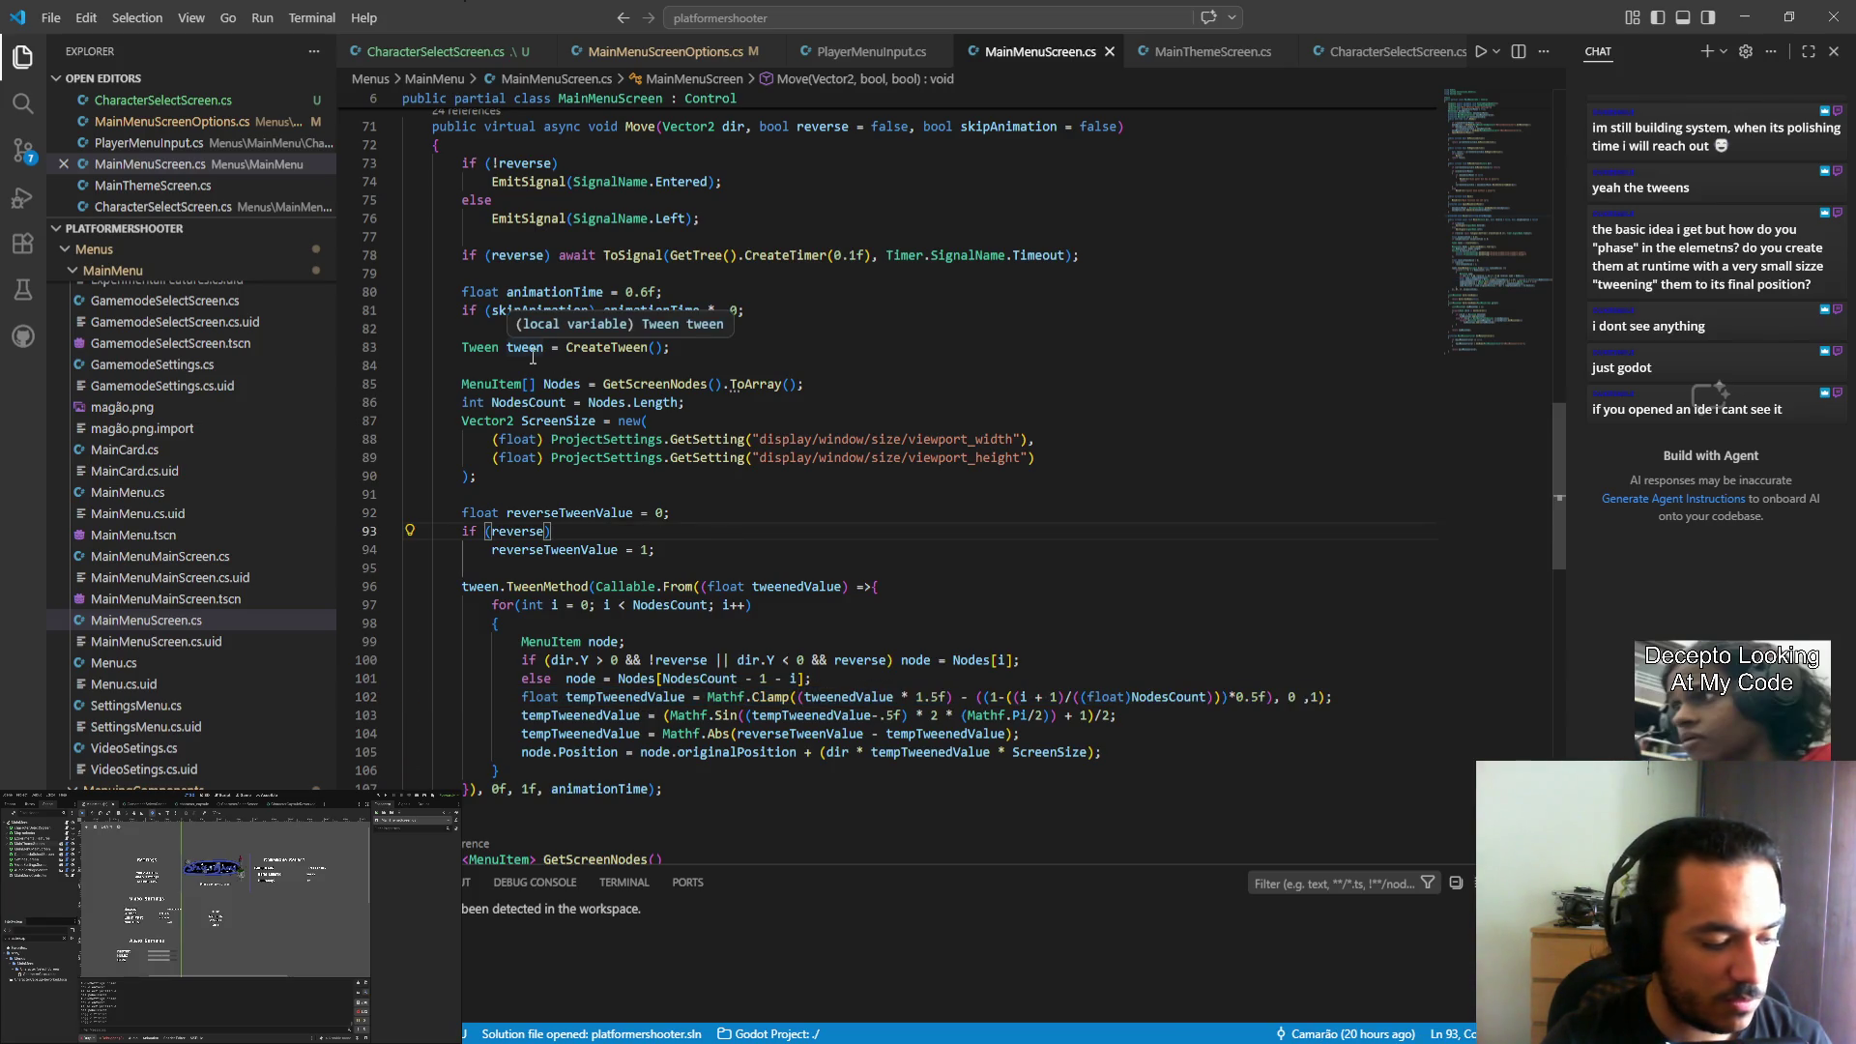
click(715, 350)
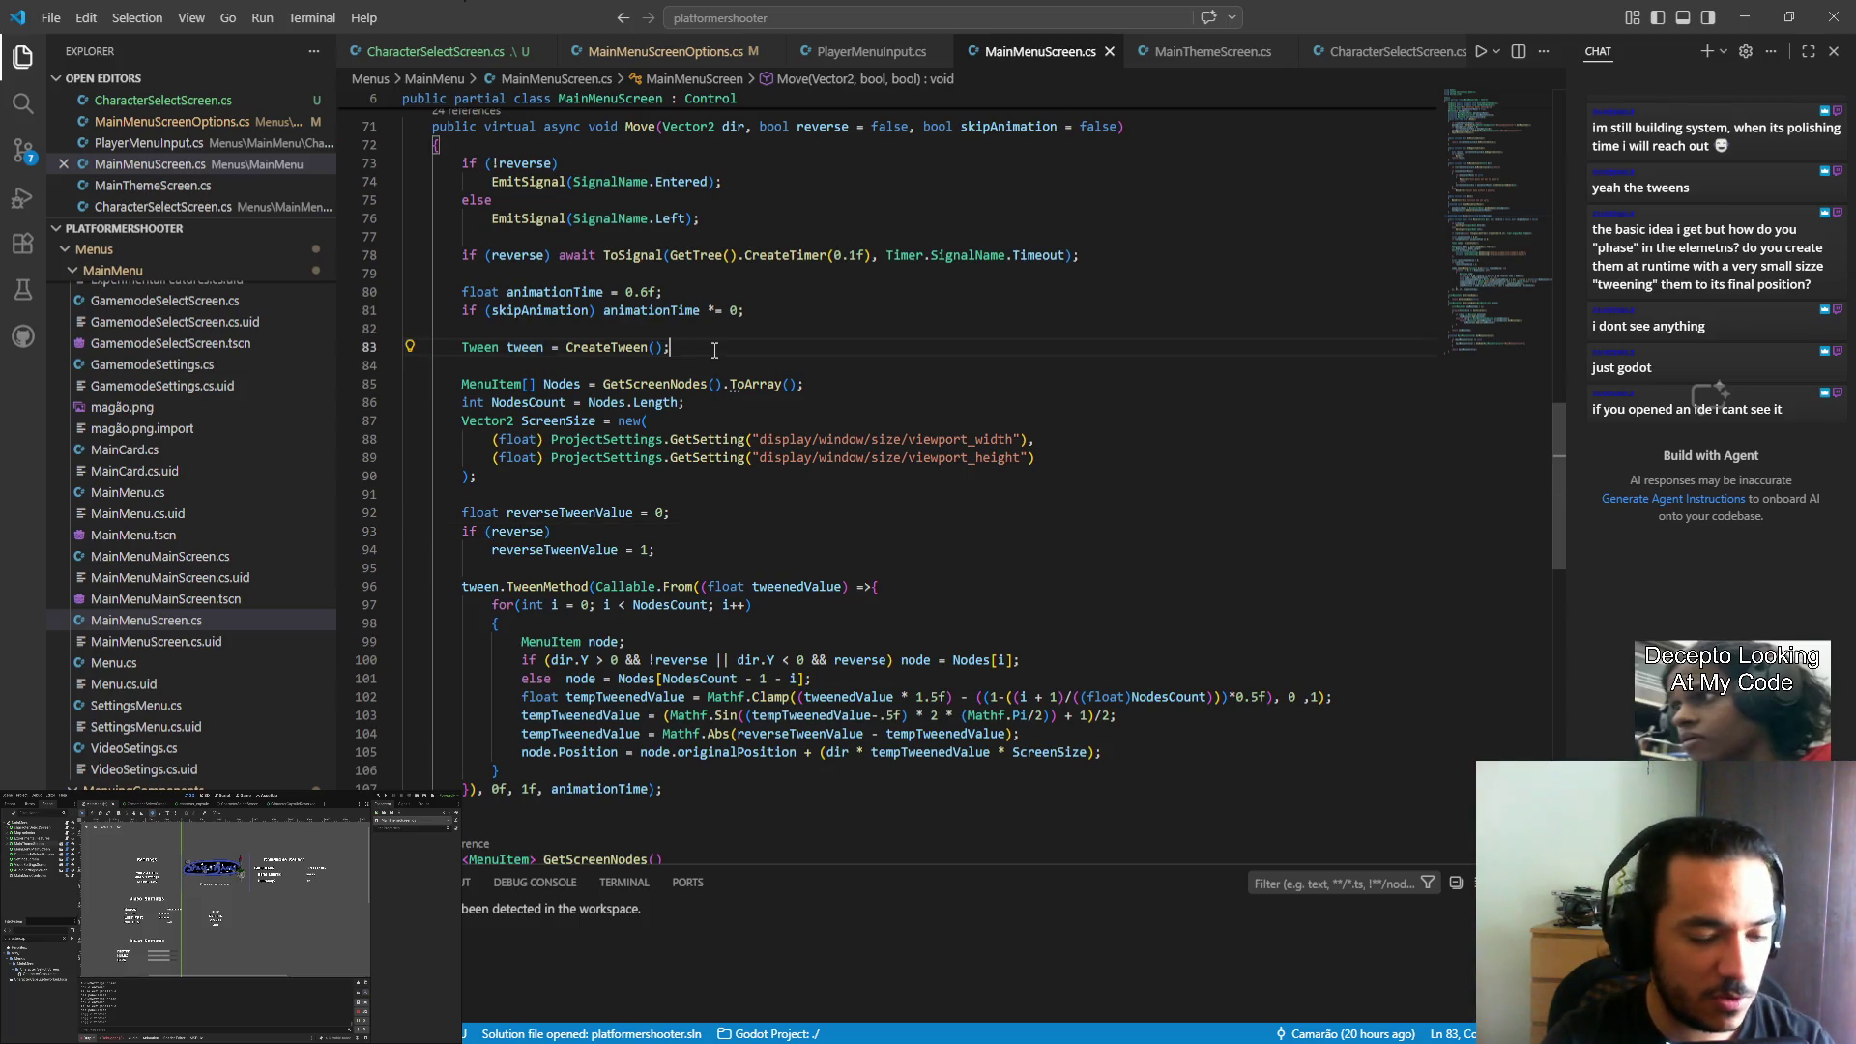
Start a new line after CreateTween calling tween.SetEase via autocomplete.
key(Return)
text(Tw)
key(BackSpace)
key(BackSpace)
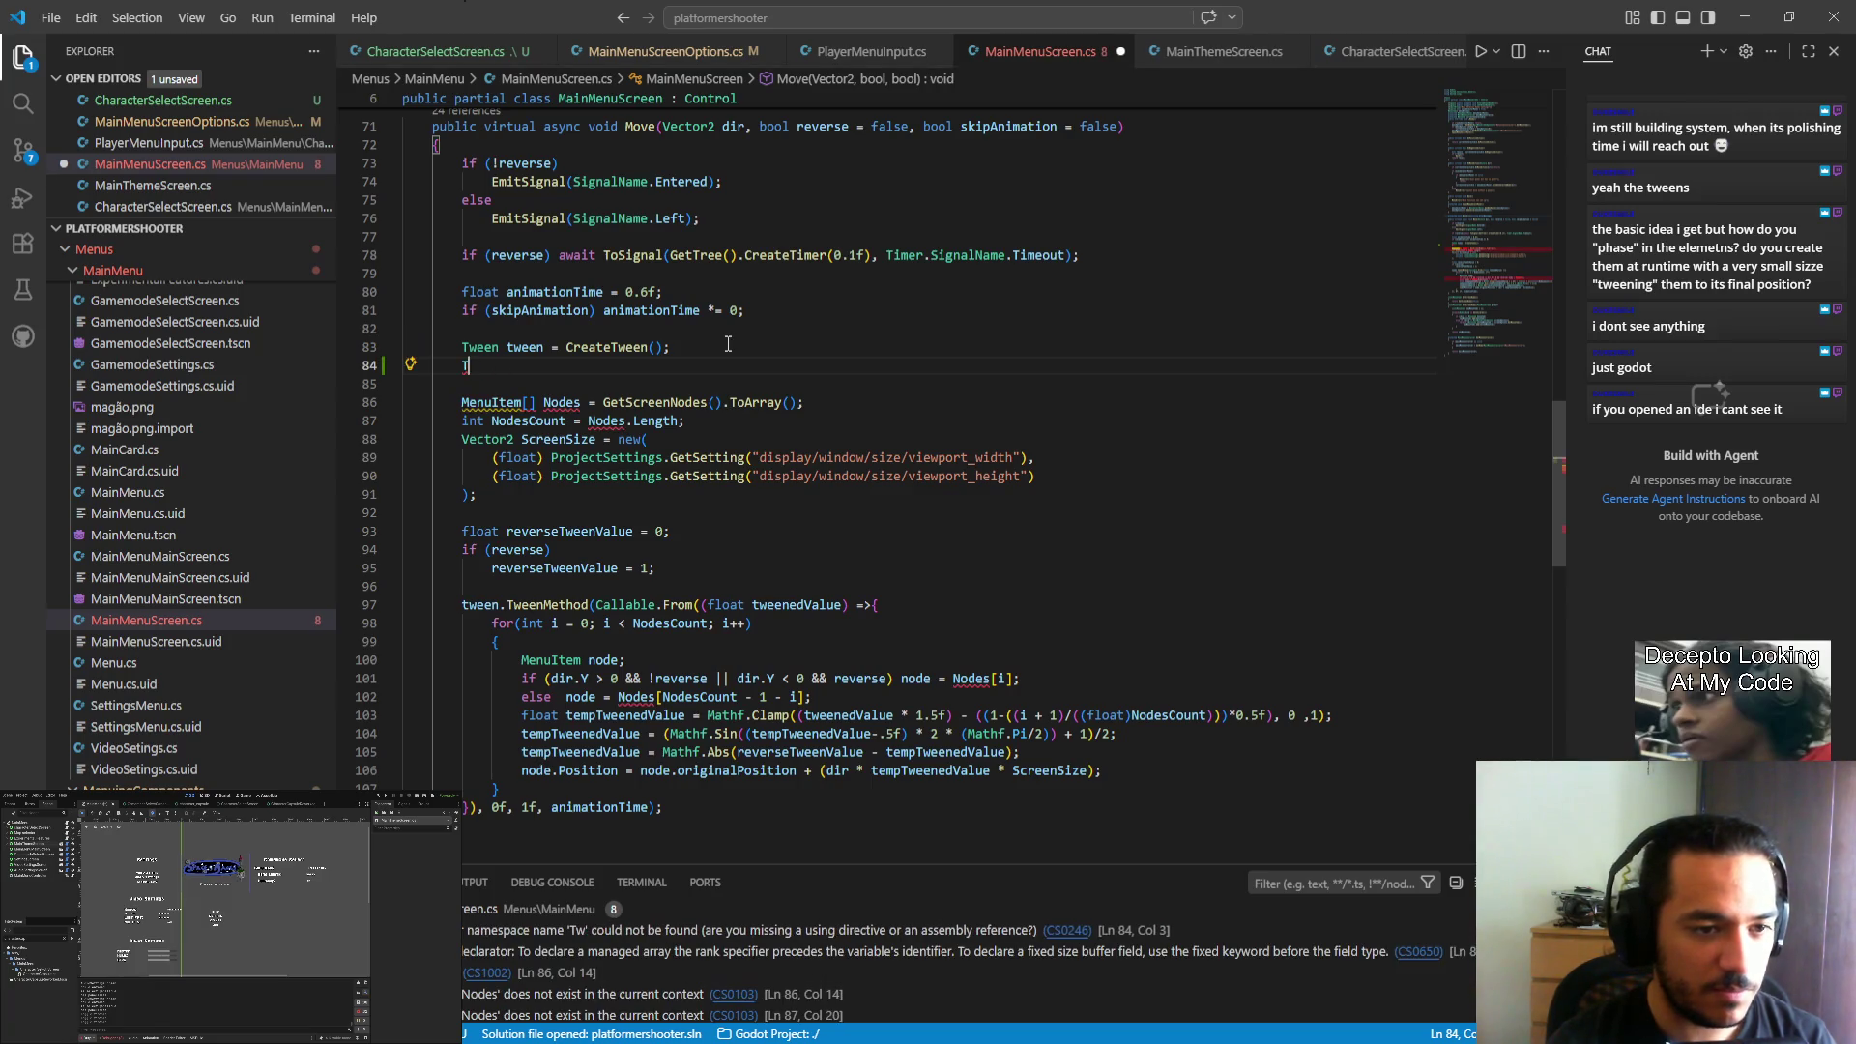
text(tween.trans)
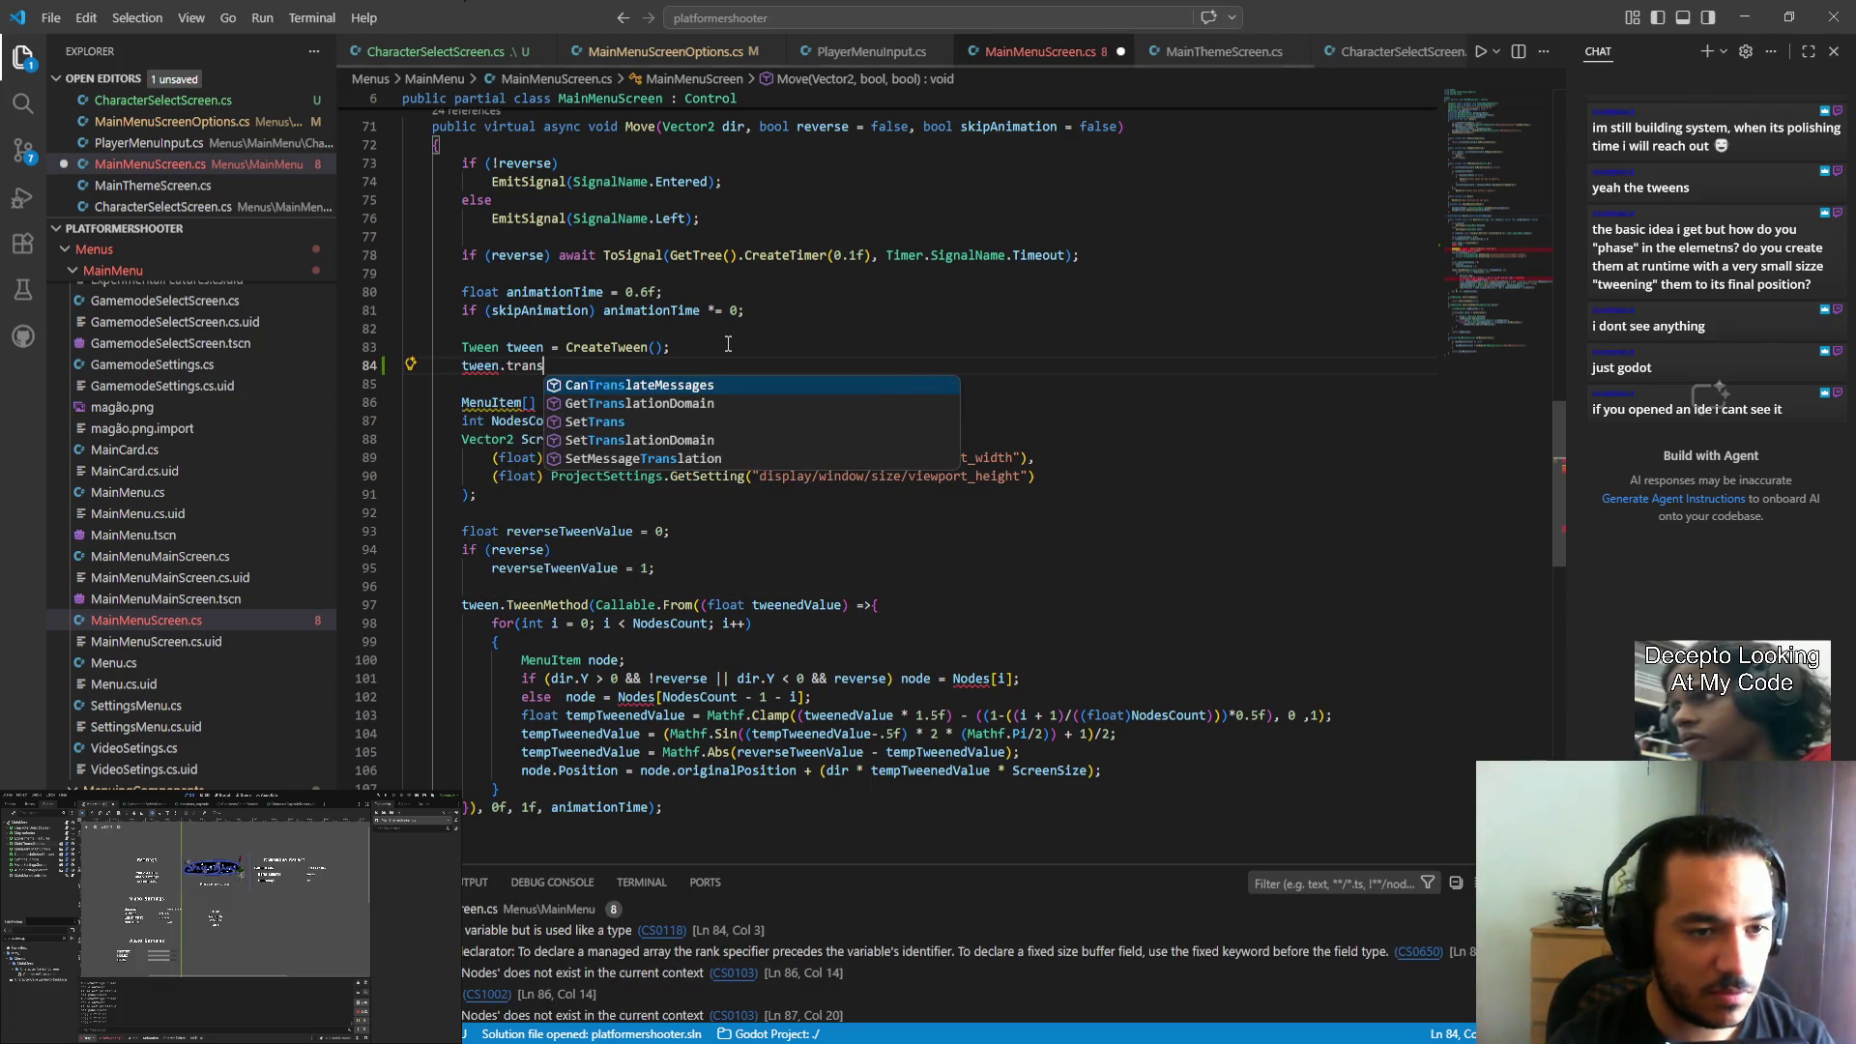
key(Down)
key(Down)
key(Return)
key(ctrl+shift+Left)
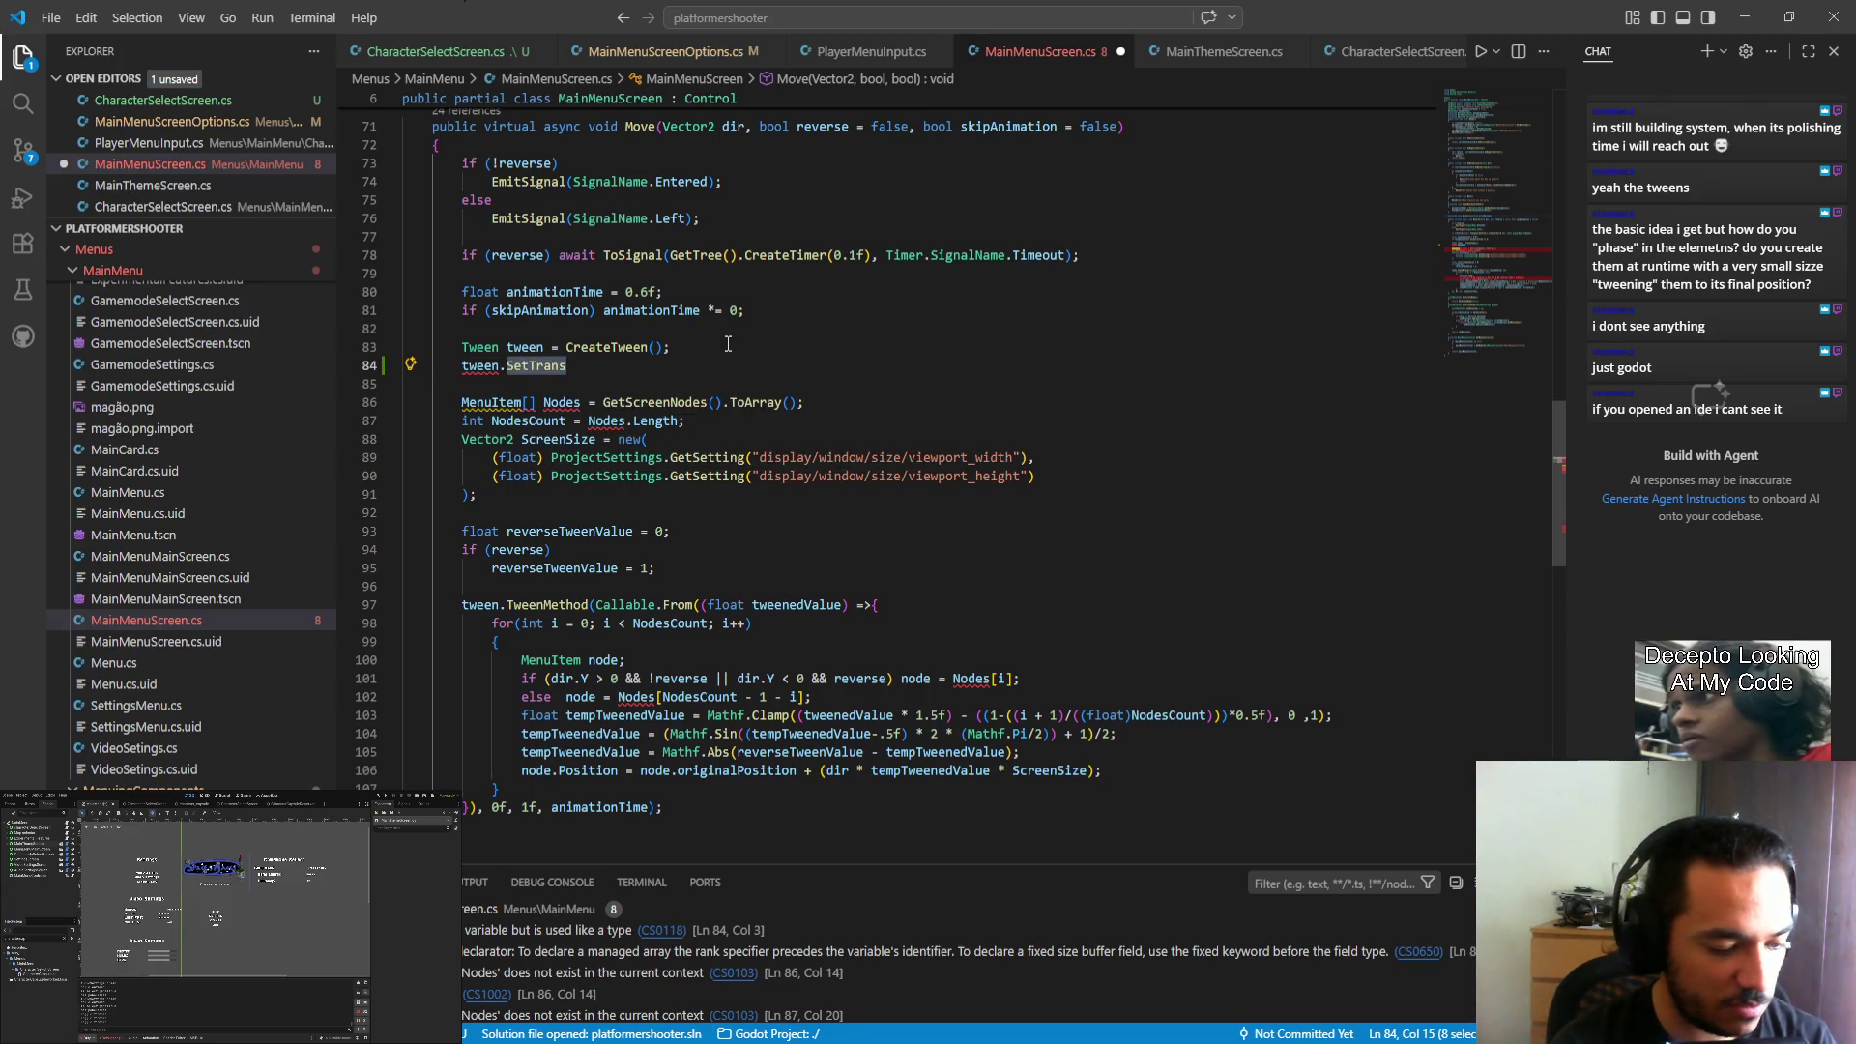
text(sete)
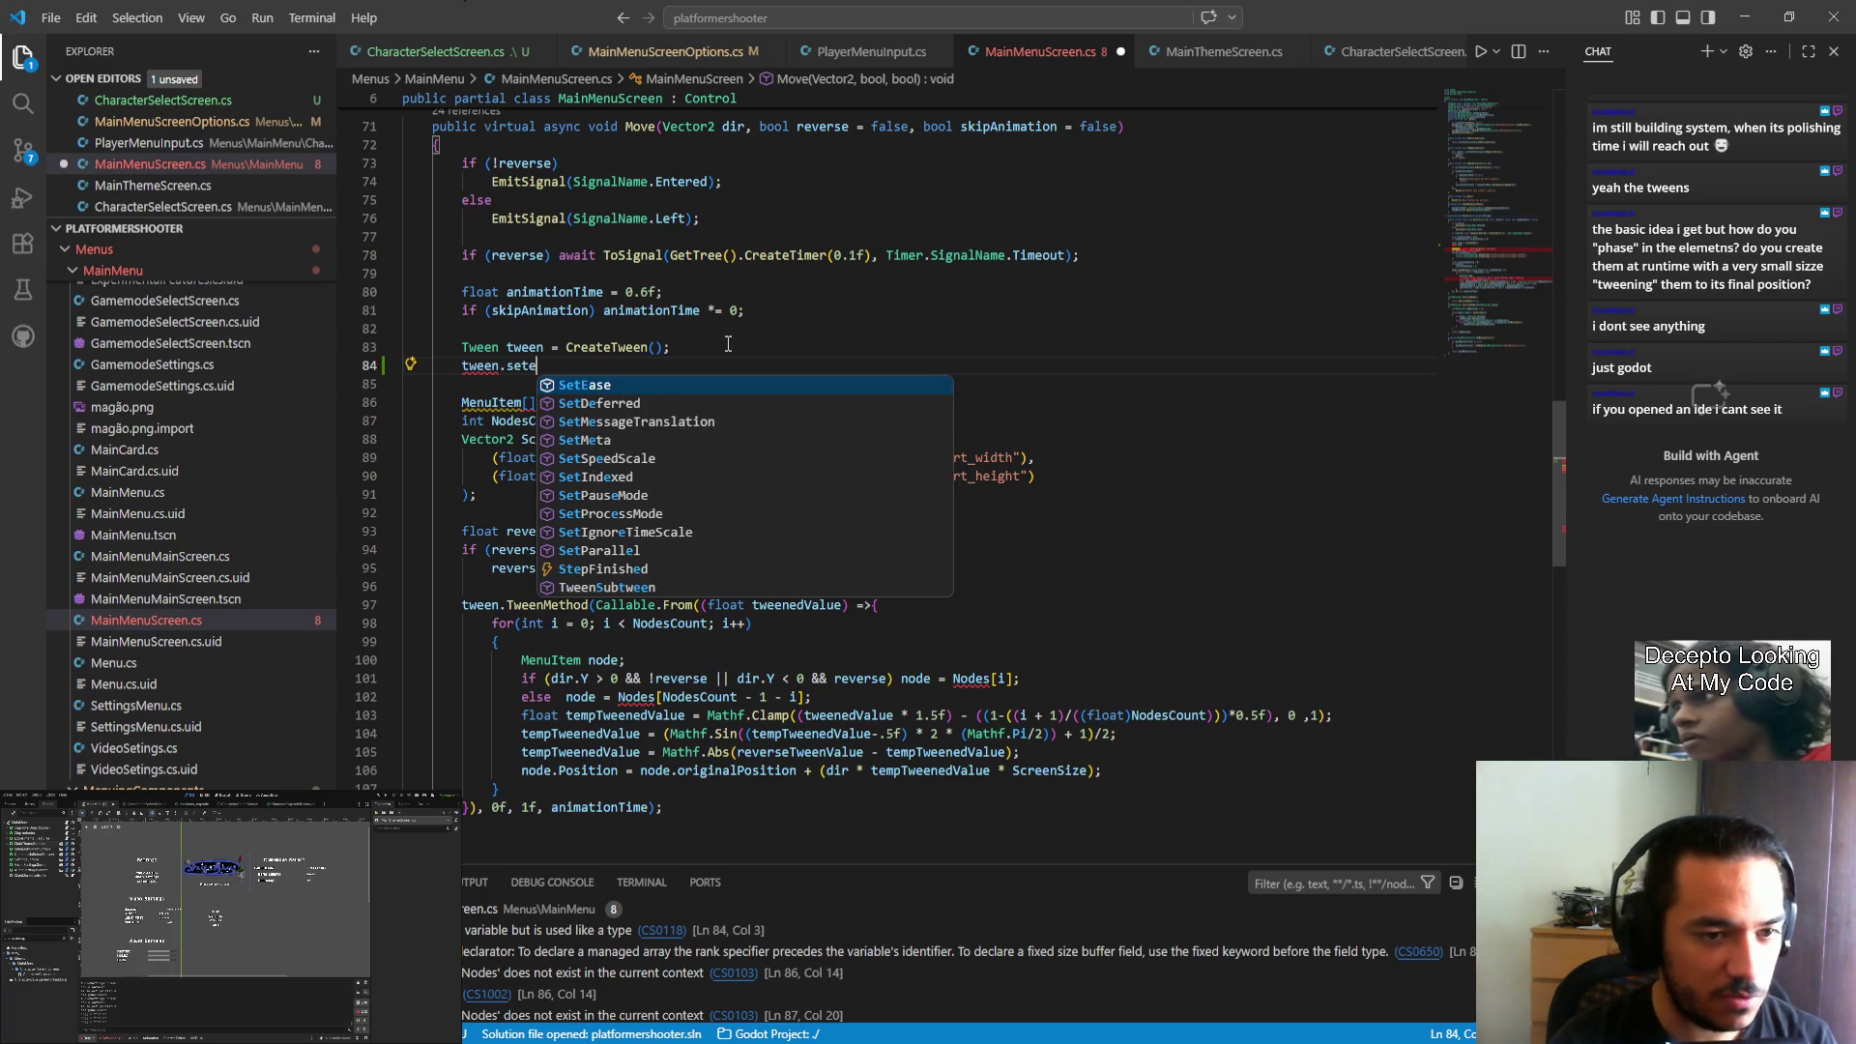
key(Return)
Pass Tween.EaseType.InOut to SetEase and close the line with a semicolon.
text(()
key(Down)
key(Down)
key(Down)
key(Up)
key(Up)
key(Down)
key(Down)
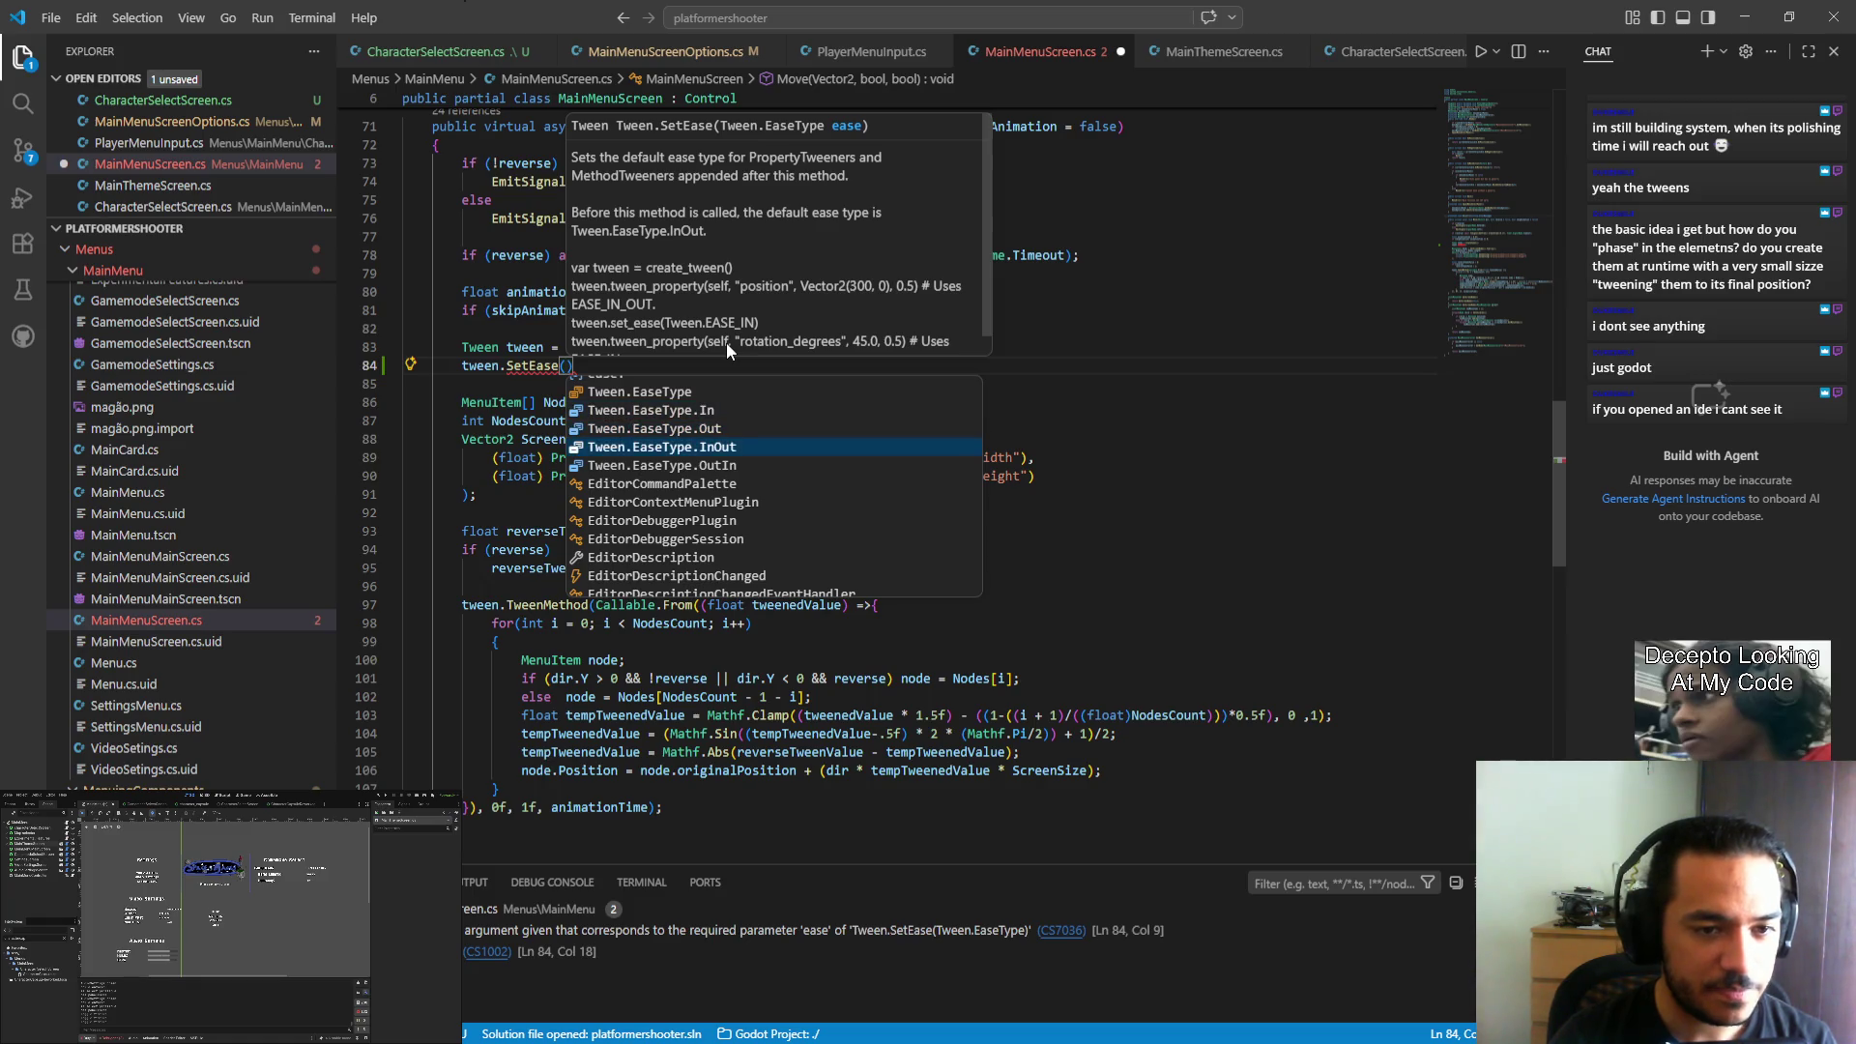
key(Return)
key(Return)
key(ctrl+z)
key(End)
text(;)
key(Return)
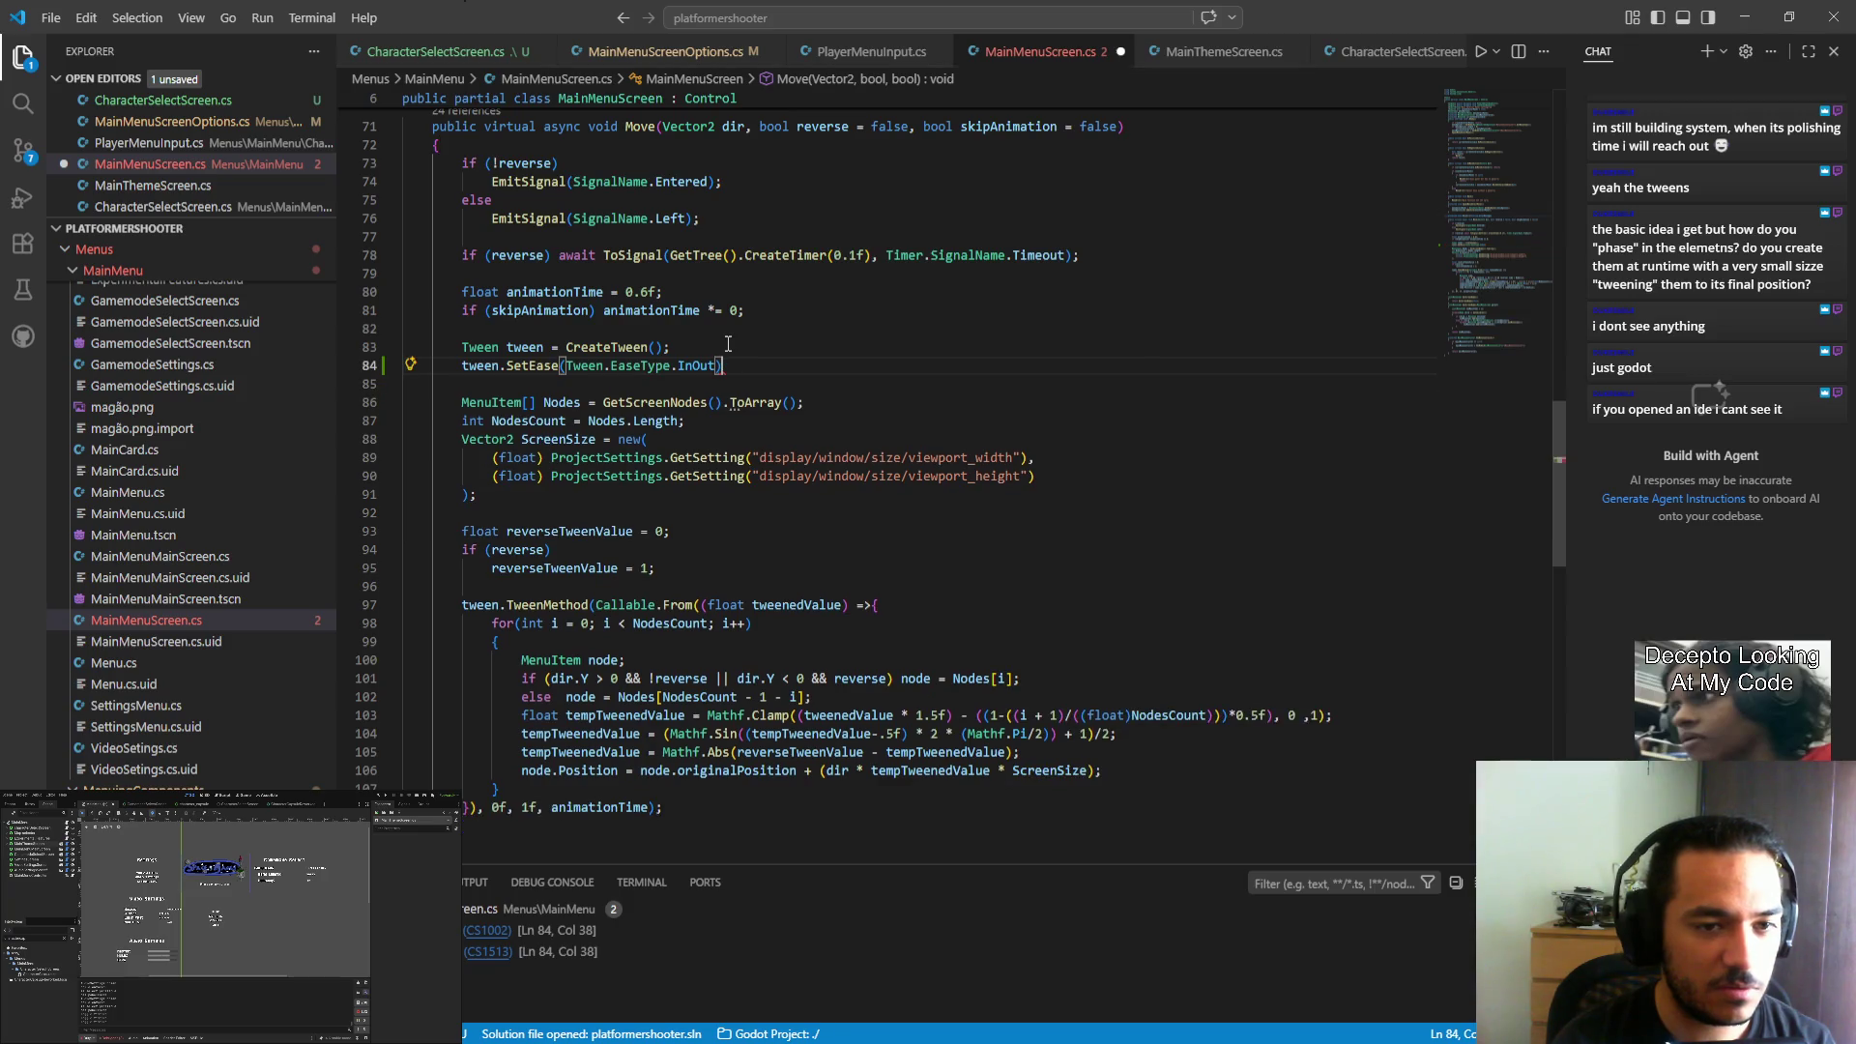
Begin a tween.SetTrans(tween.) line and browse the transition type suggestions.
text(twee)
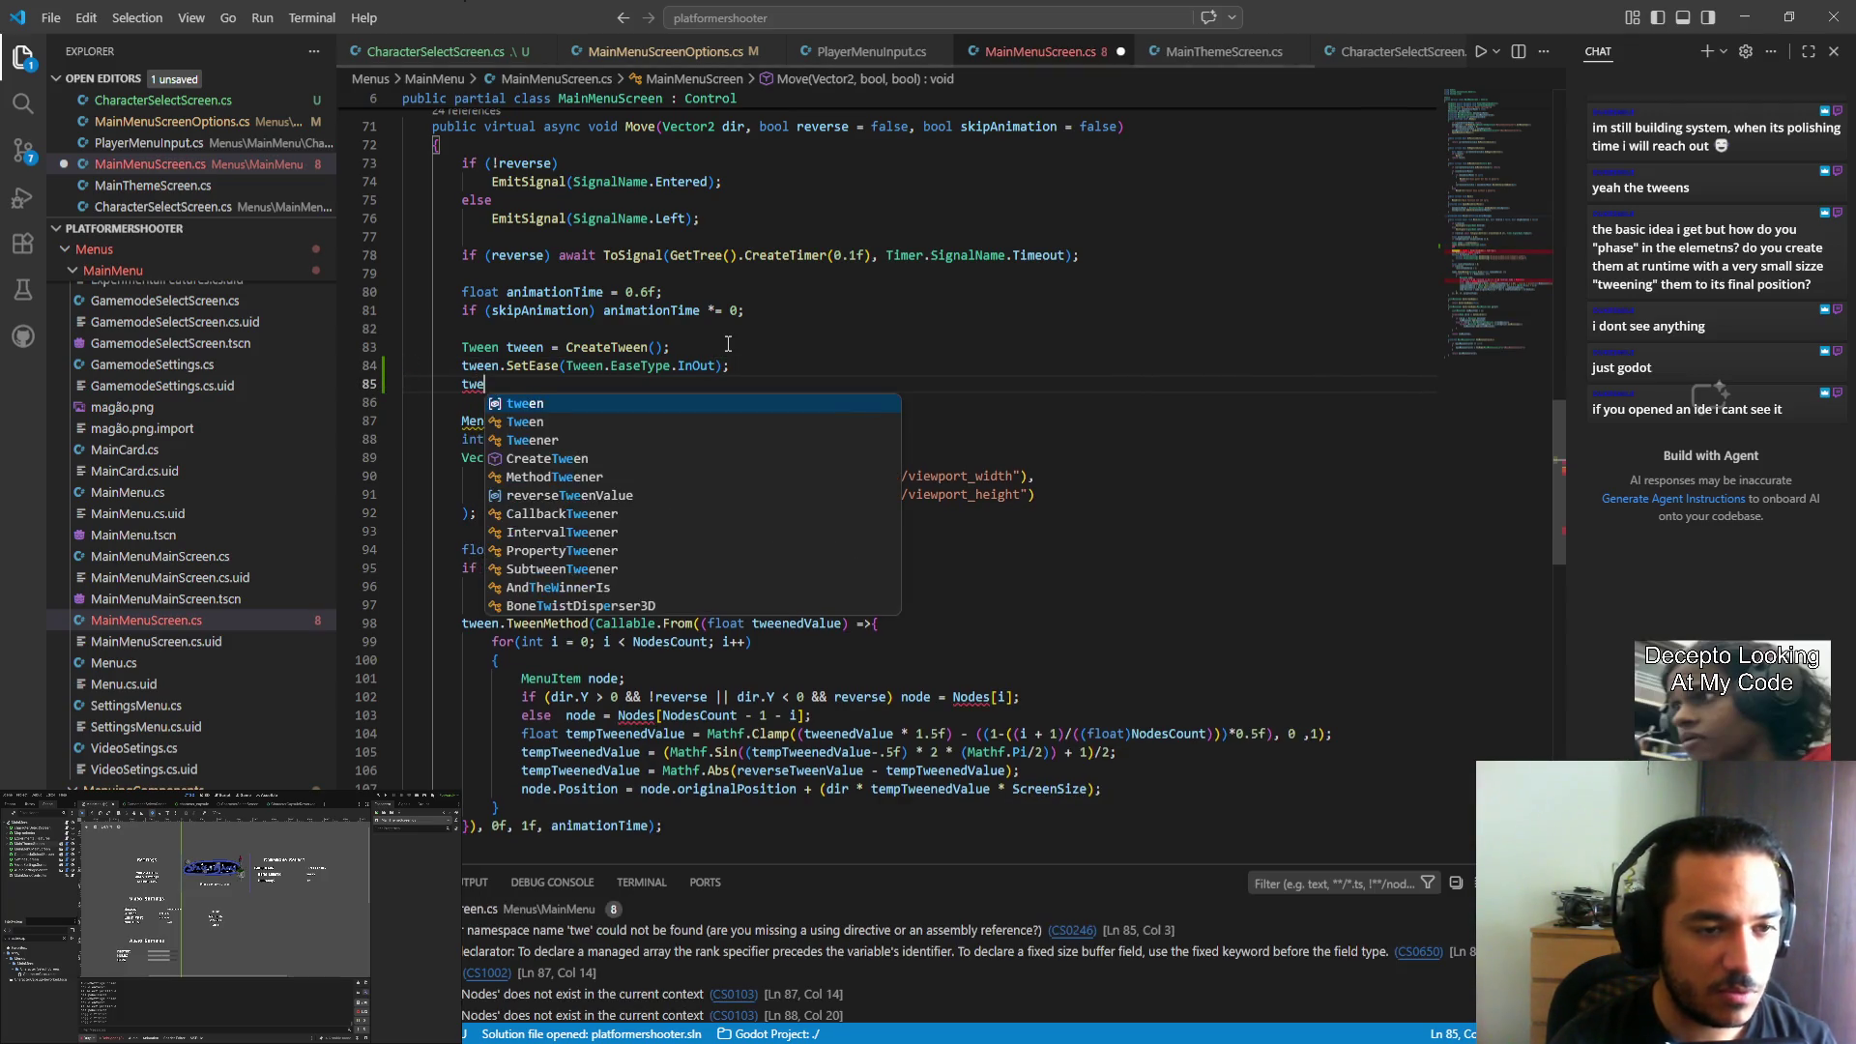
key(Tab)
text(.)
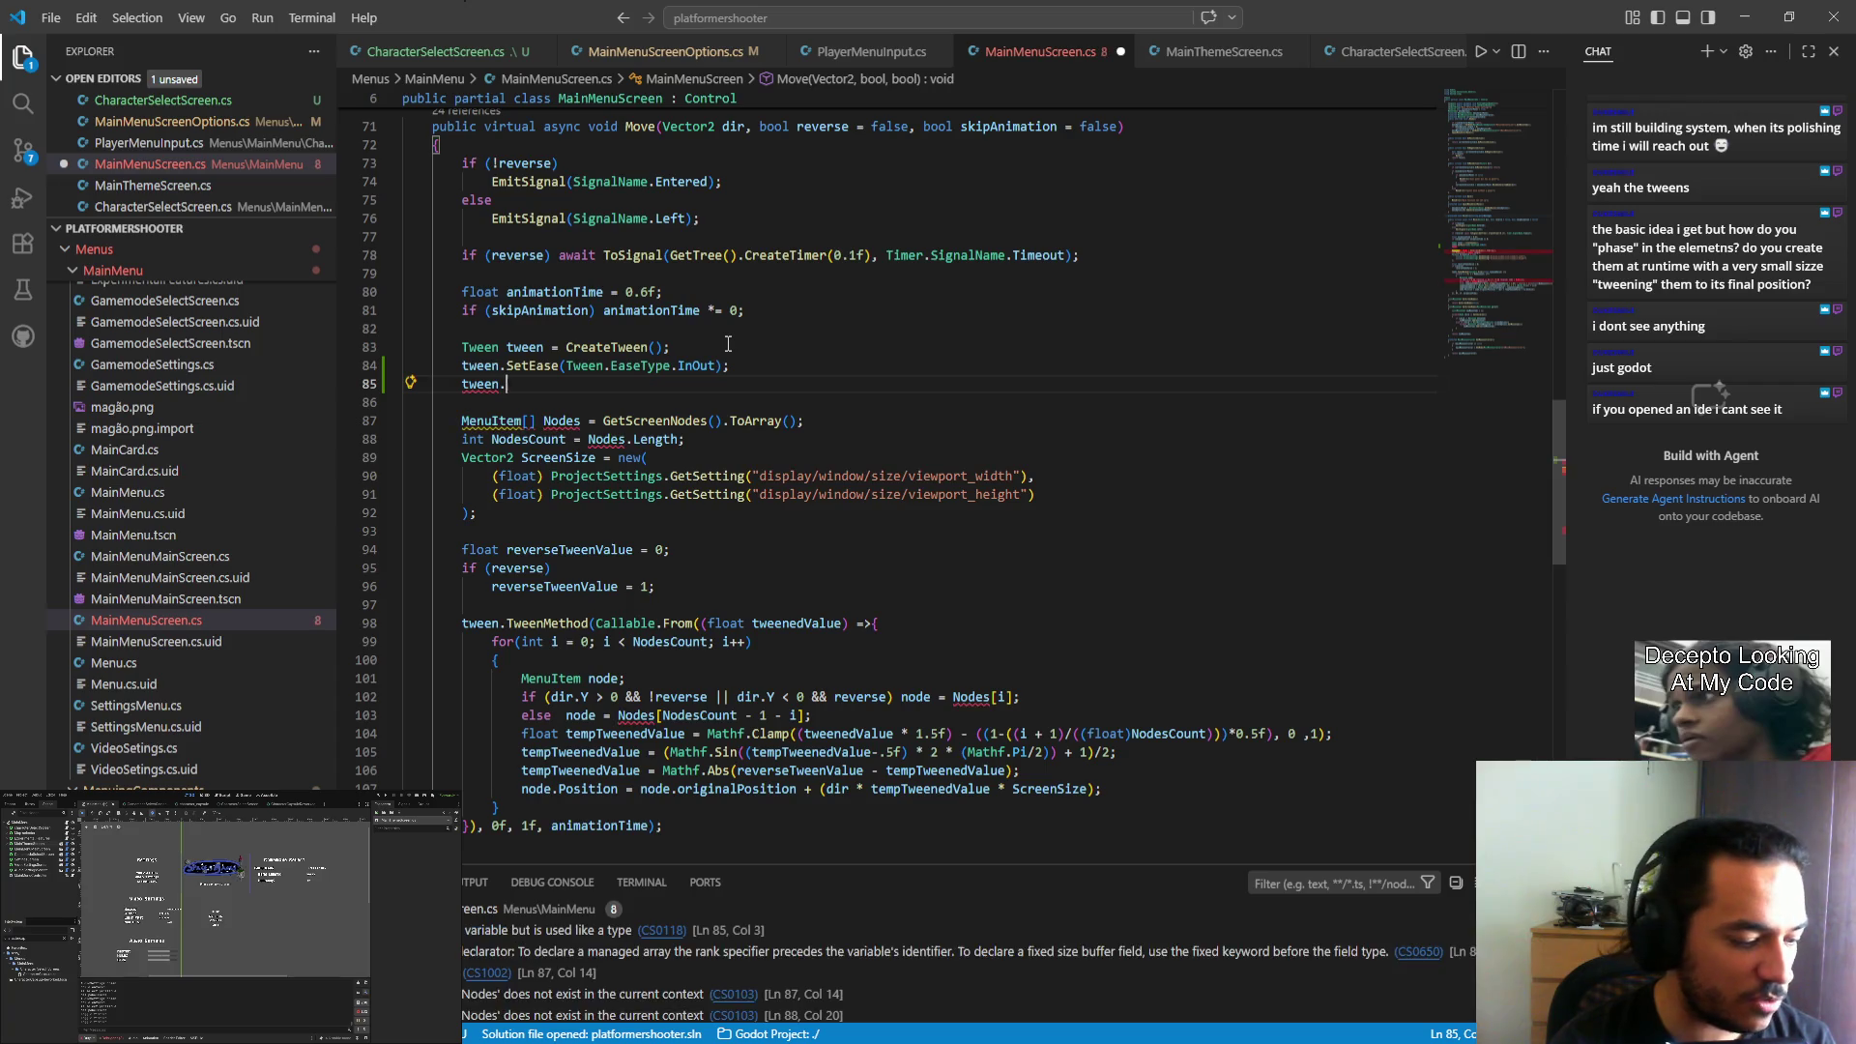
key(Escape)
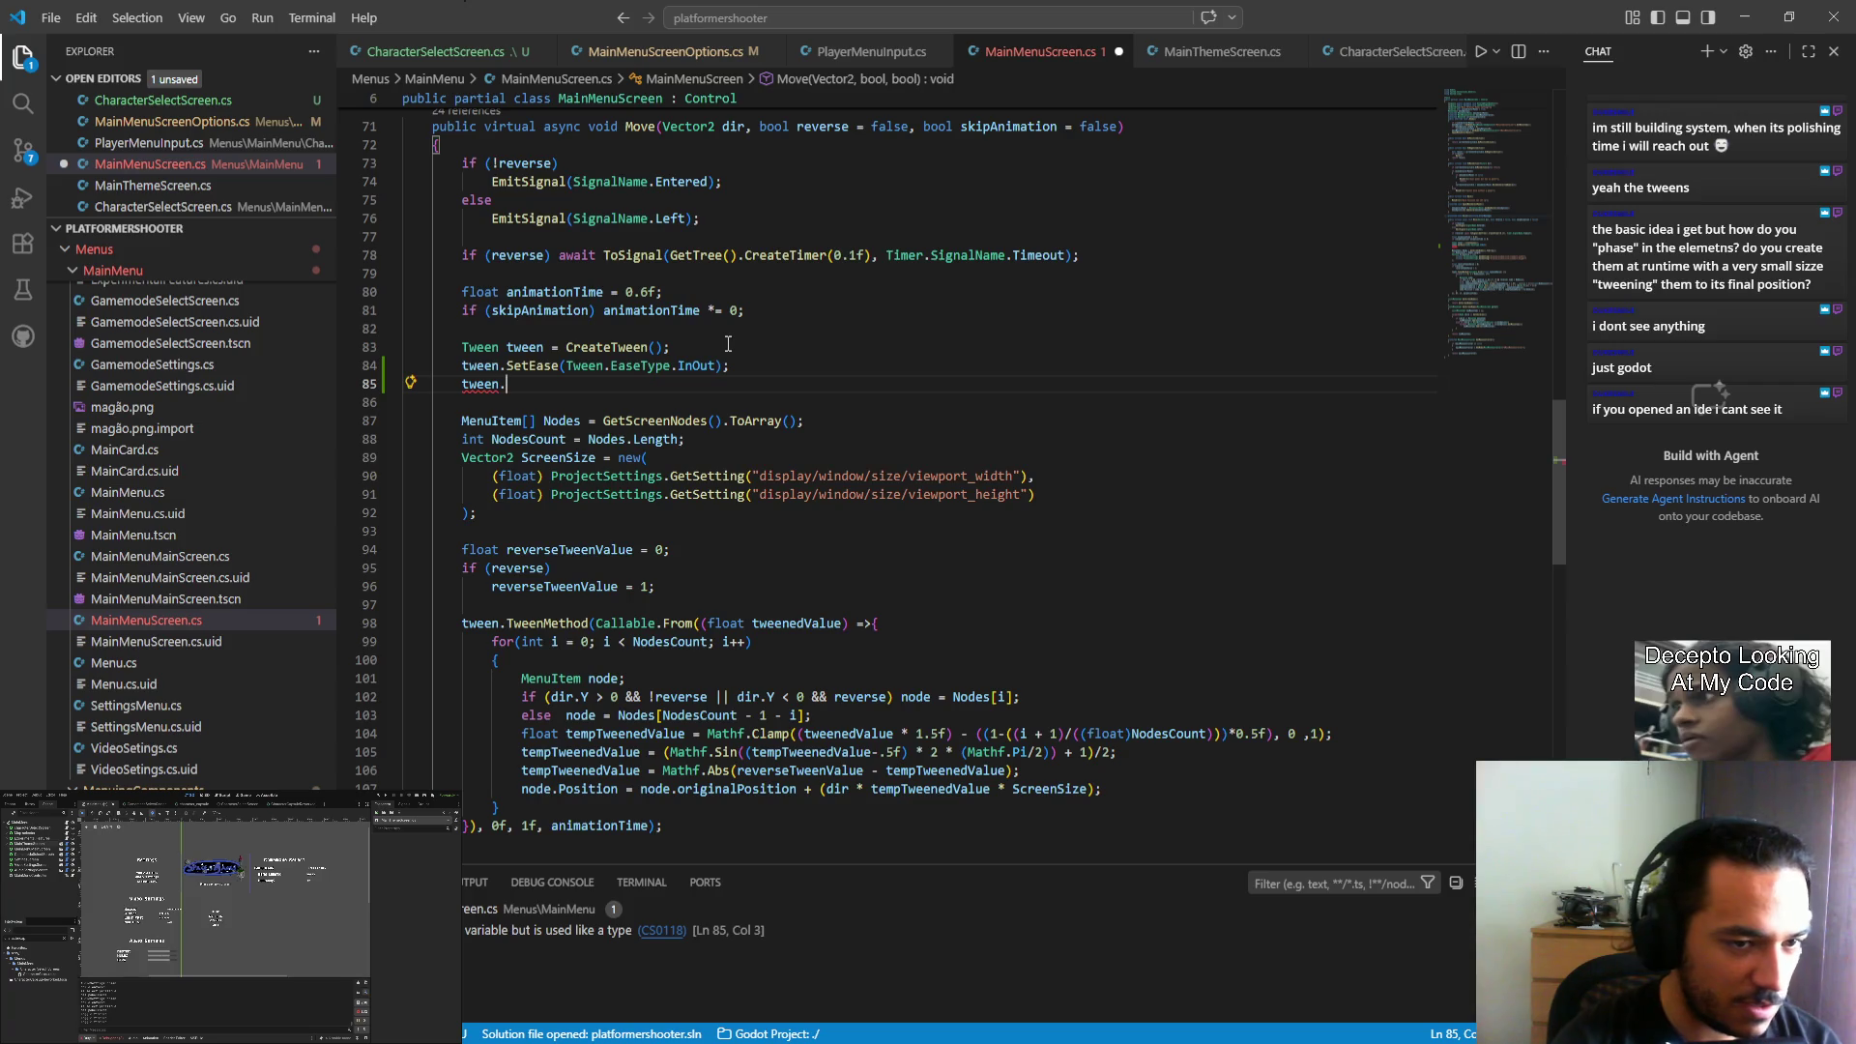
text(SetTrans)
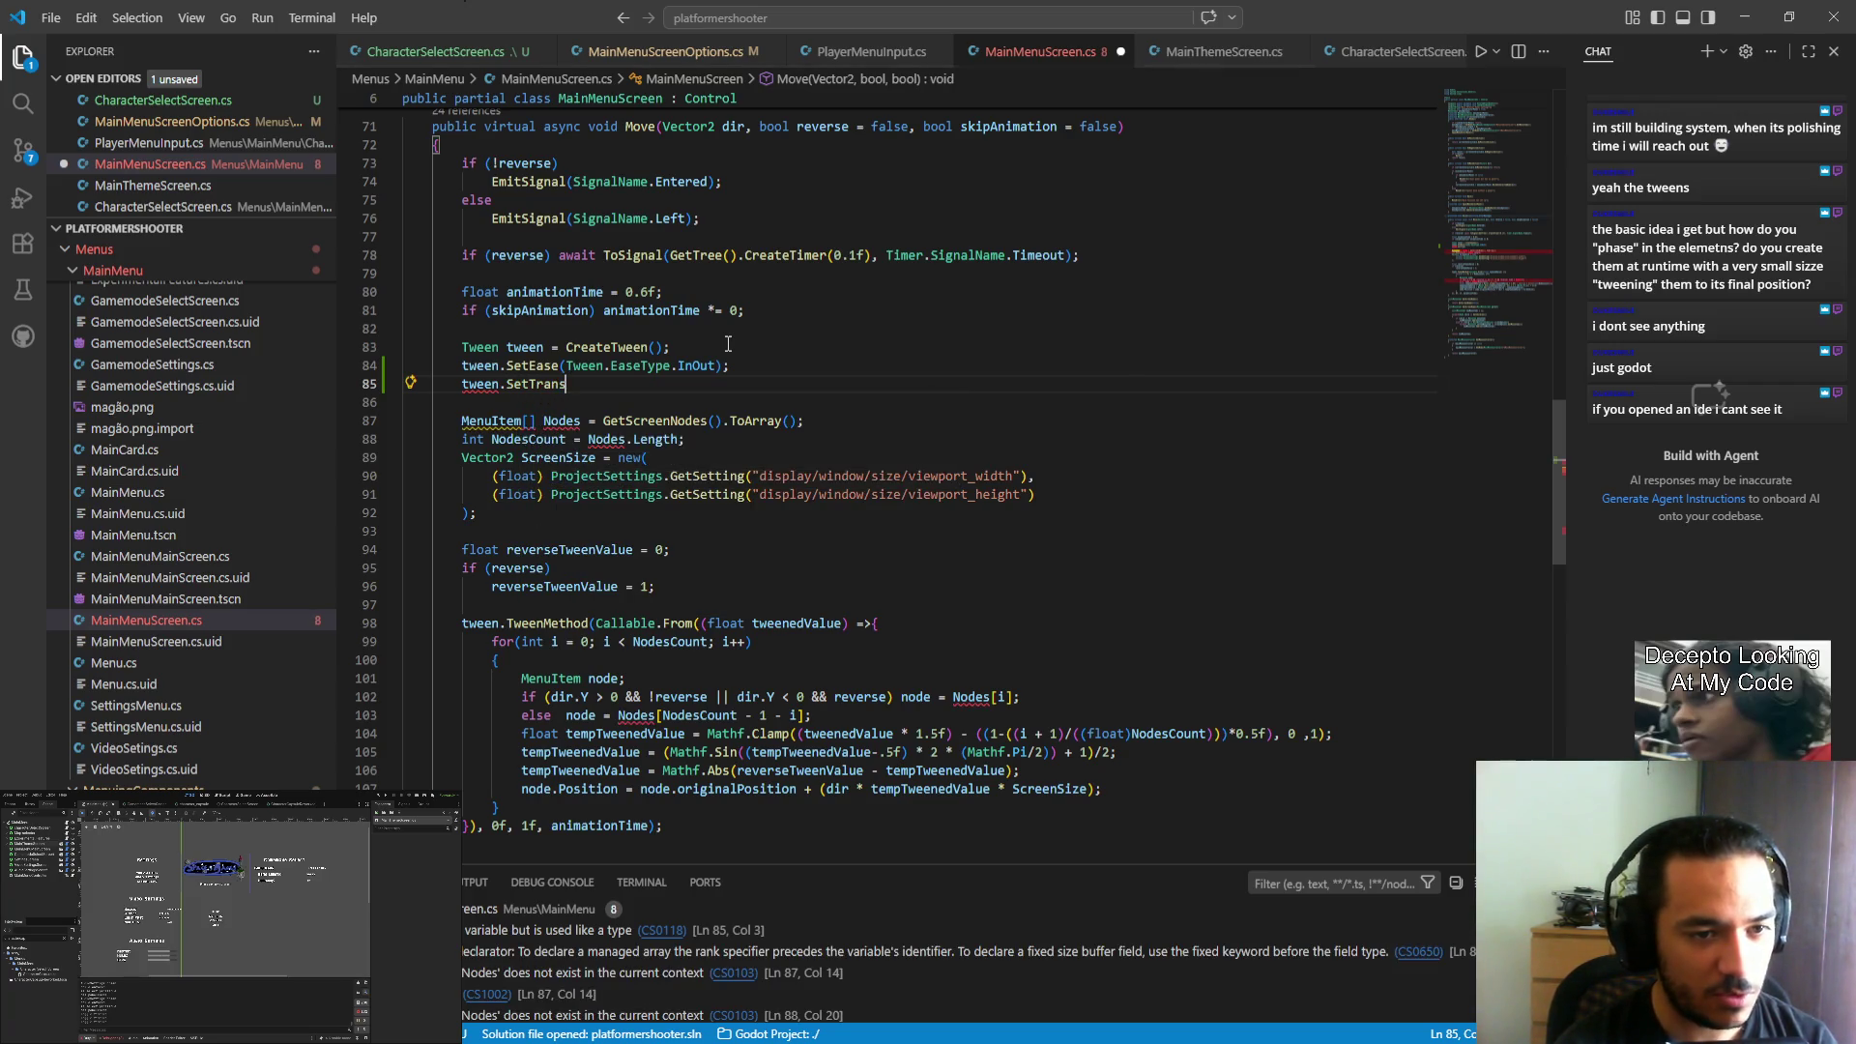
text((tween.)
key(BackSpace)
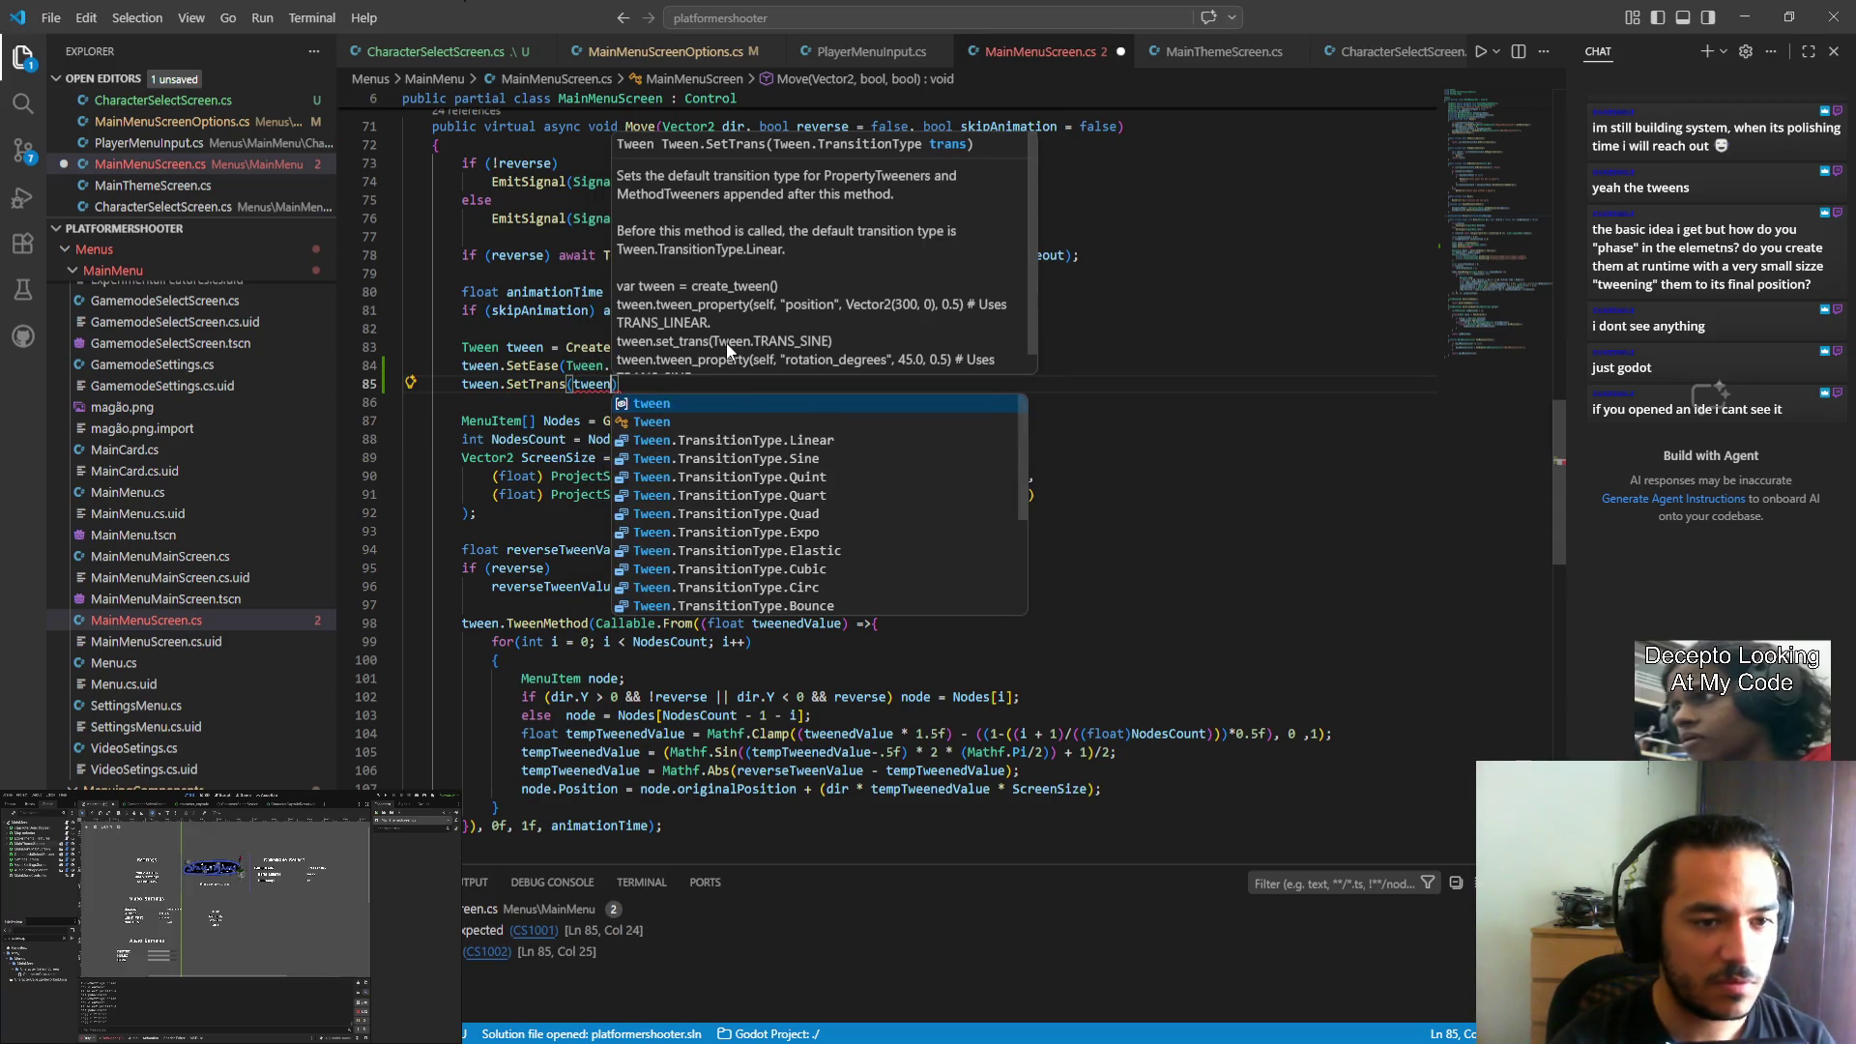
key(Down)
key(Down)
key(Down)
key(Down)
key(Down)
key(Down)
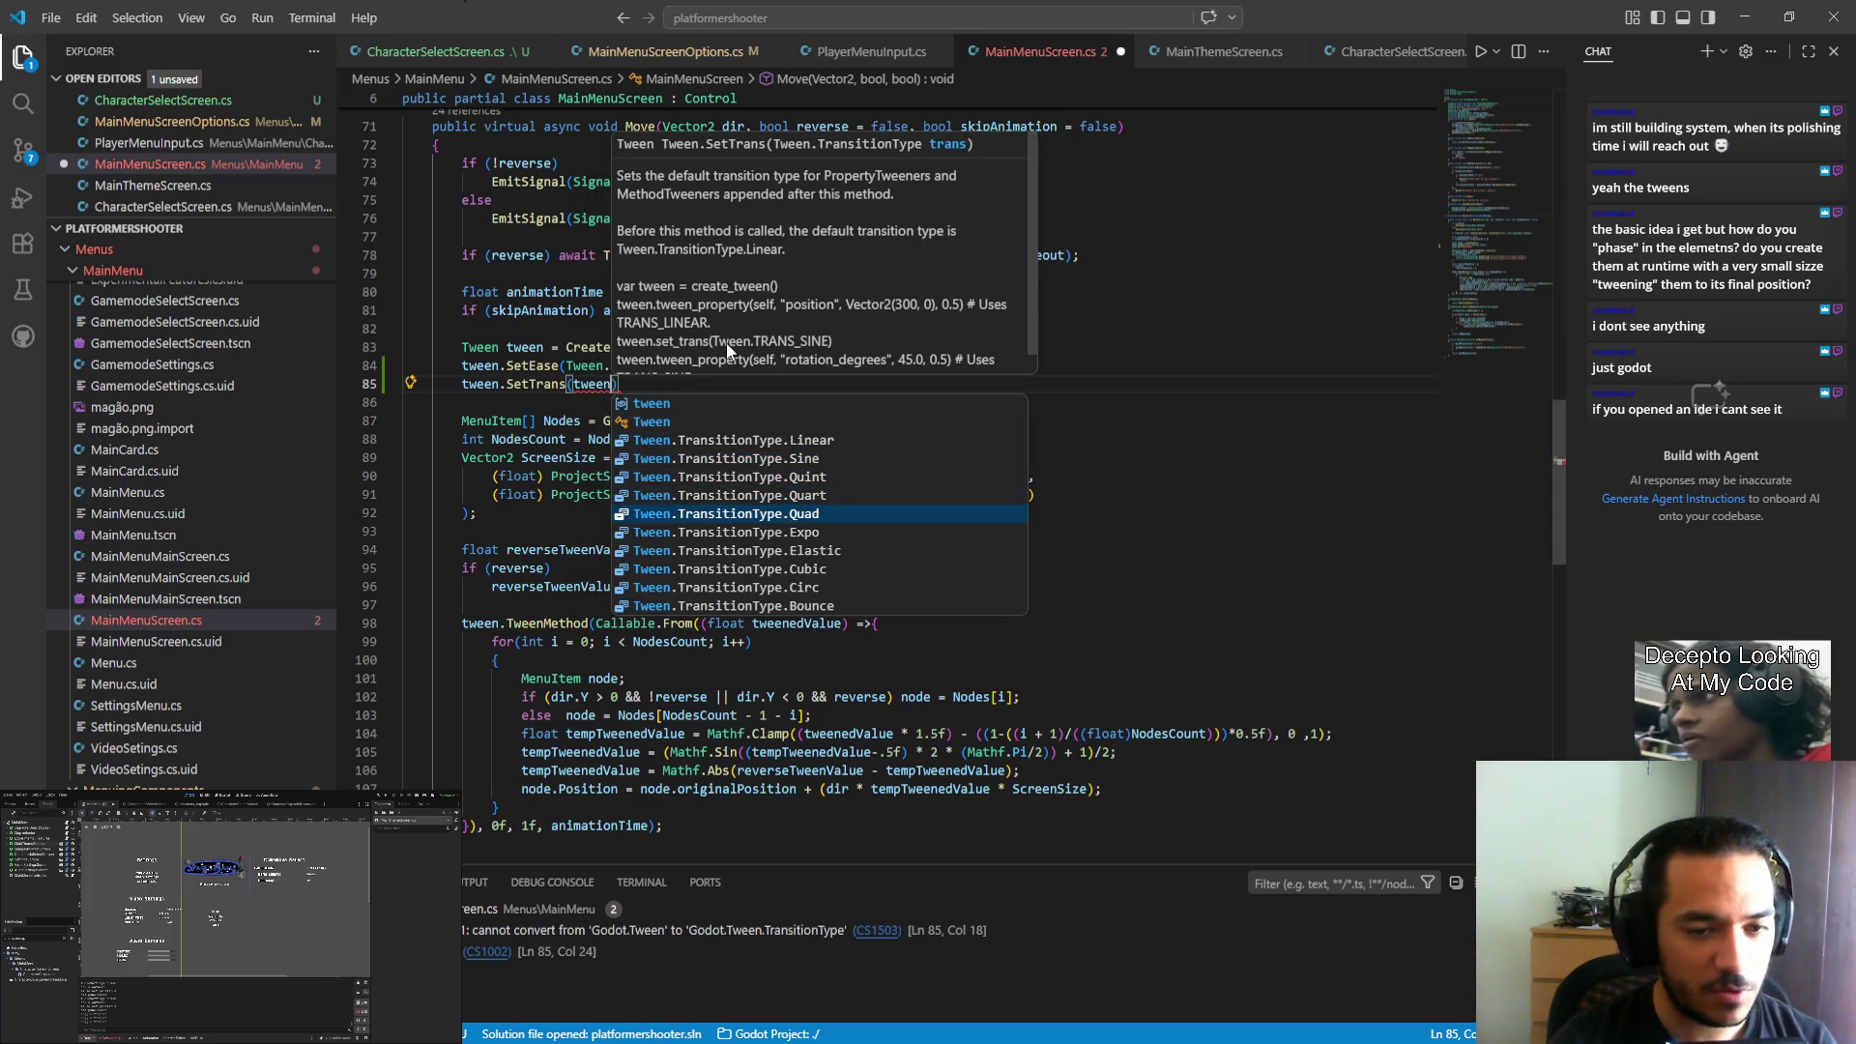
key(Up)
key(Up)
key(Up)
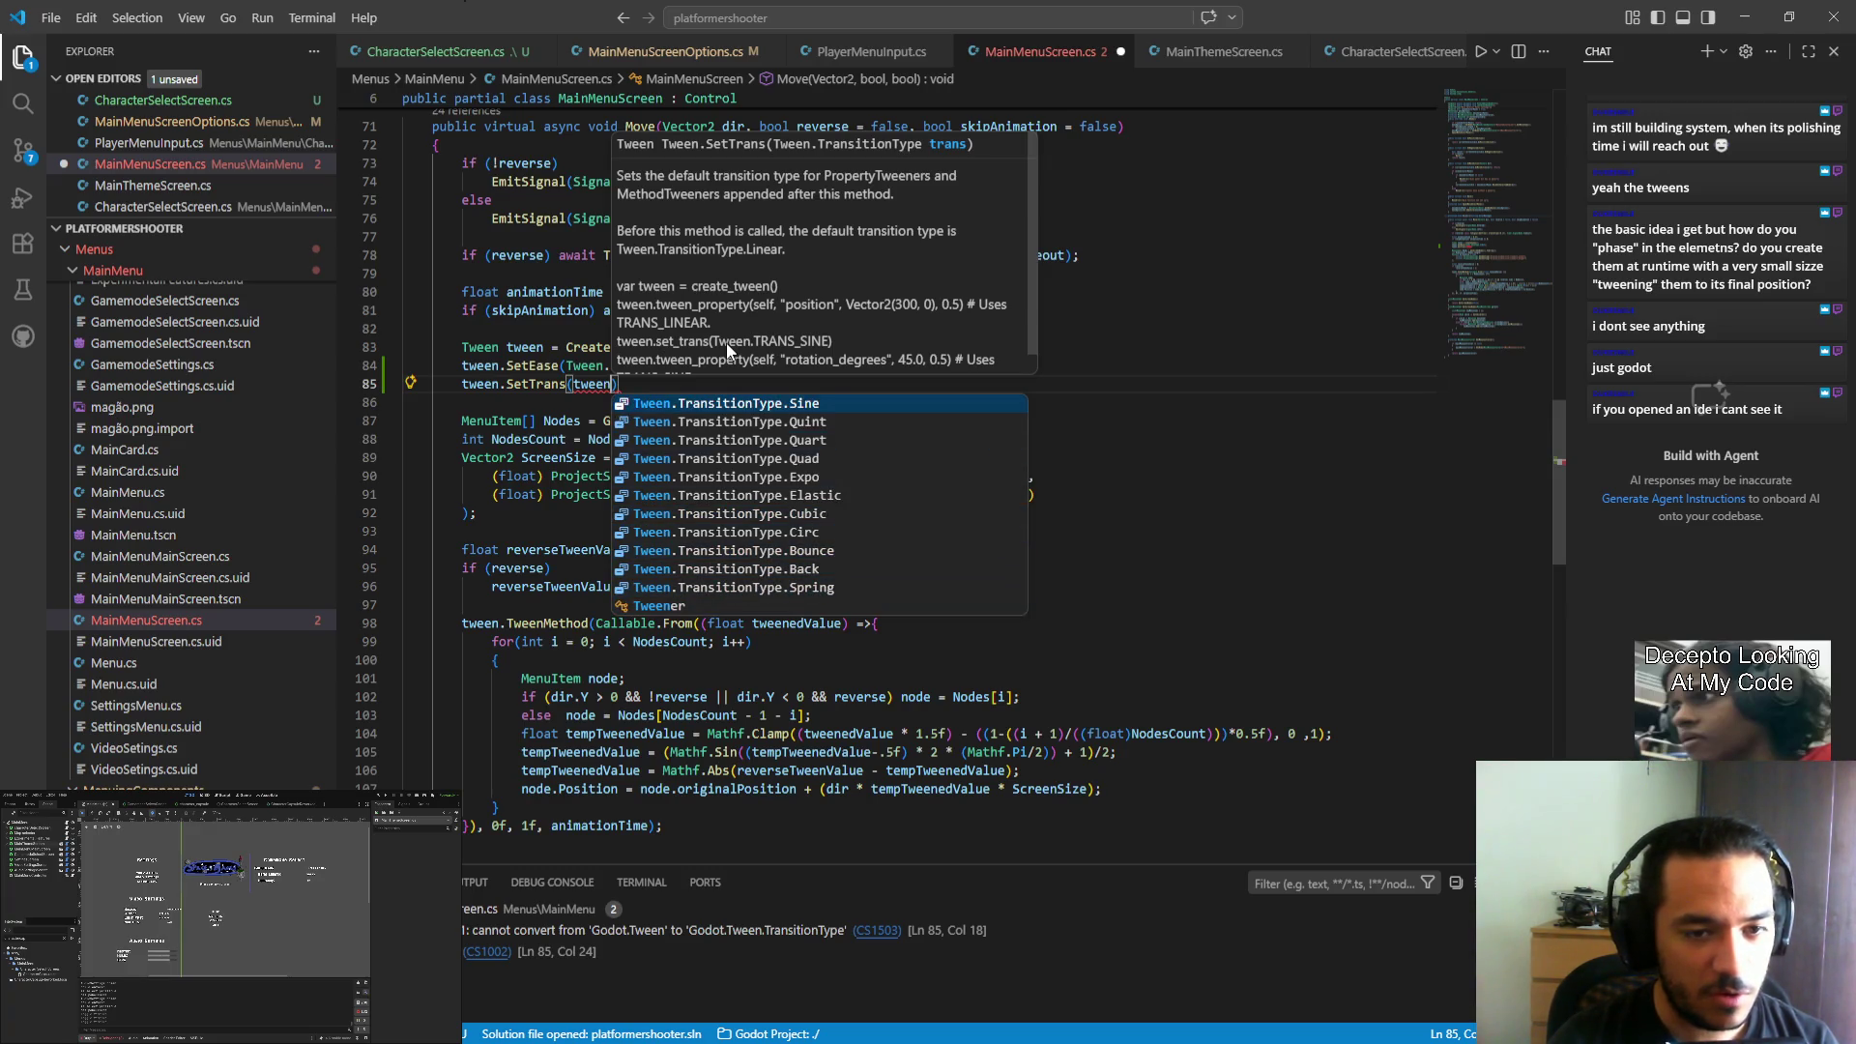
key(Down)
key(Down)
key(Down)
key(Down)
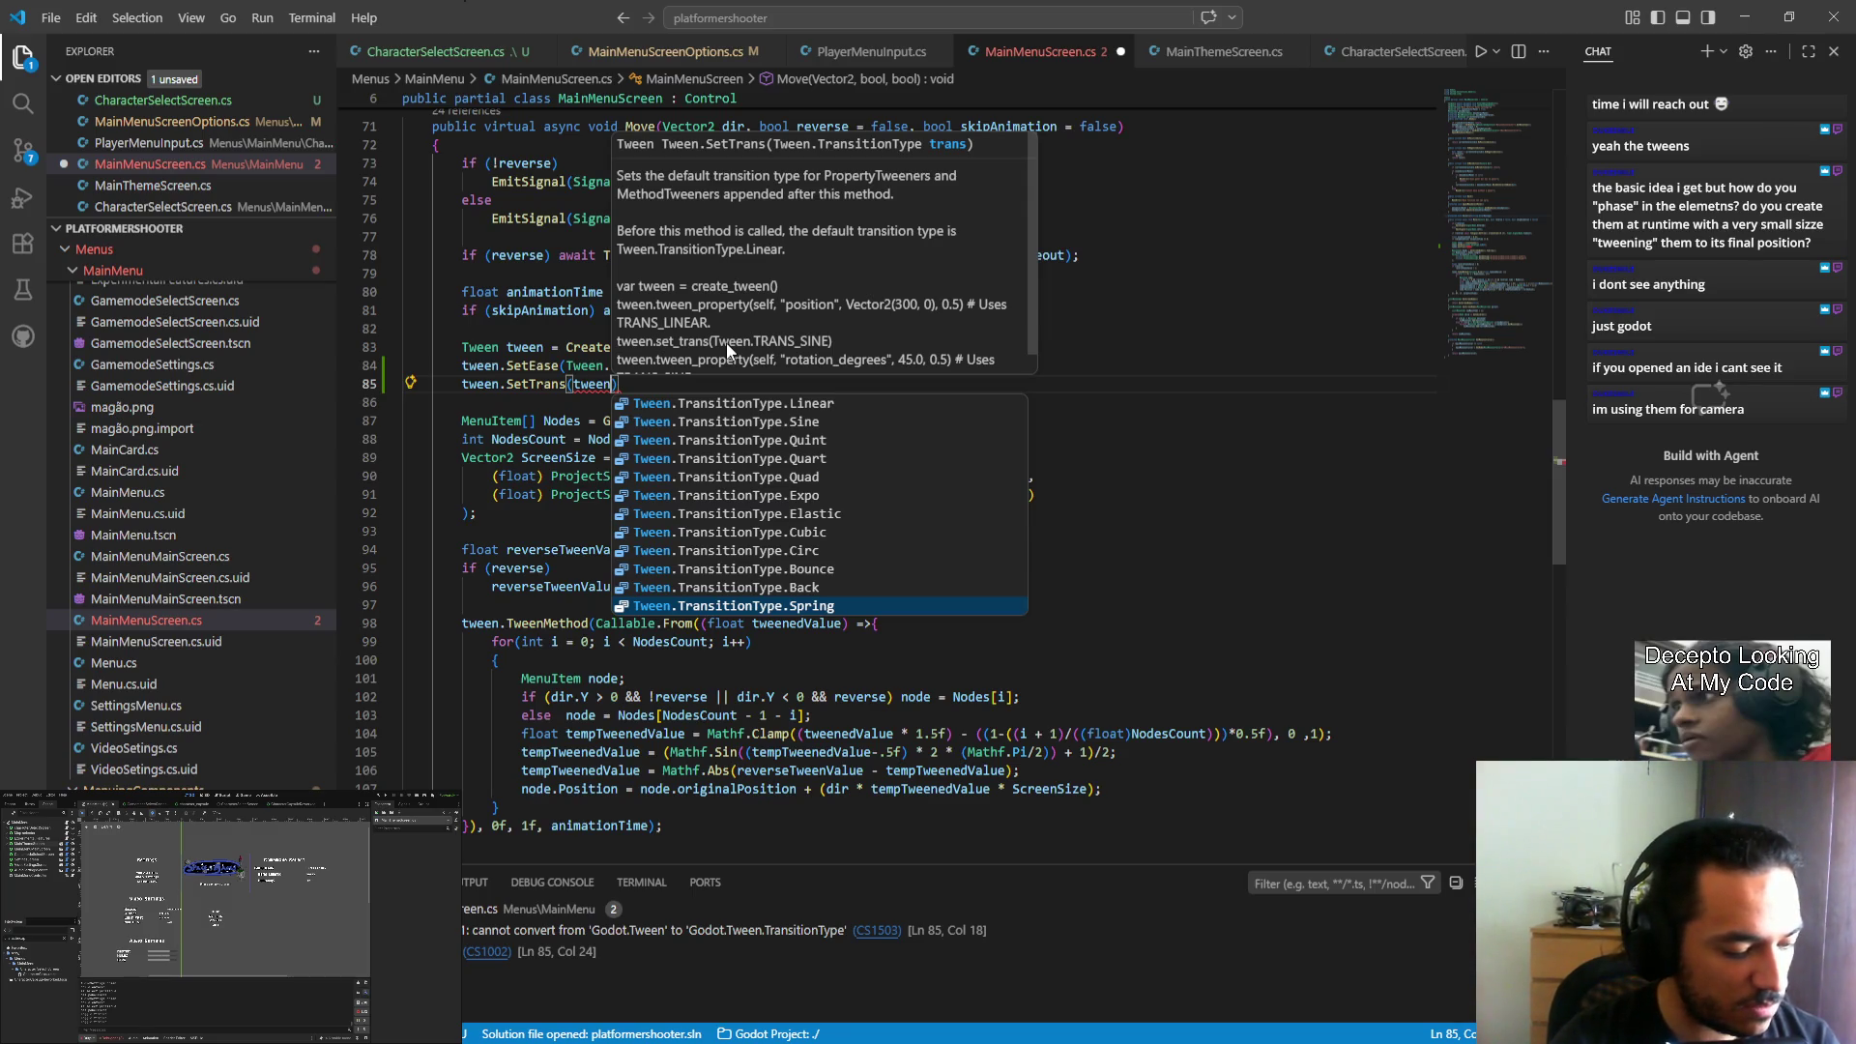
Delete the SetEase and SetTrans lines and save MainMenuScreen.cs.
key(Escape)
key(Escape)
key(shift+Up)
key(shift+Up)
key(shift+Right)
key(shift+Right)
key(shift+End)
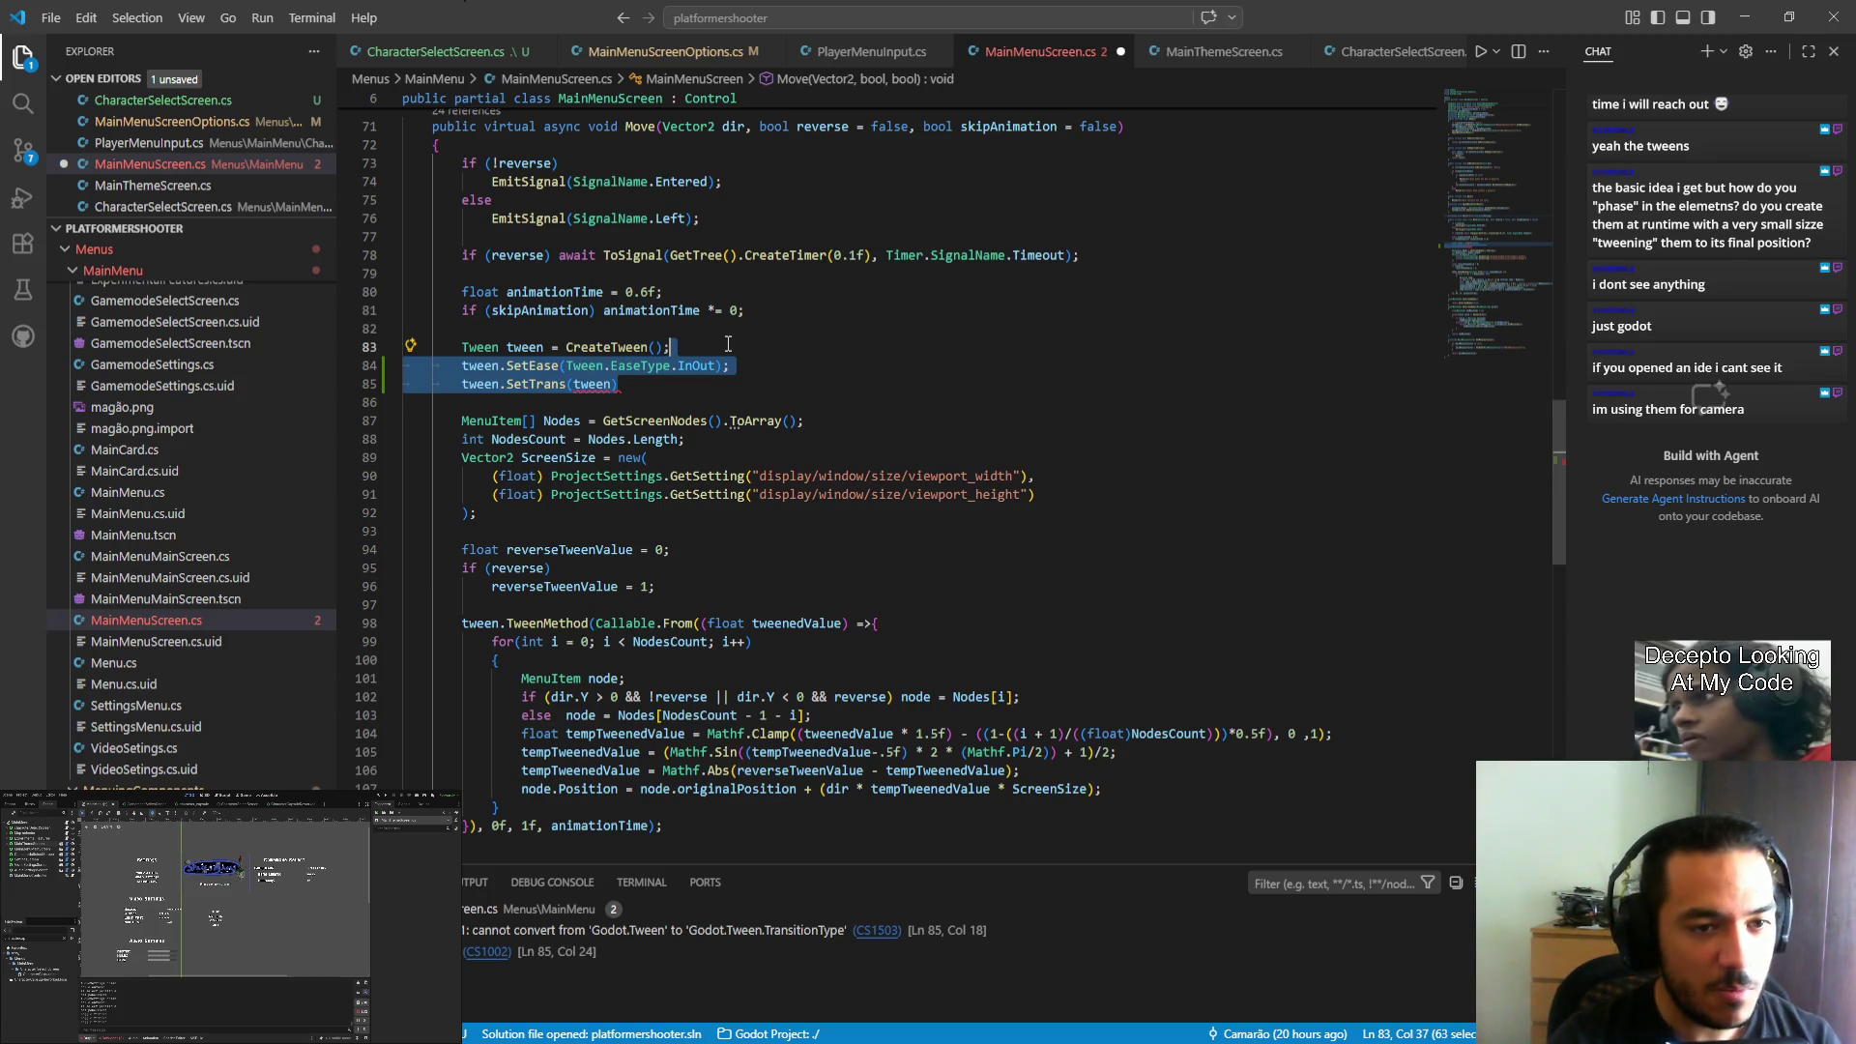
key(BackSpace)
key(ctrl+s)
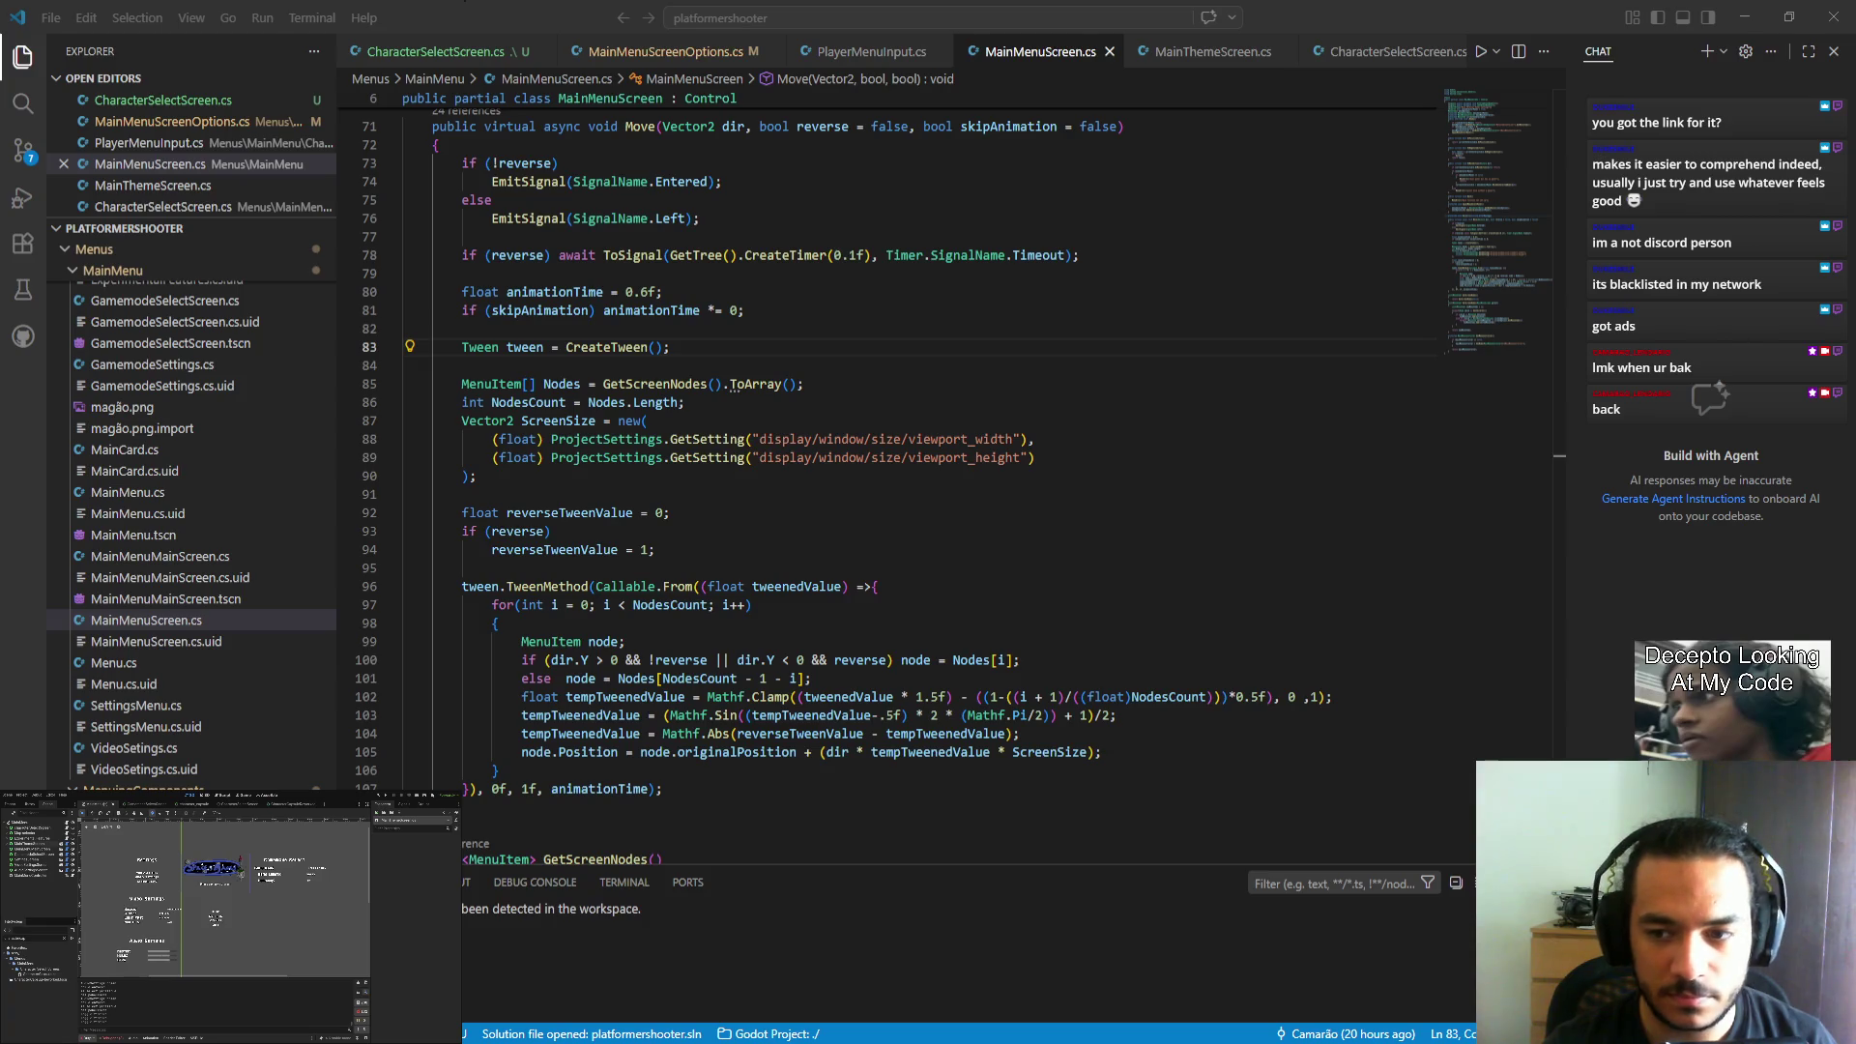
Show CharacterSelectScreen.cs with its empty NewCharacterSelectScreen class.
click(435, 51)
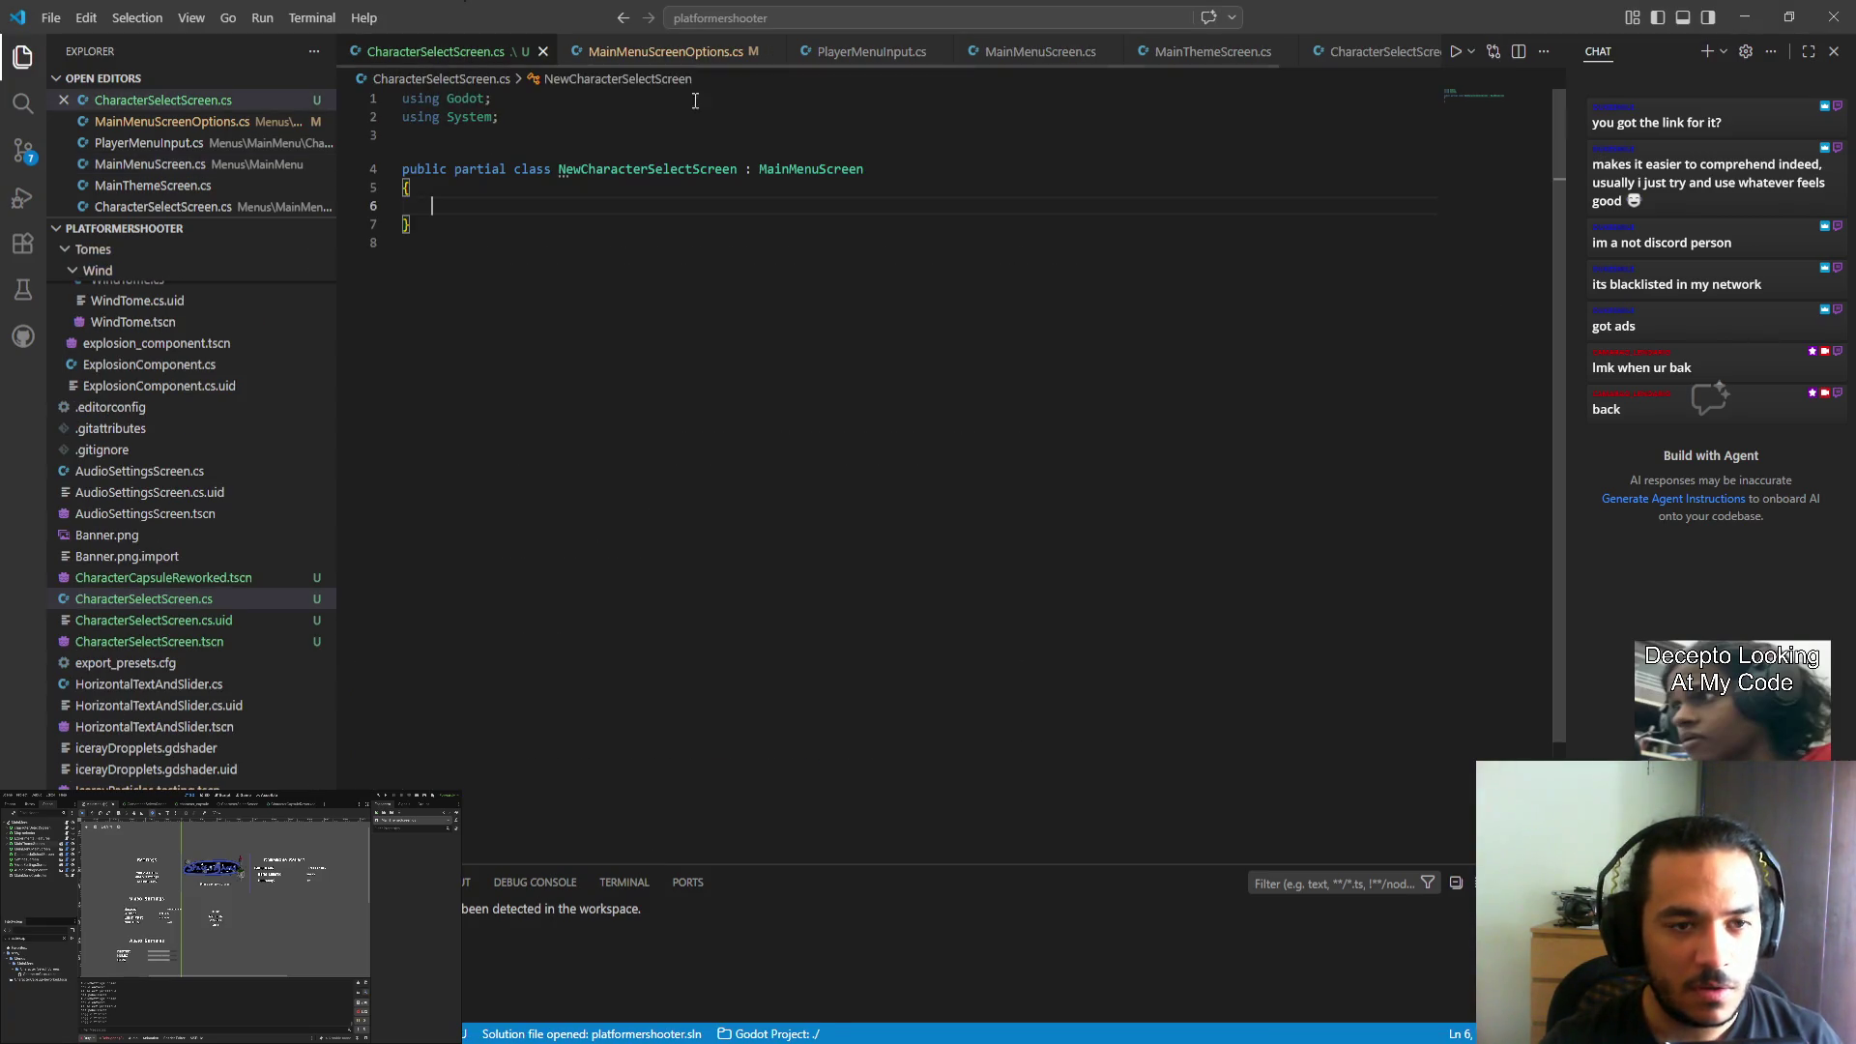
Go to MainMenuScreenOptions.cs at the exported Offset property that calls ReorganizeItems.
click(624, 51)
key(ctrl+Tab)
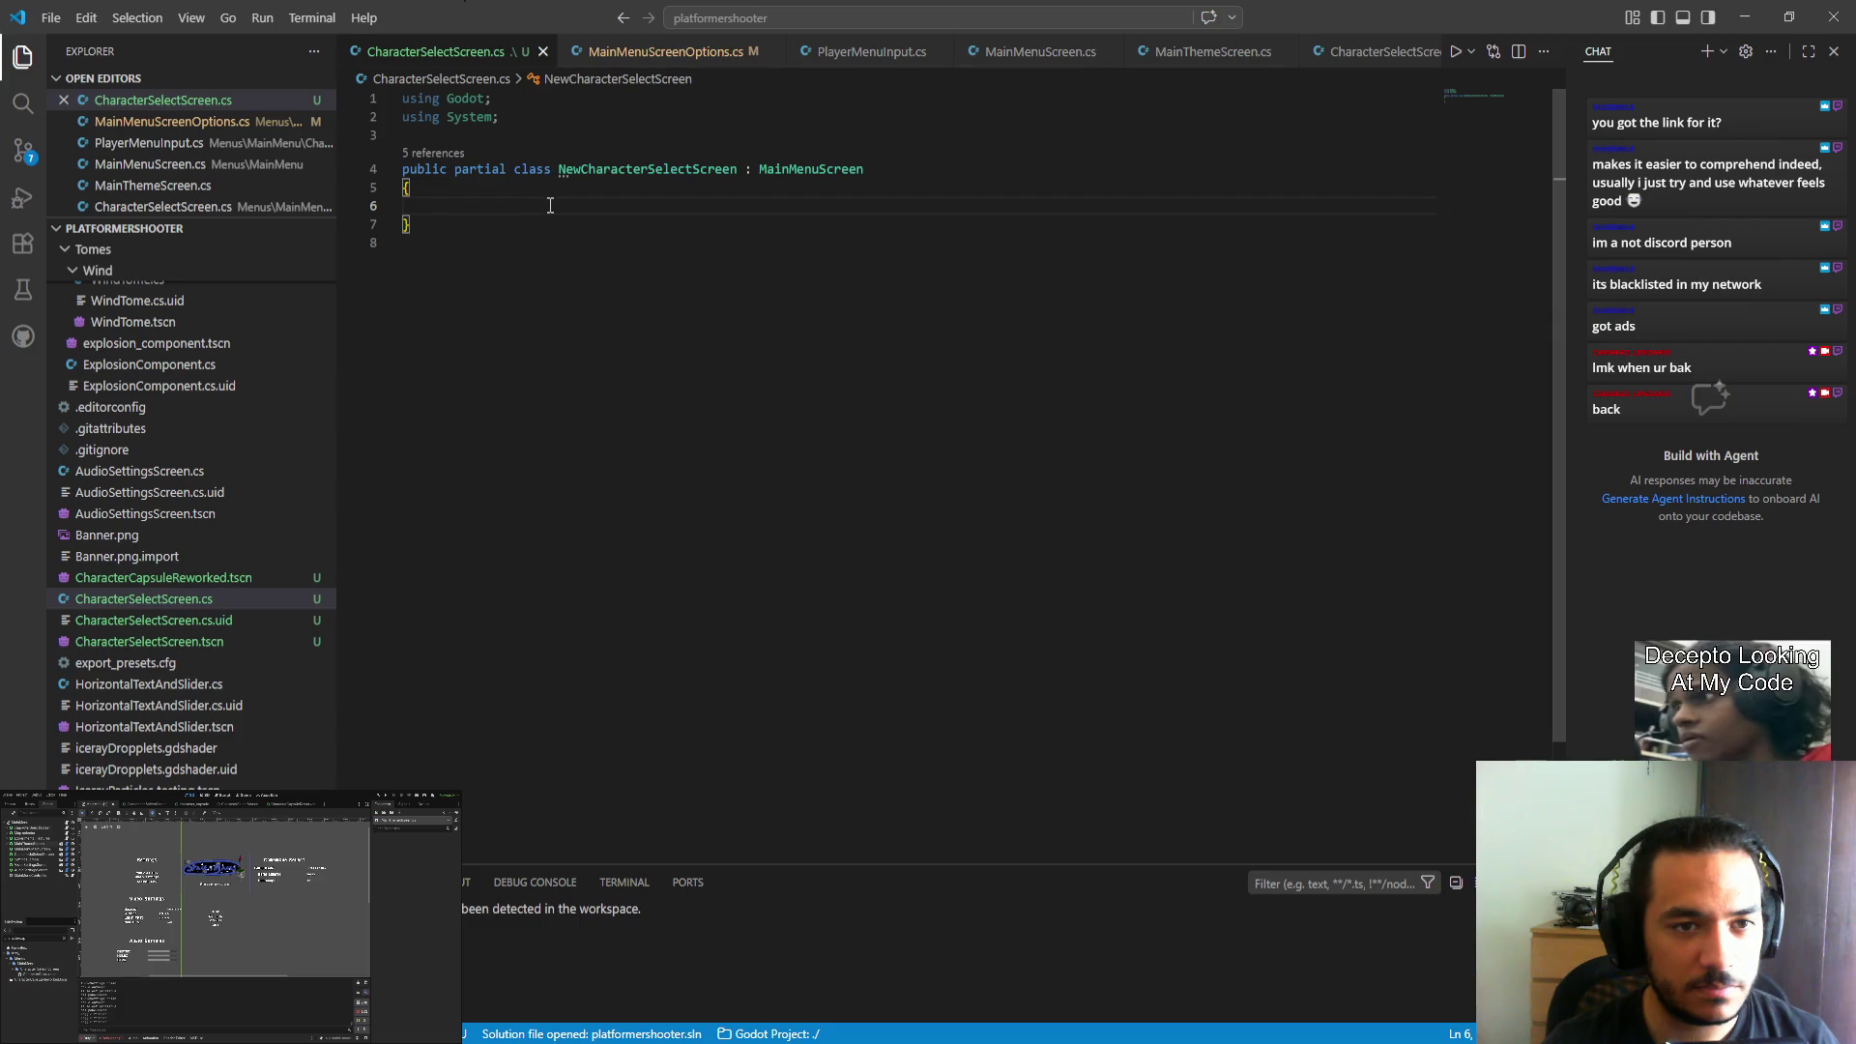
click(630, 54)
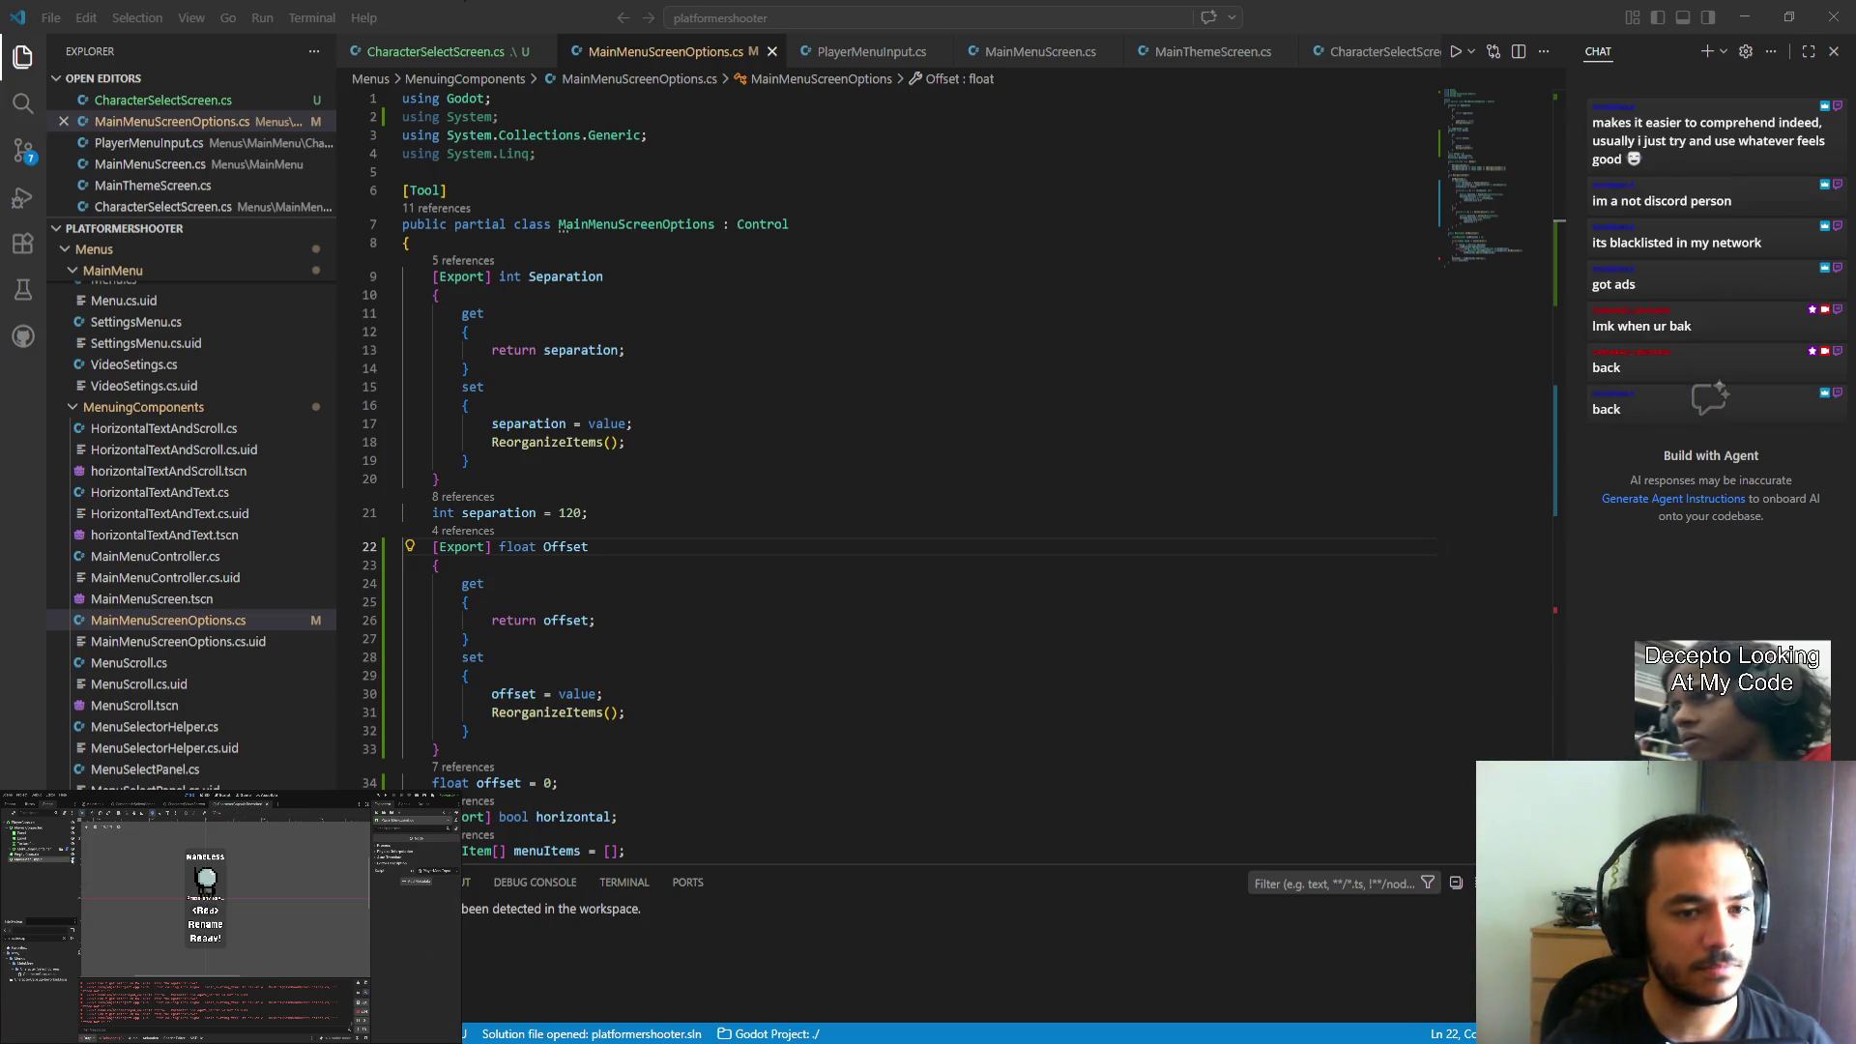
Scroll through PlayerMenuInput.cs and MainMenuScreenOptions.cs, then open MainThemeScreen.cs.
key(ctrl+Tab)
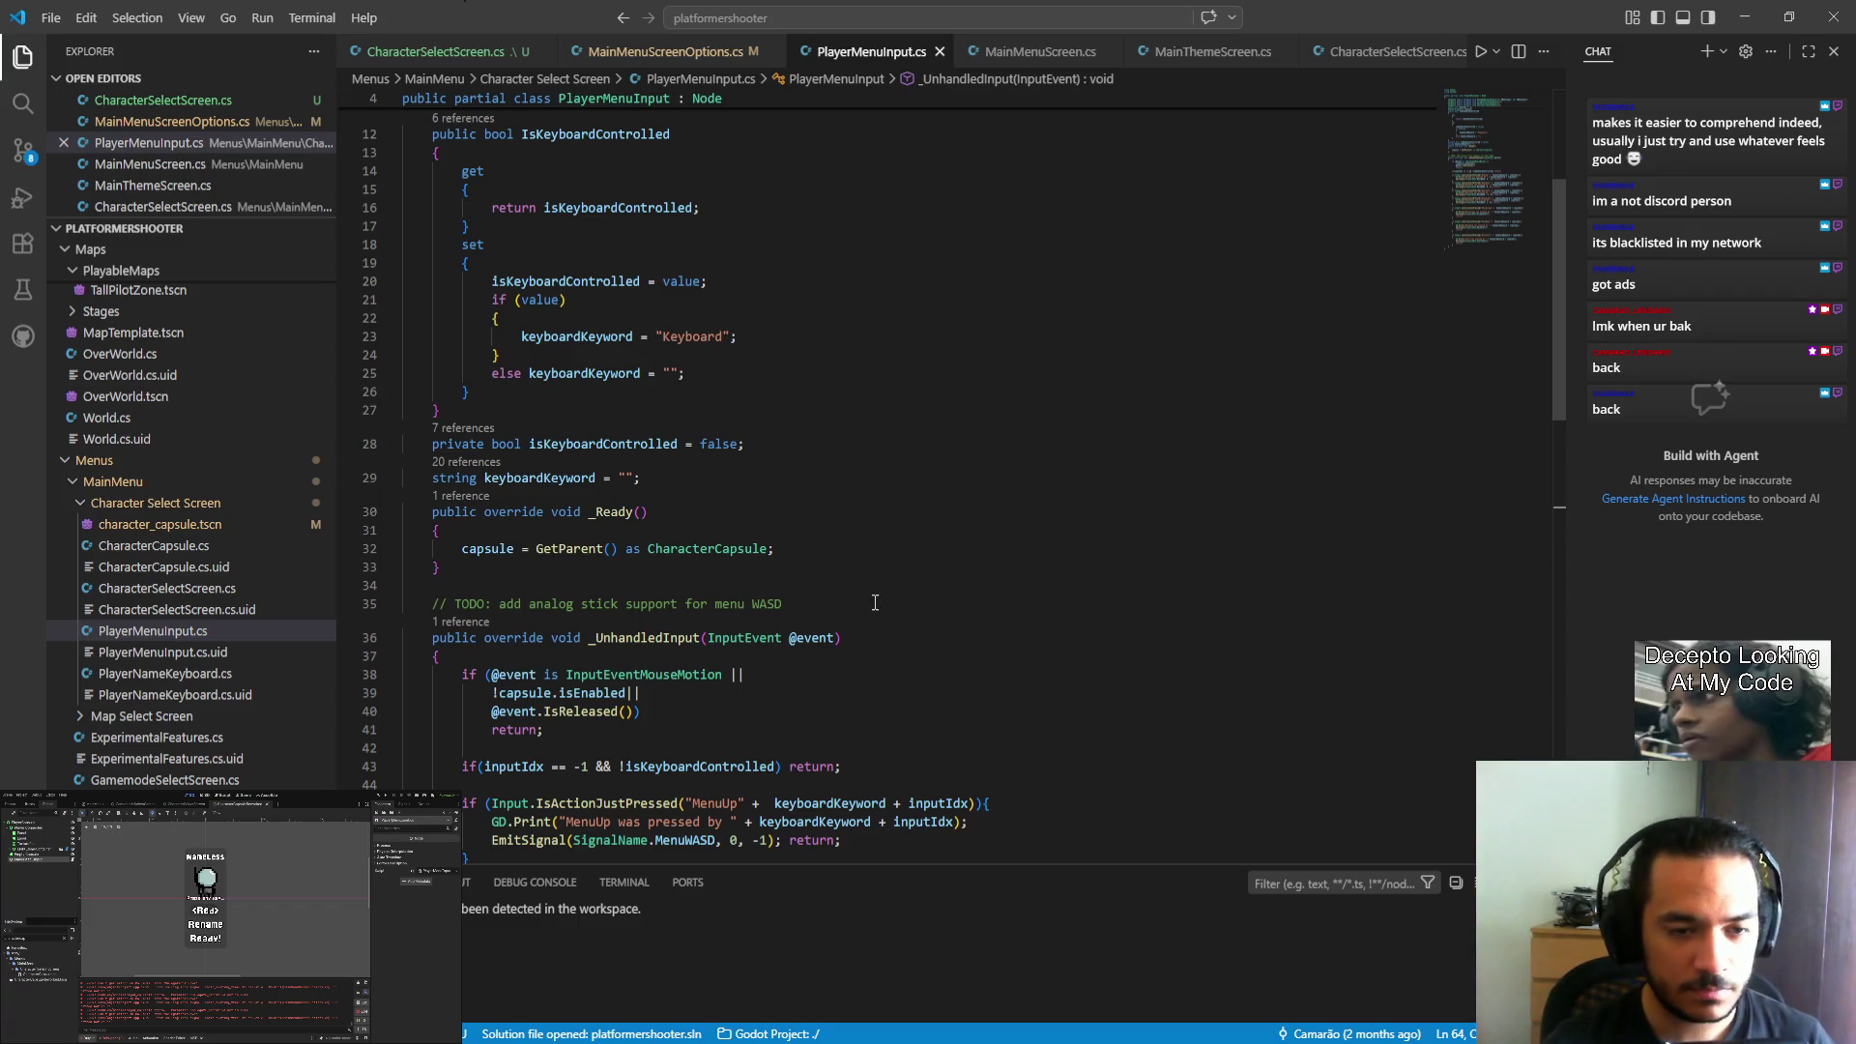
scroll(880, 600, down, 5)
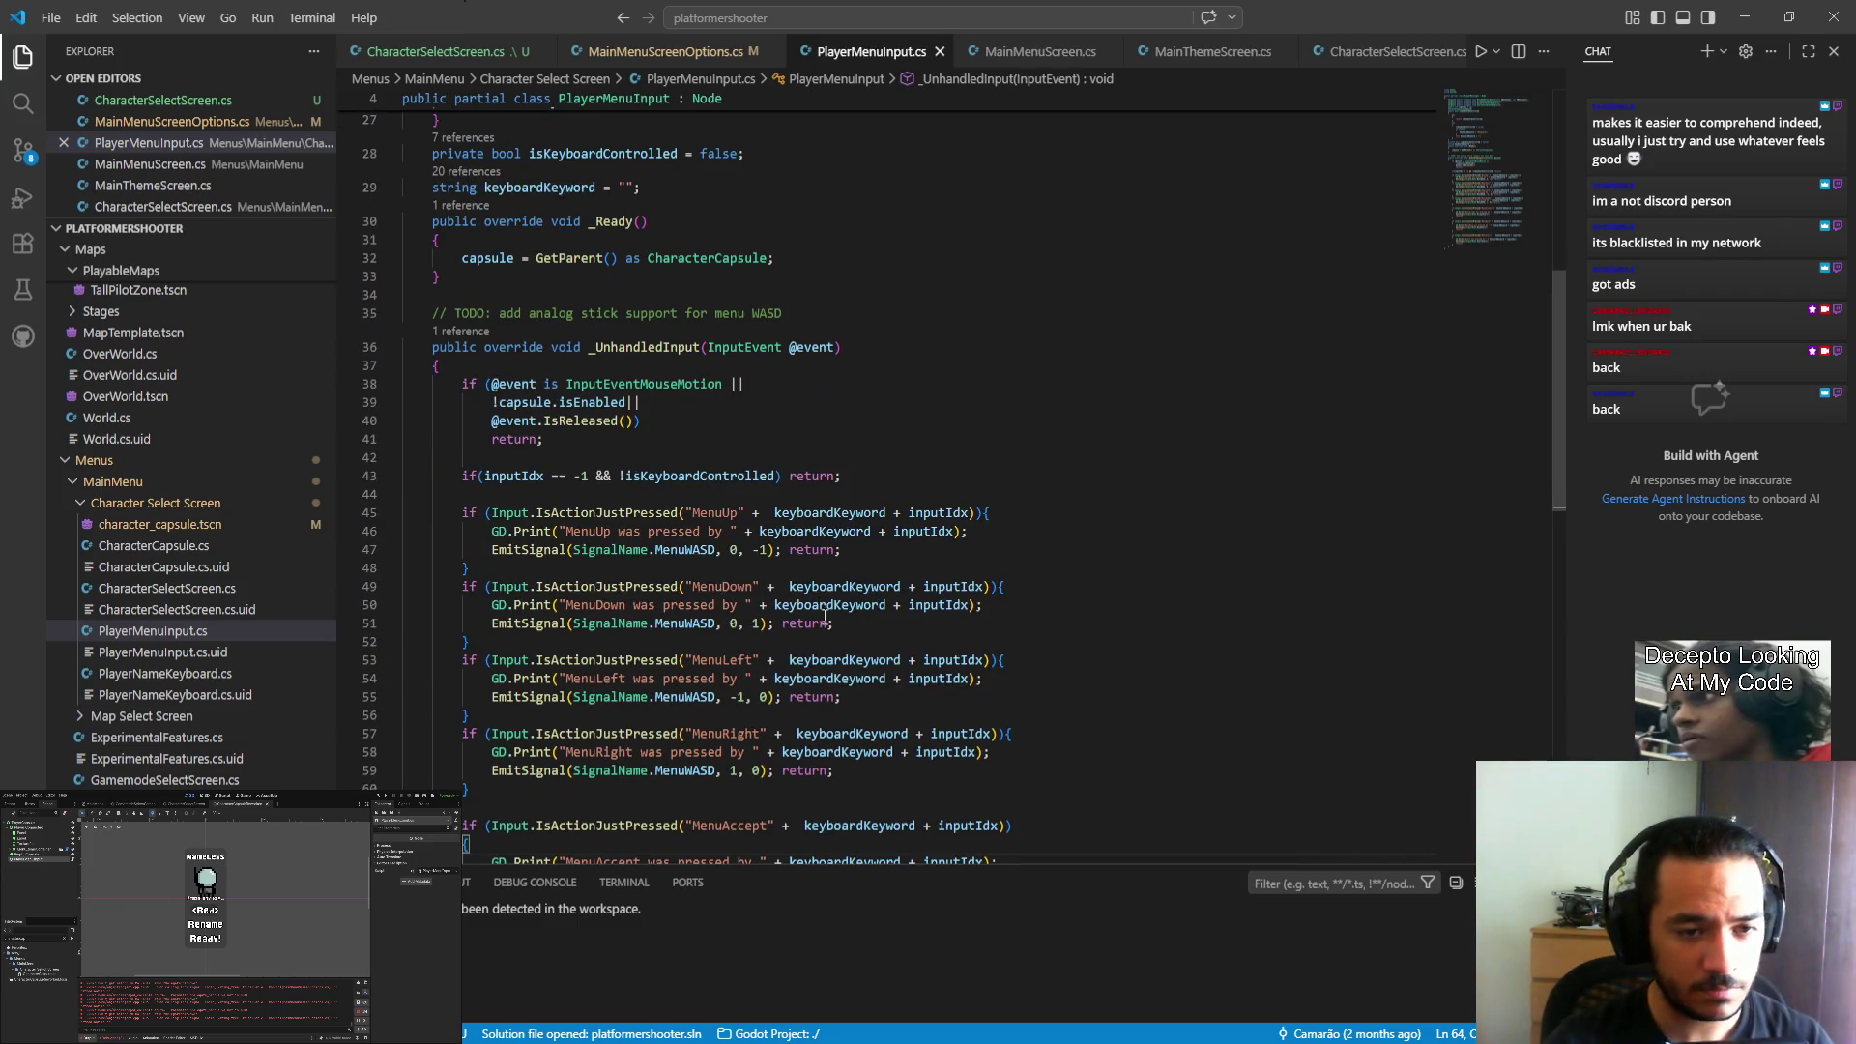
scroll(876, 600, down, 2)
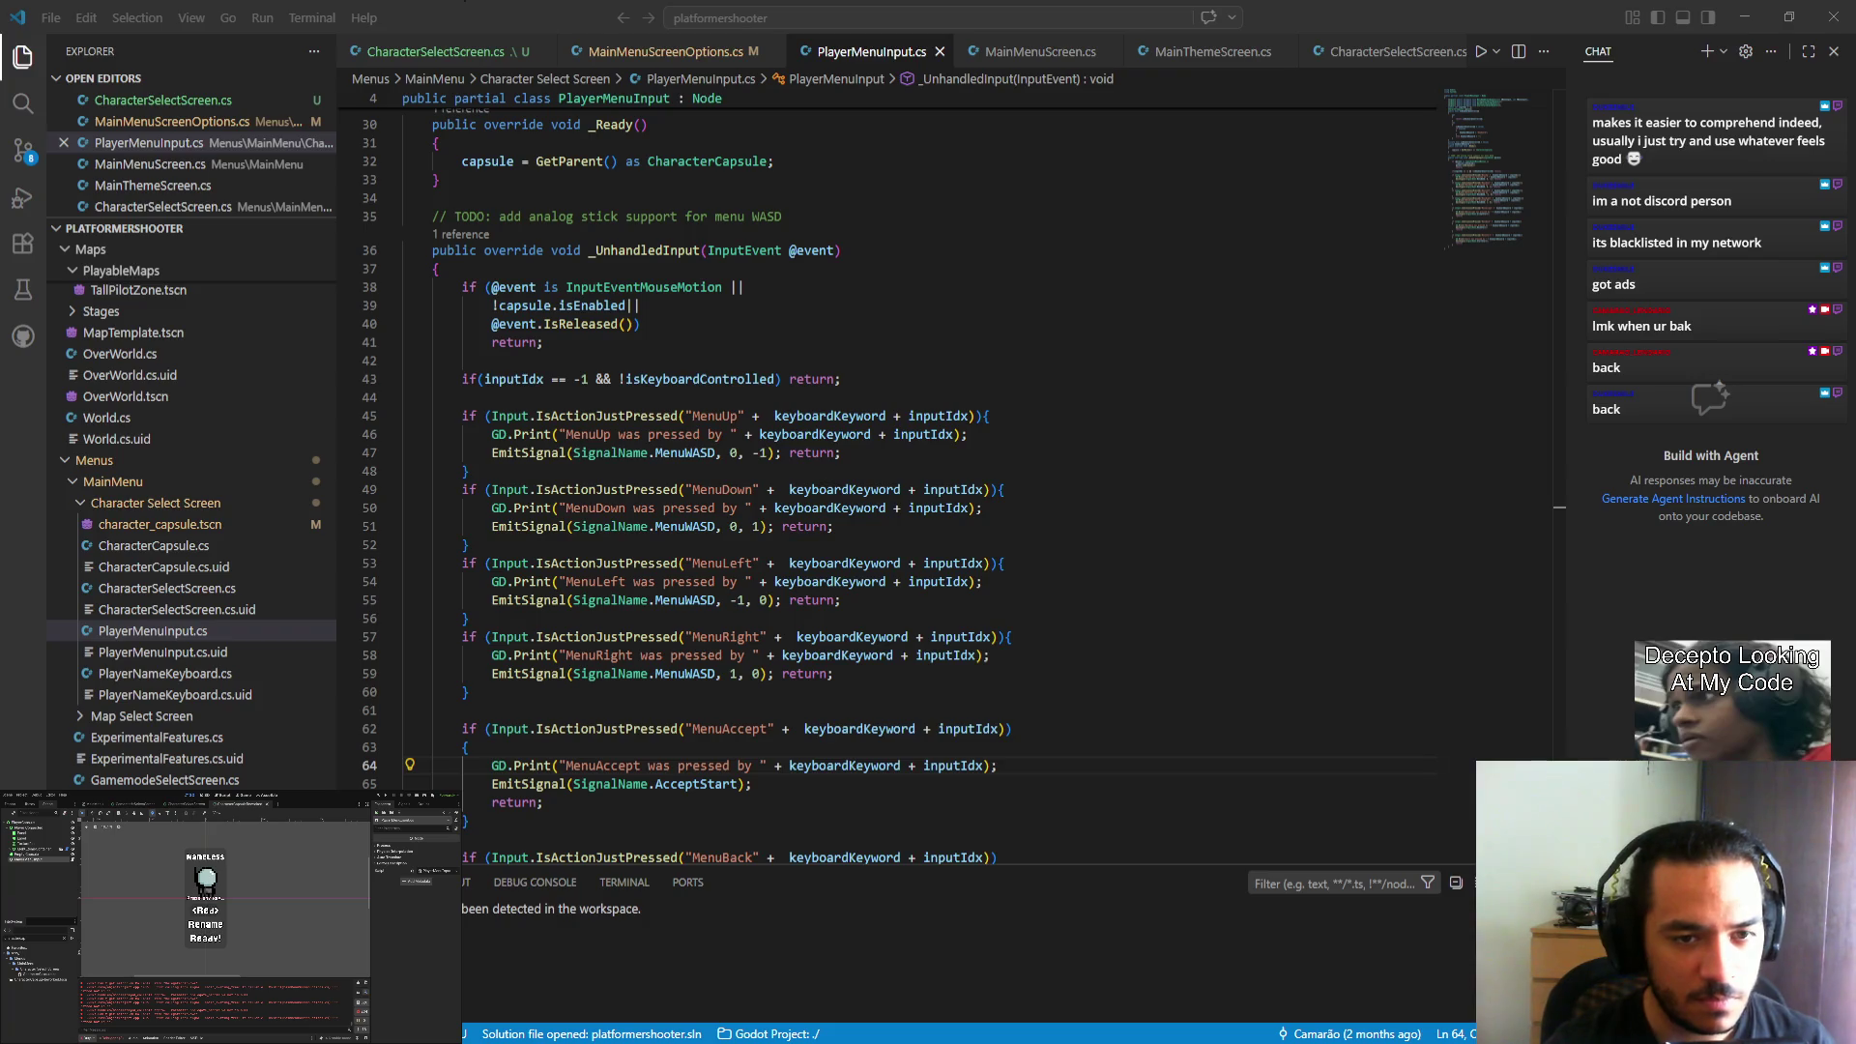
click(666, 51)
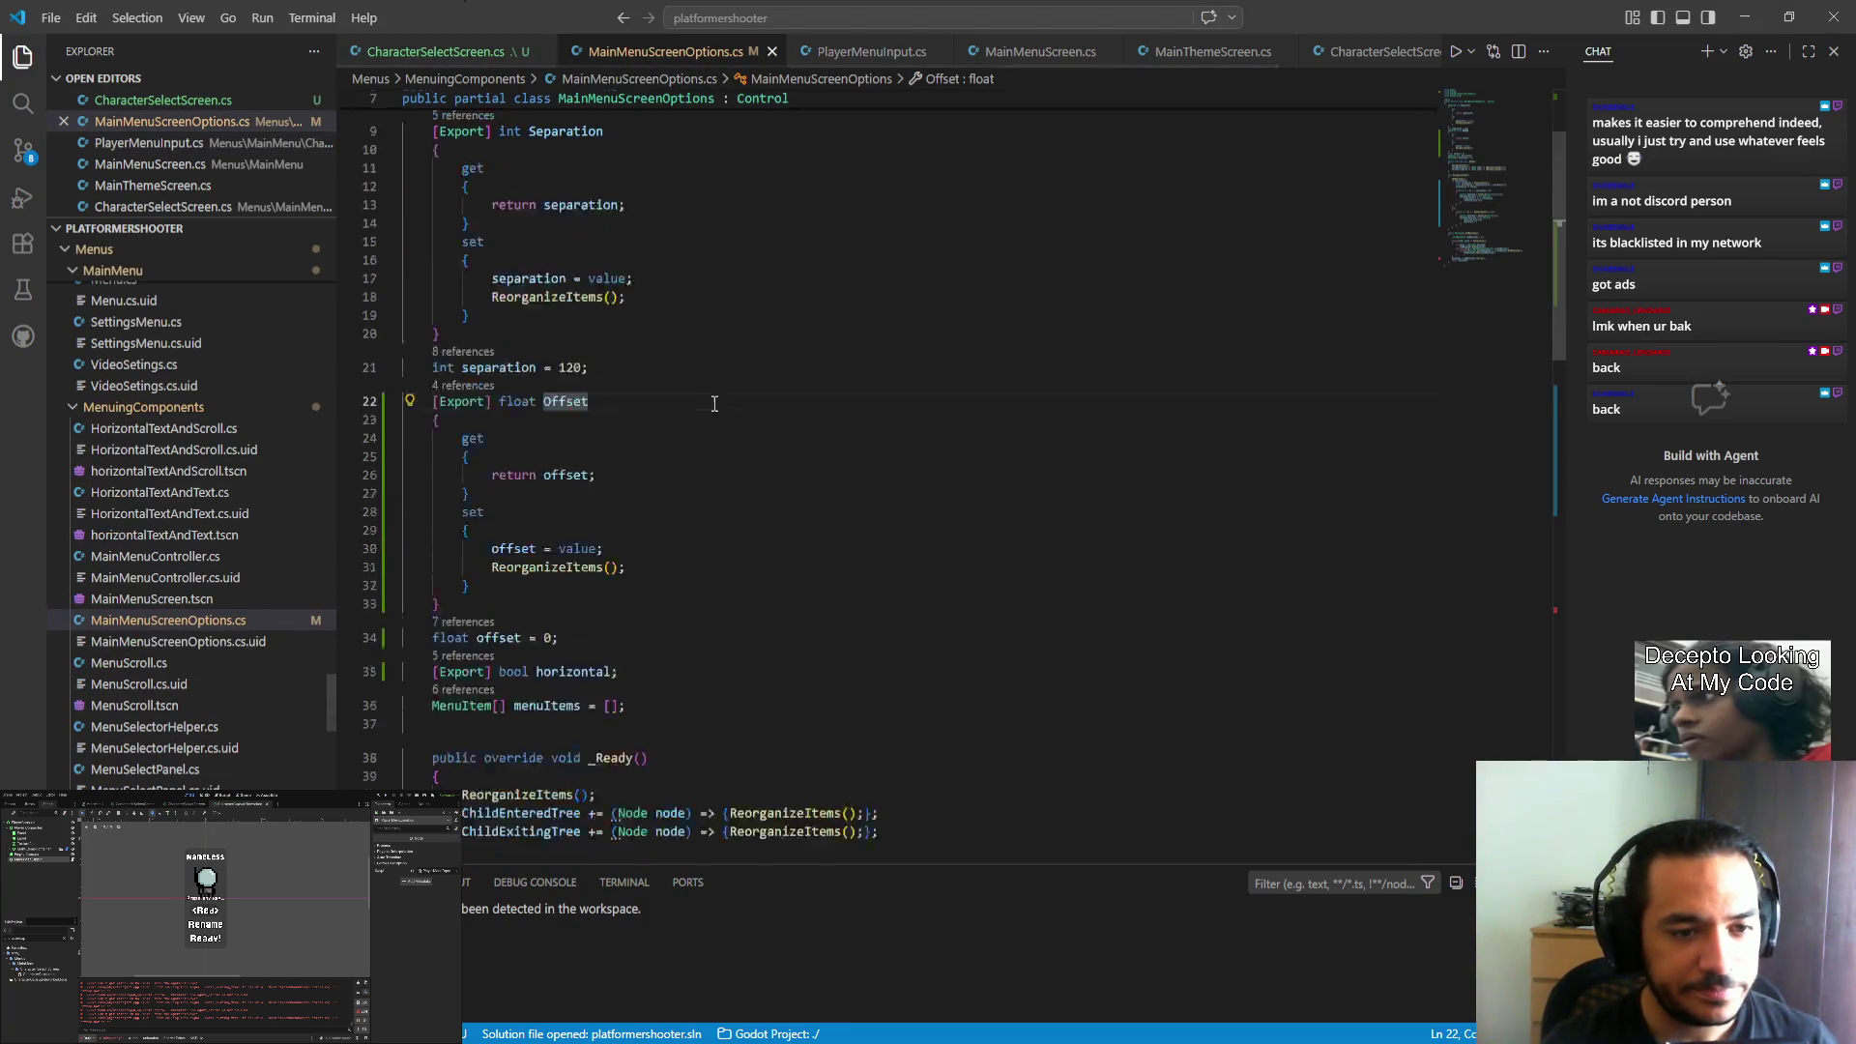
scroll(724, 411, down, 7)
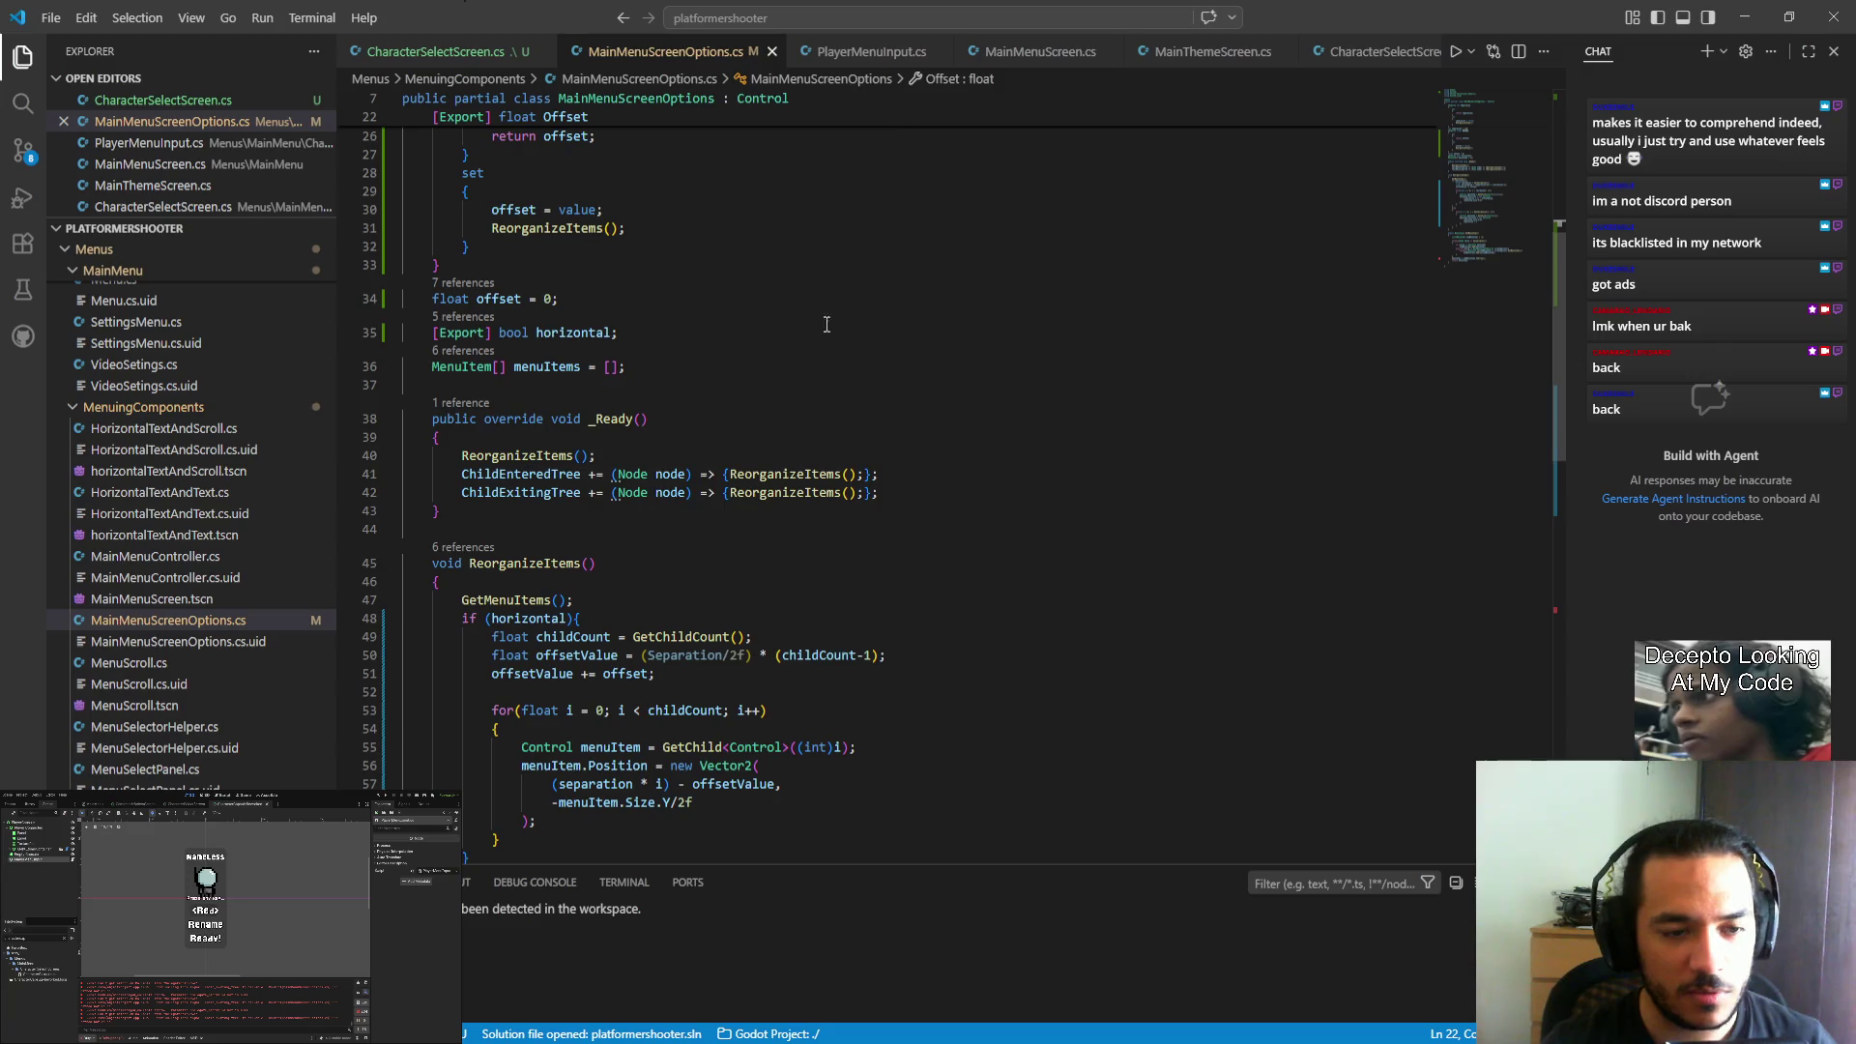
scroll(841, 271, down, 10)
click(822, 56)
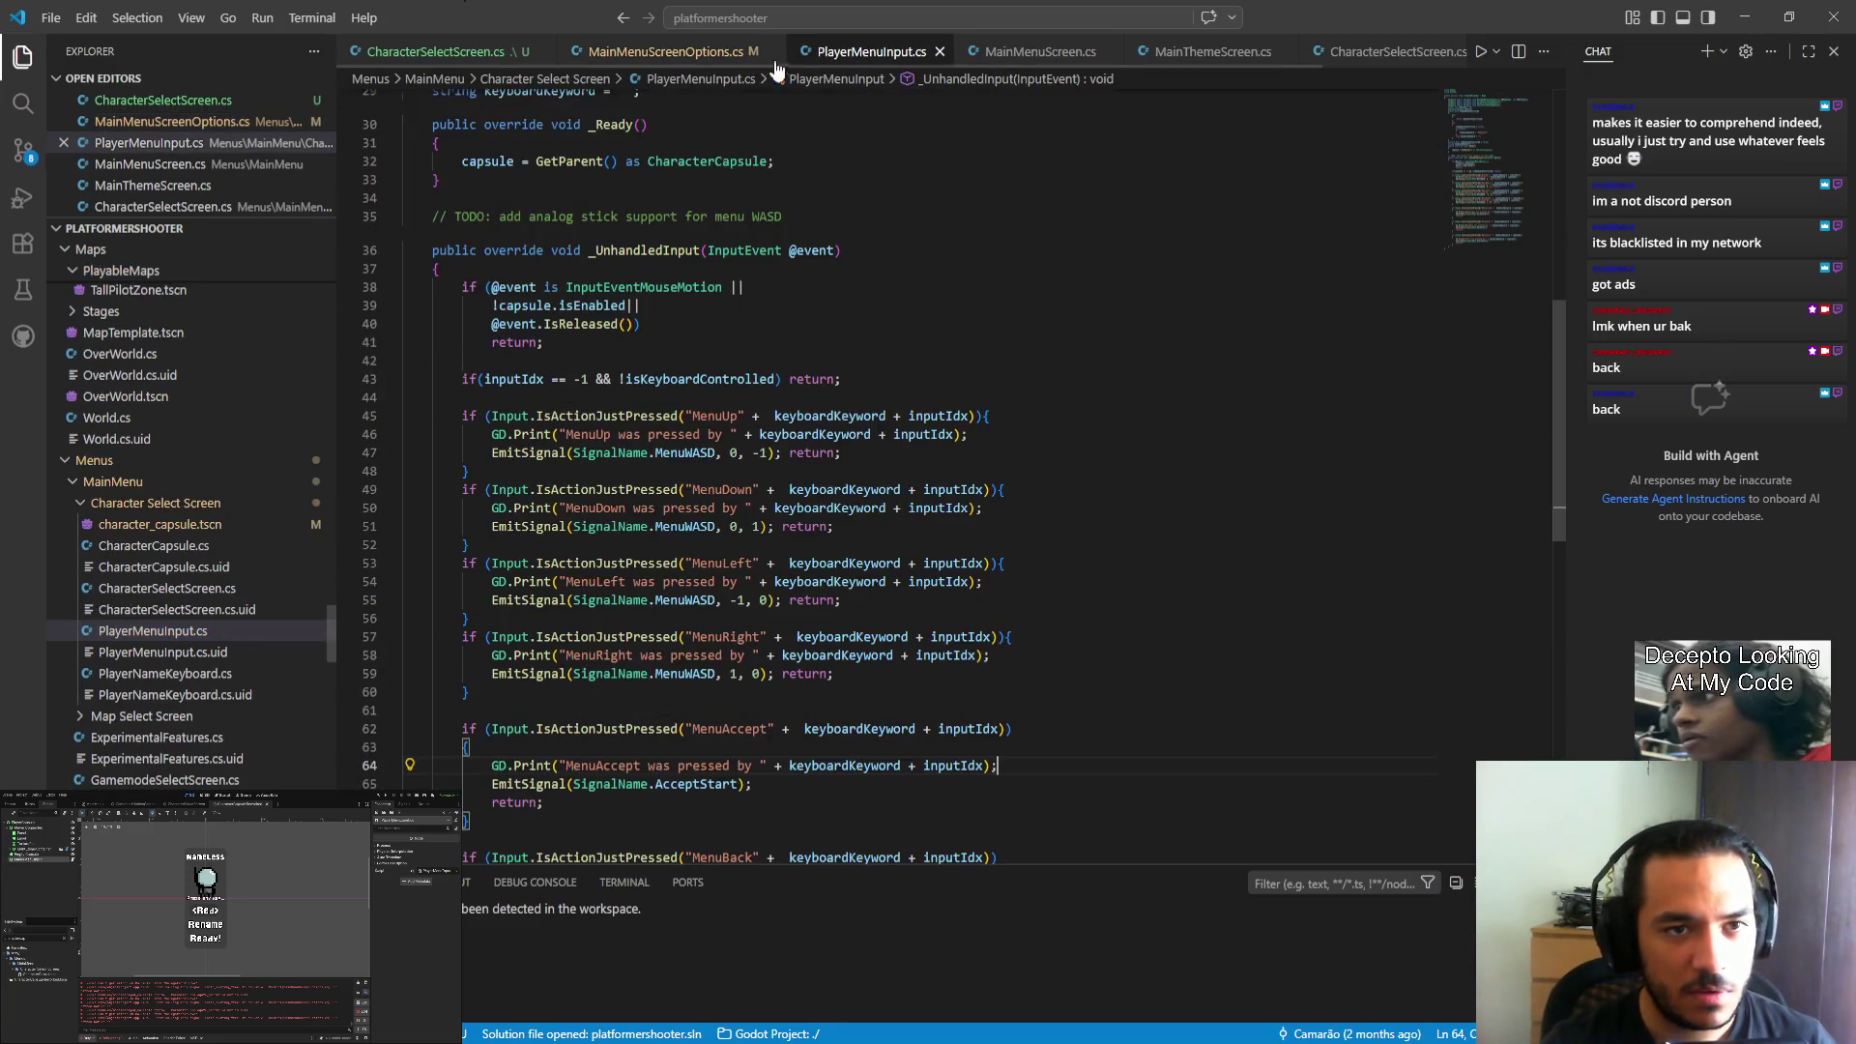
key(ctrl+Tab)
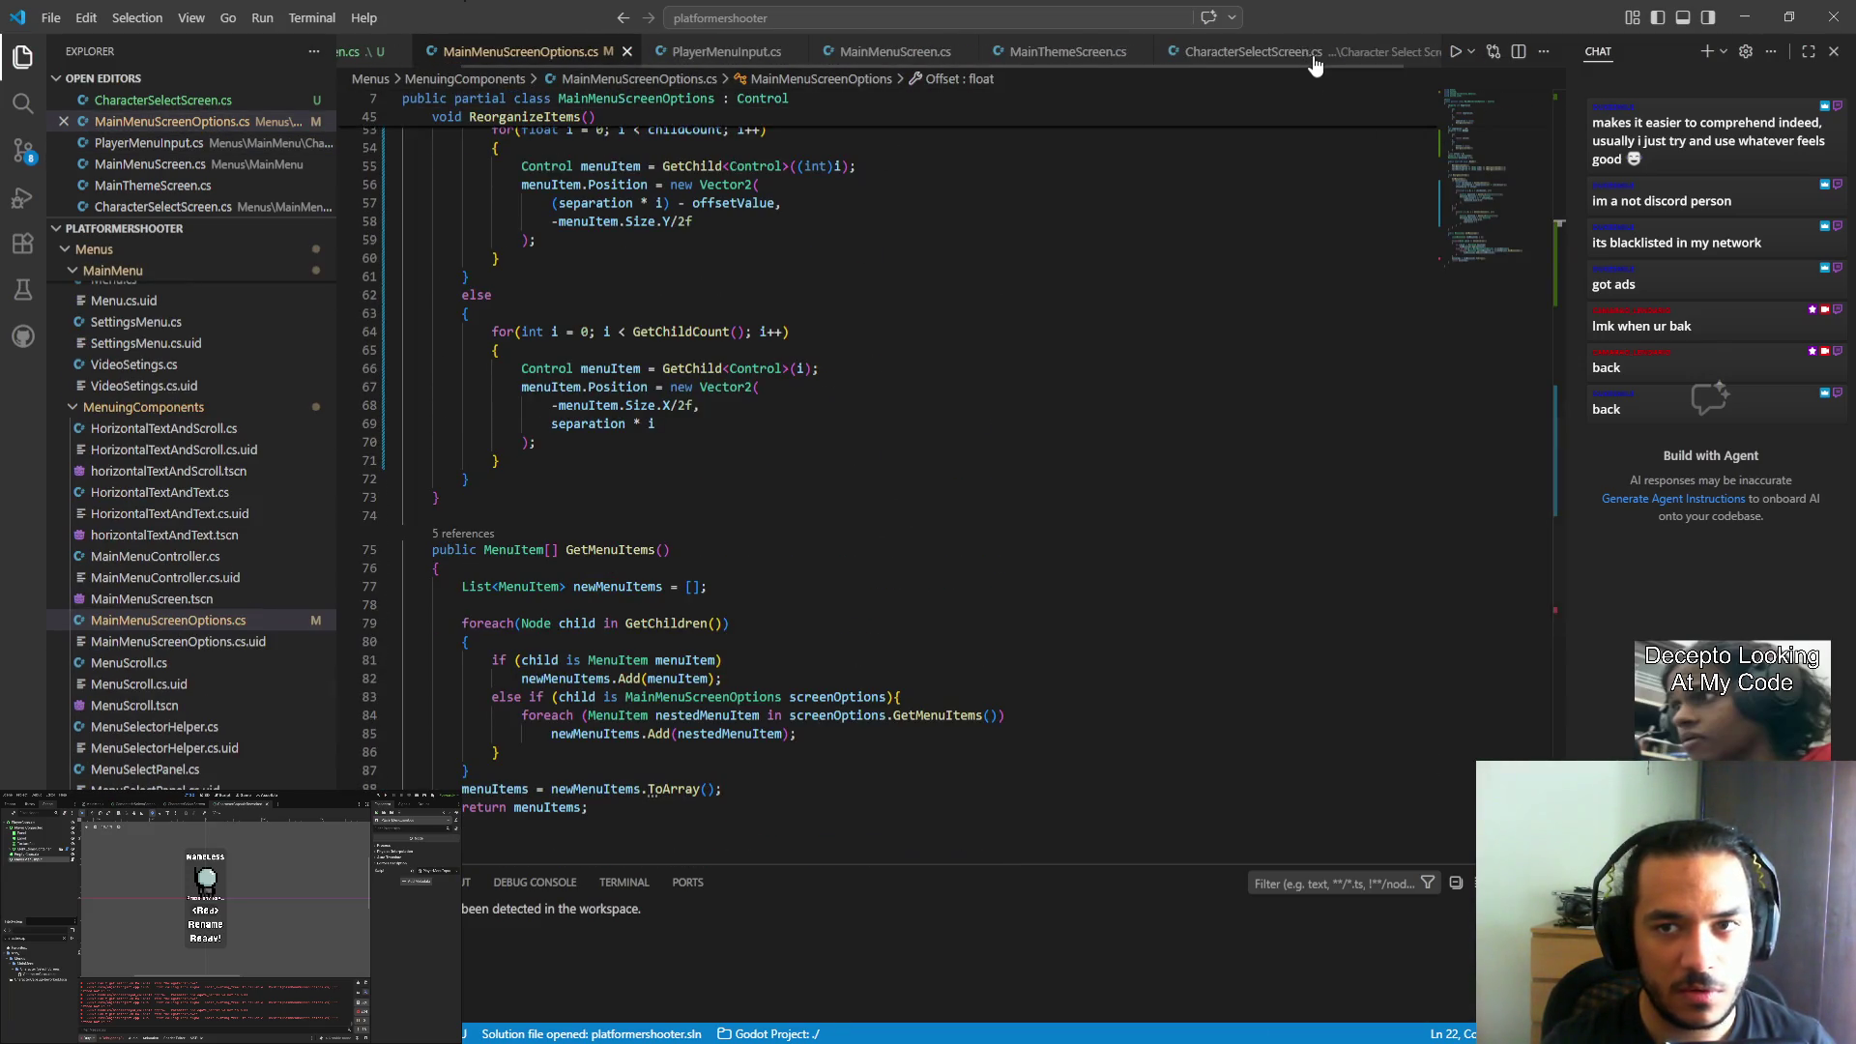
click(1078, 53)
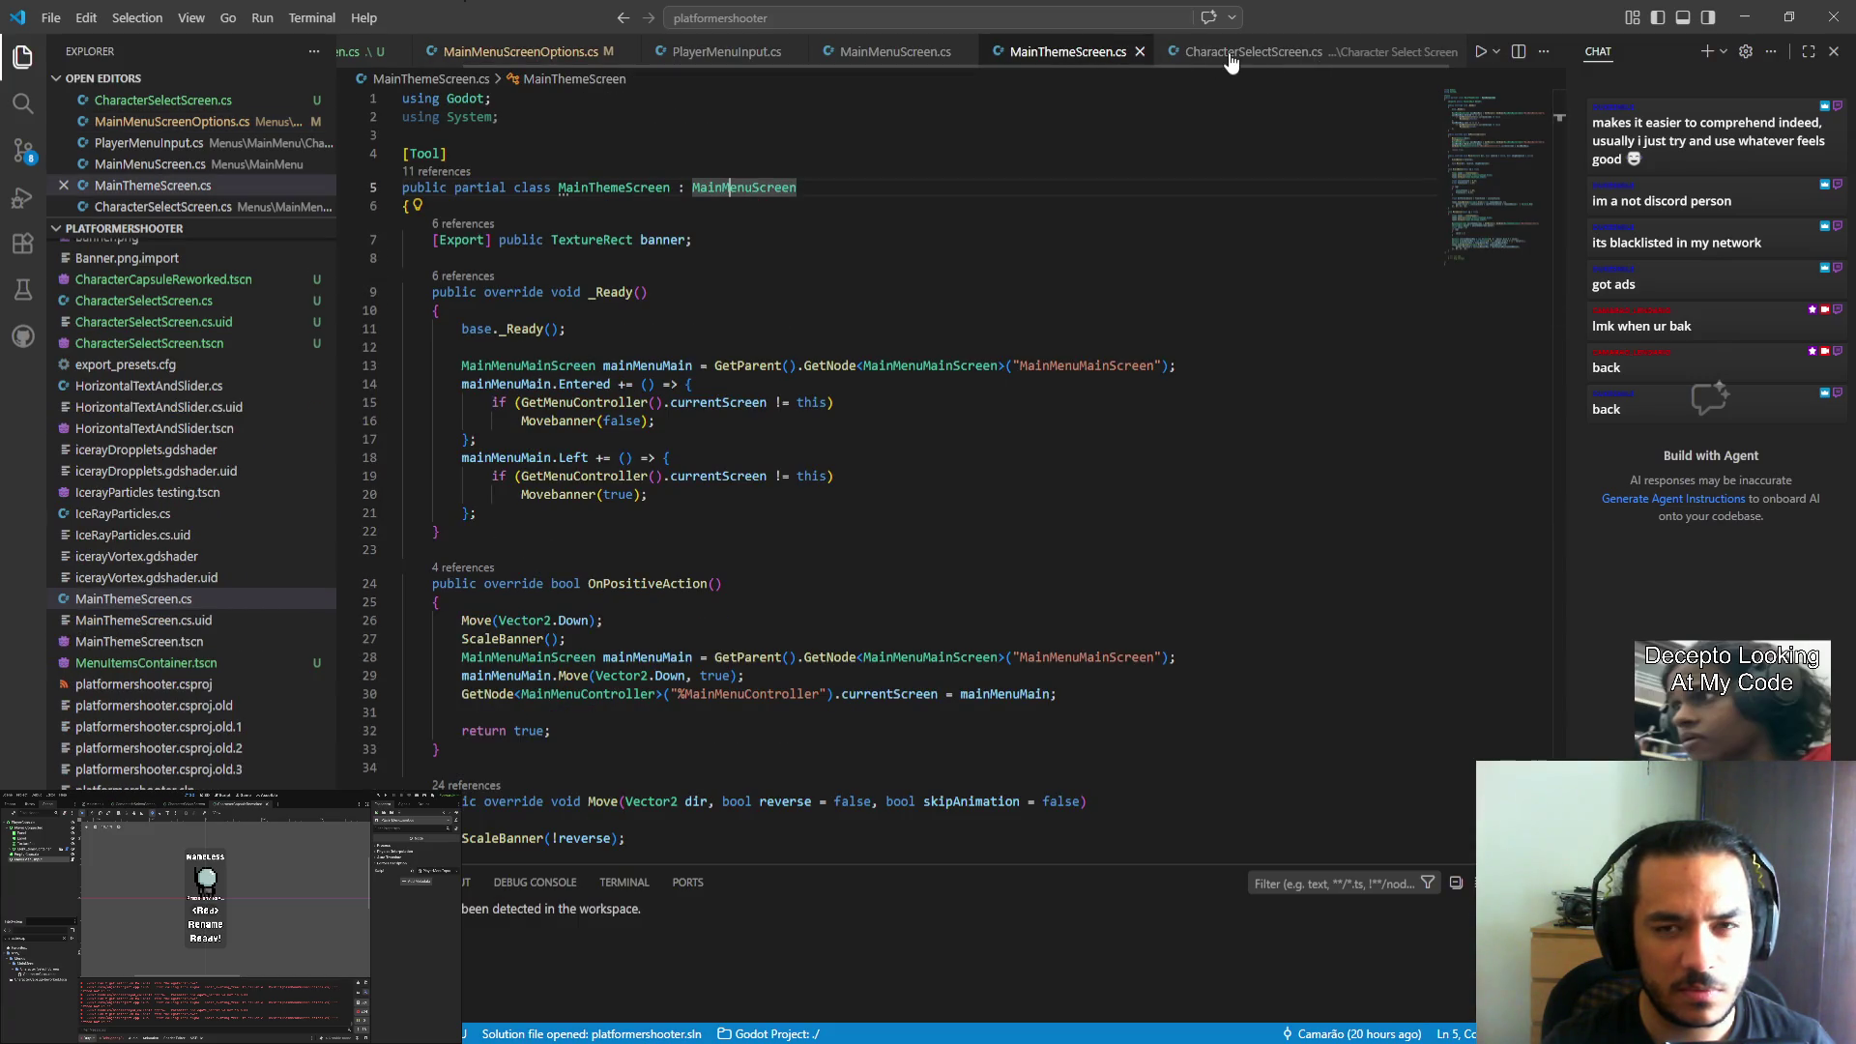
Glance at CharacterSelectScreen.cs, then go to the Move method's tween value lines in MainMenuScreen.cs.
click(1223, 53)
click(942, 53)
scroll(741, 586, down, 6)
scroll(725, 594, up, 3)
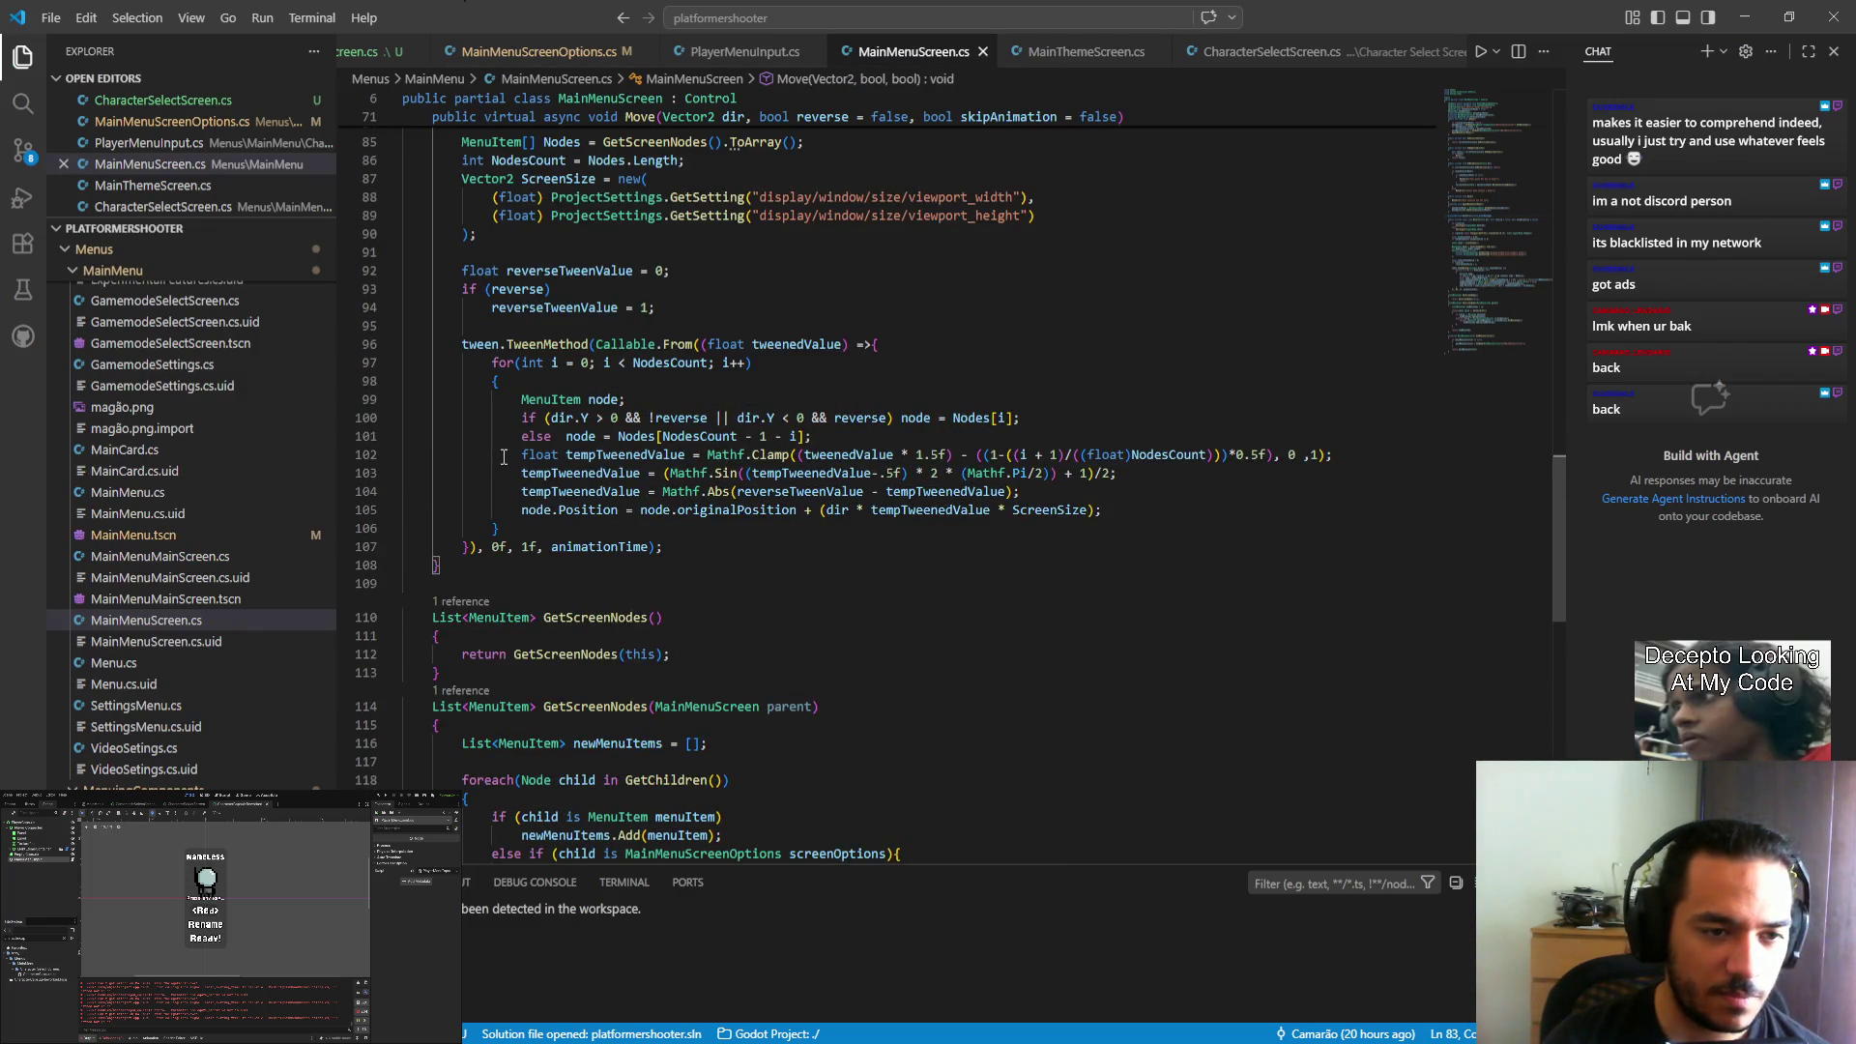
drag(519, 455, 1312, 444)
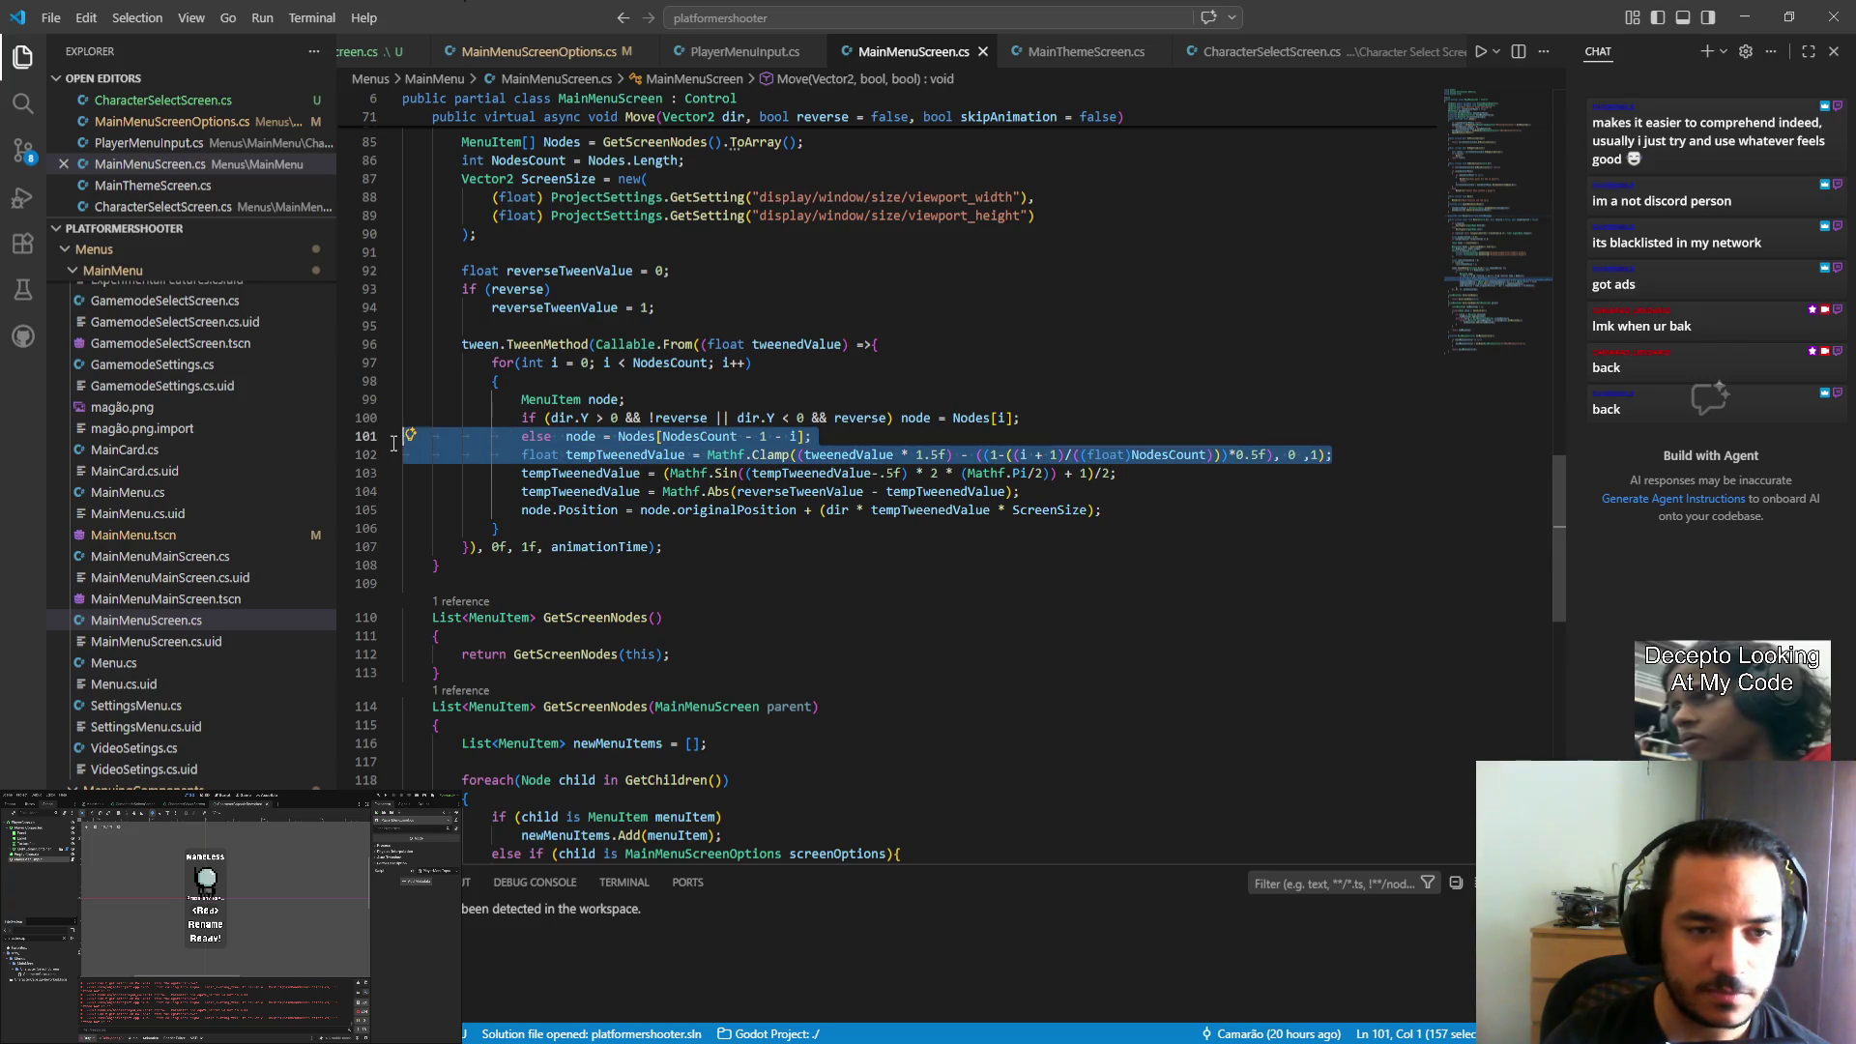
Highlight every use of tweenedValue and animationTime in the Move method.
double_click(796, 345)
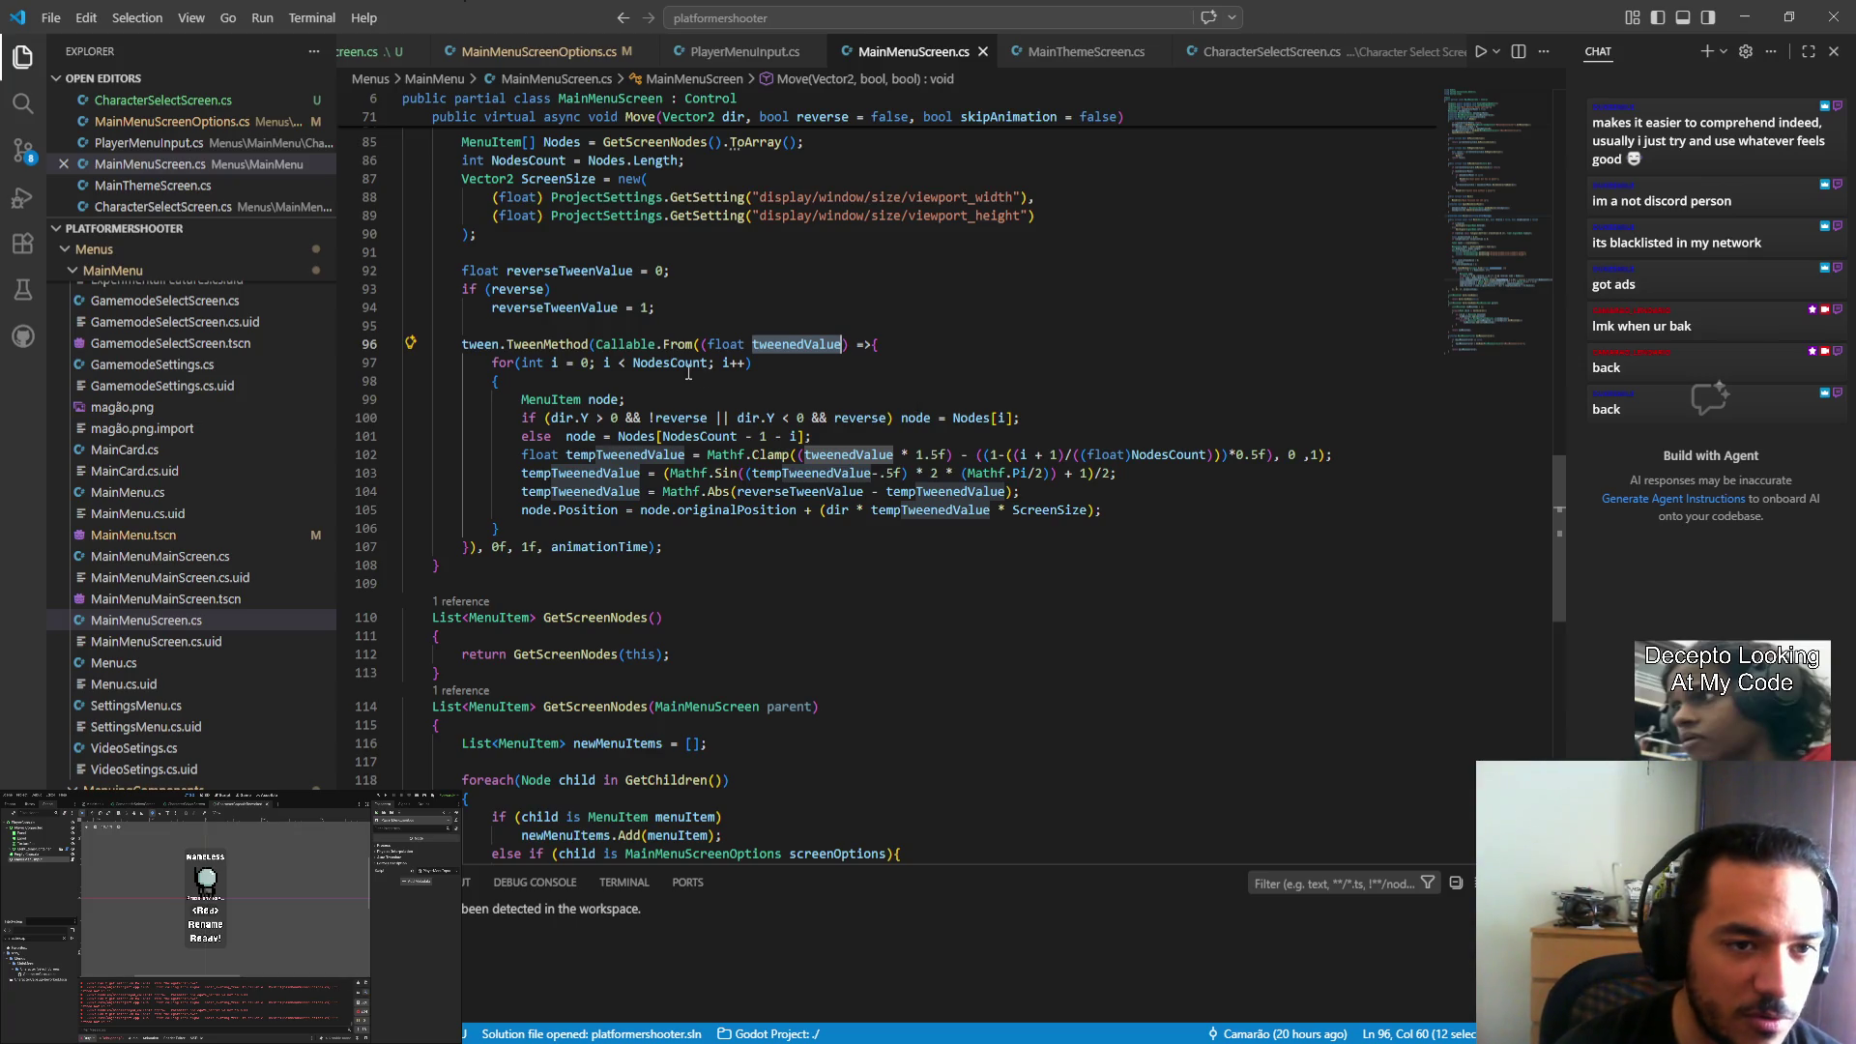
scroll(917, 404, up, 2)
scroll(654, 215, up, 1)
drag(626, 195, 657, 195)
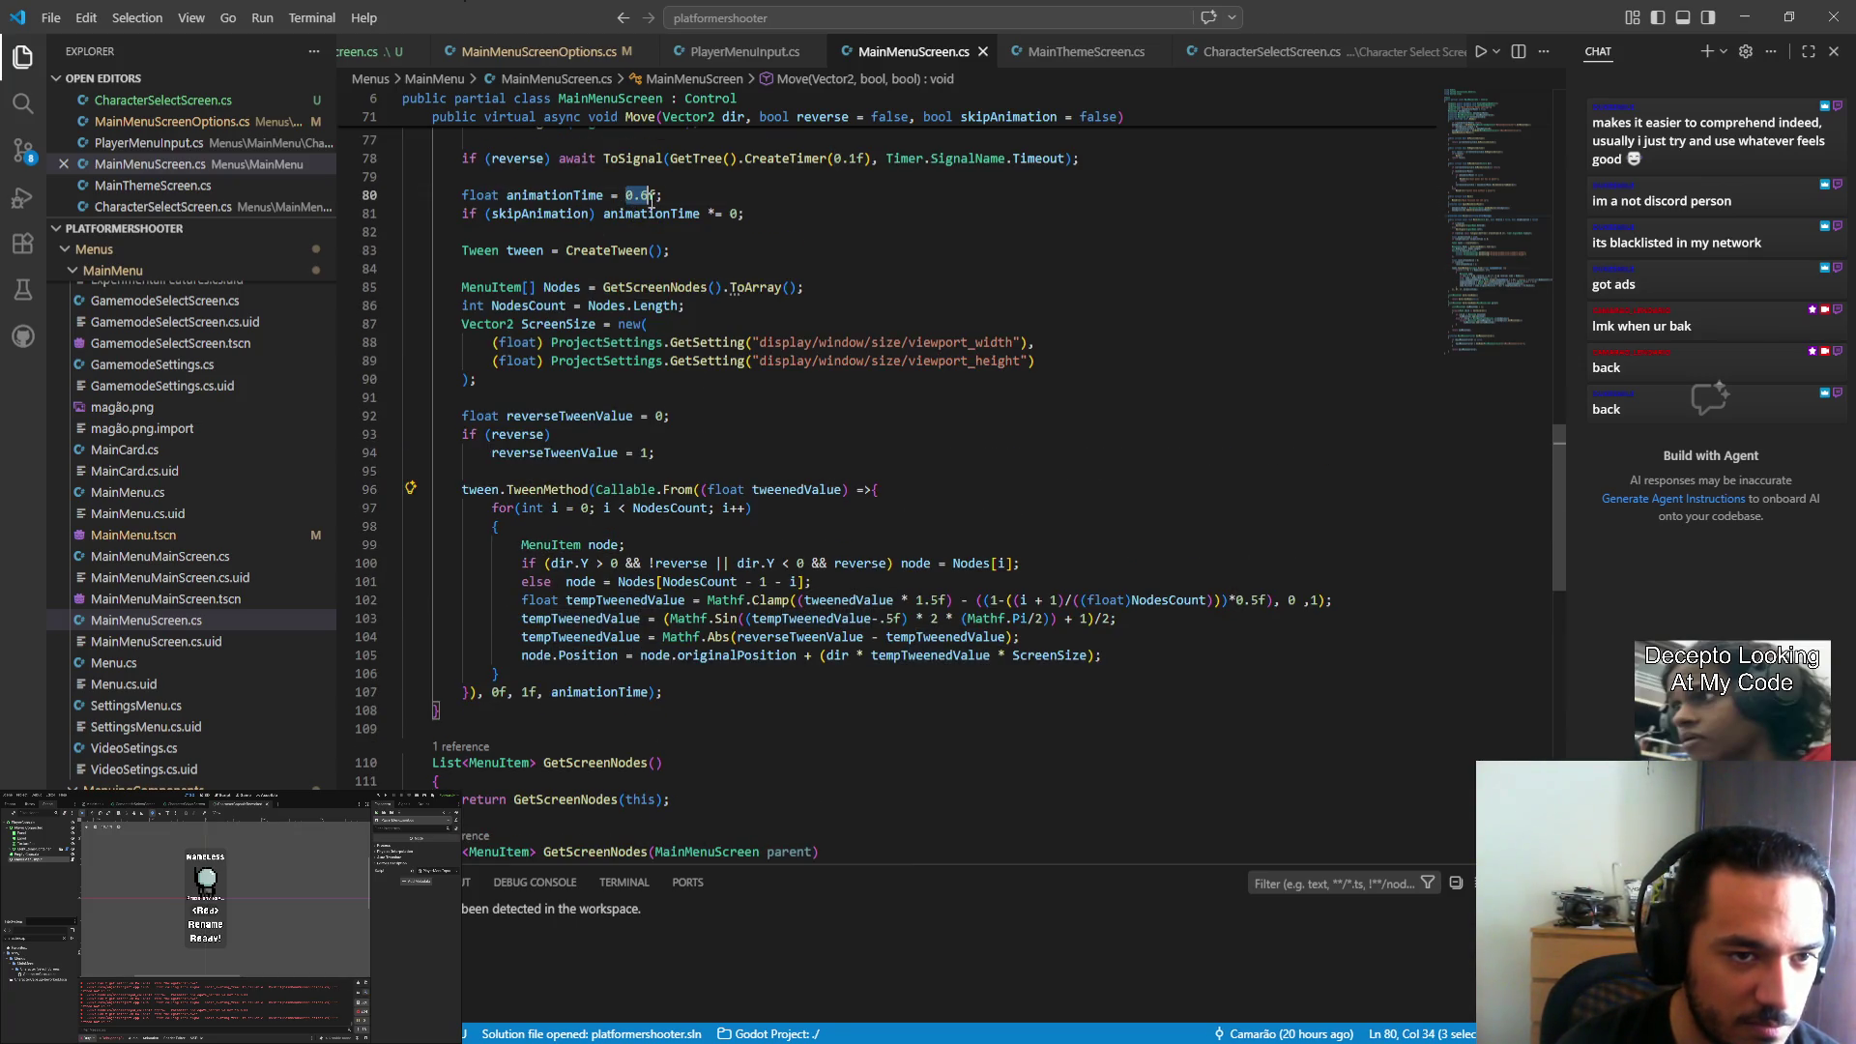
double_click(555, 195)
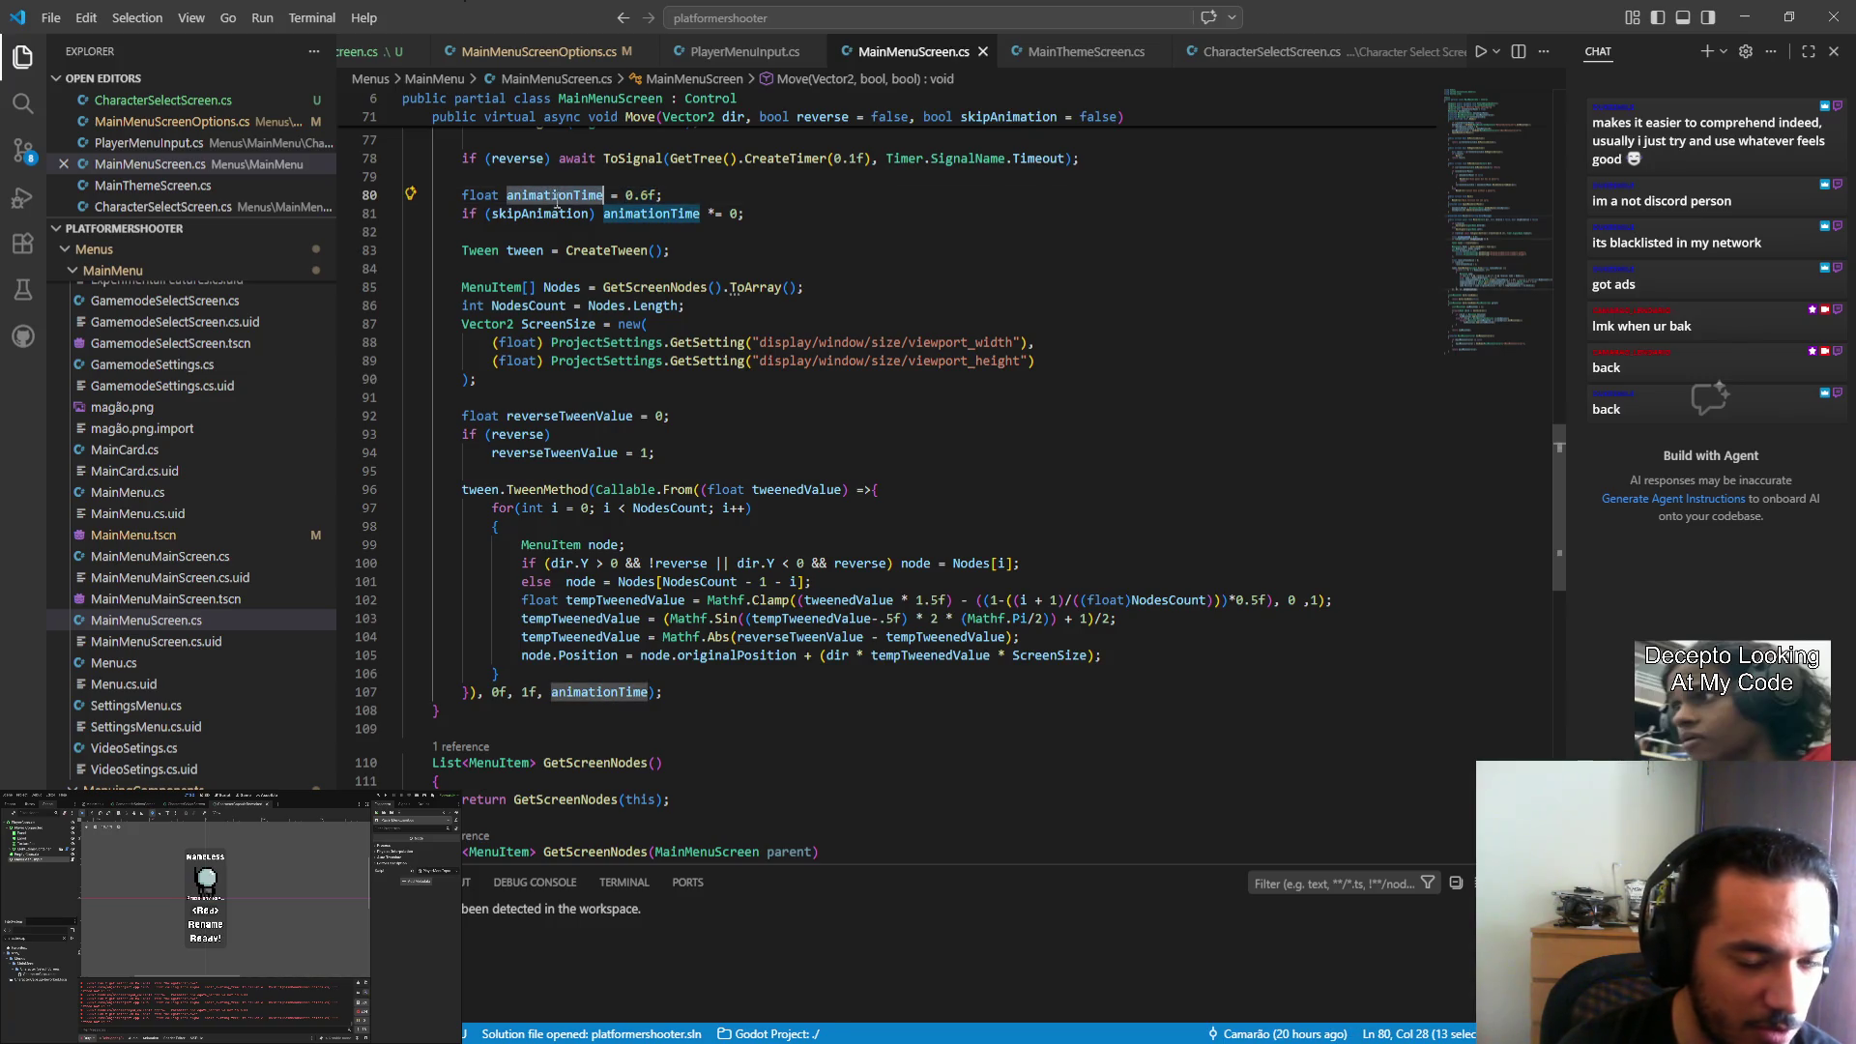
double_click(755, 490)
click(526, 693)
click(658, 711)
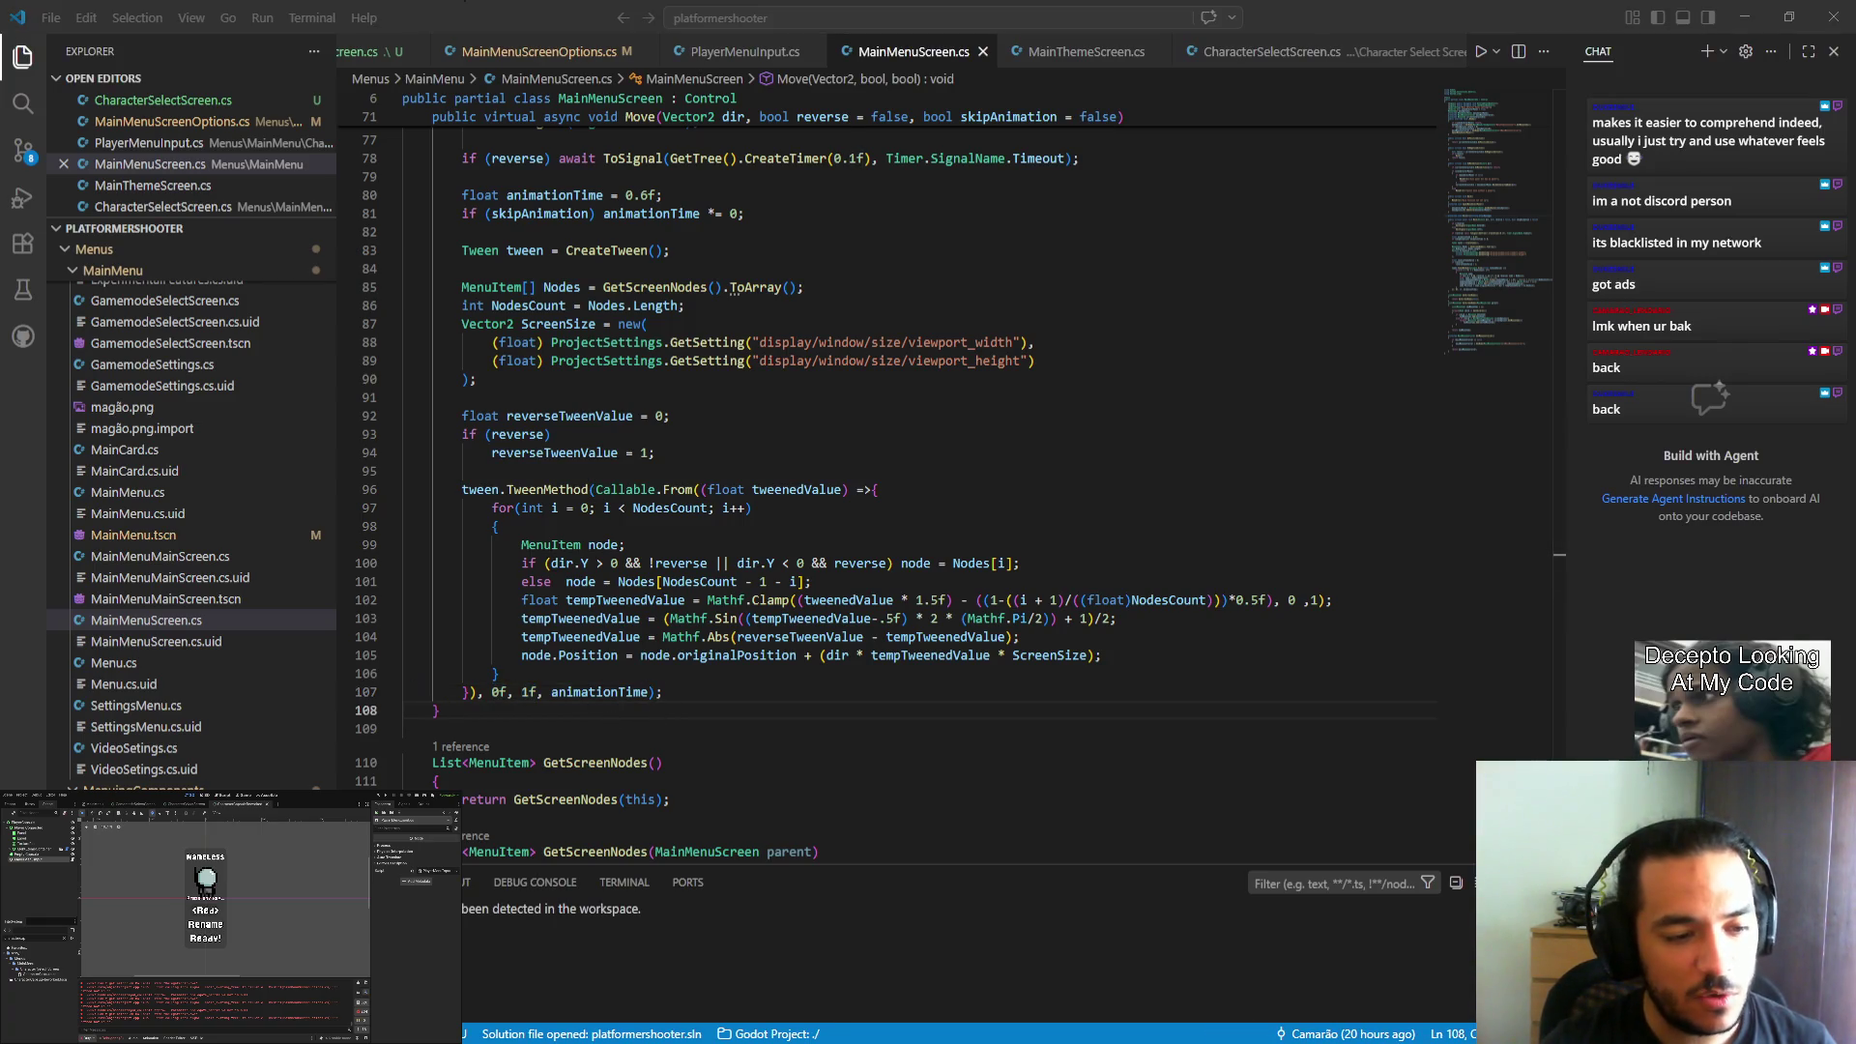
key(alt+Tab)
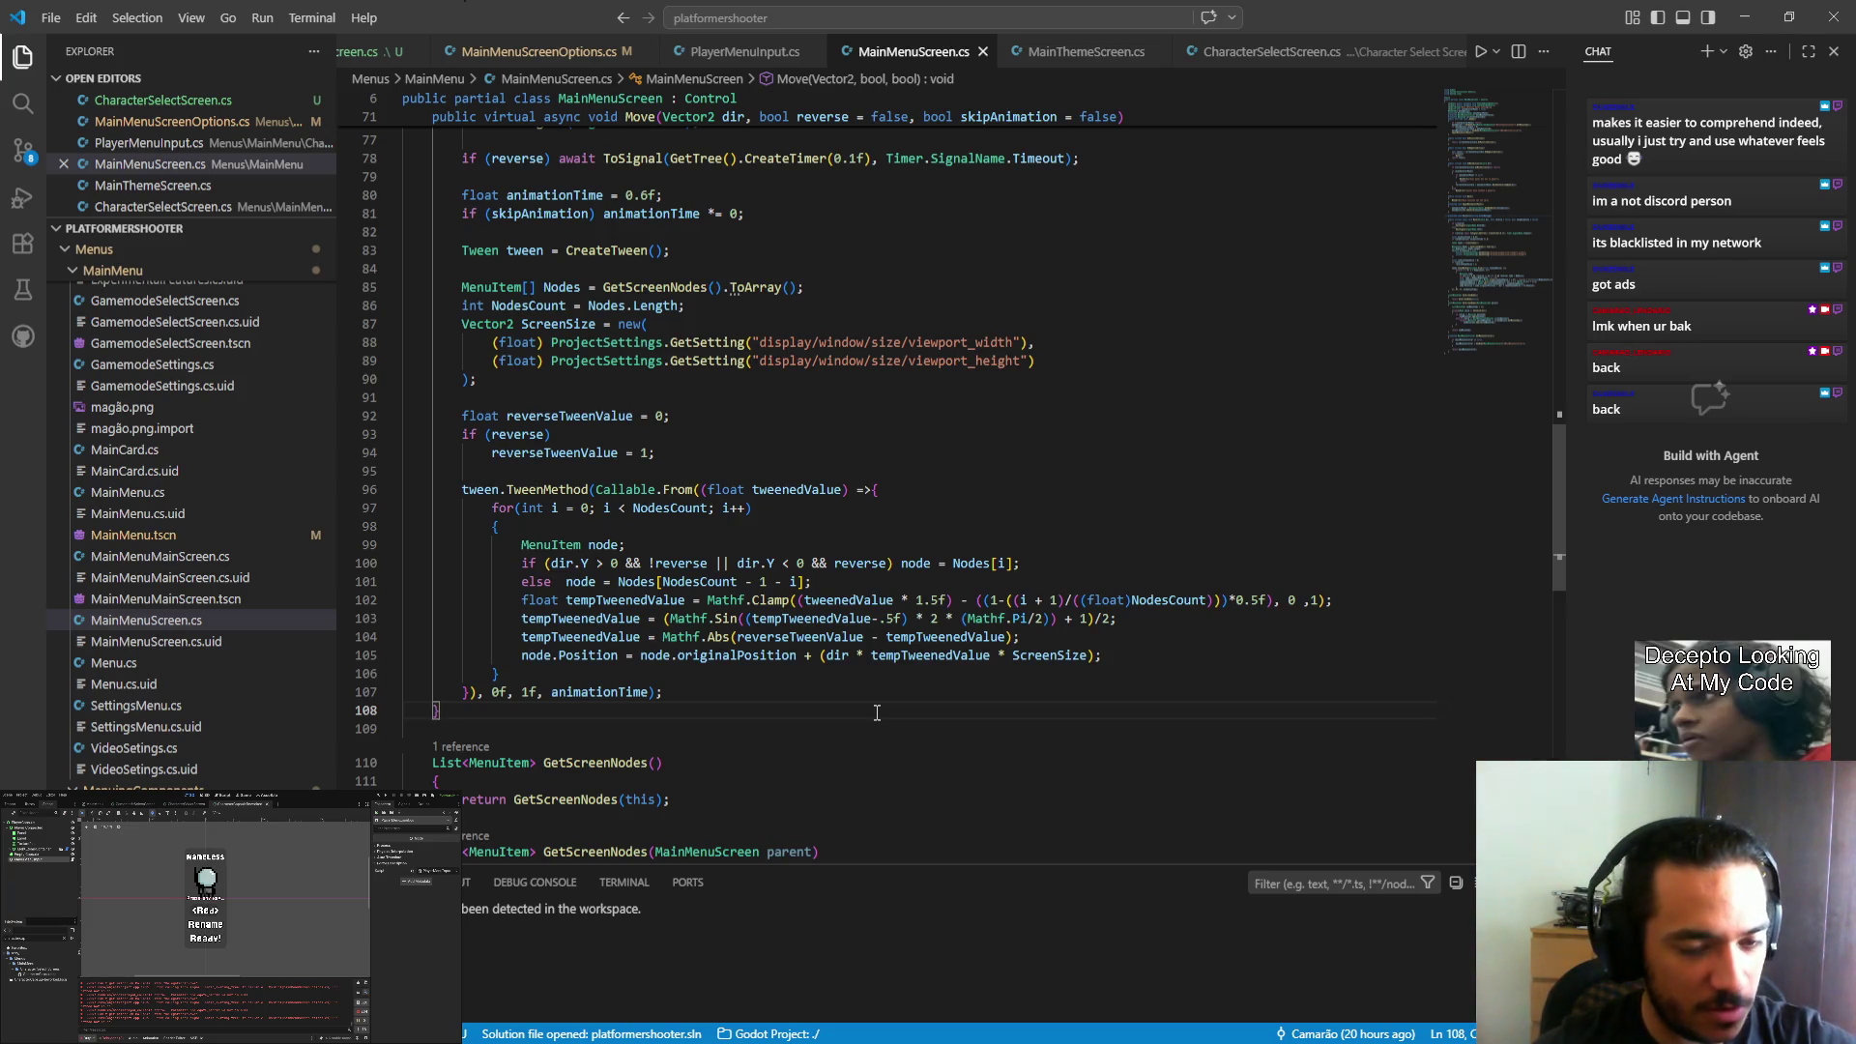
drag(522, 599, 1352, 609)
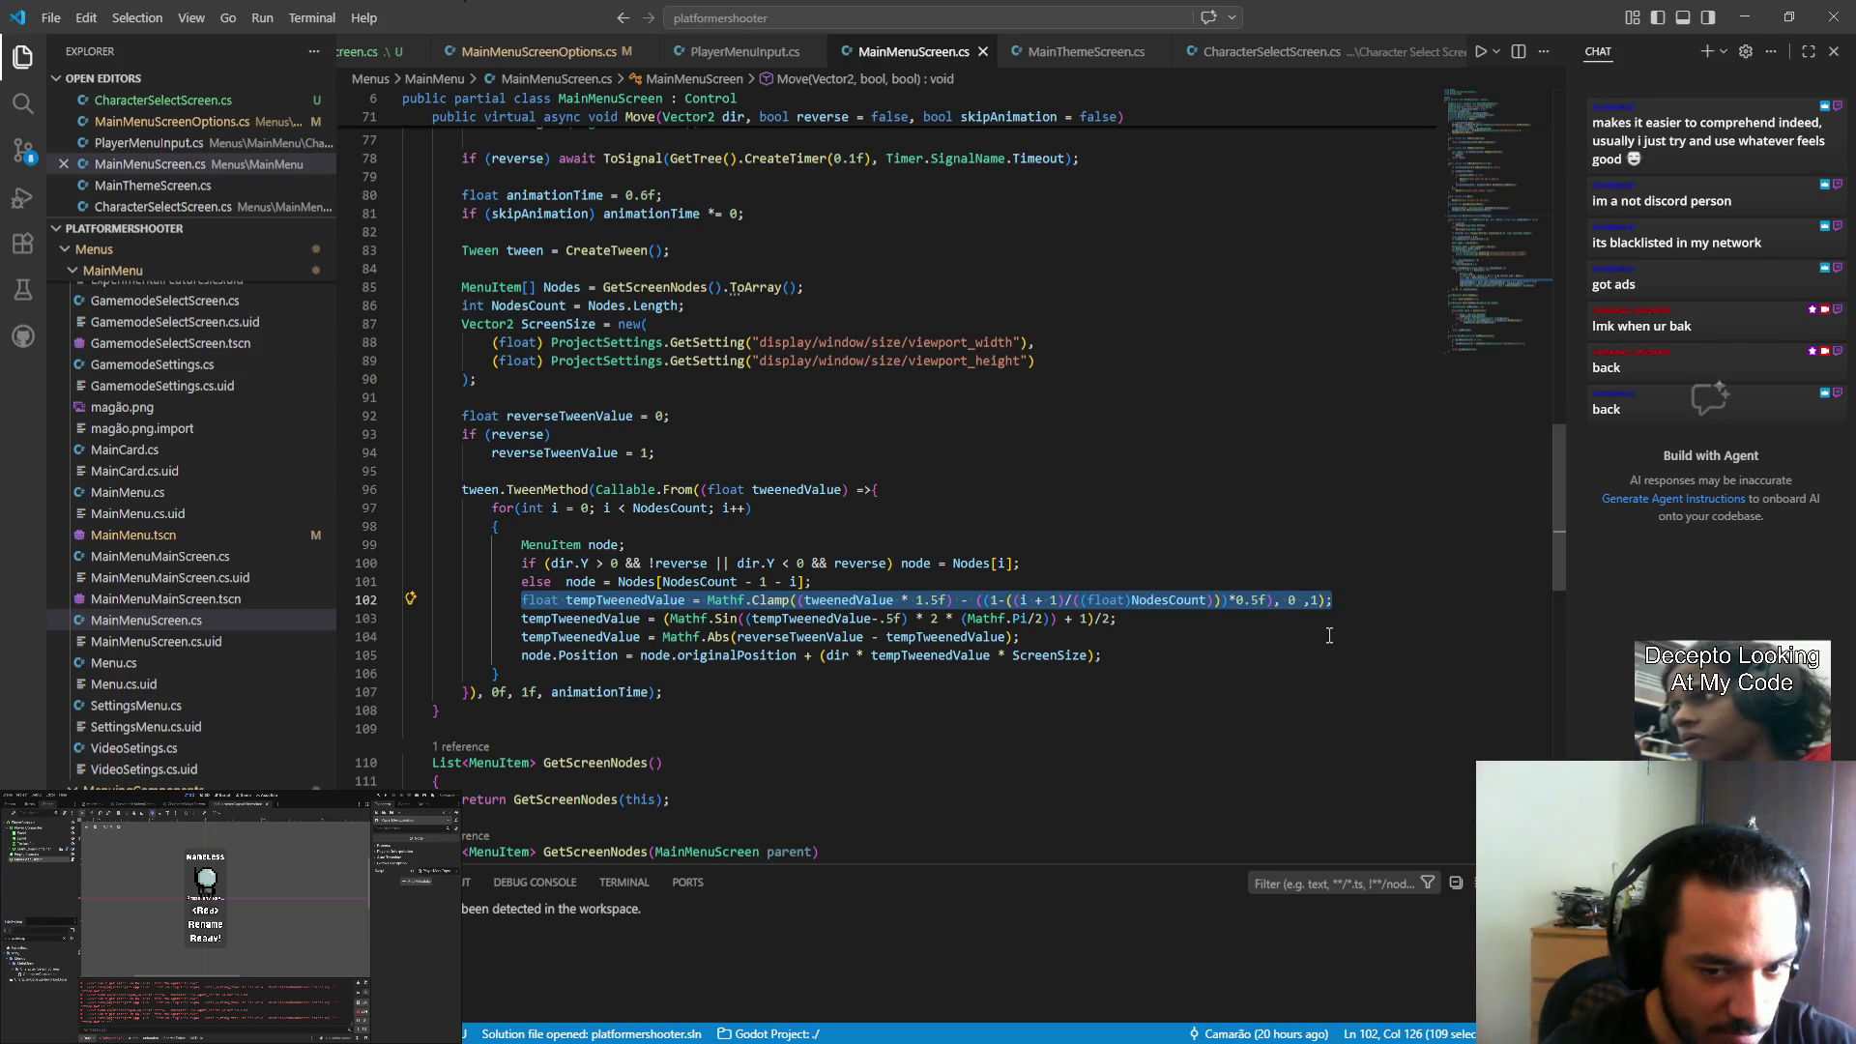
mouse_move(1117, 617)
mouse_down()
mouse_move(1021, 638)
mouse_move(521, 619)
mouse_up()
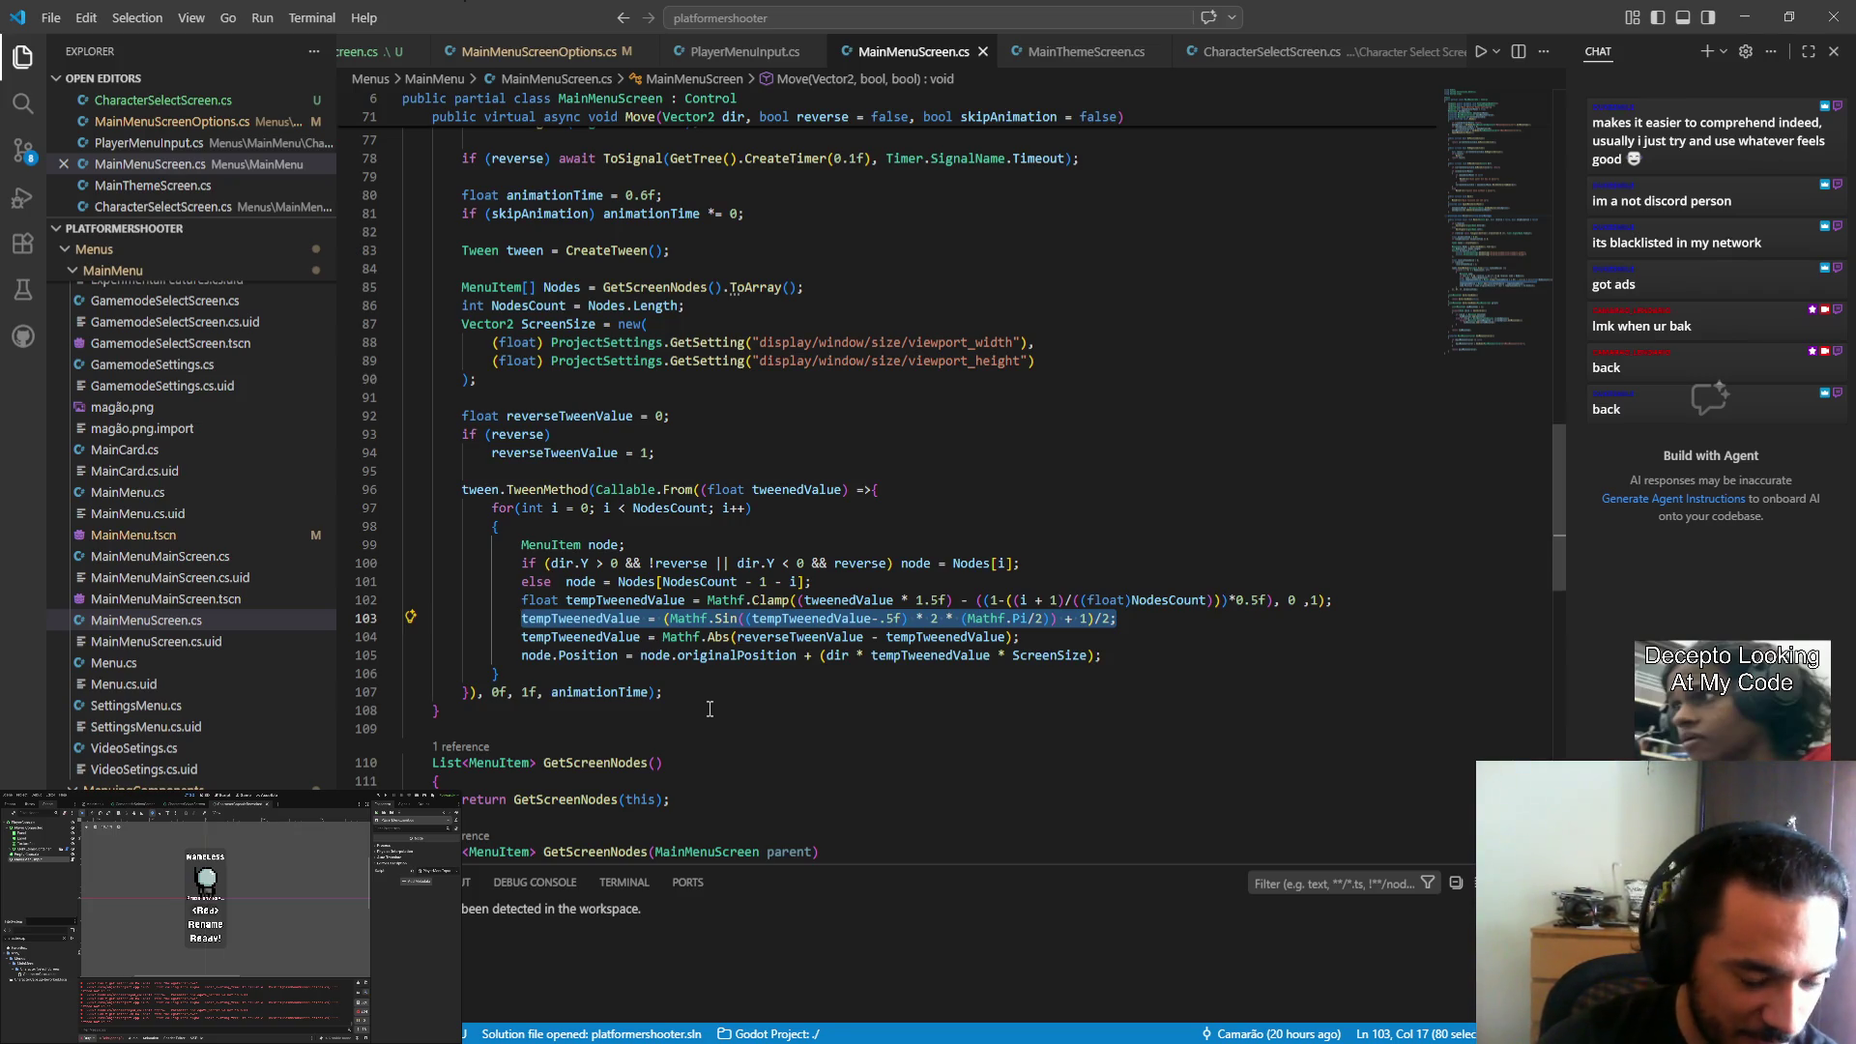
drag(709, 618, 740, 618)
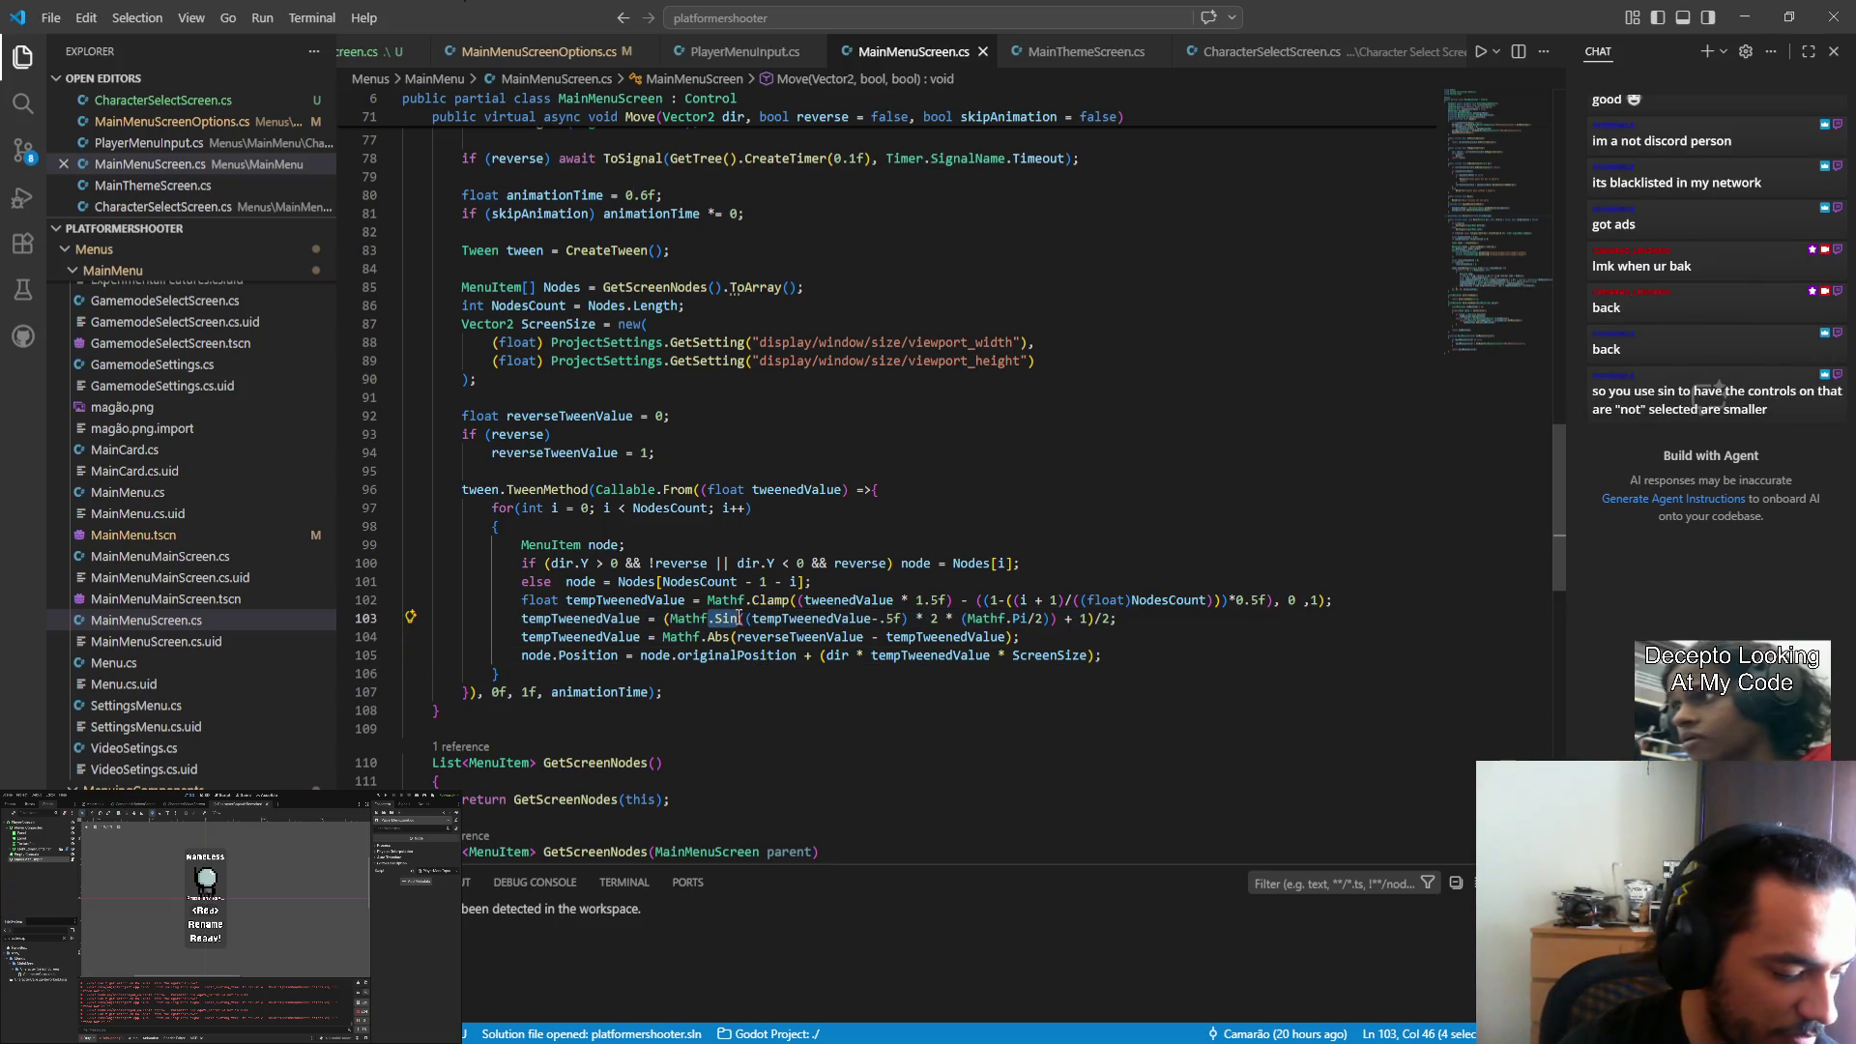
mouse_move(741, 618)
click(792, 706)
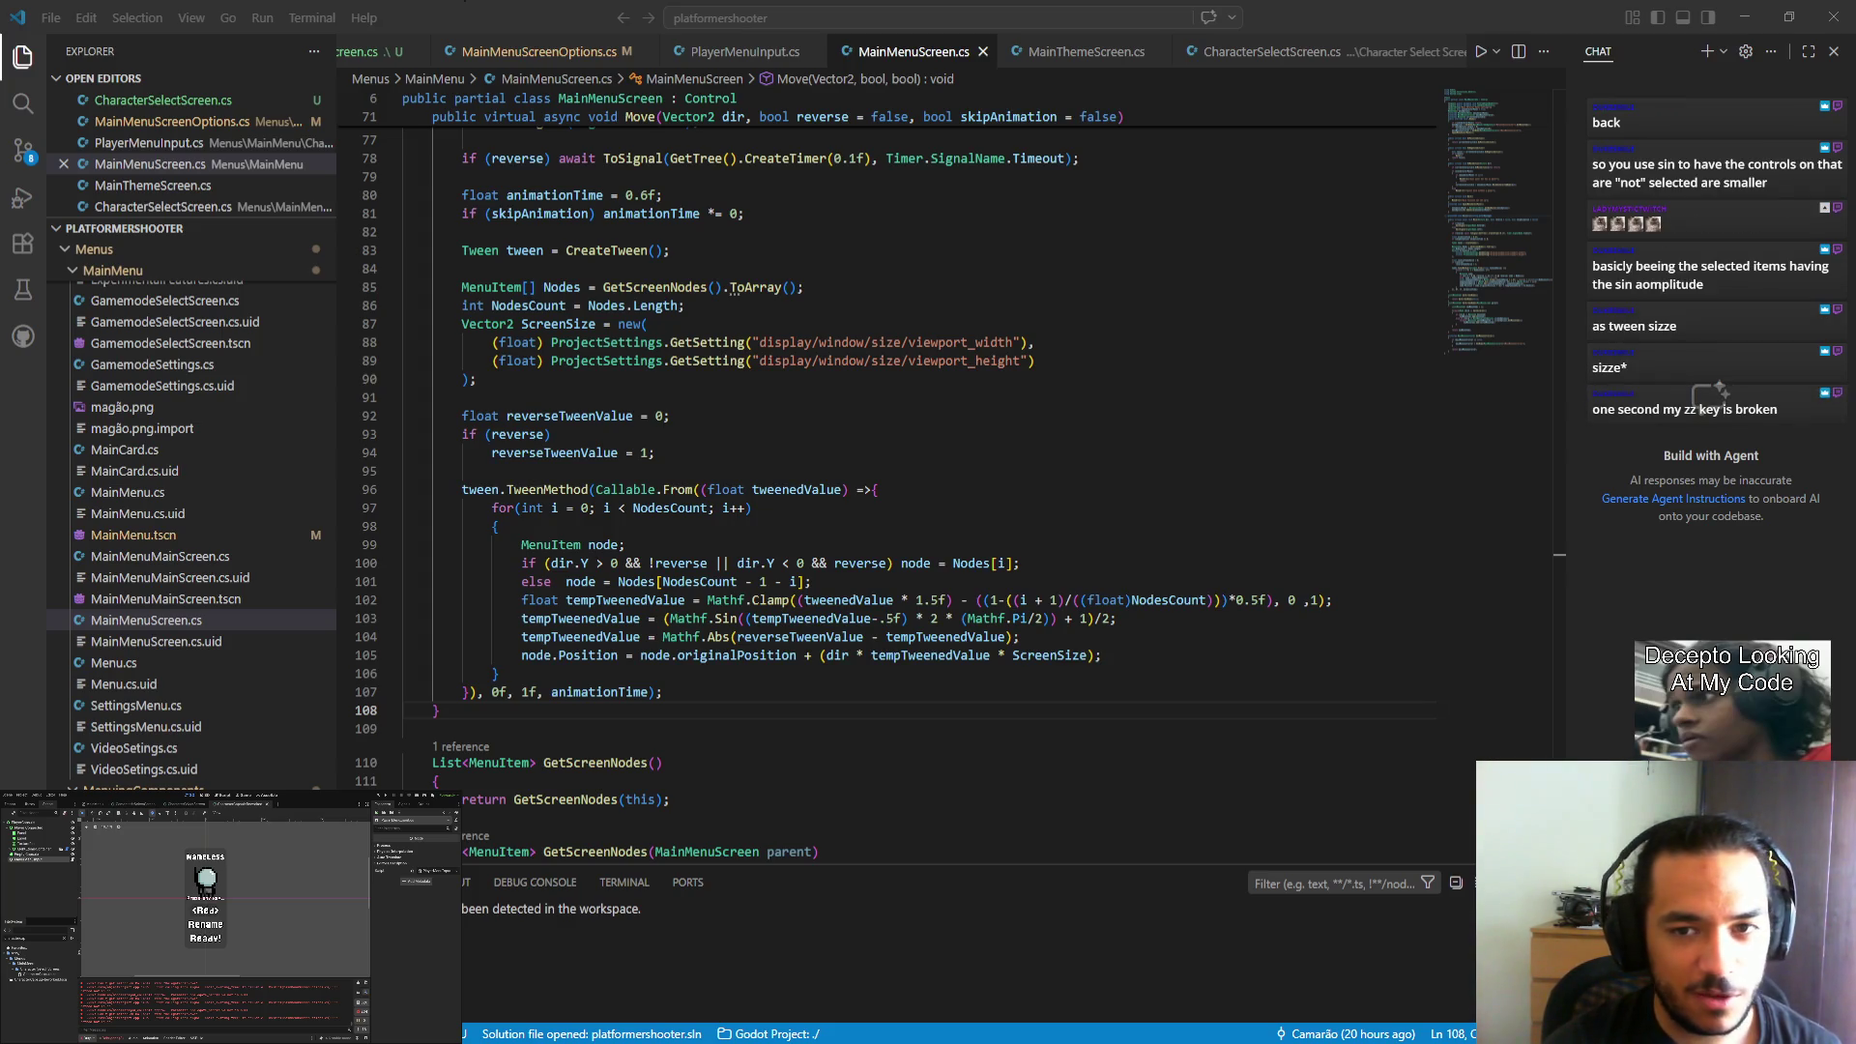
In Desmos, enter sin(x) and centre the view on the curve.
key(alt+Tab)
key(alt+Tab)
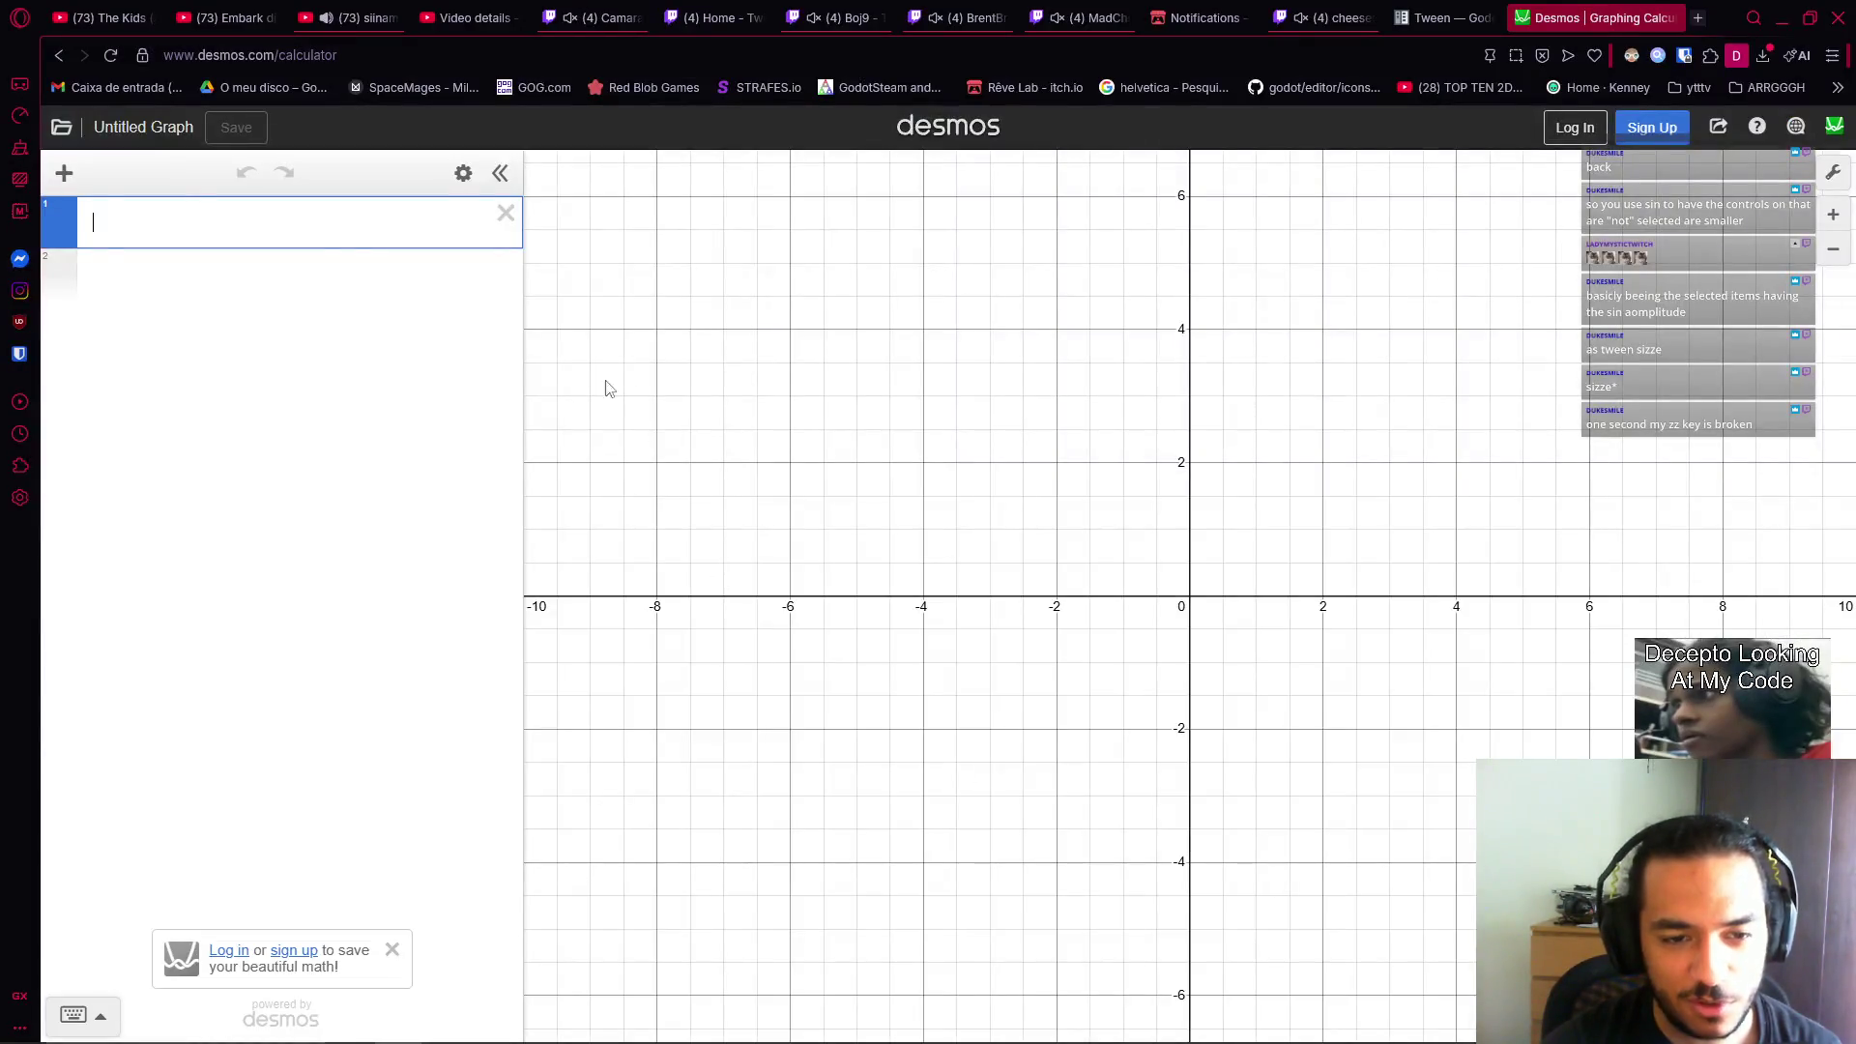
text(s)
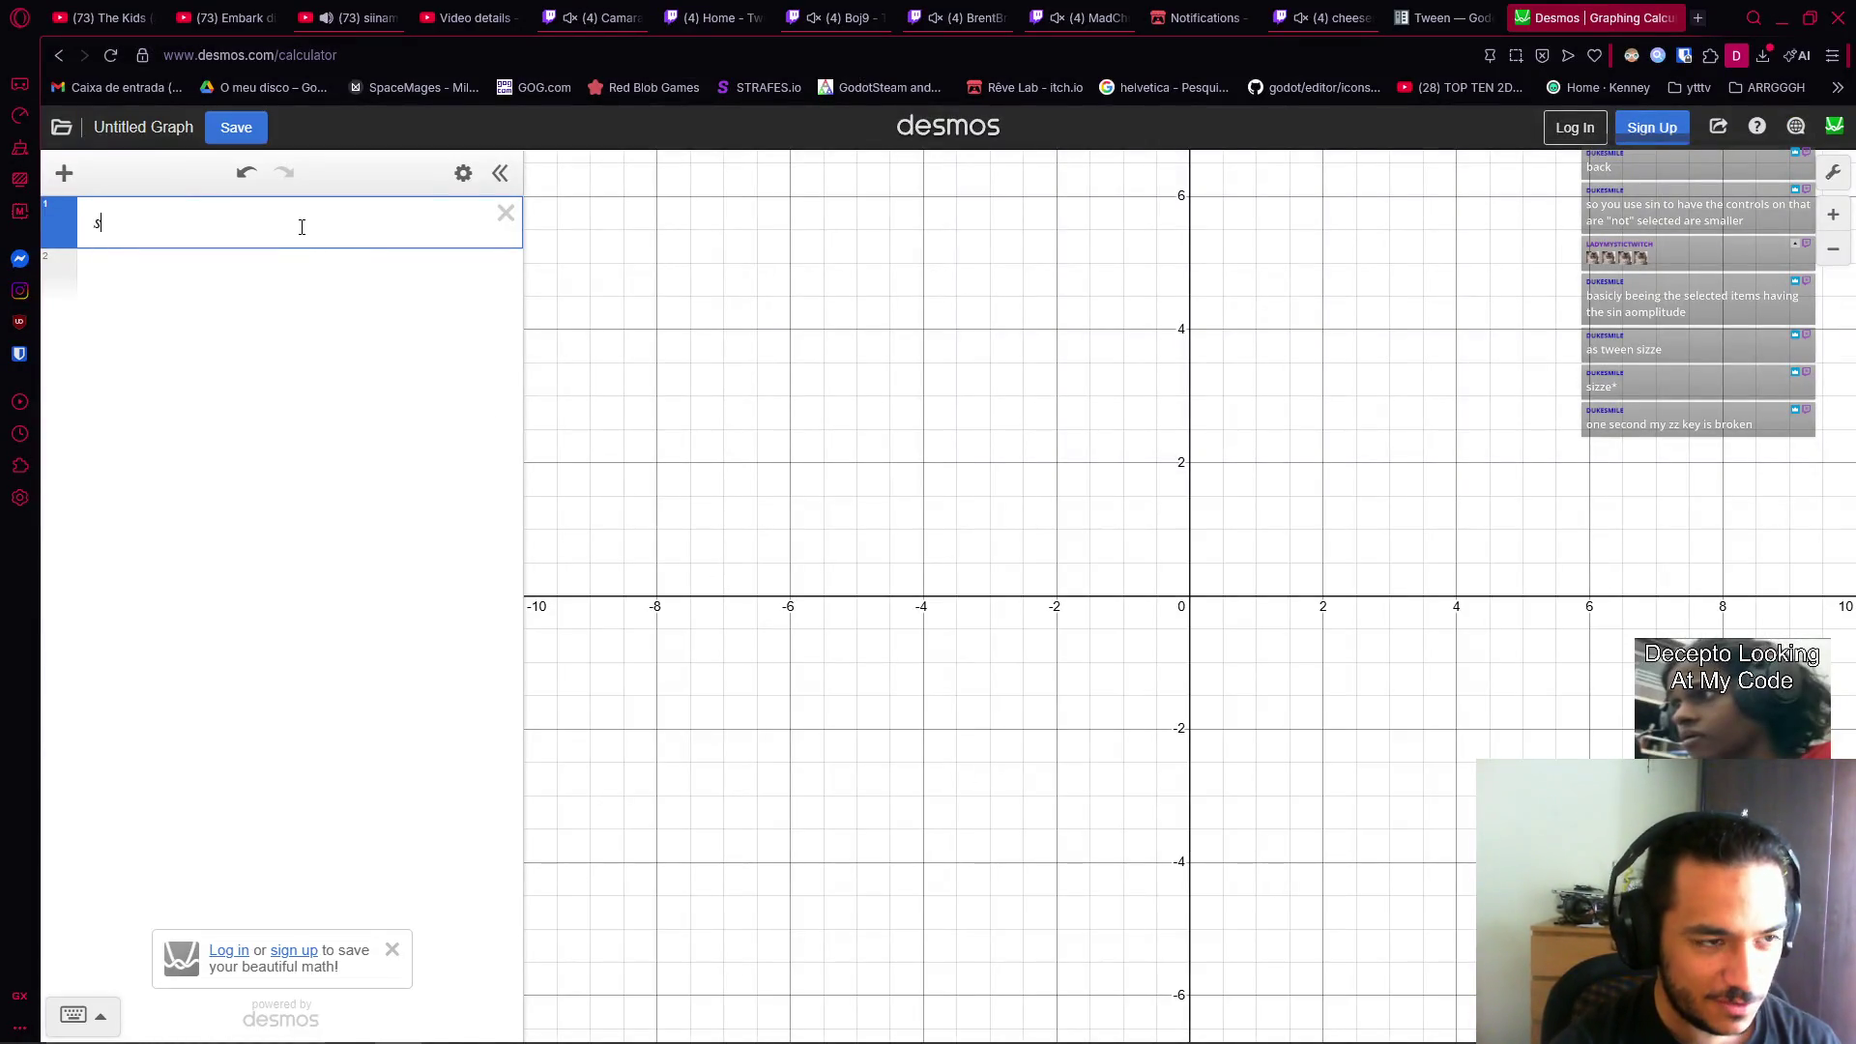
text(in/)
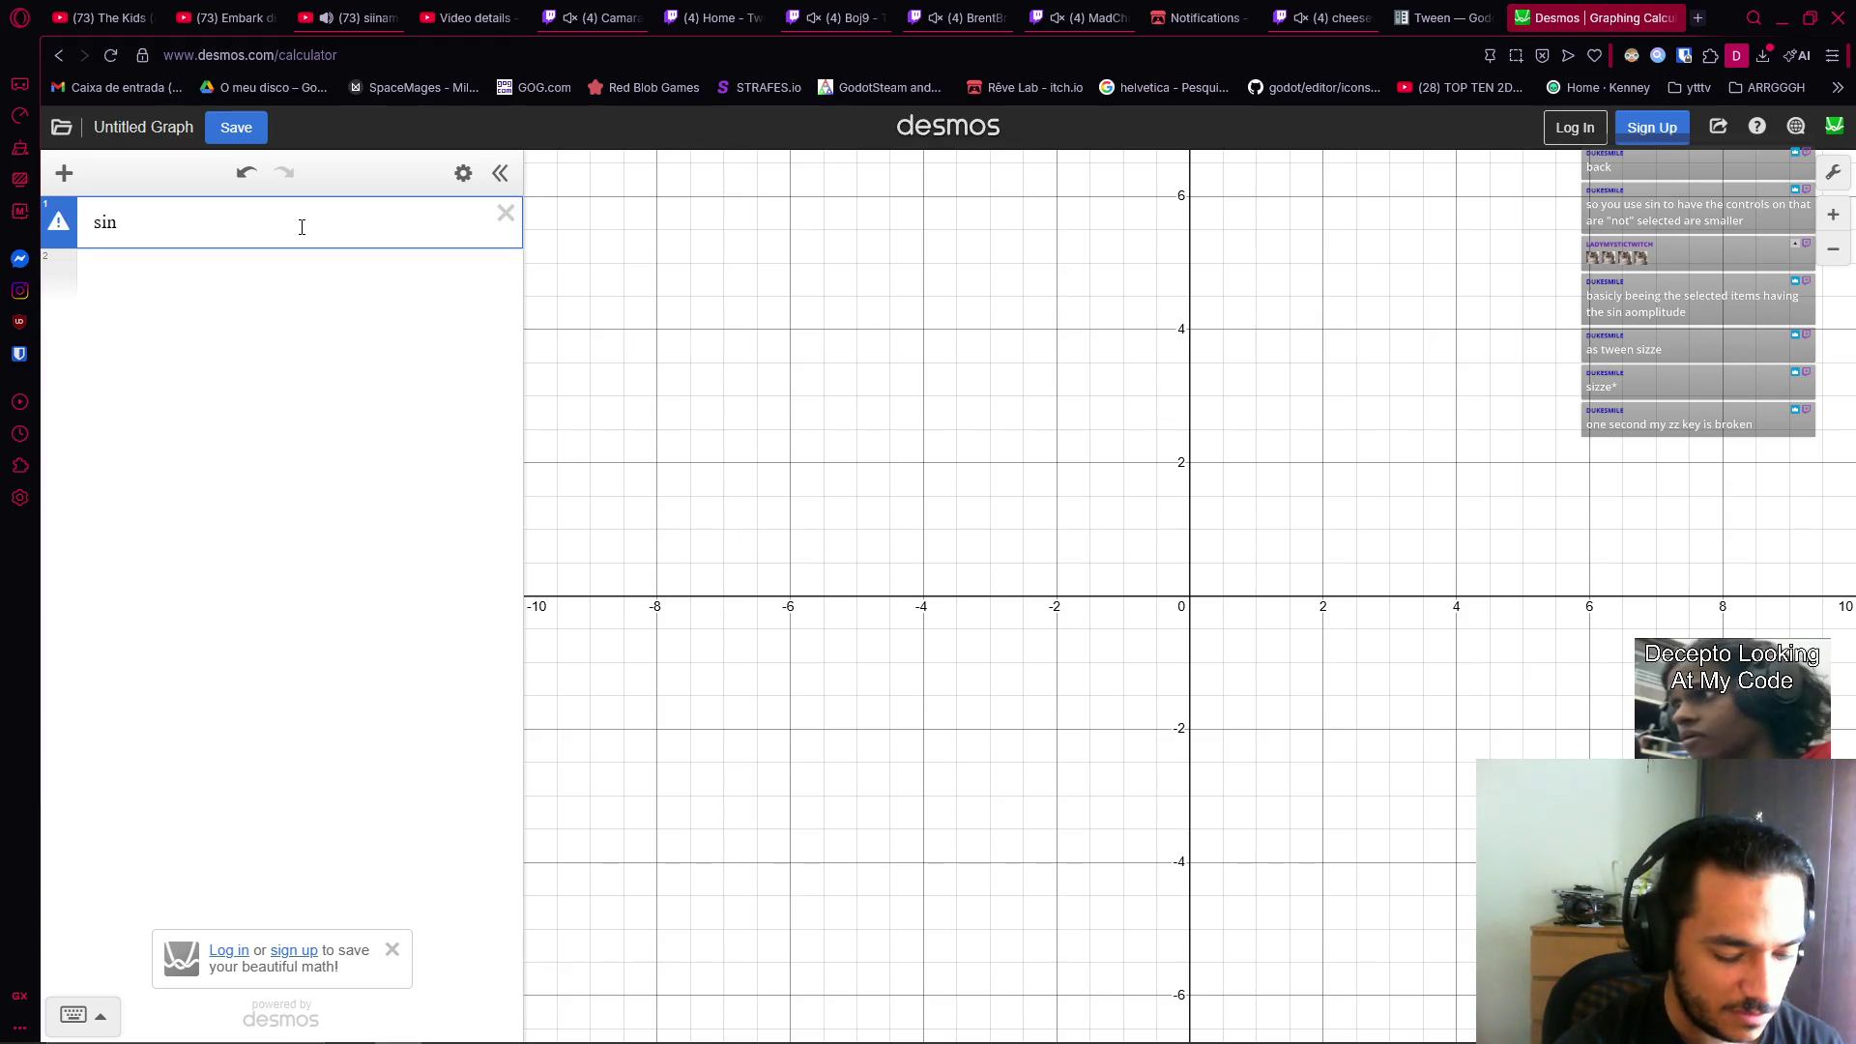
key(BackSpace)
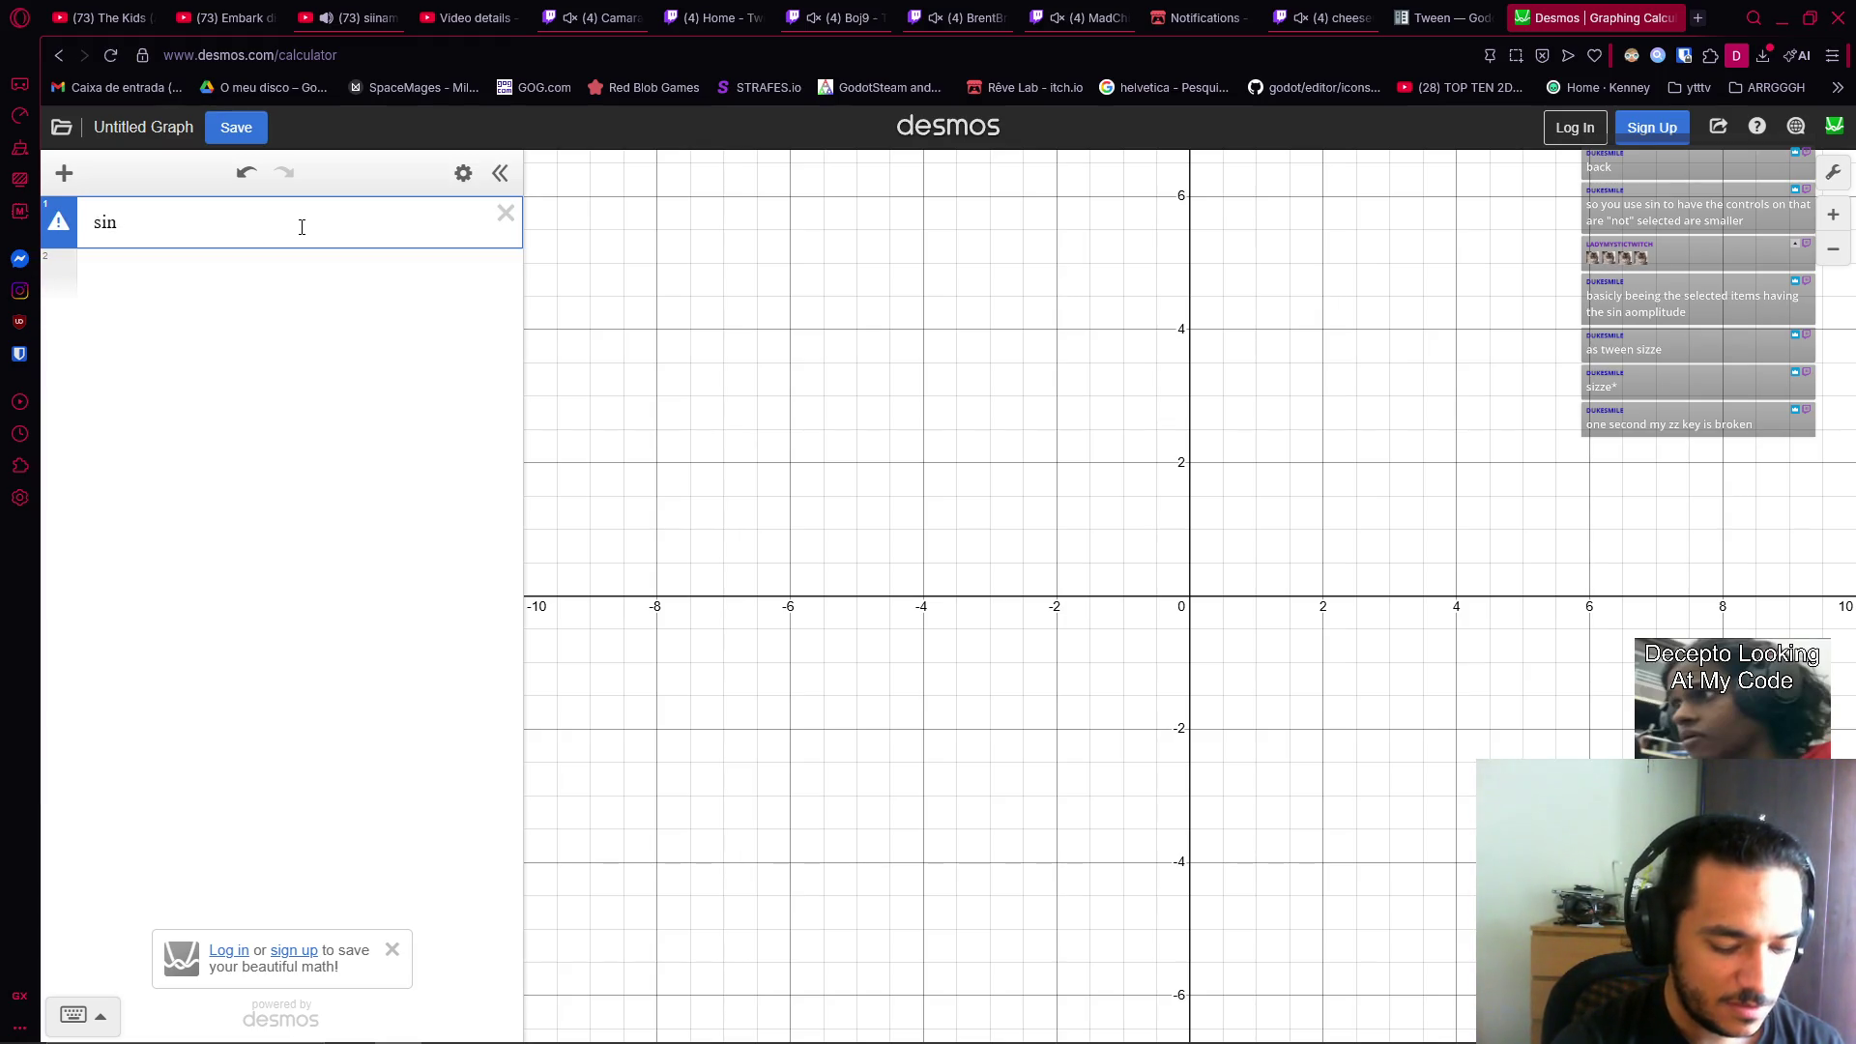
text((x)
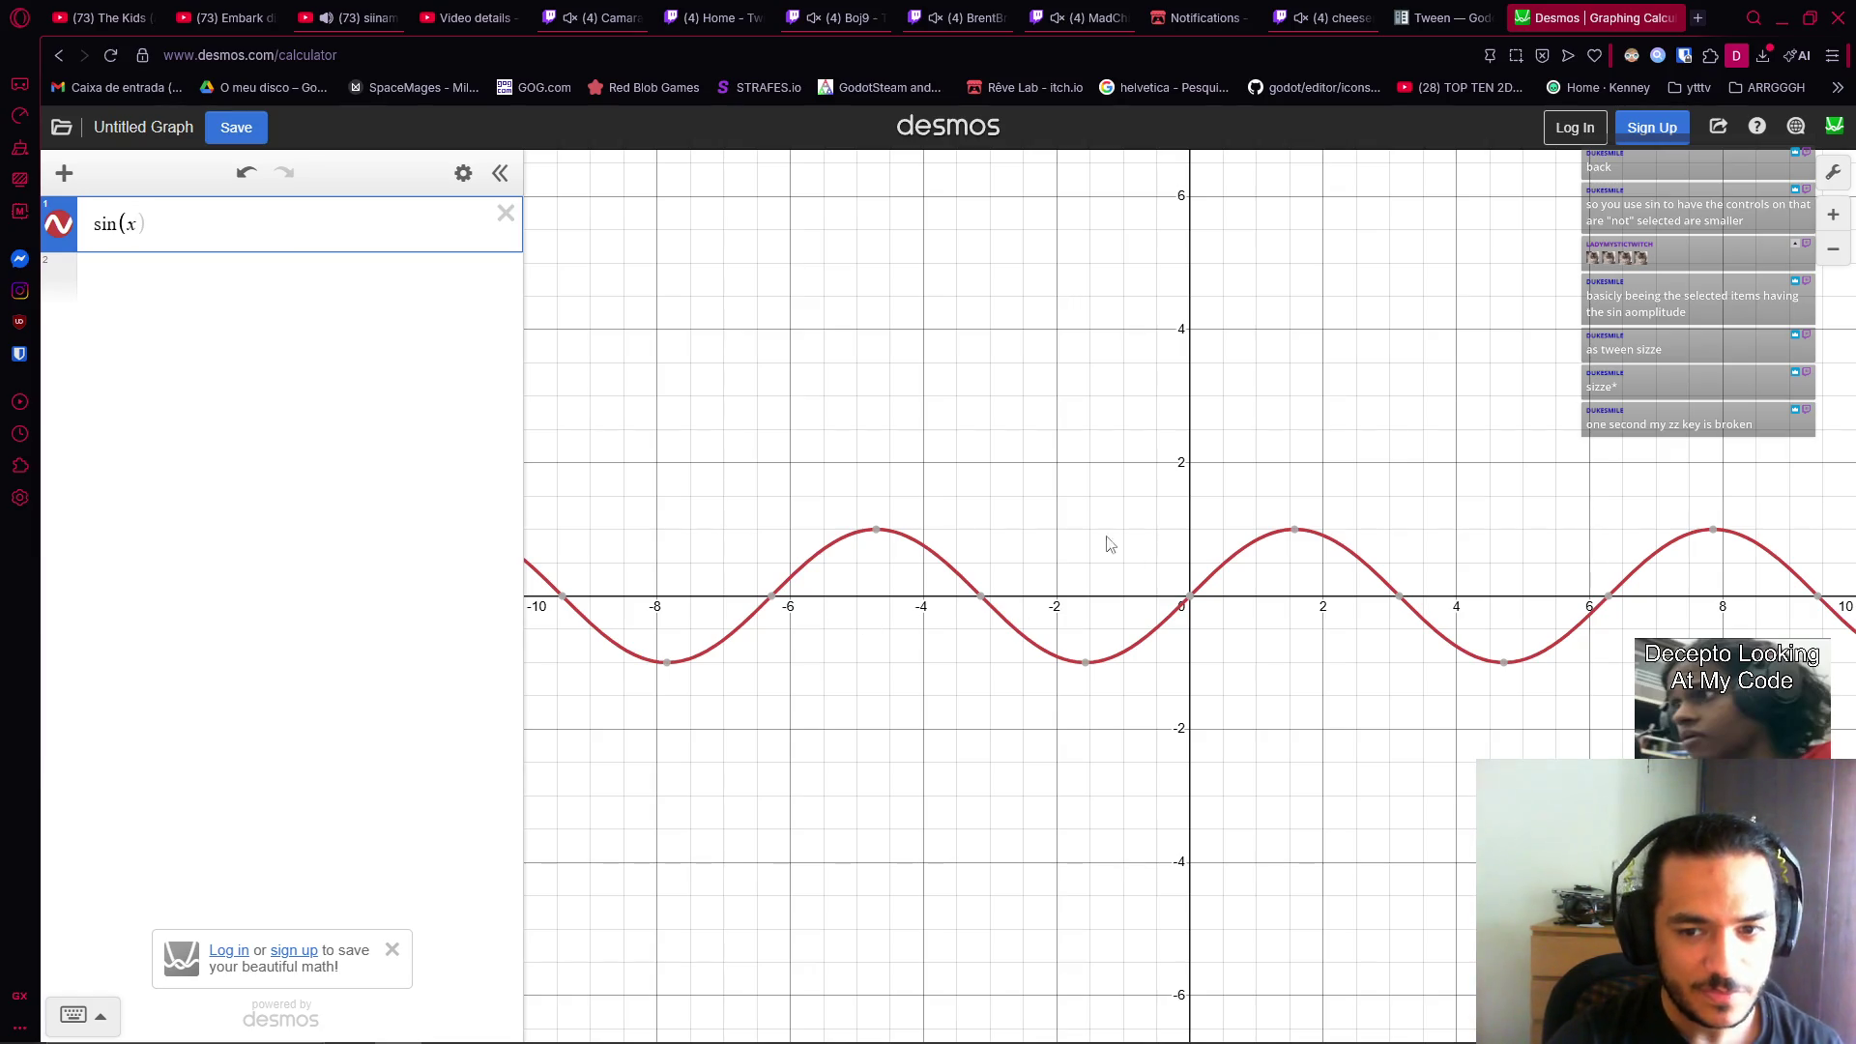
drag(1106, 568, 942, 571)
scroll(977, 720, up, 2)
scroll(957, 689, up, 3)
mouse_move(1030, 577)
mouse_down()
mouse_move(919, 663)
mouse_move(903, 708)
mouse_up()
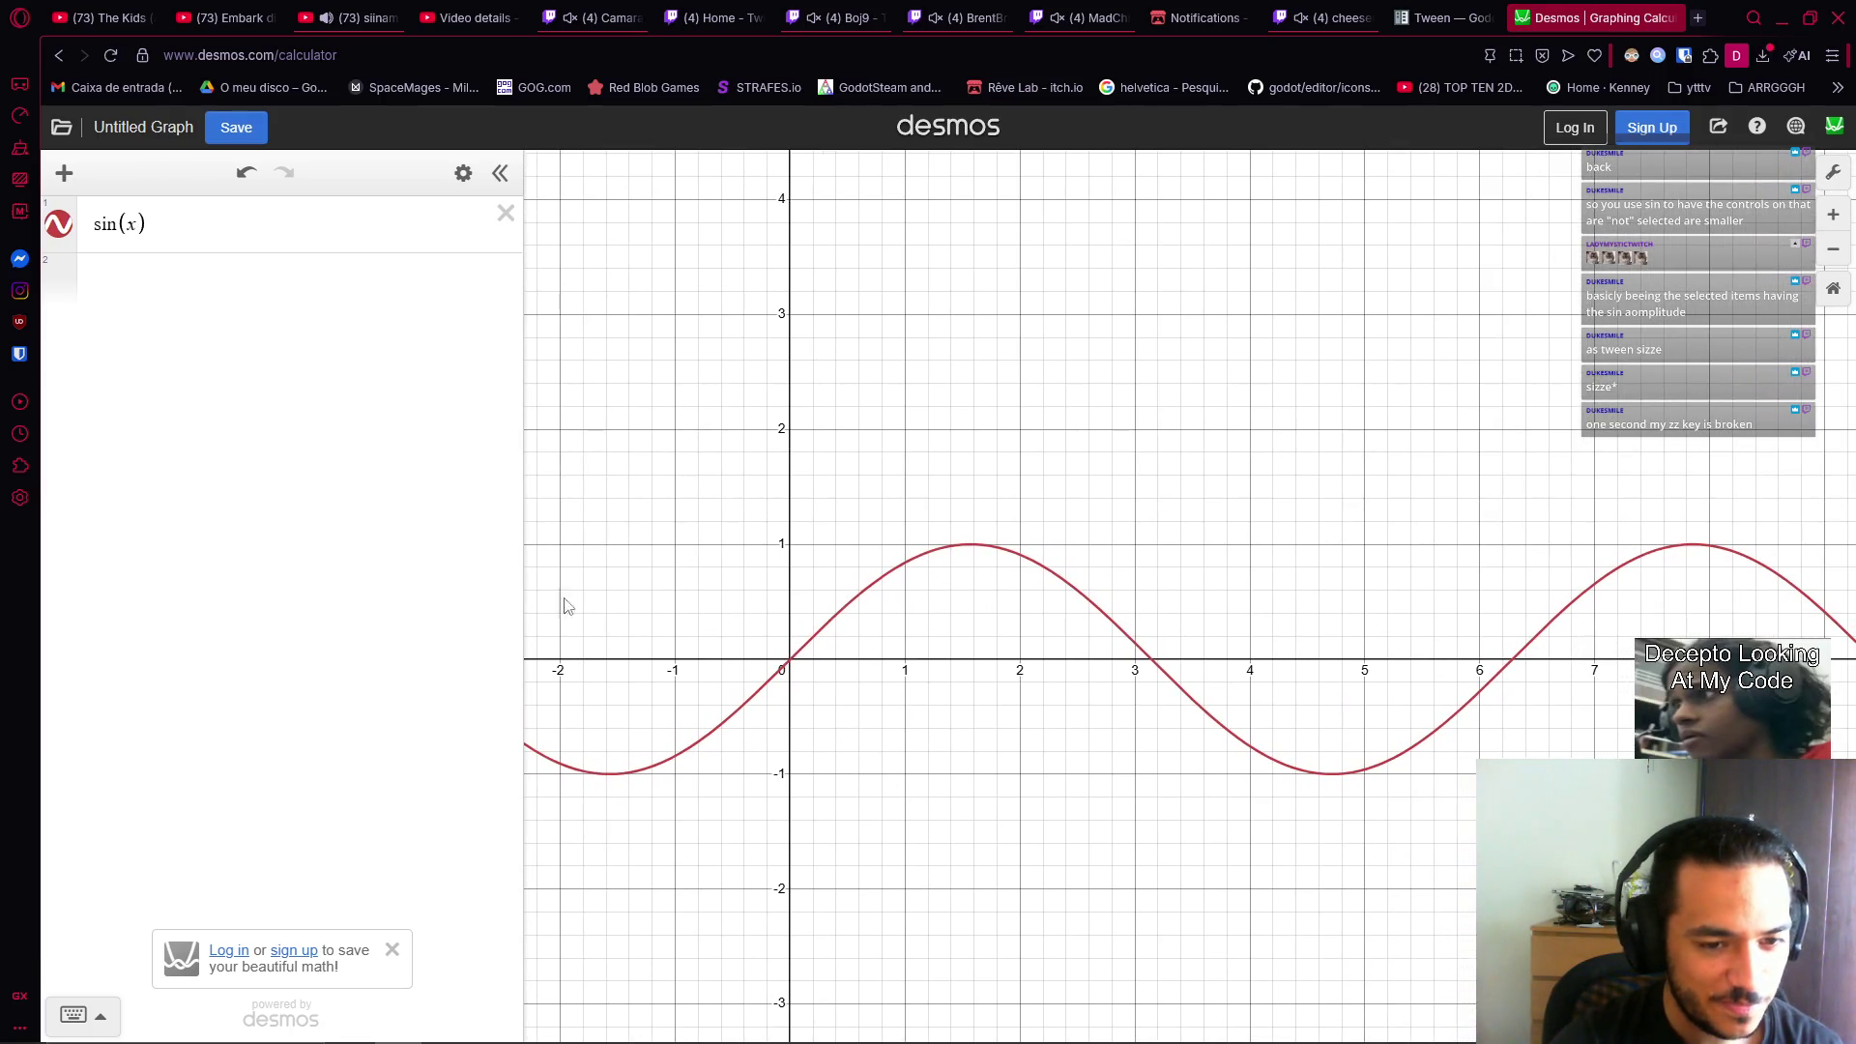
click(267, 252)
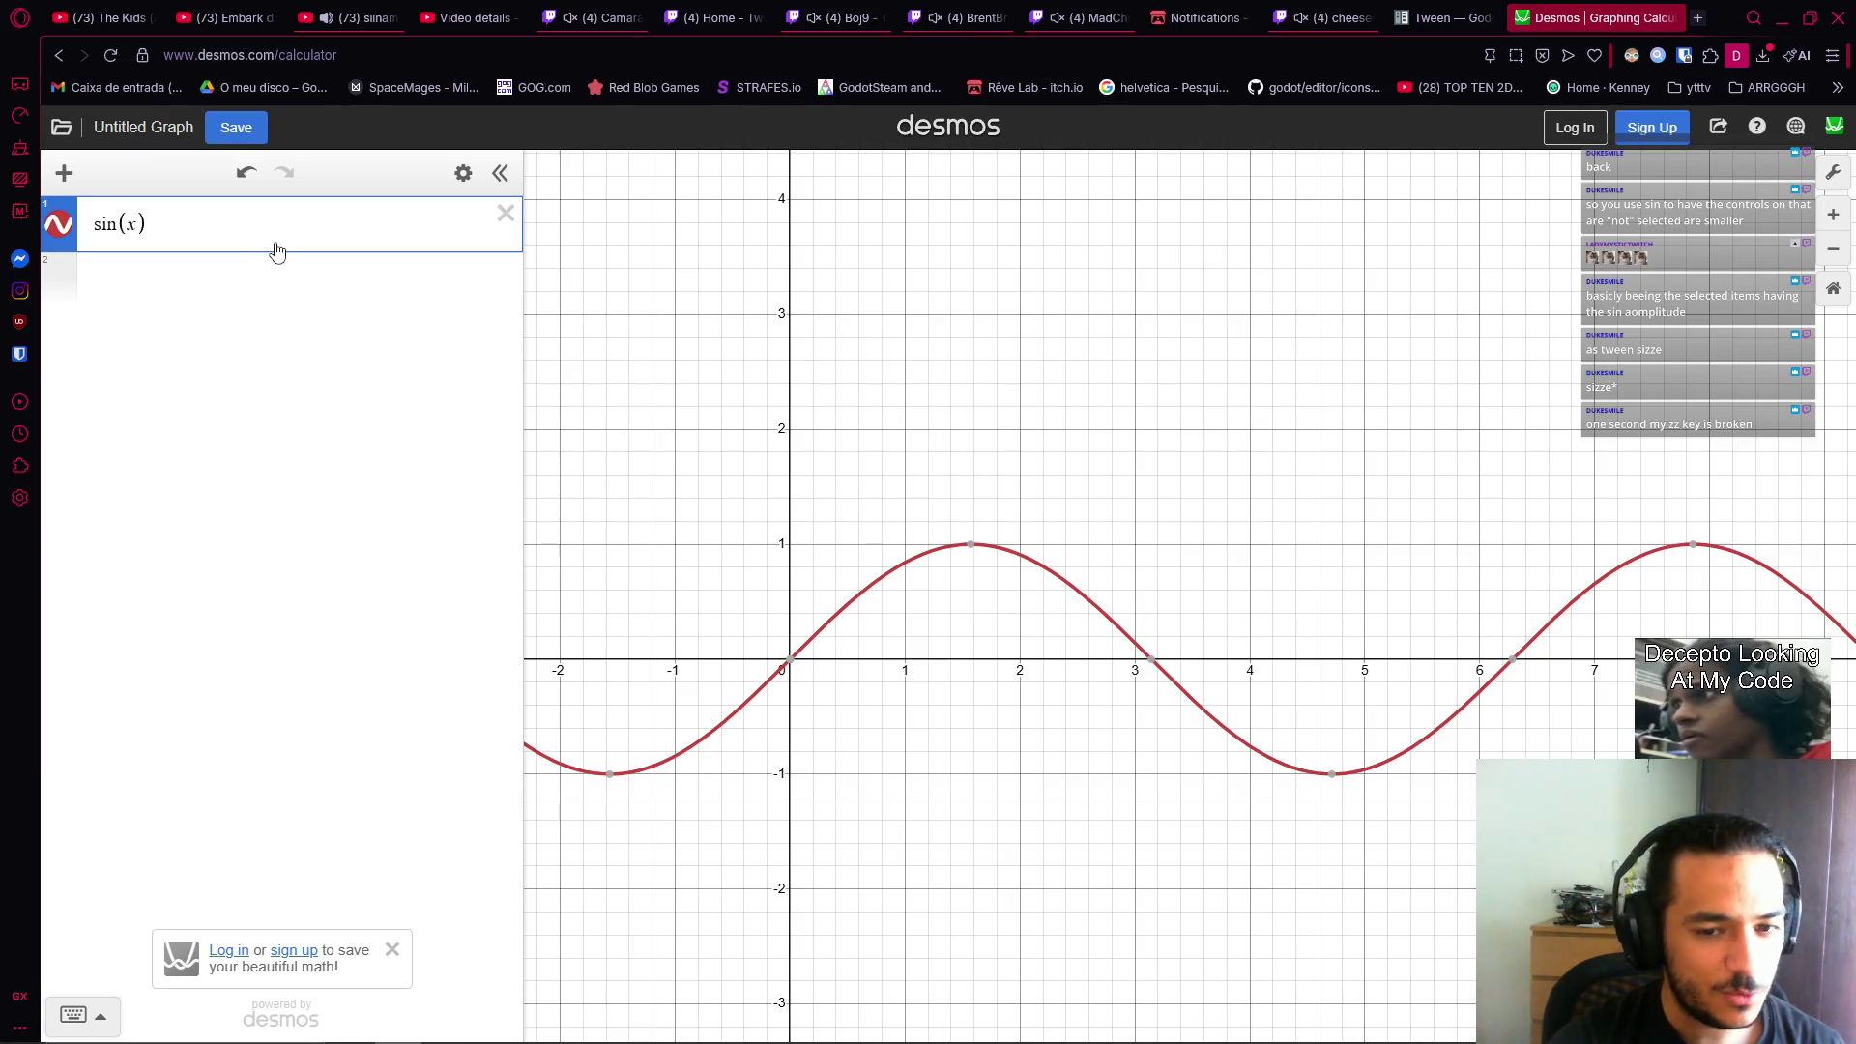
mouse_move(913, 716)
mouse_down()
mouse_move(834, 705)
mouse_move(1018, 701)
mouse_up()
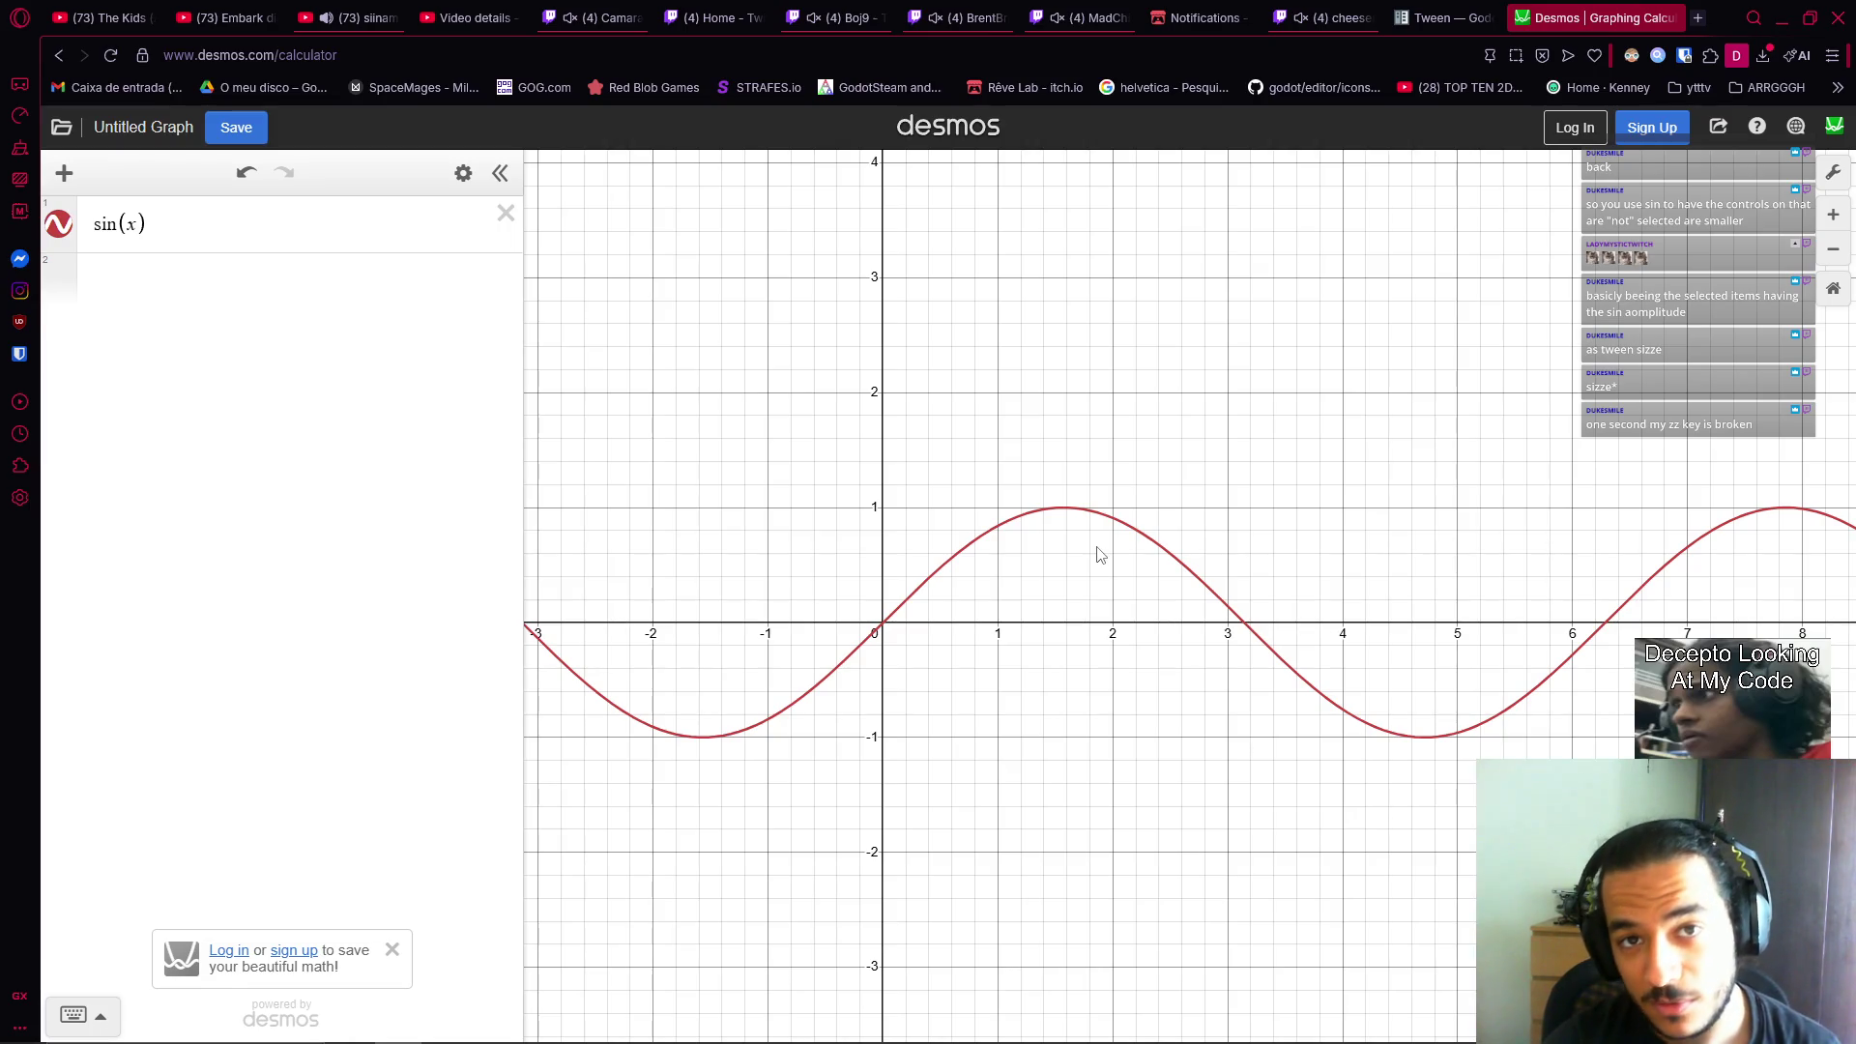
Multiply x by π so the expression reads sin(x·π).
click(214, 252)
mouse_move(714, 749)
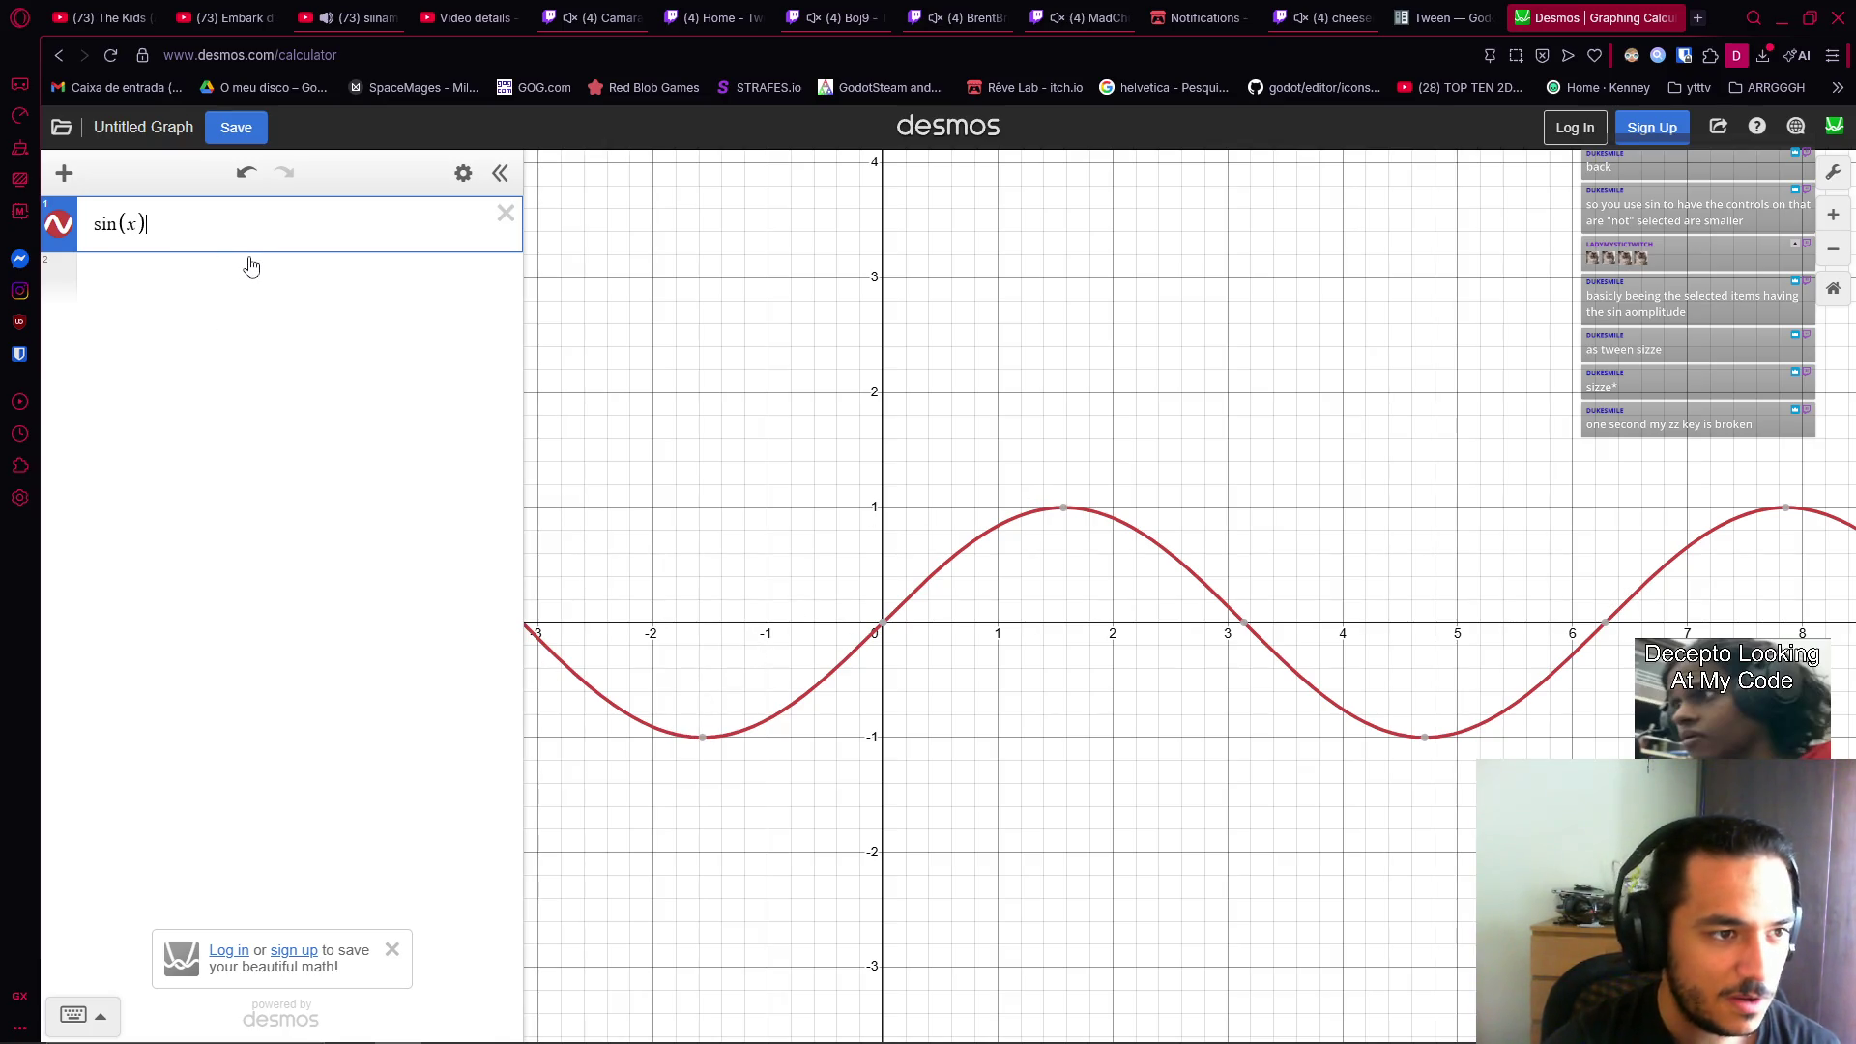
text(*)
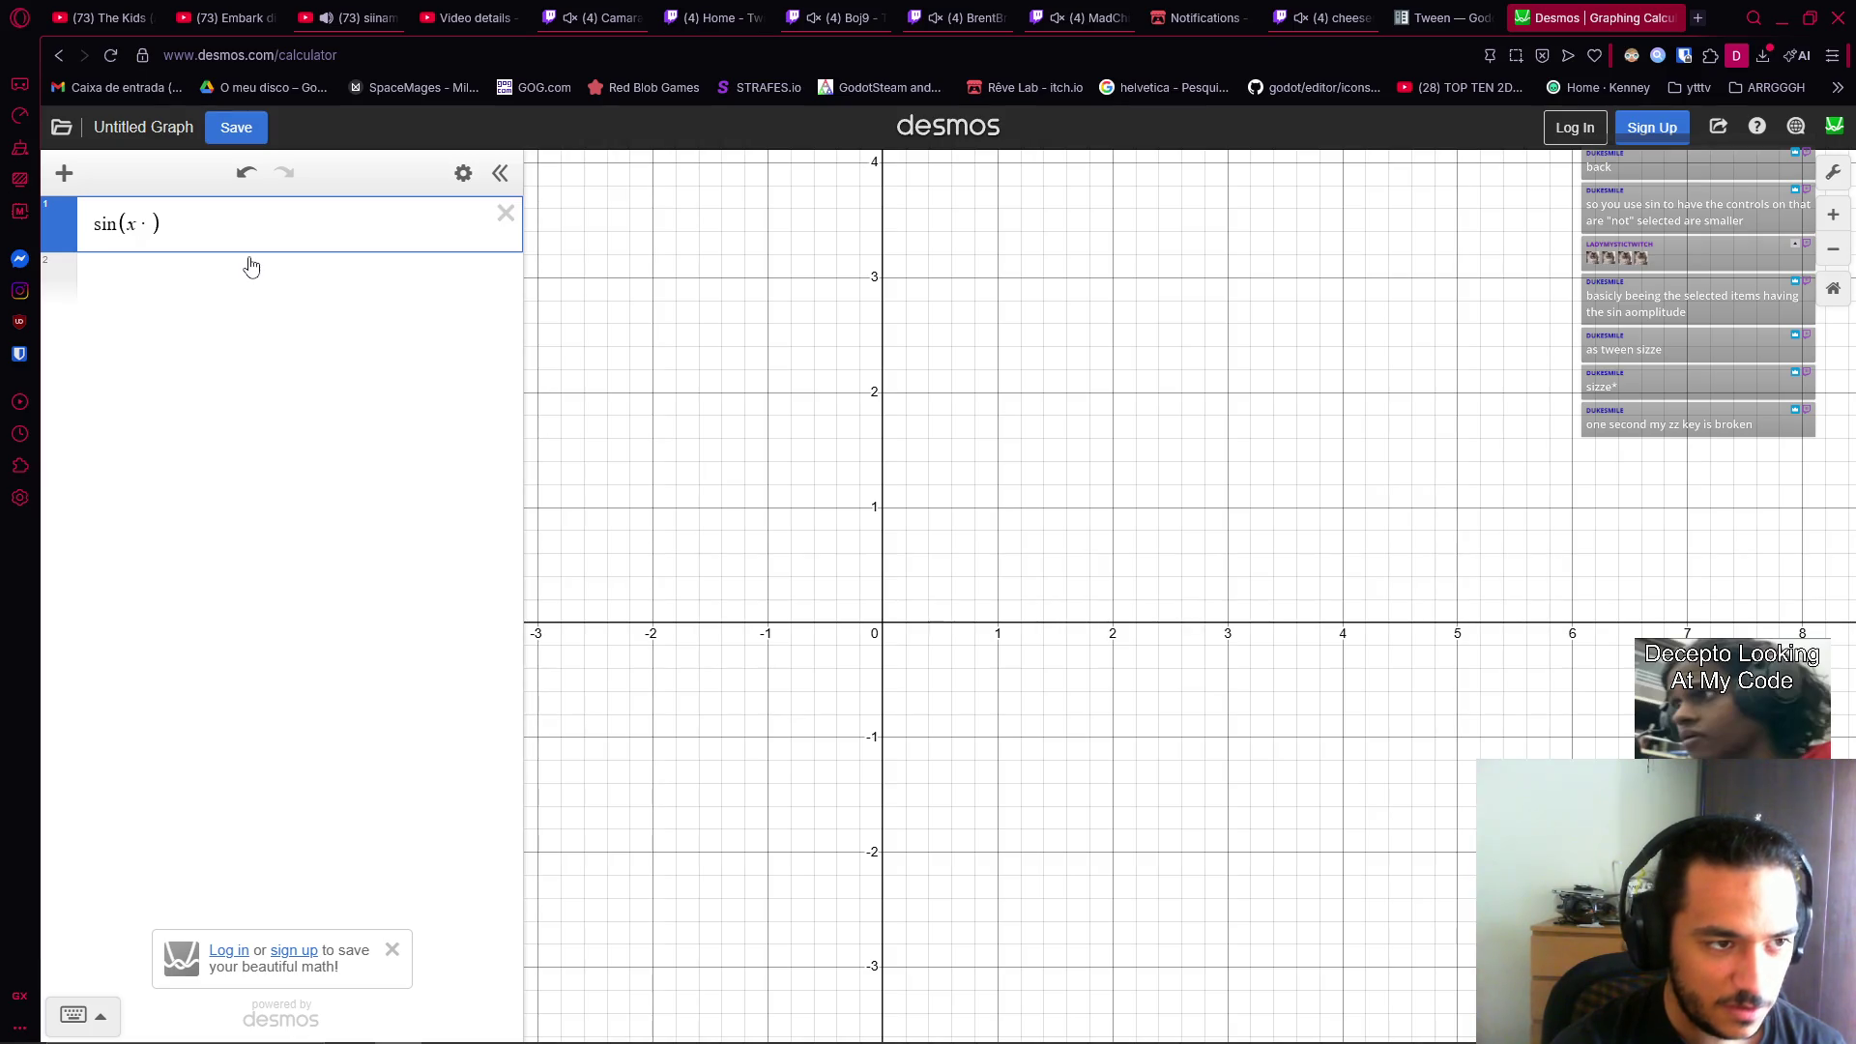
text(pi)
key(BackSpace)
text(pi)
key(BackSpace)
key(BackSpace)
text(pi)
scroll(1006, 600, up, 5)
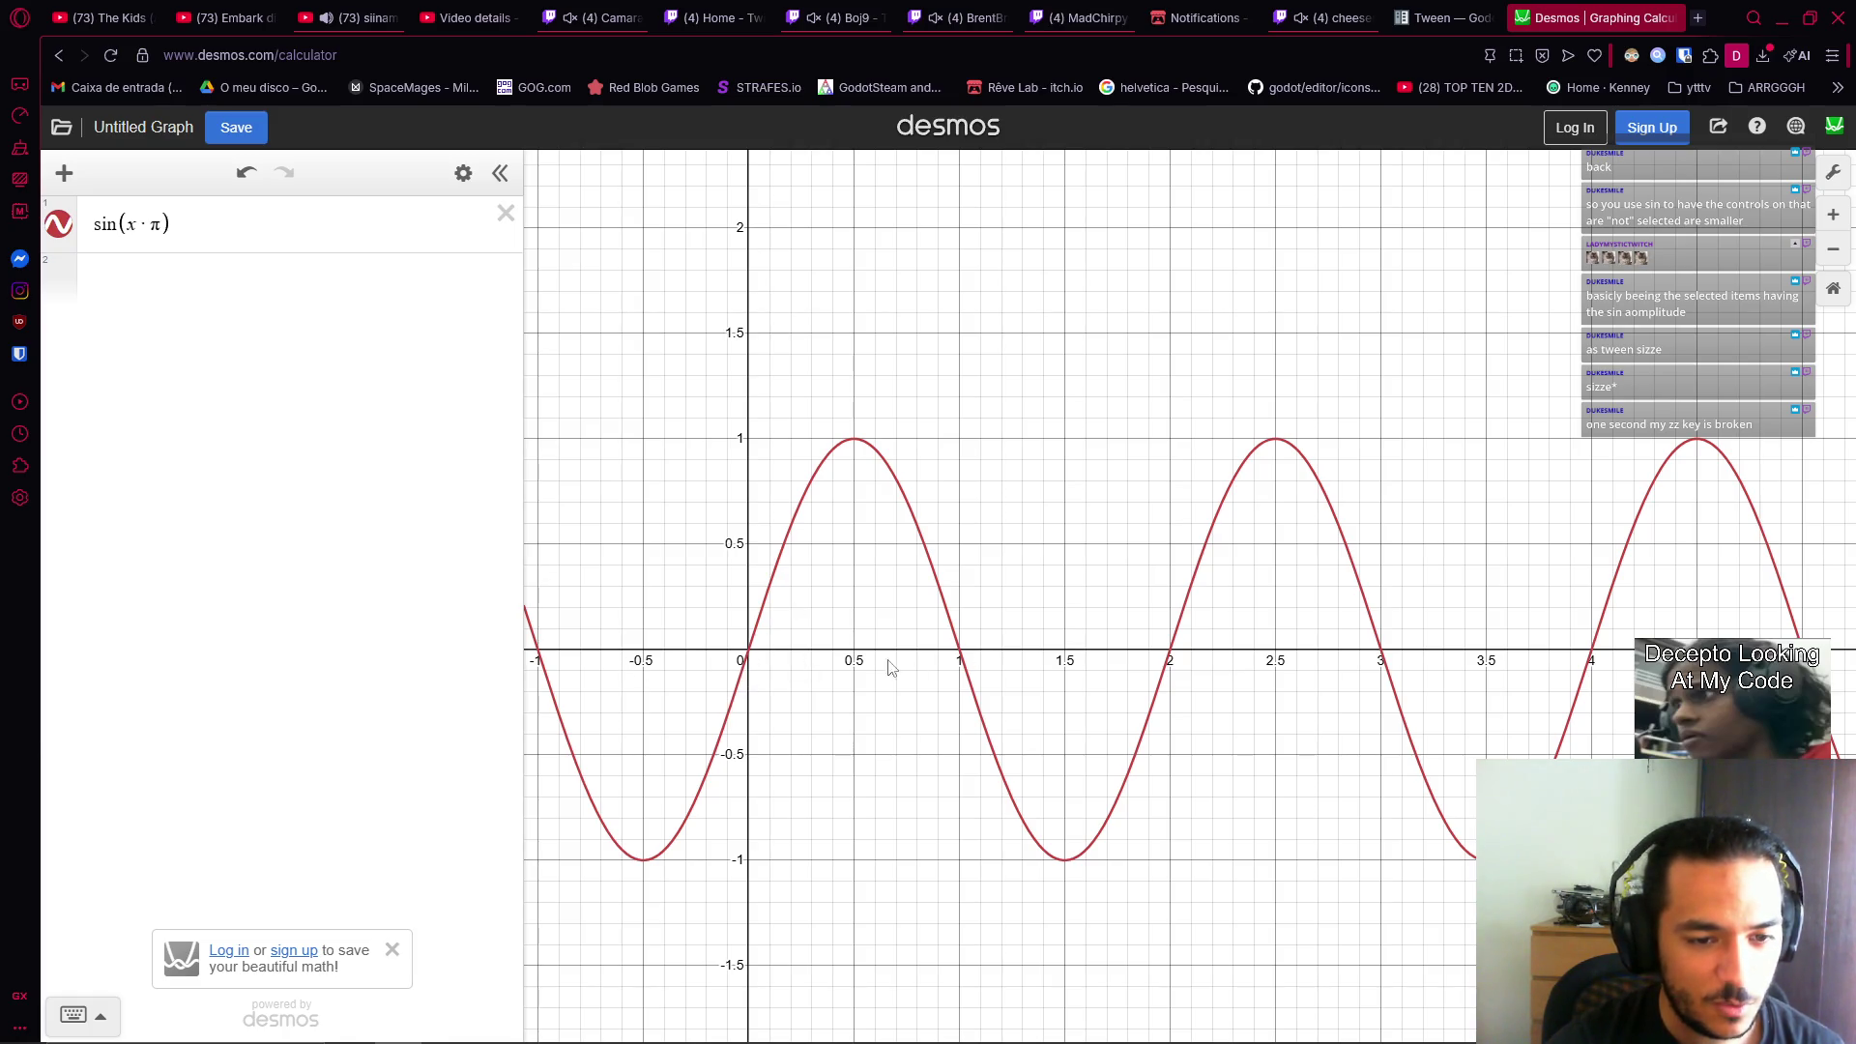
scroll(962, 663, up, 3)
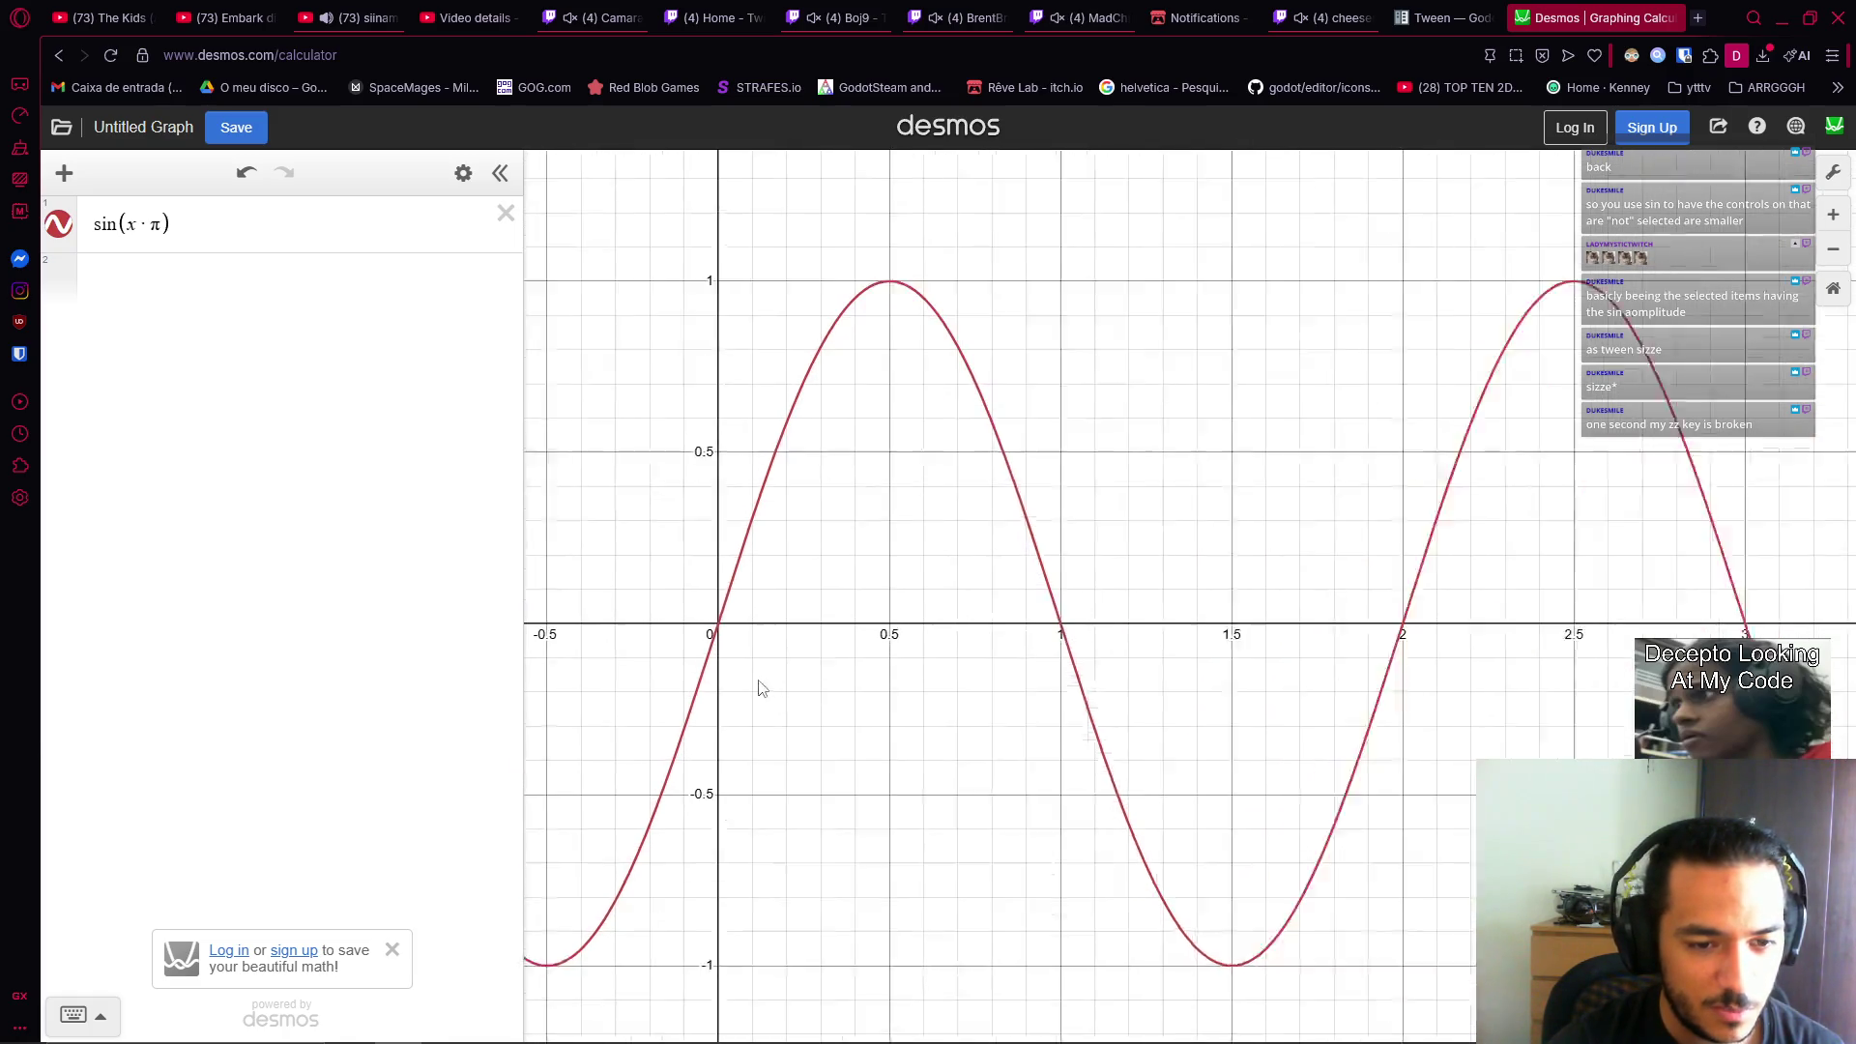
scroll(1121, 609, up, 1)
drag(1126, 622, 1165, 580)
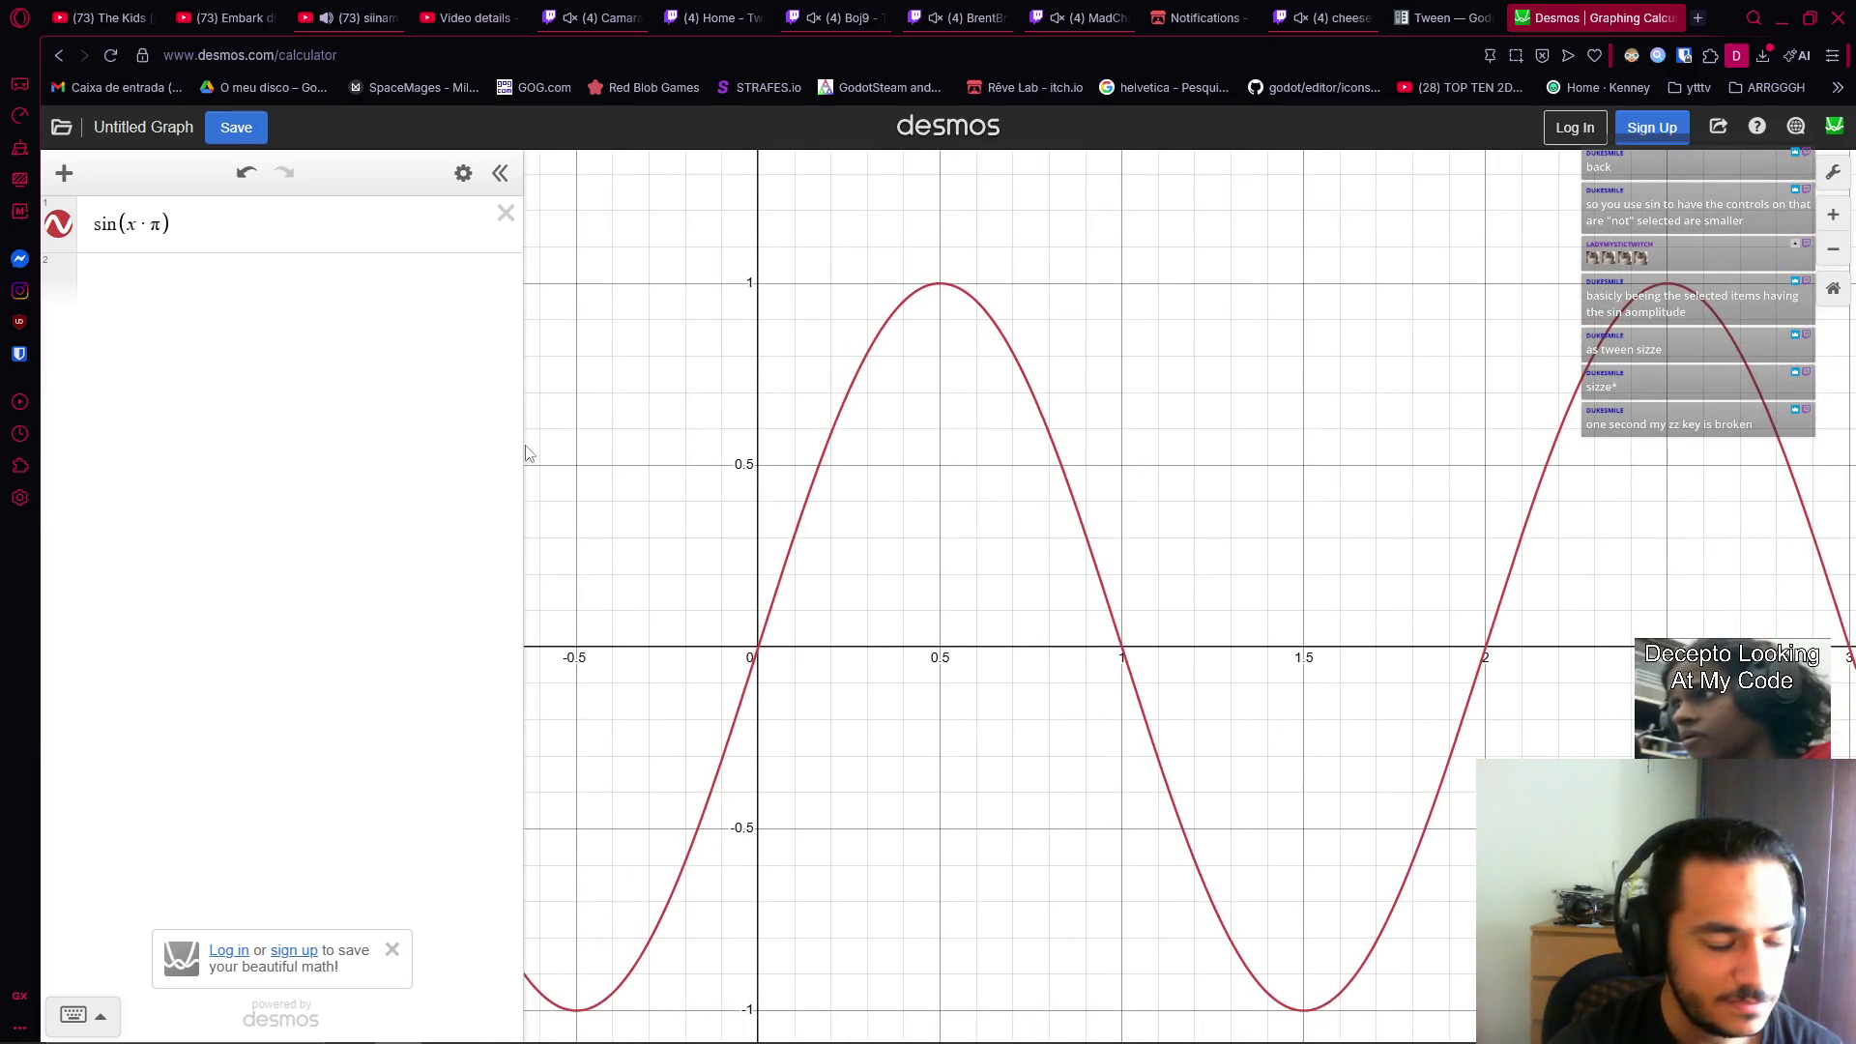
Divide π by 2 to get sin(x·π/2), then check its peak, zeros and minimum.
click(267, 229)
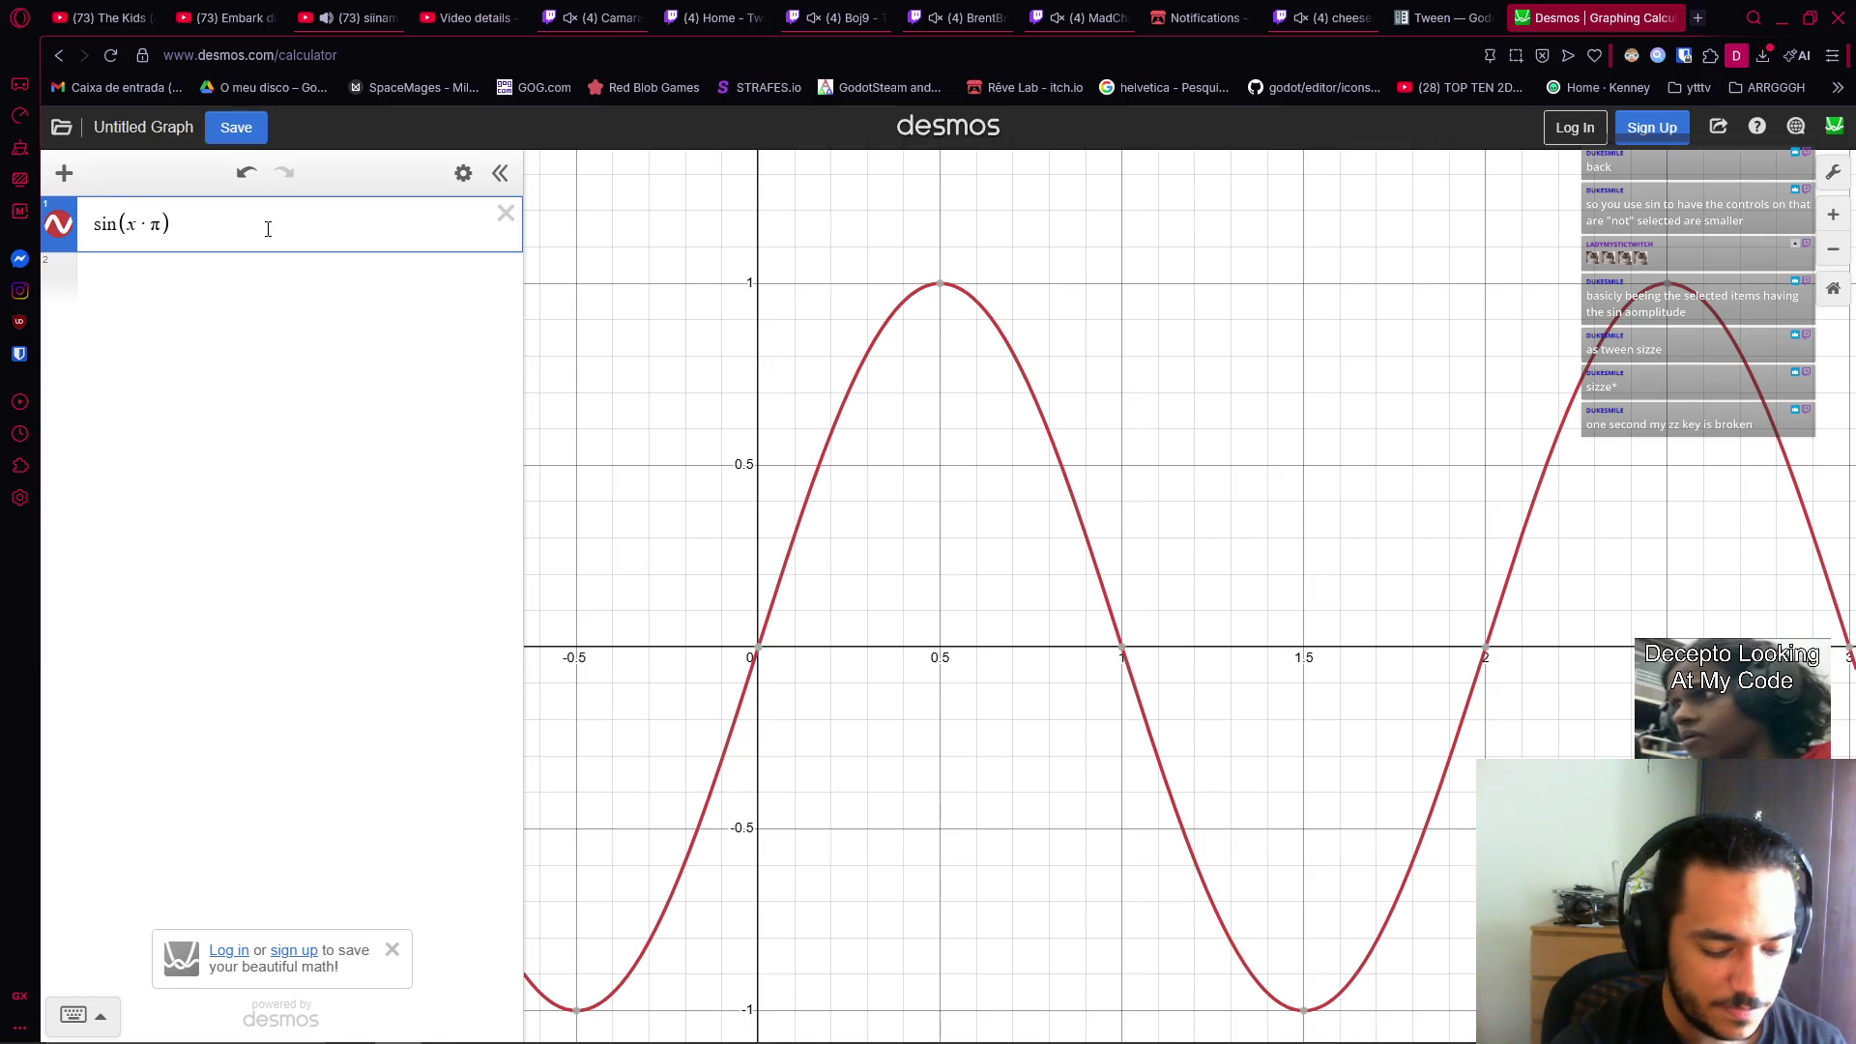
key(Left)
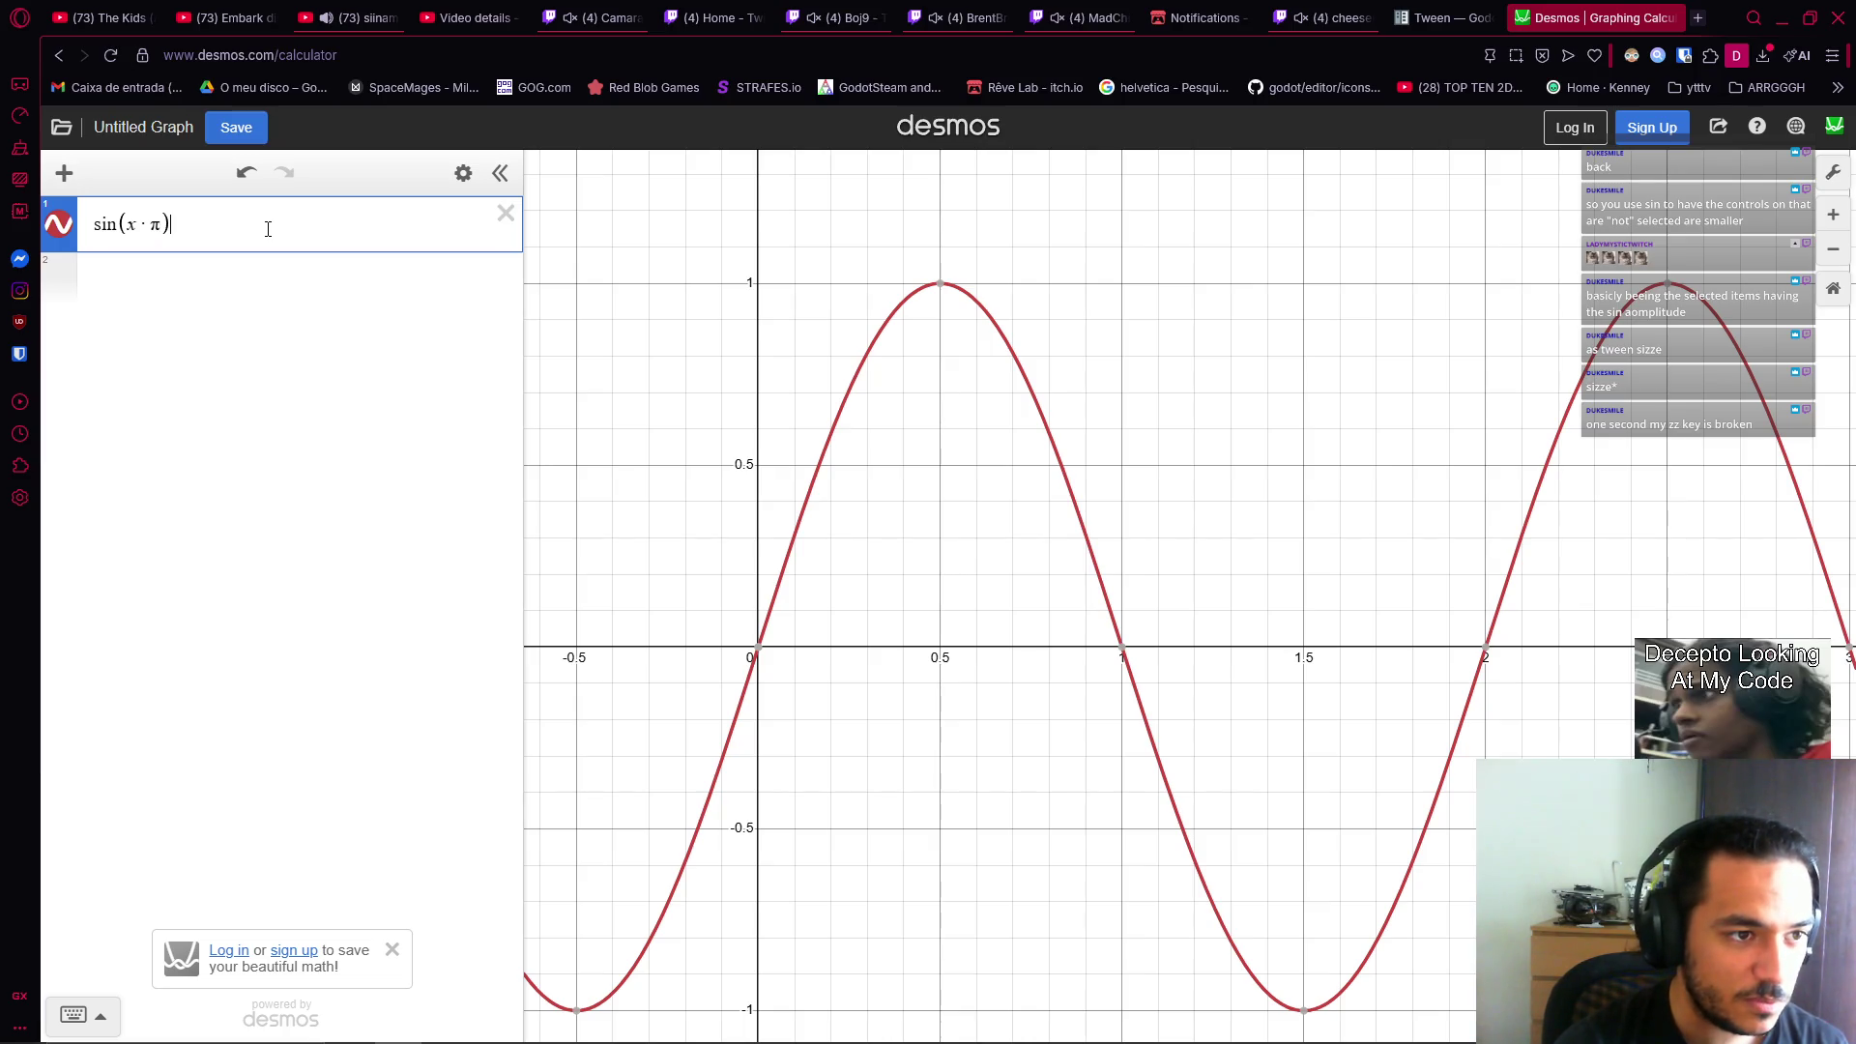
text(/2)
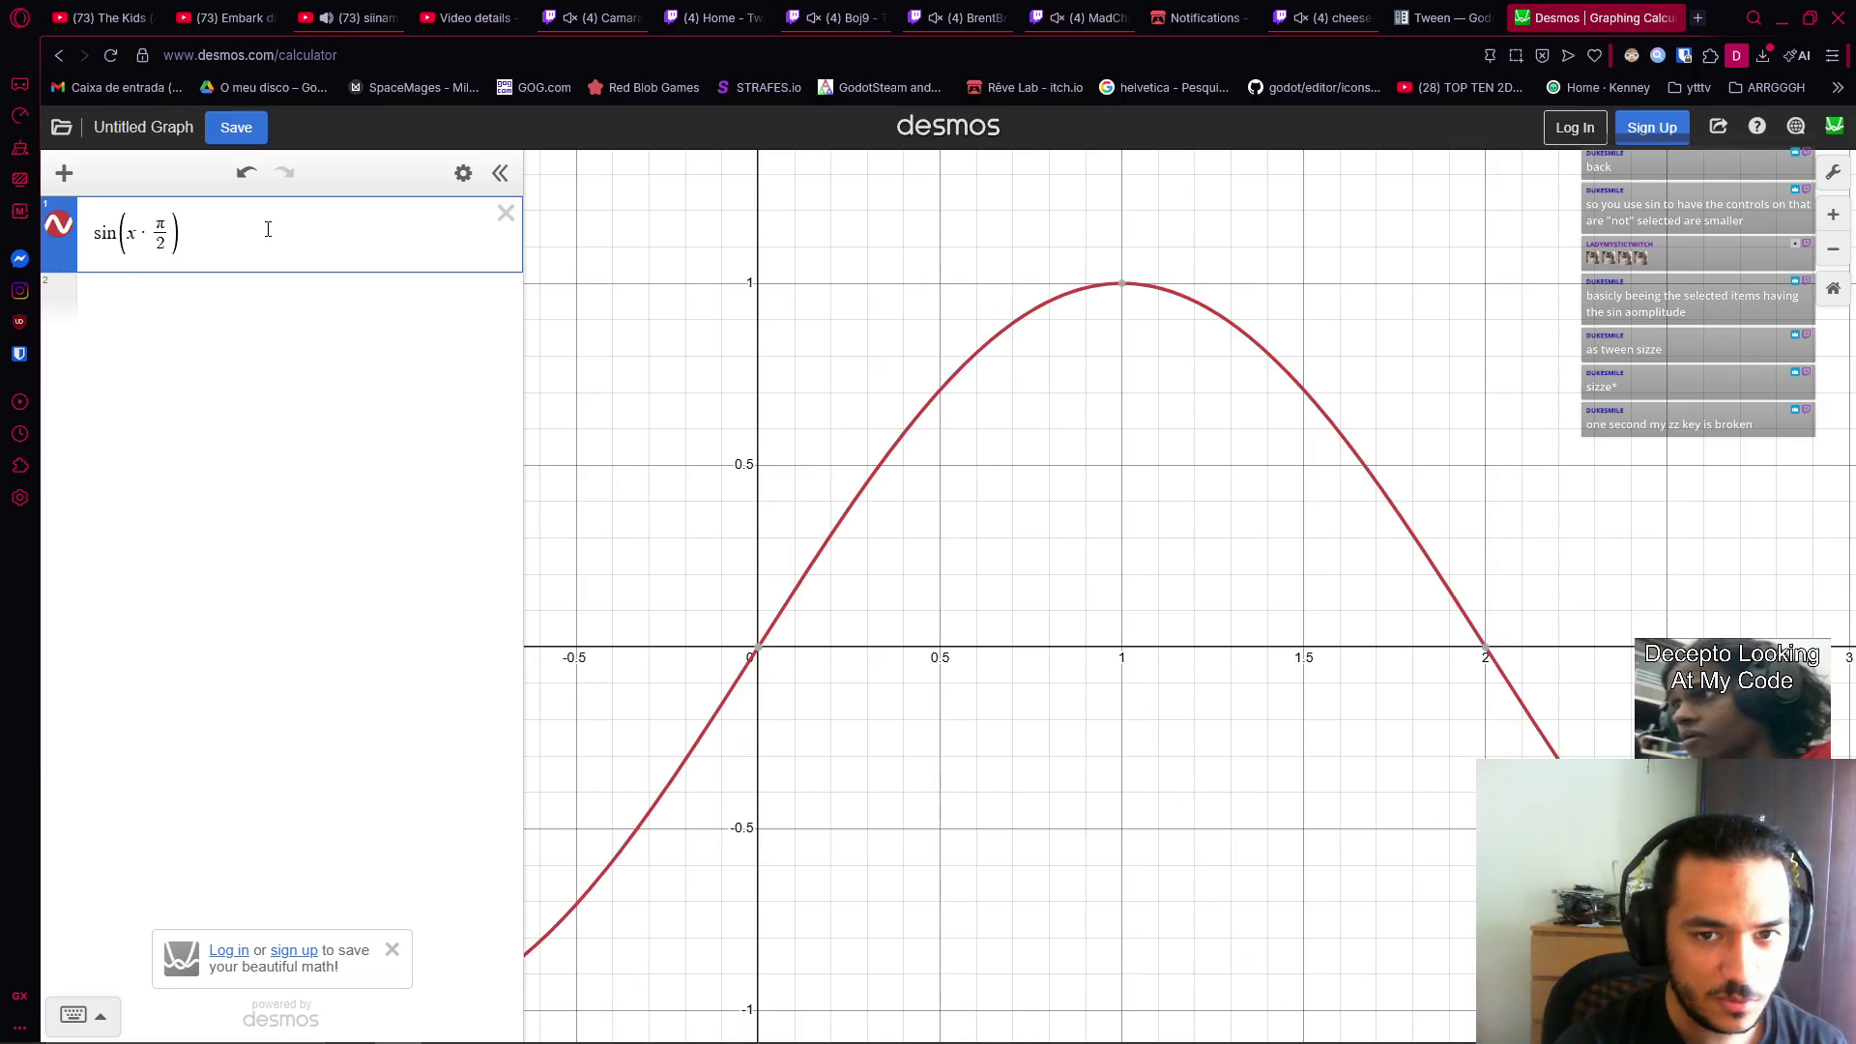
scroll(851, 580, down, 5)
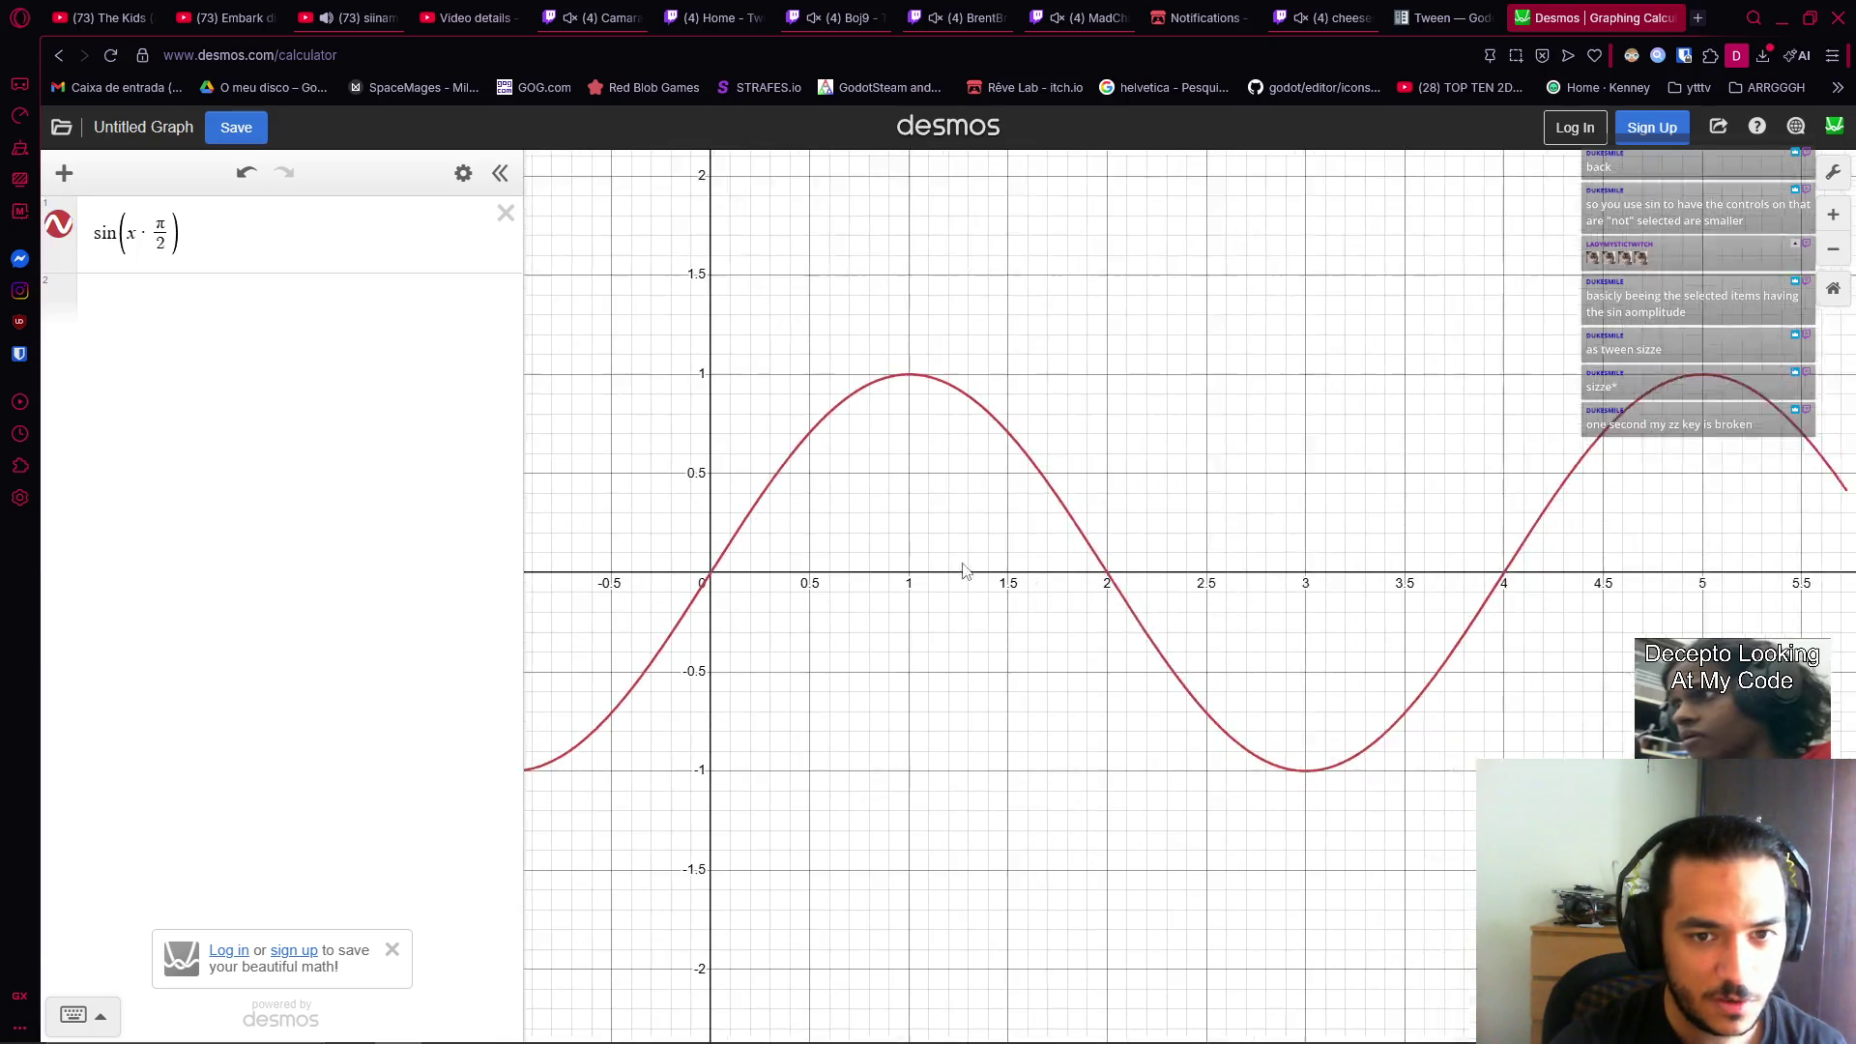
scroll(899, 617, up, 3)
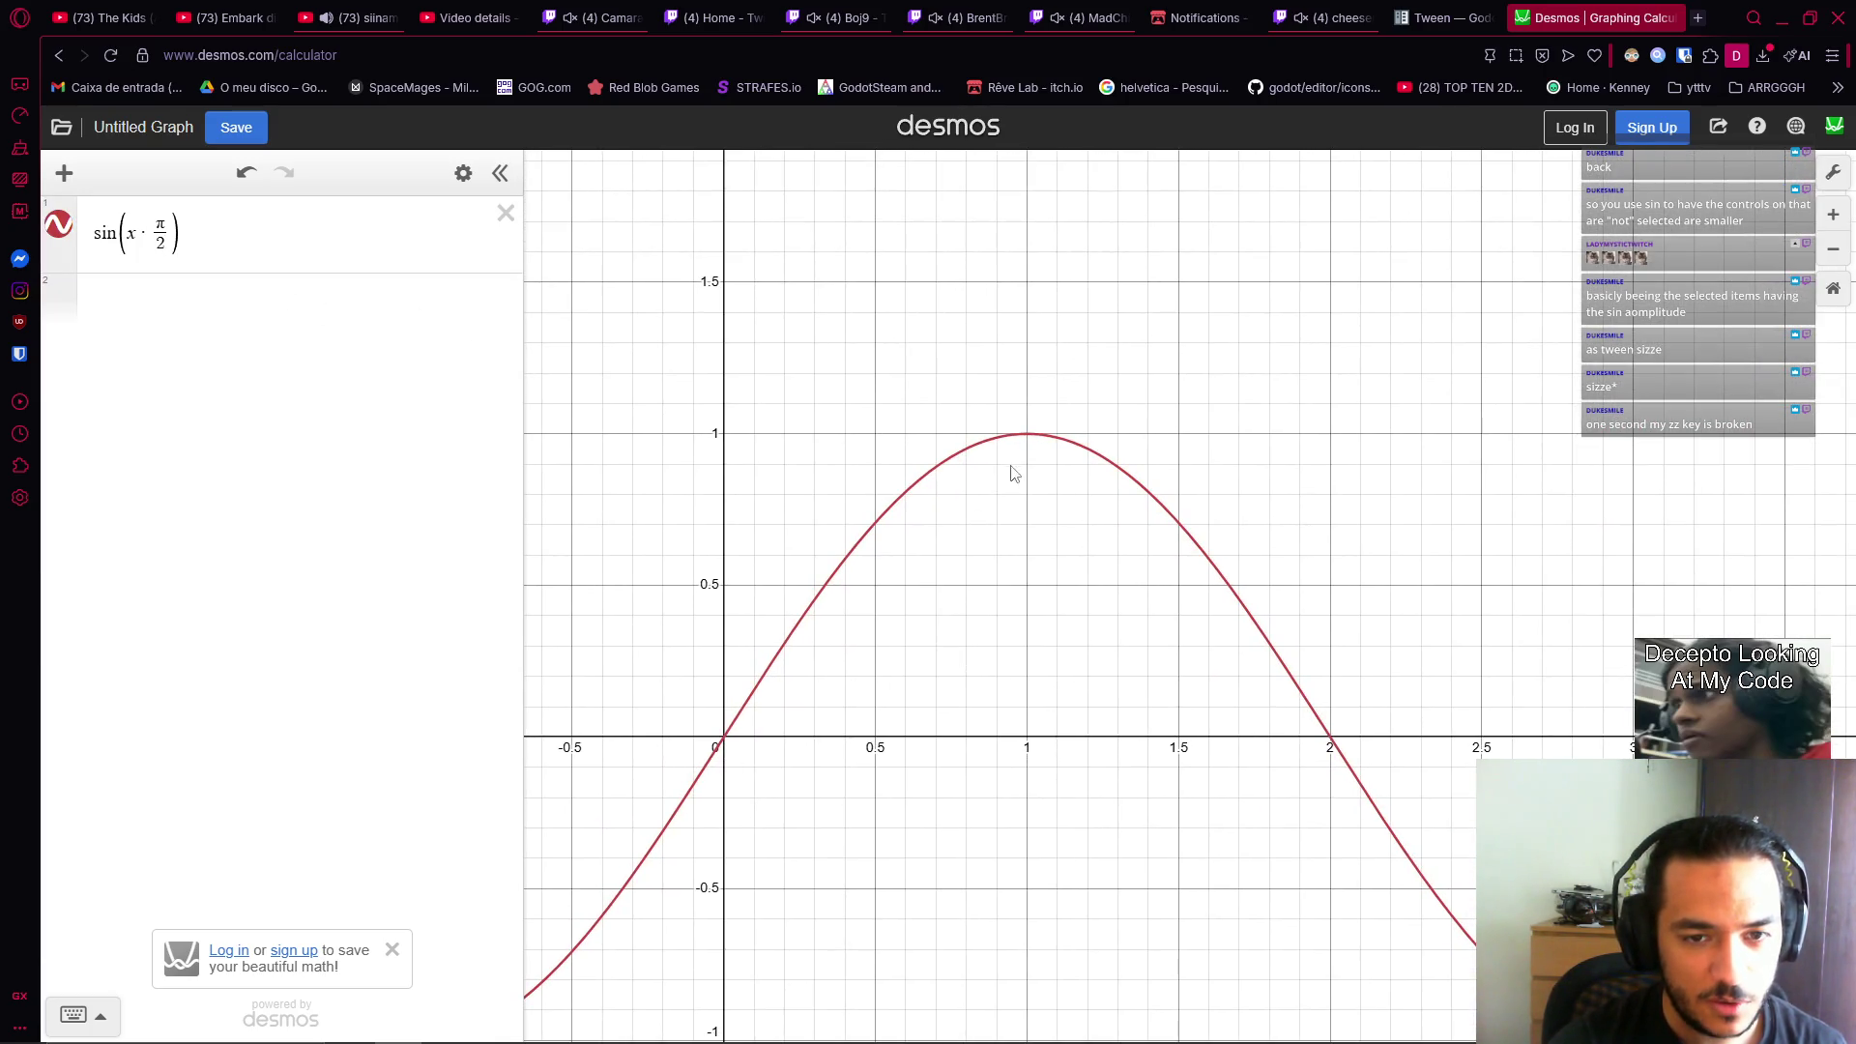
click(1029, 438)
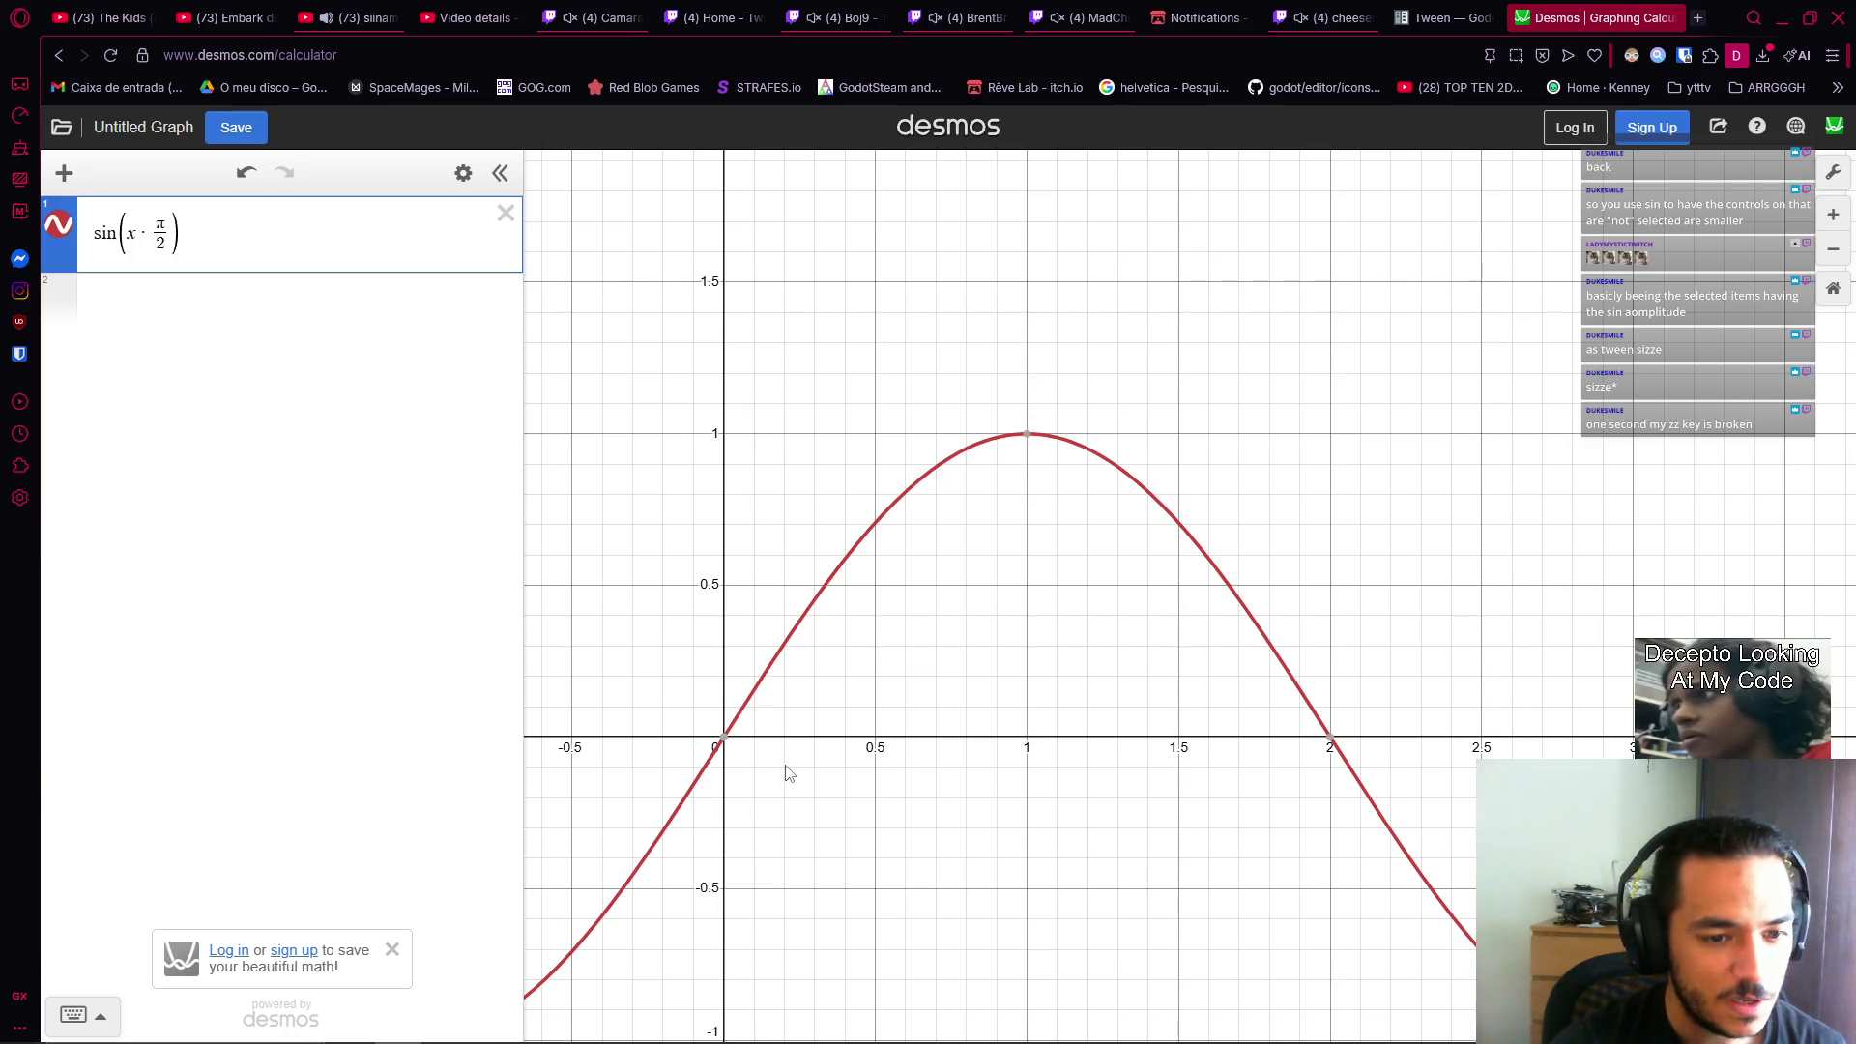
drag(888, 661, 915, 635)
scroll(914, 635, down, 1)
drag(677, 763, 674, 800)
click(630, 842)
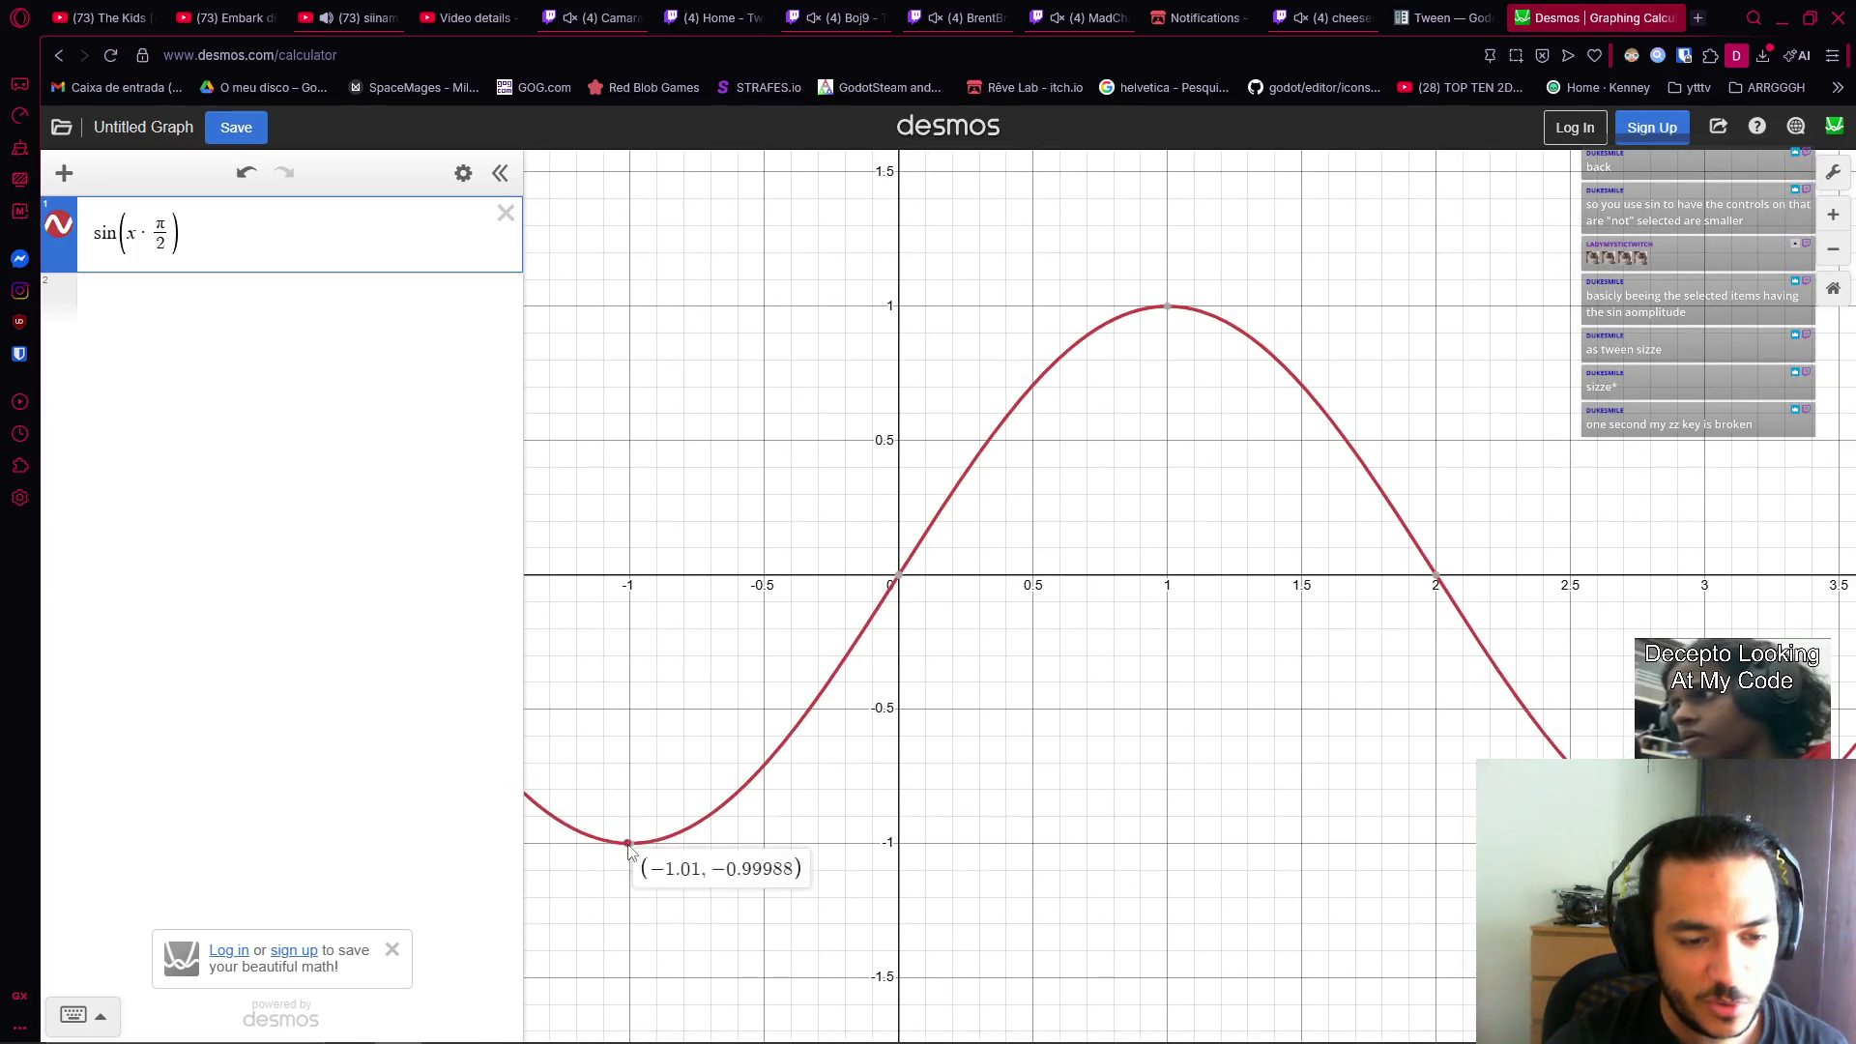
click(974, 712)
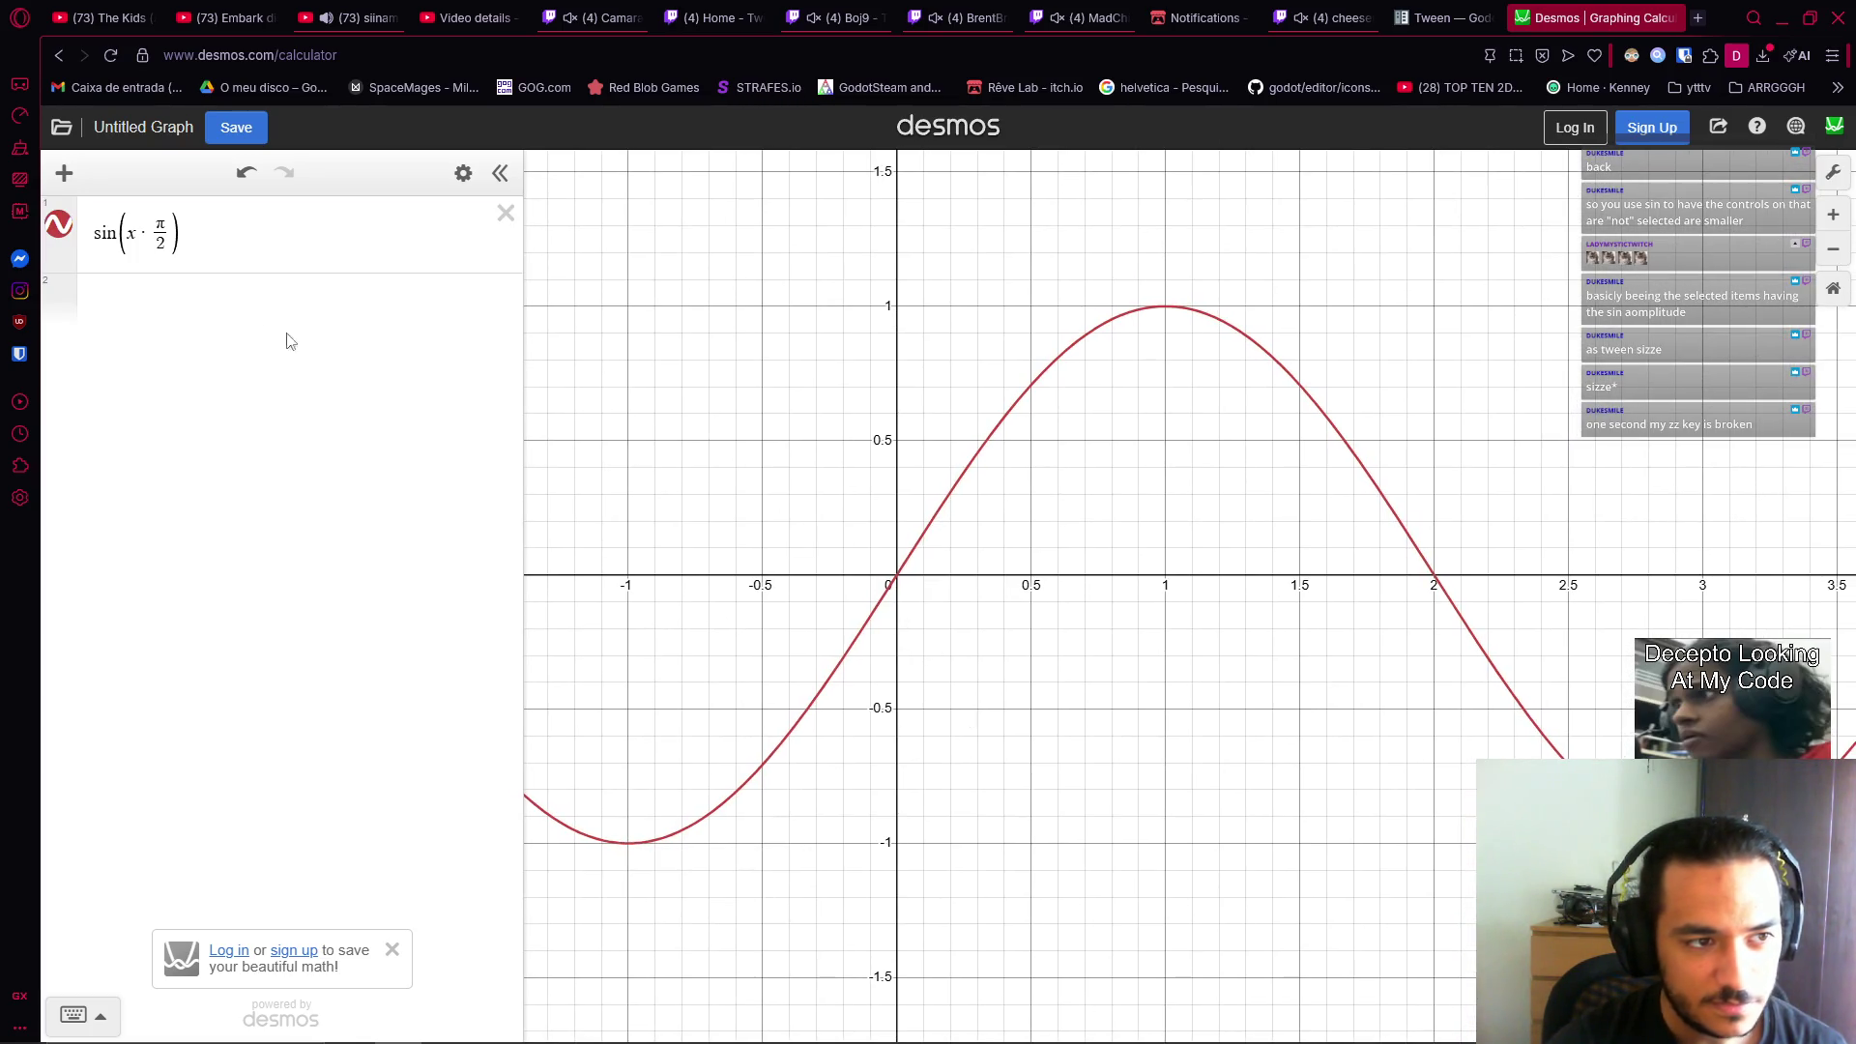
Insert ·2 after x so the expression reads sin(x·2·π/2).
click(148, 230)
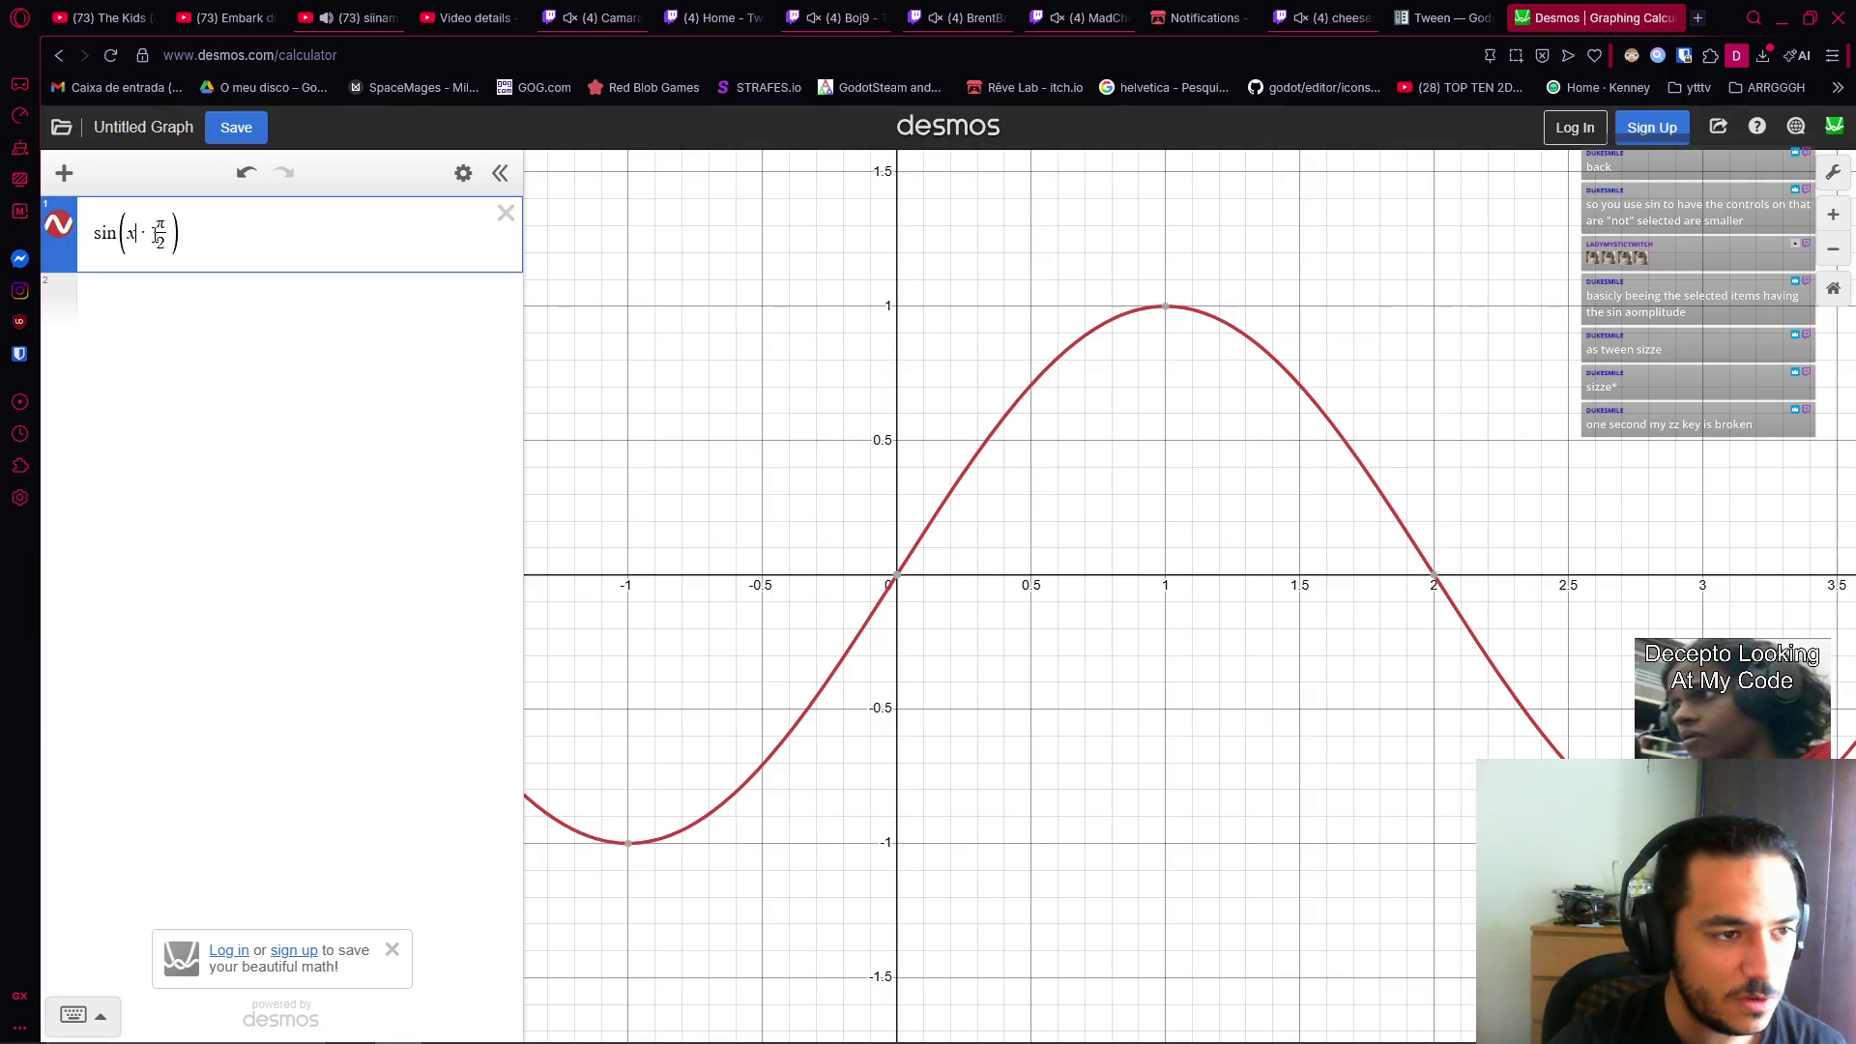
text(/2)
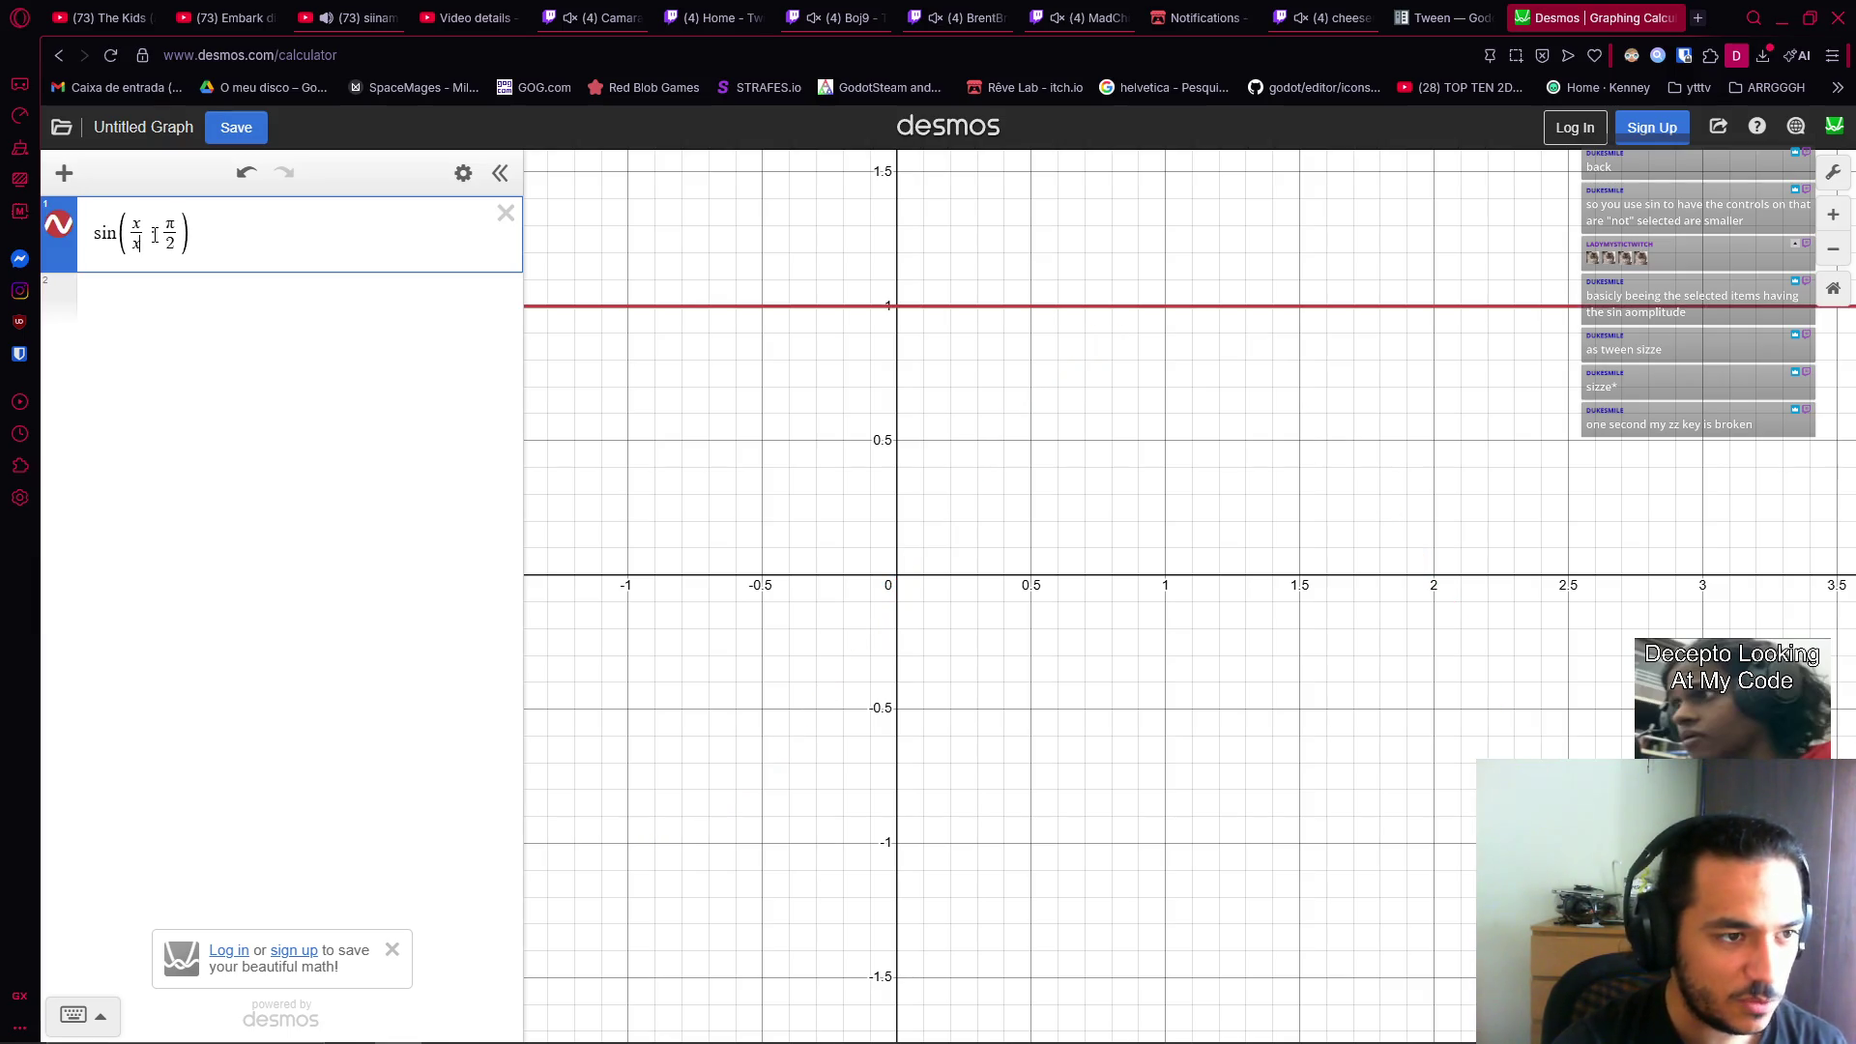
key(BackSpace)
key(BackSpace)
text(*2)
drag(156, 235, 137, 235)
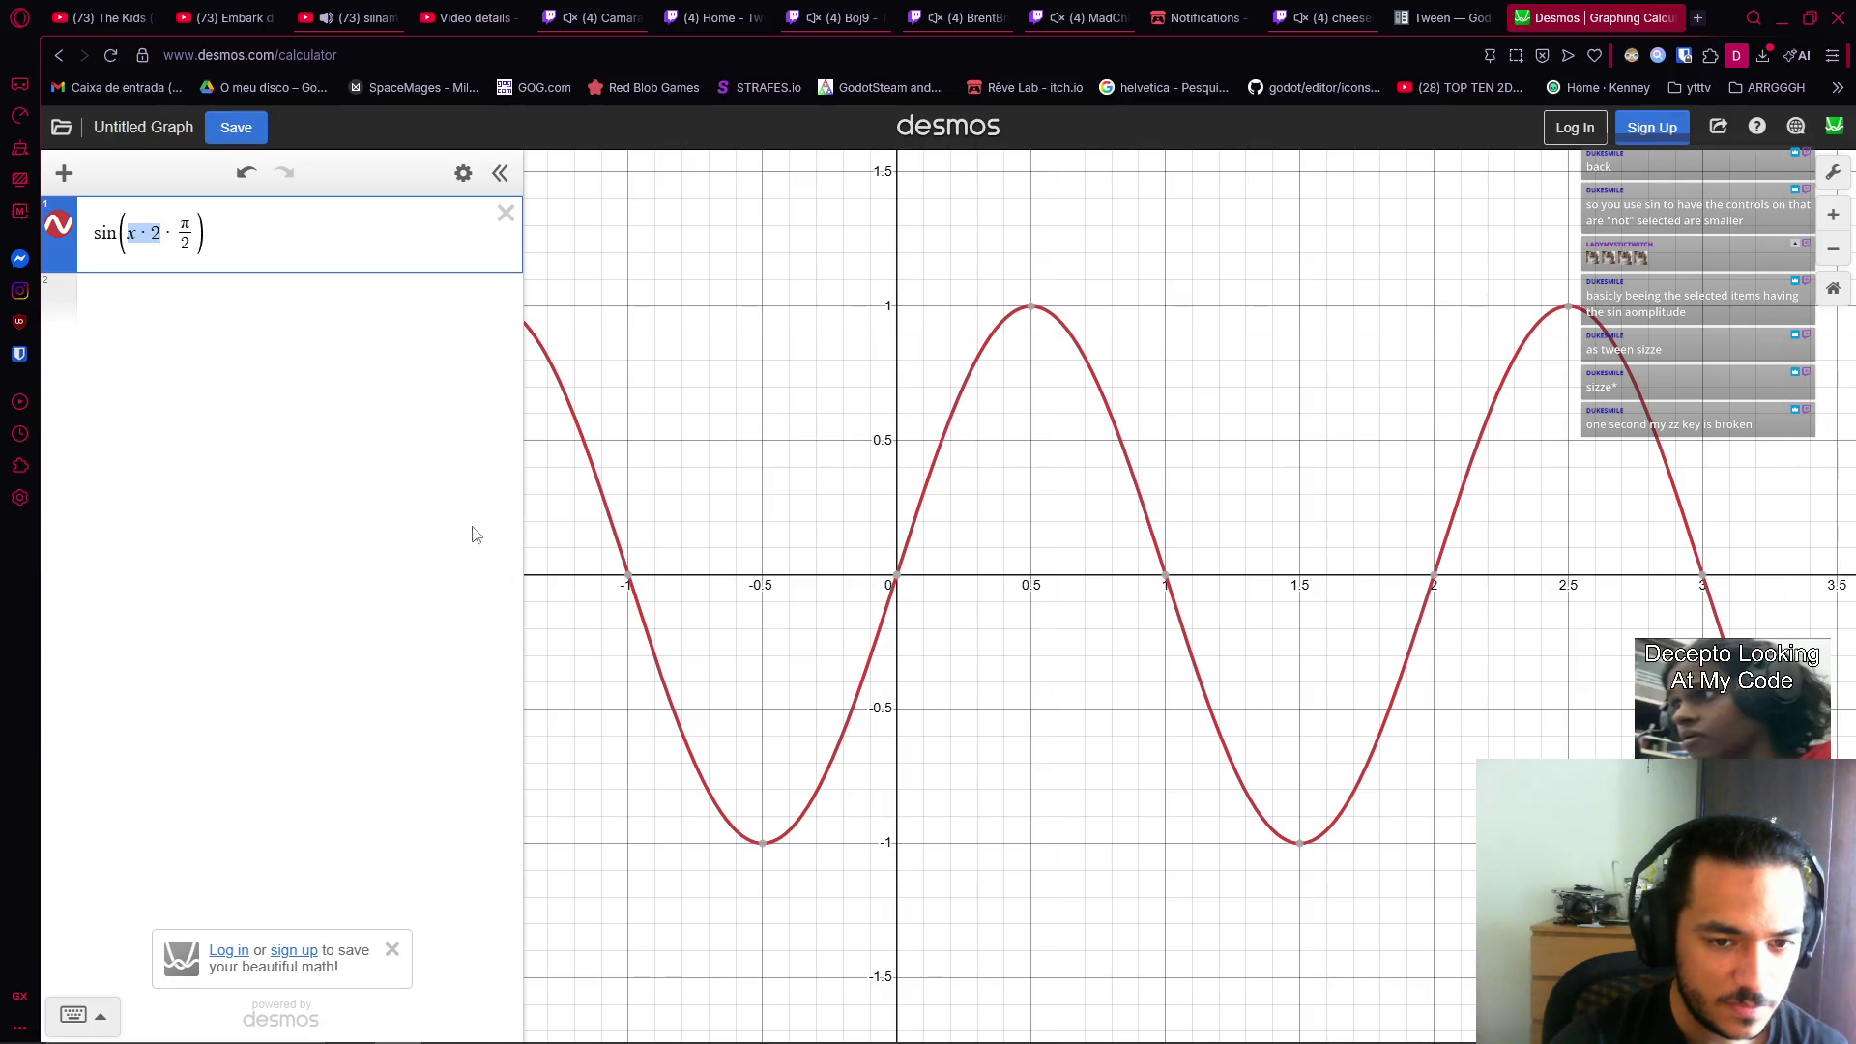
click(1015, 684)
Inspect the new curve's extrema and zeros, confirming the peak at x = 0.5.
mouse_move(1009, 595)
mouse_down()
mouse_move(994, 643)
mouse_move(948, 665)
mouse_up()
scroll(957, 647, up, 3)
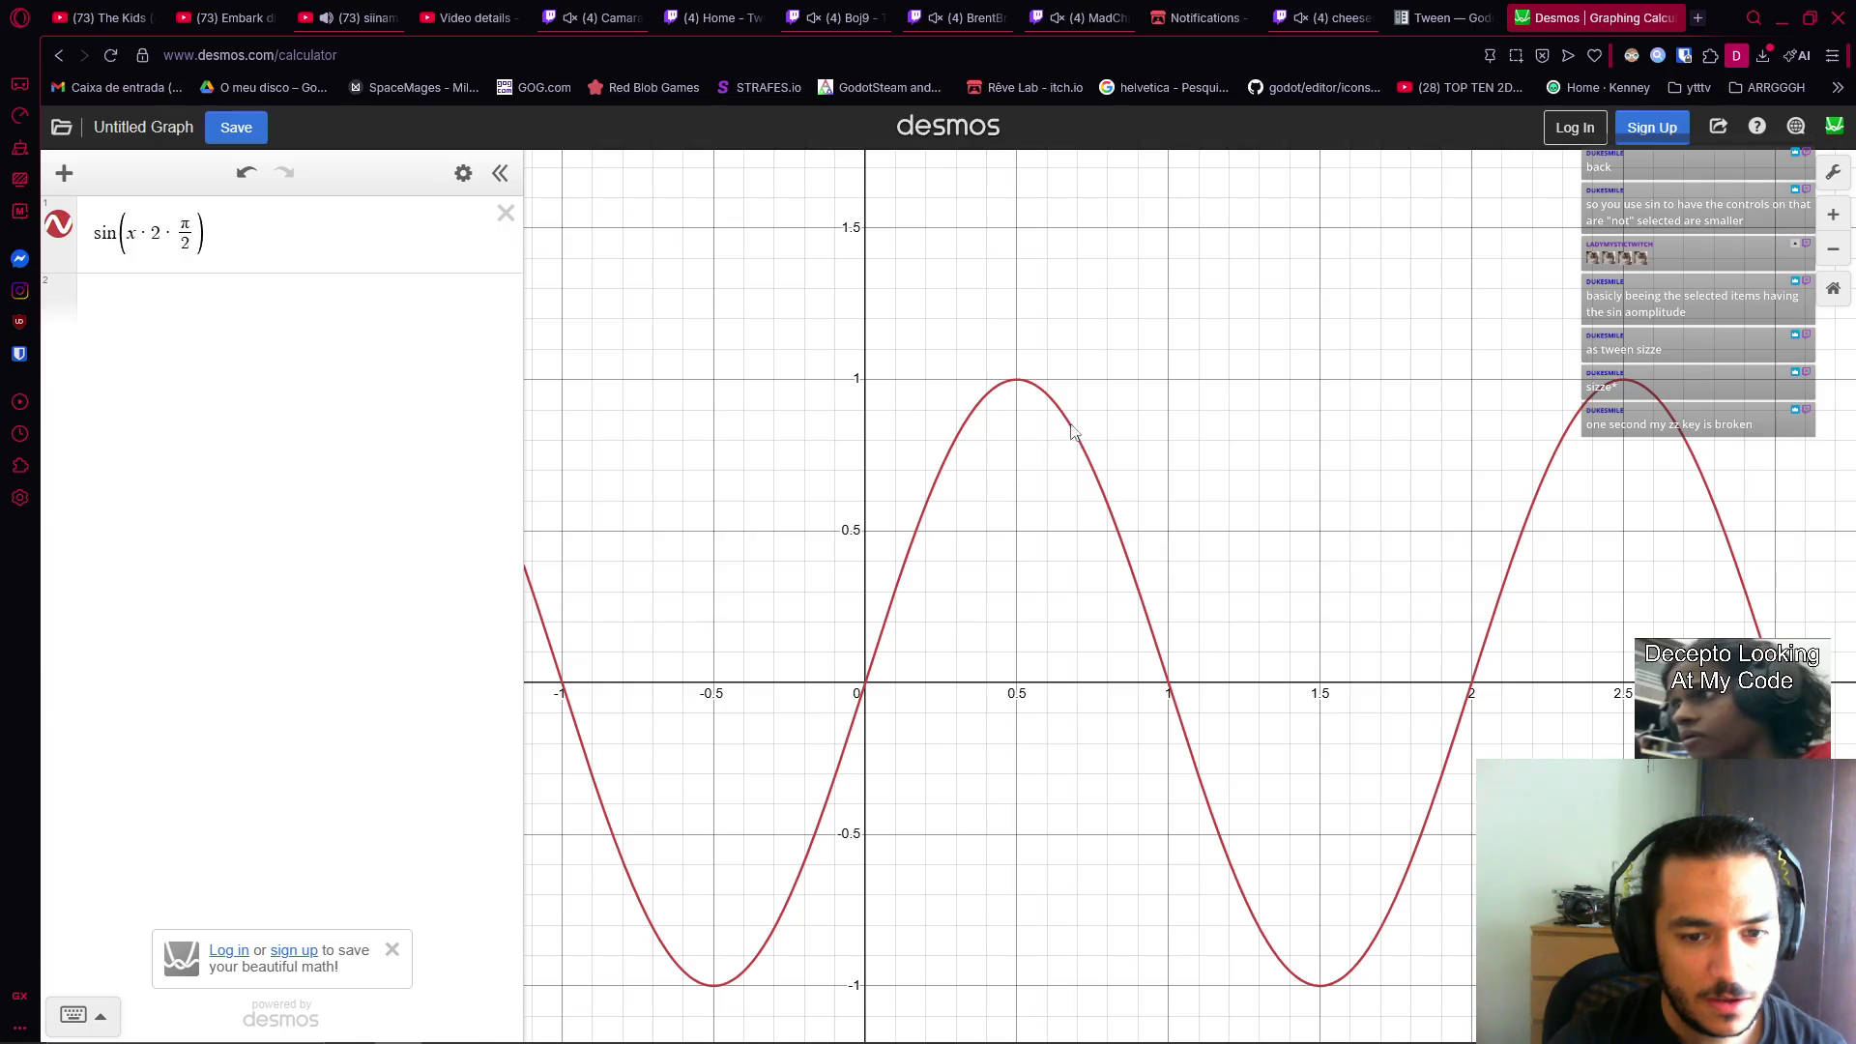
click(1015, 387)
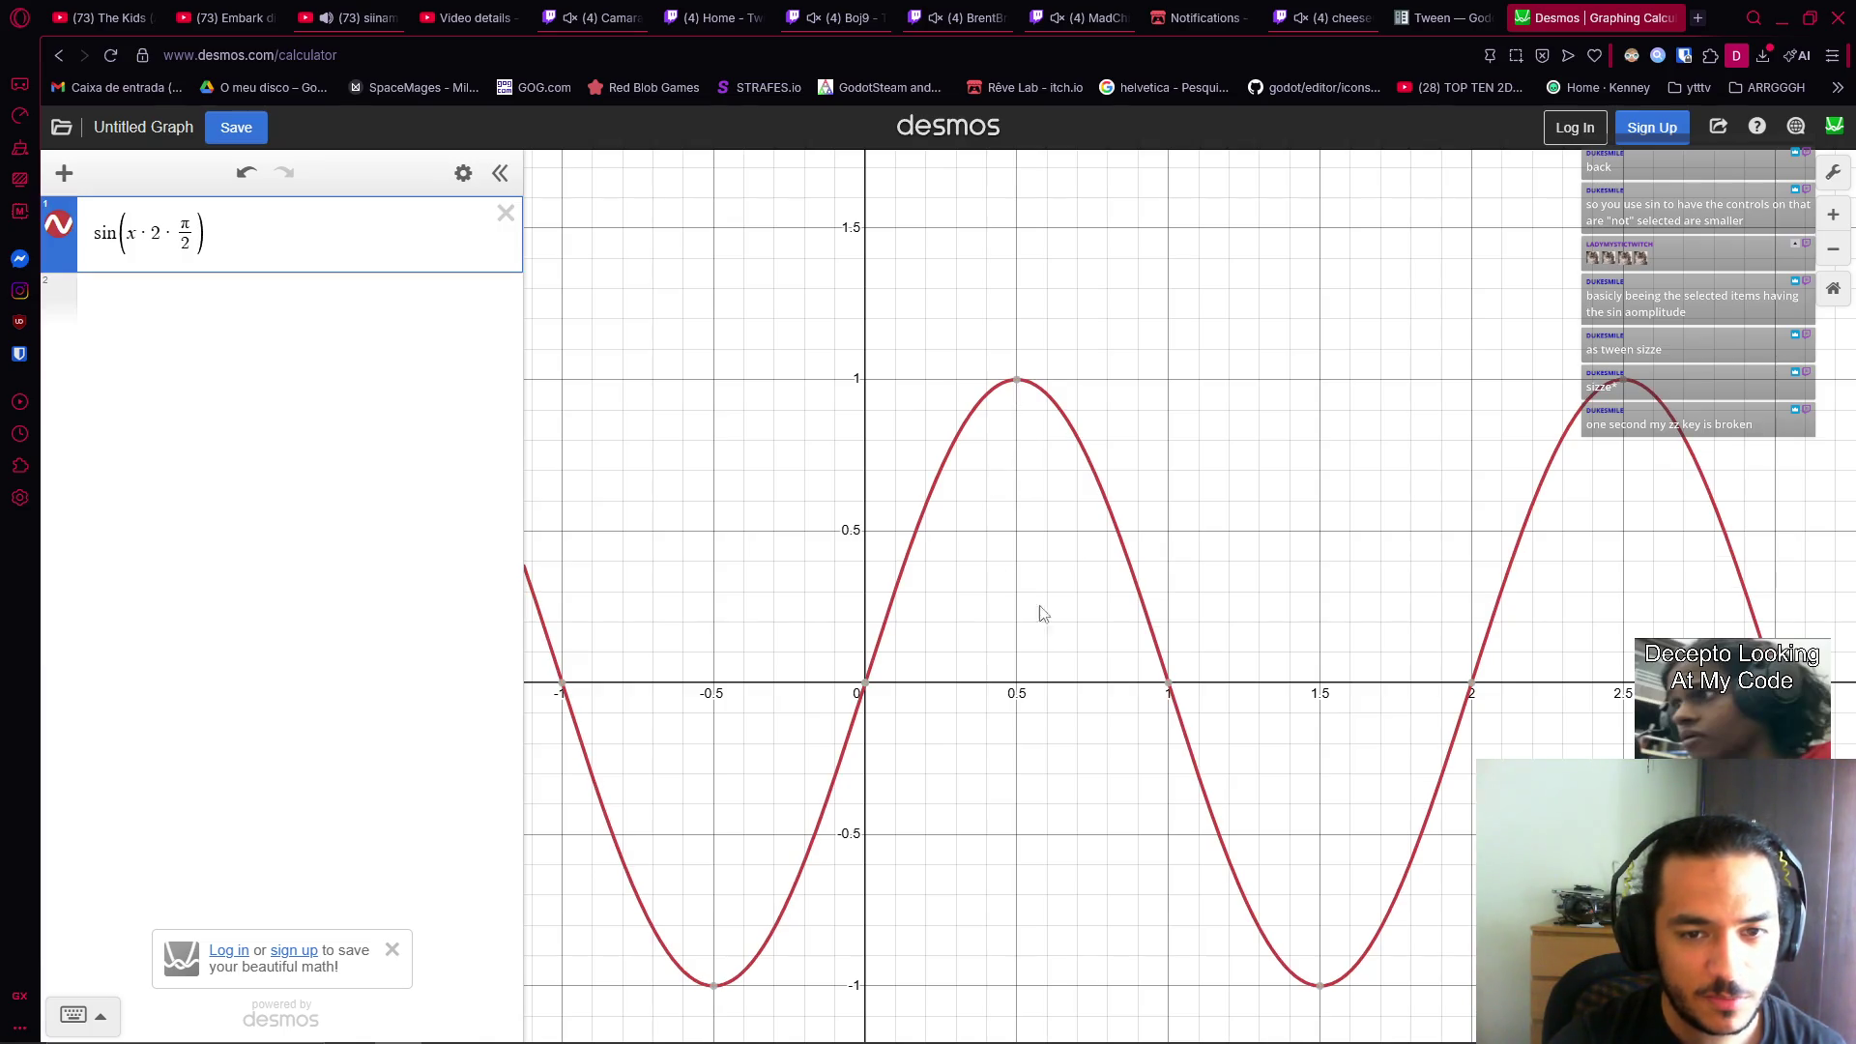
click(1025, 690)
drag(799, 993, 846, 933)
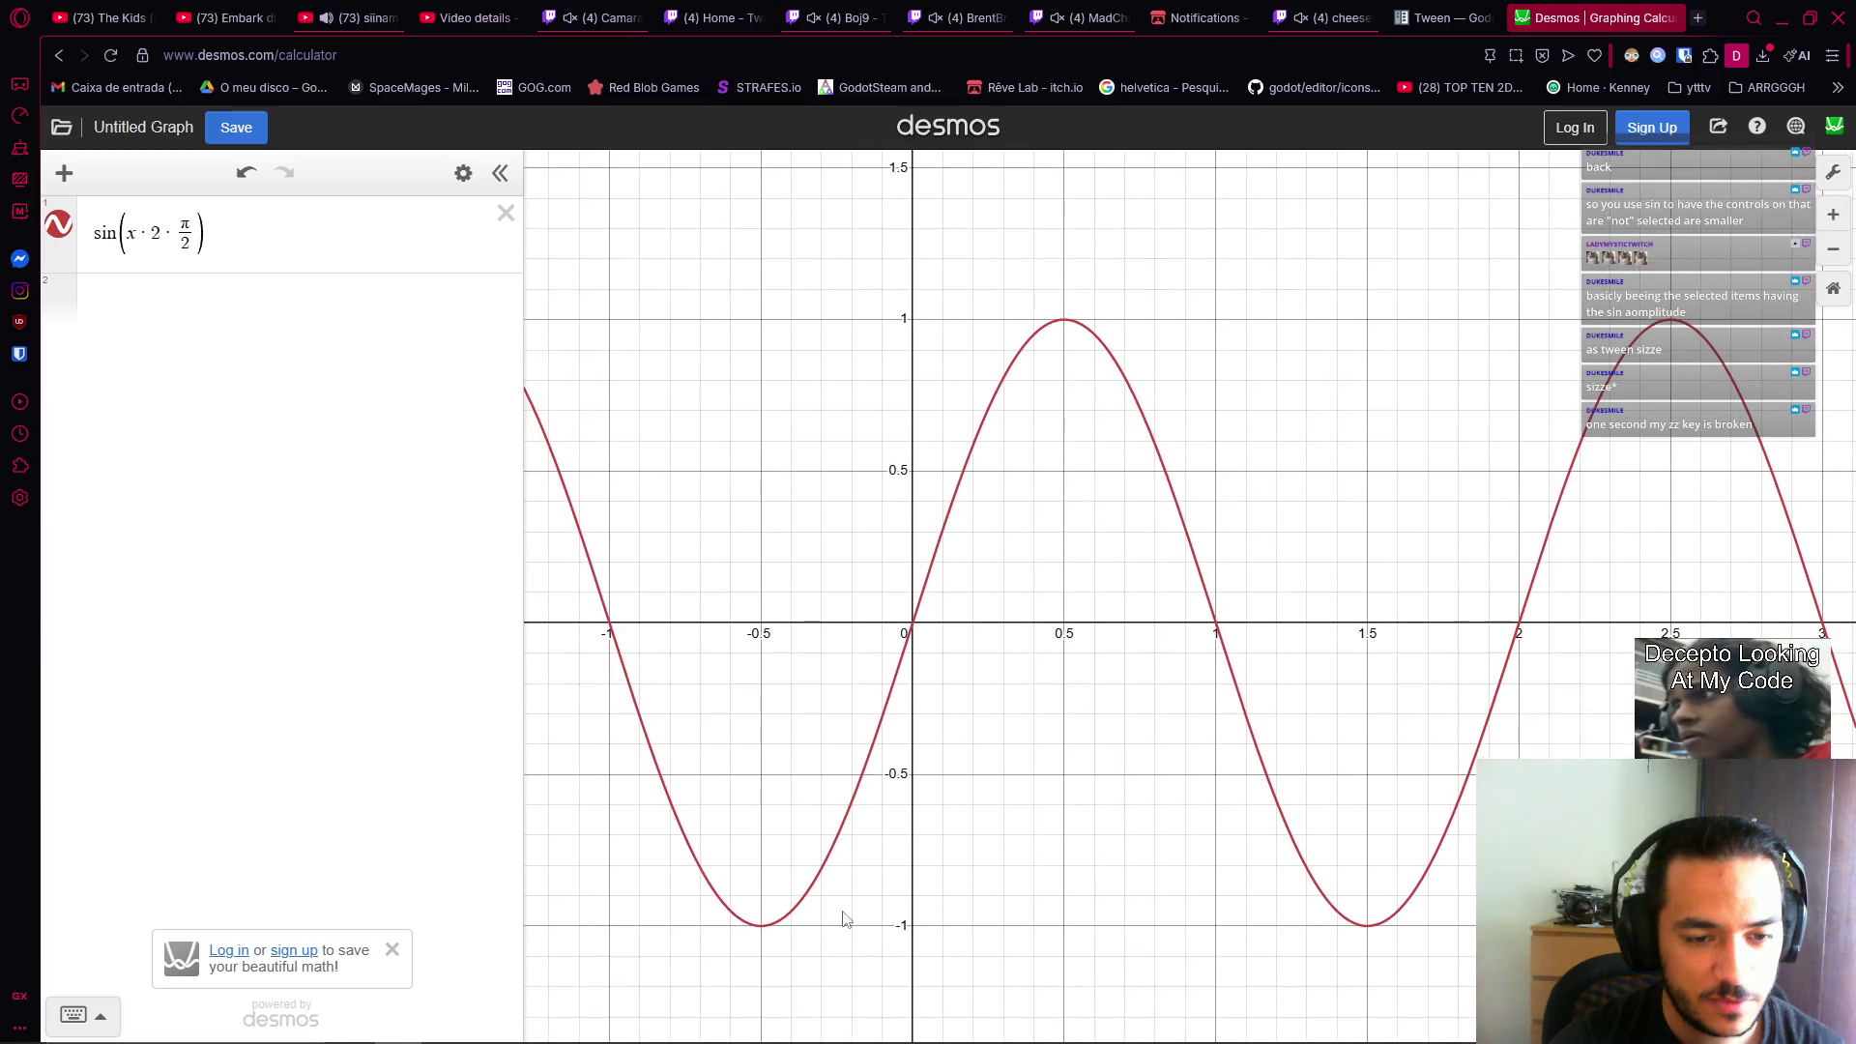
click(762, 926)
click(1063, 320)
click(136, 234)
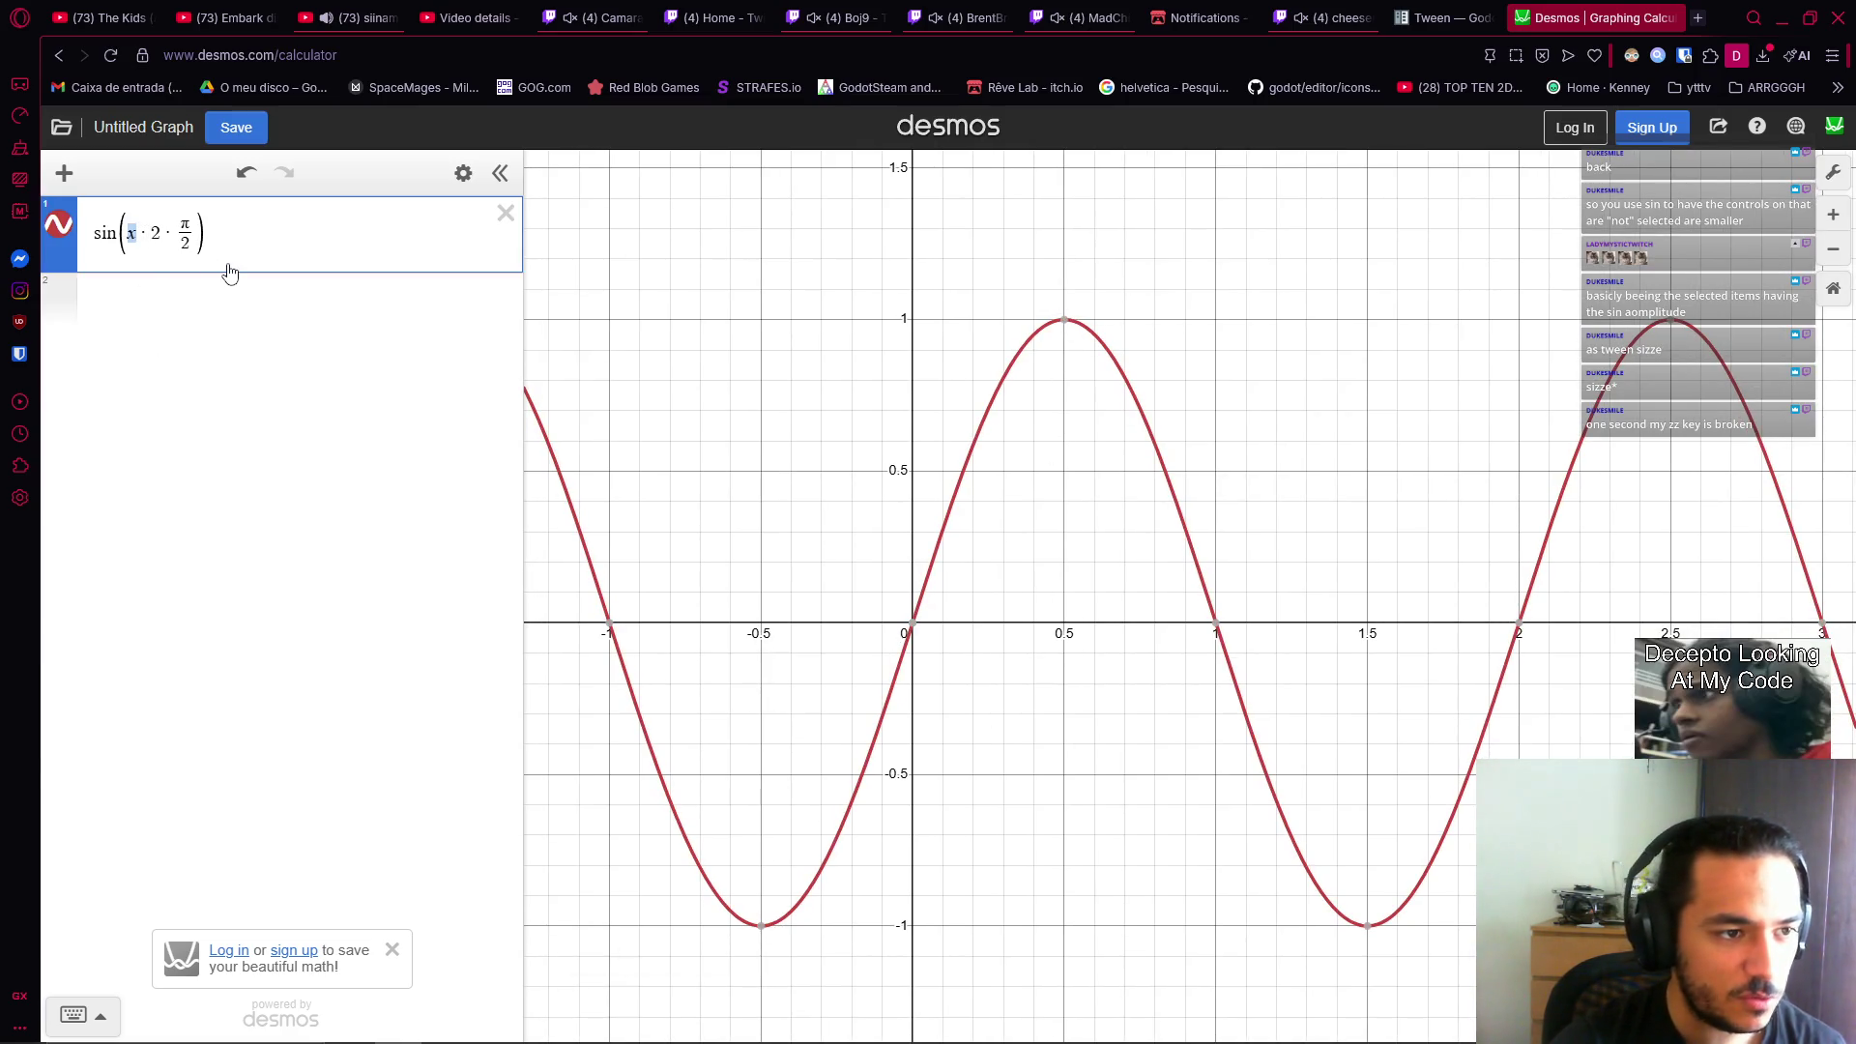
Shift the sine input by −.5 and pan the graph to show the shifted curve.
text(()
text(-)
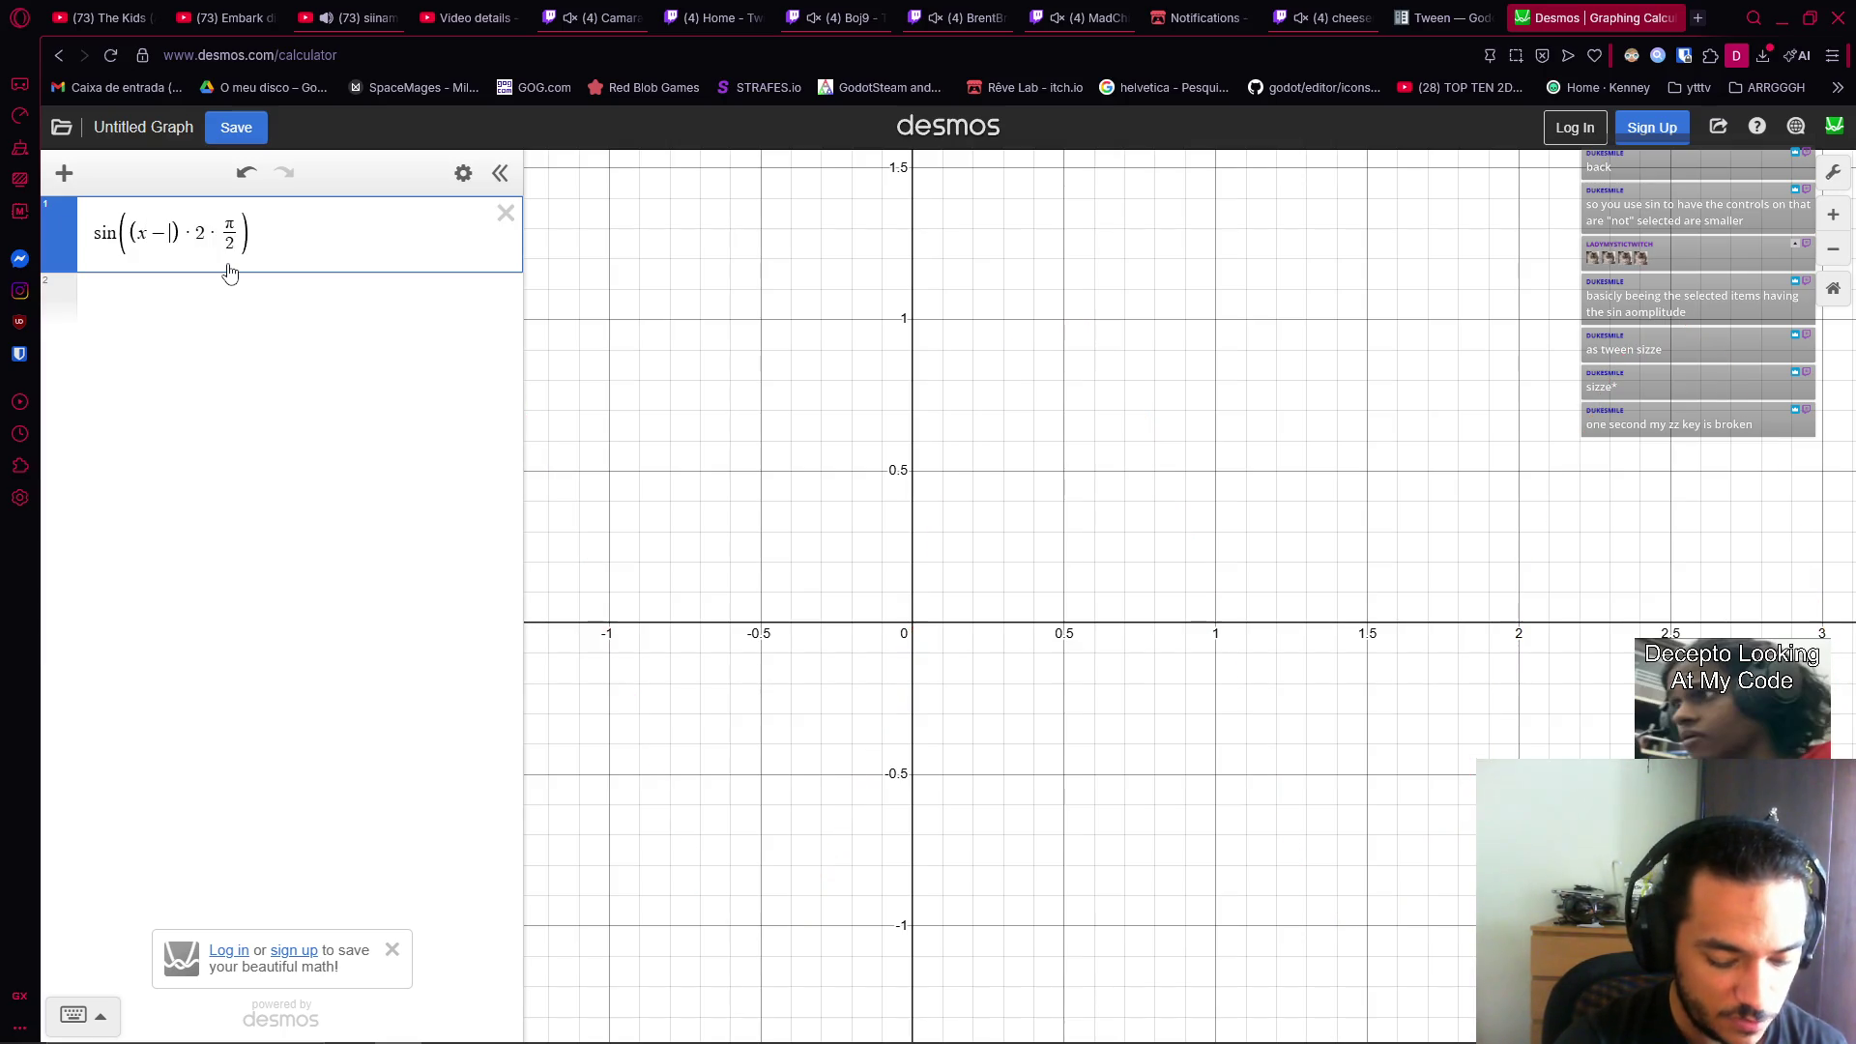
text(.5)
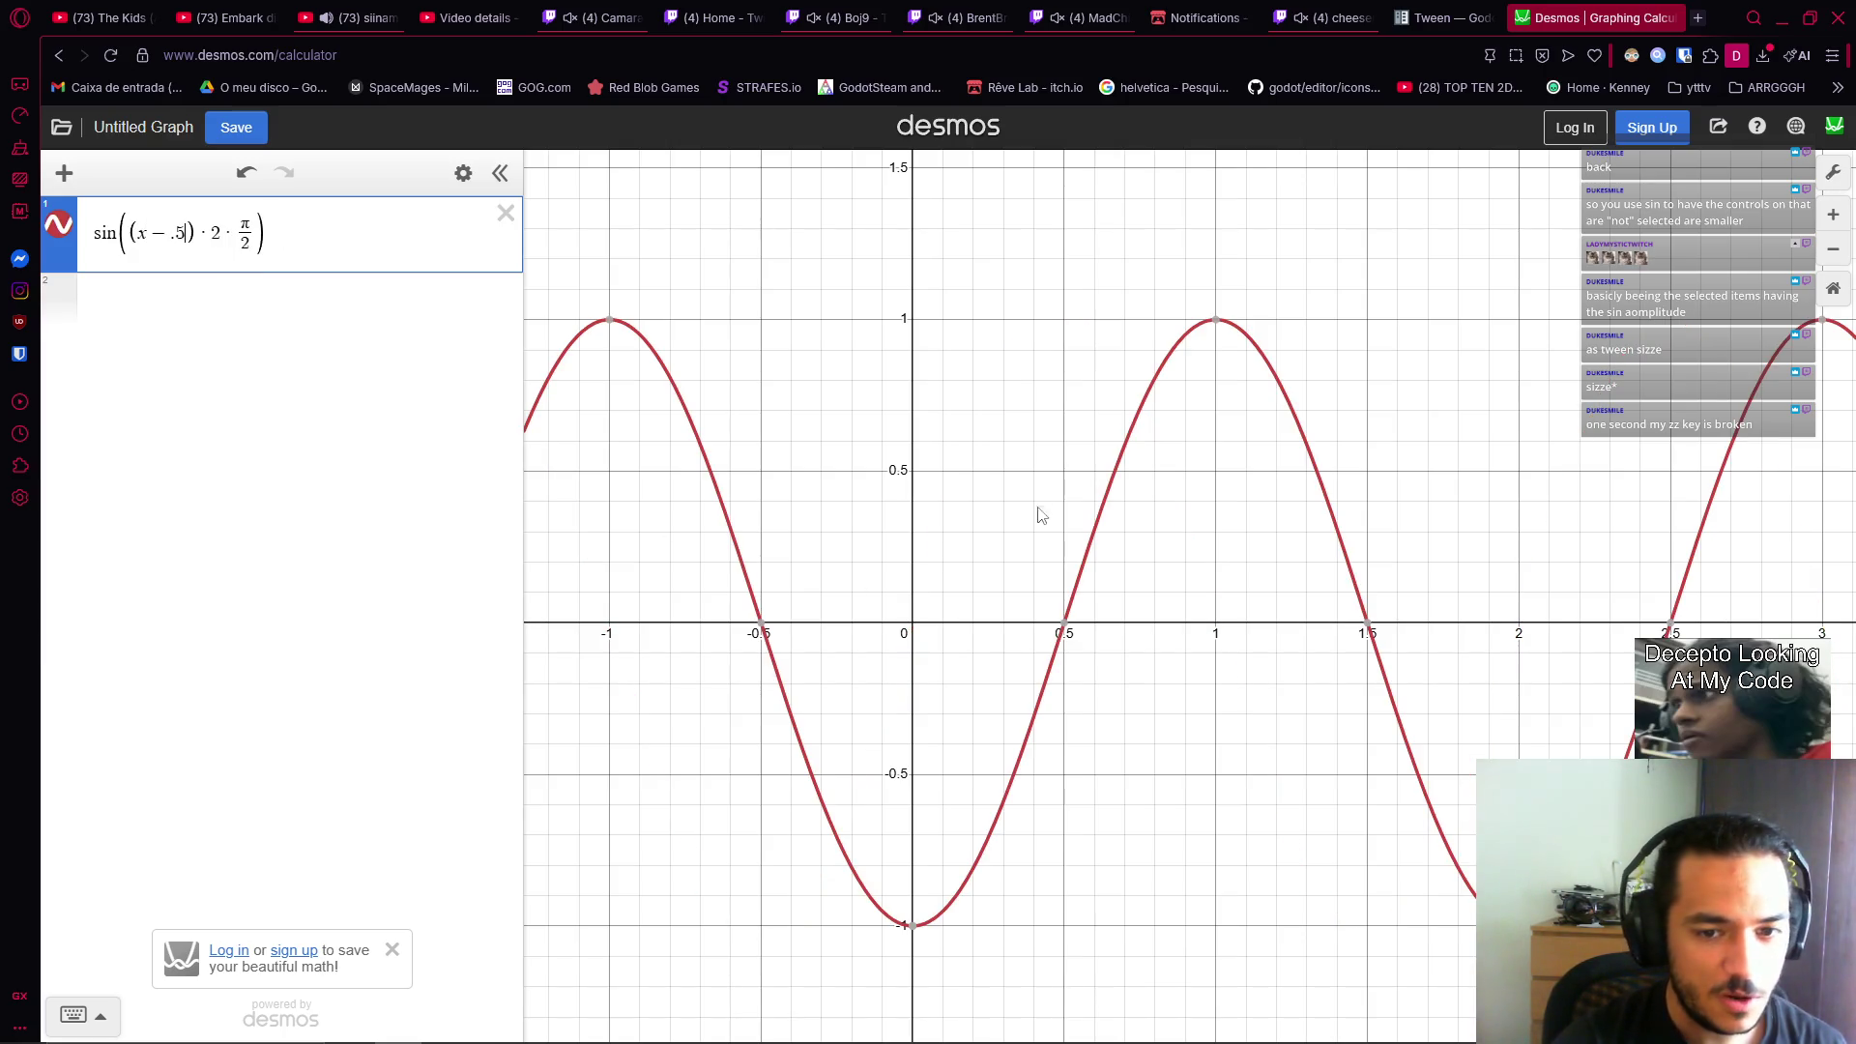
mouse_move(1123, 648)
mouse_down()
mouse_move(1032, 671)
mouse_move(1044, 626)
mouse_up()
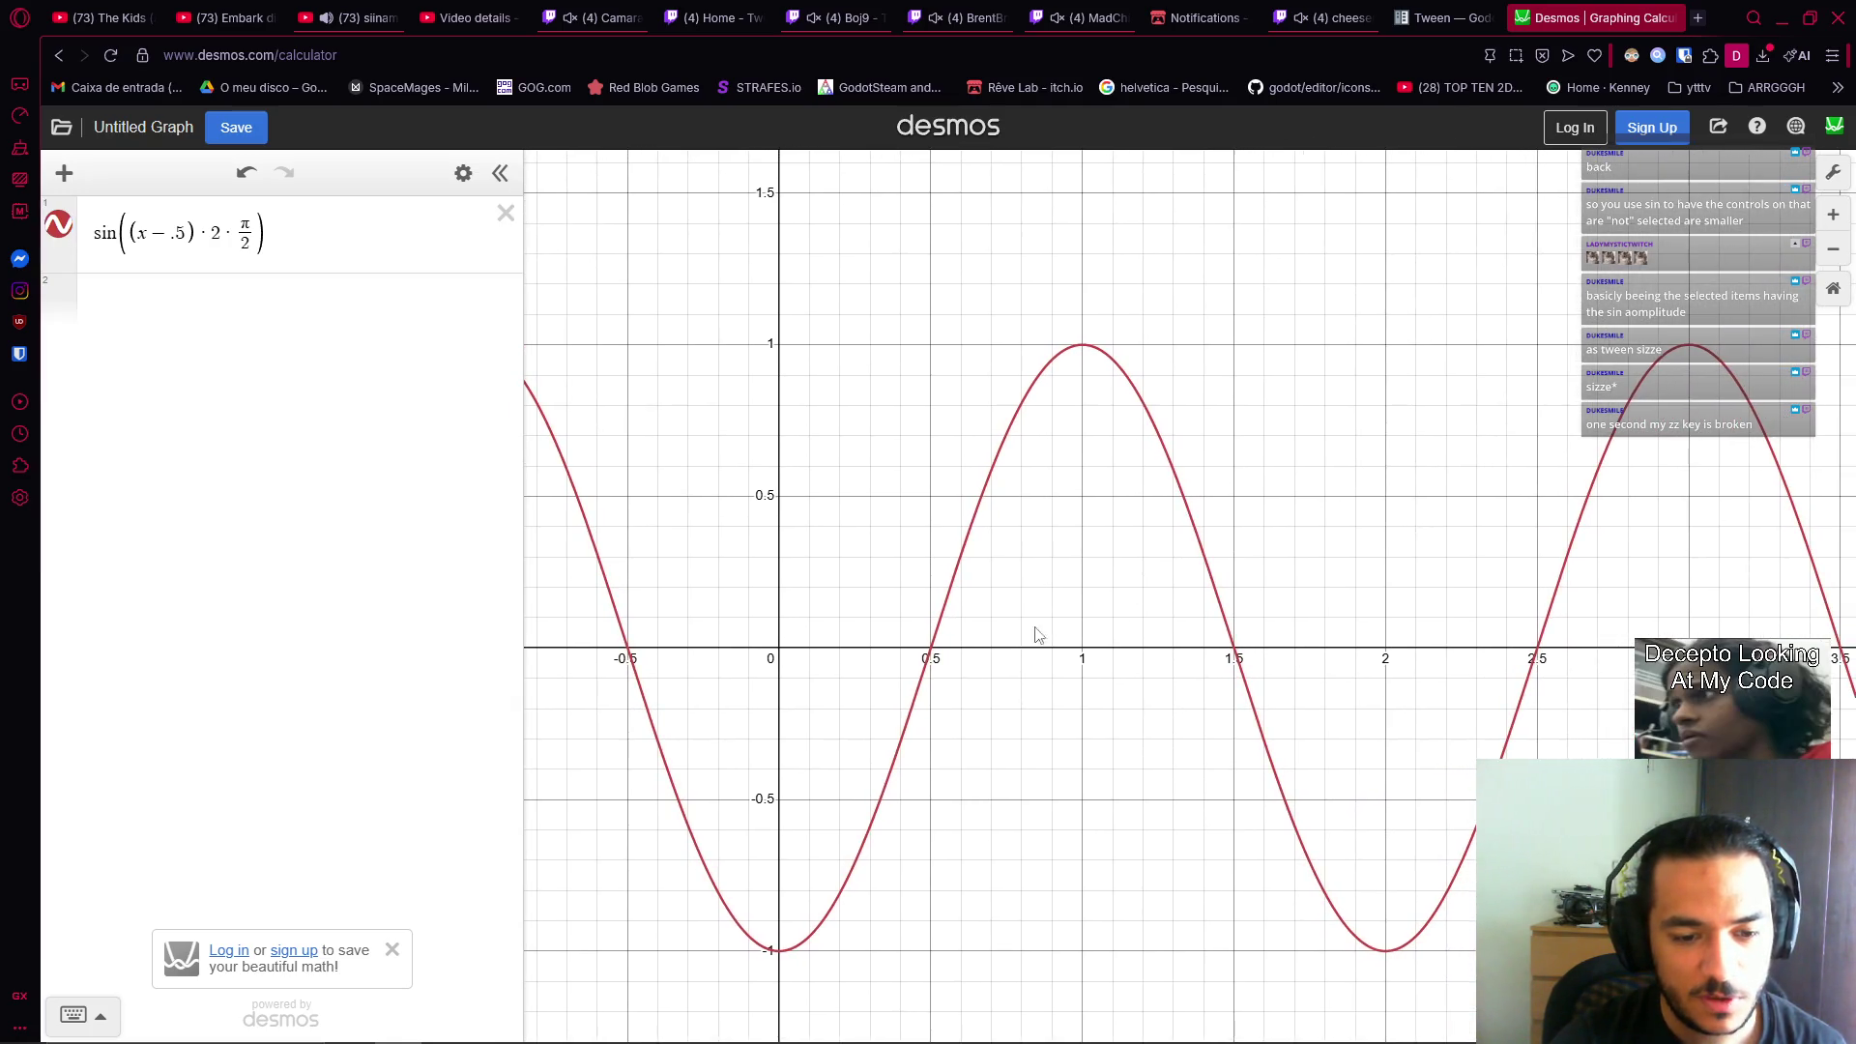
drag(1003, 834, 799, 732)
mouse_move(889, 810)
mouse_down()
mouse_move(1040, 709)
mouse_move(1014, 650)
mouse_up()
Wrap sin((x−.5)·2·π/2) in parentheses and add +1 to raise the curve.
click(425, 237)
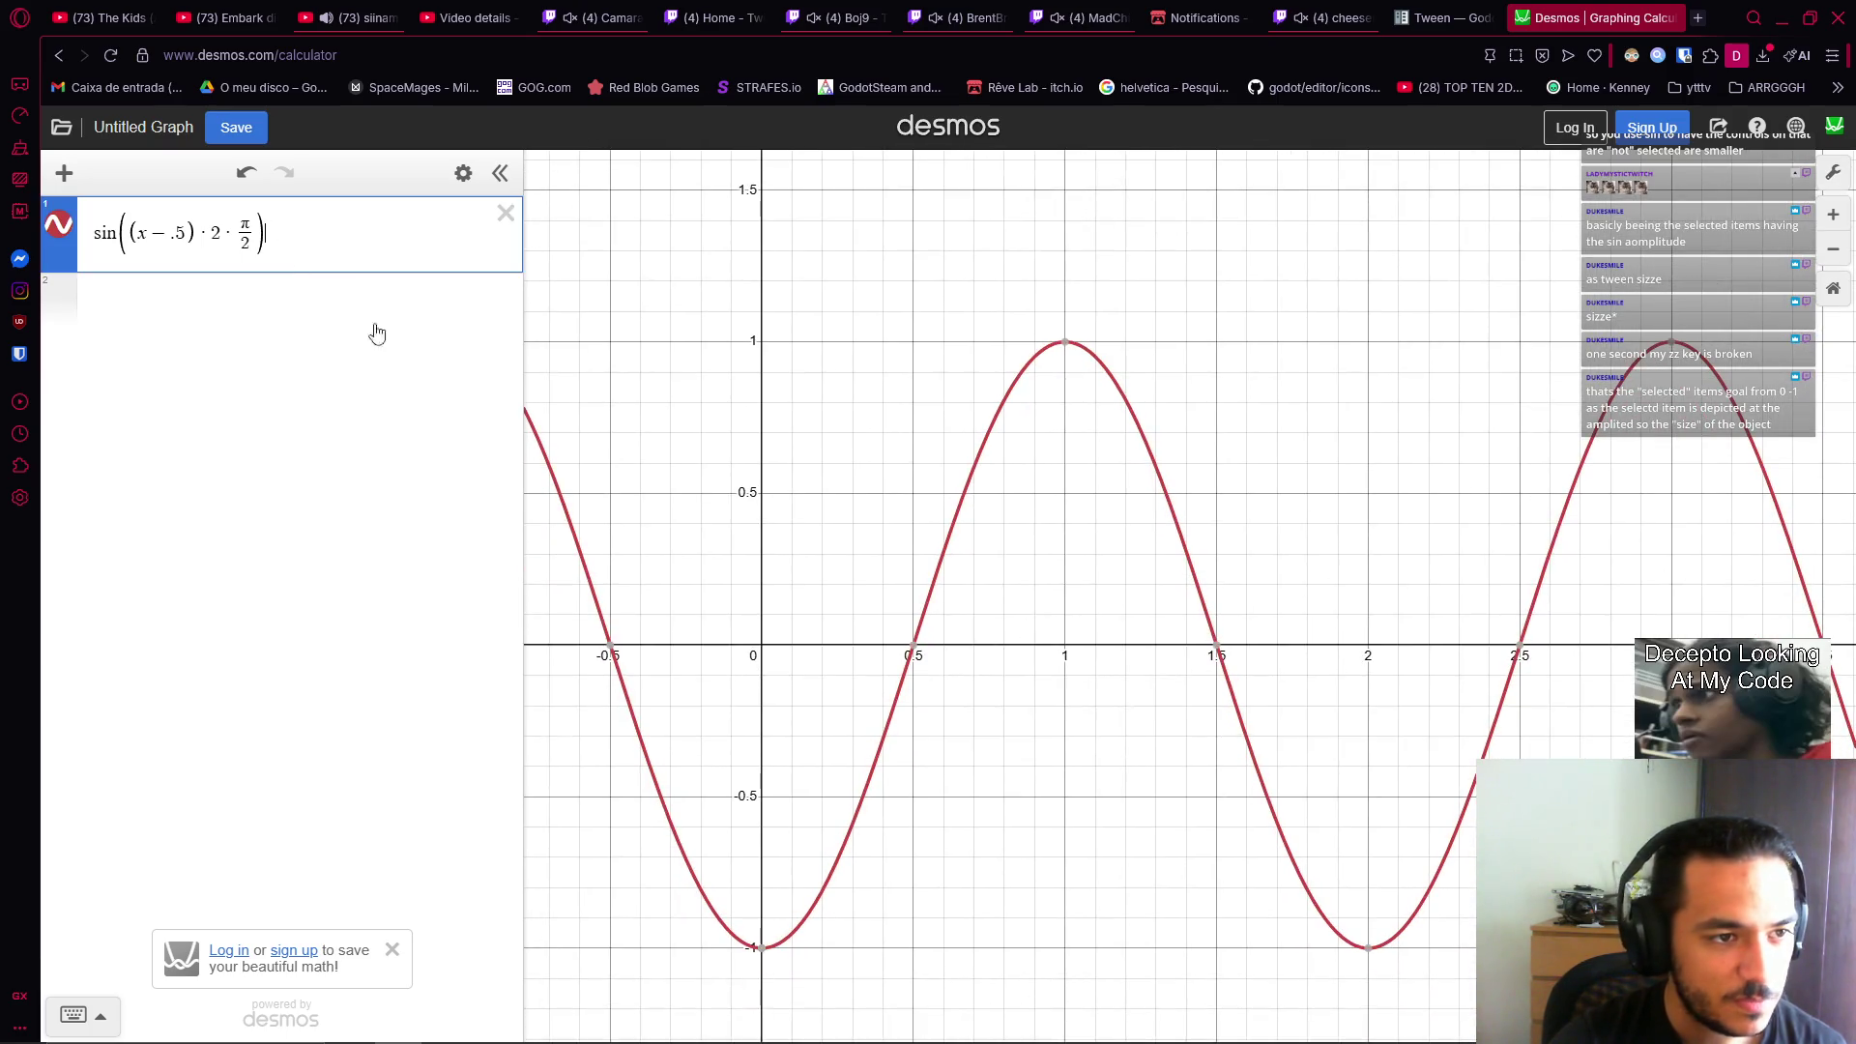
key(shift+Left)
key(shift+Left)
key(shift+Left)
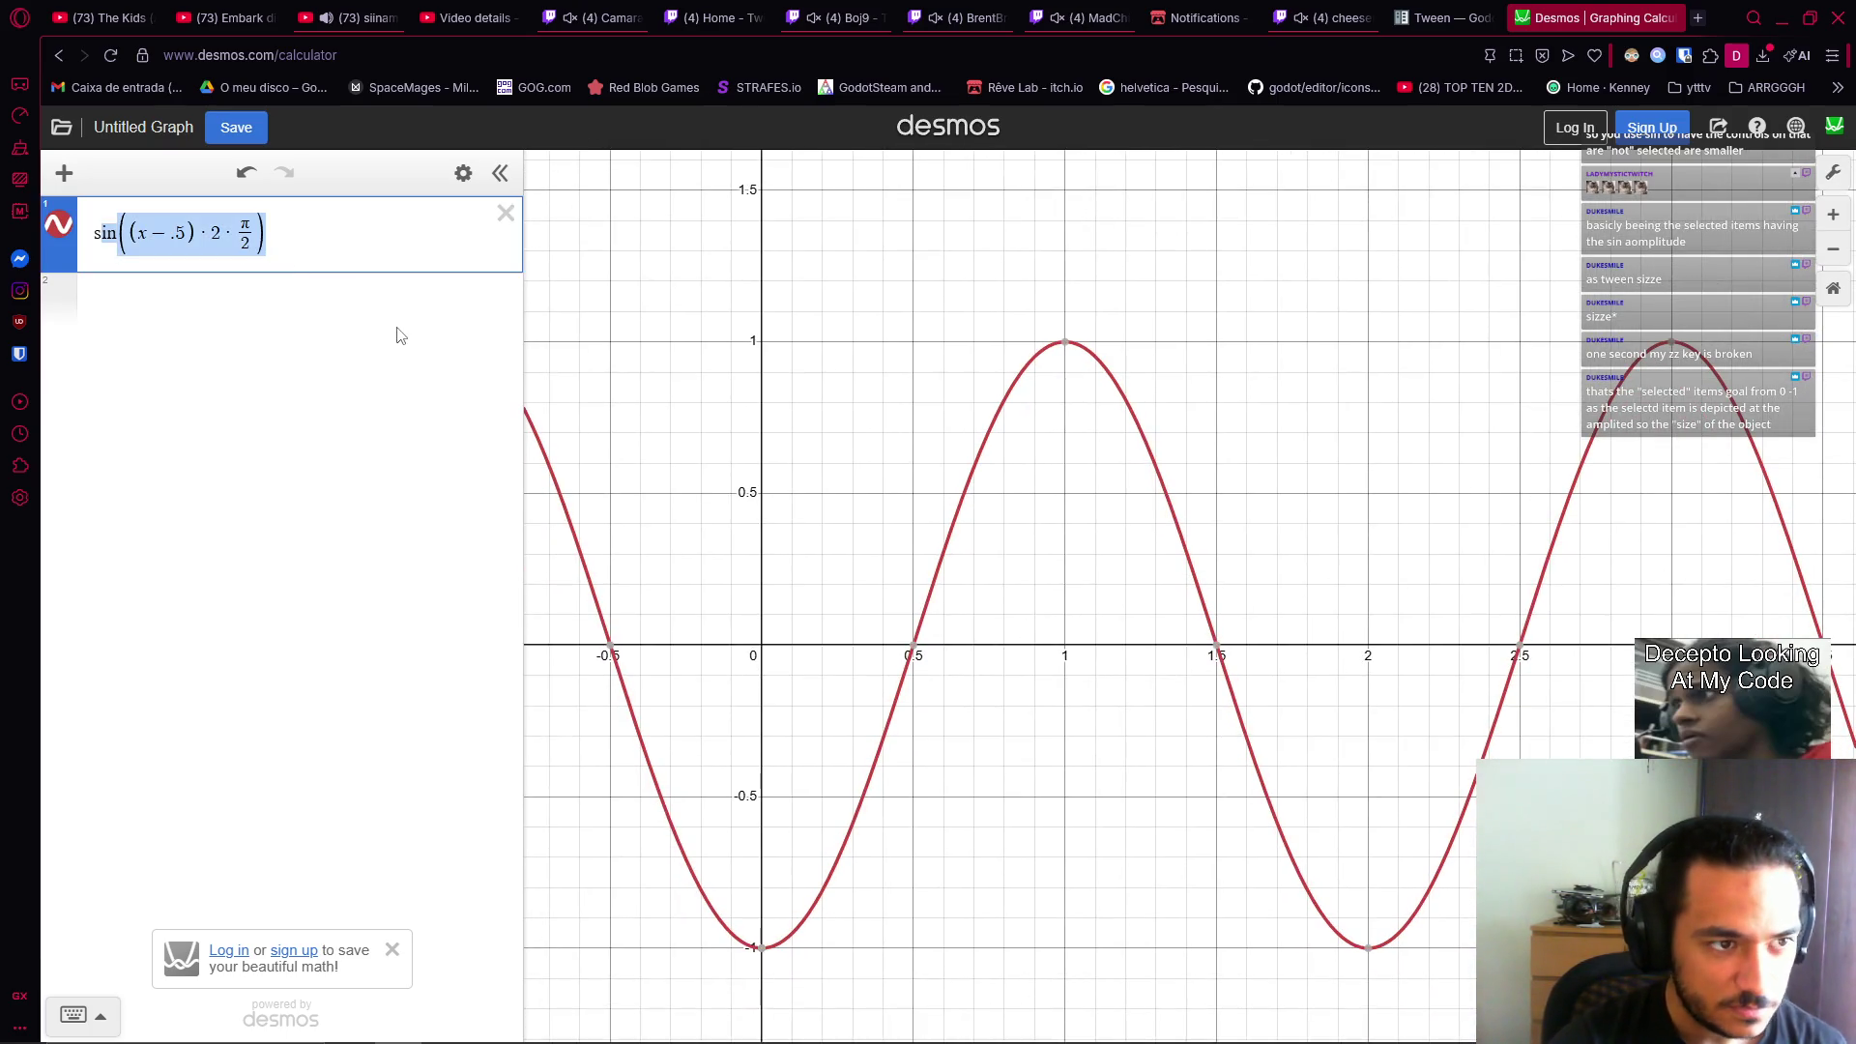
key(shift+Left)
text(()
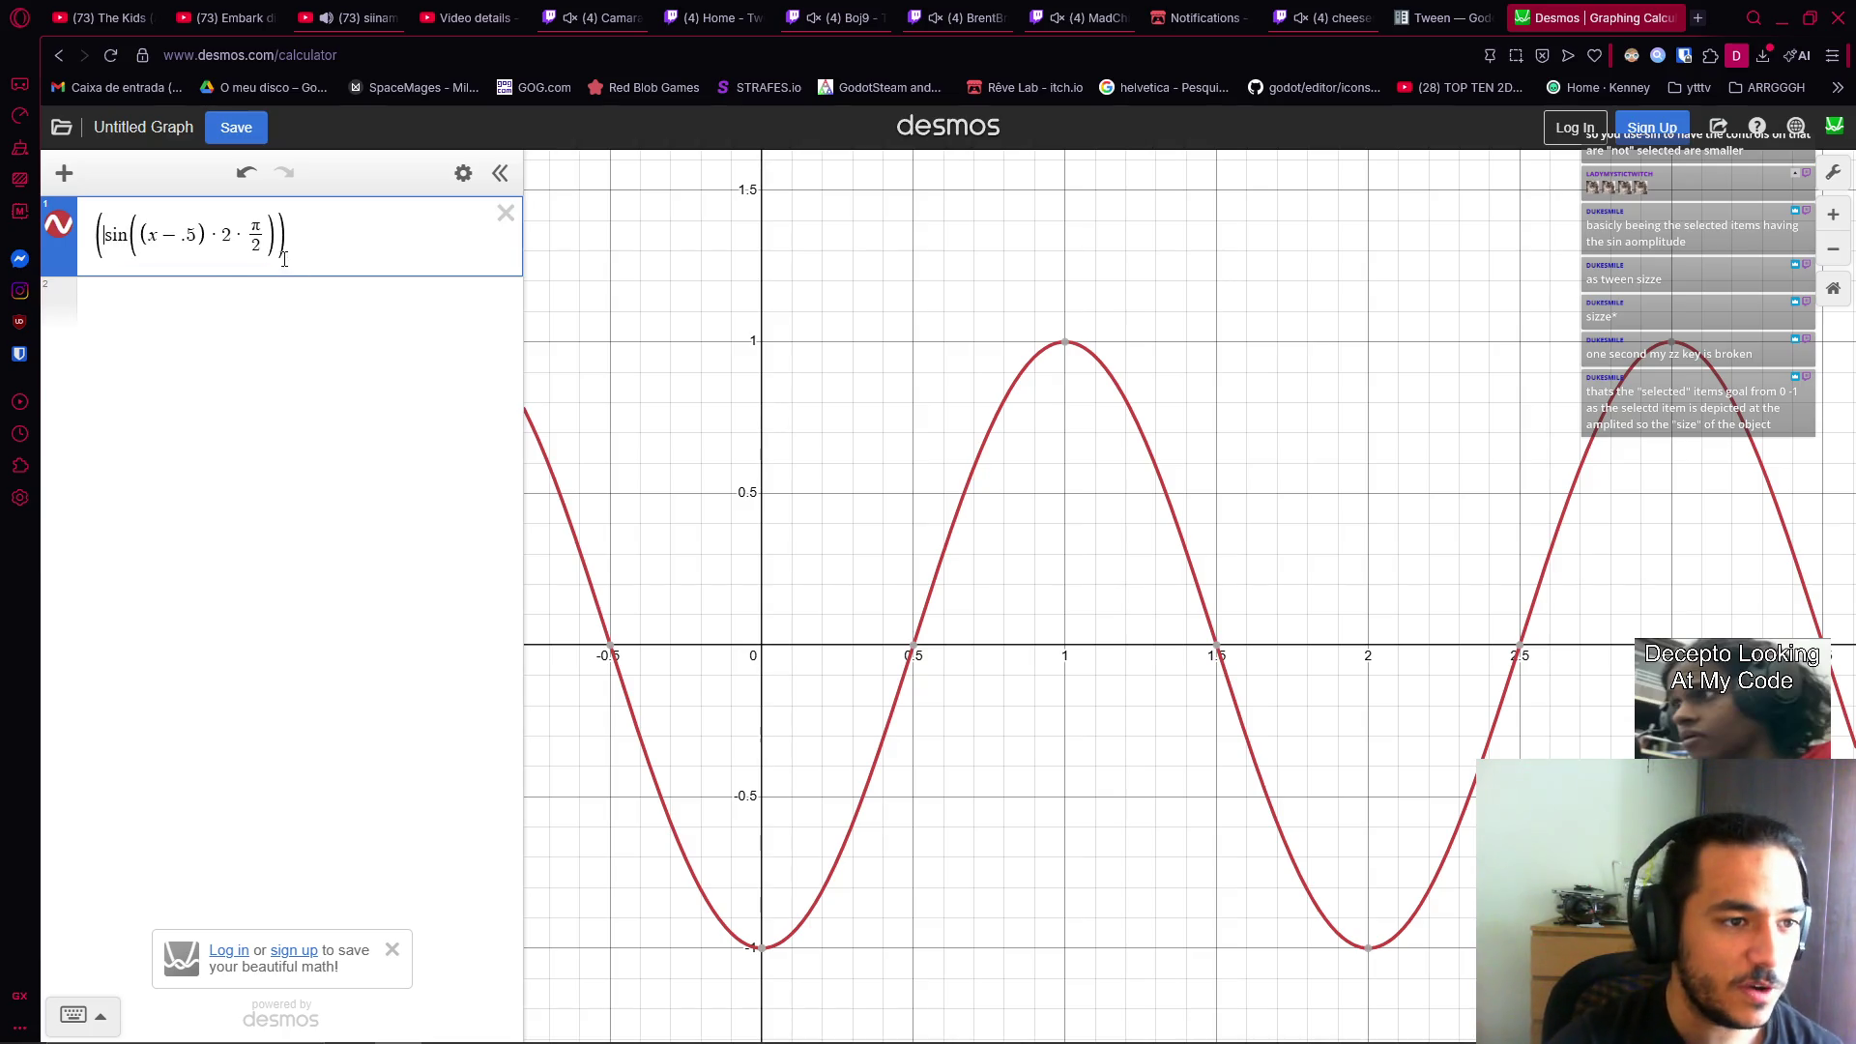
click(372, 272)
text(+ 1)
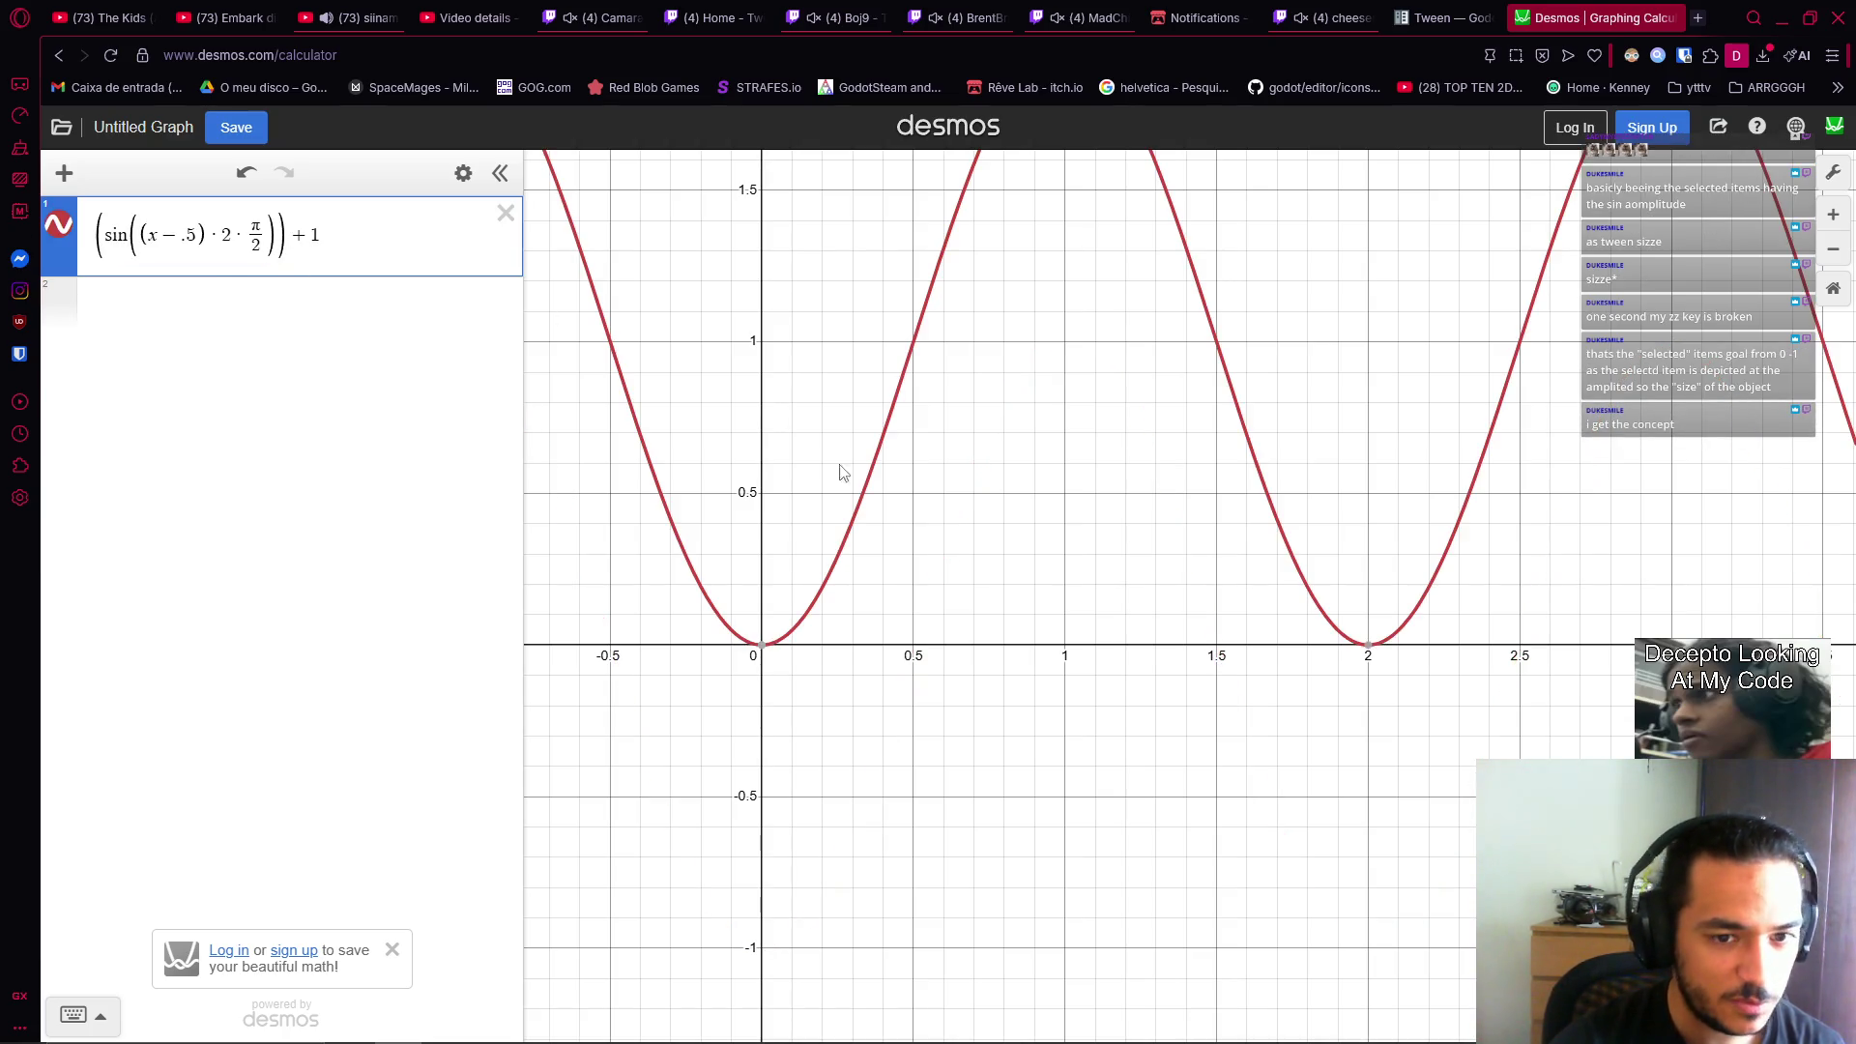
drag(1108, 364, 1084, 608)
scroll(1035, 733, down, 2)
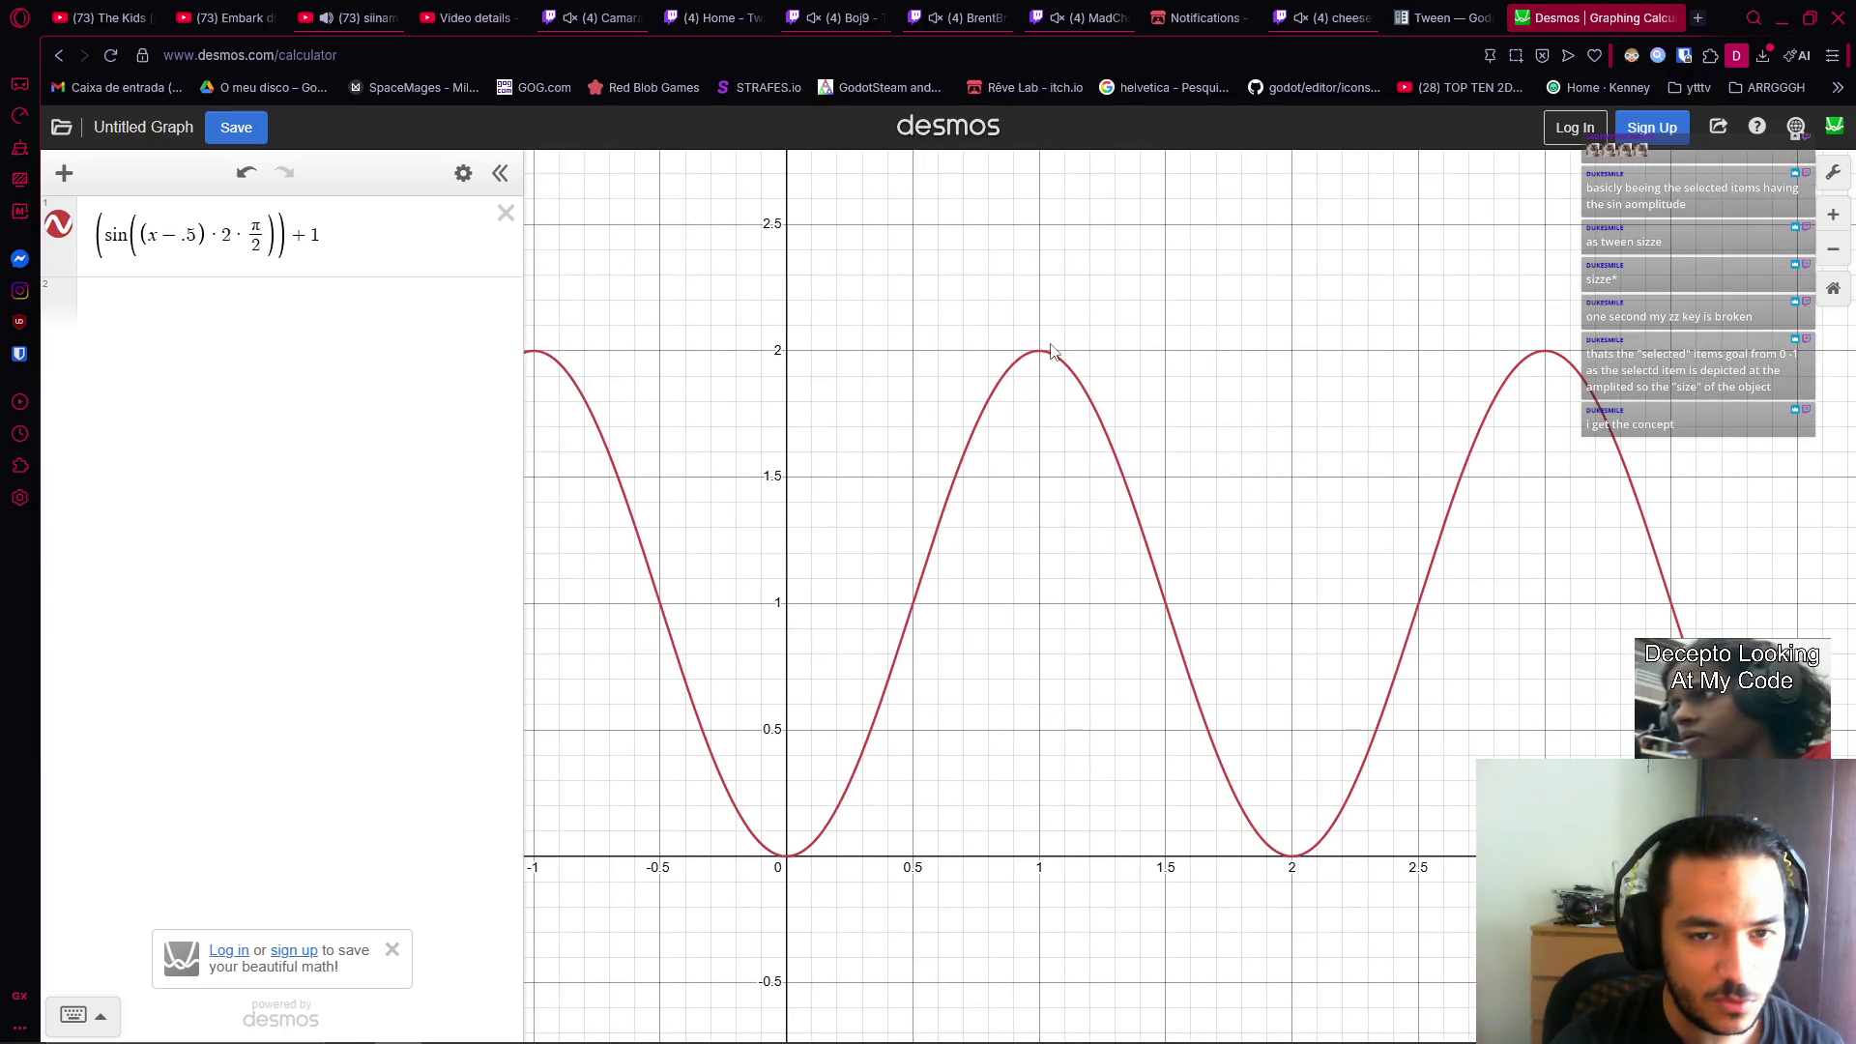
Wrap the whole expression in parentheses, divide it by 2, and inspect the 0–1 wave's key points.
click(386, 234)
key(shift+Left)
key(shift+Left)
key(shift+Left)
text(()
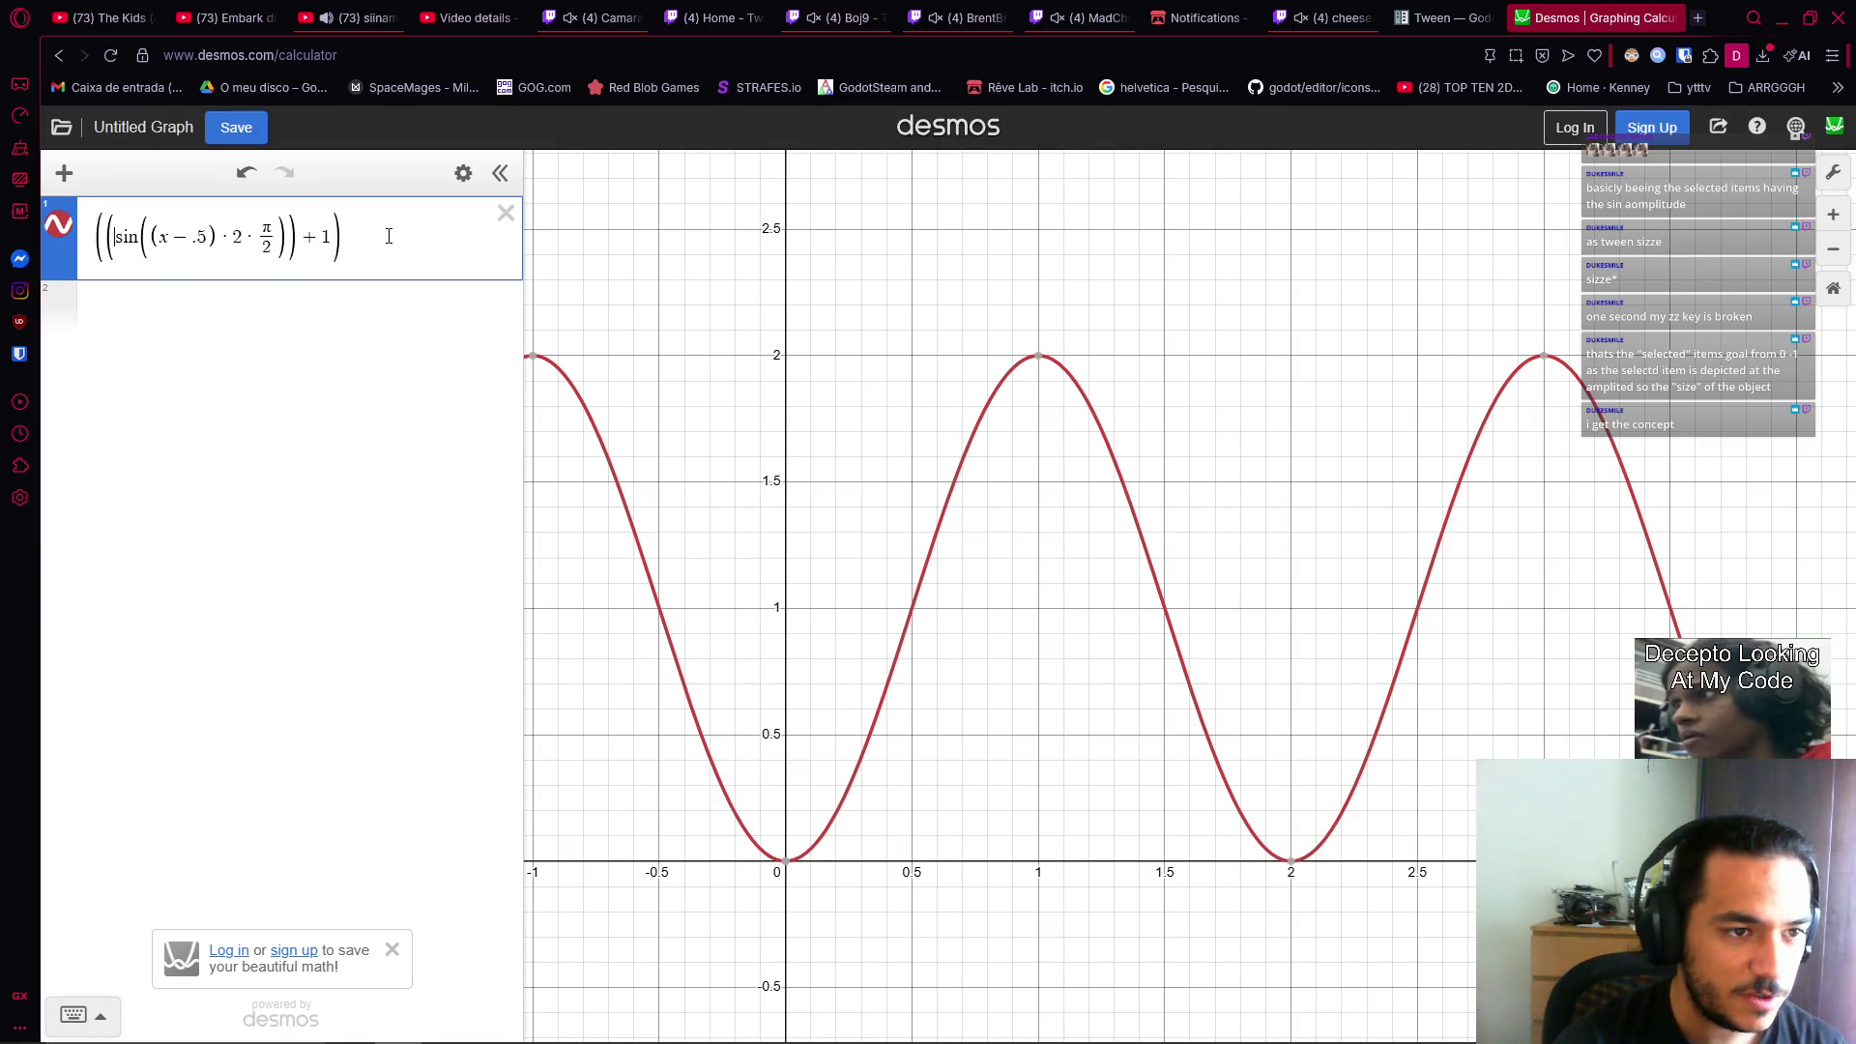
text(/2)
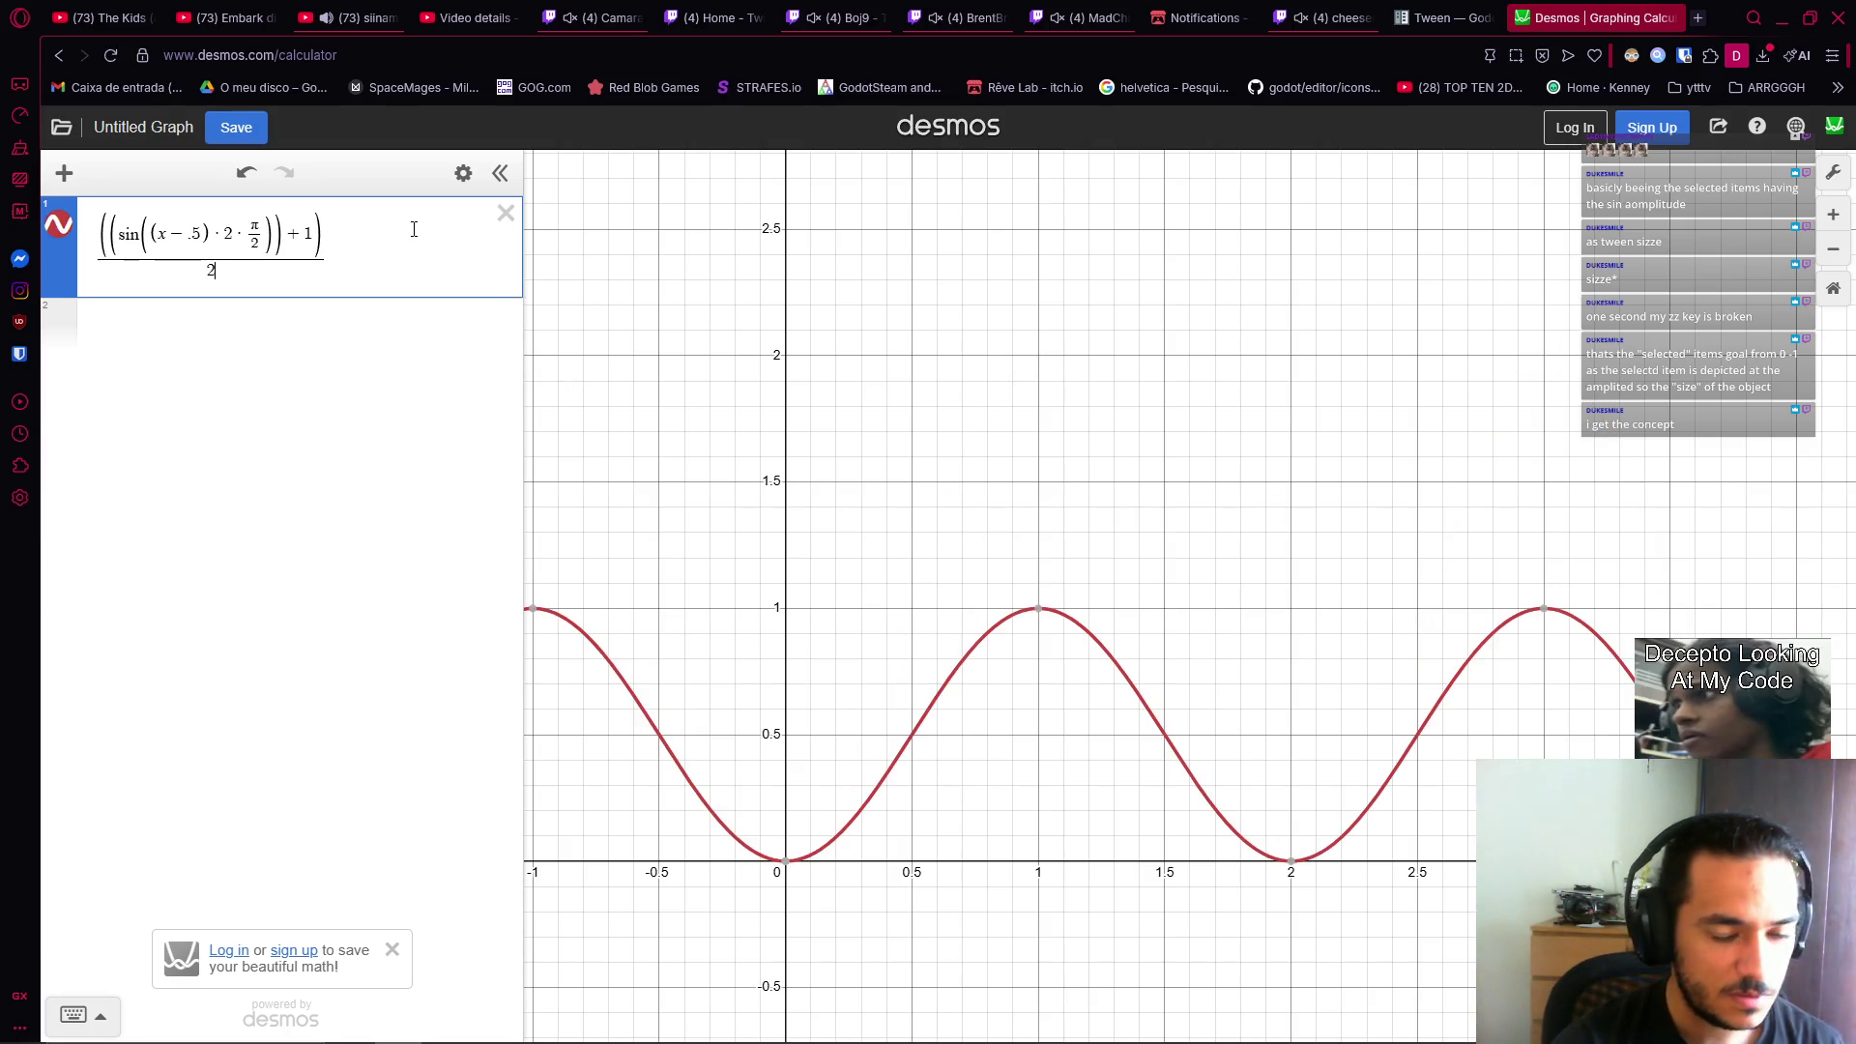
scroll(969, 735, up, 1)
scroll(957, 735, up, 2)
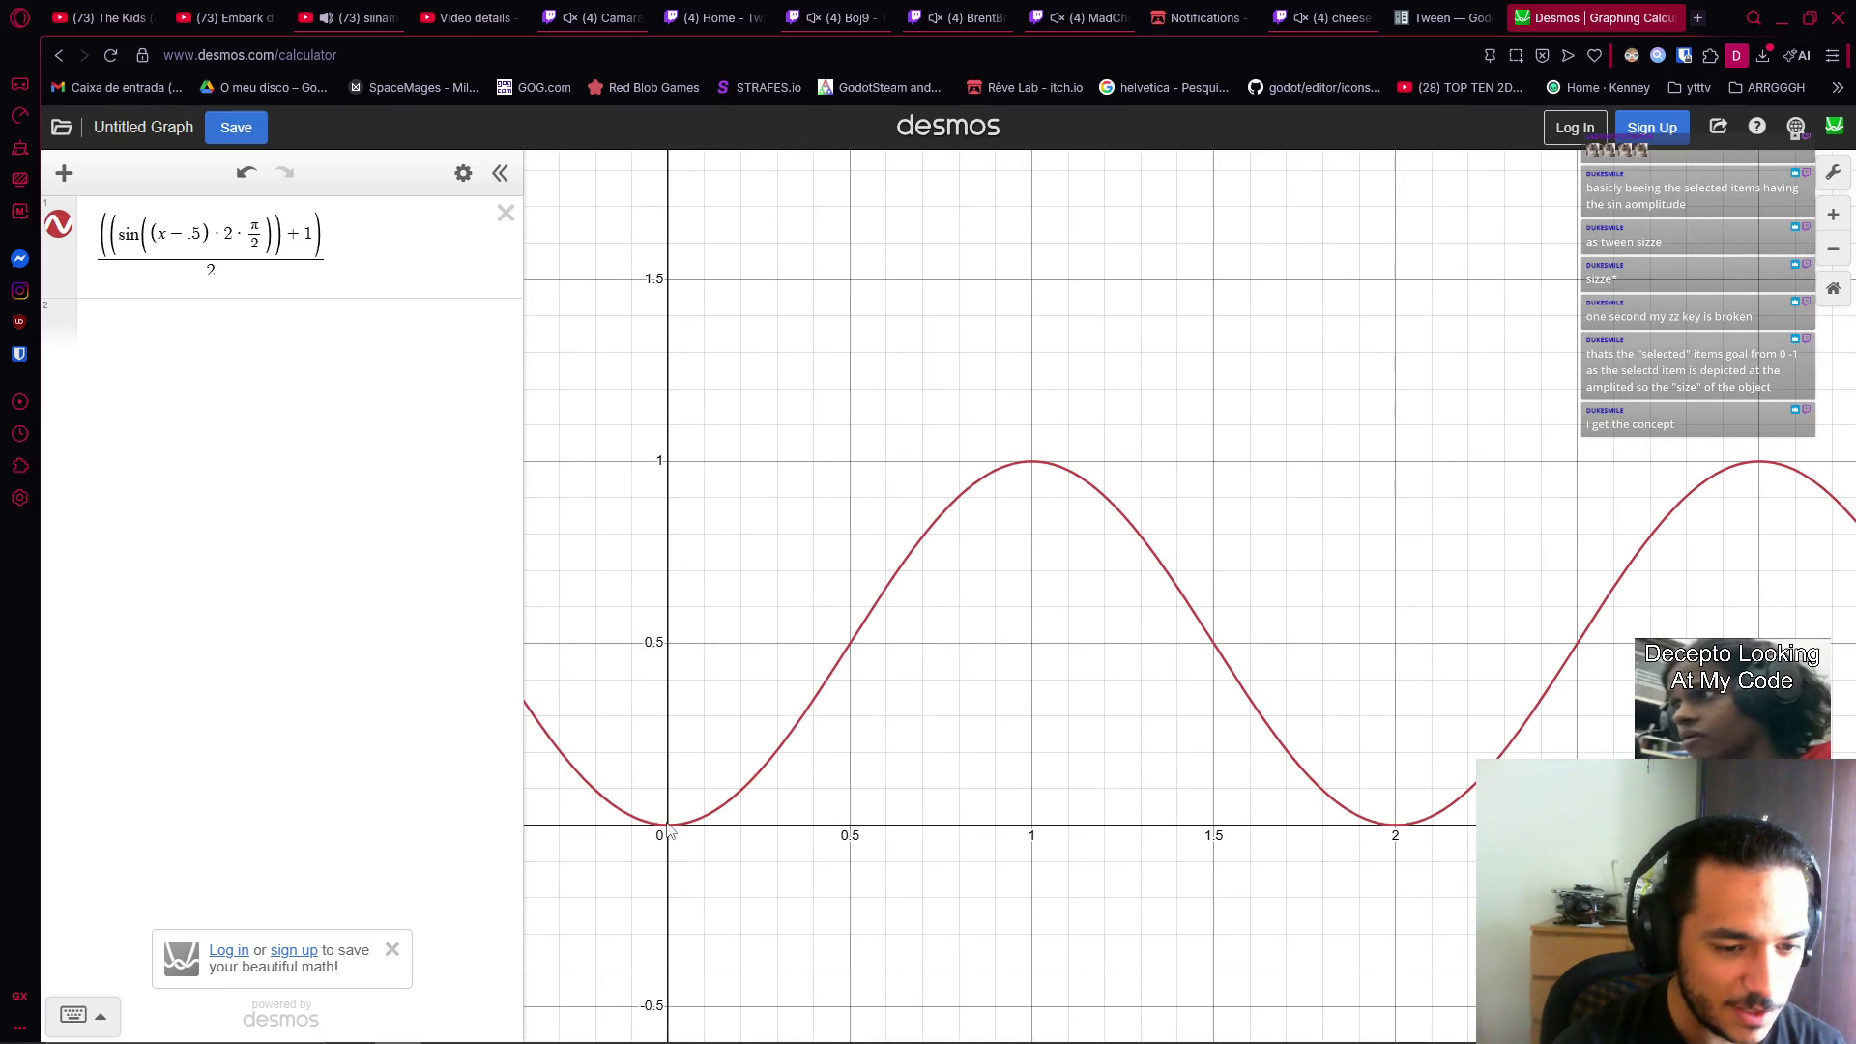
click(670, 824)
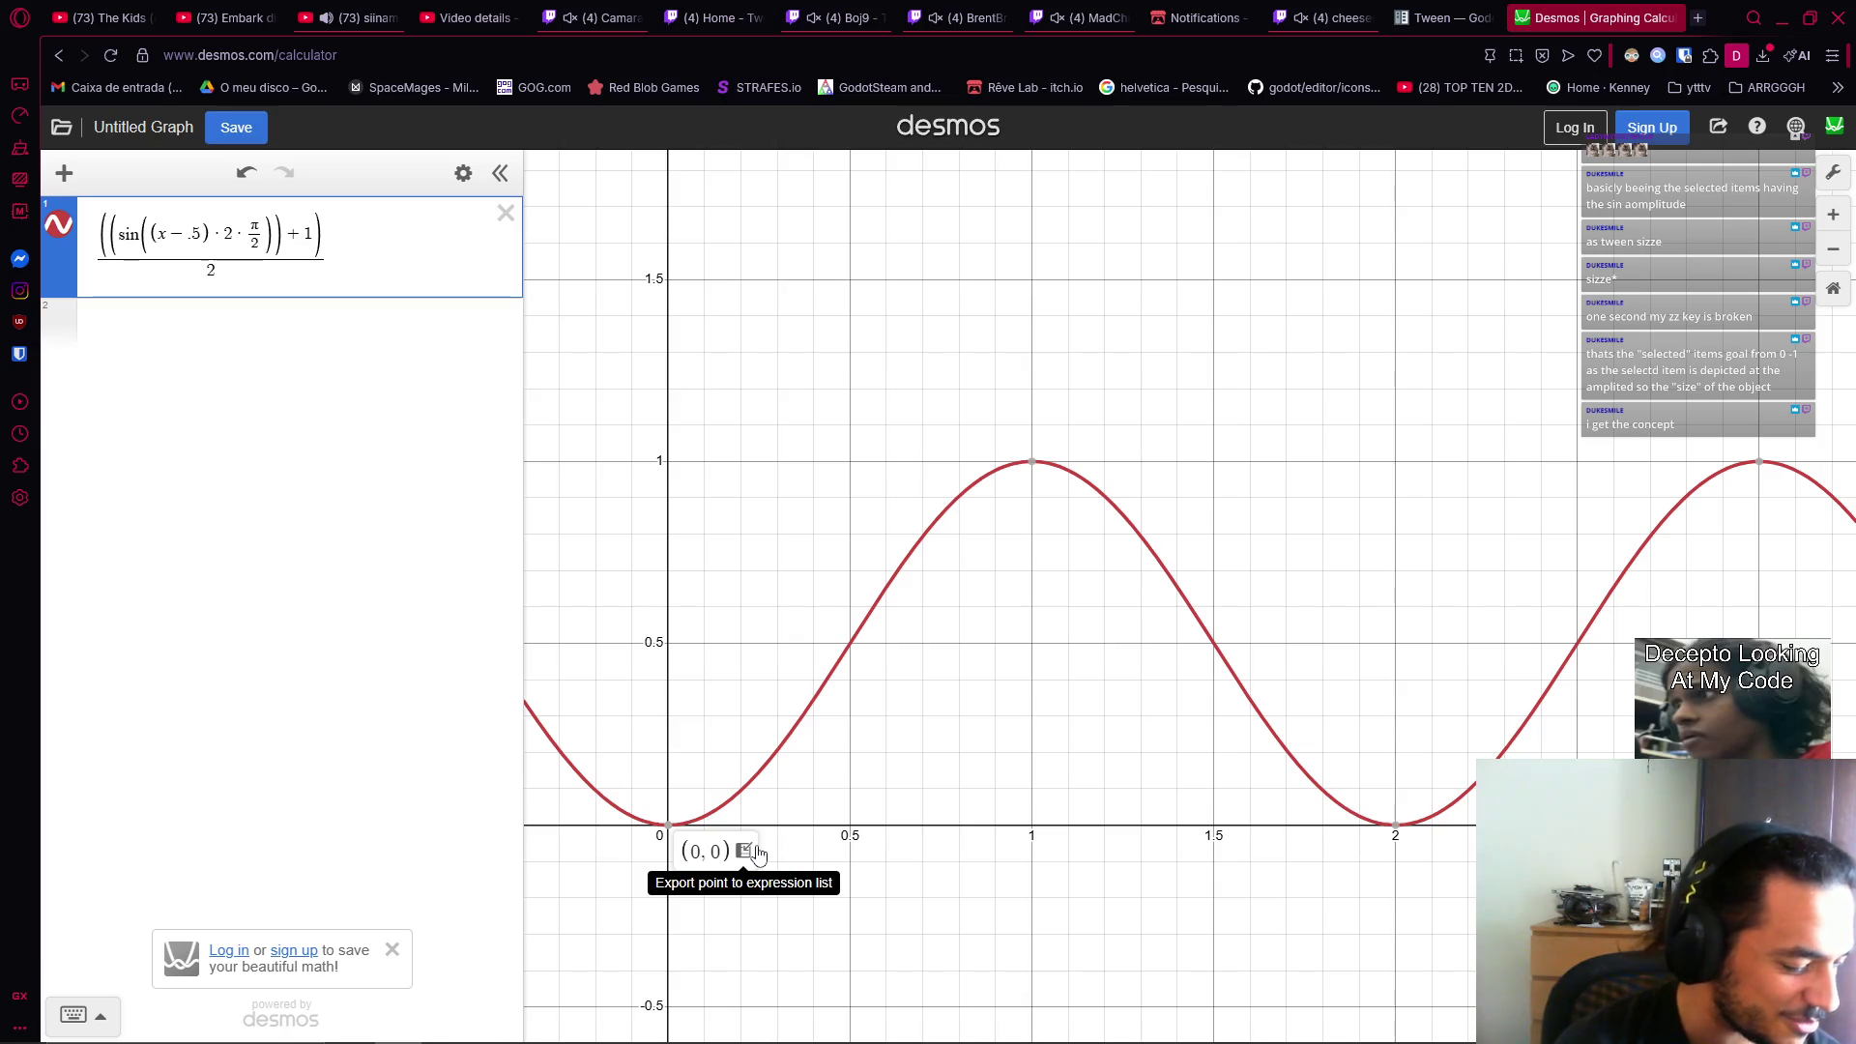
drag(1047, 710, 1081, 670)
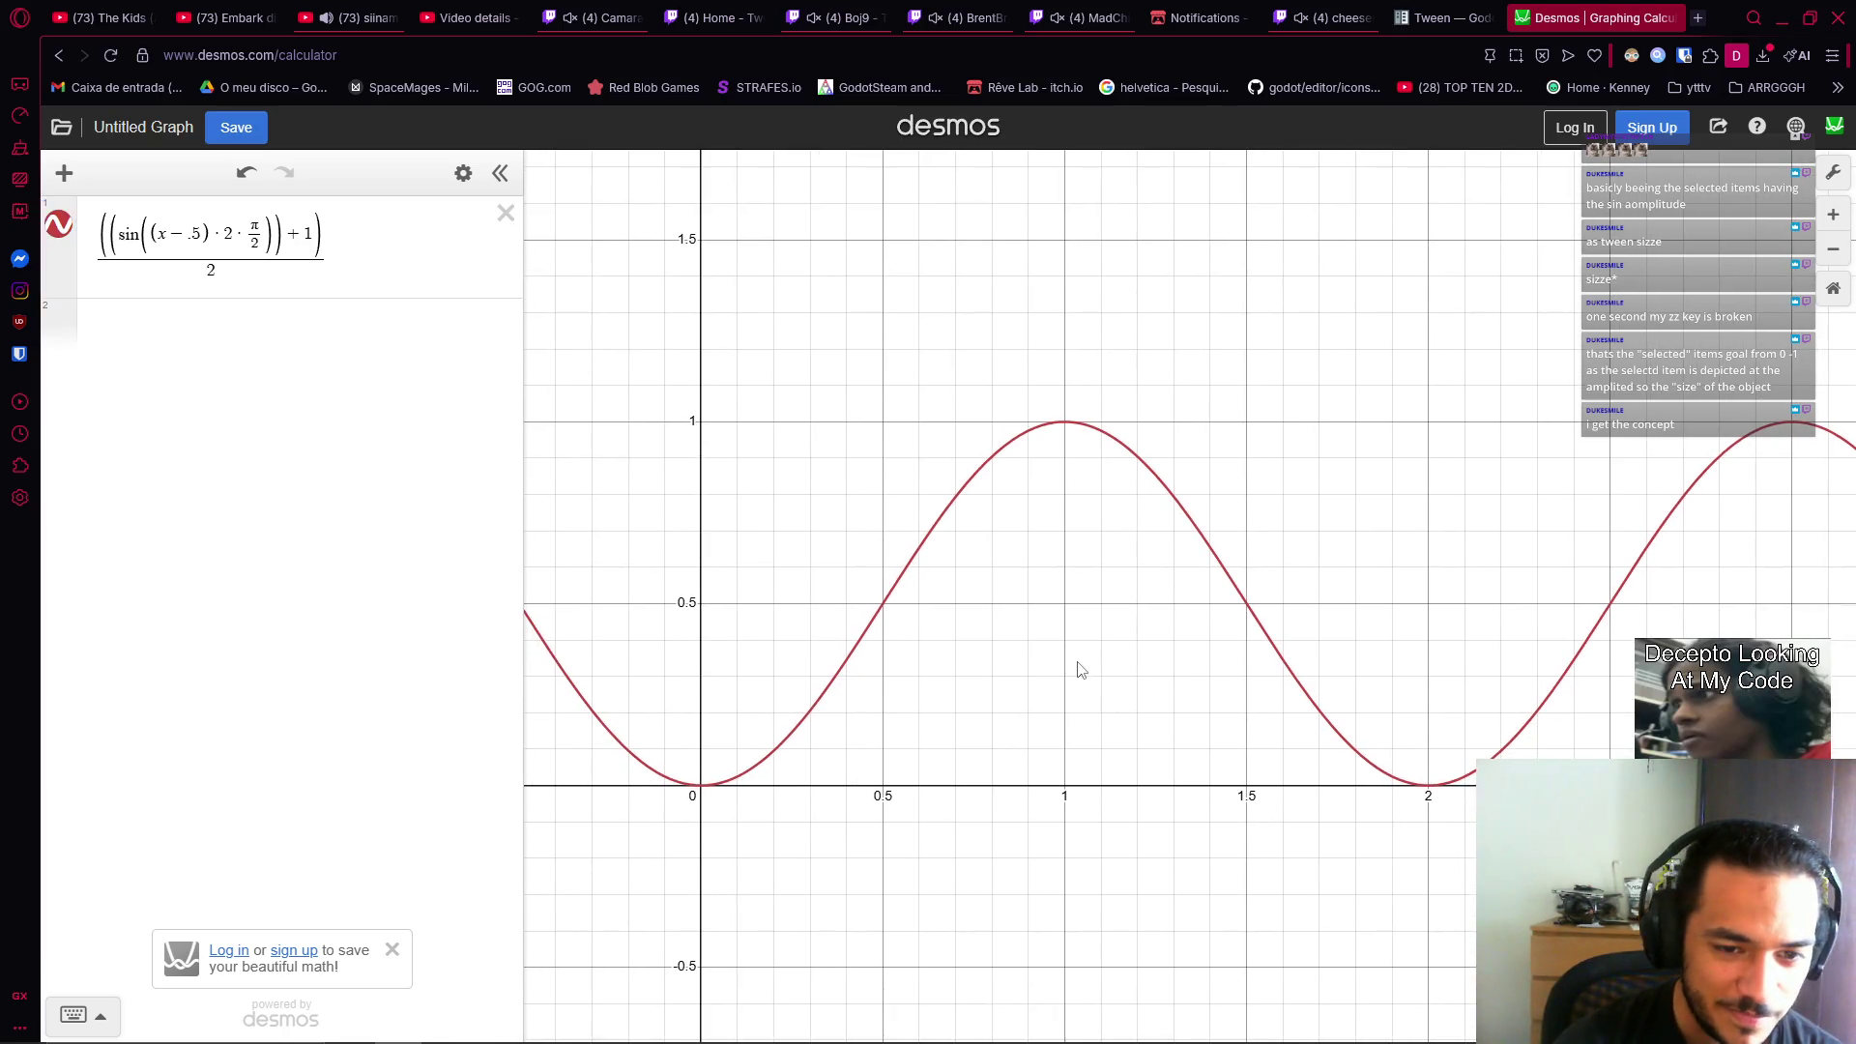
click(726, 781)
mouse_move(1070, 434)
click(702, 785)
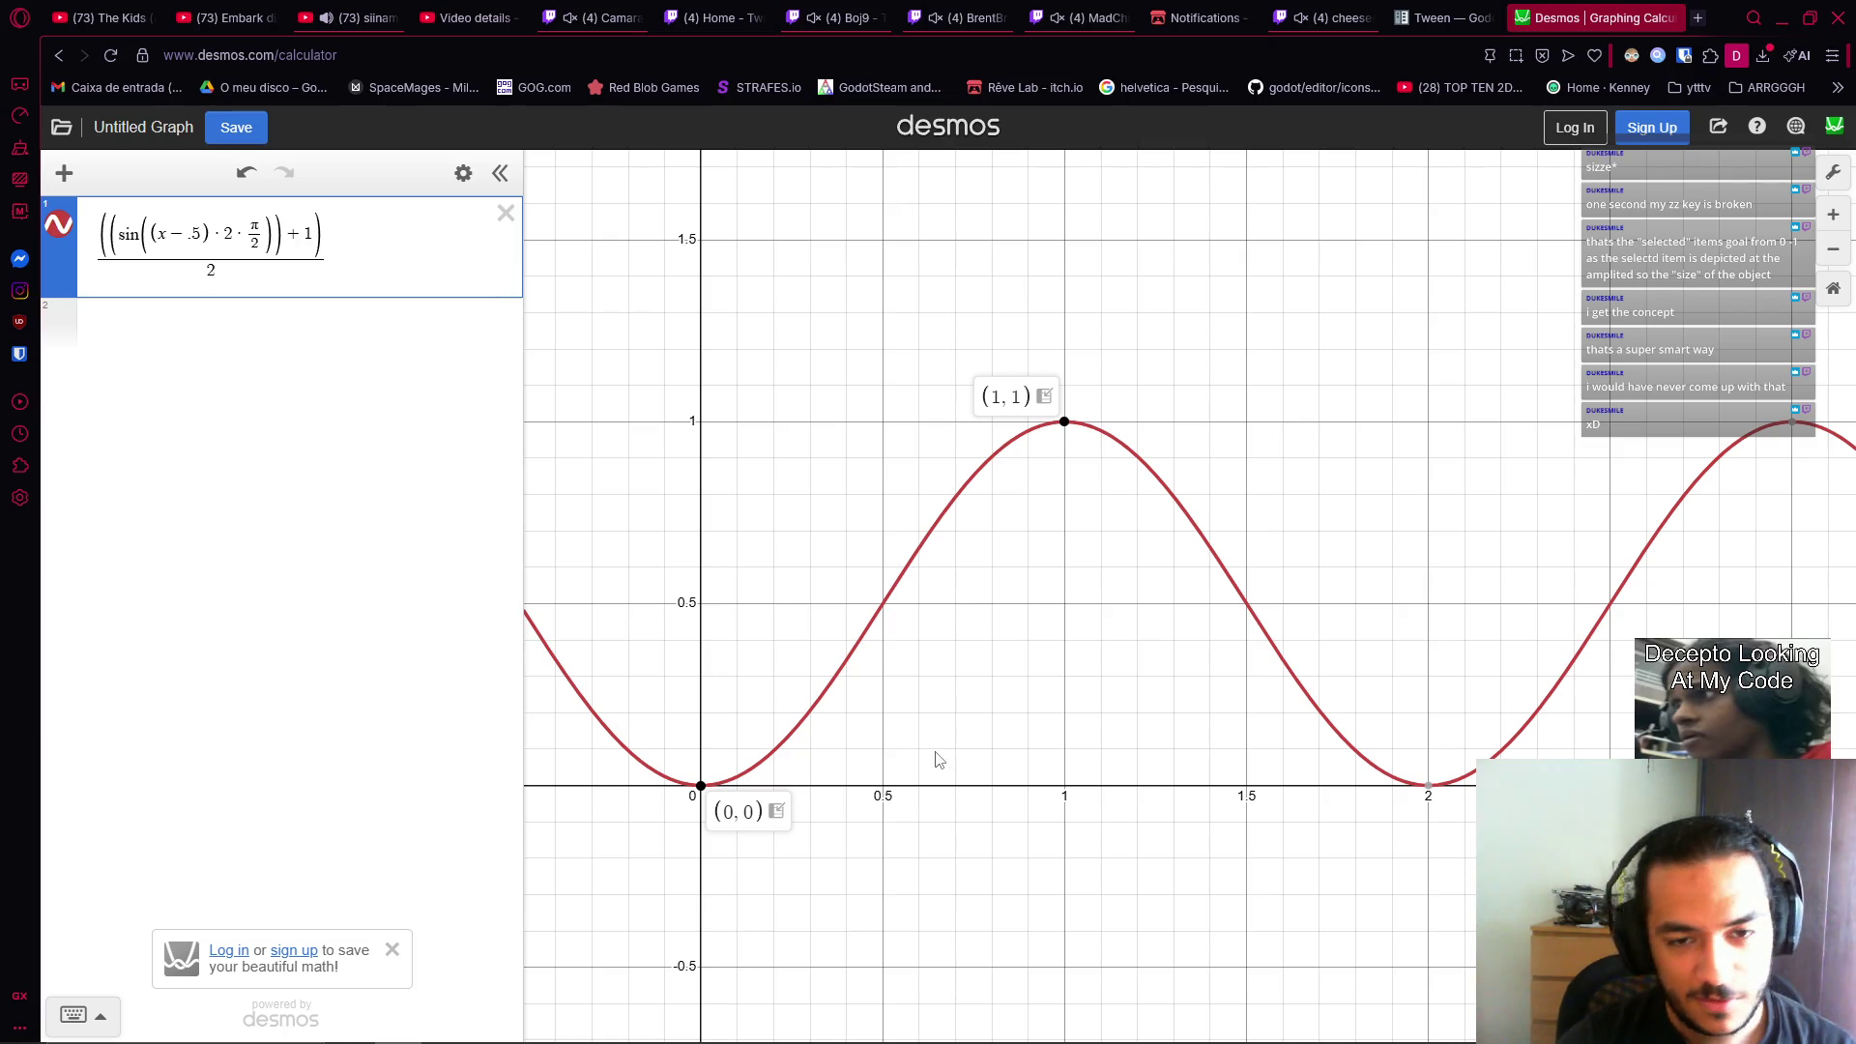
key(alt+Tab)
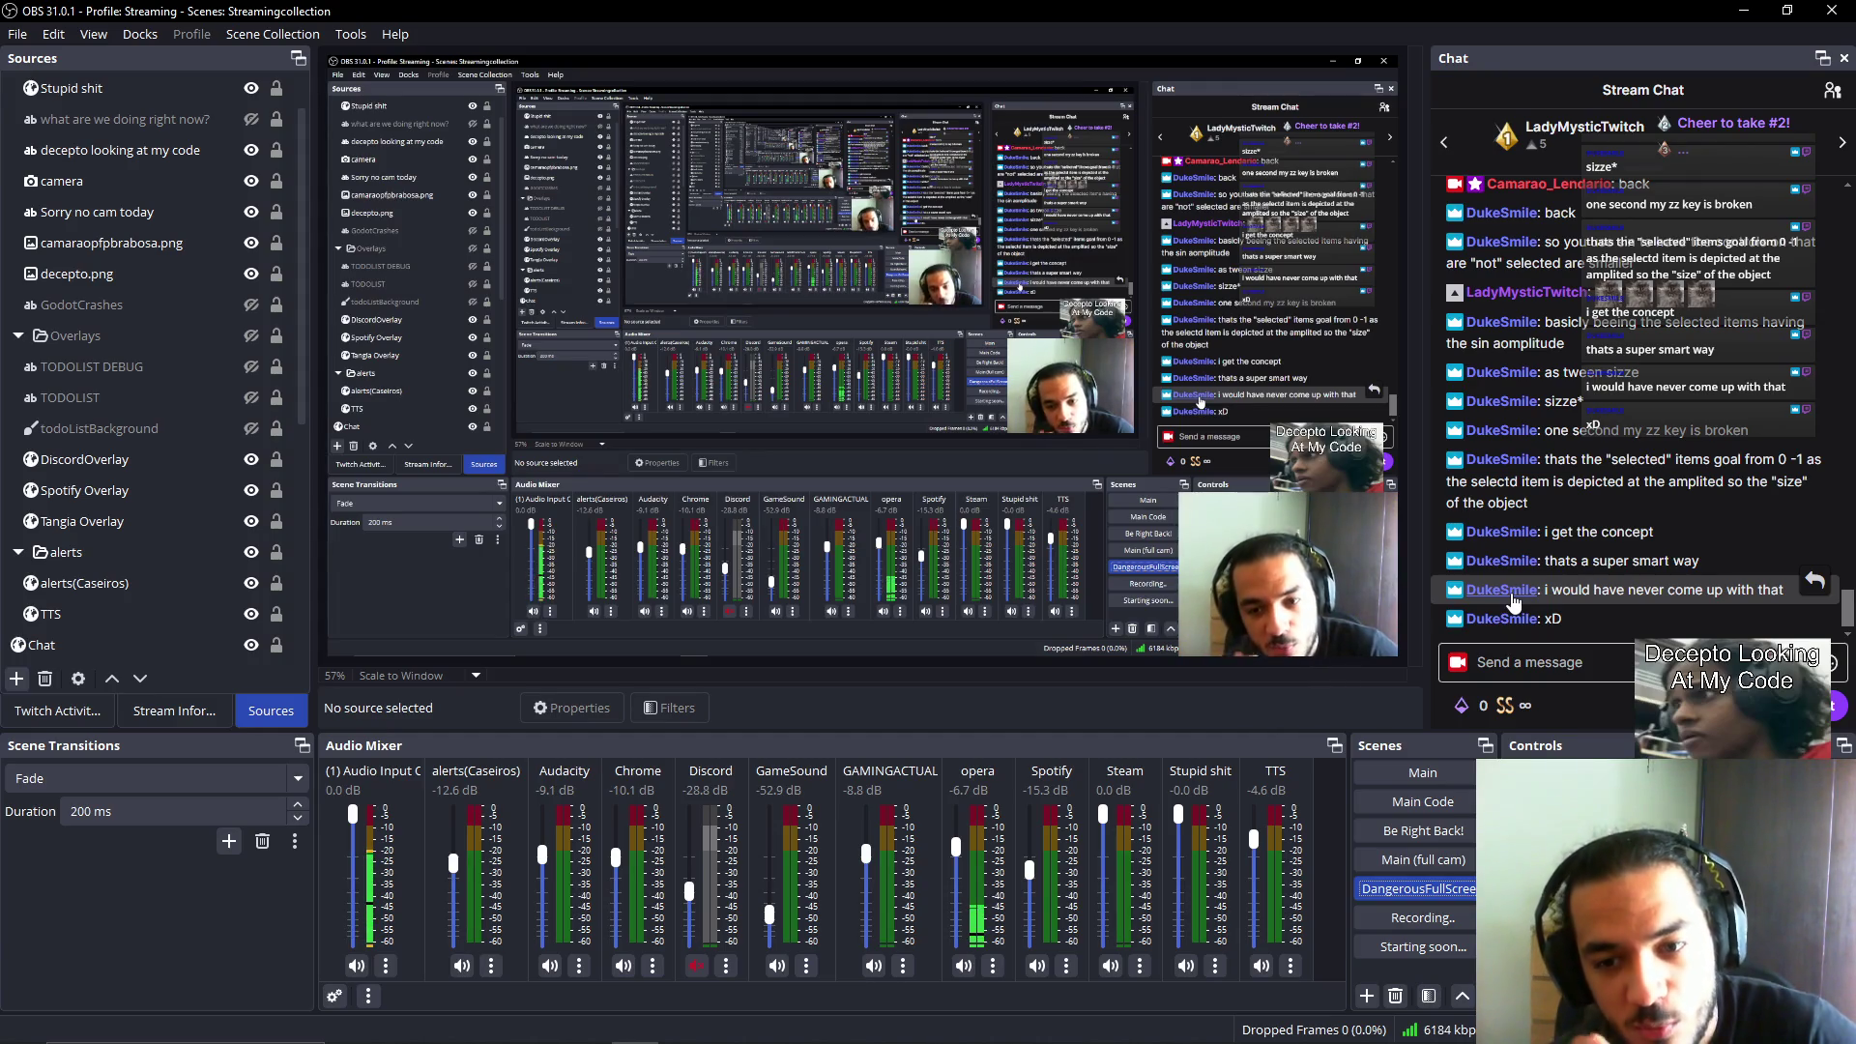
key(alt+Tab)
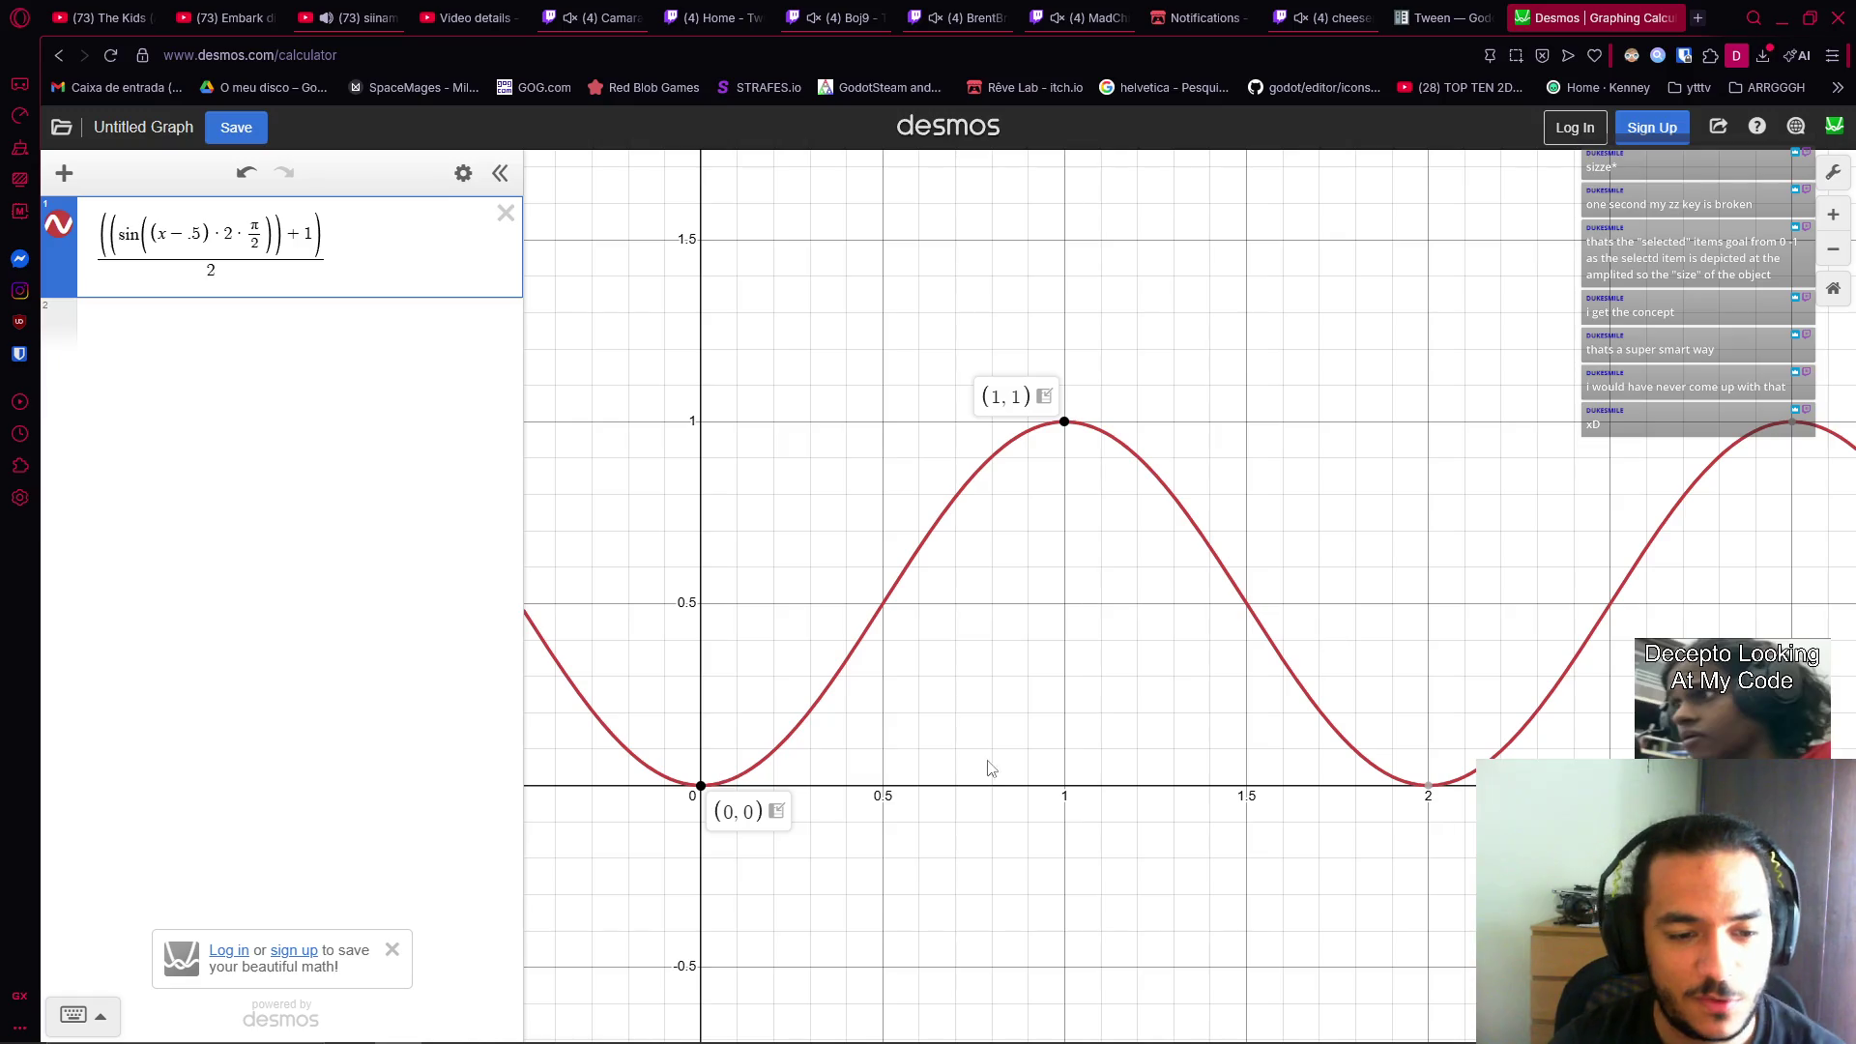
click(1015, 750)
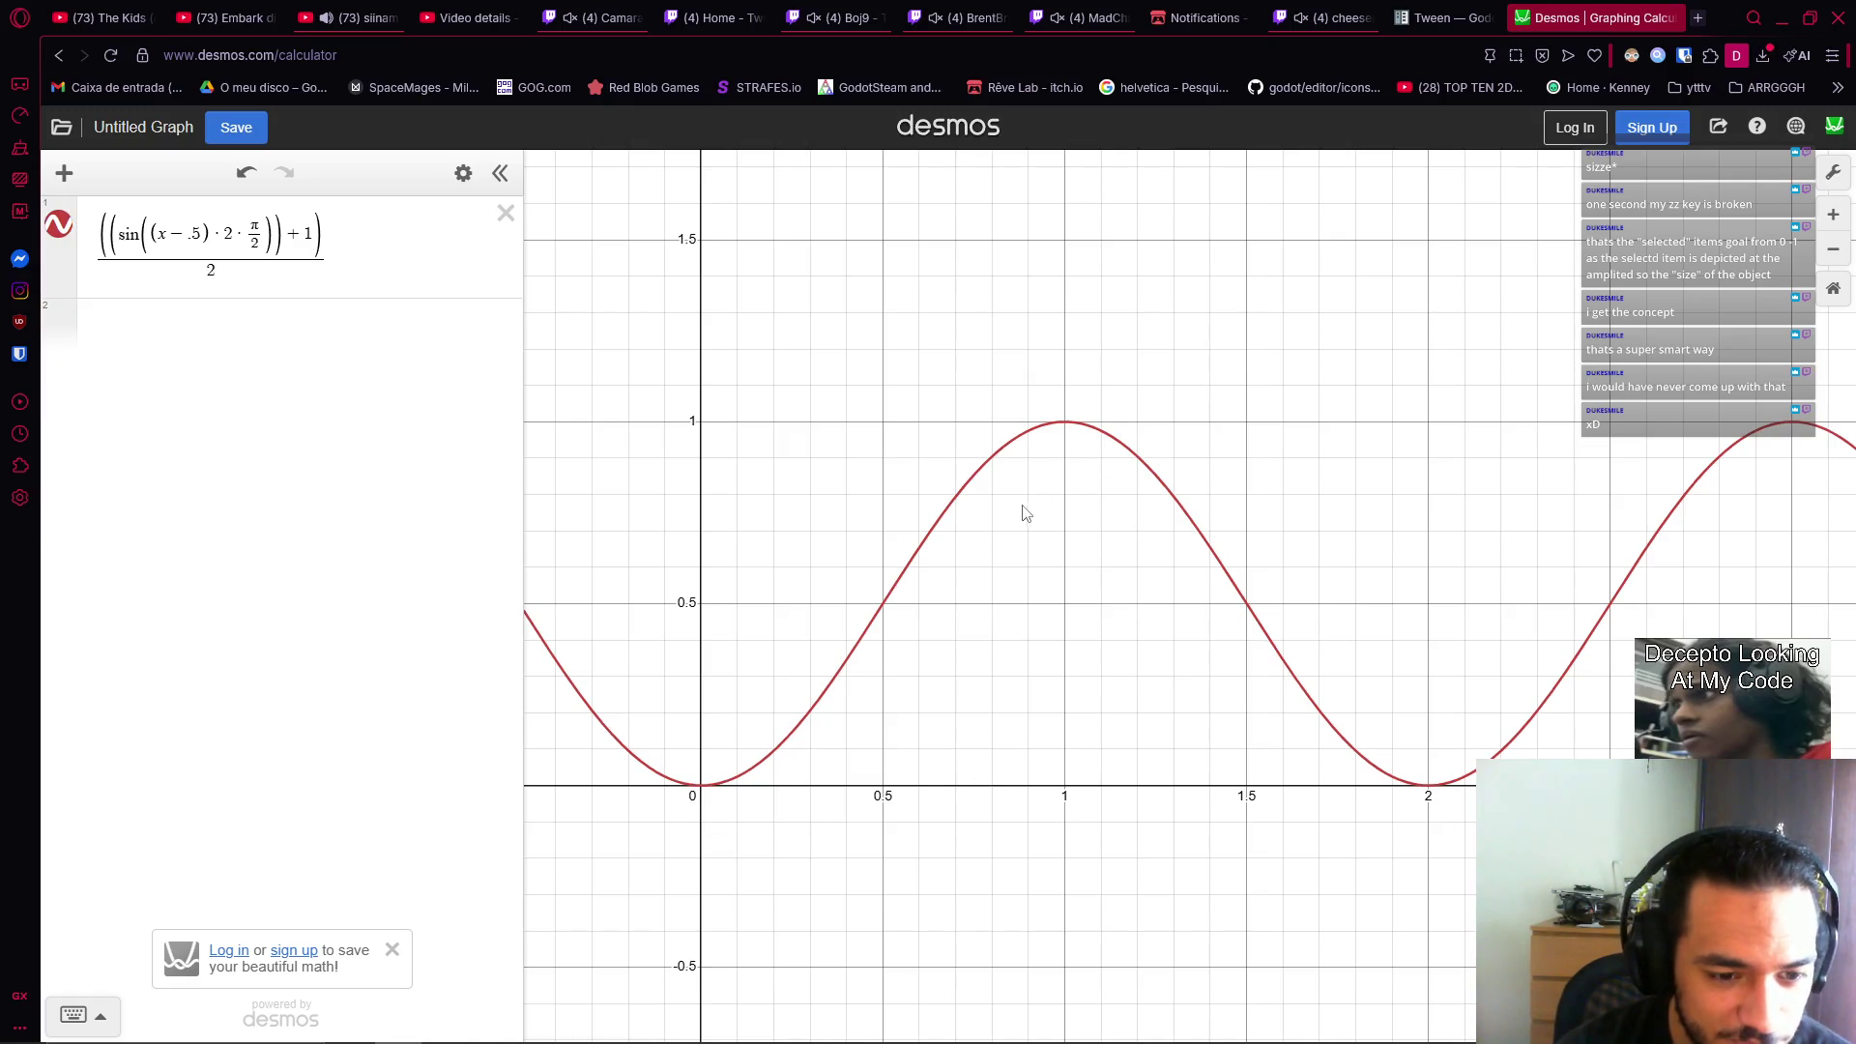
key(alt+Tab)
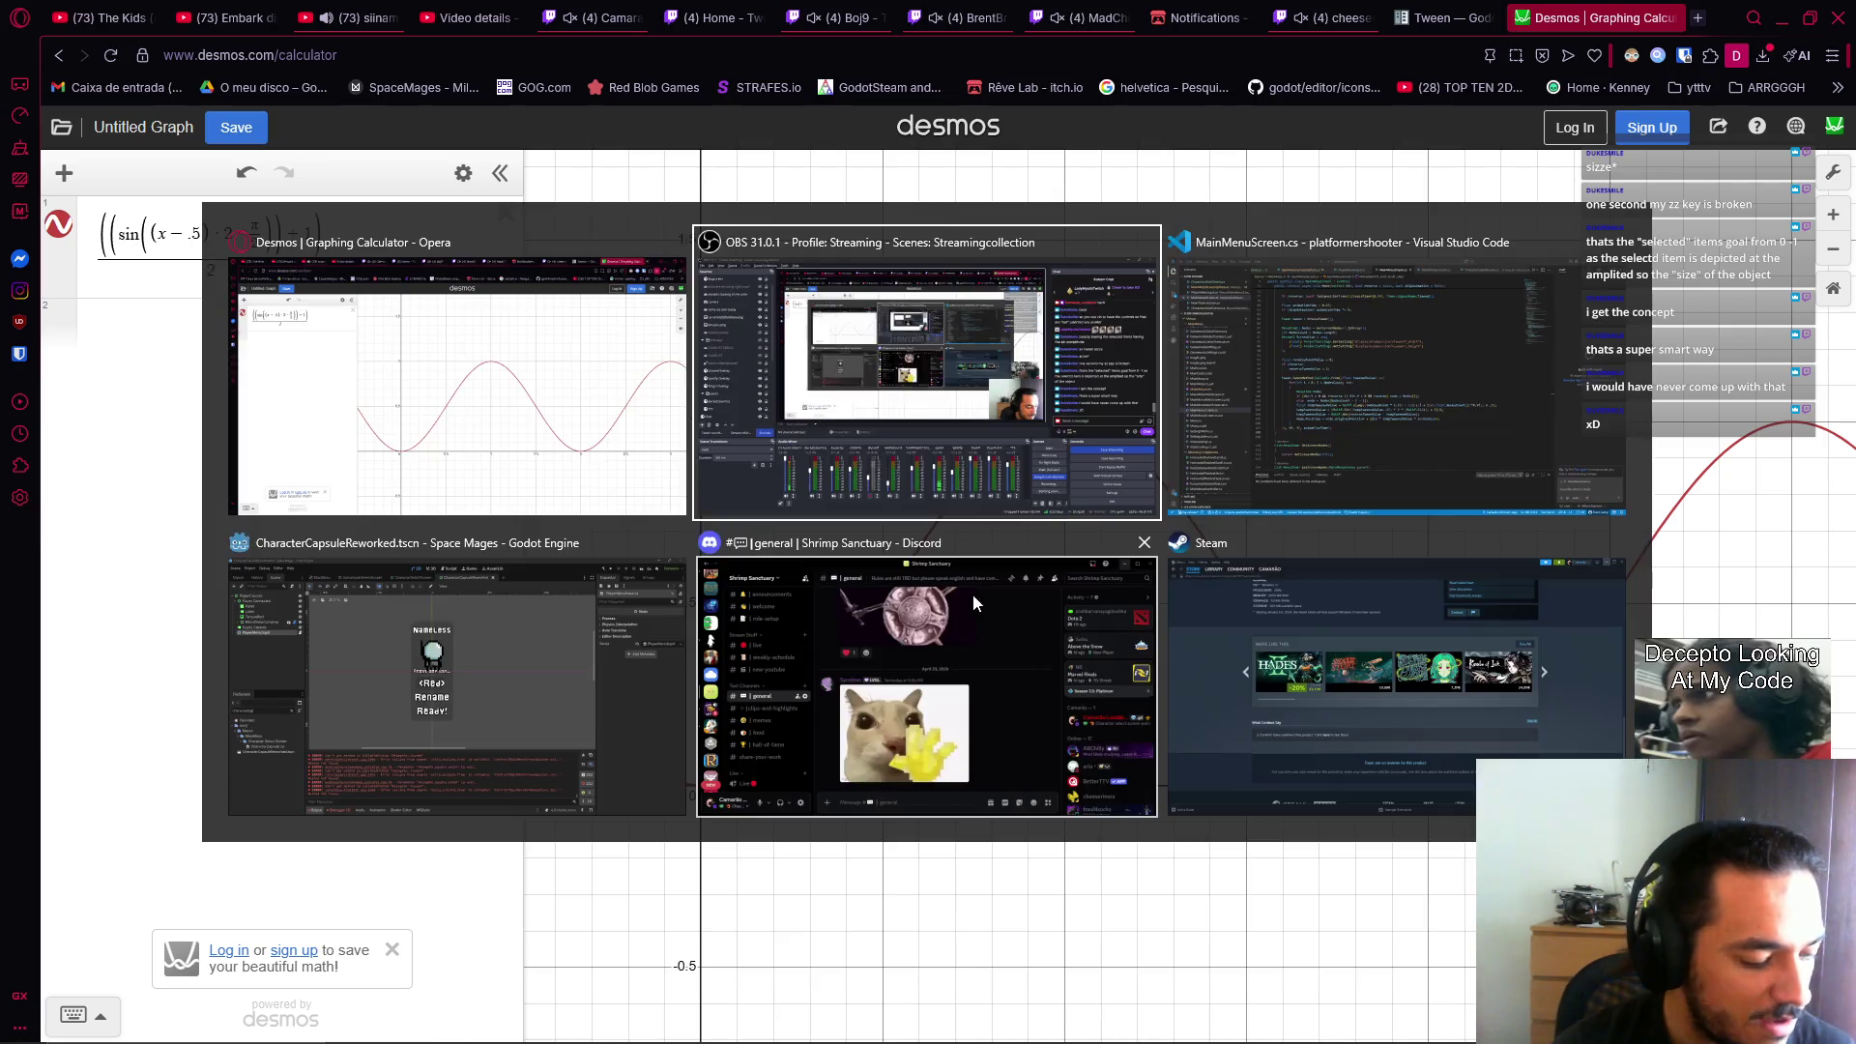
Switch through the open windows to MainMenuScreen.cs in VS Code.
key(Tab)
key(alt+Tab)
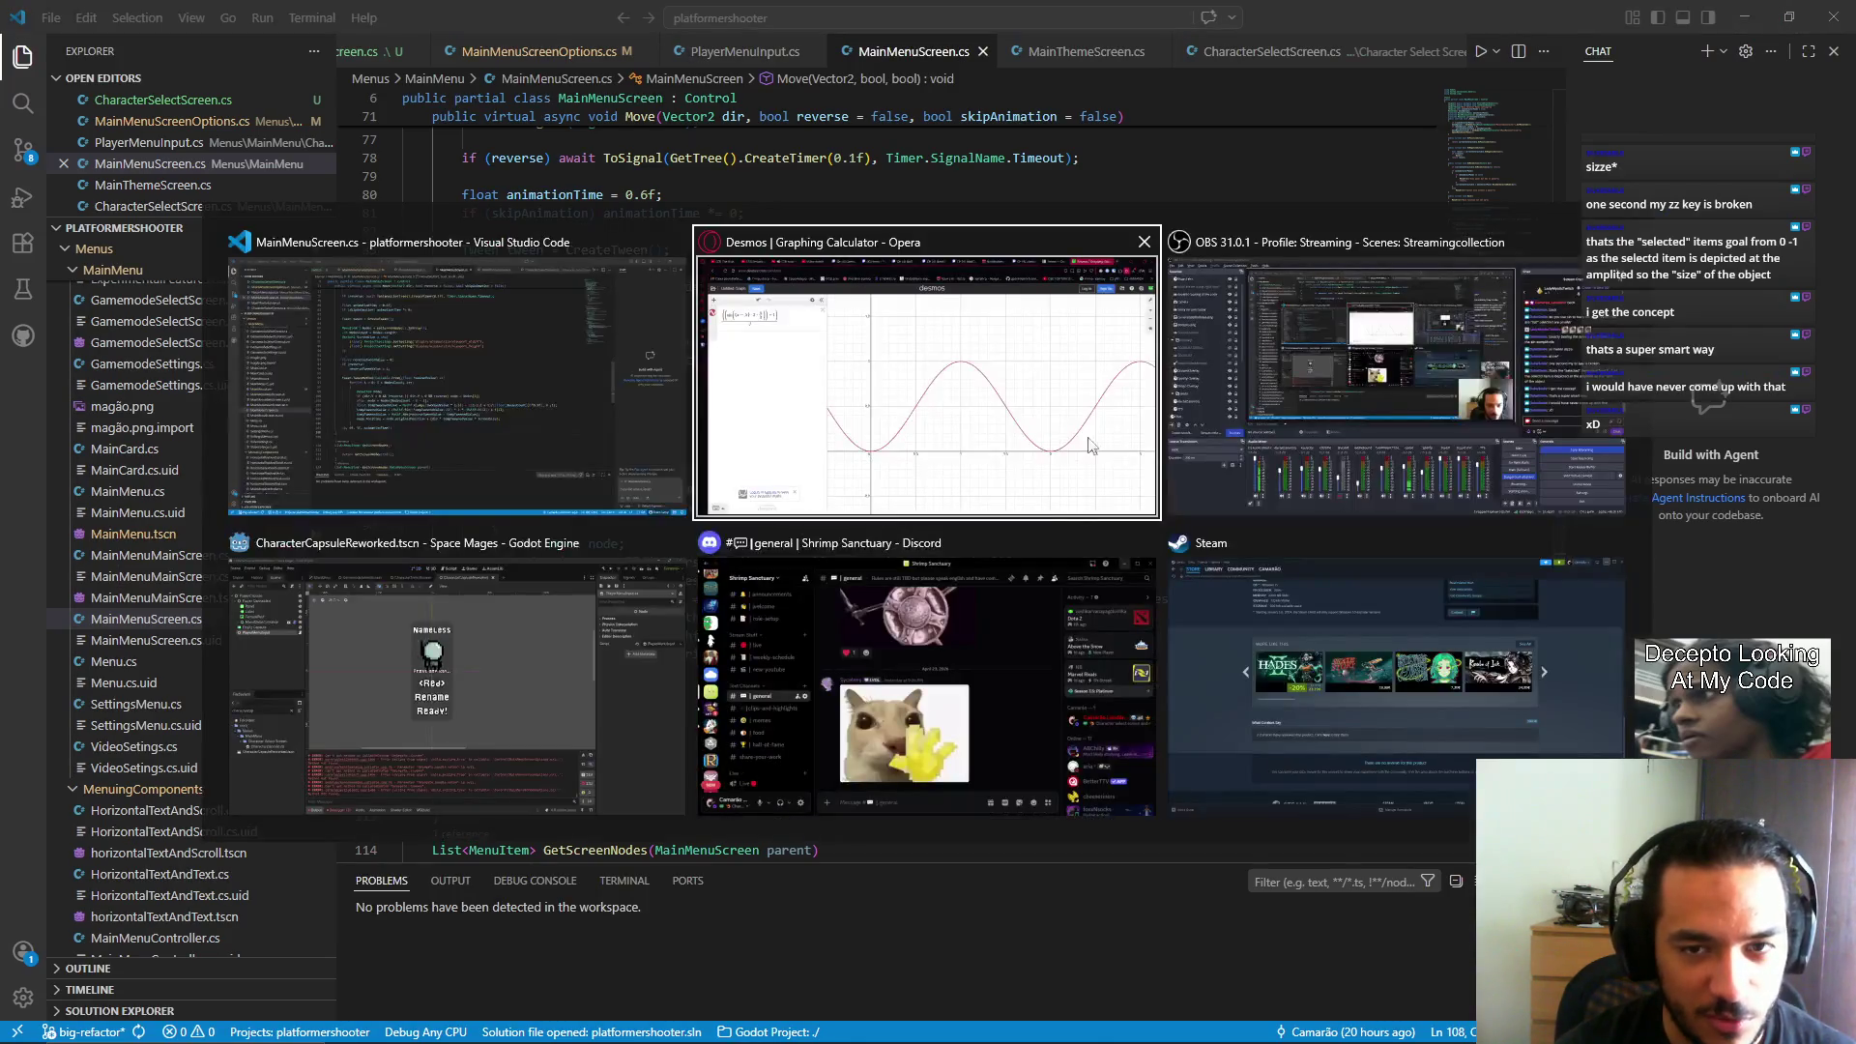
key(Tab)
key(alt+Tab)
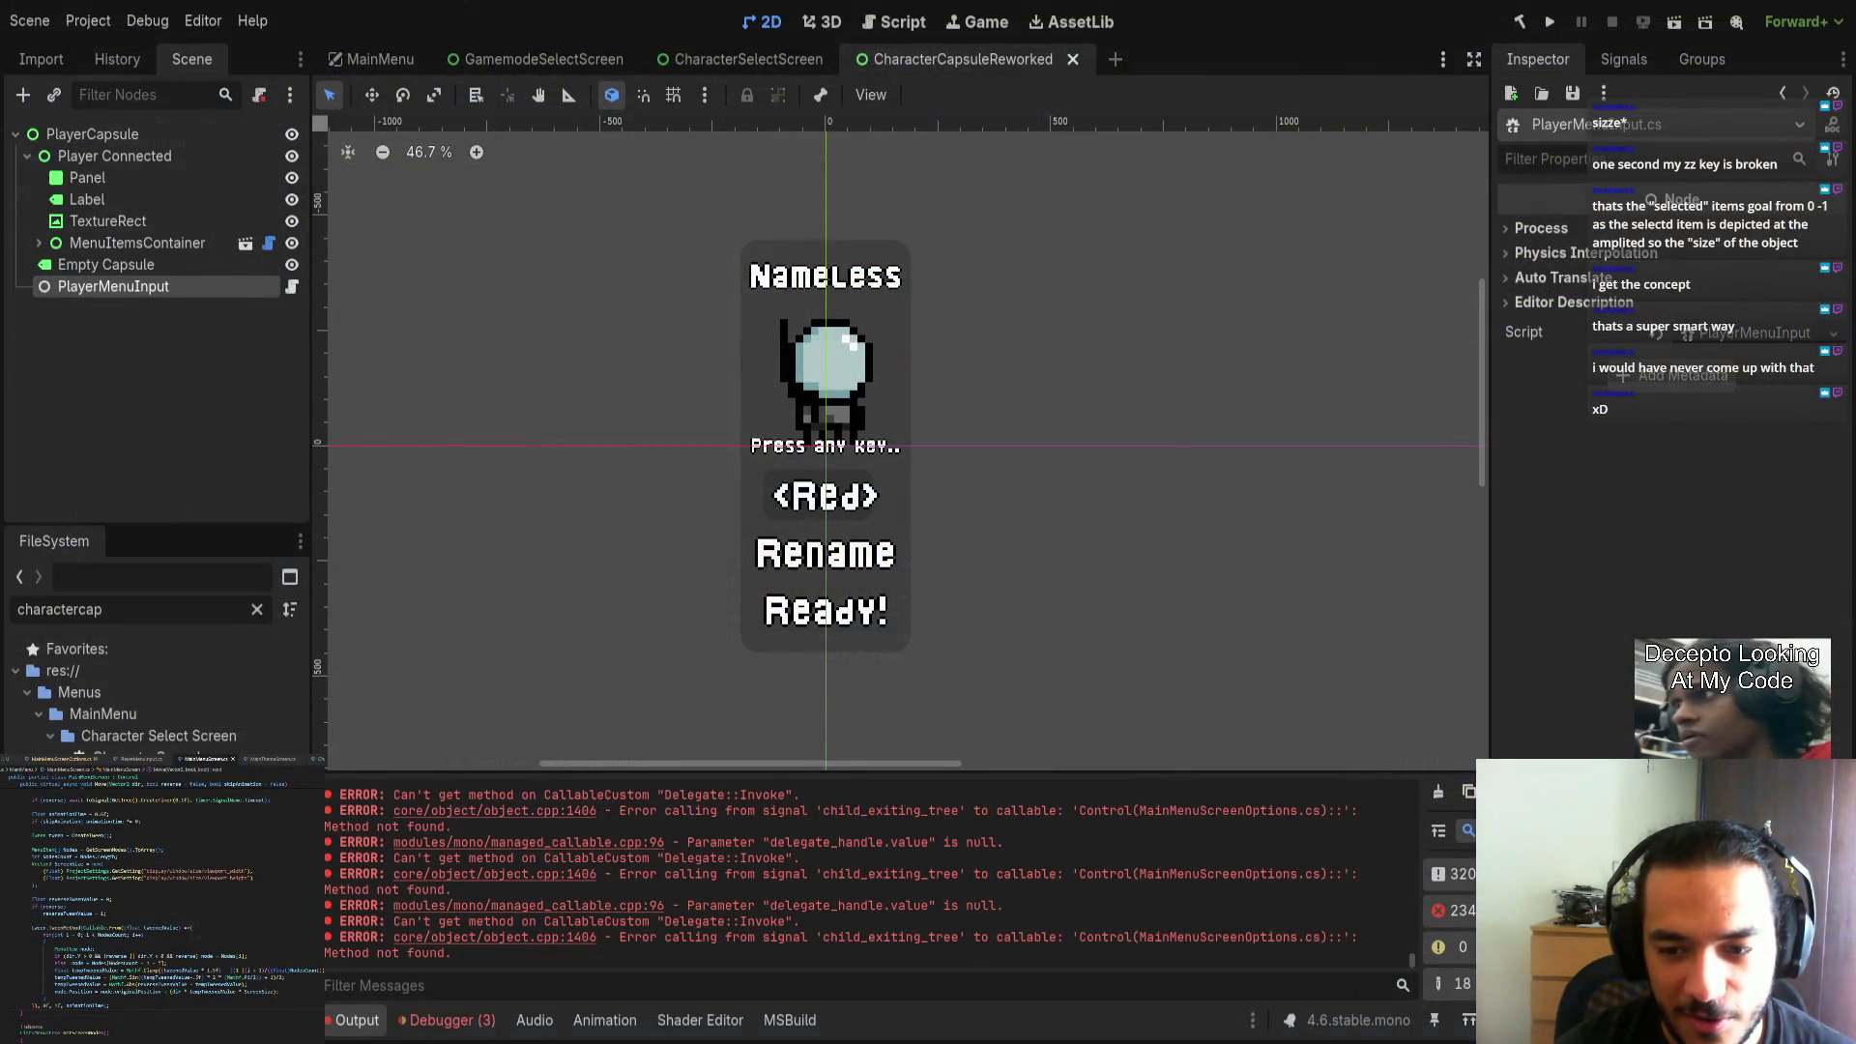
key(alt+Tab)
Highlight the sine easing formula on line 103, reverseTweenValue, and originalPosition on line 105.
drag(1147, 624, 669, 619)
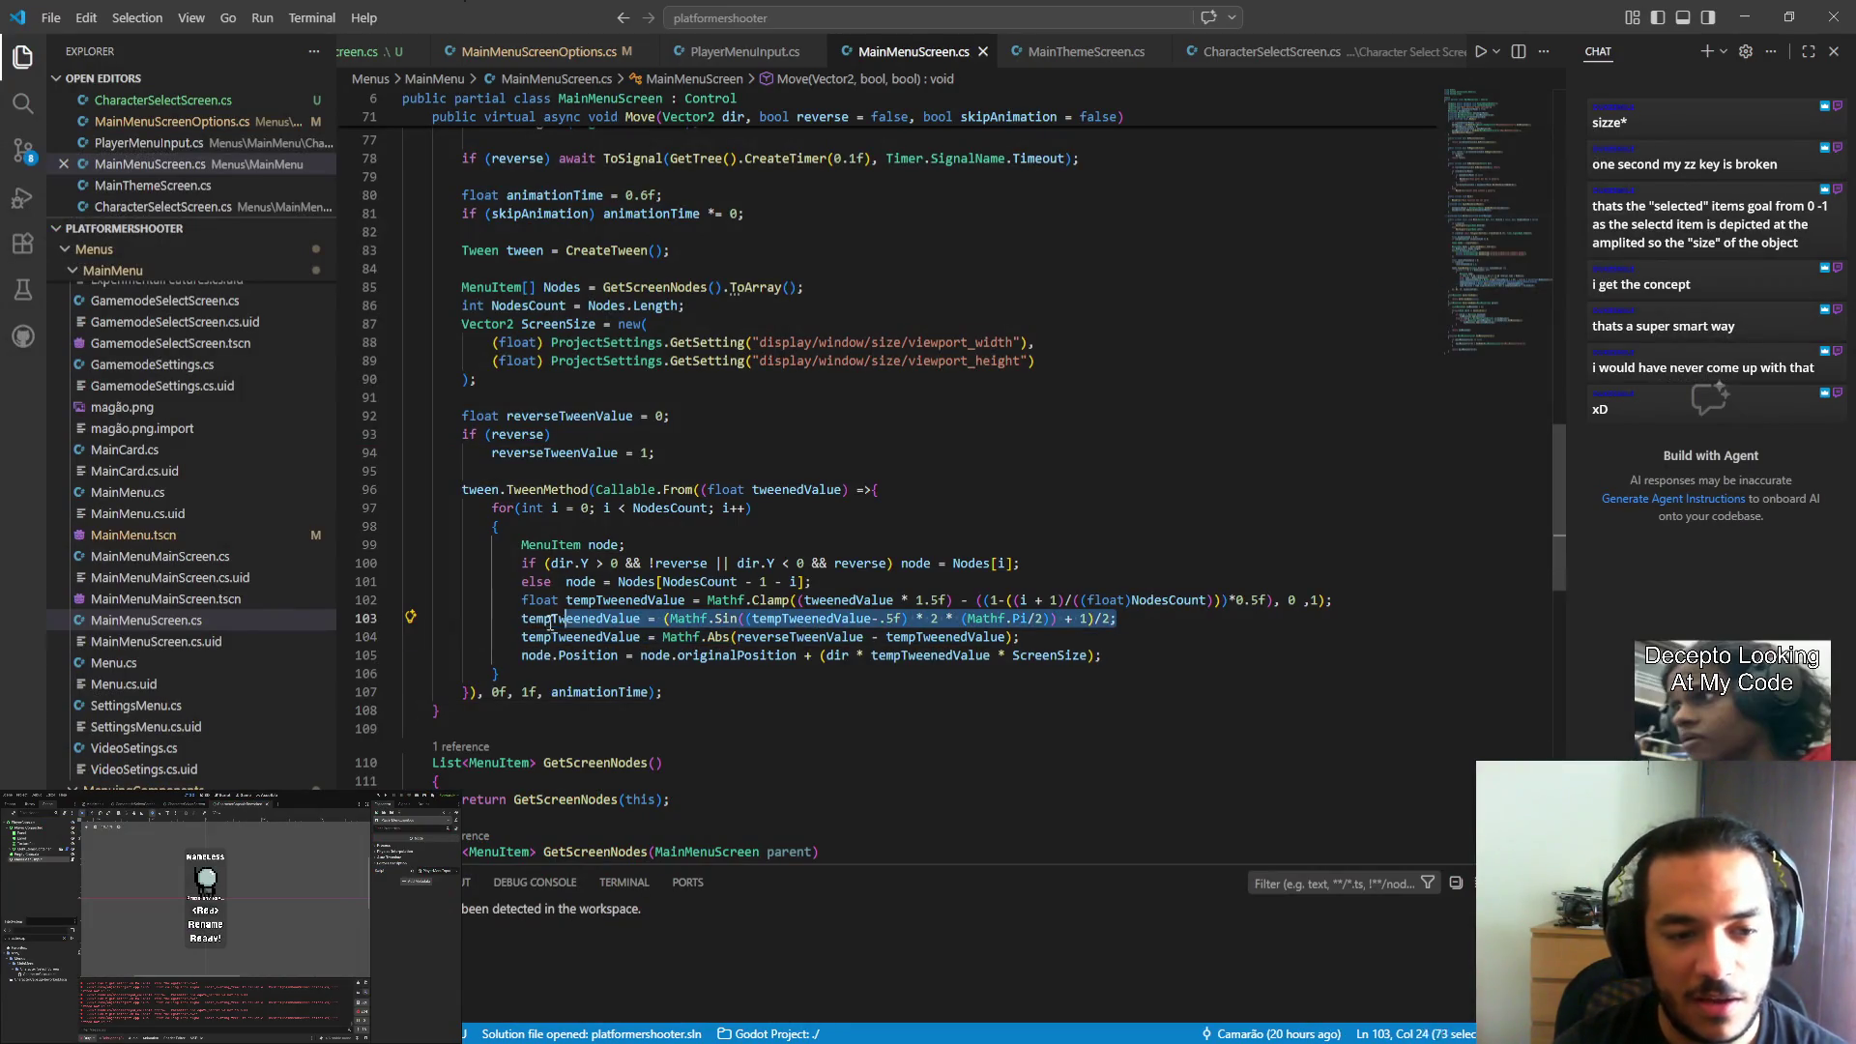
click(669, 619)
click(774, 619)
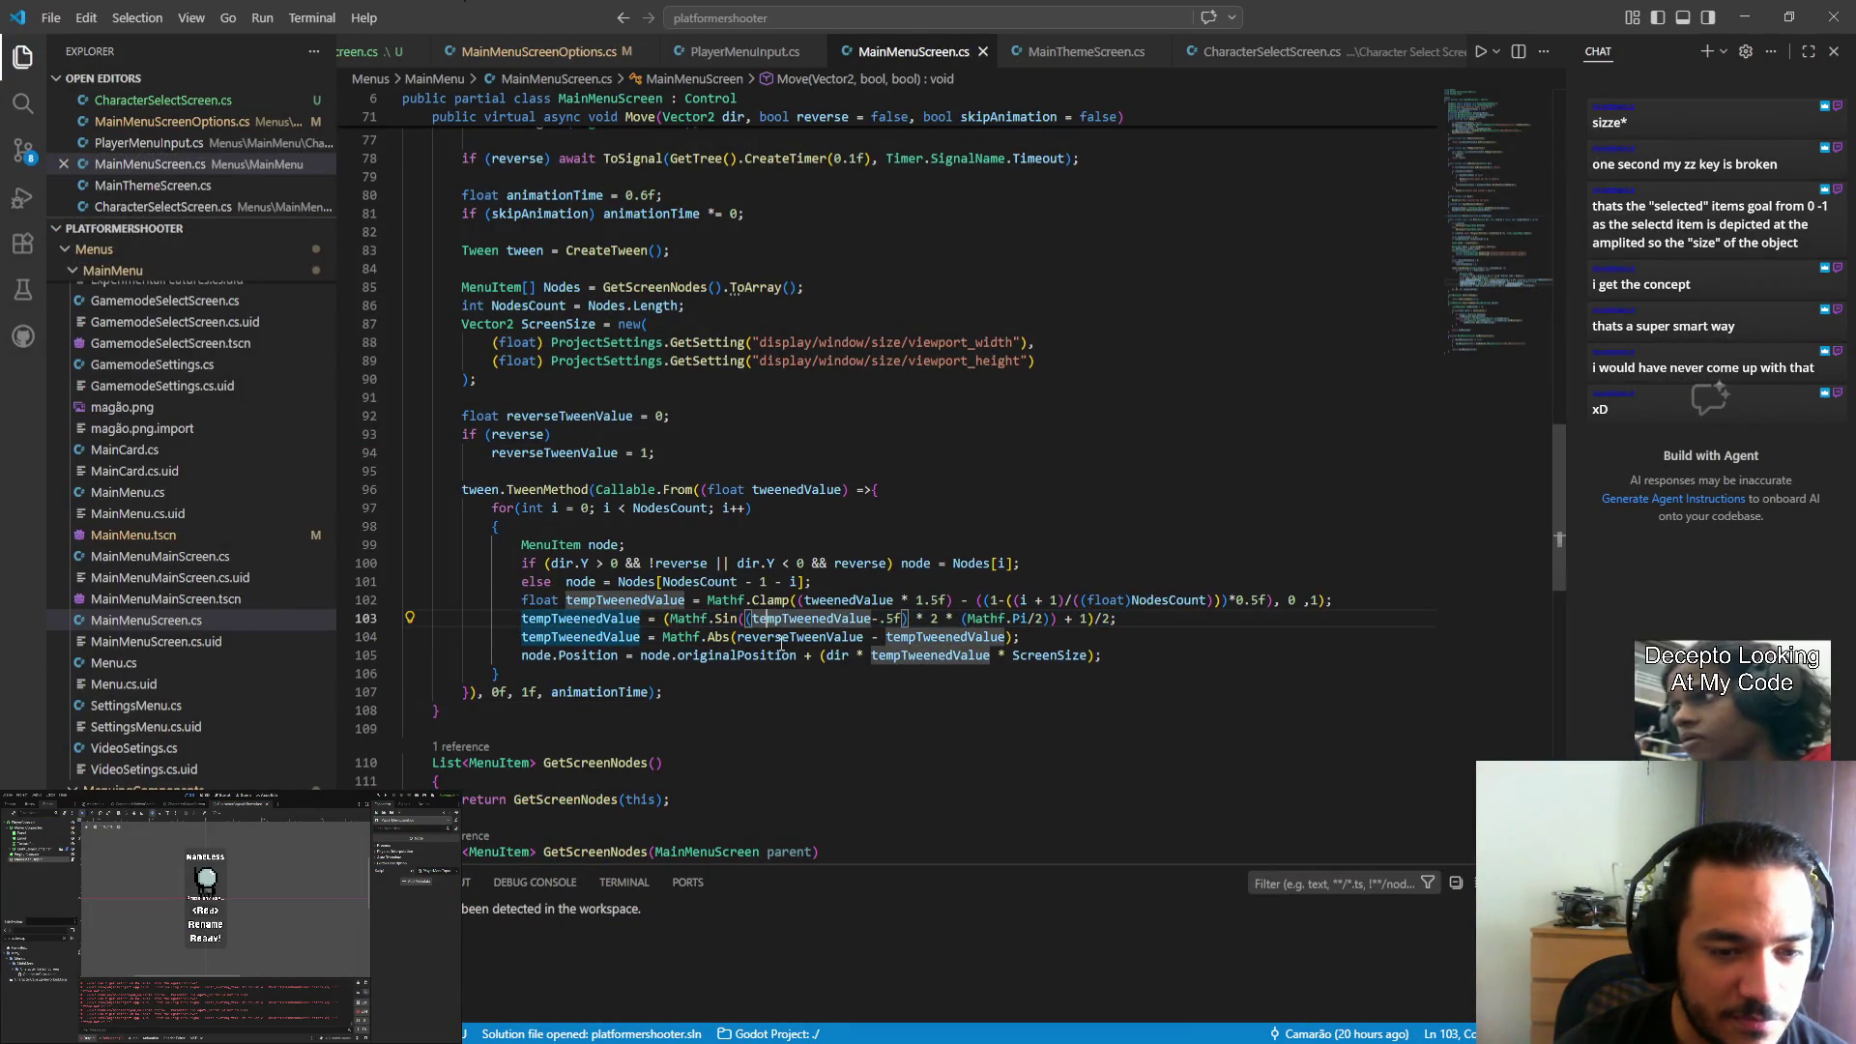
click(782, 637)
click(810, 675)
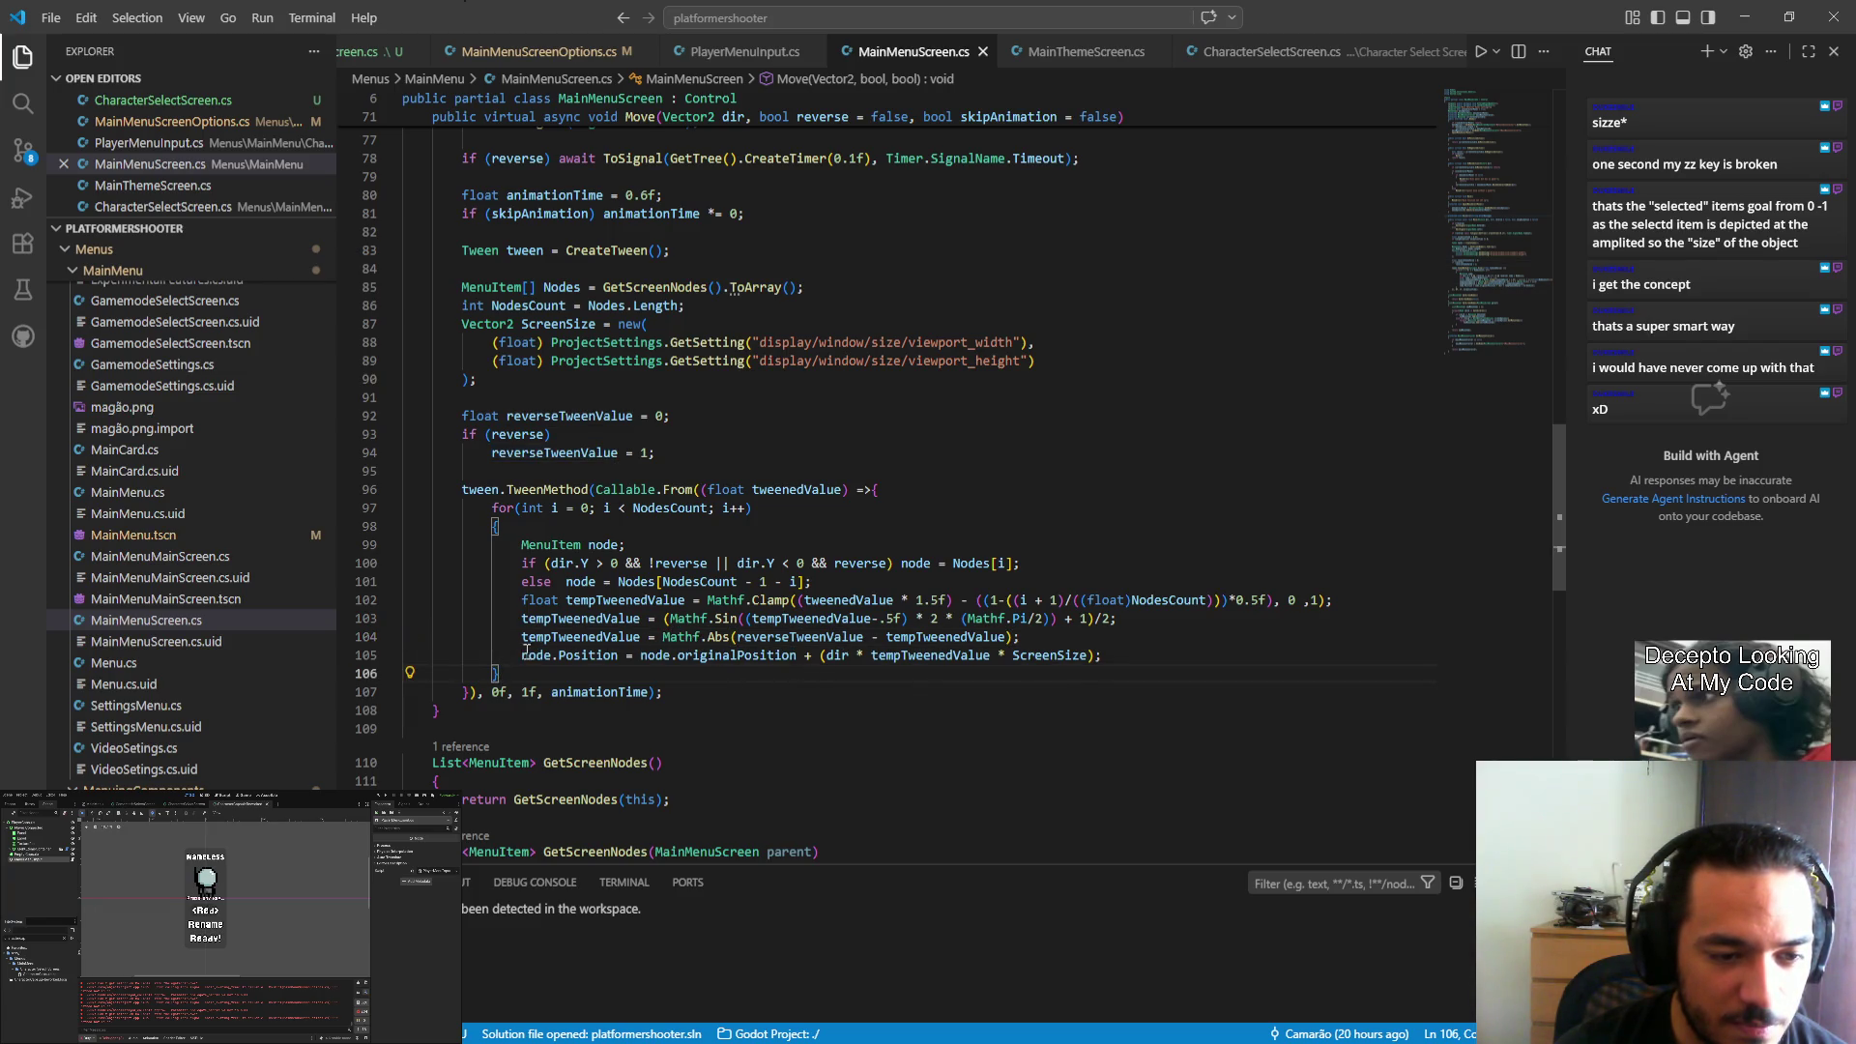
double_click(737, 656)
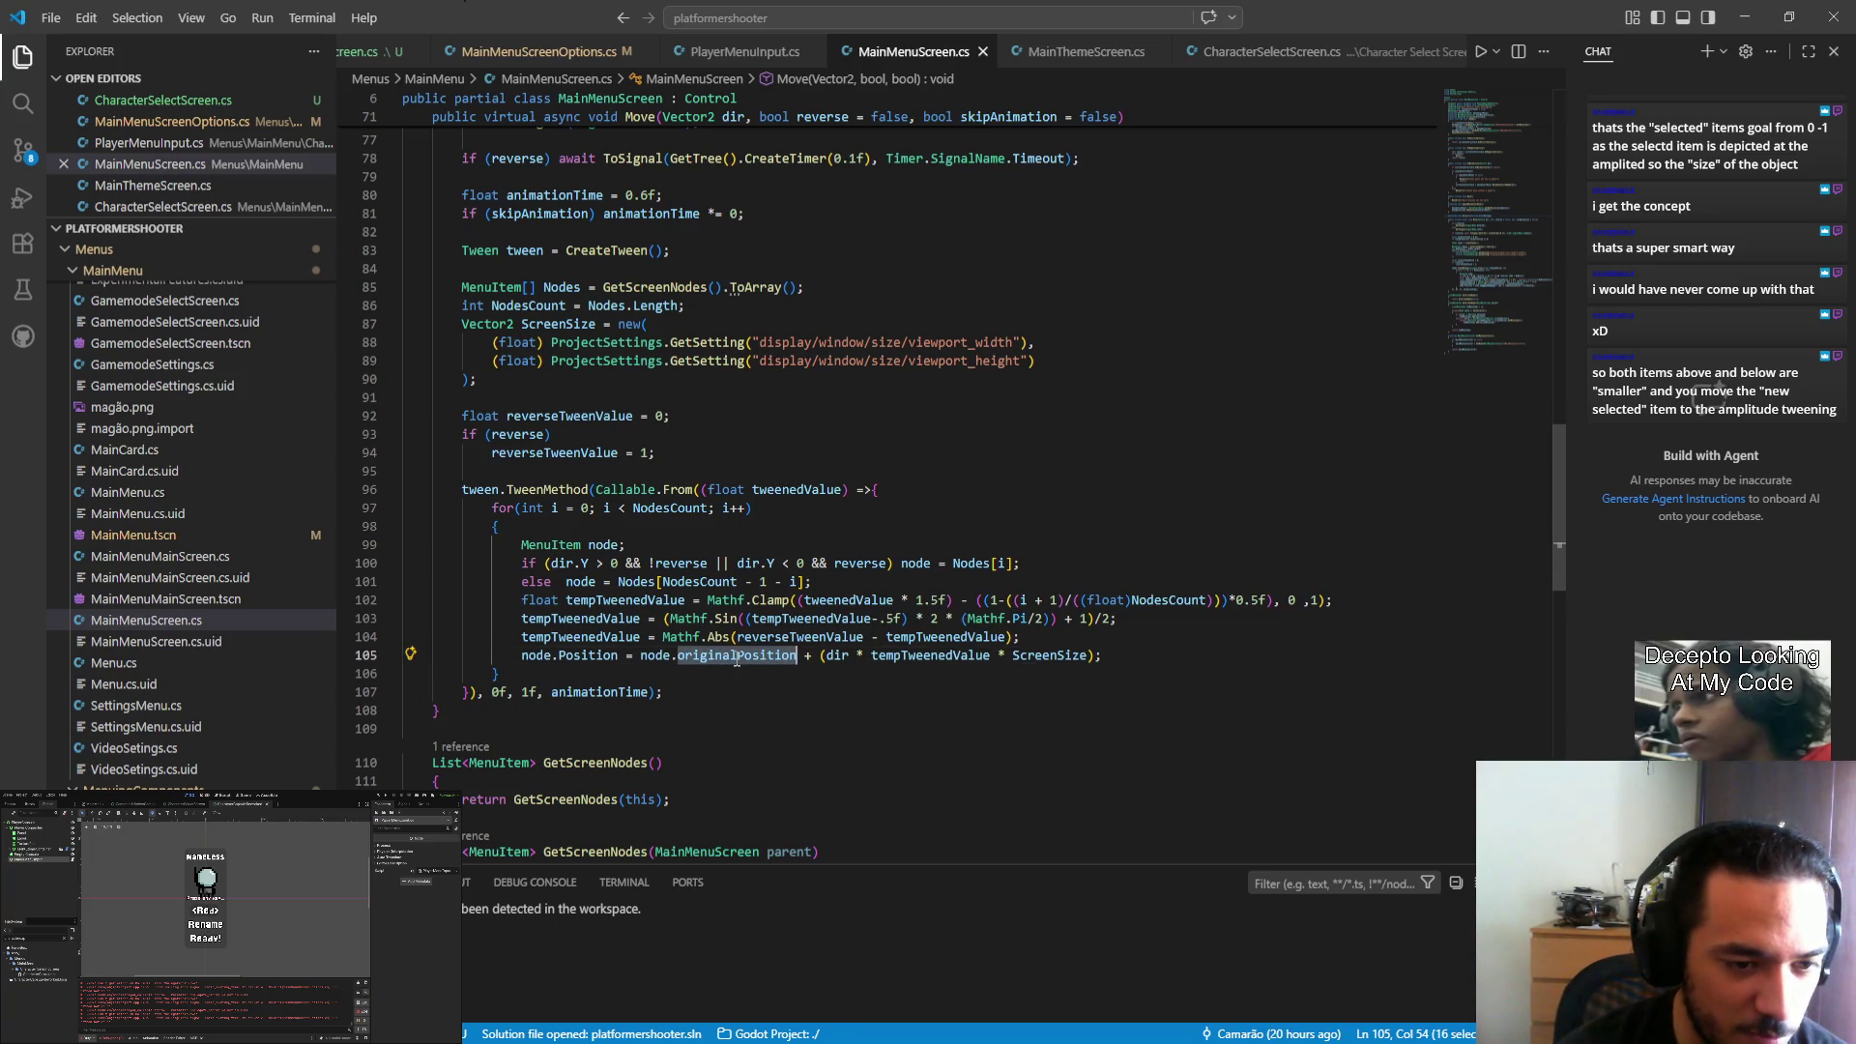
drag(522, 656, 1112, 650)
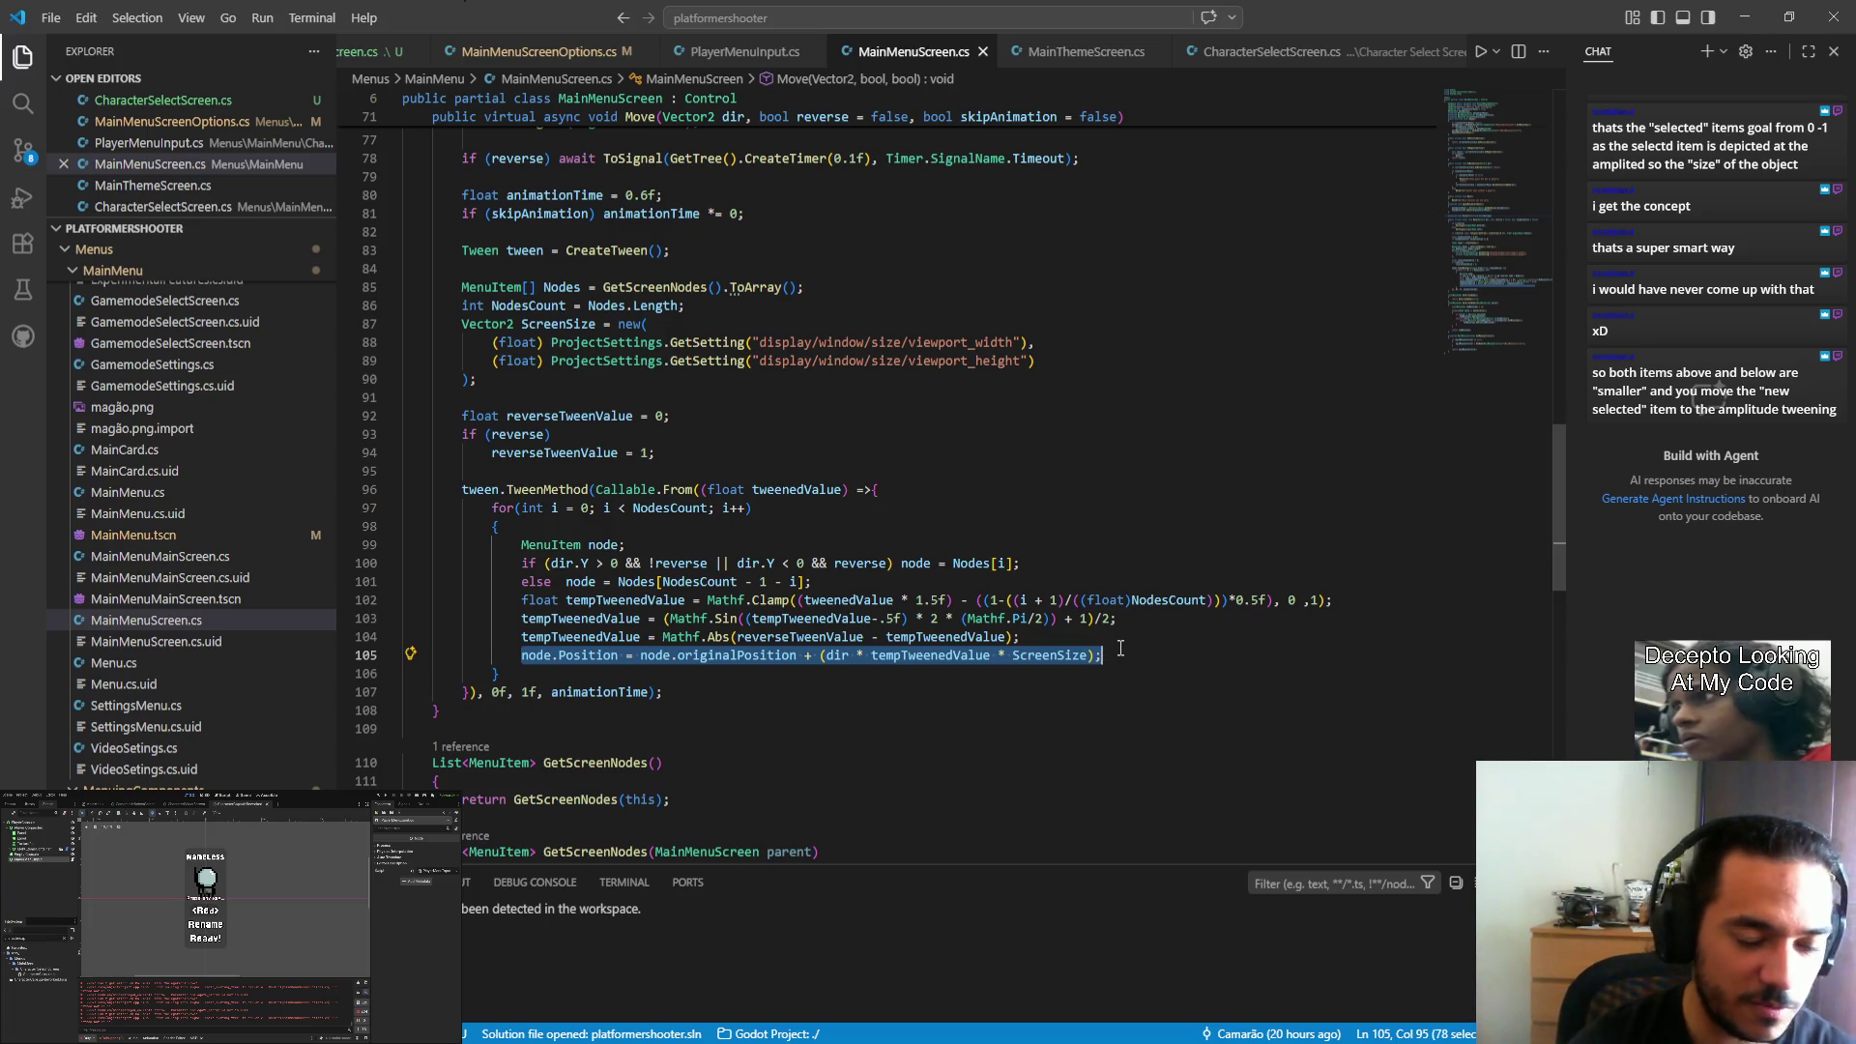
double_click(737, 656)
Highlight tempTweenedValue and select node.originalPosition on line 105.
scroll(618, 594, up, 1)
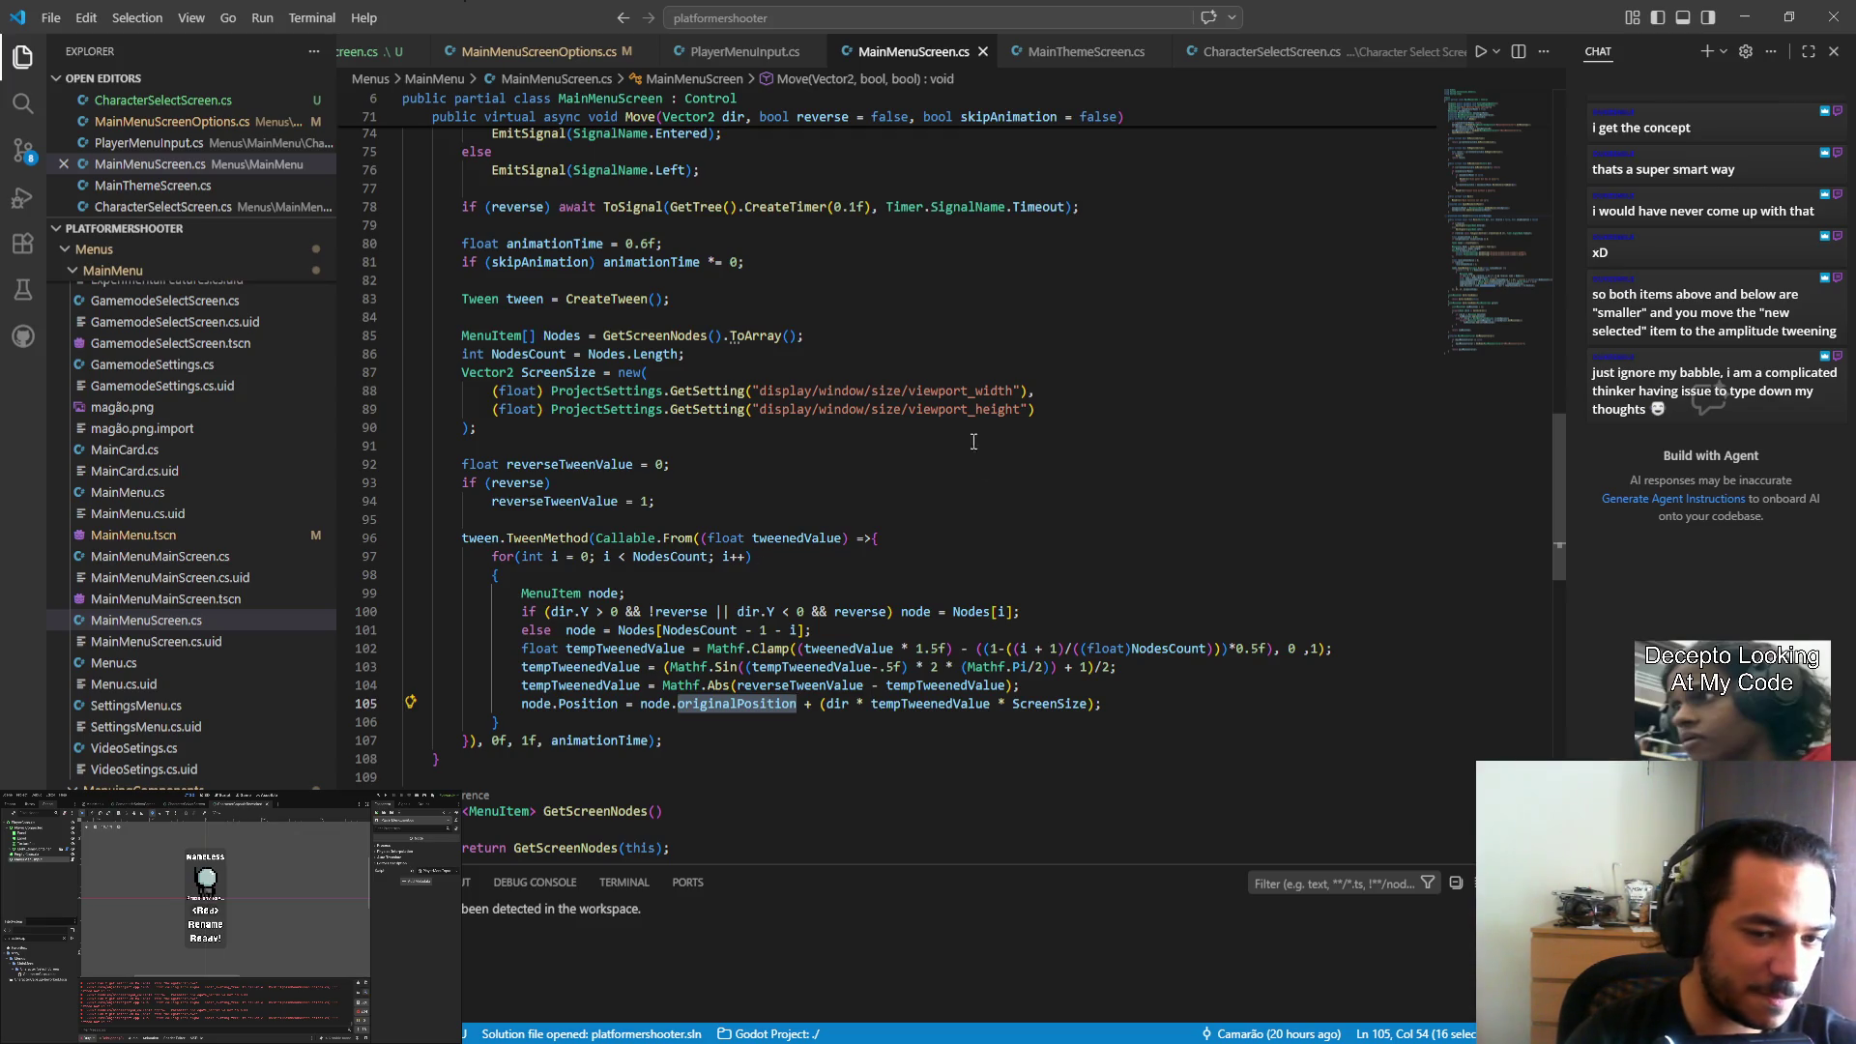
click(759, 718)
key(Down)
key(Down)
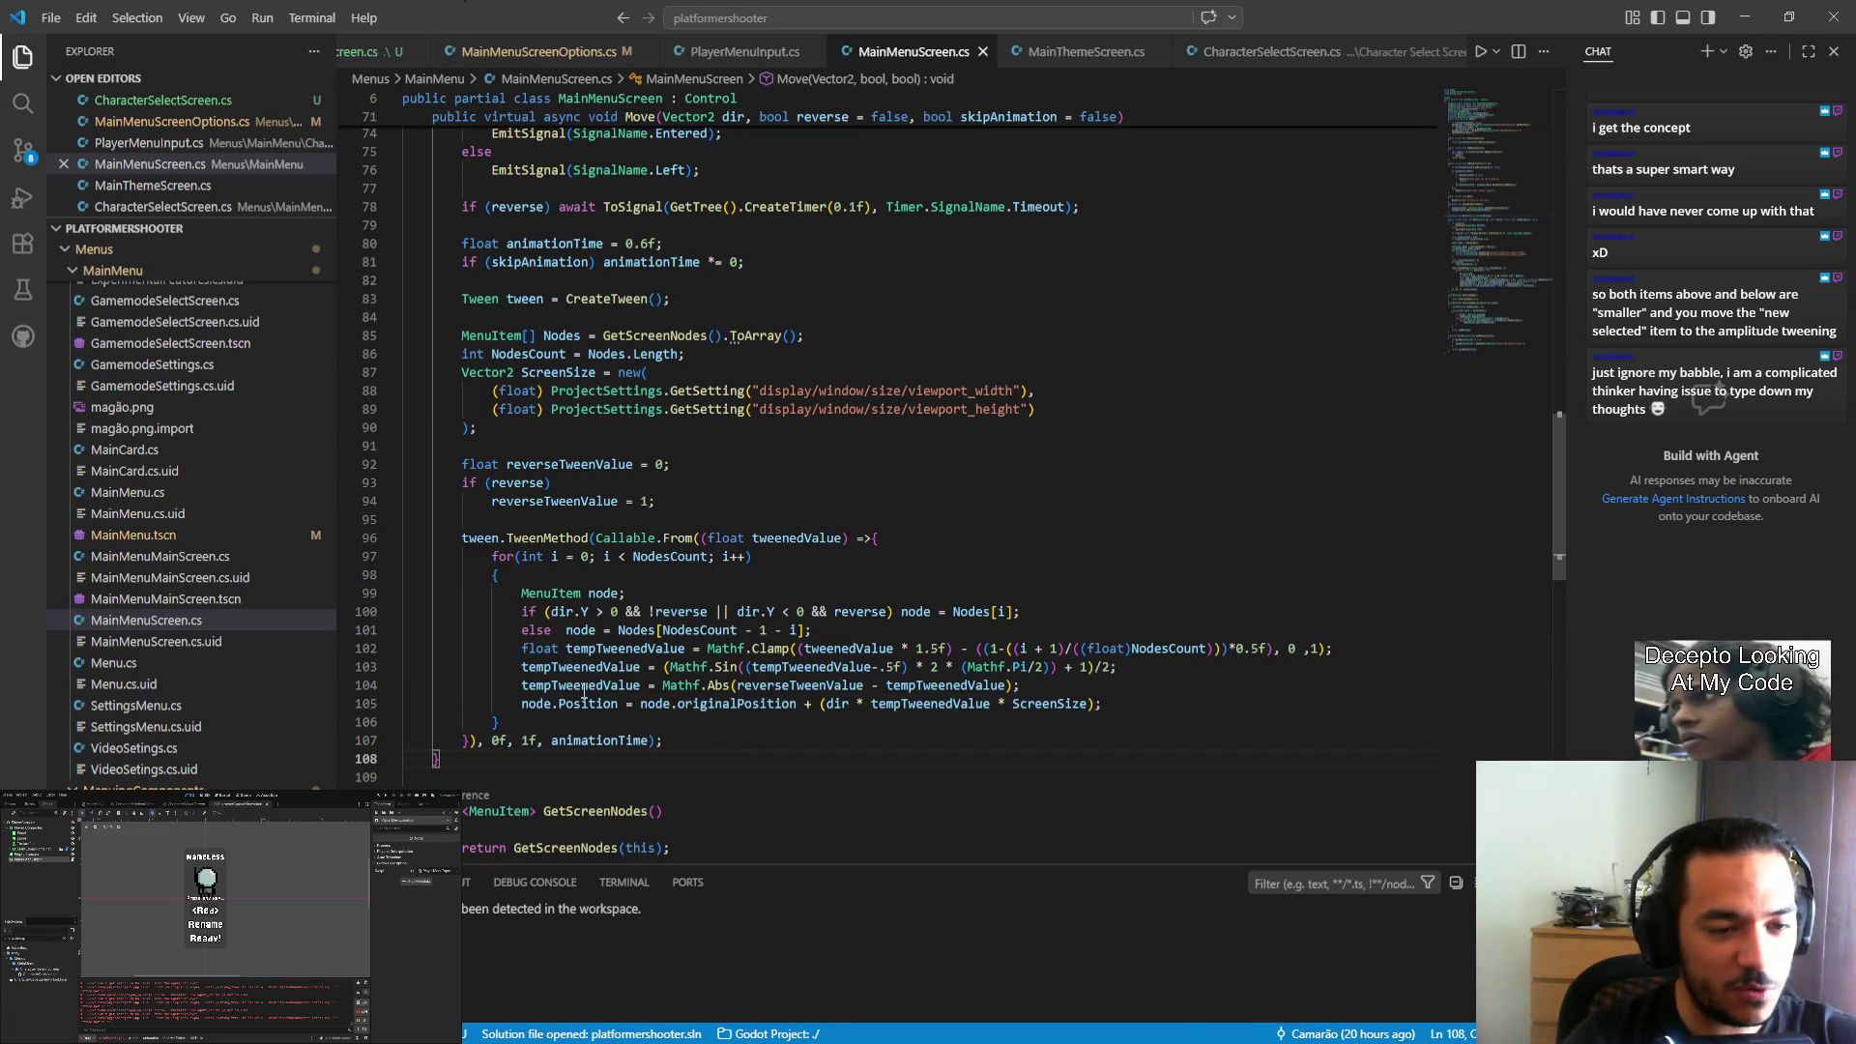
double_click(584, 685)
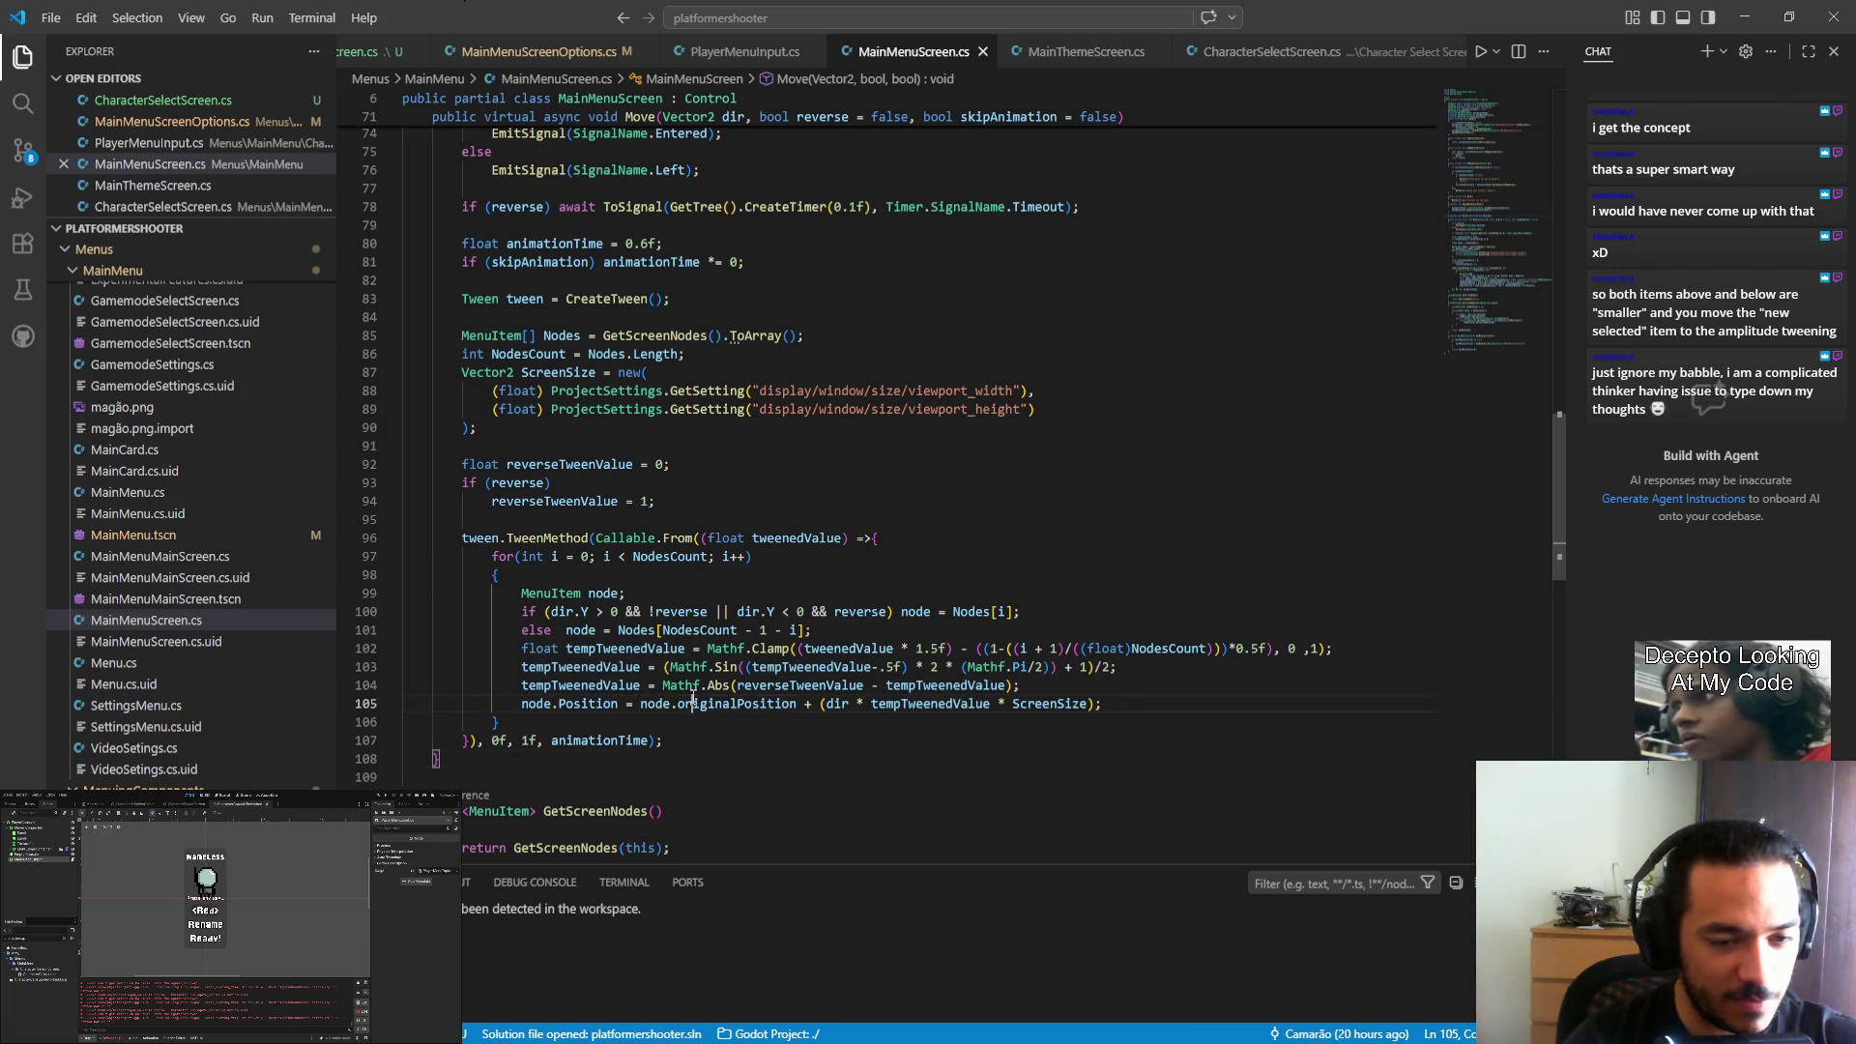
click(639, 703)
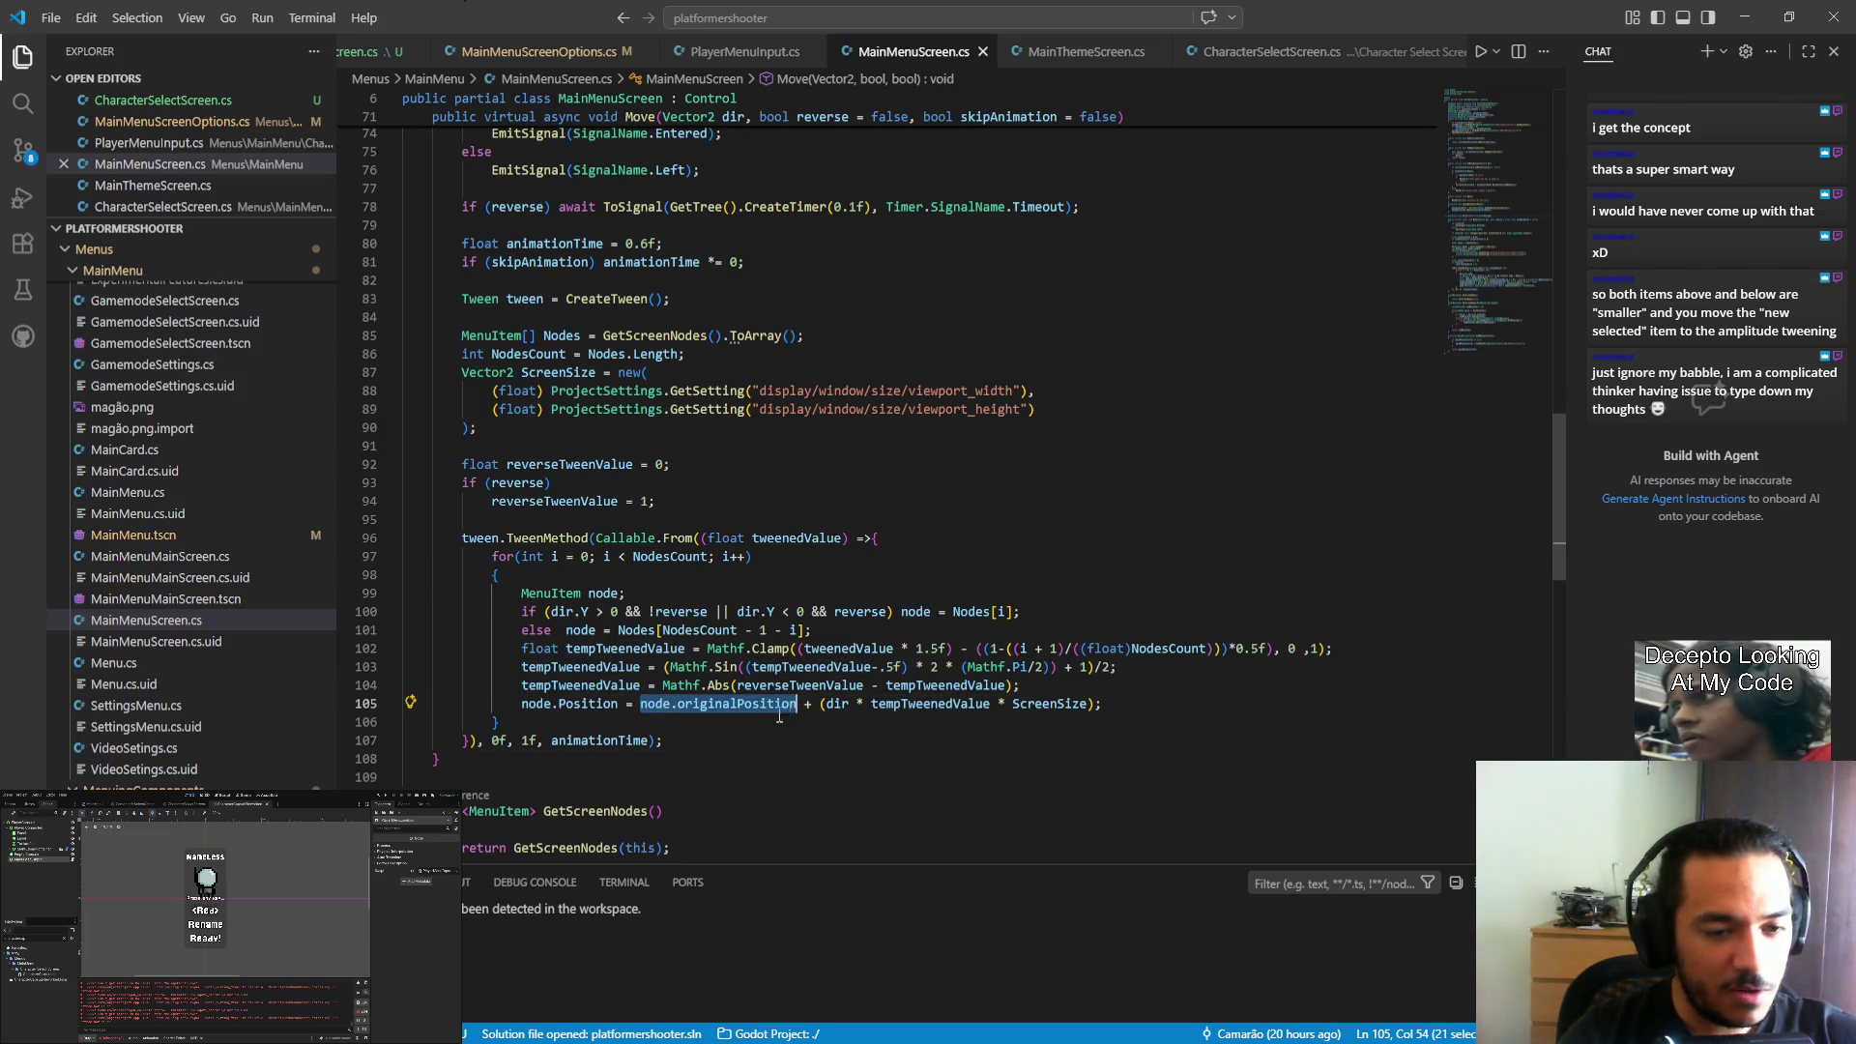
double_click(584, 704)
drag(640, 704, 1163, 709)
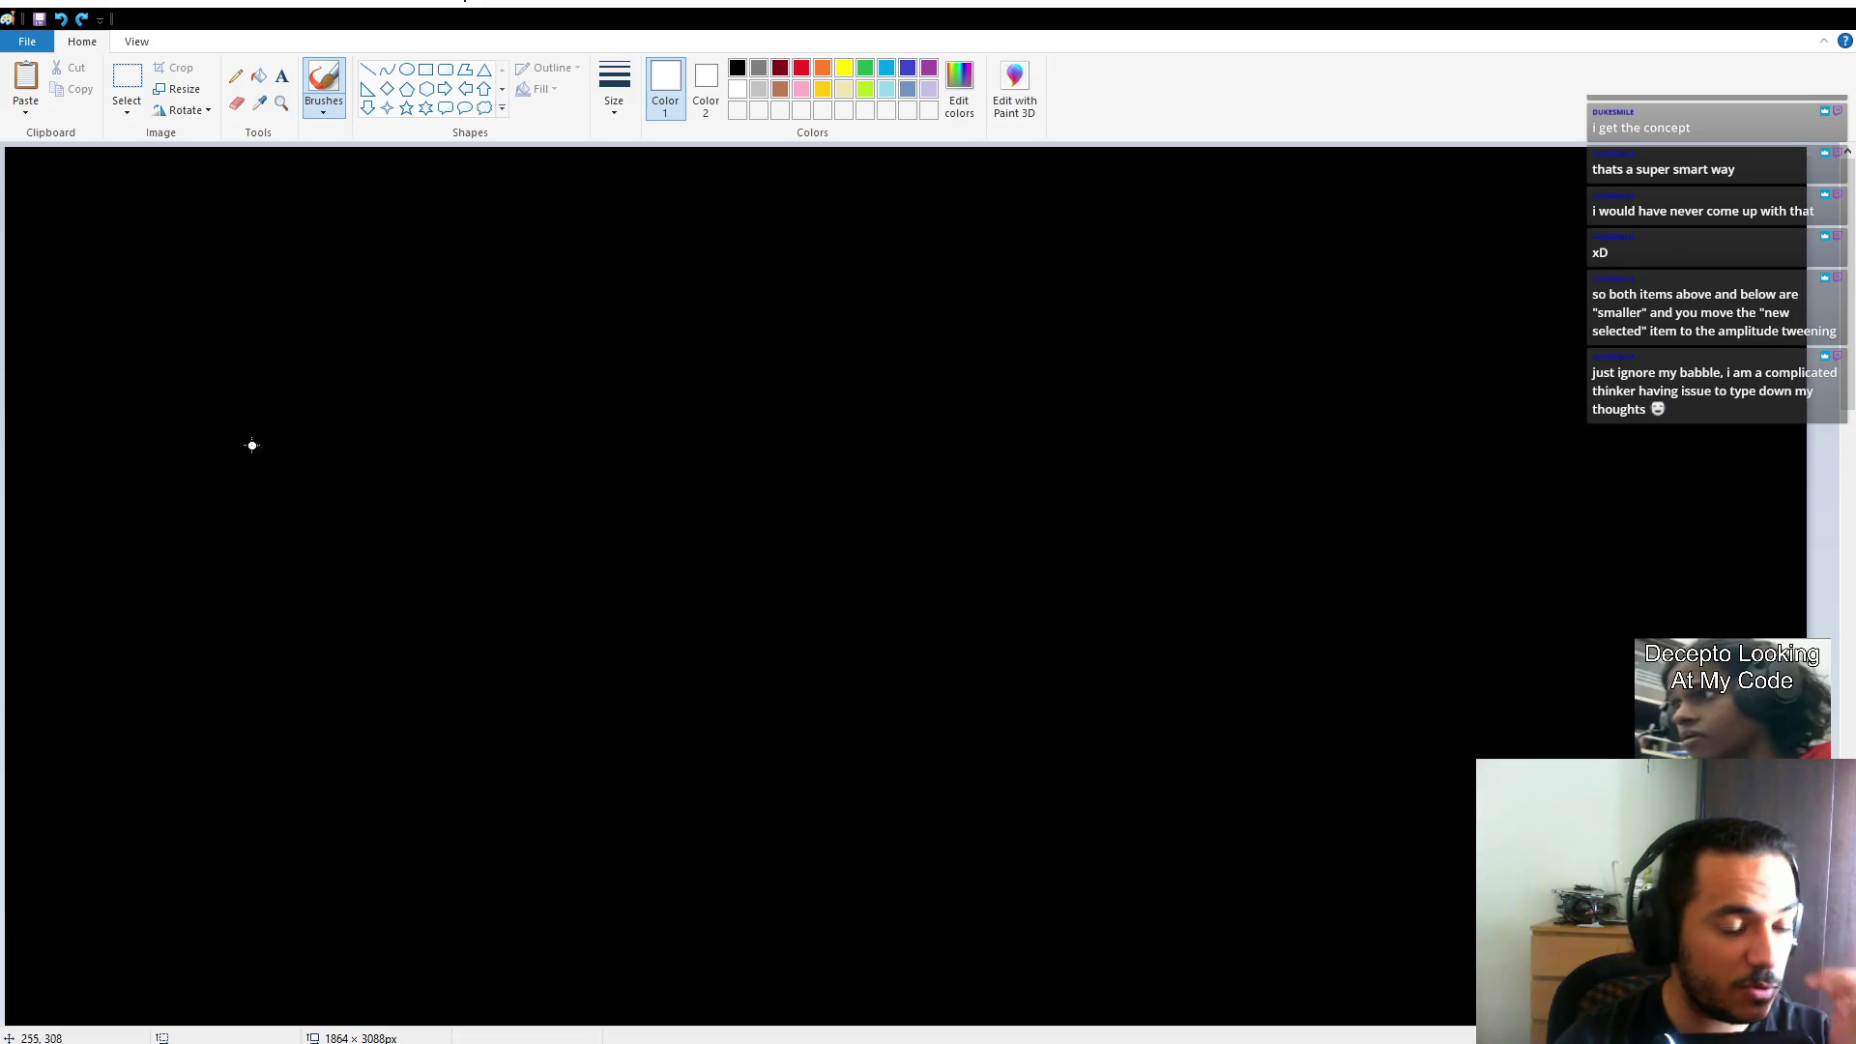
Draw a circle on the left and another on the right of the canvas.
mouse_move(169, 310)
mouse_down()
mouse_move(265, 431)
mouse_move(205, 406)
mouse_up()
key(ctrl+z)
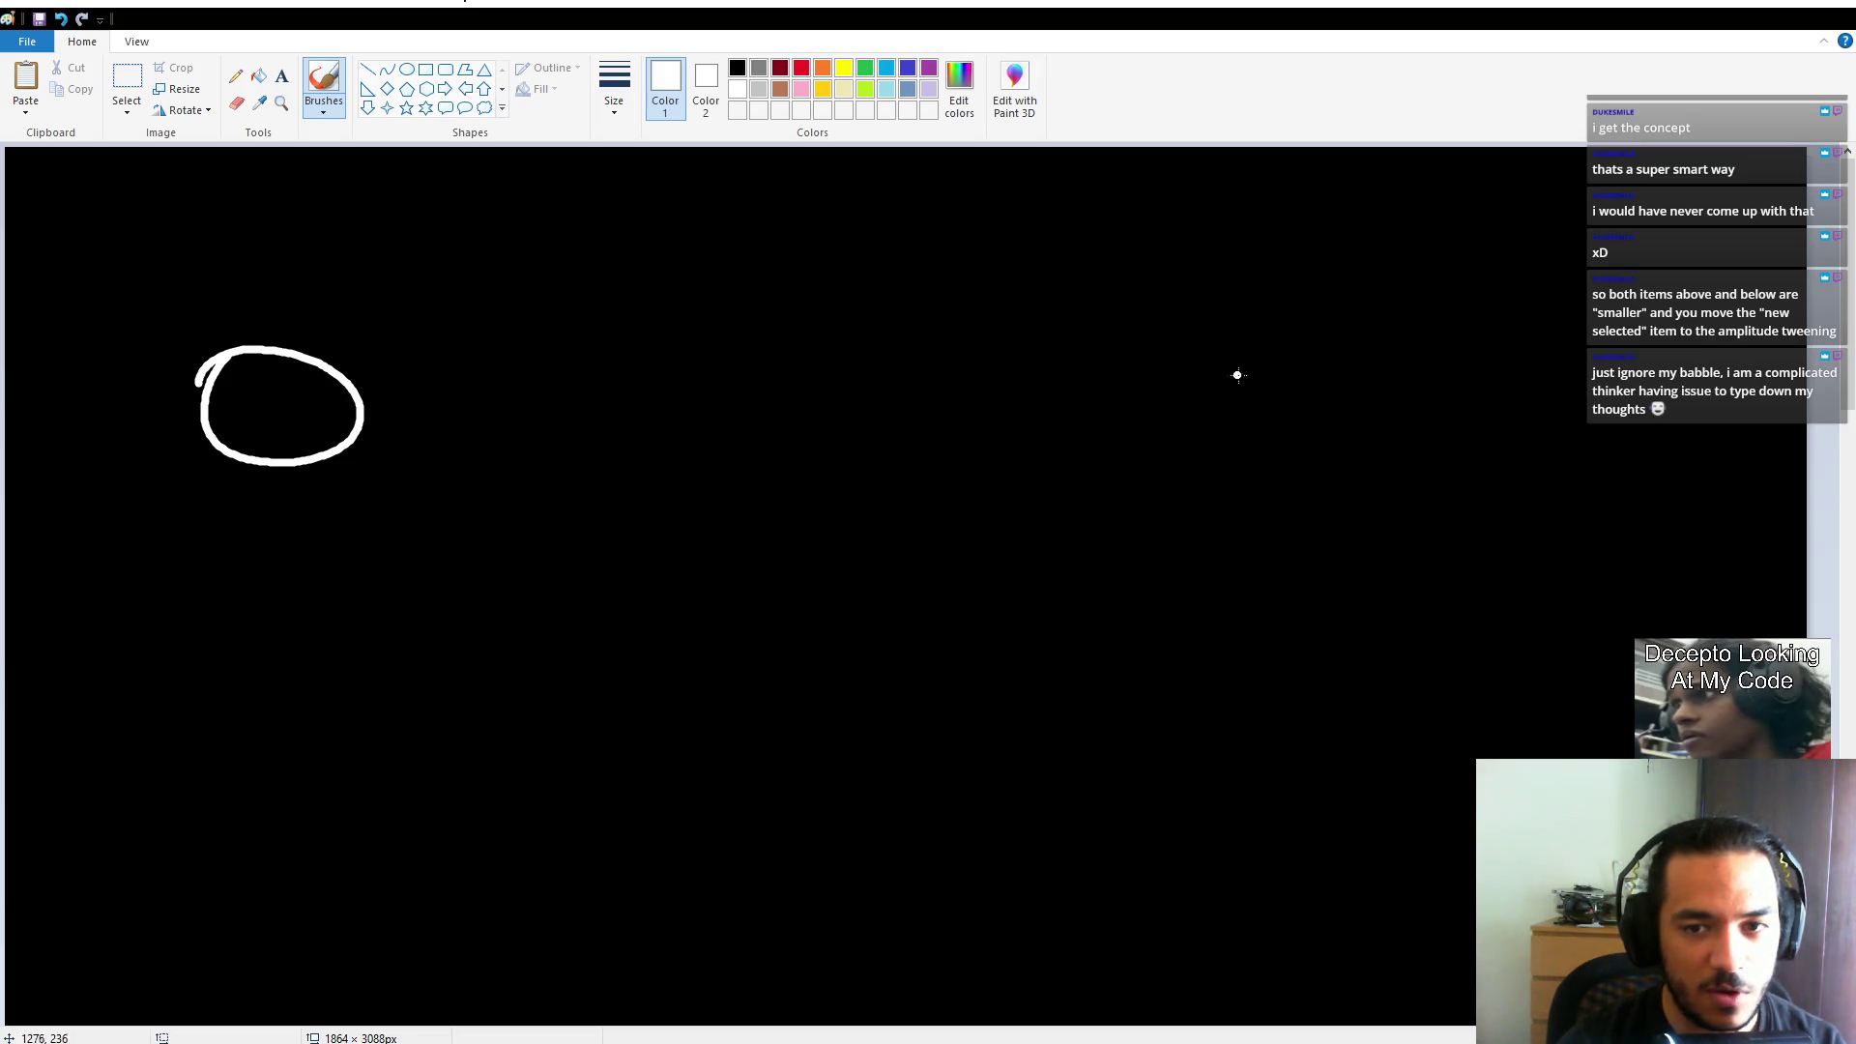
drag(1218, 337, 1202, 341)
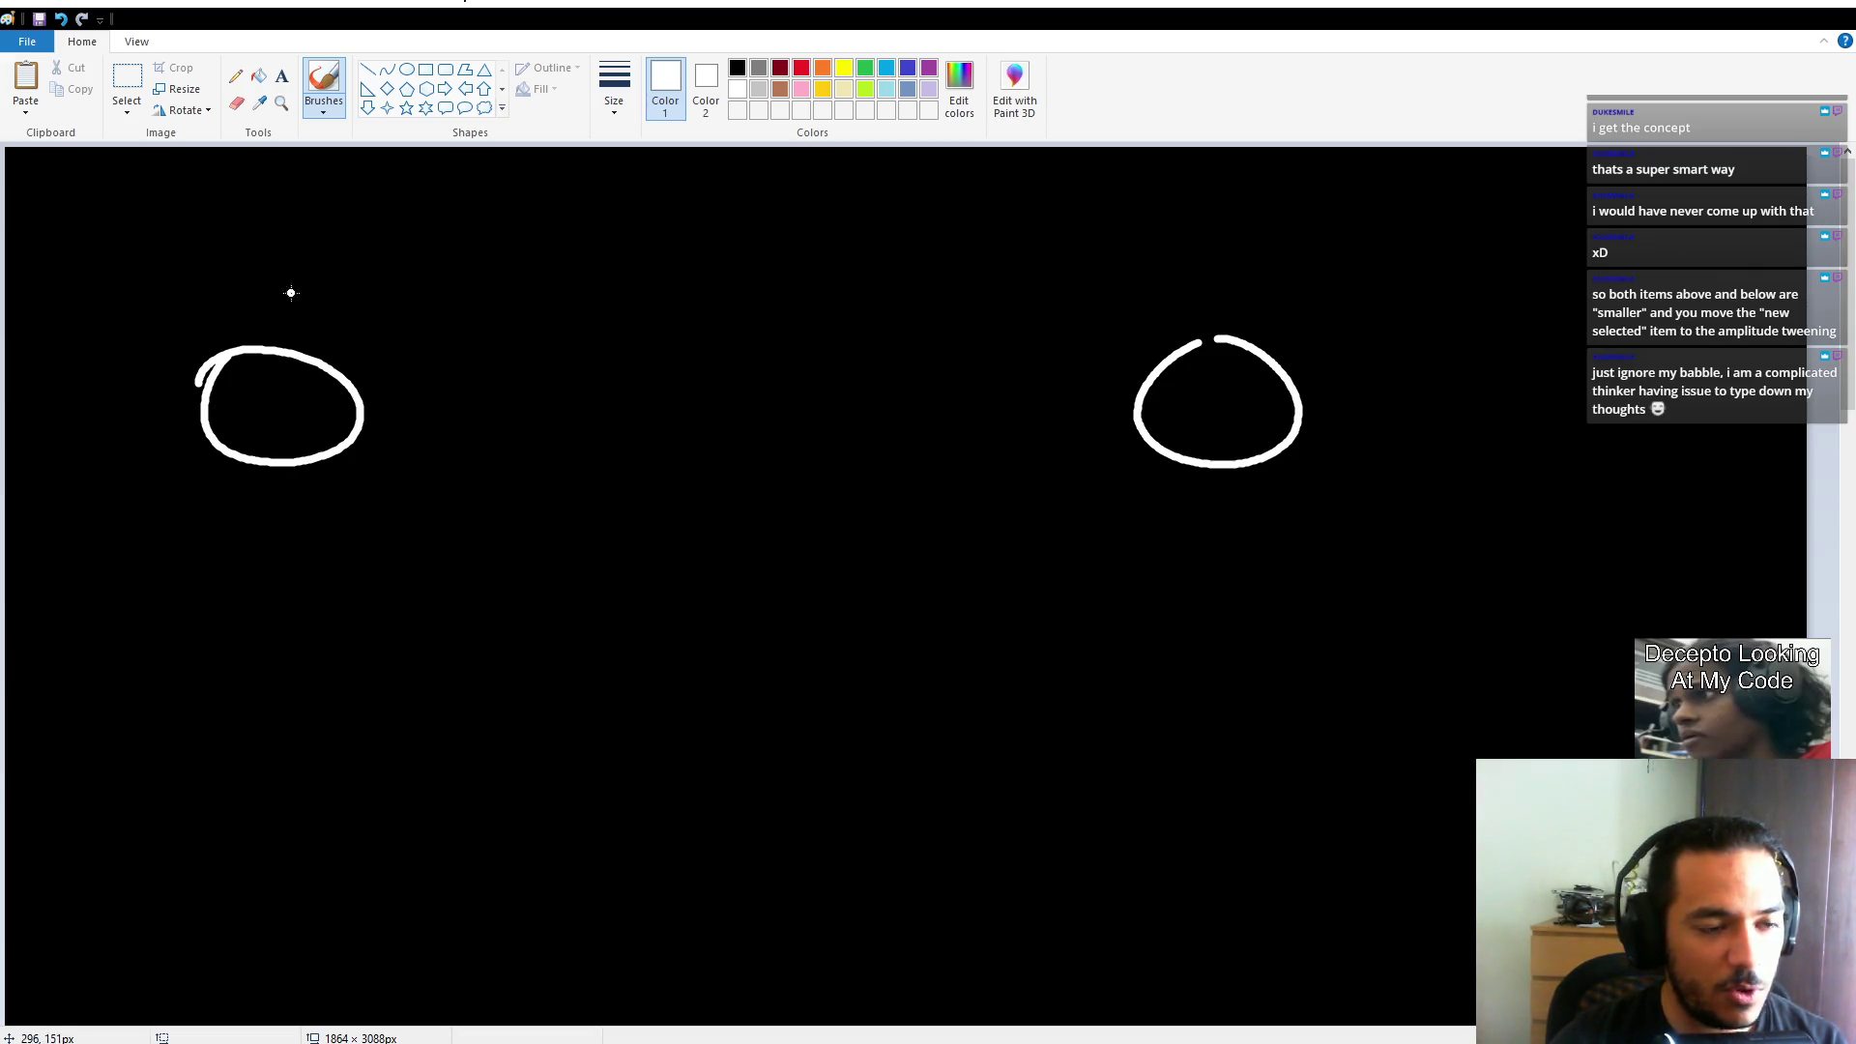
Label the left circle (x, y) with an underline and the right circle (x1, y1).
mouse_move(241, 245)
mouse_down()
mouse_move(199, 288)
mouse_move(232, 270)
mouse_move(216, 278)
mouse_up()
key(ctrl+z)
key(ctrl+z)
mouse_move(207, 242)
mouse_down()
mouse_move(229, 272)
mouse_move(290, 259)
mouse_up()
mouse_move(303, 239)
mouse_down()
mouse_move(280, 281)
mouse_move(248, 289)
mouse_up()
drag(189, 214, 161, 290)
mouse_move(327, 209)
mouse_down()
mouse_move(350, 261)
mouse_move(319, 295)
mouse_up()
drag(140, 310, 381, 325)
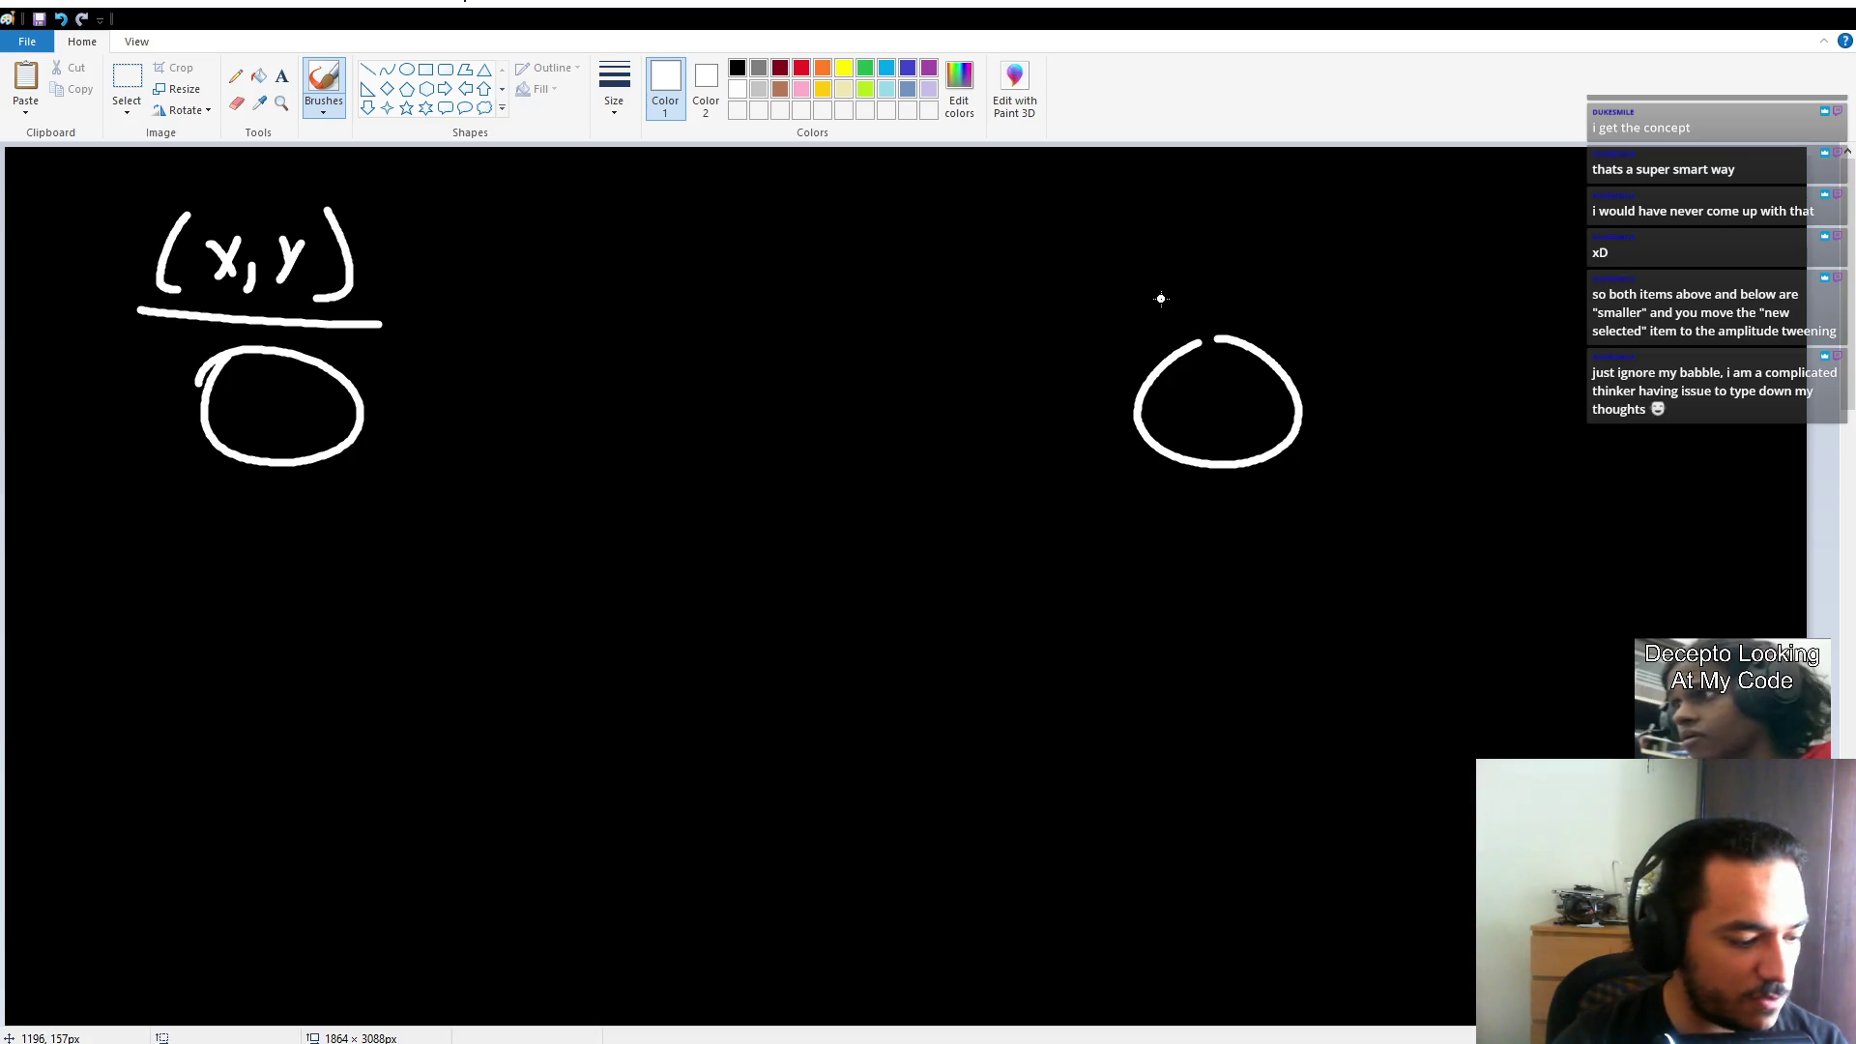
mouse_move(1145, 256)
mouse_down()
mouse_move(1118, 283)
mouse_move(1147, 277)
mouse_move(1172, 319)
mouse_up()
drag(1217, 257, 1247, 307)
mouse_move(1278, 233)
mouse_down()
mouse_move(1295, 252)
mouse_move(1244, 303)
mouse_up()
mouse_move(1117, 211)
mouse_down()
mouse_move(1105, 301)
mouse_move(1415, 319)
mouse_up()
key(ctrl+z)
Draw an arrow from the left circle to the right and label it (A, B).
mouse_move(279, 411)
mouse_down()
mouse_move(1210, 408)
mouse_move(1191, 418)
mouse_up()
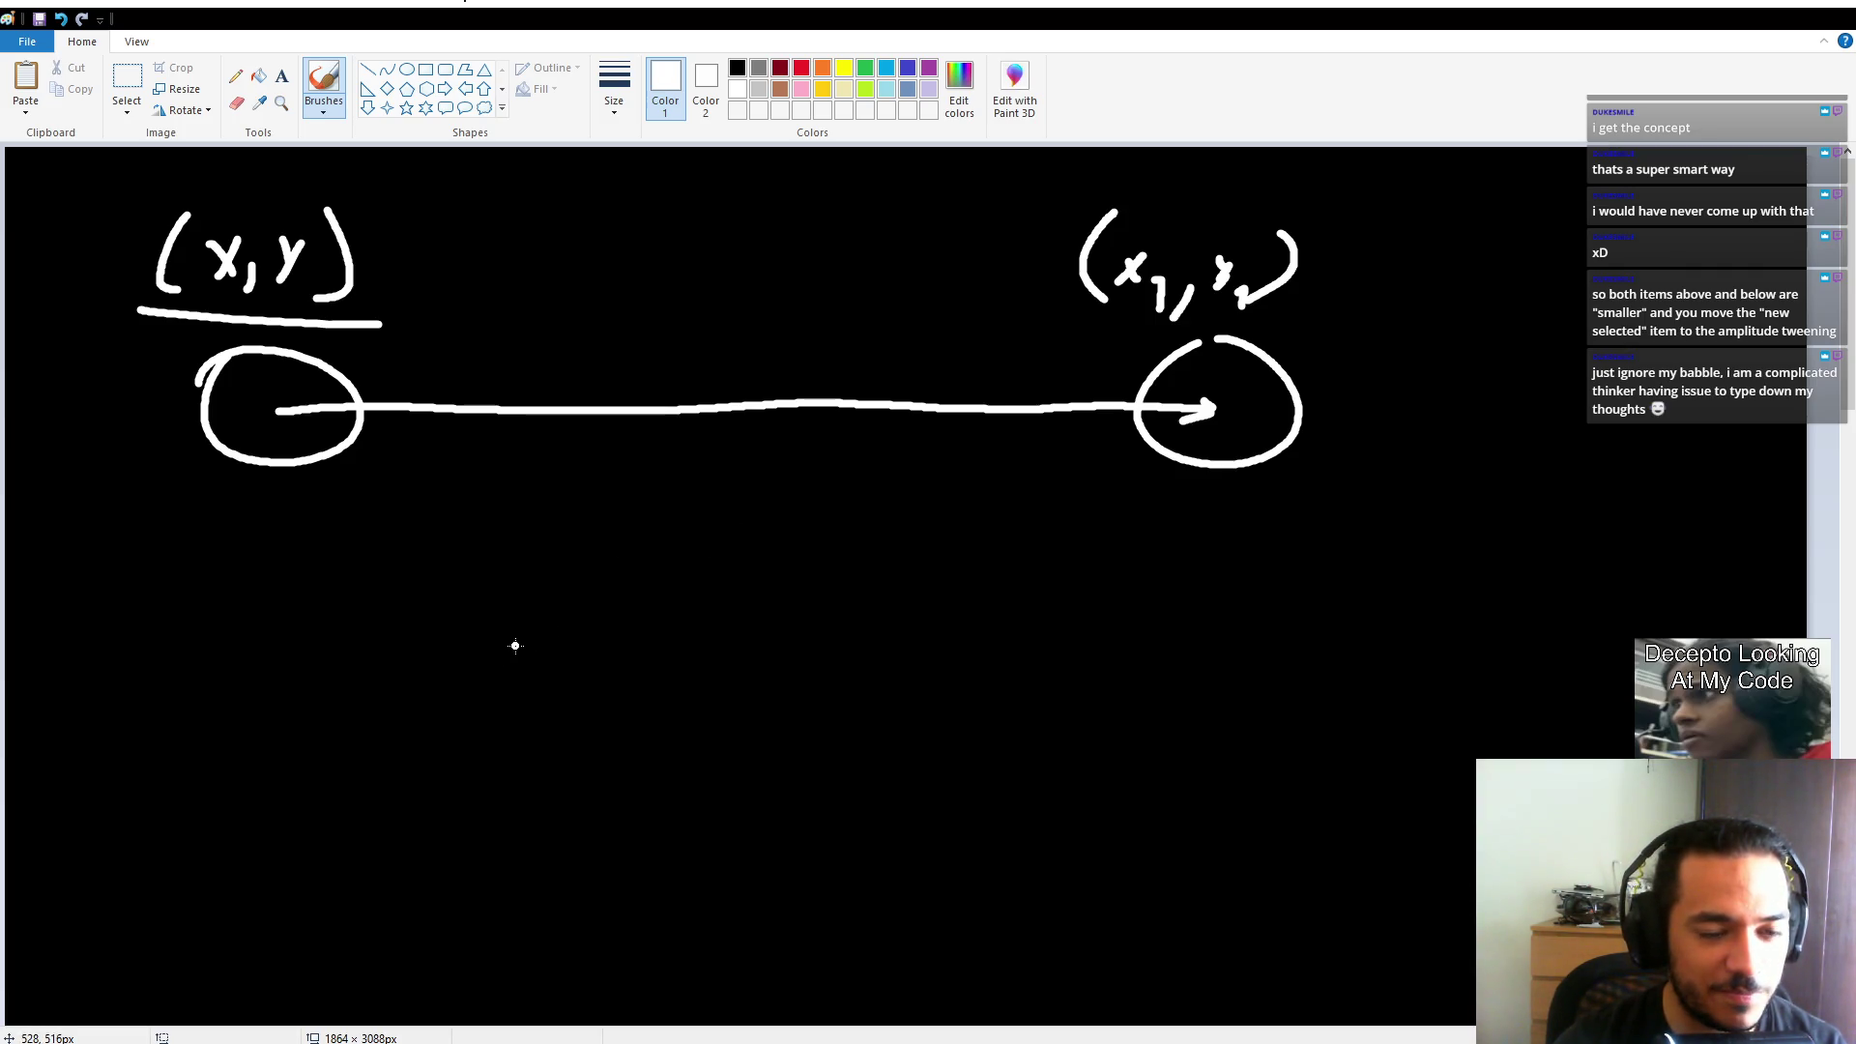
mouse_move(658, 315)
mouse_down()
mouse_move(661, 350)
mouse_move(711, 359)
mouse_move(619, 355)
mouse_up()
drag(752, 295, 743, 377)
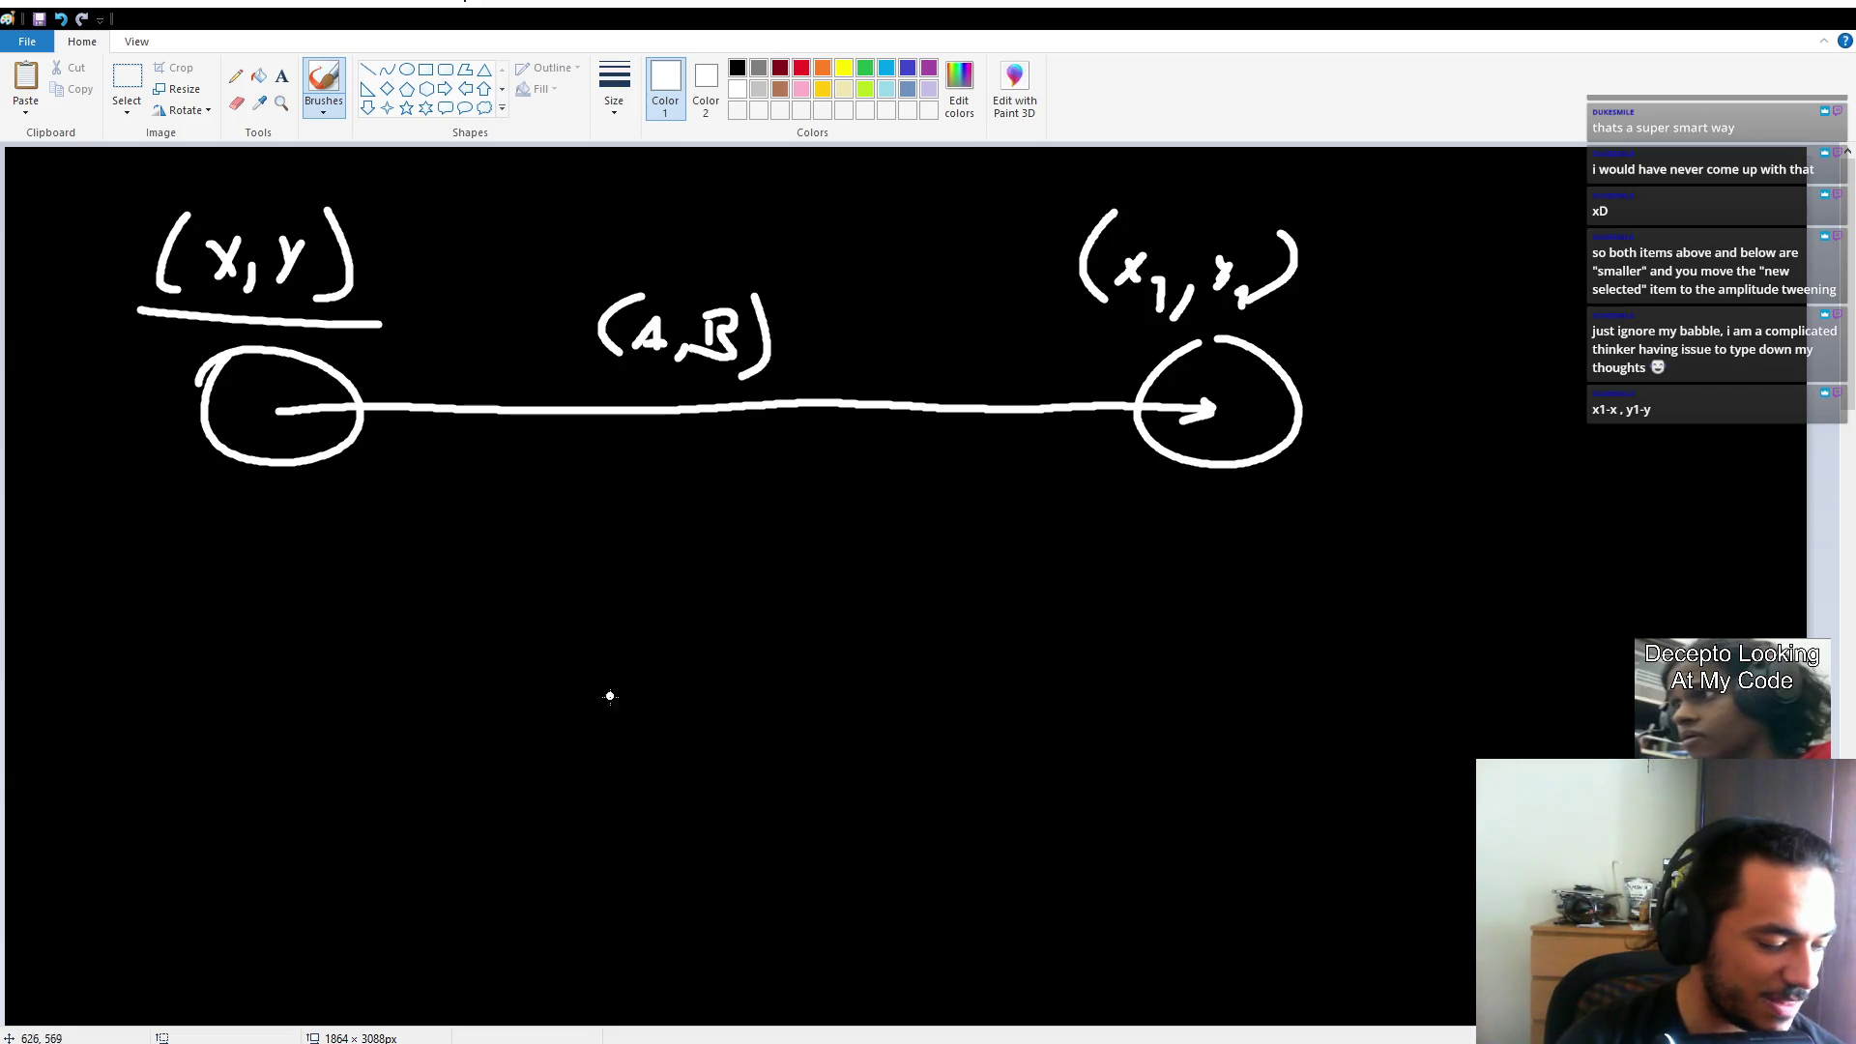
Hand-write (x y) and an (A B) term below the sketch, undoing stray loops.
mouse_move(552, 318)
mouse_down()
mouse_move(841, 329)
mouse_move(623, 241)
mouse_up()
key(ctrl+z)
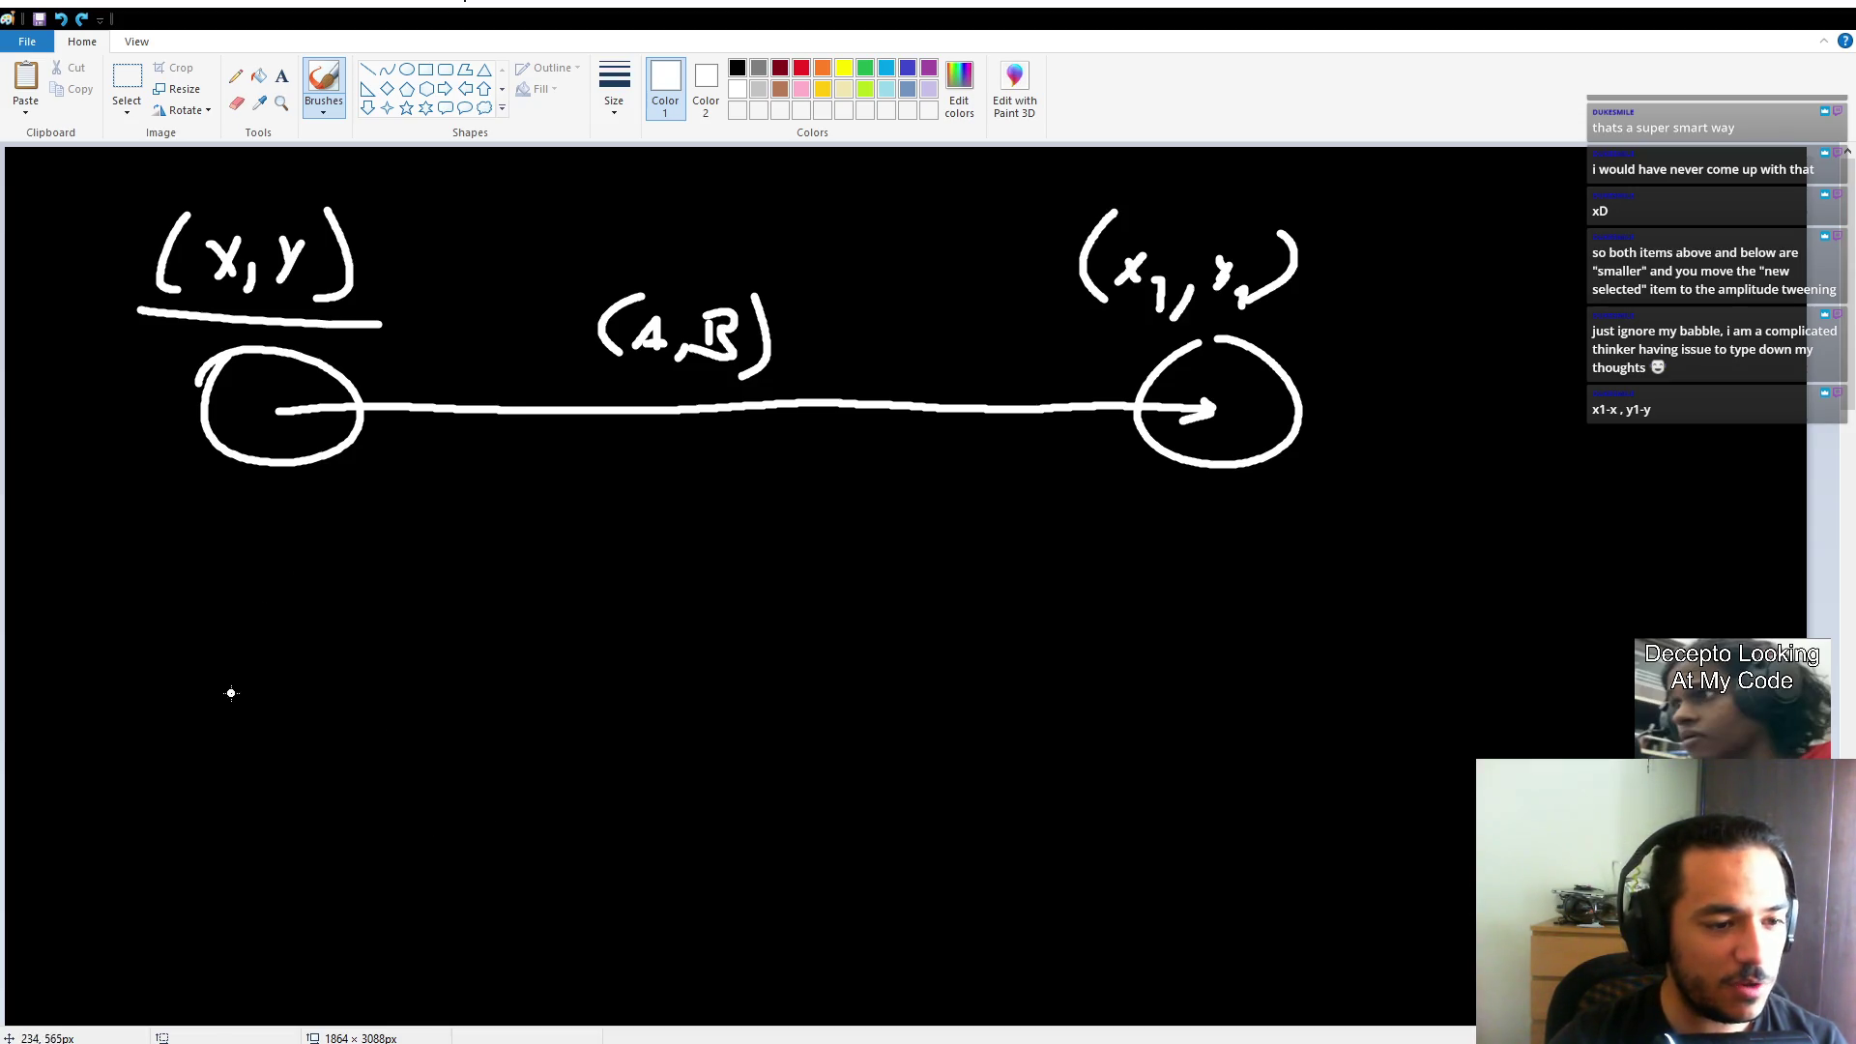
mouse_move(239, 711)
mouse_down()
mouse_move(217, 737)
mouse_move(282, 726)
mouse_up()
mouse_move(289, 713)
mouse_down()
mouse_move(274, 738)
mouse_move(300, 752)
mouse_up()
drag(180, 688, 157, 735)
mouse_move(283, 721)
mouse_down()
mouse_move(250, 754)
mouse_move(278, 728)
mouse_up()
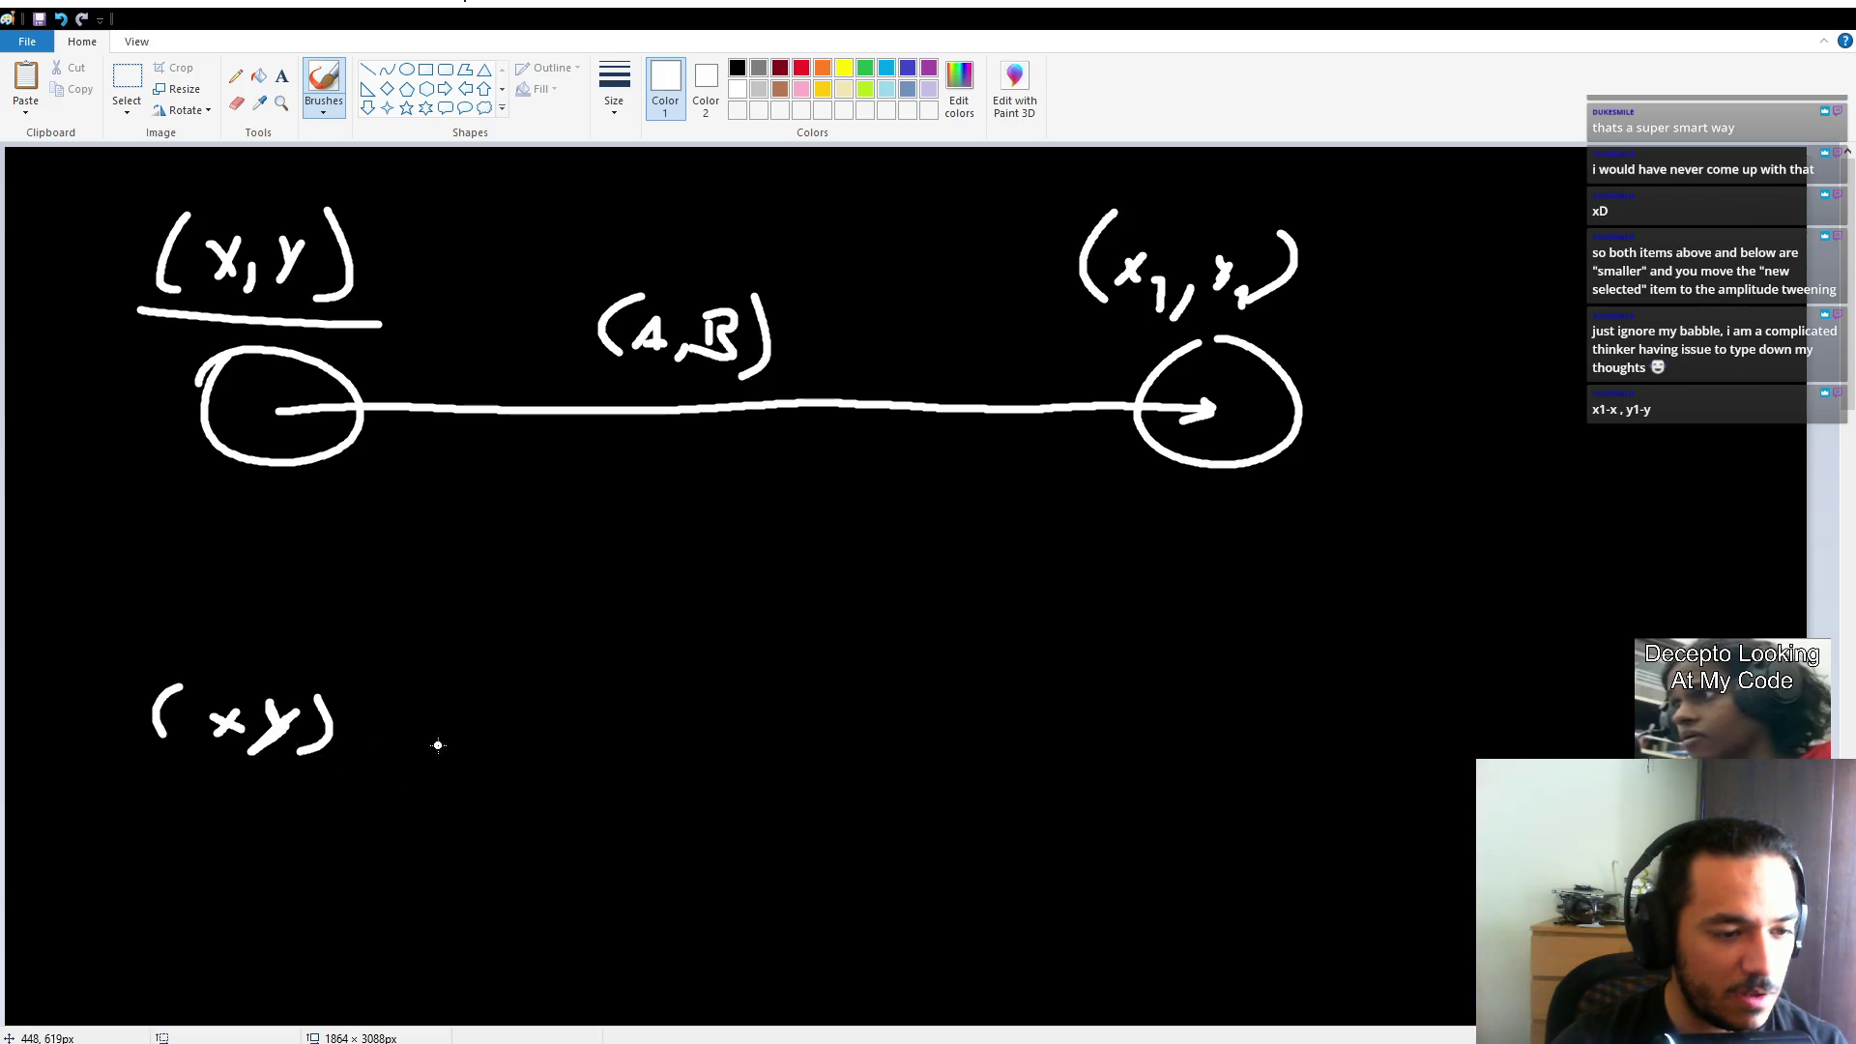
mouse_move(406, 721)
mouse_down()
mouse_move(526, 730)
mouse_move(515, 768)
mouse_up()
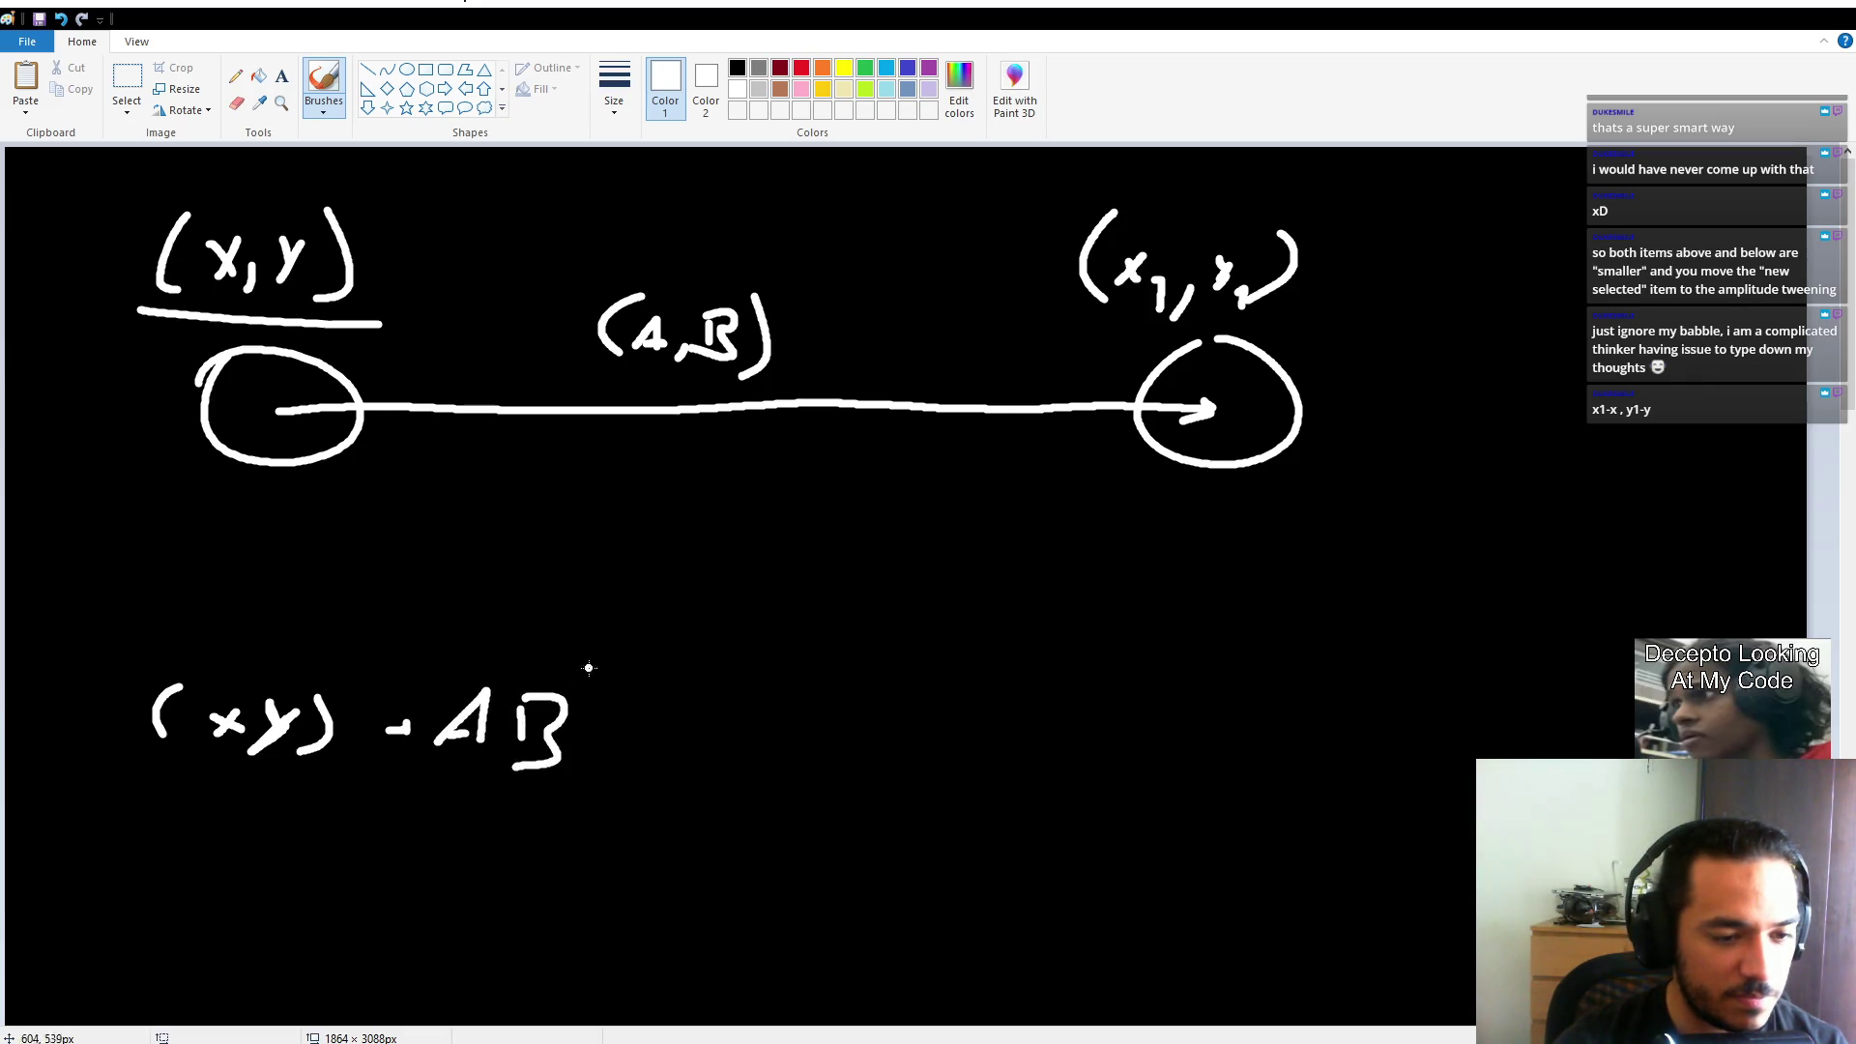
drag(586, 670, 571, 775)
mouse_move(455, 669)
mouse_down()
mouse_move(414, 752)
mouse_move(383, 760)
mouse_move(385, 735)
mouse_up()
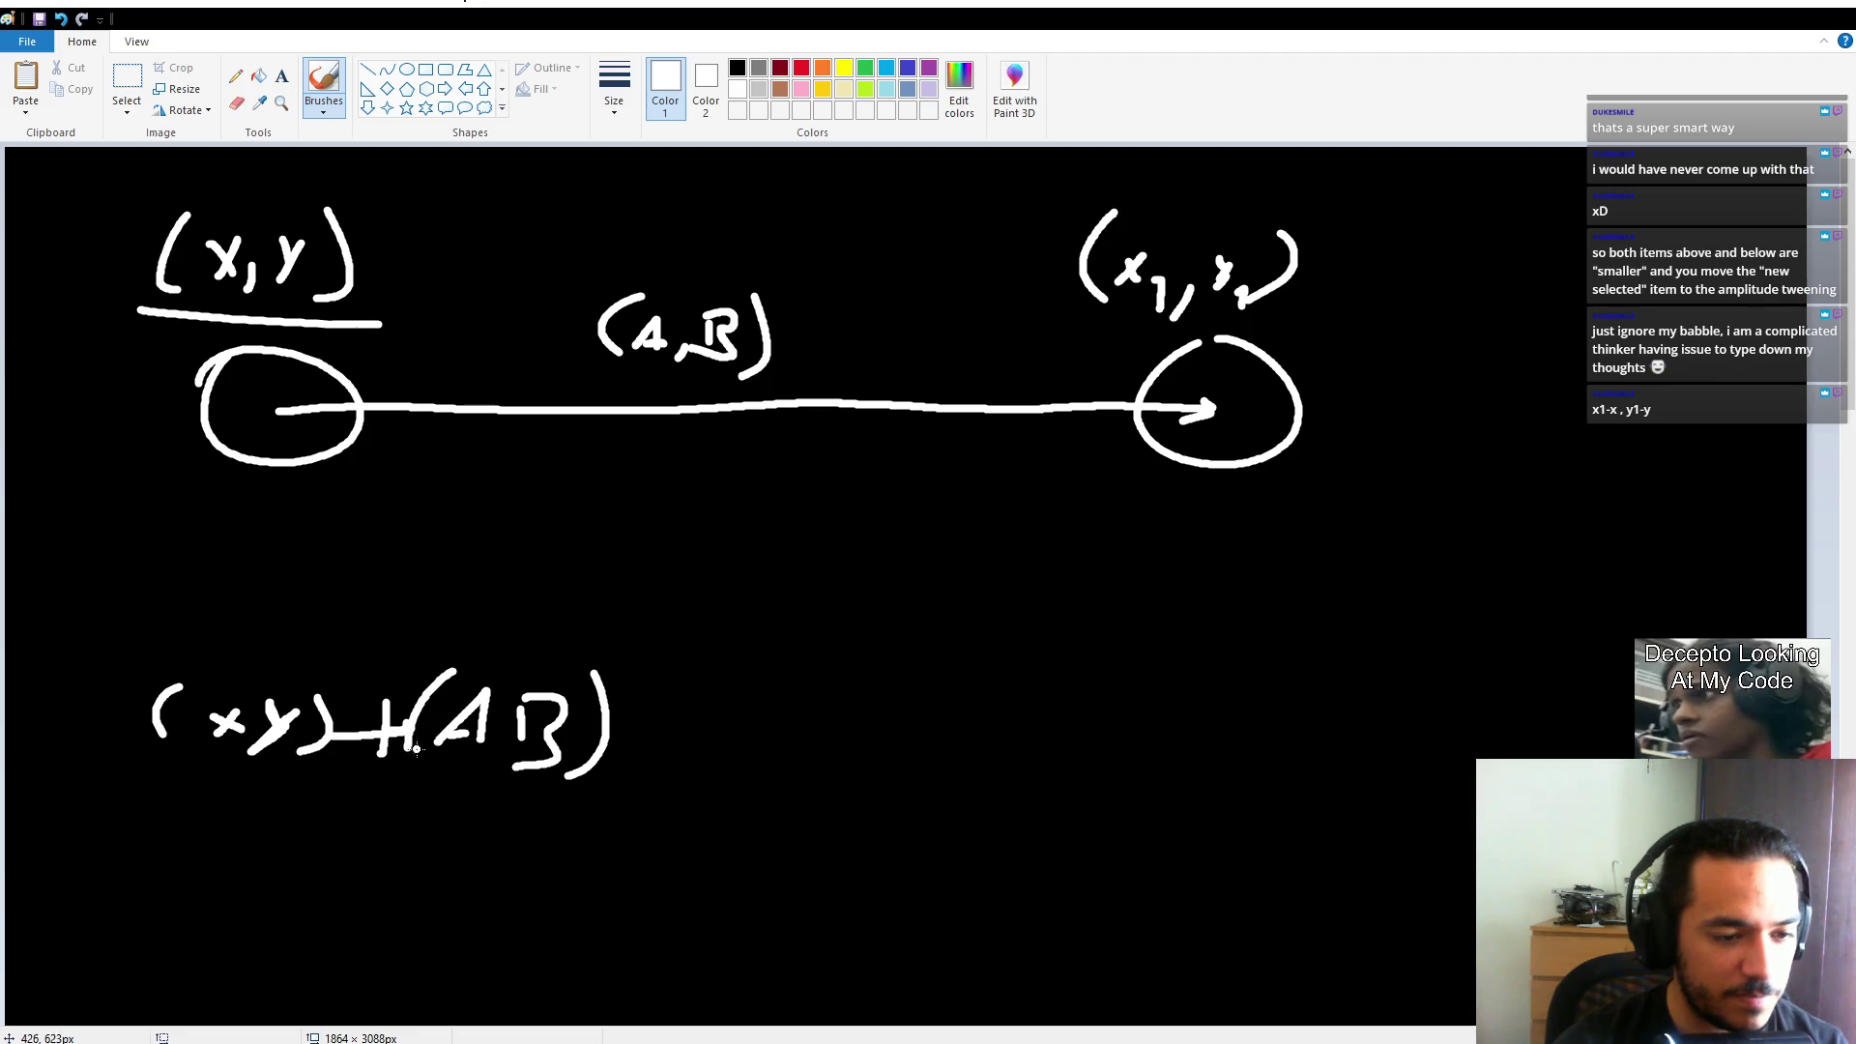
mouse_move(928, 193)
mouse_down()
mouse_move(1358, 166)
mouse_move(969, 227)
mouse_up()
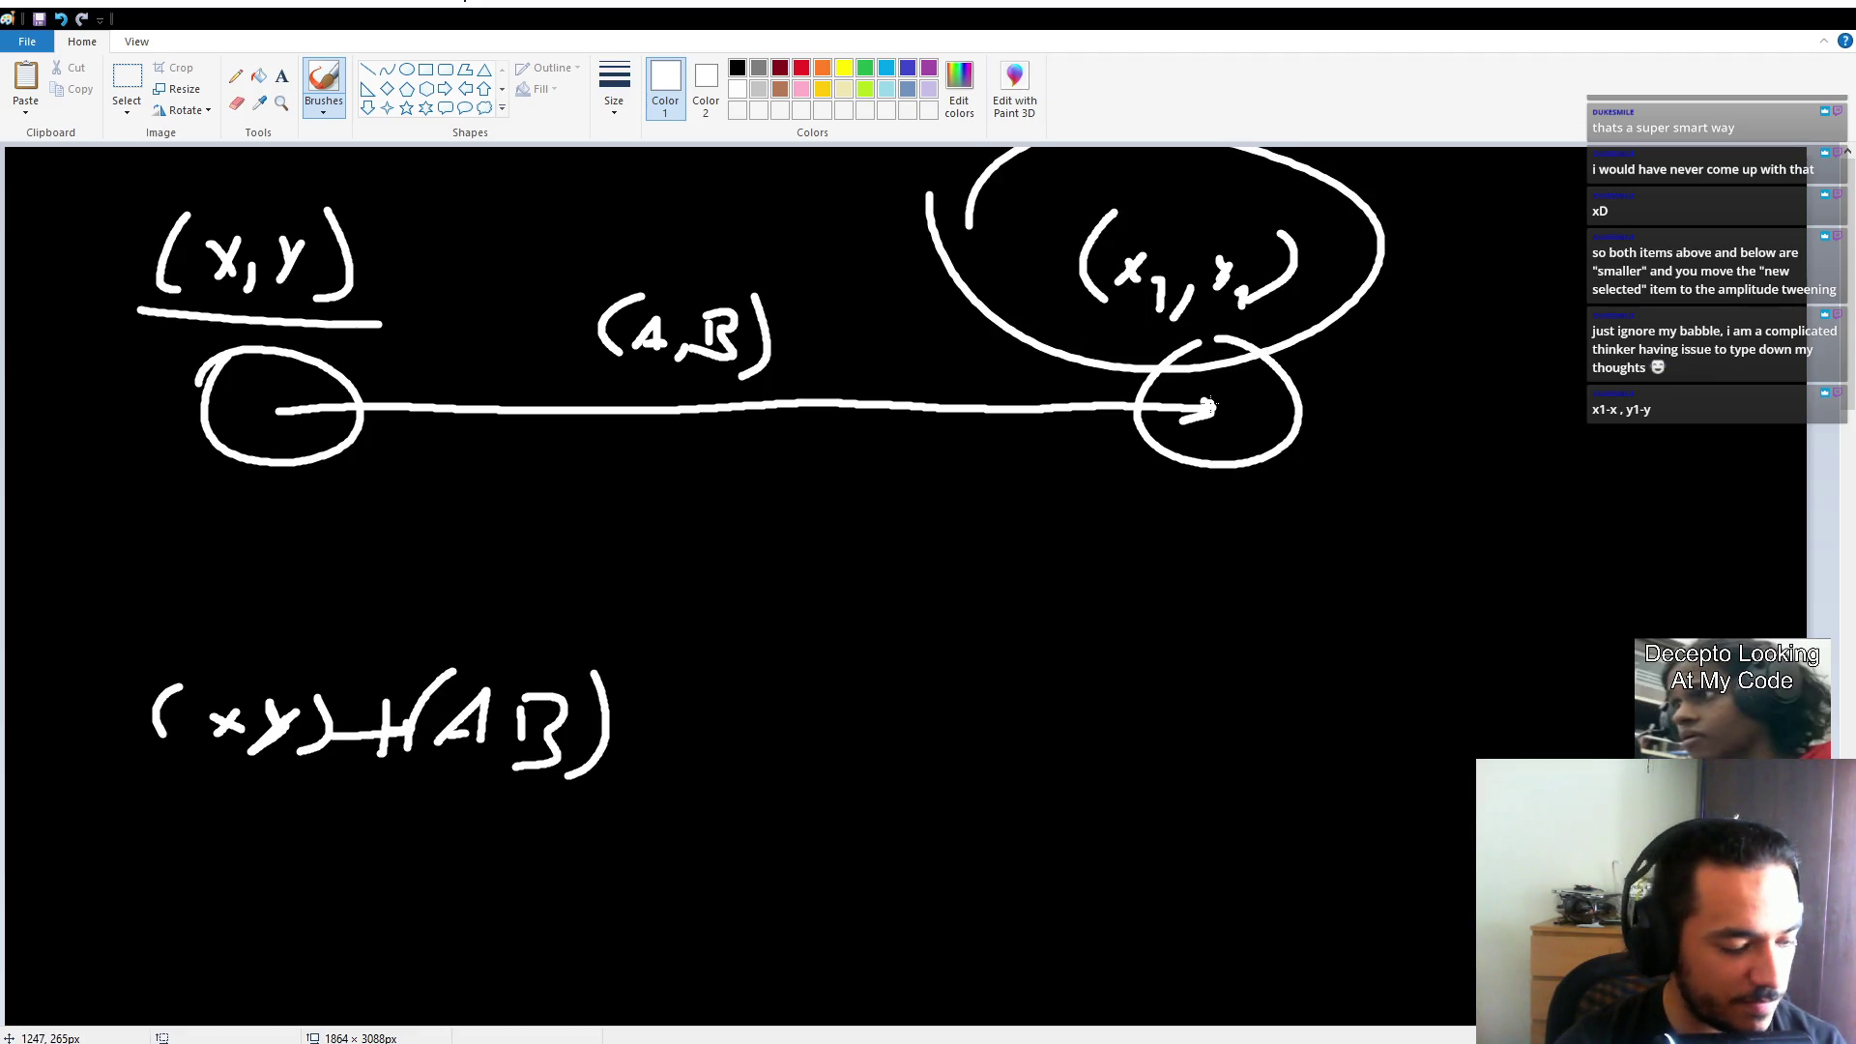
key(ctrl+z)
key(ctrl+z)
key(ctrl+z)
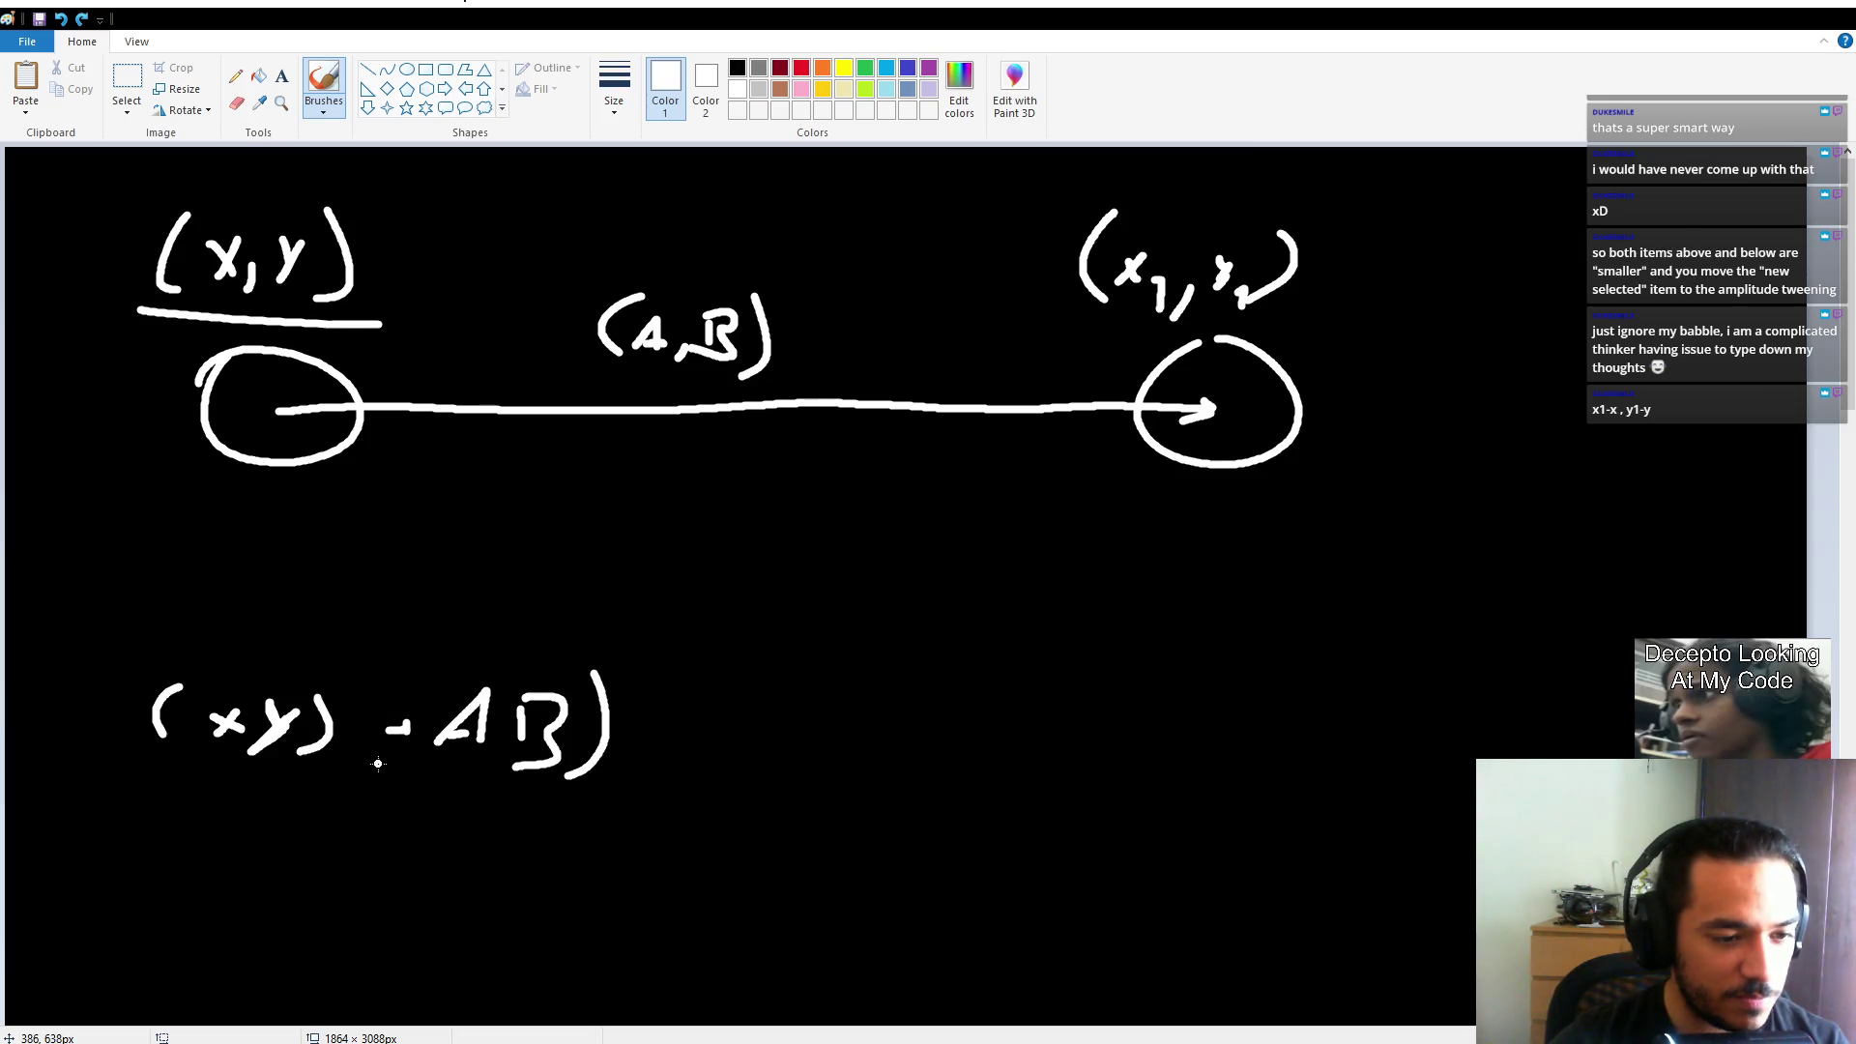
key(ctrl+z)
key(ctrl+z)
key(ctrl+z)
key(ctrl+z)
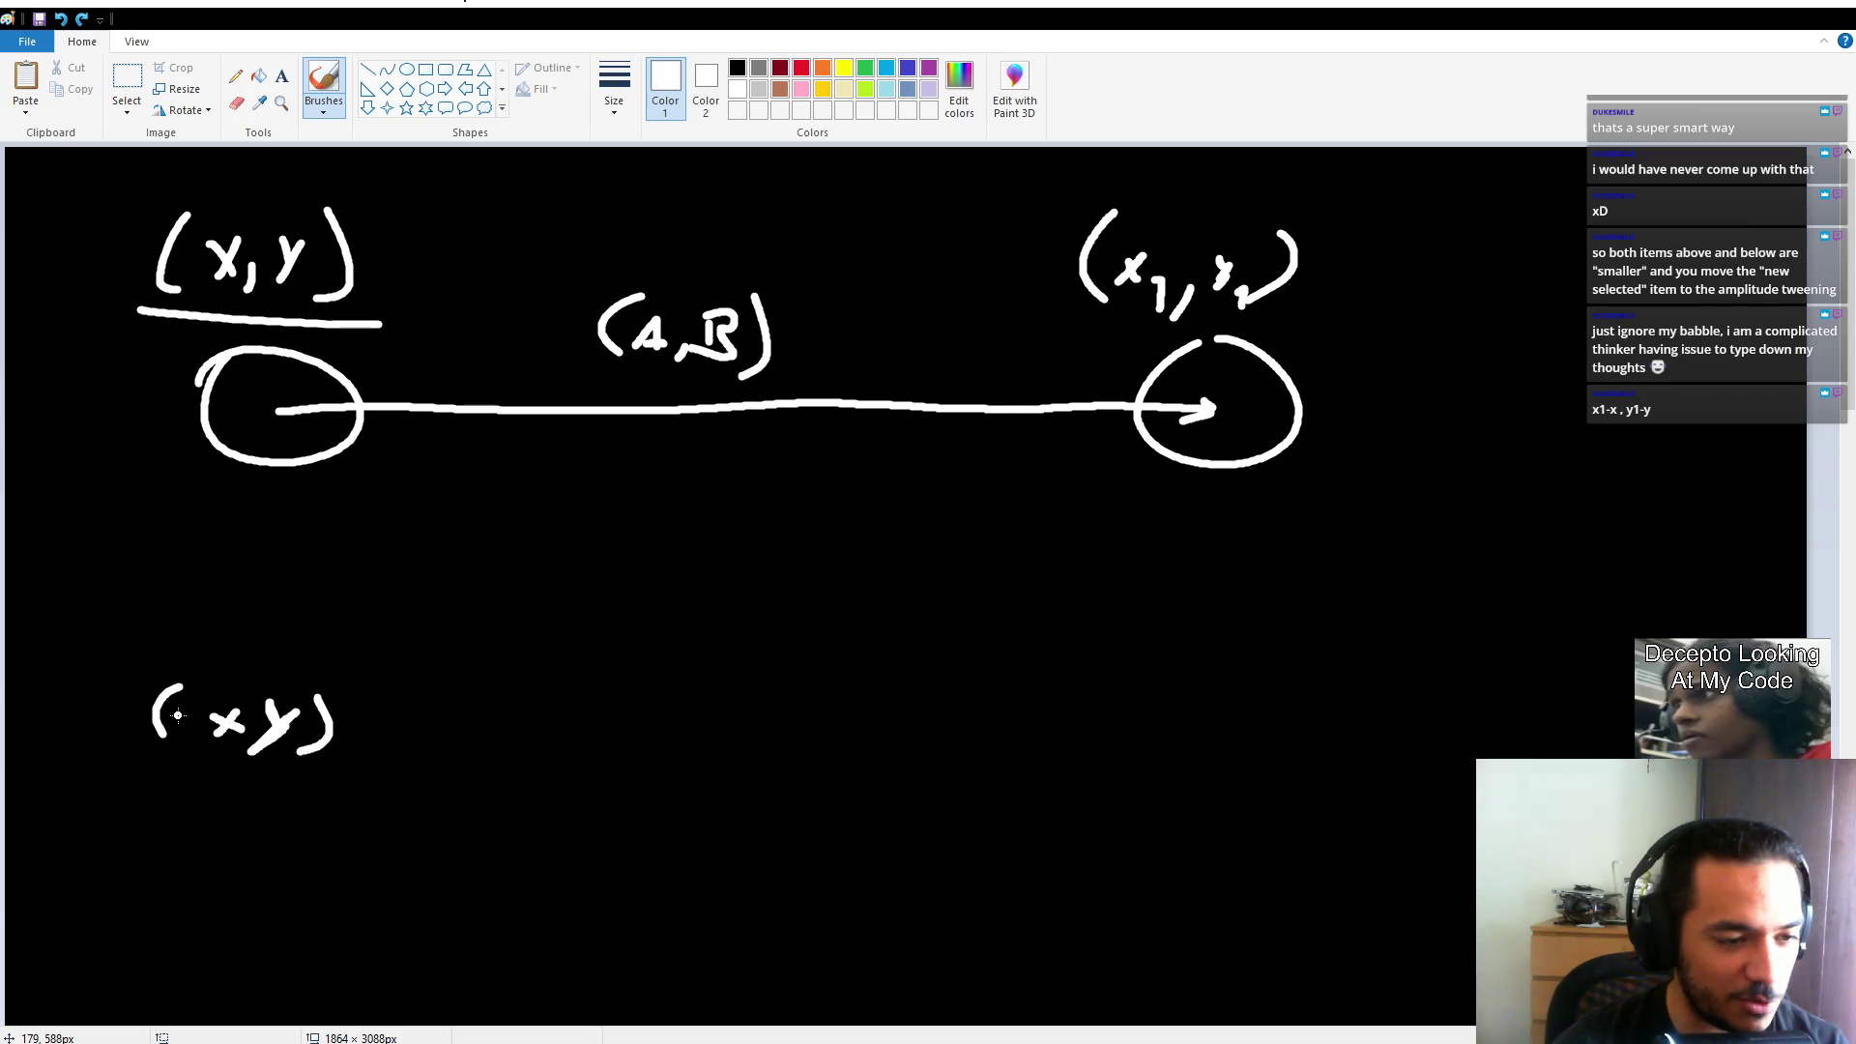
Complete the formula as (x,y) + (A,B) × 1/2 and dot the arrow's midpoint.
drag(246, 731, 235, 754)
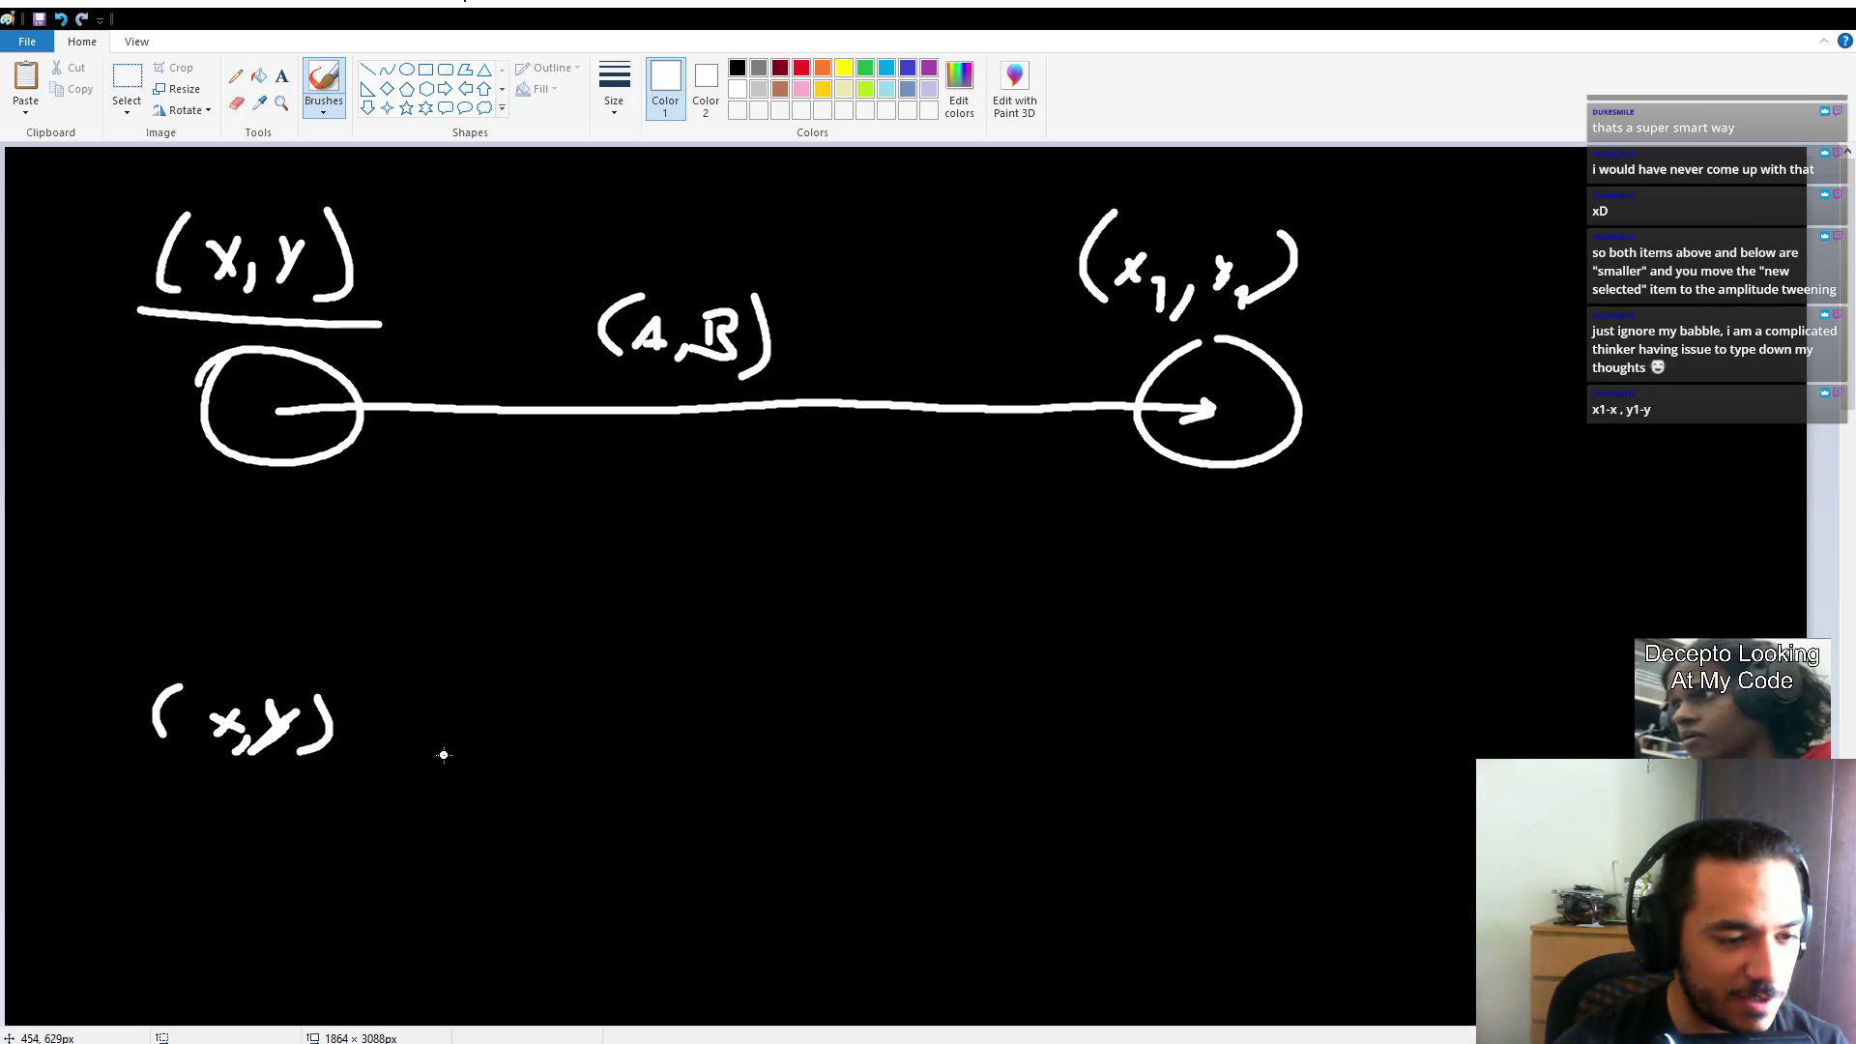
mouse_move(422, 718)
mouse_down()
mouse_move(413, 757)
mouse_move(507, 692)
mouse_move(527, 758)
mouse_up()
drag(483, 728, 574, 757)
mouse_move(488, 678)
mouse_down()
mouse_move(437, 760)
mouse_move(471, 779)
mouse_up()
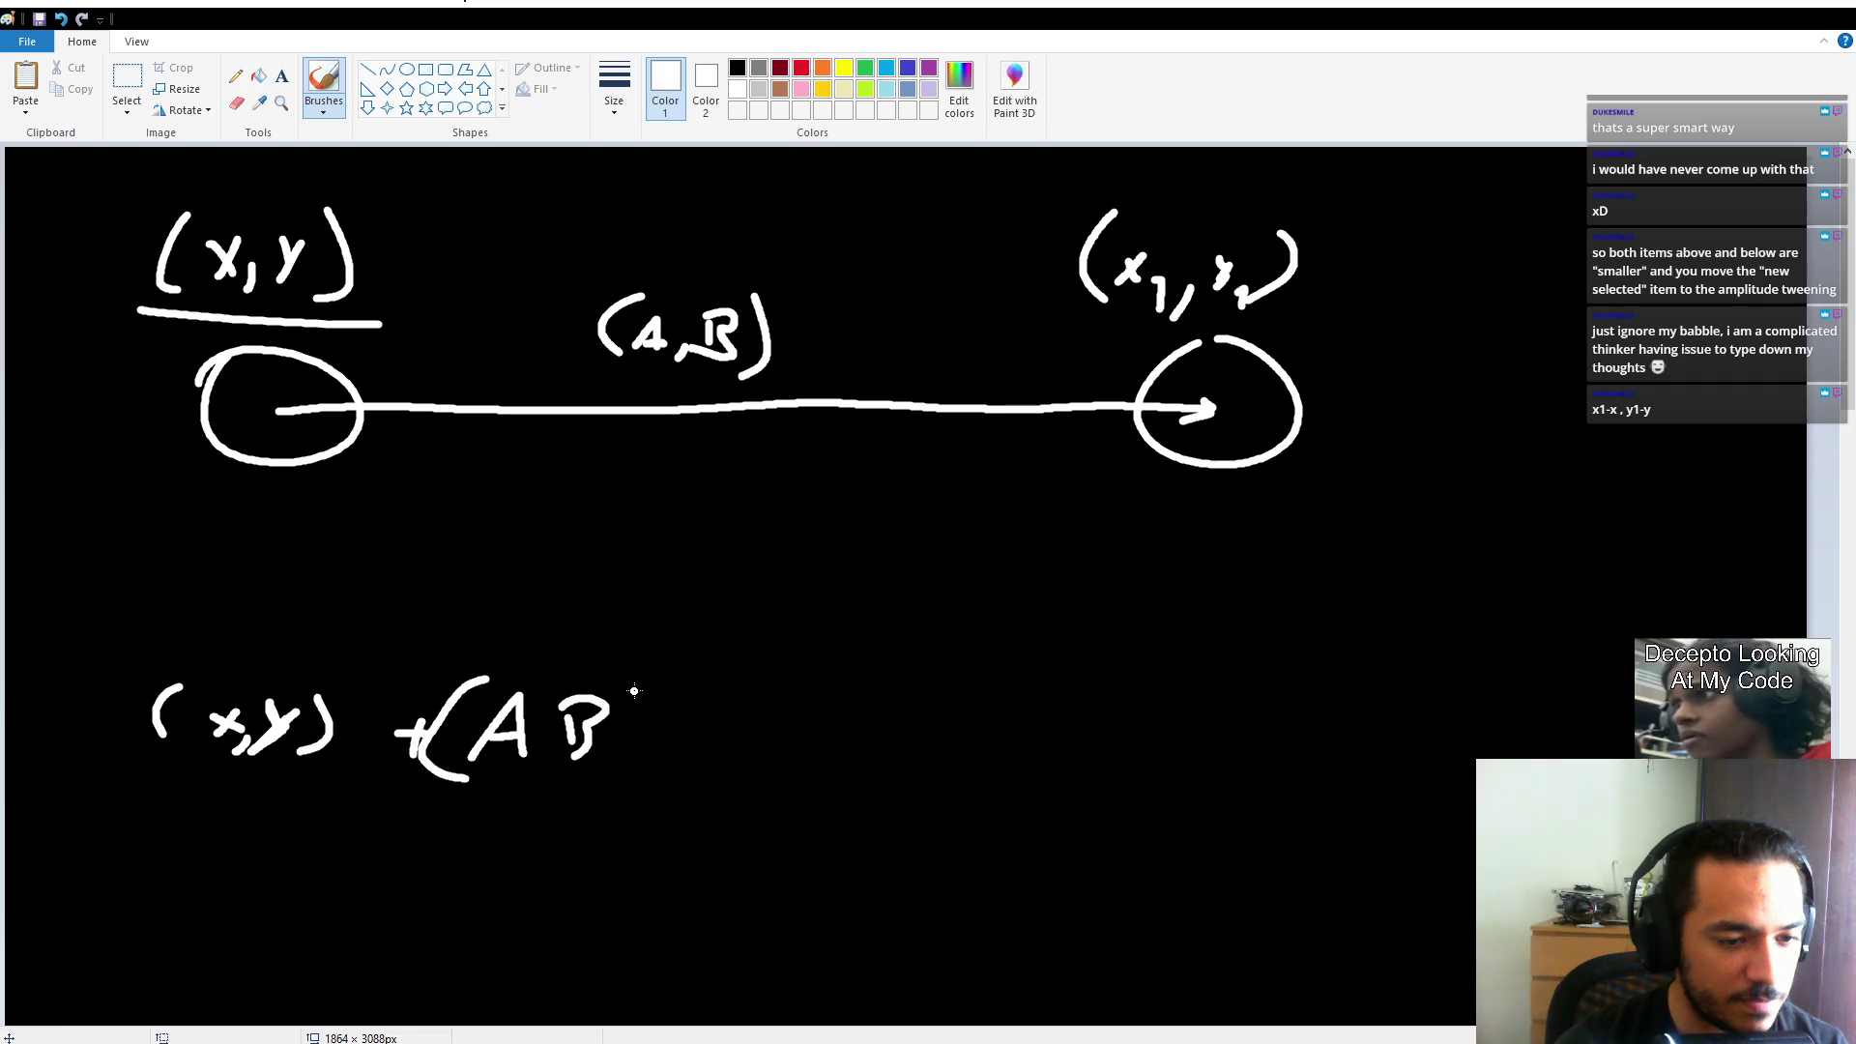
drag(633, 674, 625, 791)
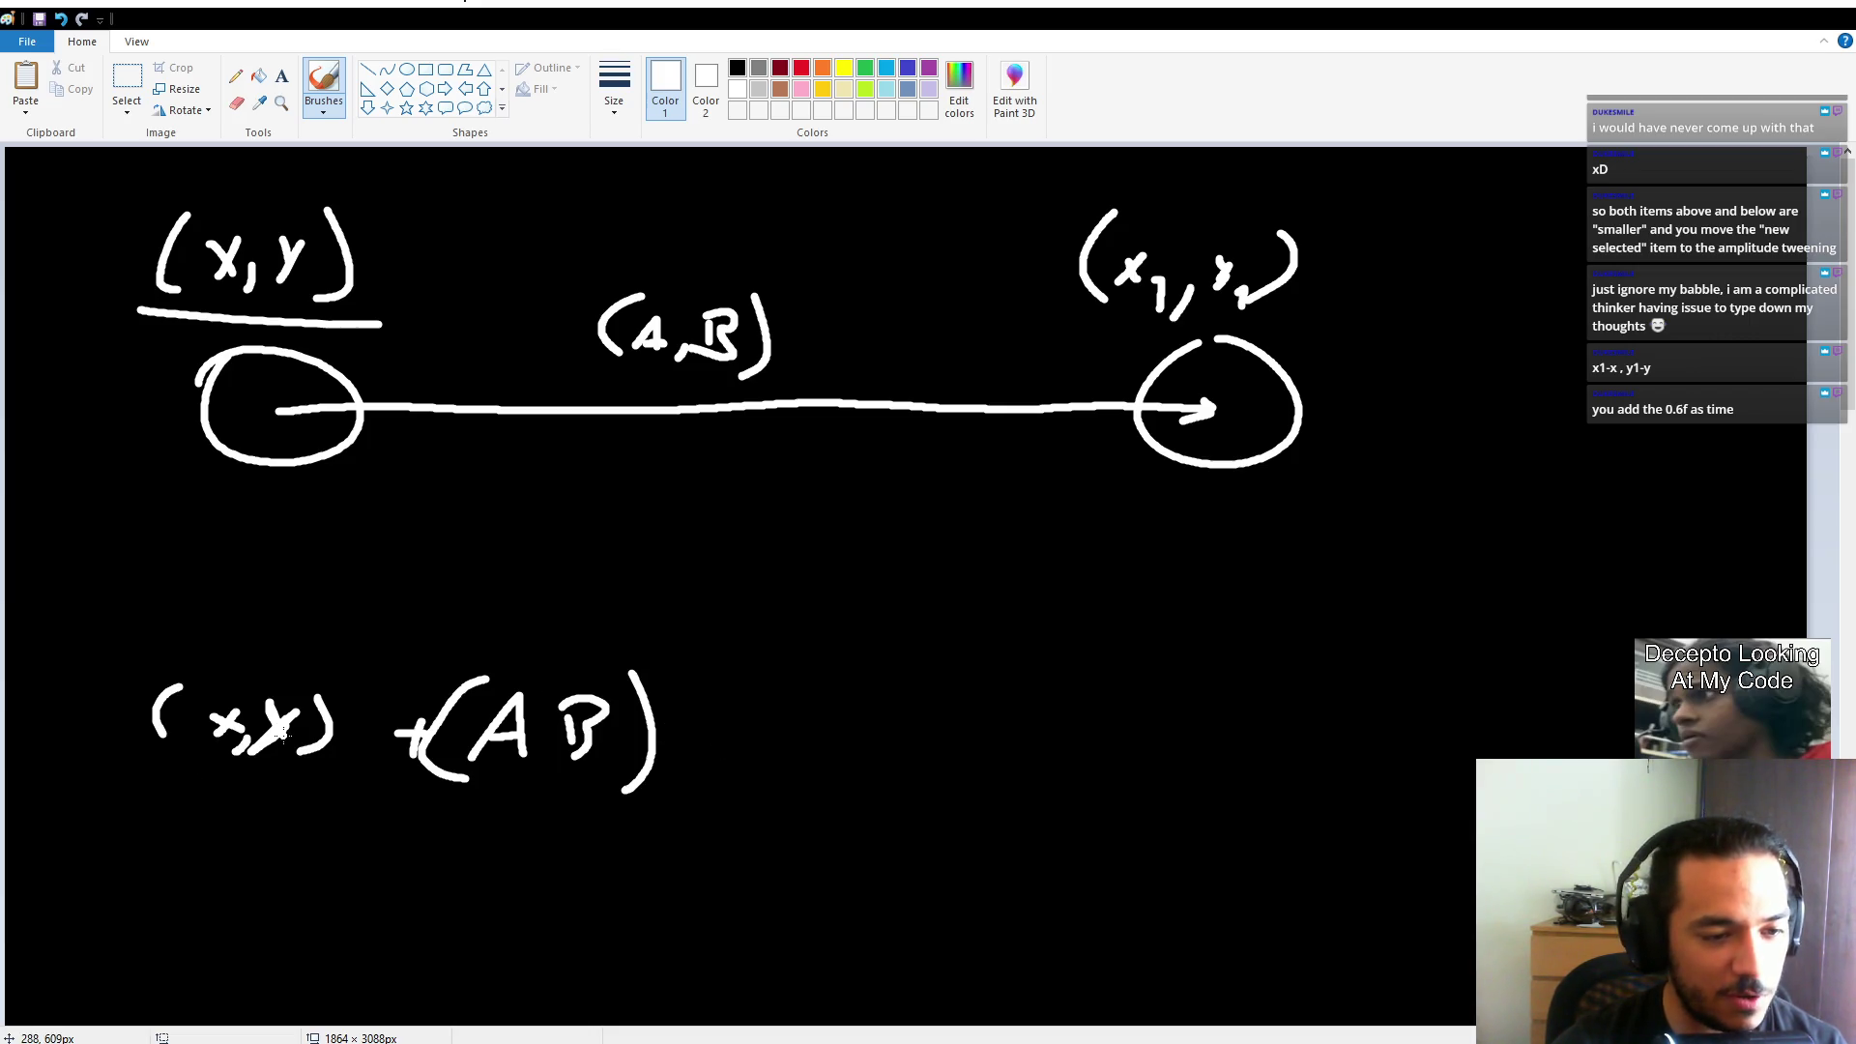
mouse_move(719, 718)
mouse_down()
mouse_move(746, 764)
mouse_move(711, 770)
mouse_move(795, 803)
mouse_up()
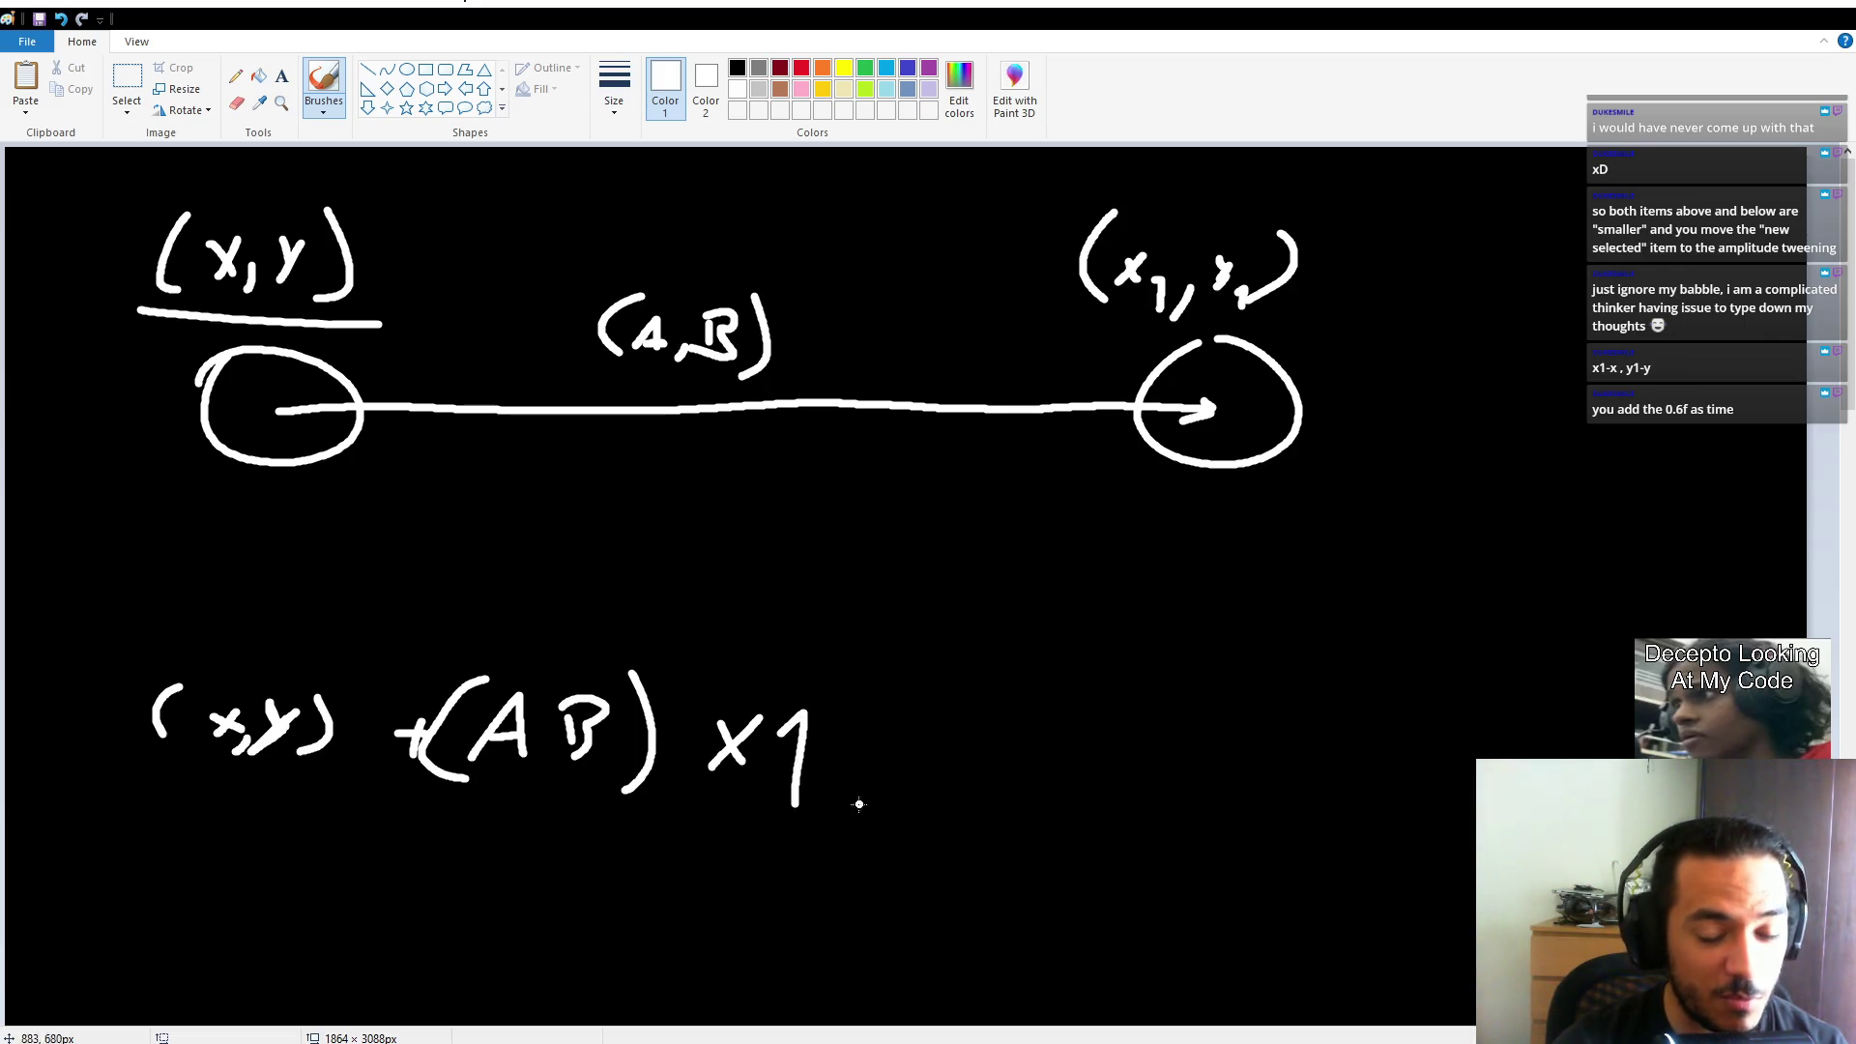
mouse_move(778, 820)
mouse_down()
mouse_move(861, 810)
mouse_move(837, 882)
mouse_up()
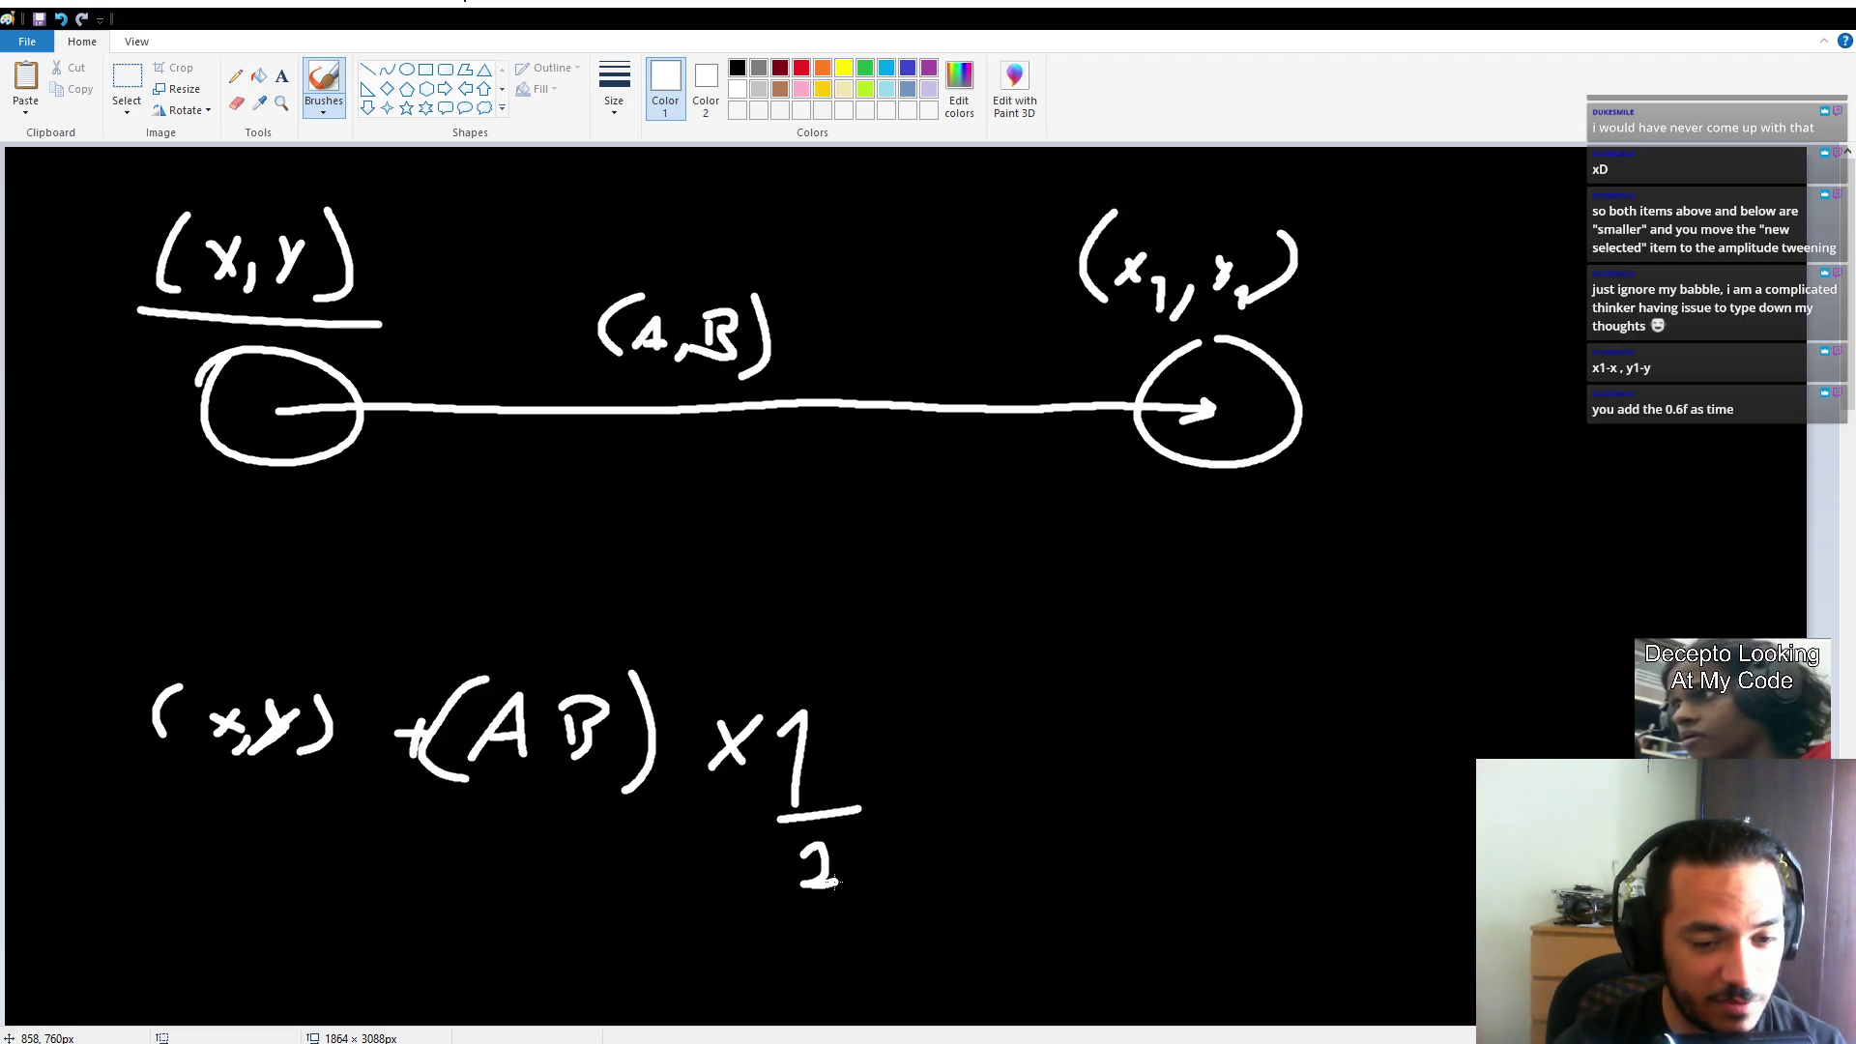
mouse_move(721, 411)
mouse_down()
mouse_move(739, 425)
mouse_move(736, 406)
mouse_up()
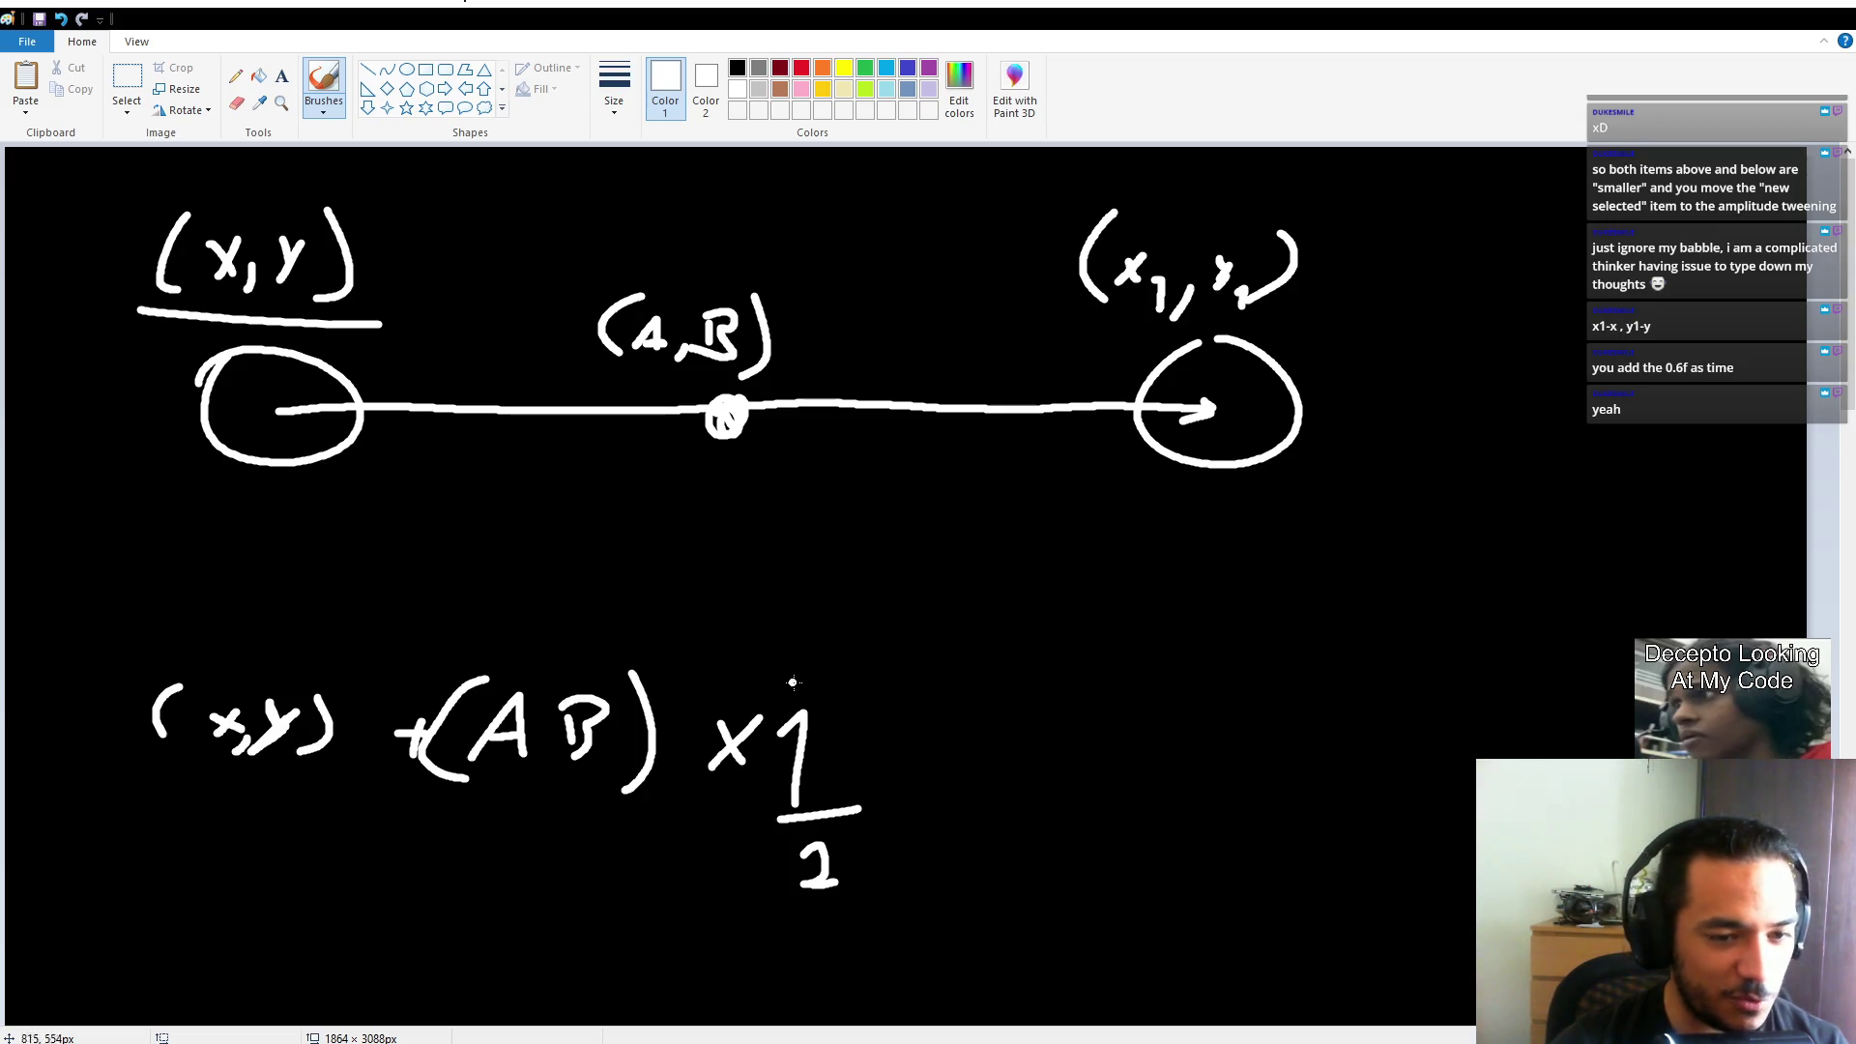
Circle the 1/2, label the arrow 0, 1/4, 1/2, 3/4, 1, then undo back to the circles.
mouse_move(785, 680)
mouse_down()
mouse_move(727, 821)
mouse_move(788, 679)
mouse_up()
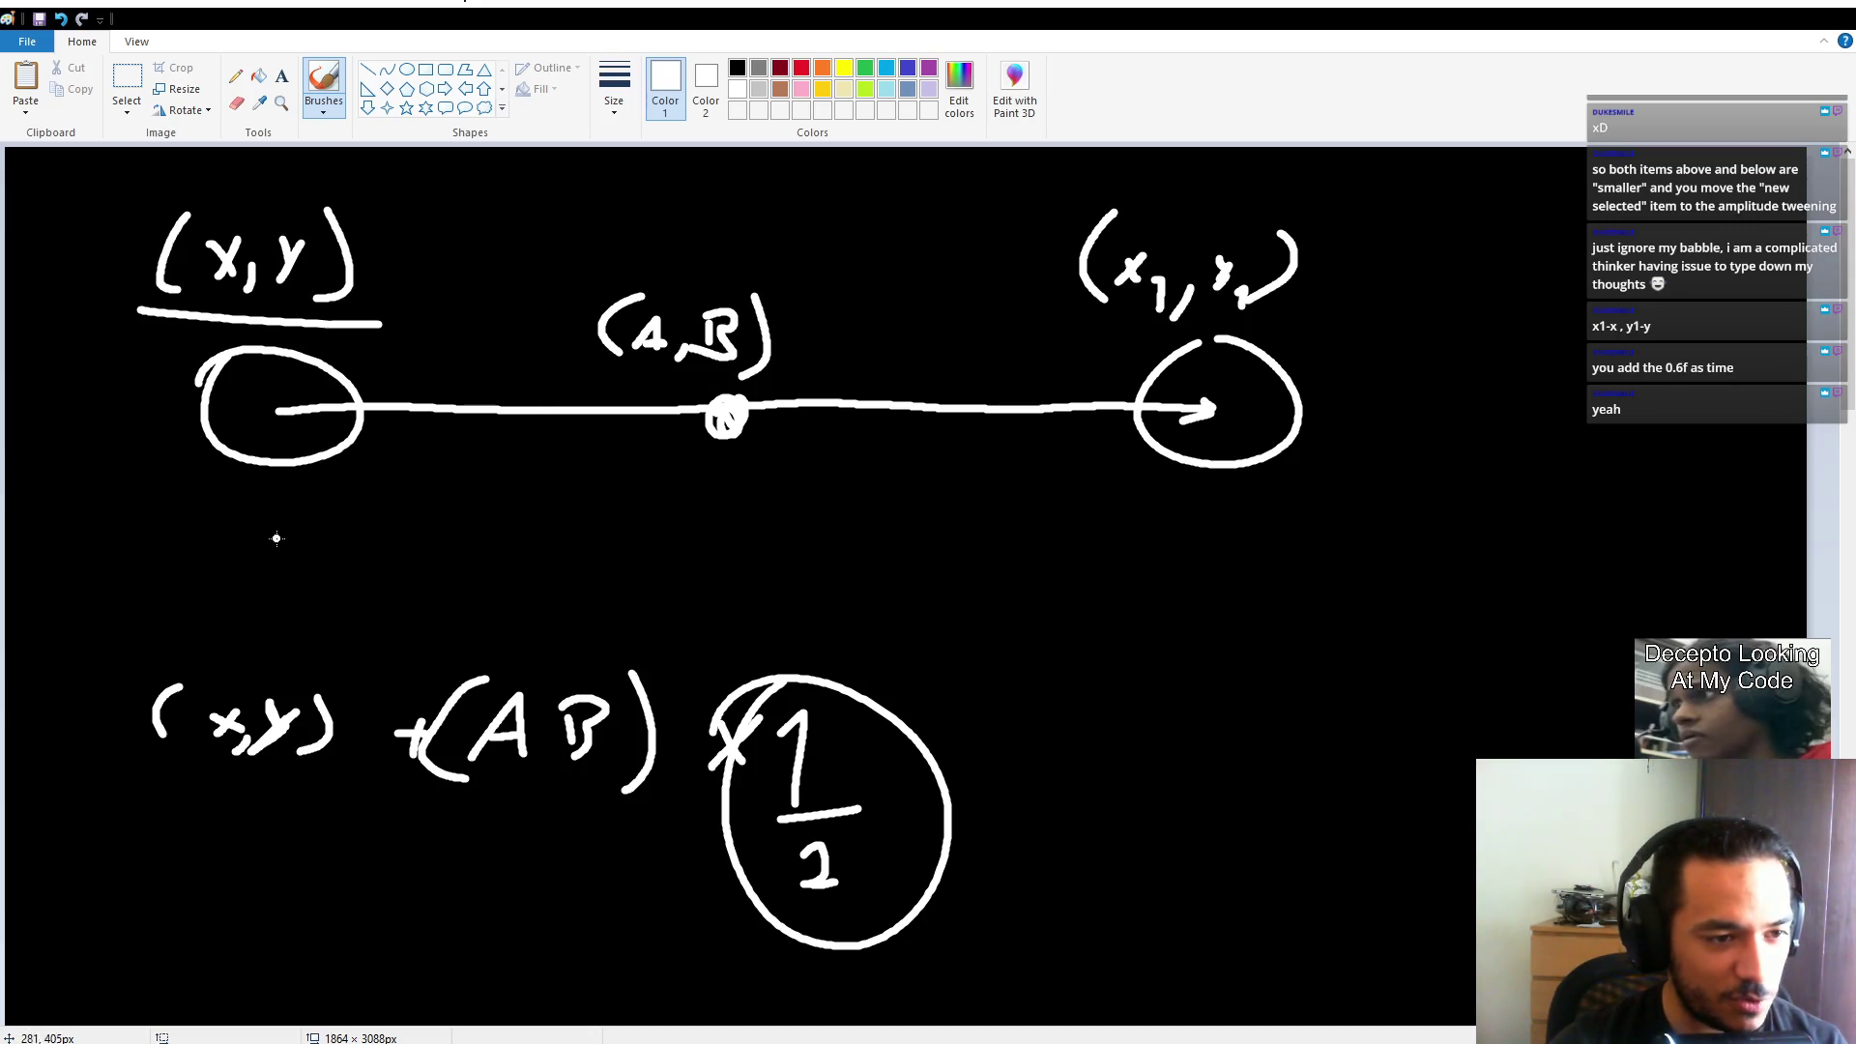
drag(272, 532, 263, 529)
drag(718, 507, 741, 542)
mouse_move(710, 553)
mouse_down()
mouse_move(786, 564)
mouse_move(713, 619)
mouse_move(761, 650)
mouse_up()
drag(1216, 519, 1242, 596)
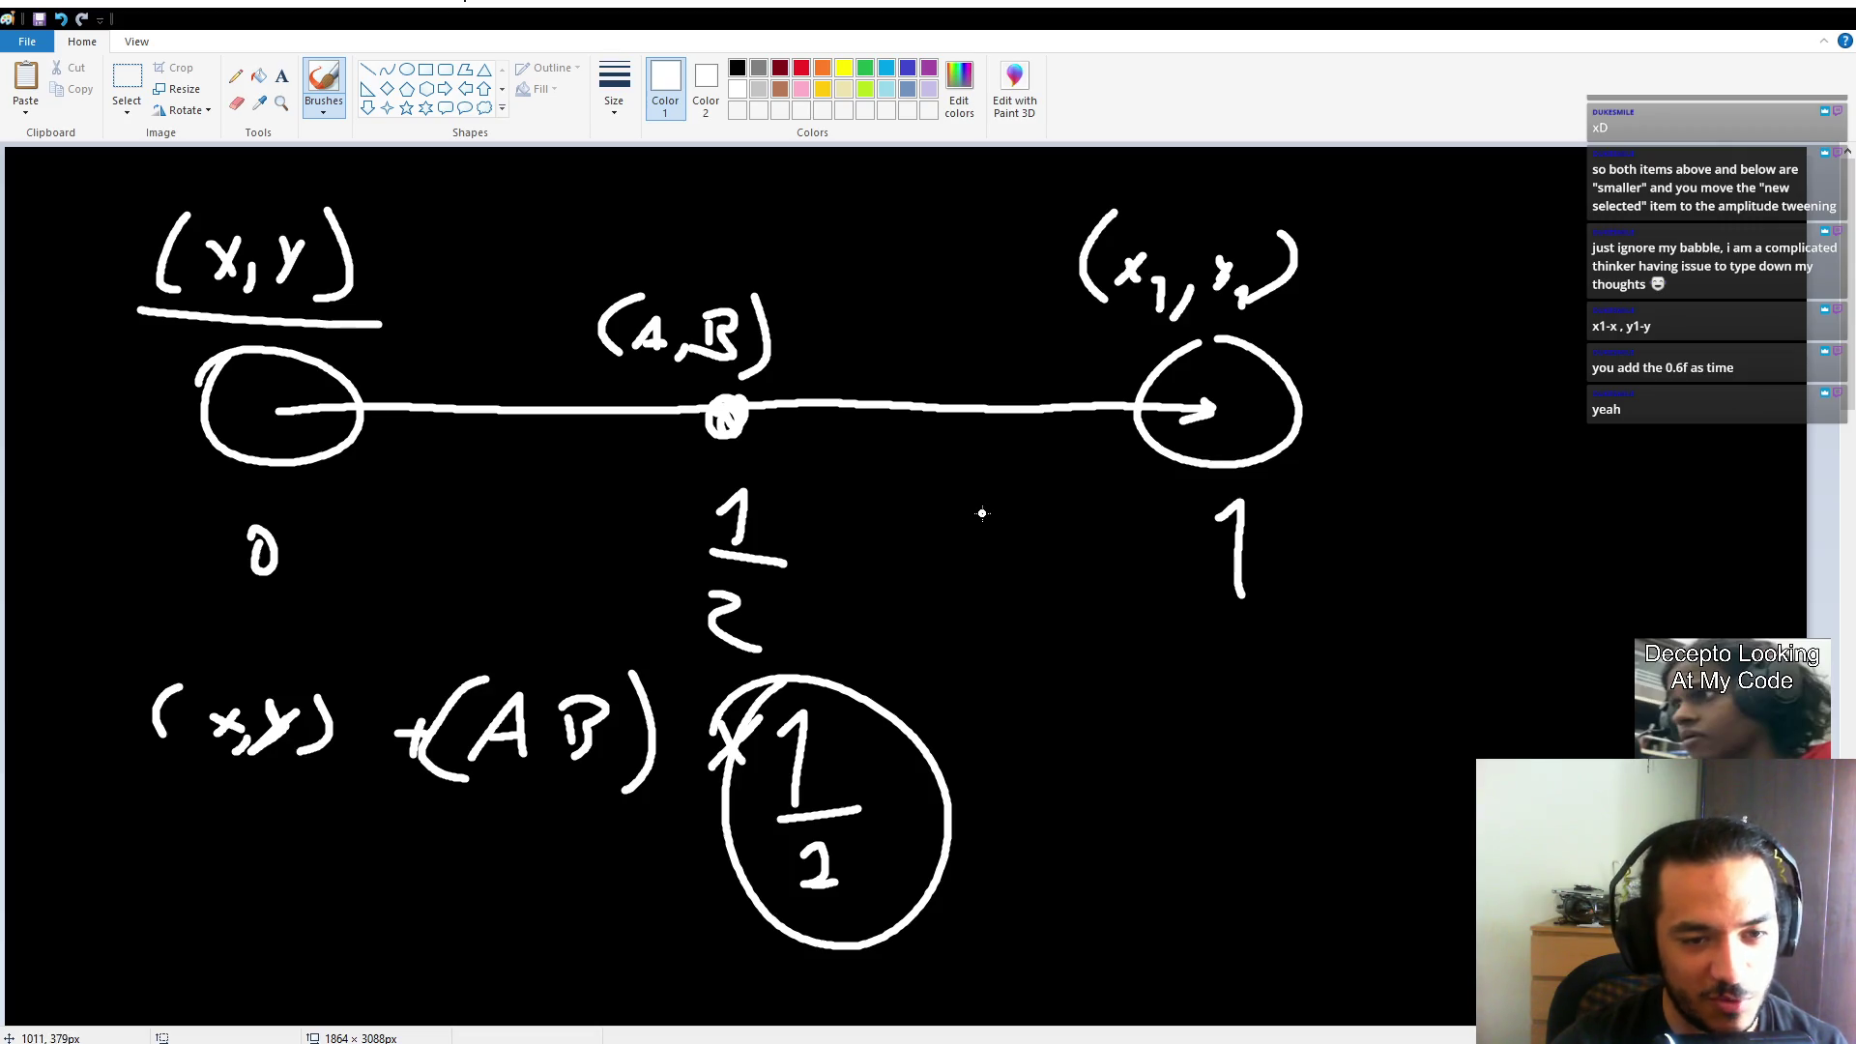
mouse_move(982, 490)
mouse_down()
mouse_move(980, 537)
mouse_move(1087, 557)
mouse_move(1011, 636)
mouse_up()
drag(1027, 594, 1024, 710)
mouse_move(440, 498)
mouse_down()
mouse_move(474, 486)
mouse_move(462, 556)
mouse_up()
drag(407, 558, 515, 559)
mouse_move(419, 592)
mouse_down()
mouse_move(436, 621)
mouse_move(426, 742)
mouse_up()
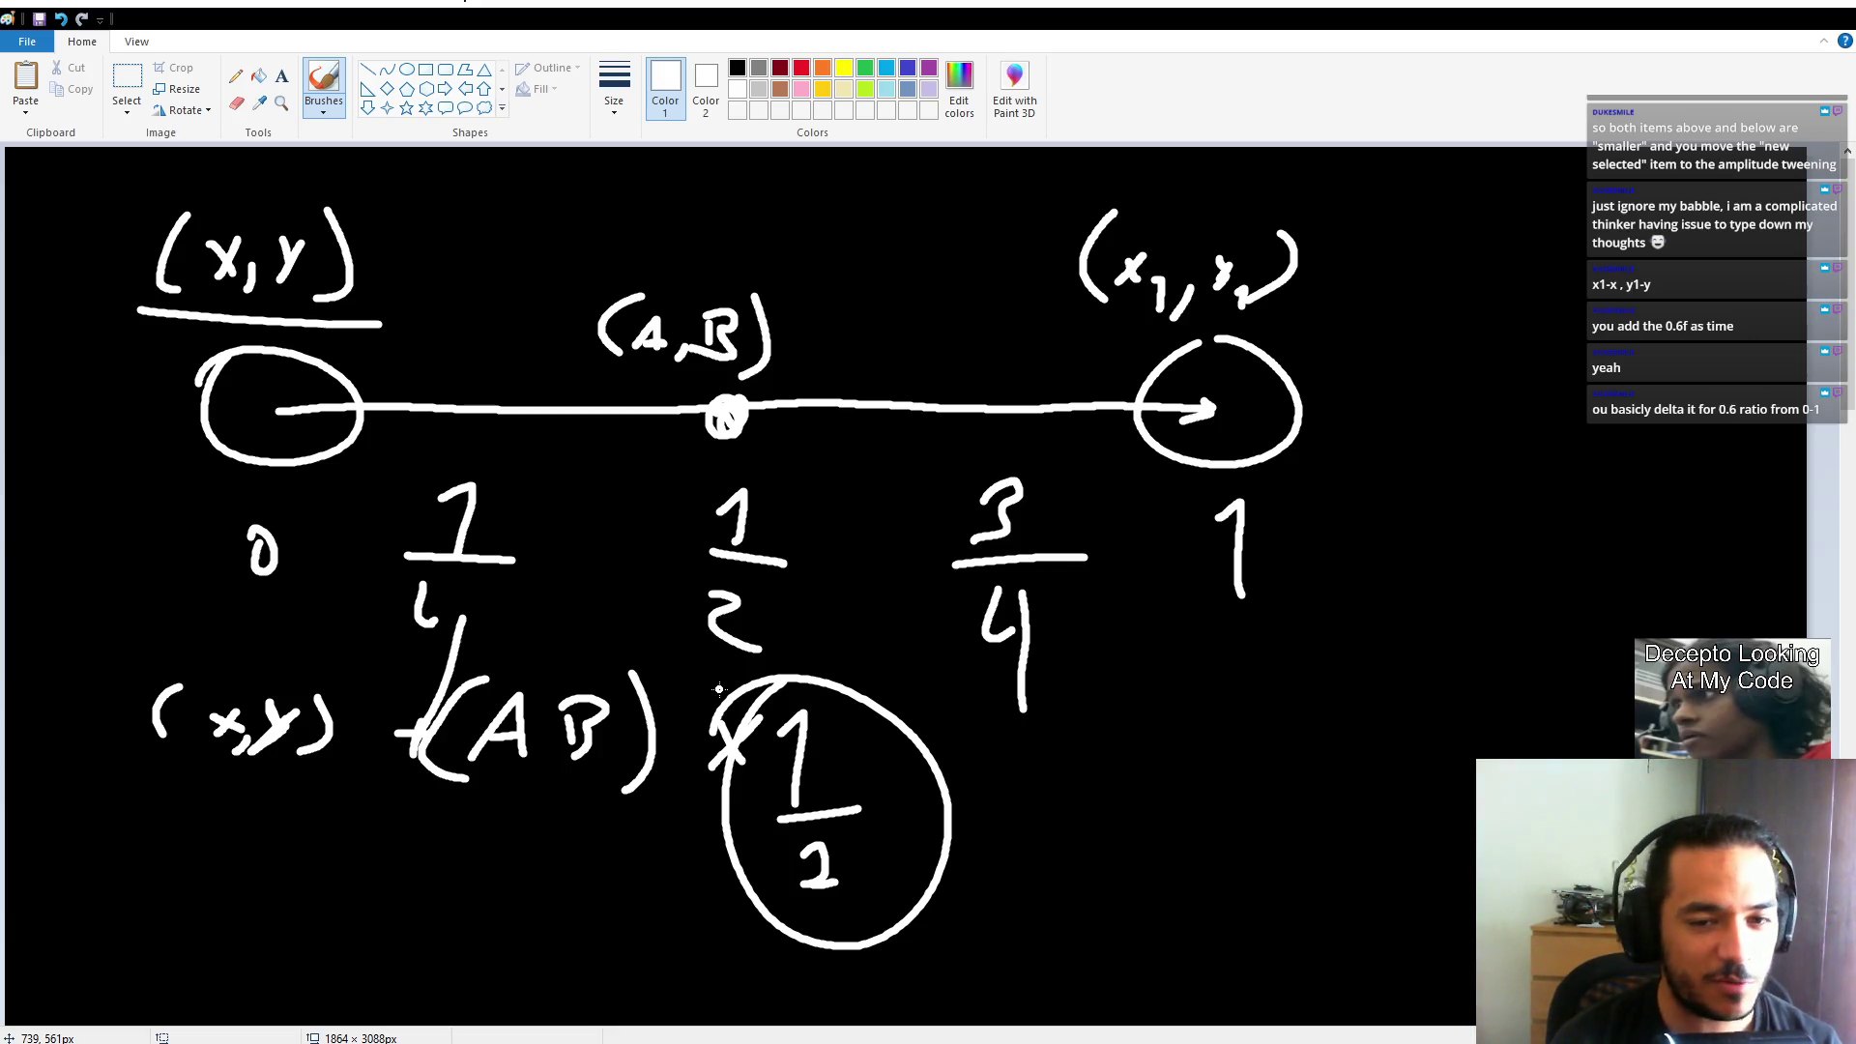
key(ctrl+z)
key(ctrl+z)
key(ctrl+z)
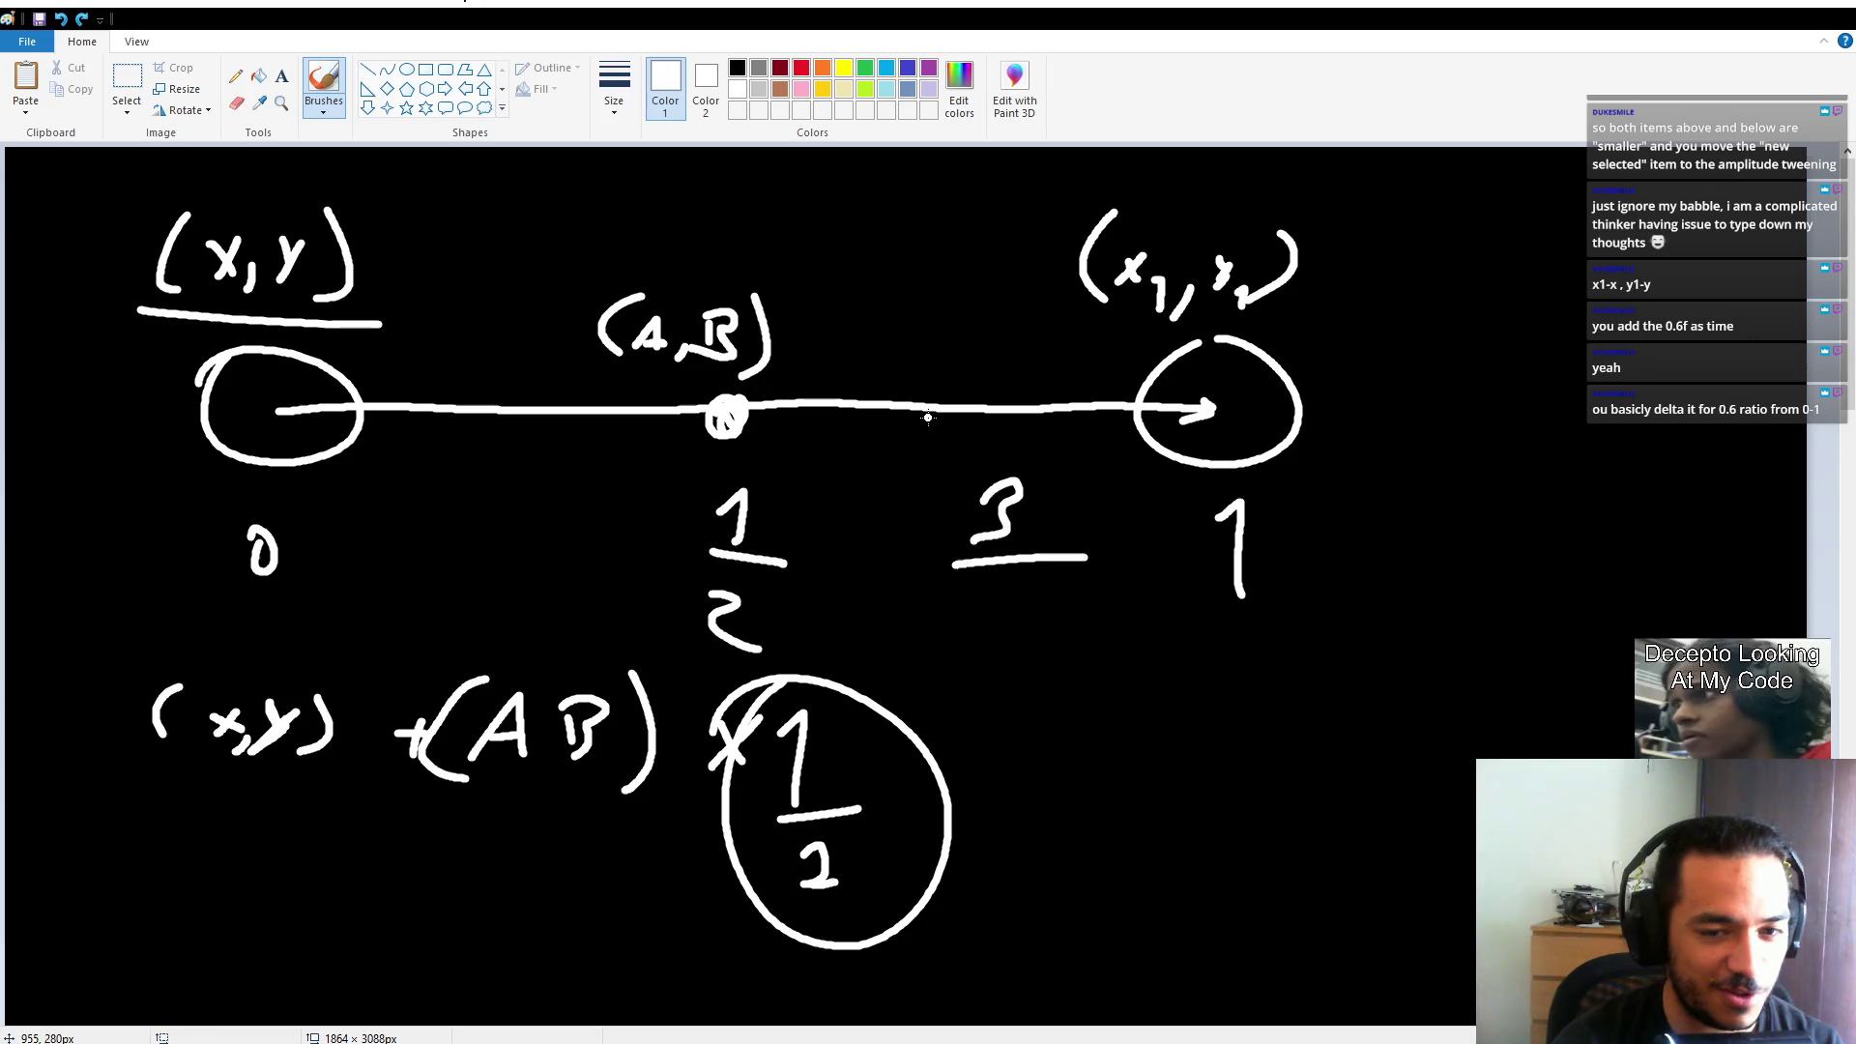
key(ctrl+z)
key(ctrl+z)
key(ctrl+z)
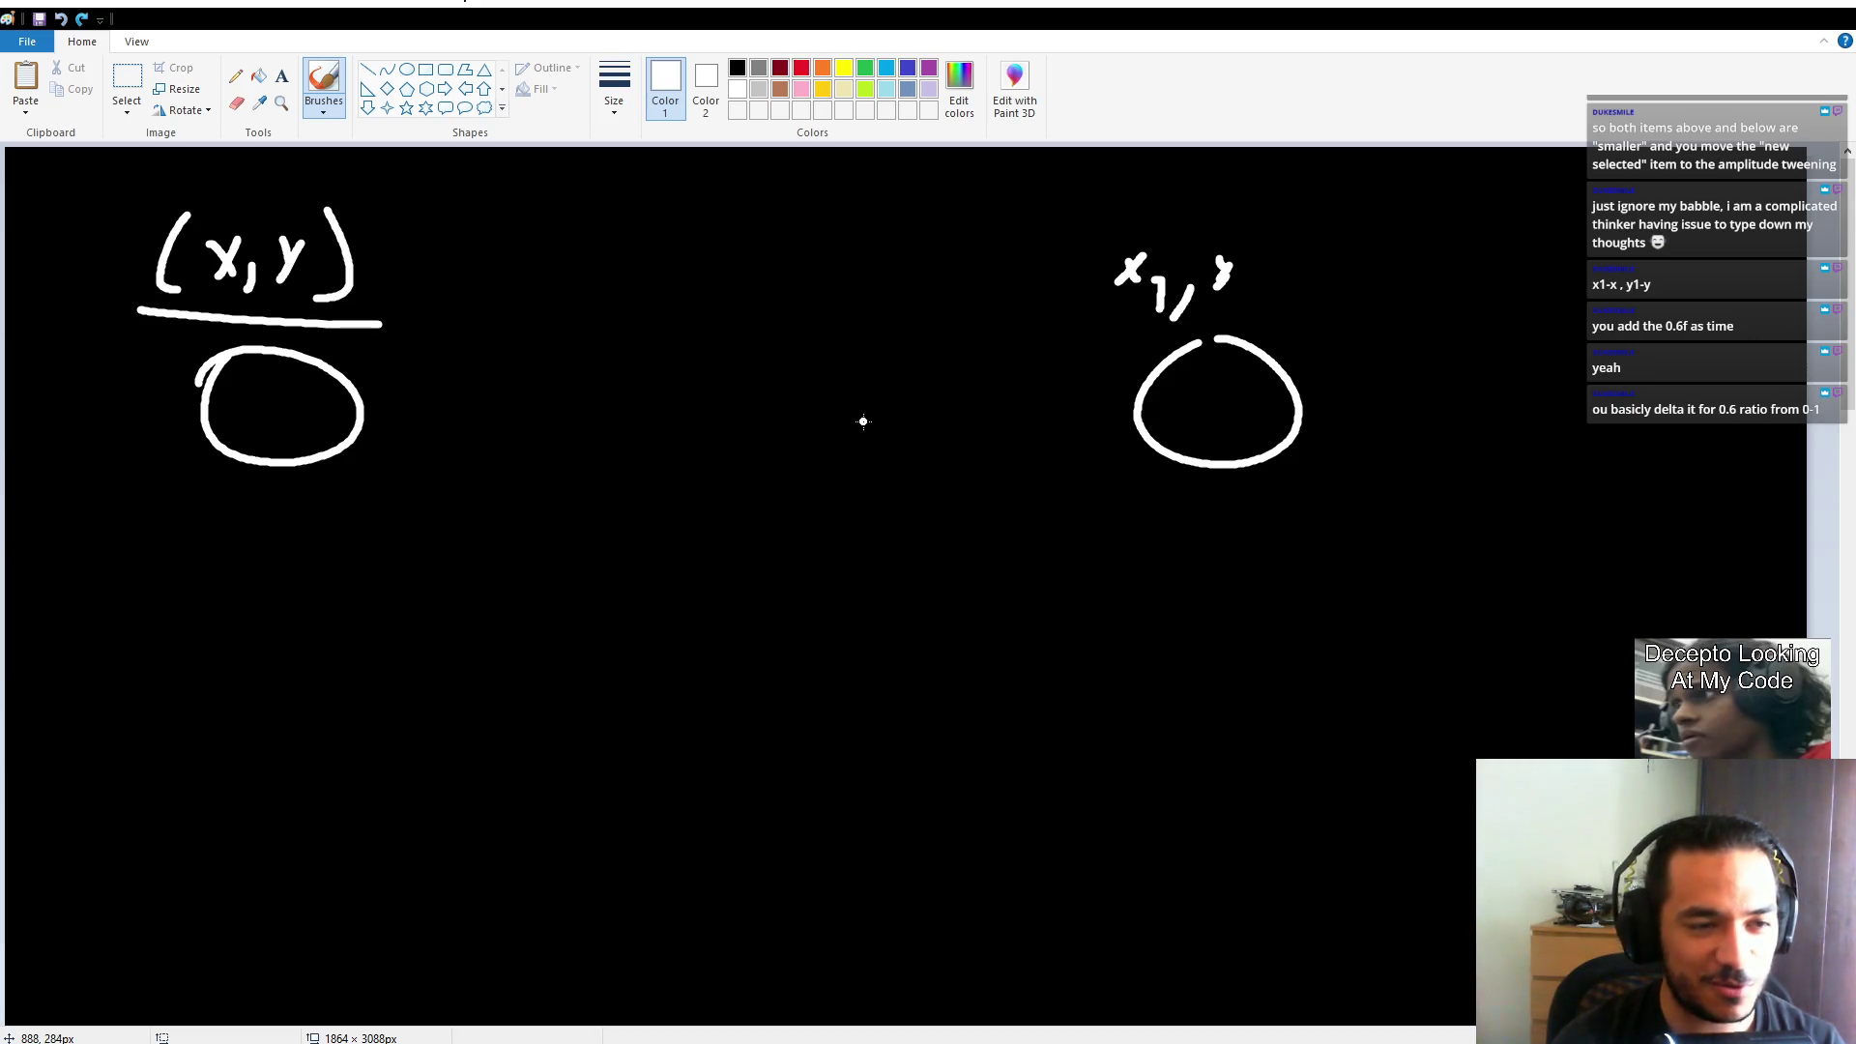
Switch from Paint to the Godot editor showing the CharacterCapsuleReworked scene.
key(alt+Tab)
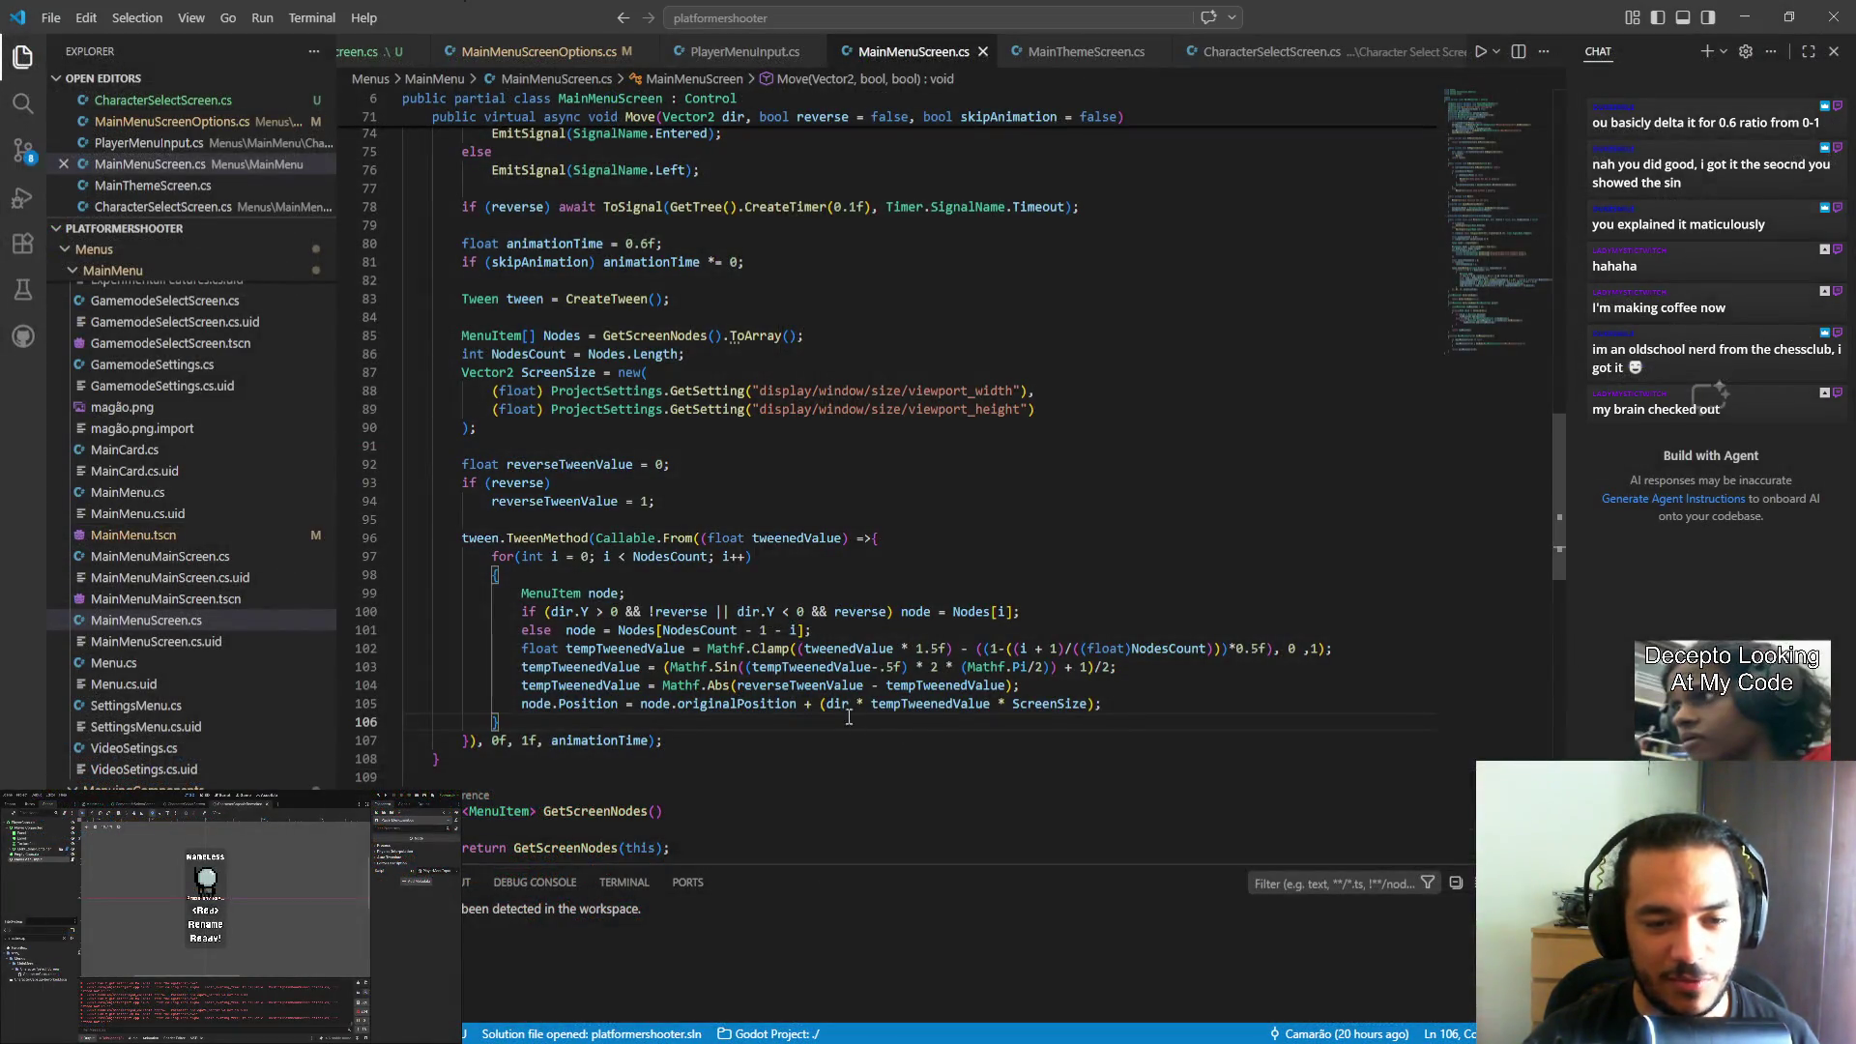
drag(825, 705, 850, 713)
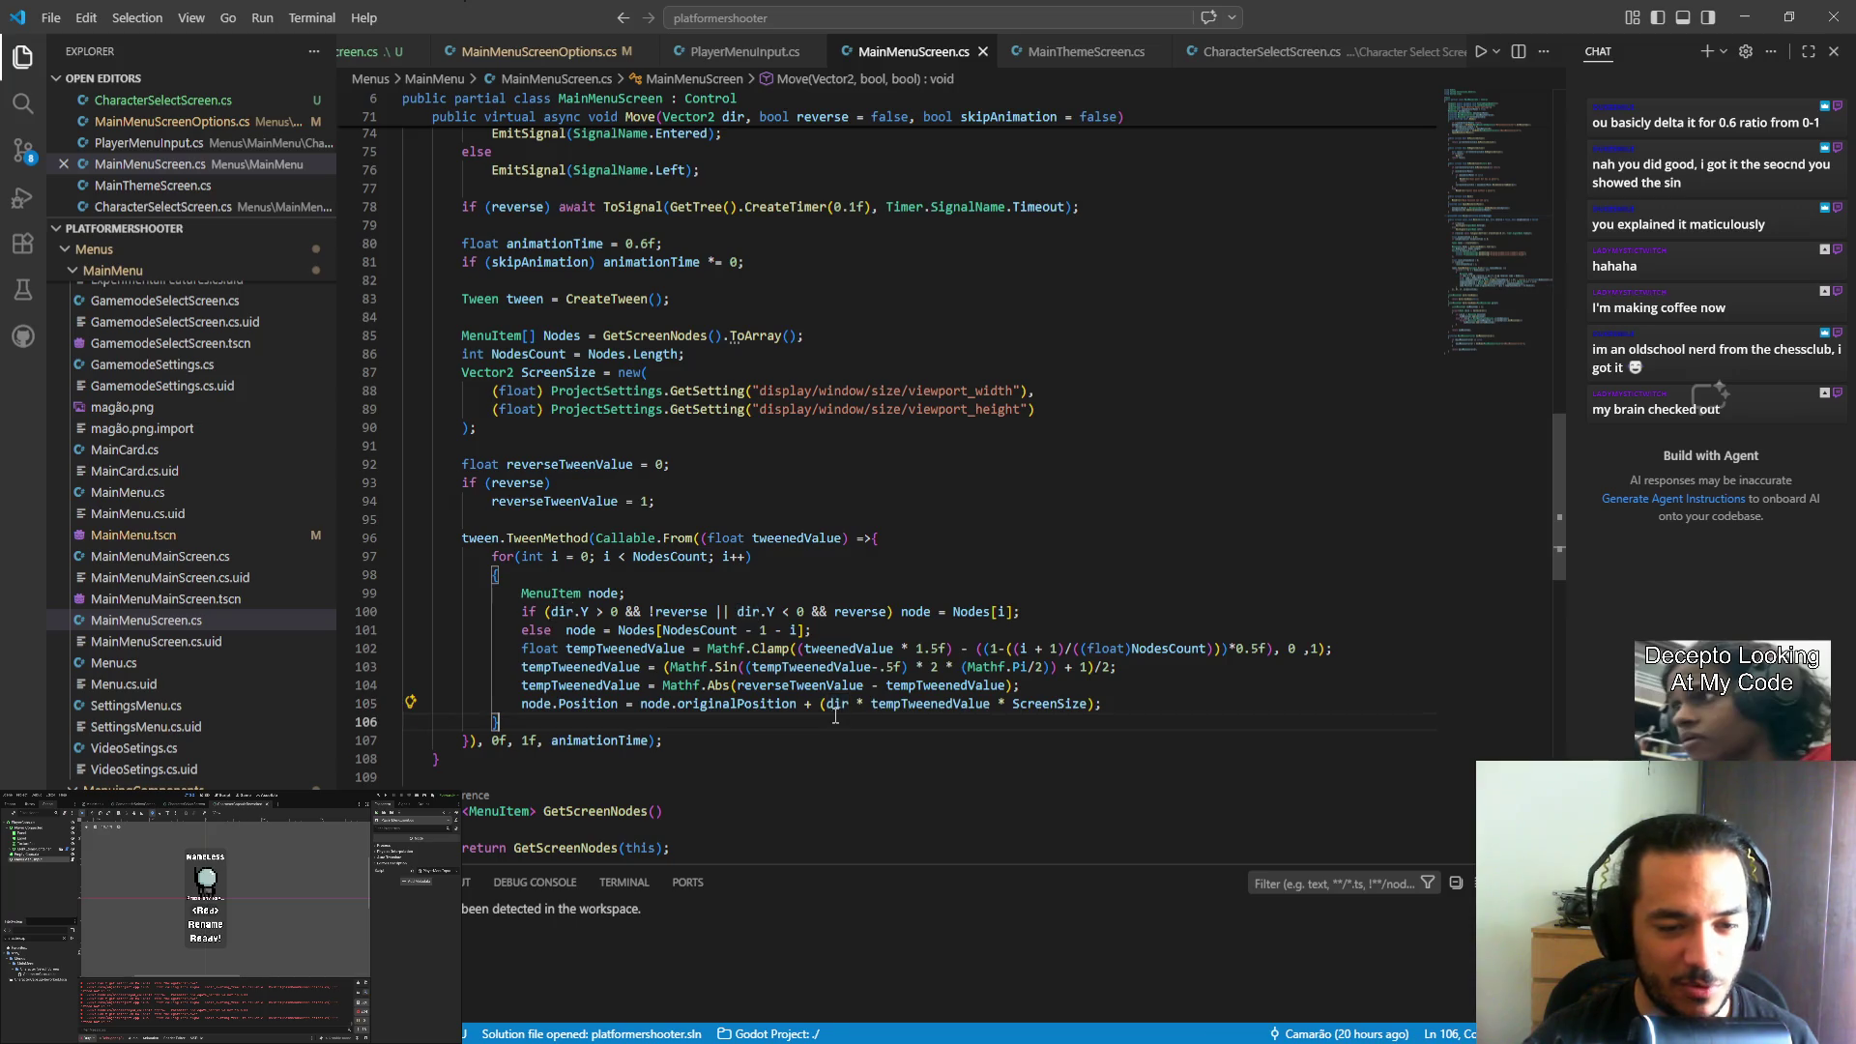
double_click(1049, 704)
double_click(933, 704)
drag(871, 704, 990, 704)
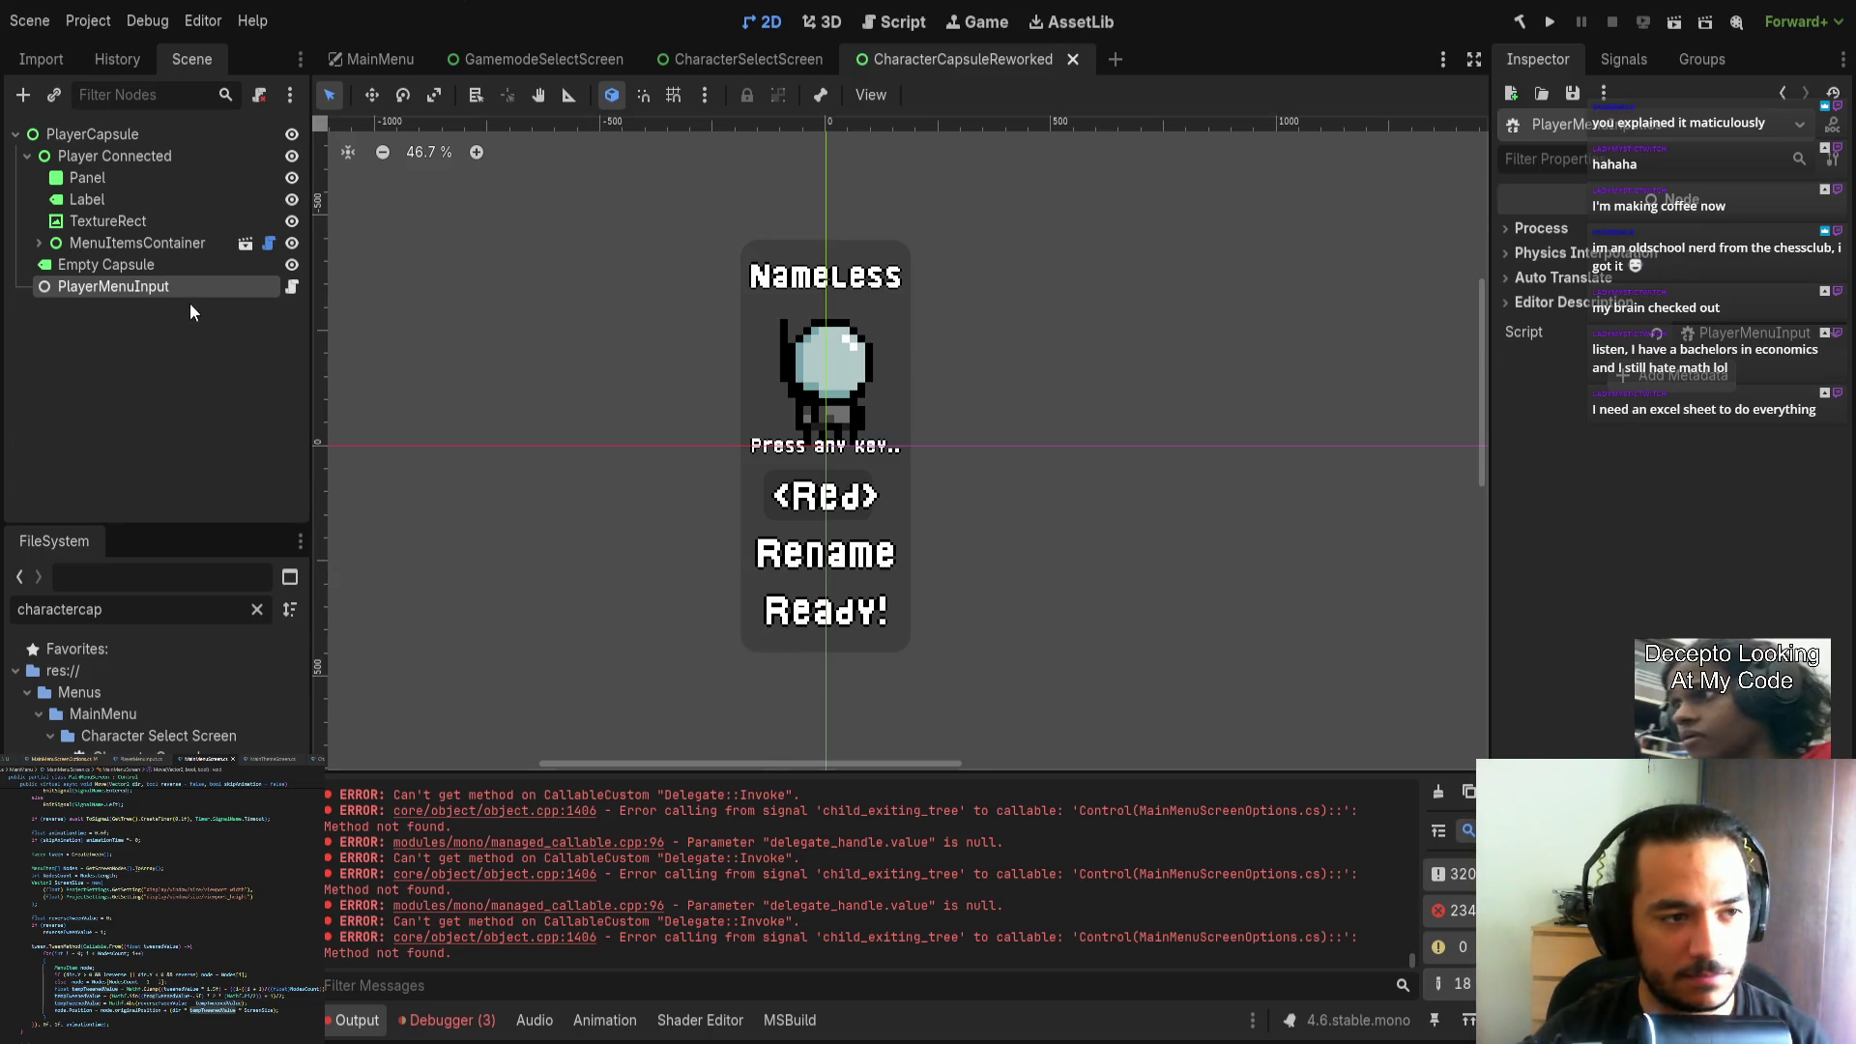
Select Player Connected, MenuItemsContainer, then PlayerMenuInput, and open its PlayerMenuInput.cs script.
click(165, 159)
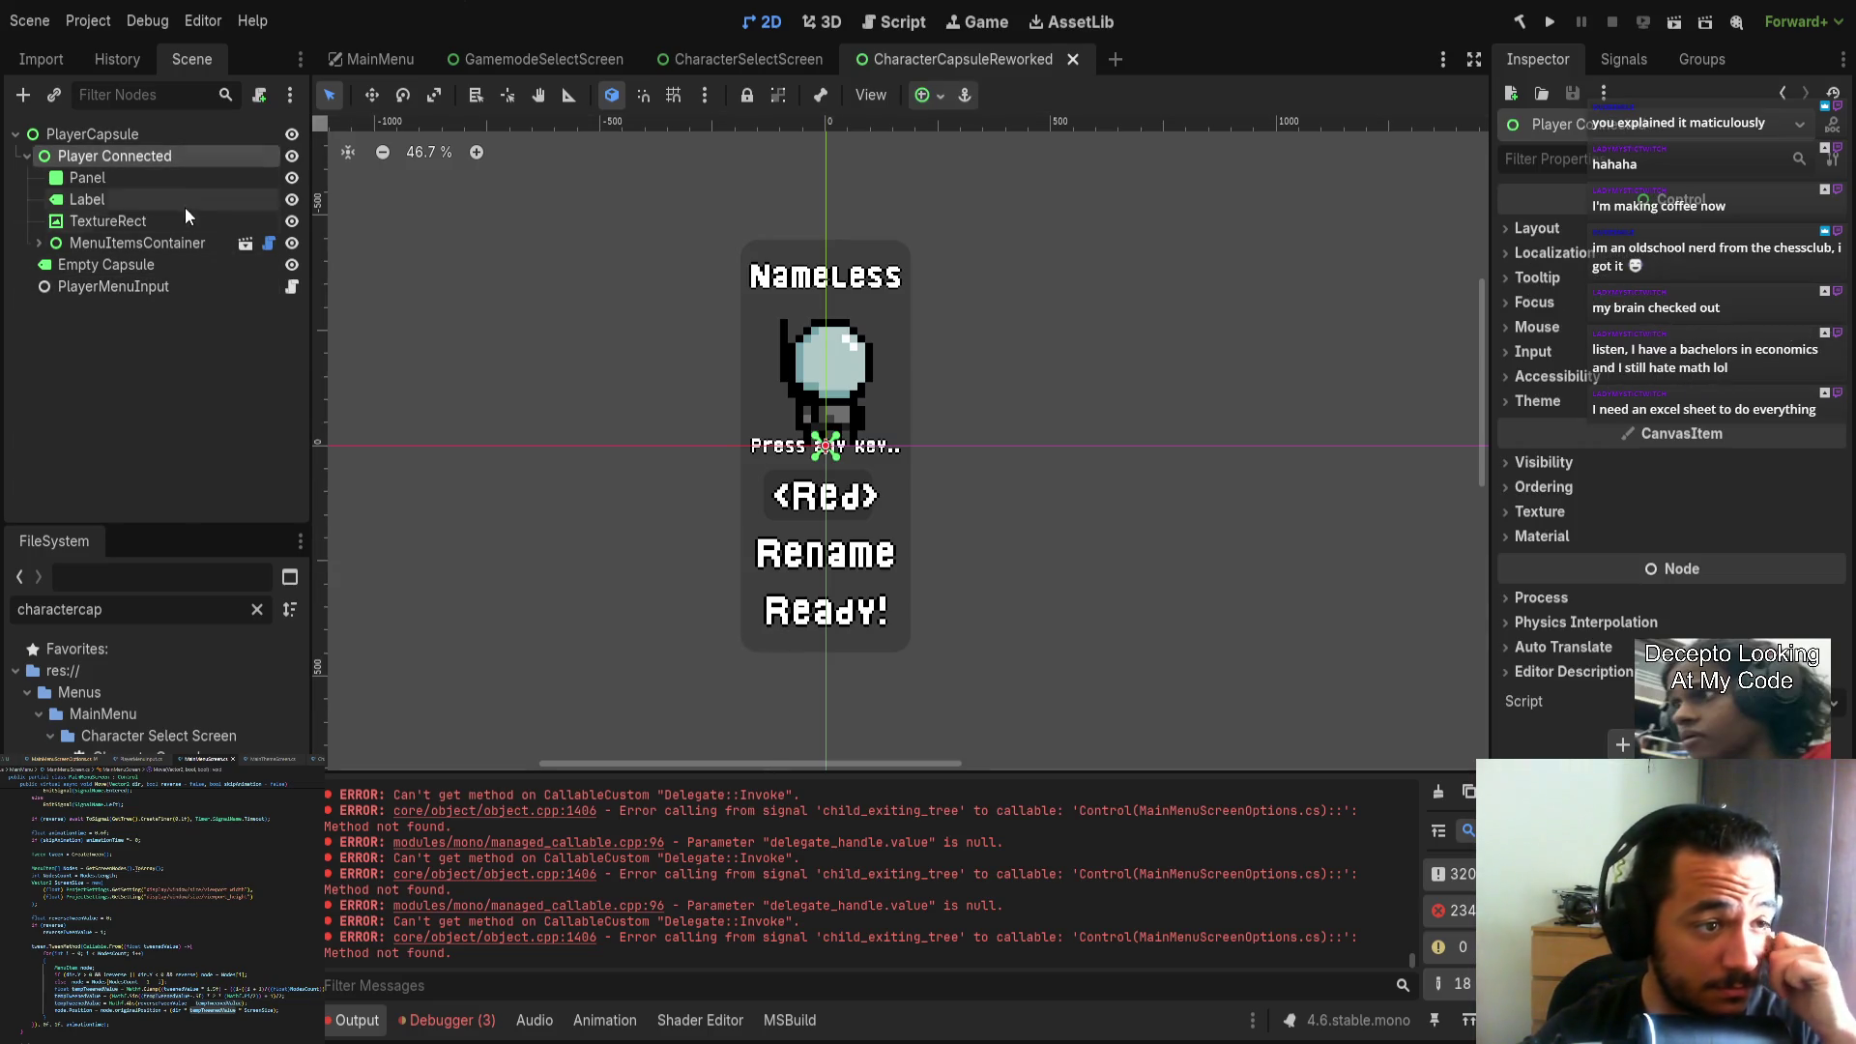
click(178, 246)
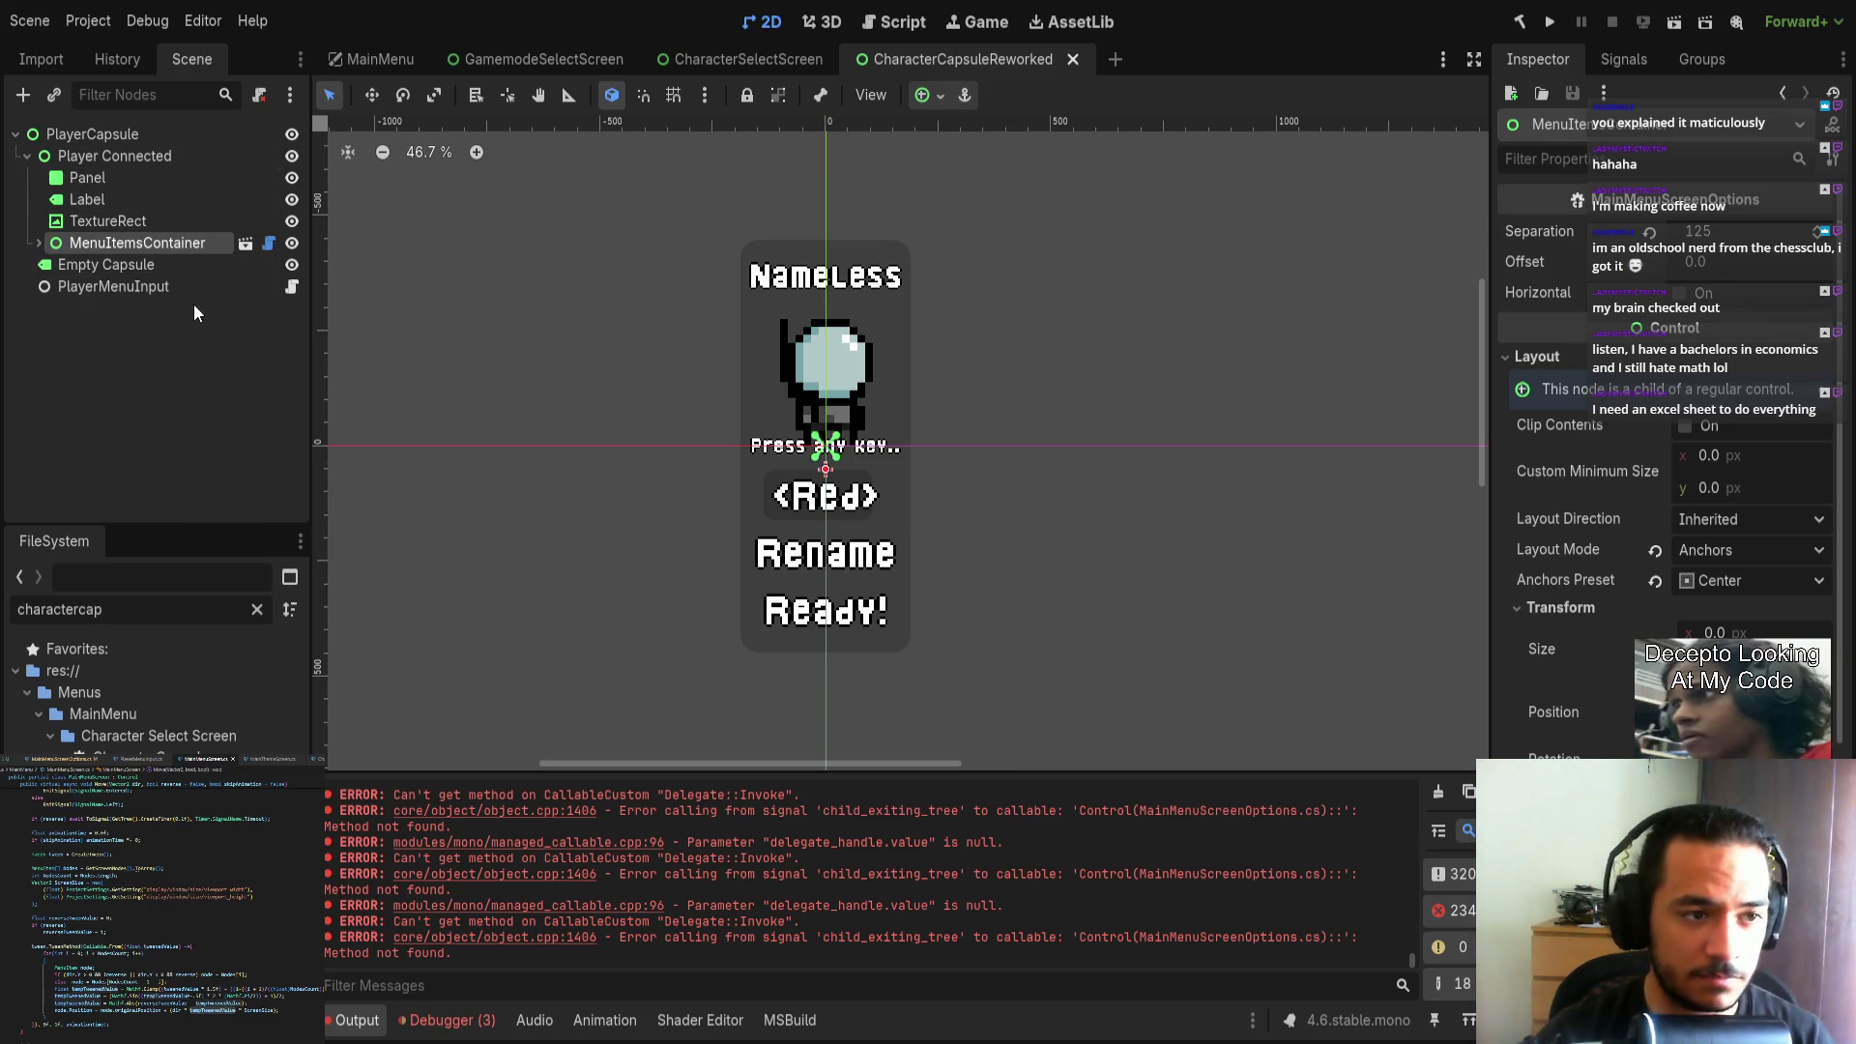
click(243, 287)
click(291, 289)
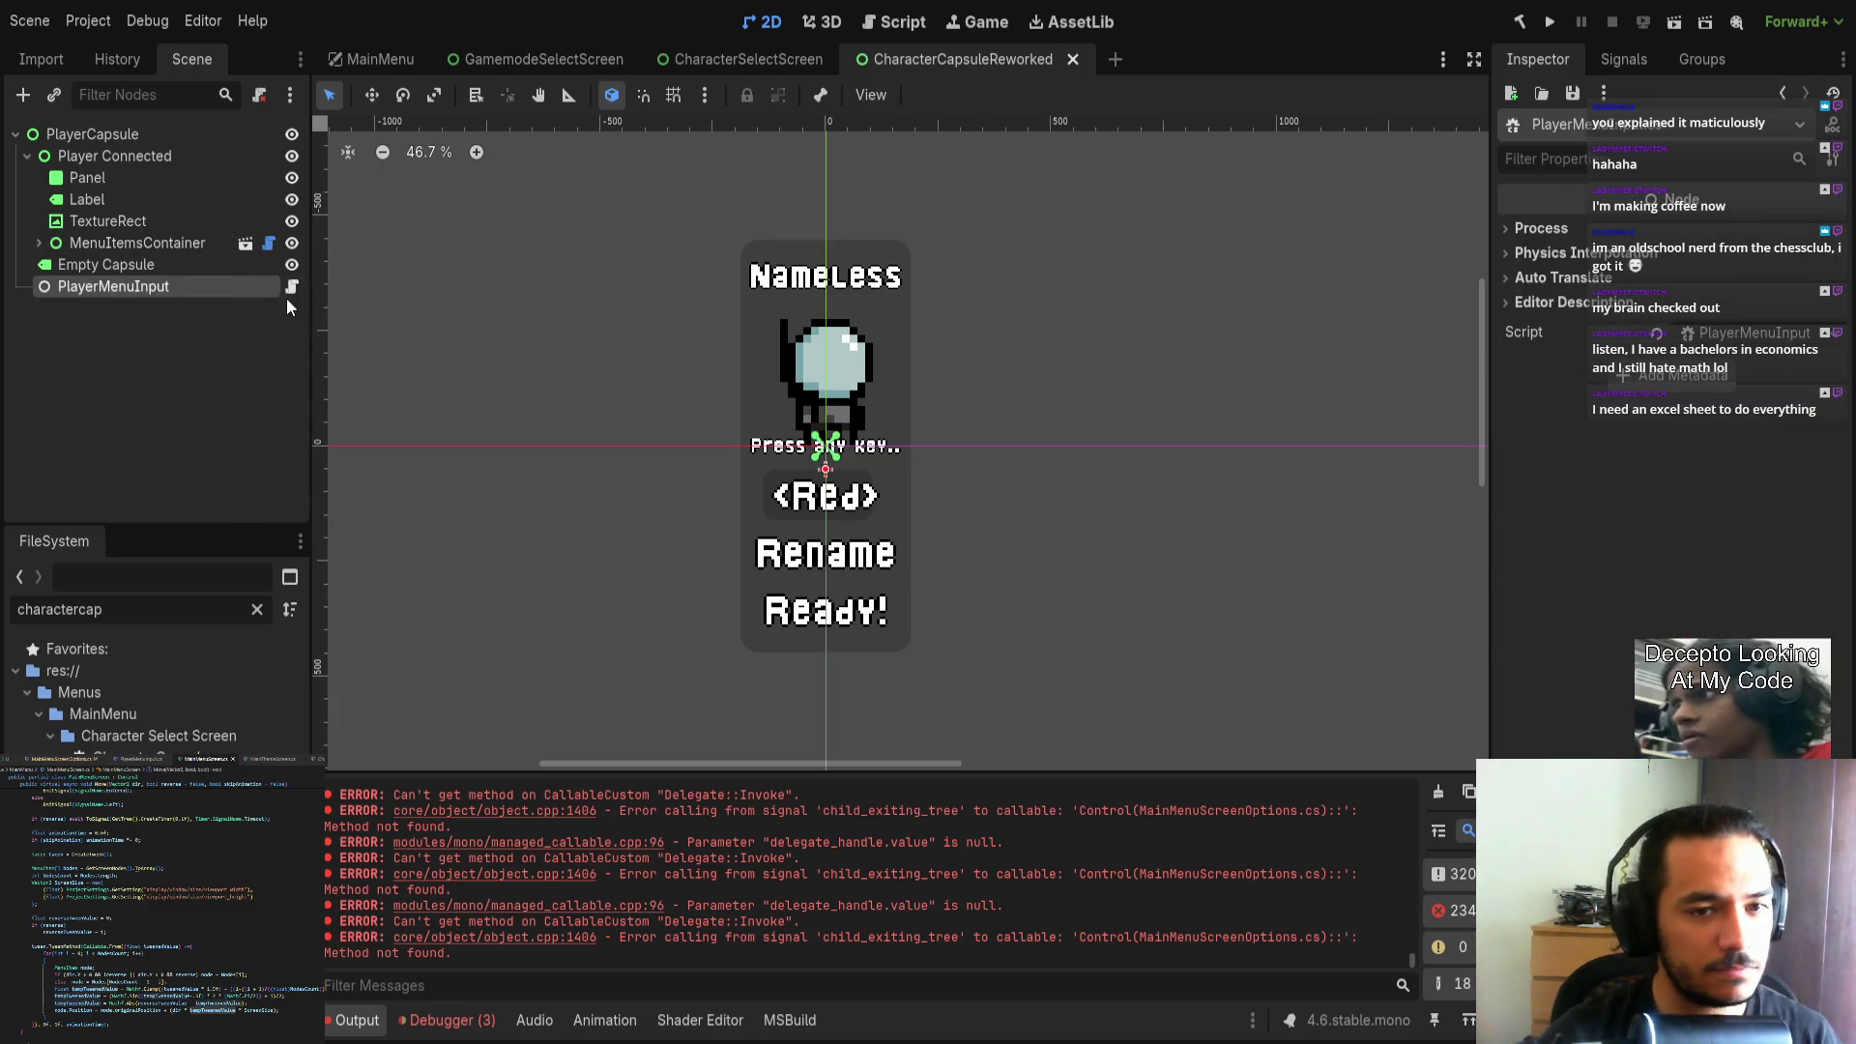
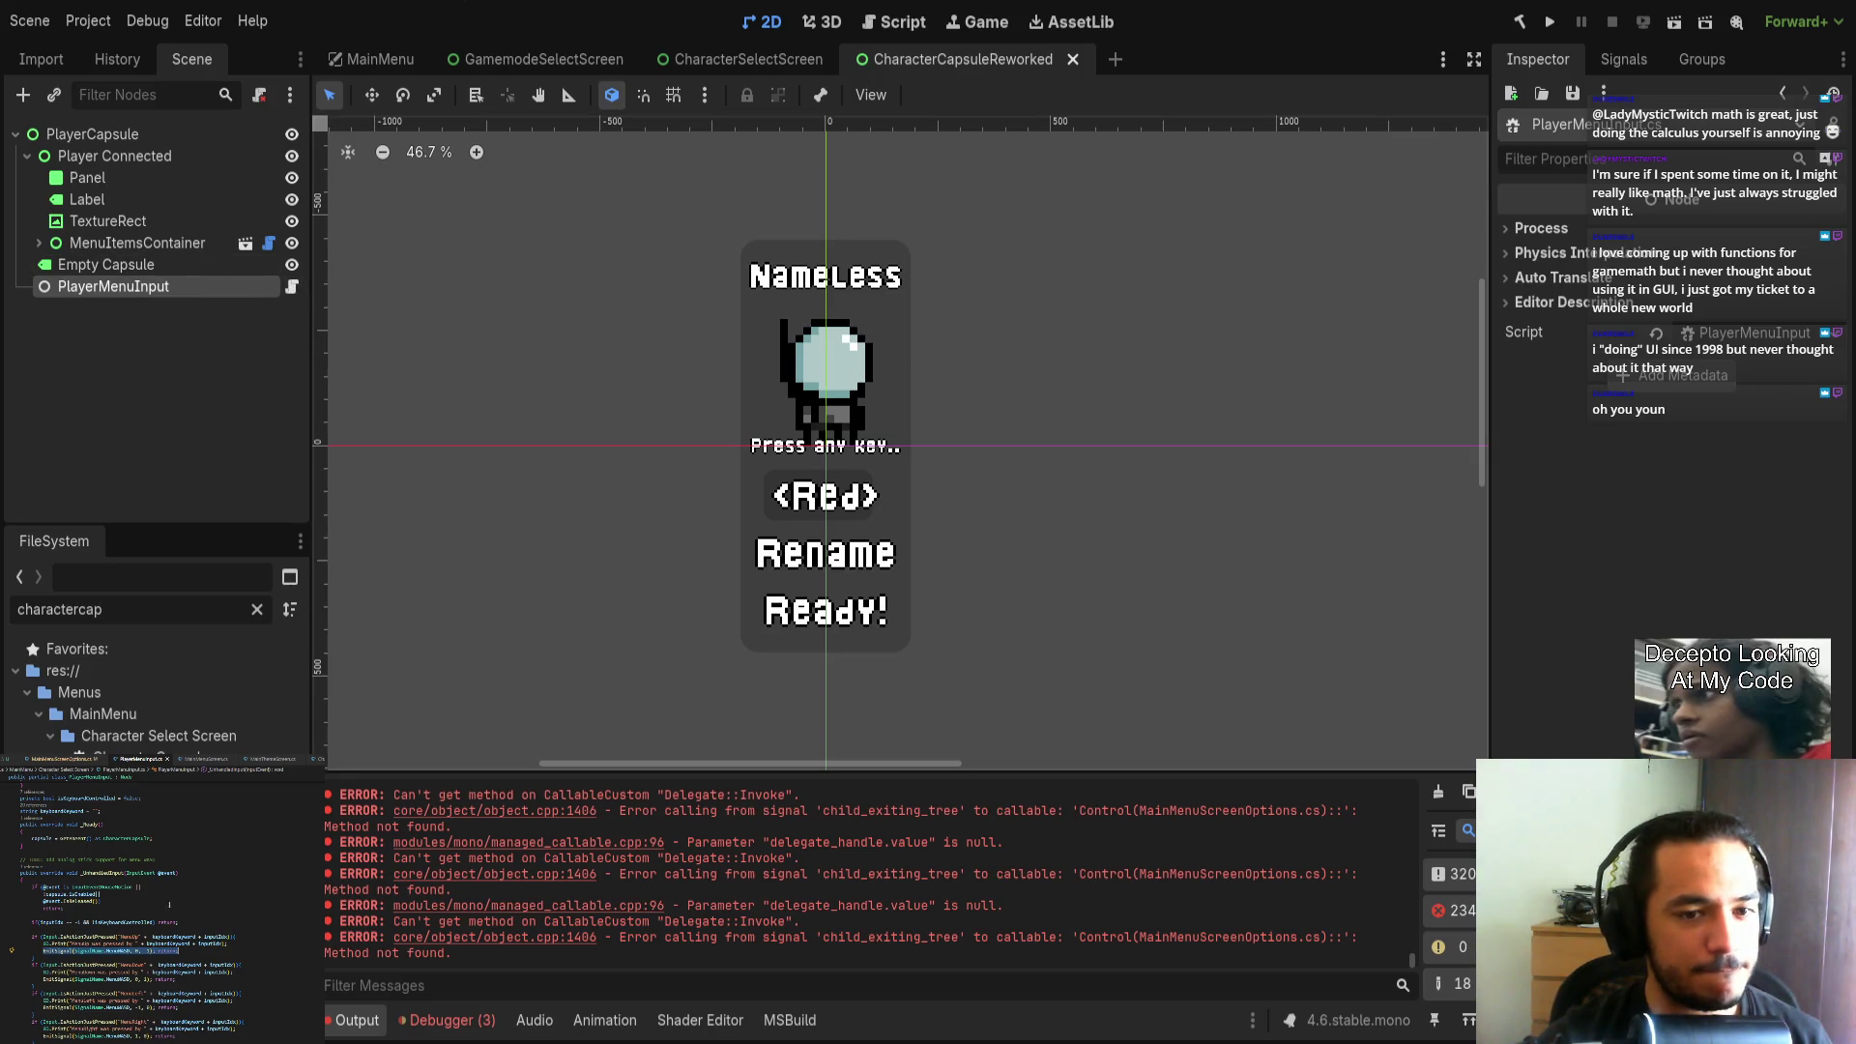
Inspect the PlayerMenuInput script resource, then select the root PlayerCapsule node to view its Control properties.
click(188, 951)
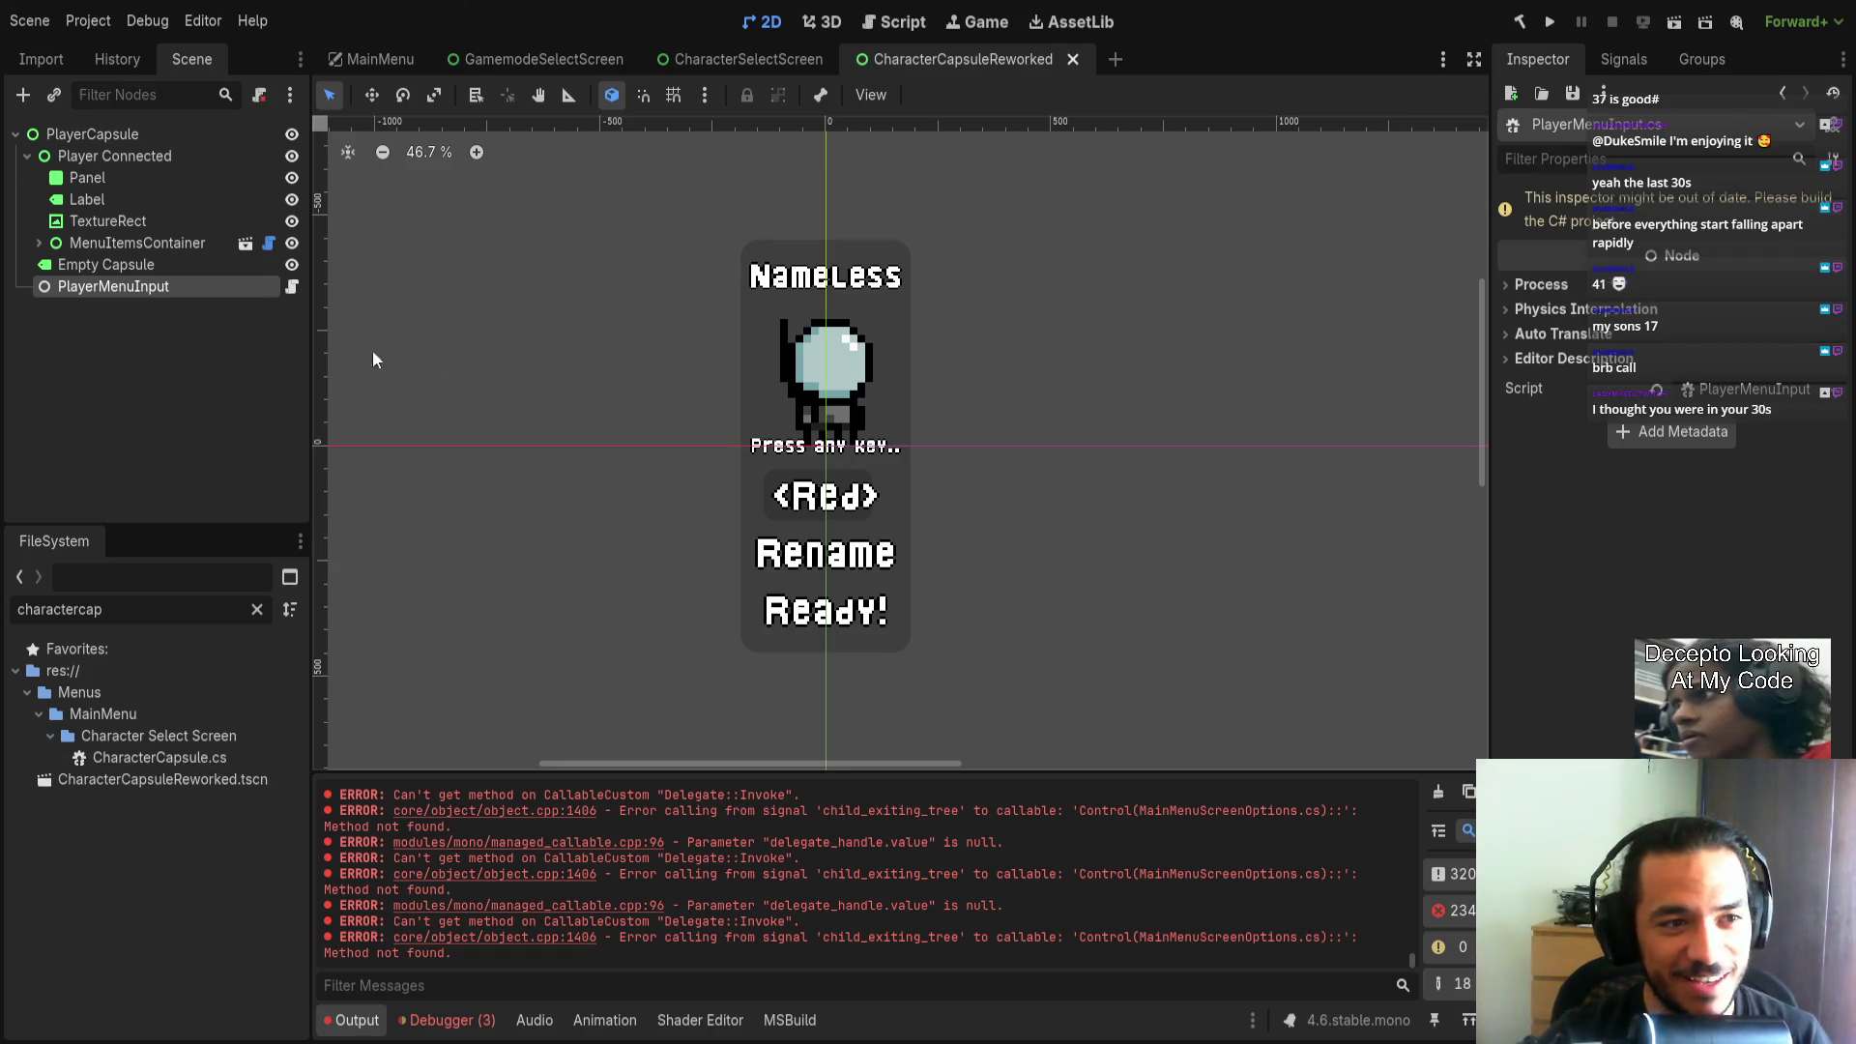
click(138, 260)
click(131, 284)
click(291, 287)
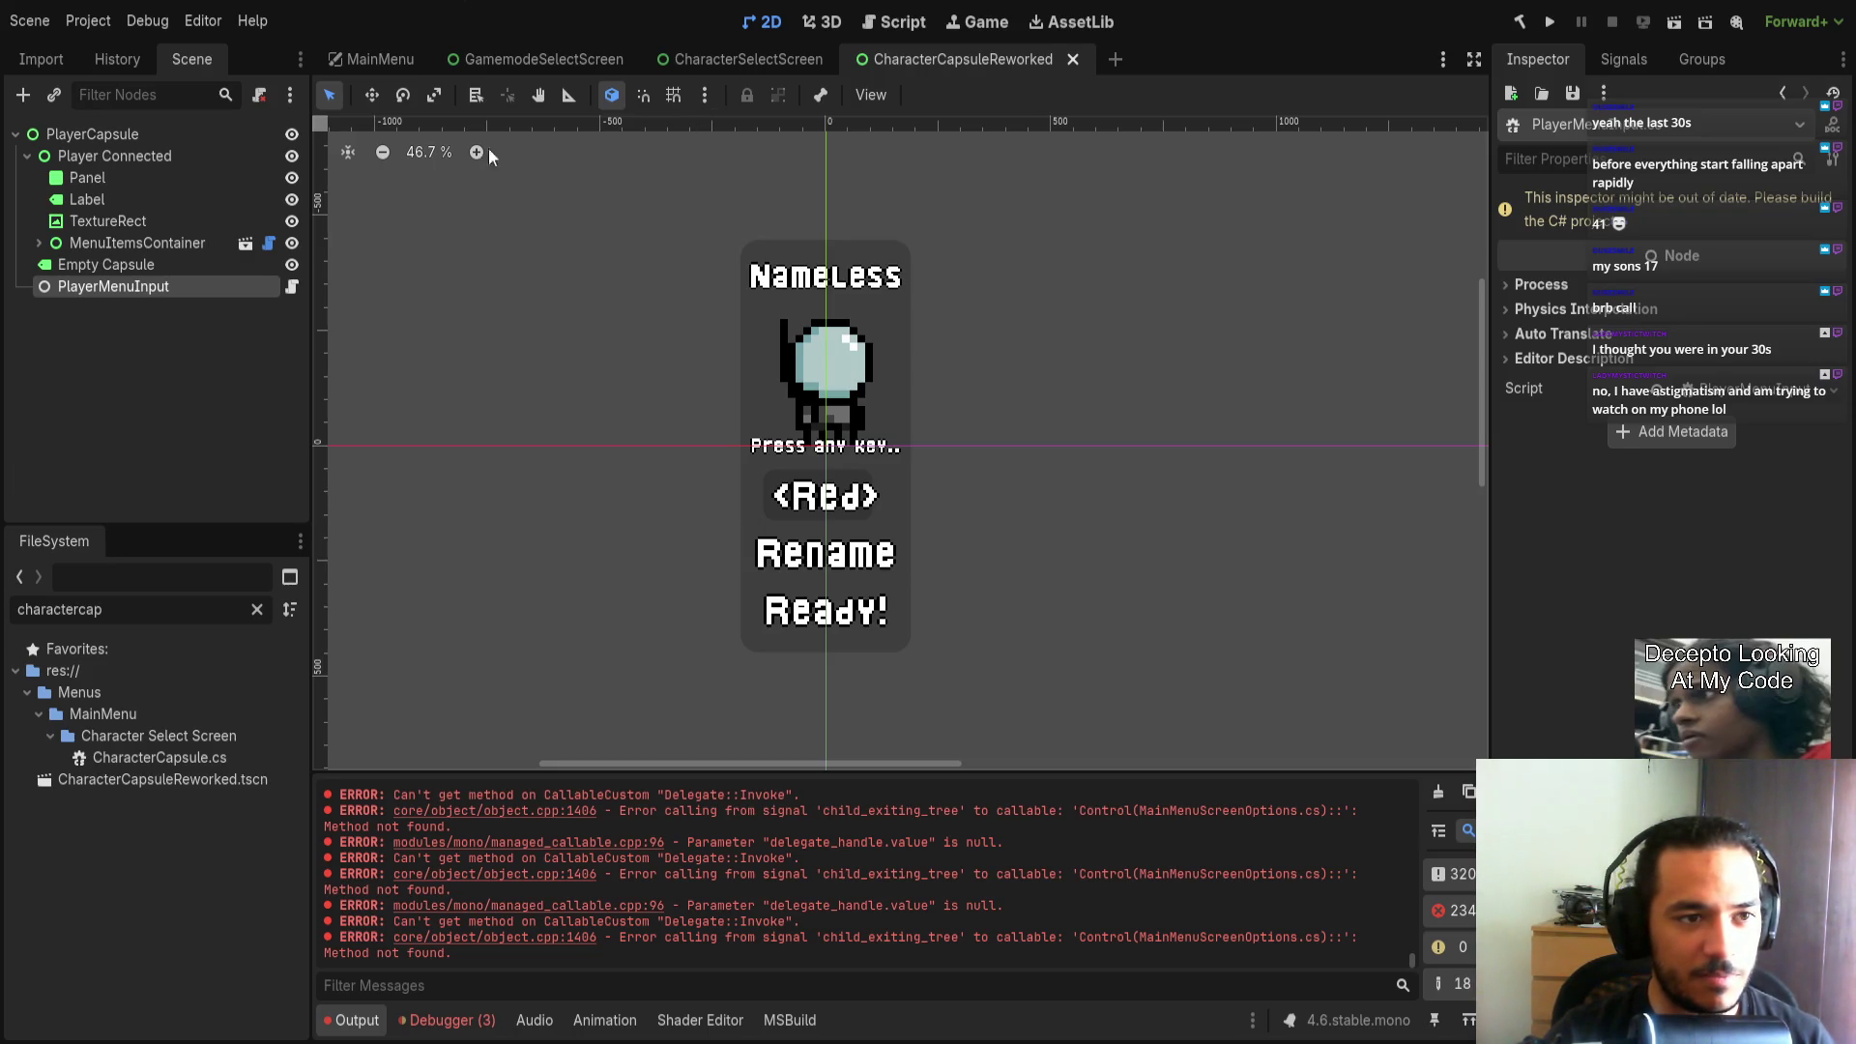
click(192, 135)
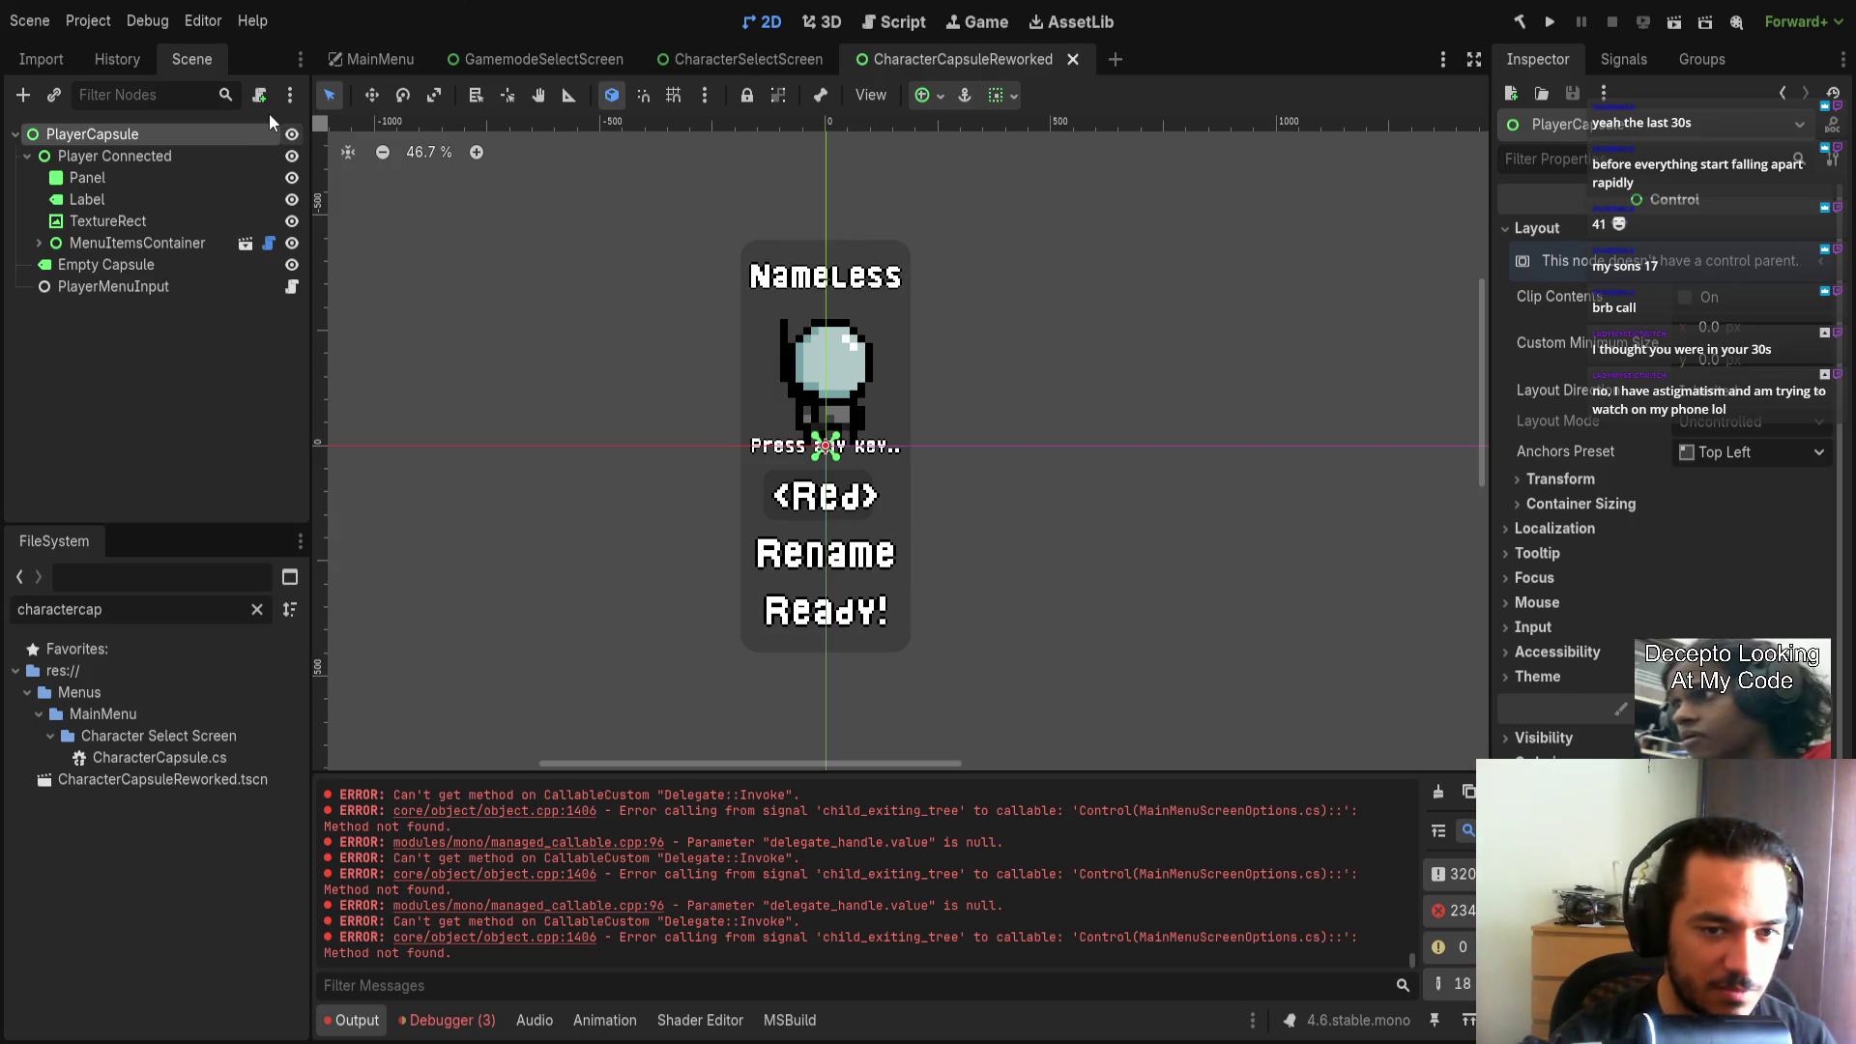
Attach a new script to the root PlayerCapsule node.
click(259, 95)
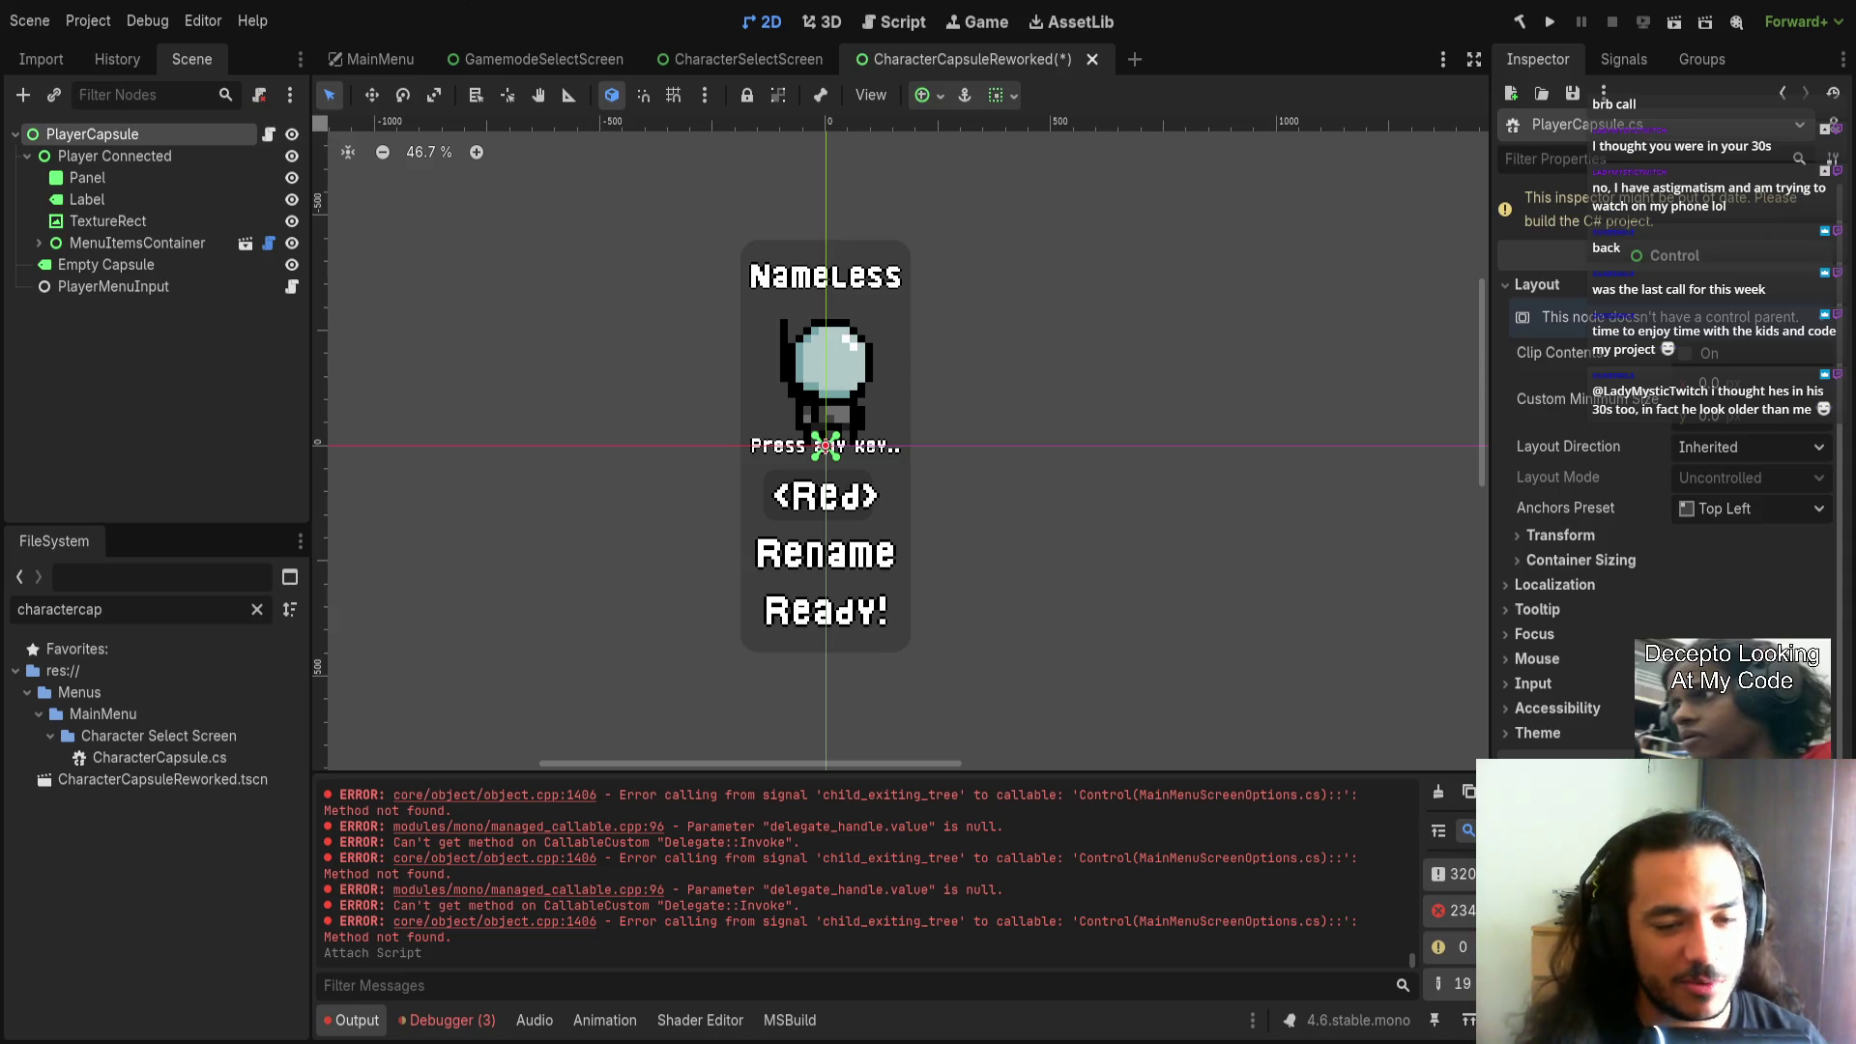
Save the CharacterCapsuleReworked scene and show the debugger's error list.
key(ctrl+s)
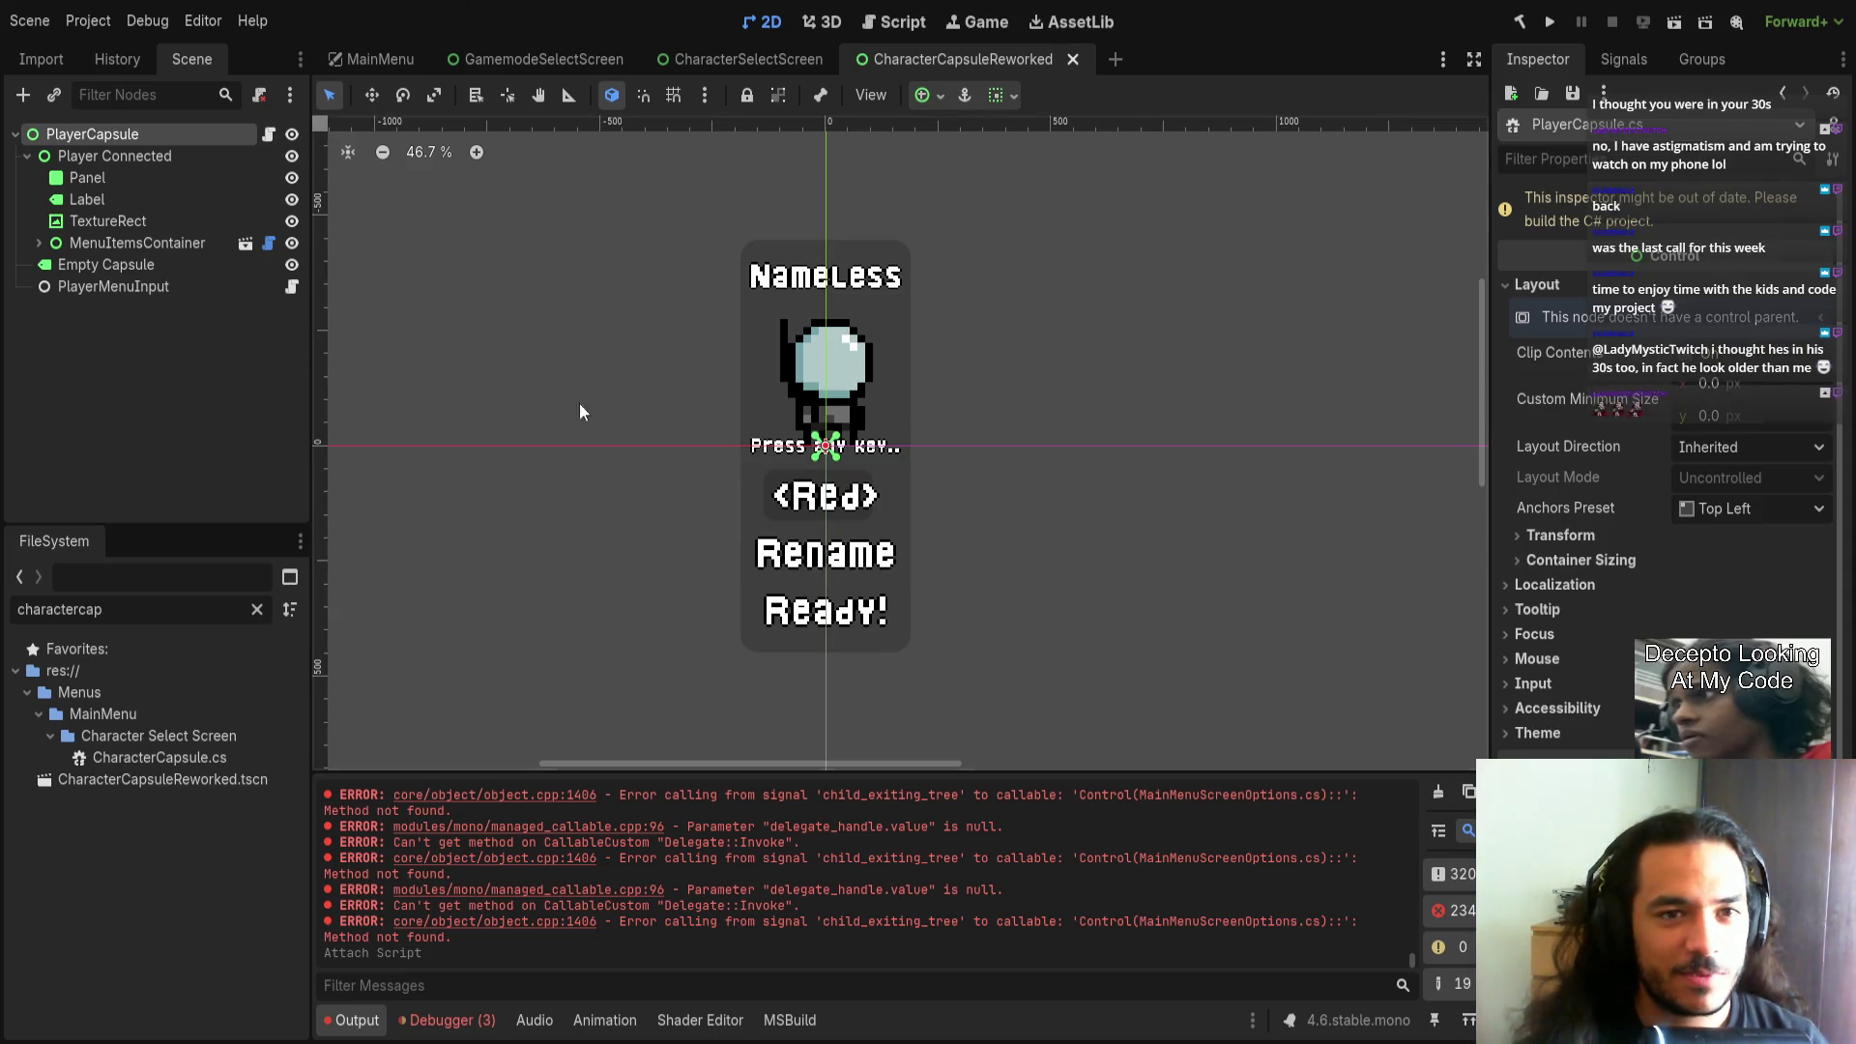
click(440, 1020)
scroll(613, 495, up, 4)
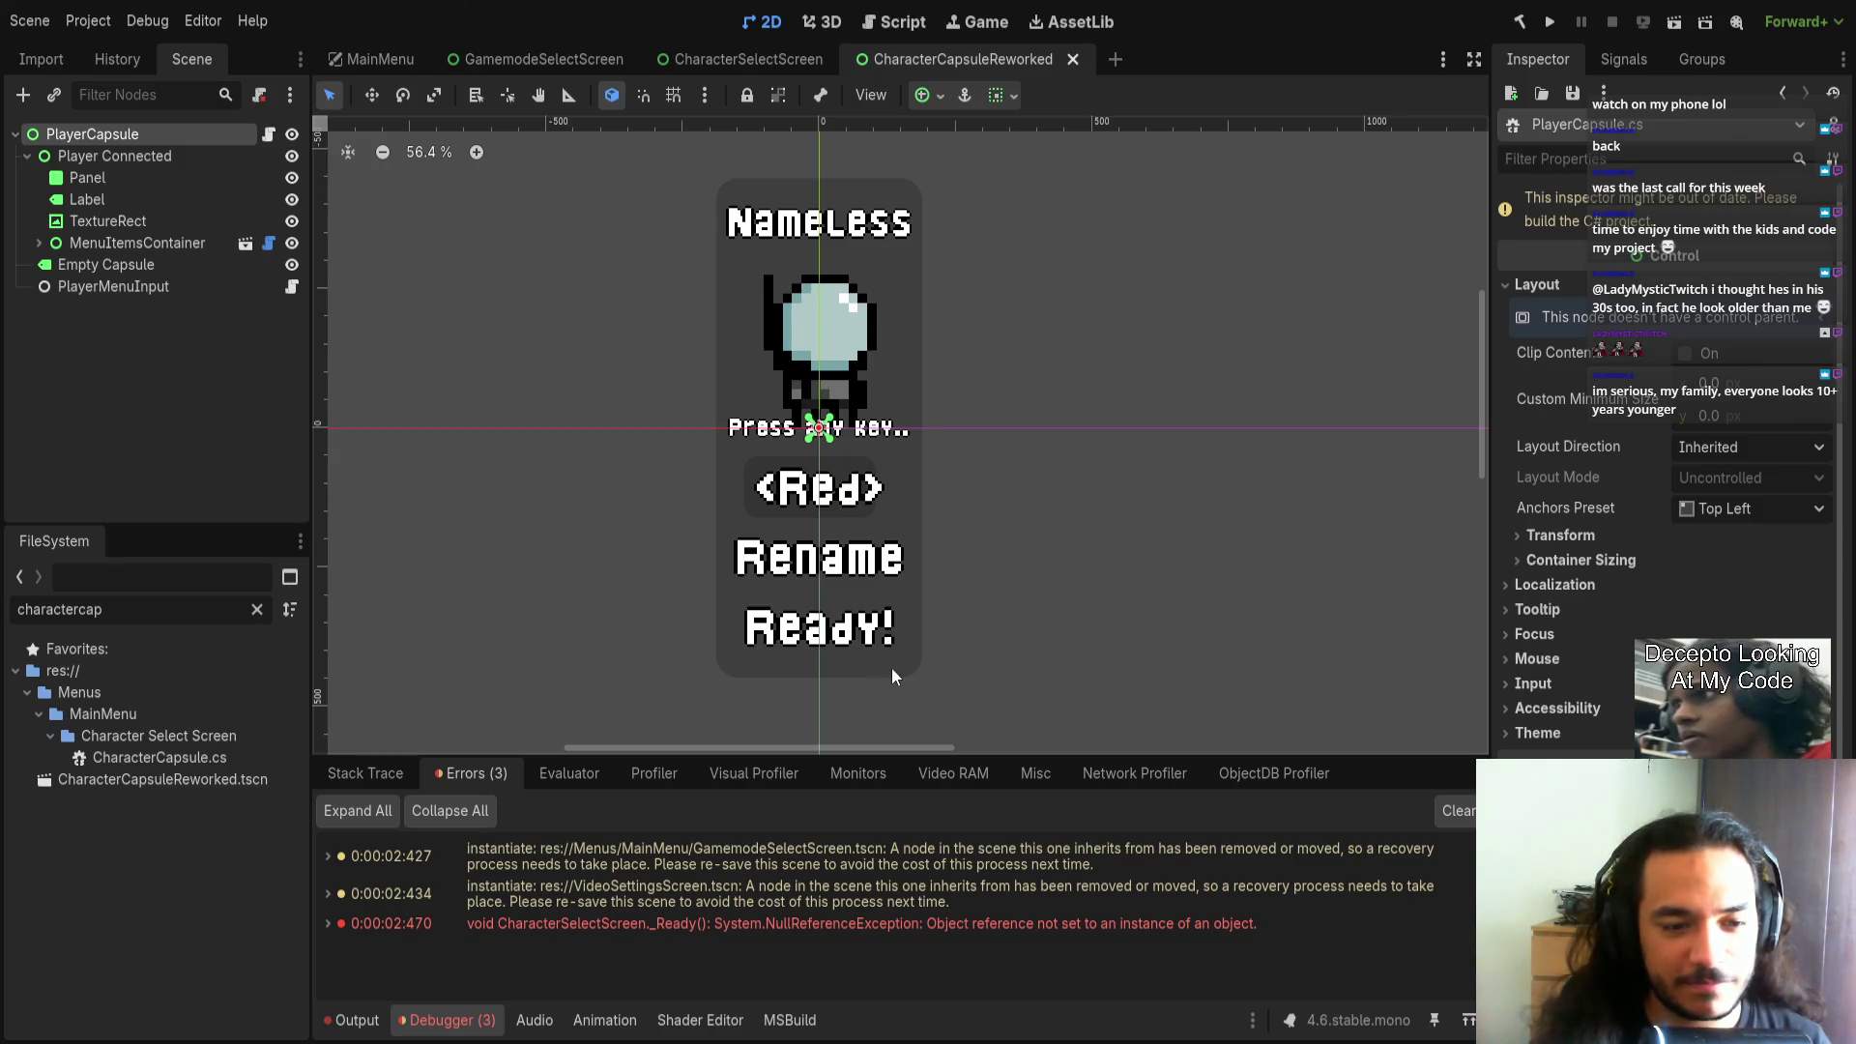
Inspect the MenuItemsContainer, Player Connected and PlayerCapsule nodes' layout properties.
click(193, 247)
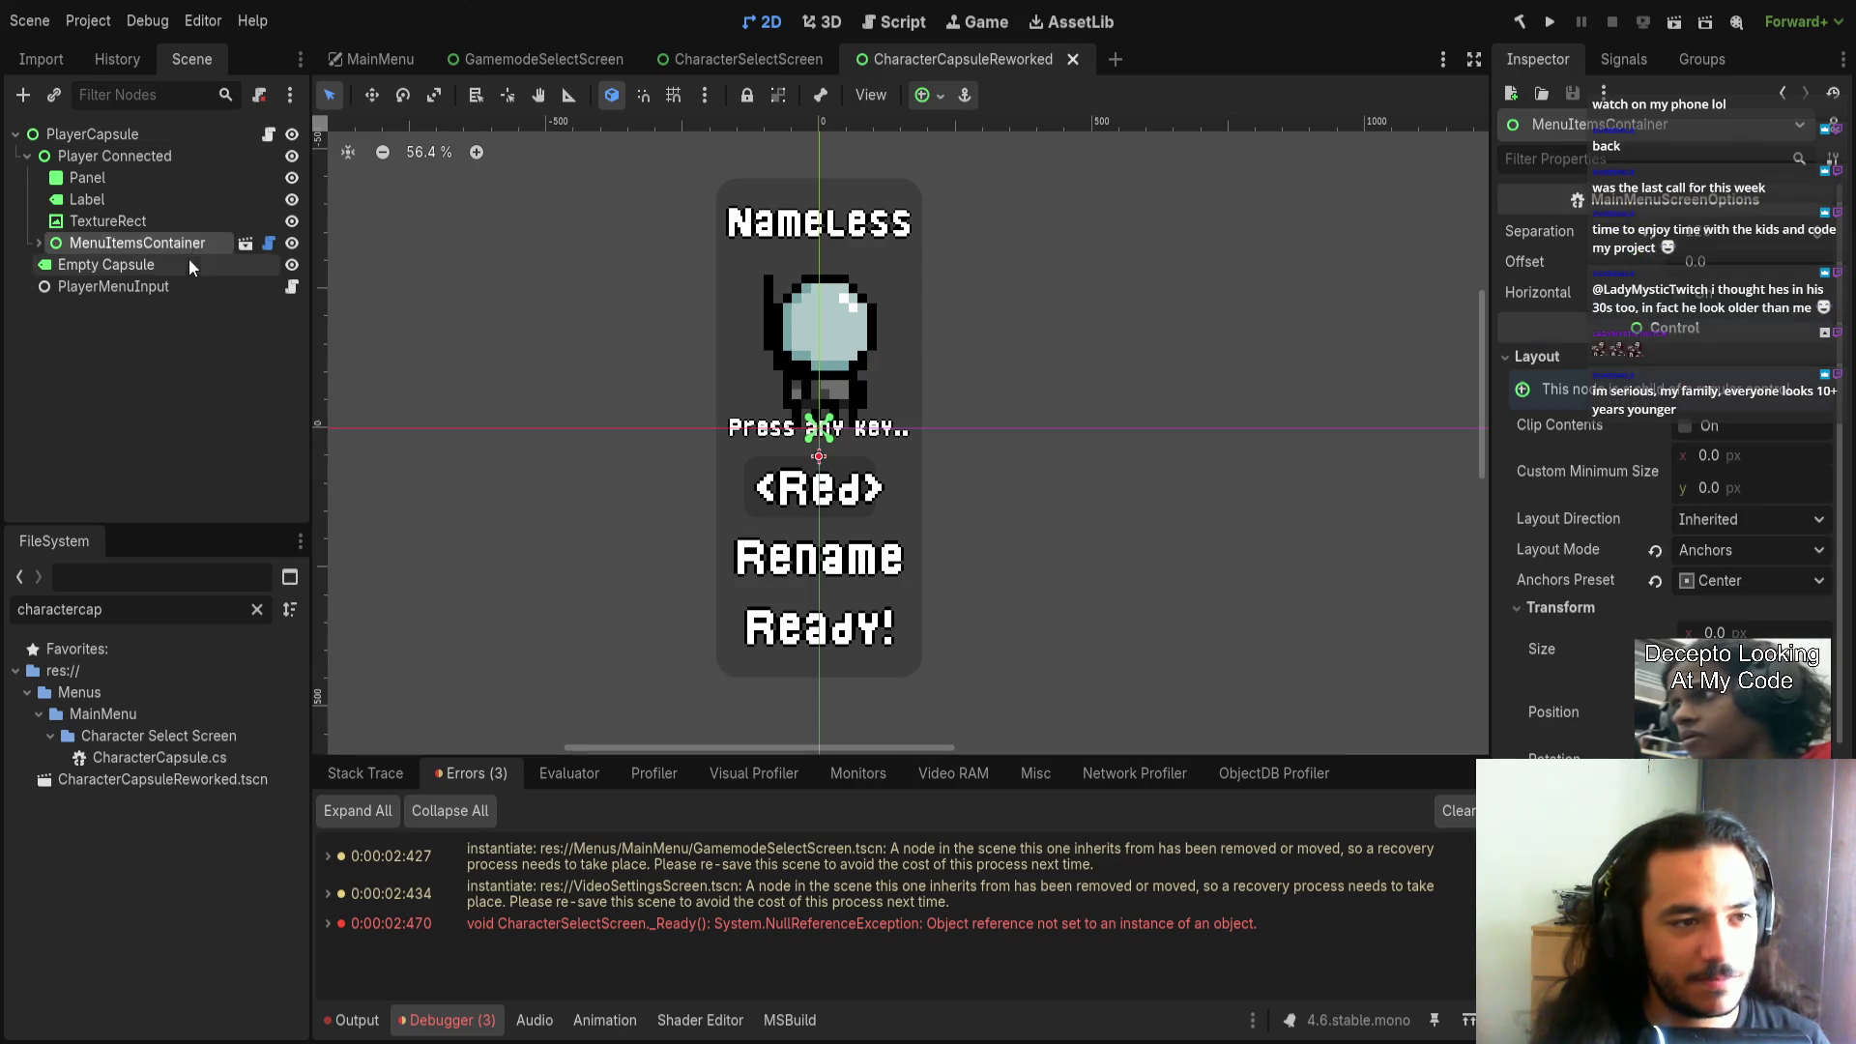
click(158, 153)
click(151, 139)
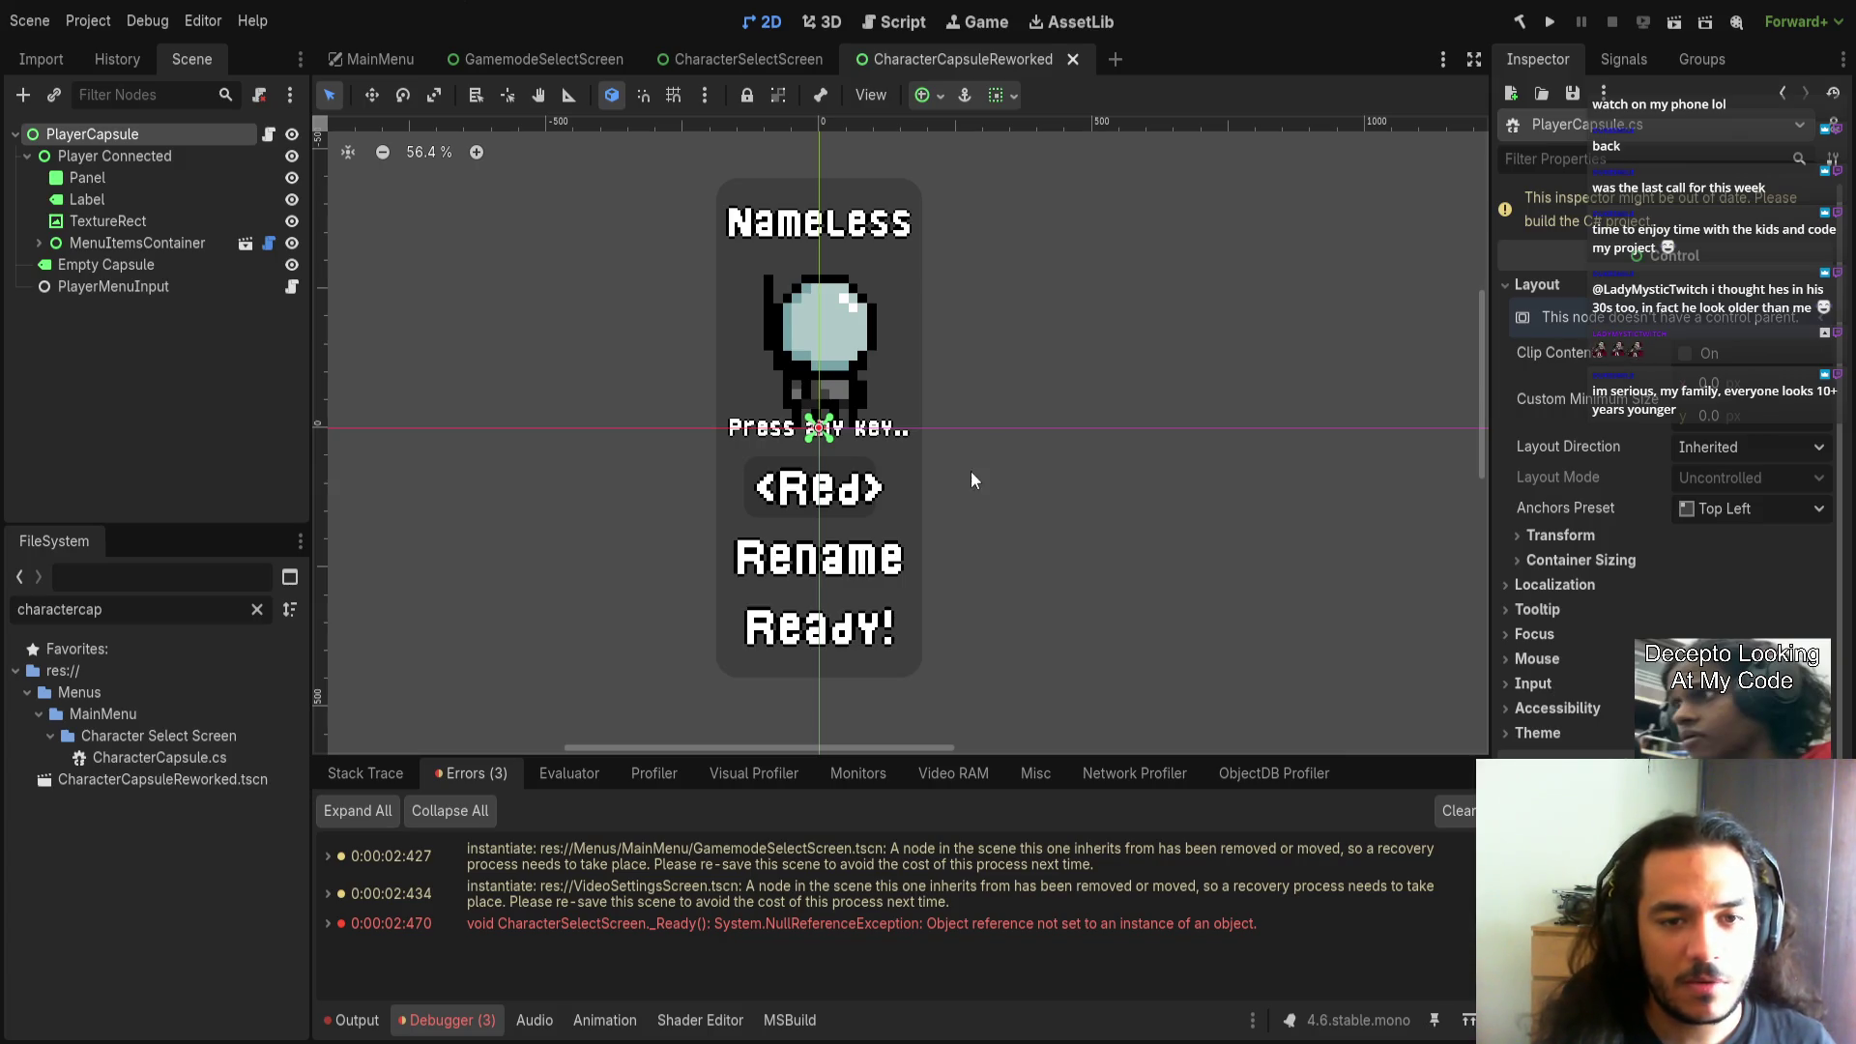
click(124, 240)
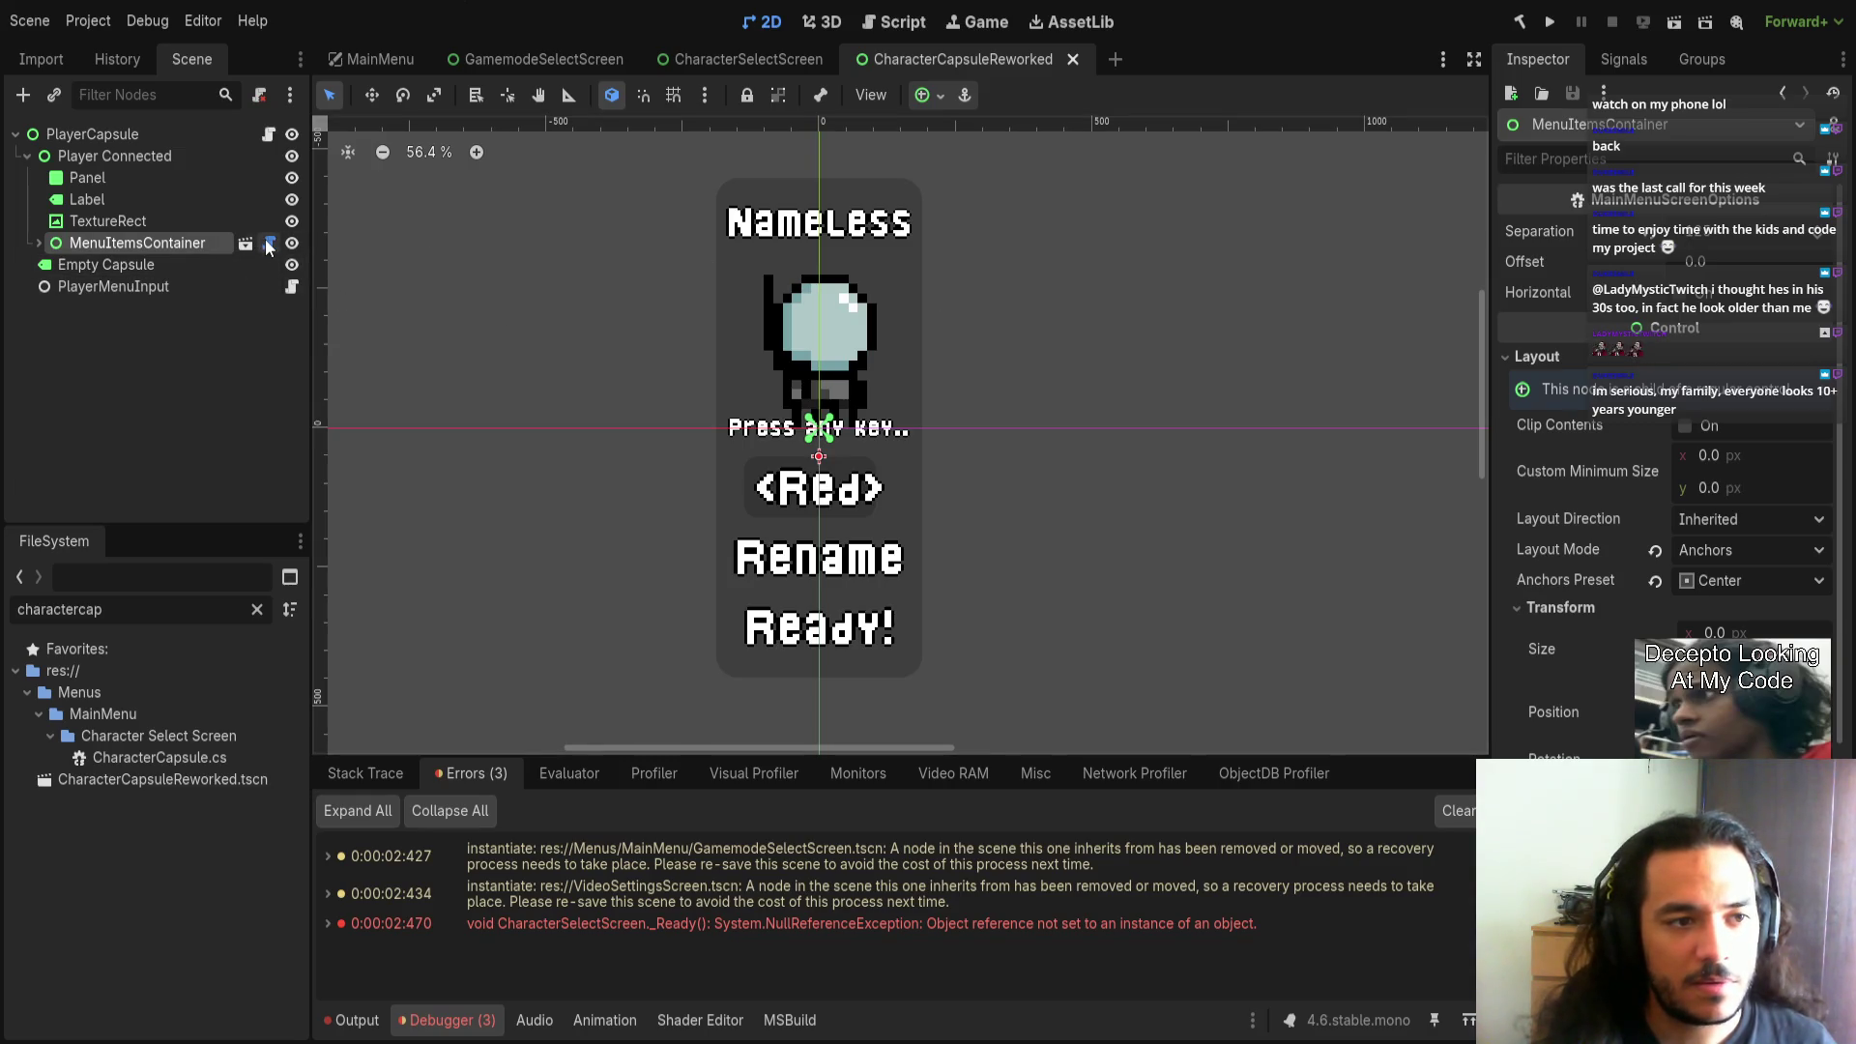
click(124, 133)
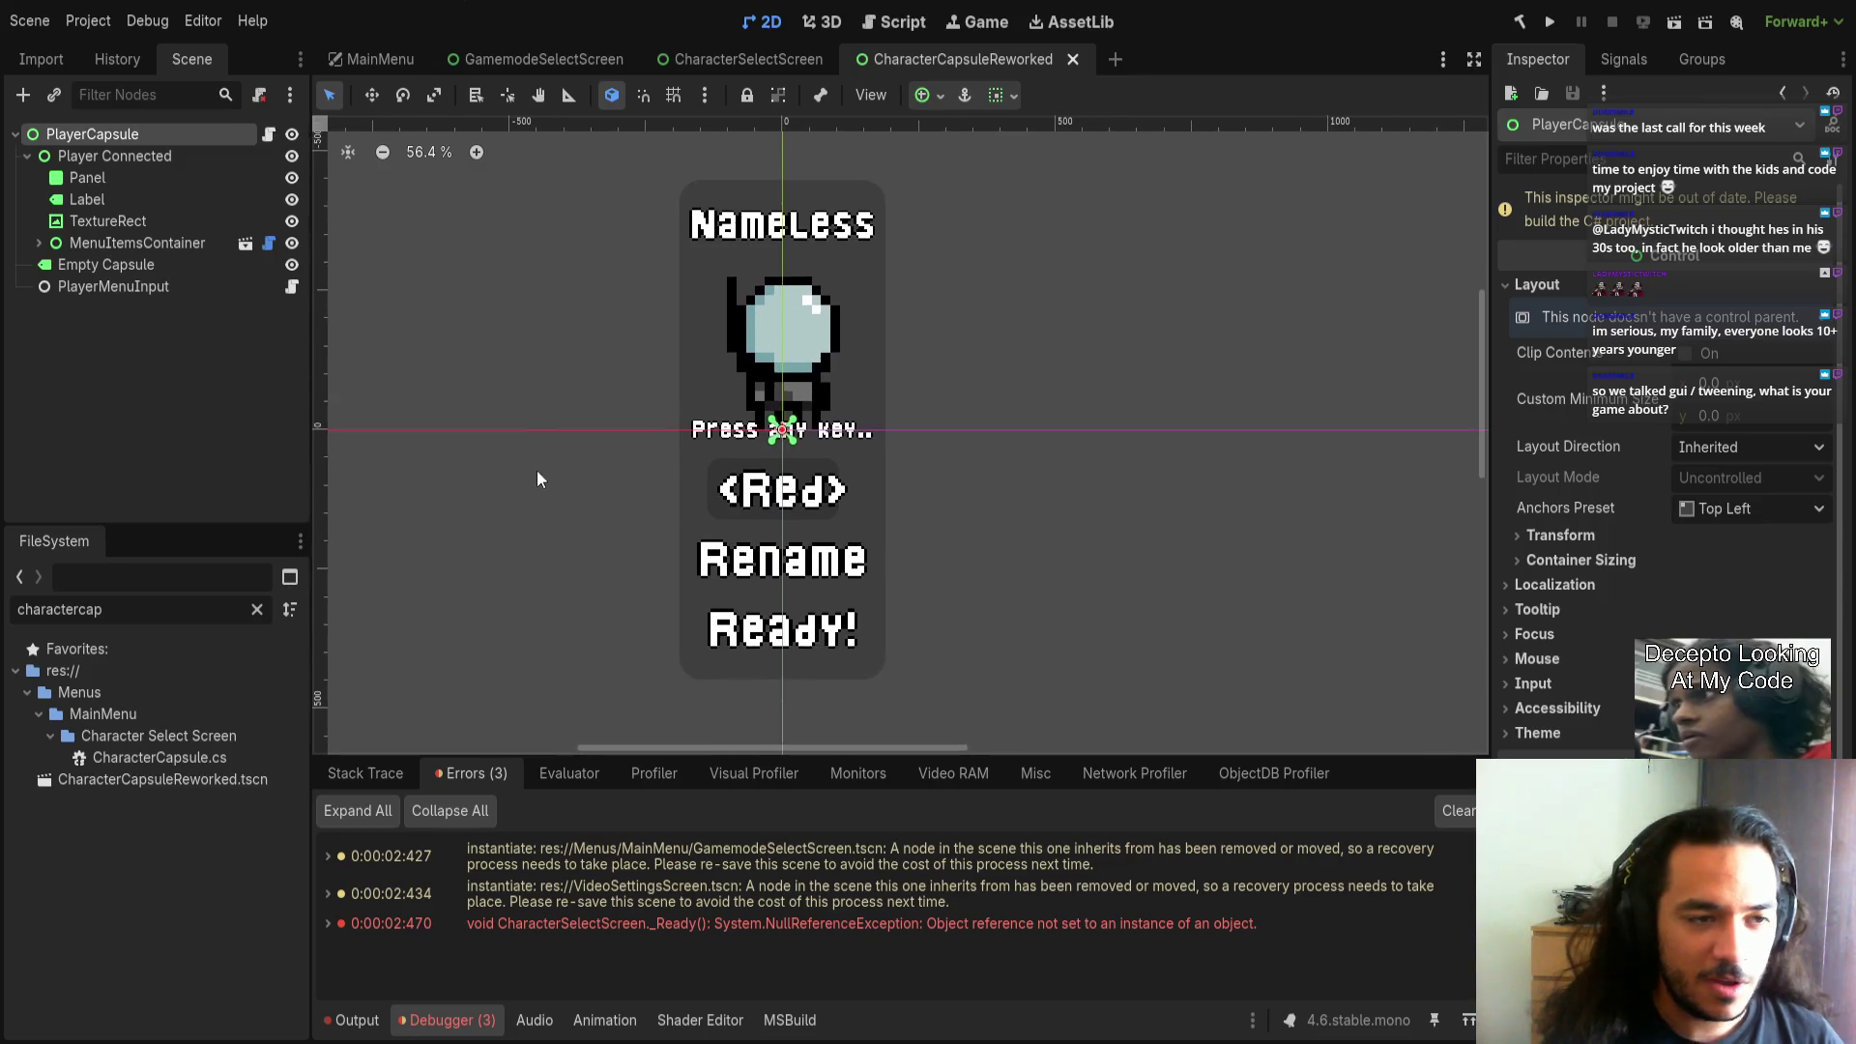
Fit the whole capsule into the 2D view and clear the three debugger errors.
scroll(528, 462, down, 2)
drag(629, 506, 870, 667)
click(1455, 810)
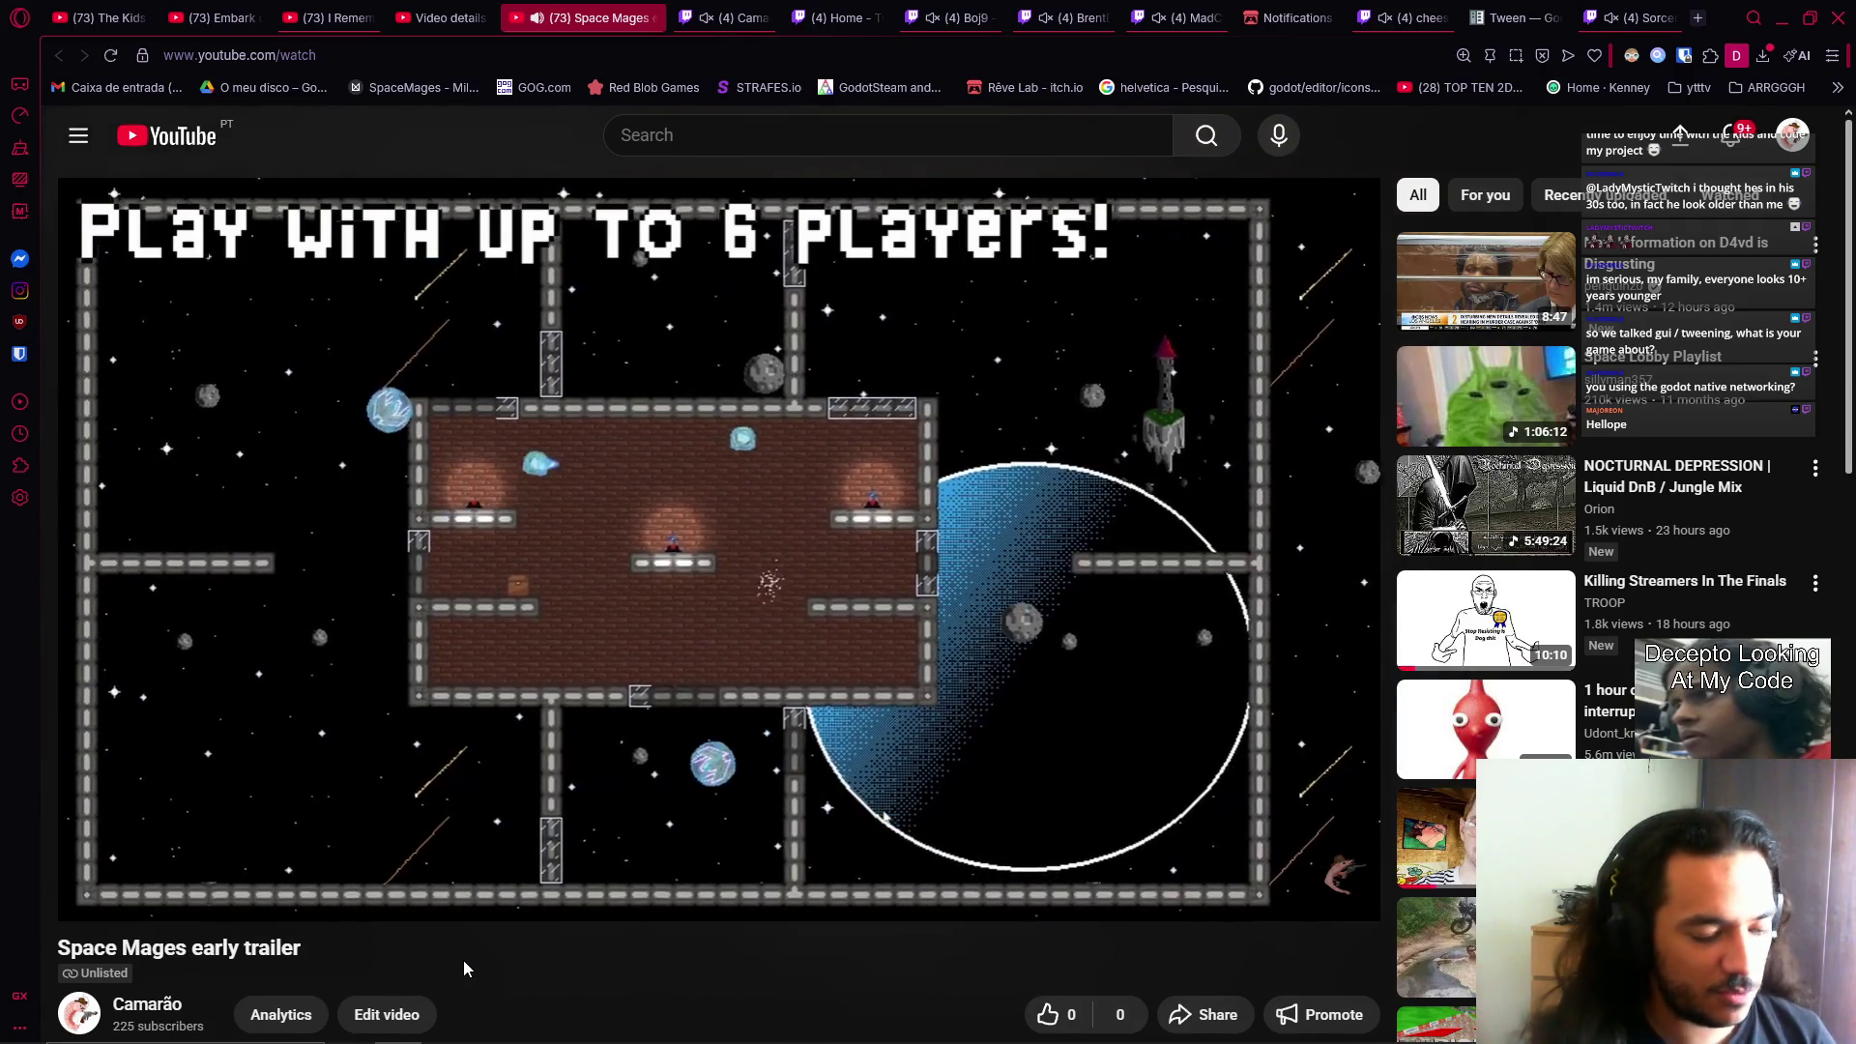
Pause the Space Mages early trailer at about 0:34.
mouse_move(434, 817)
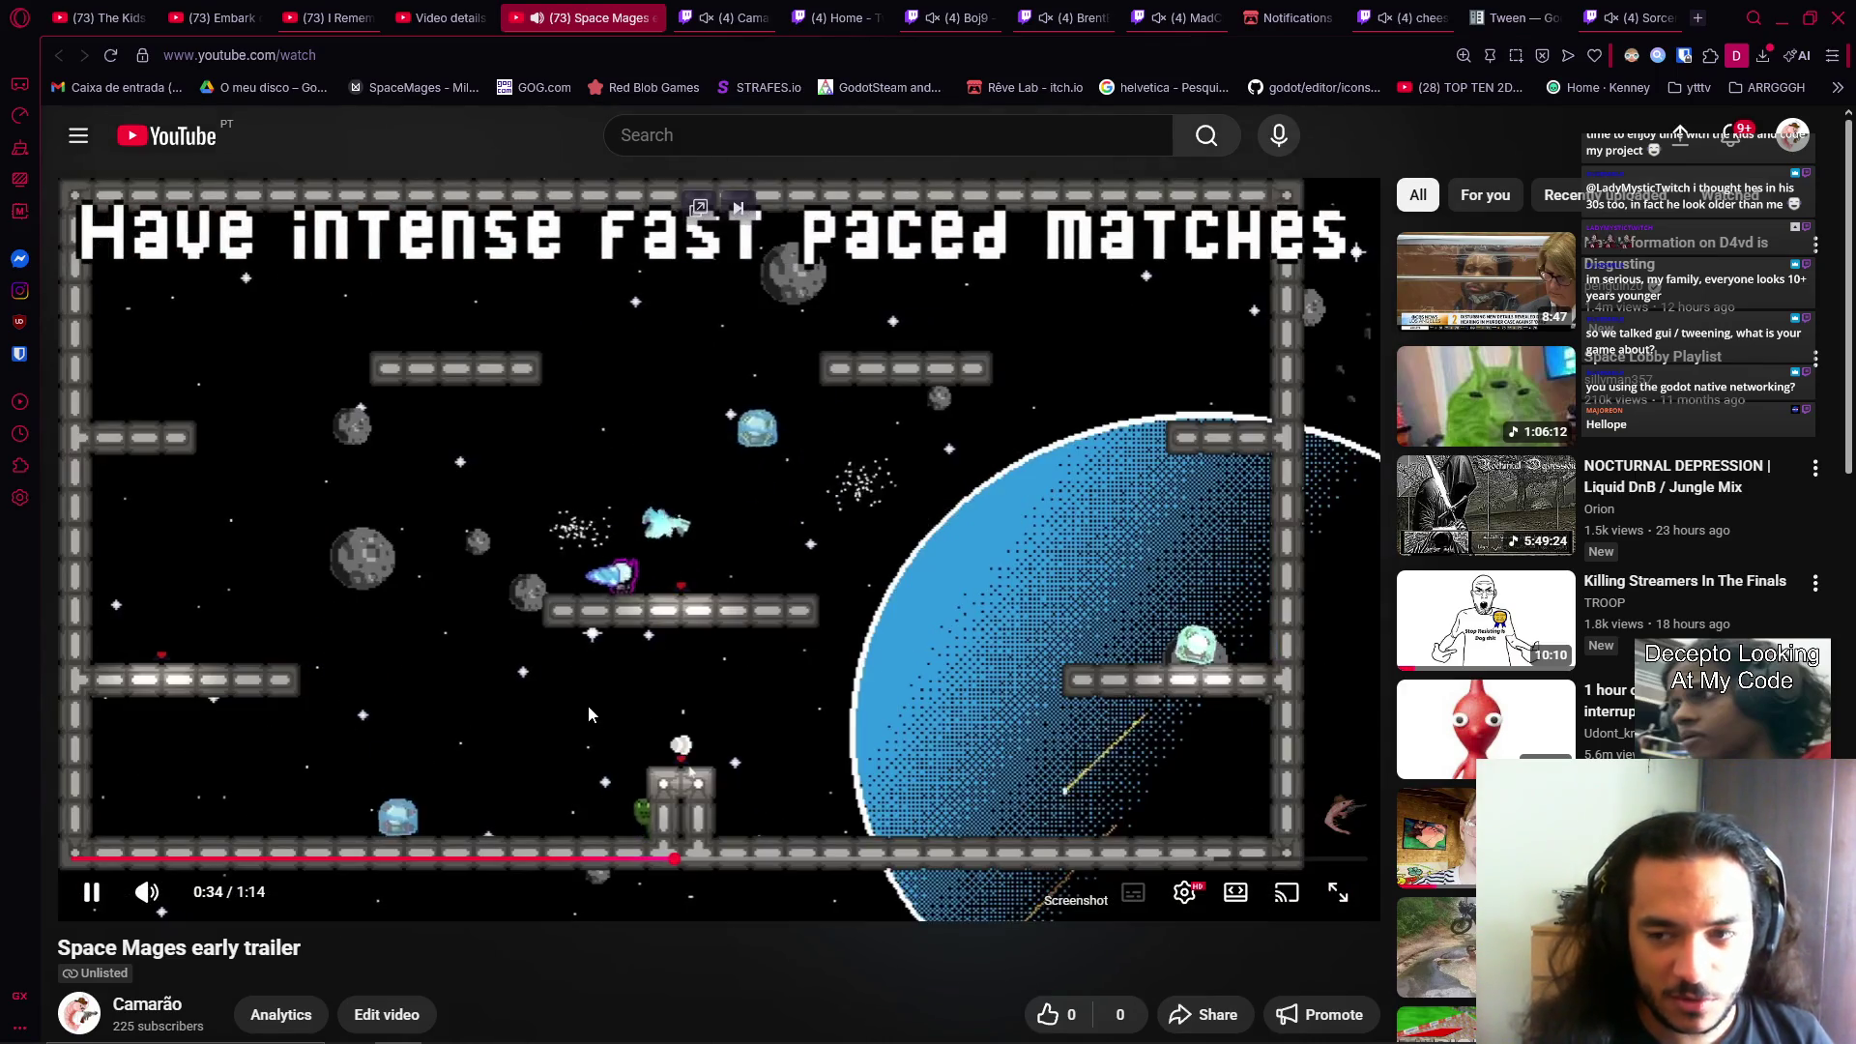
click(588, 707)
Dismiss the window switcher, resume the trailer, and pause it again at 0:41.
key(alt+Tab)
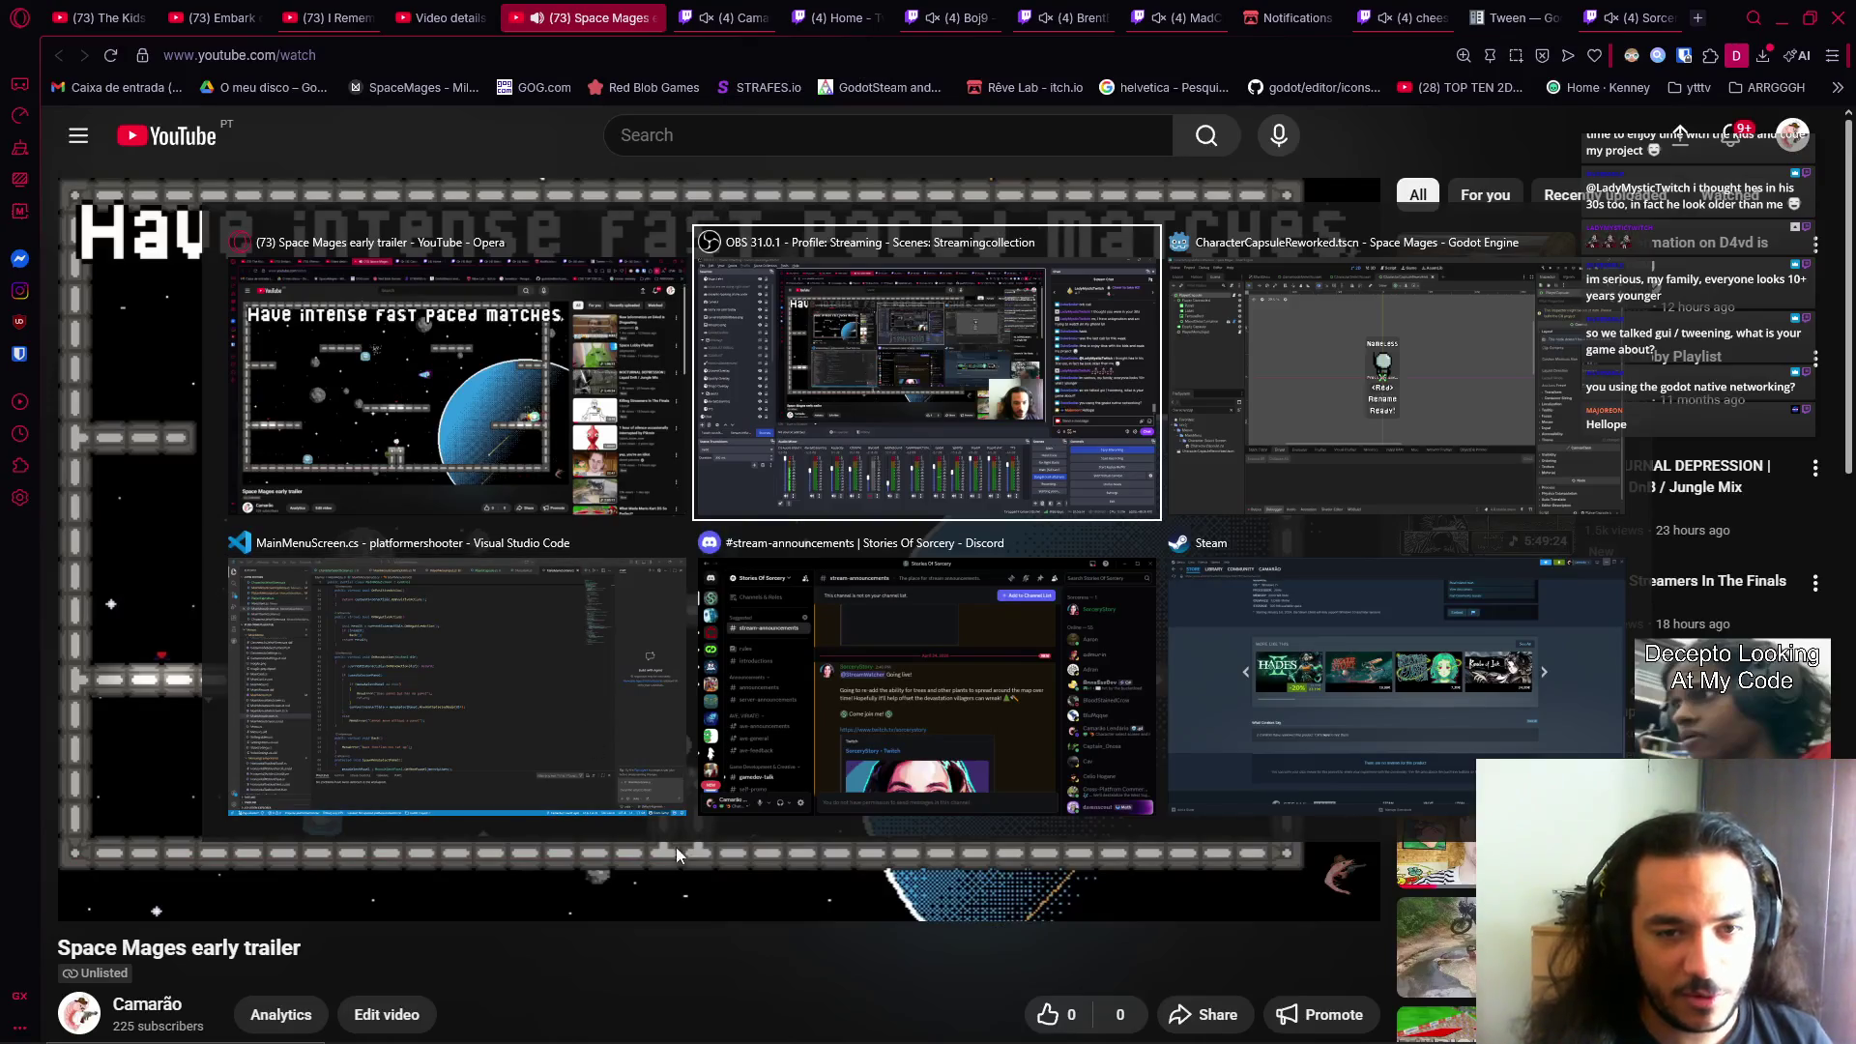
key(Escape)
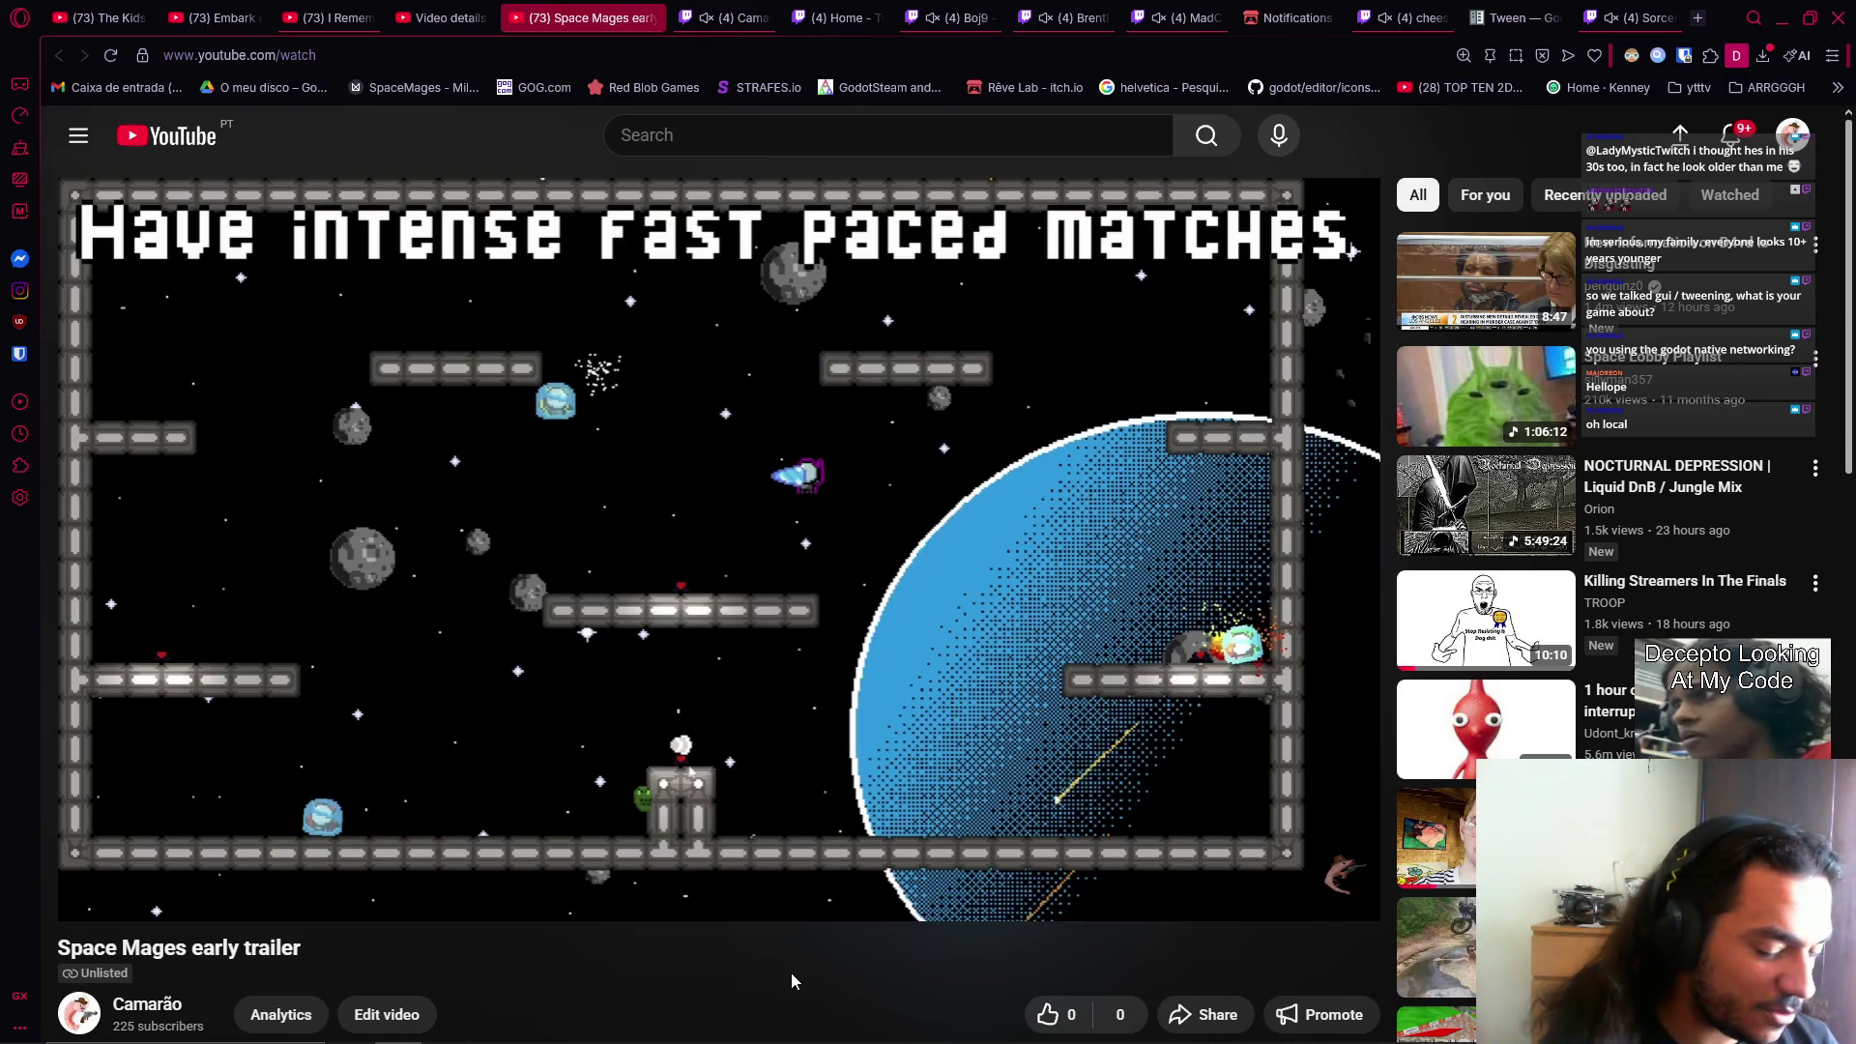
mouse_move(768, 704)
click(592, 521)
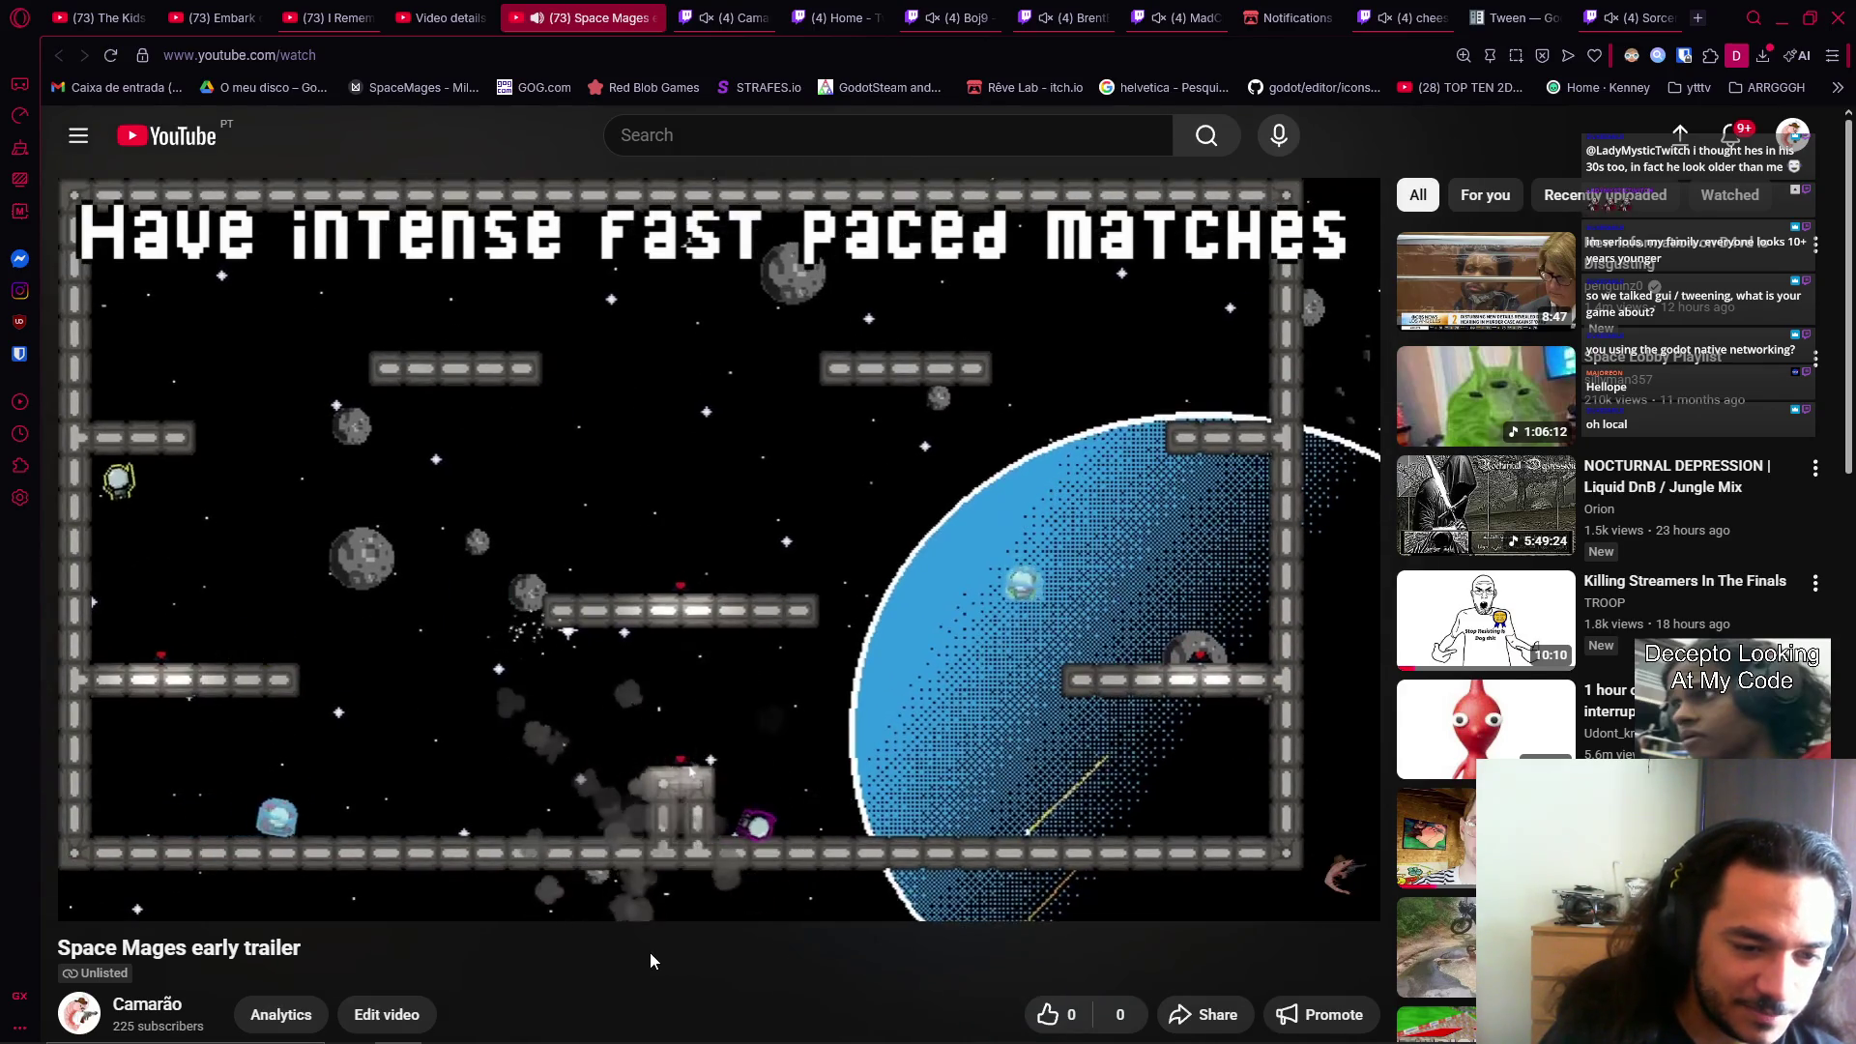
click(563, 721)
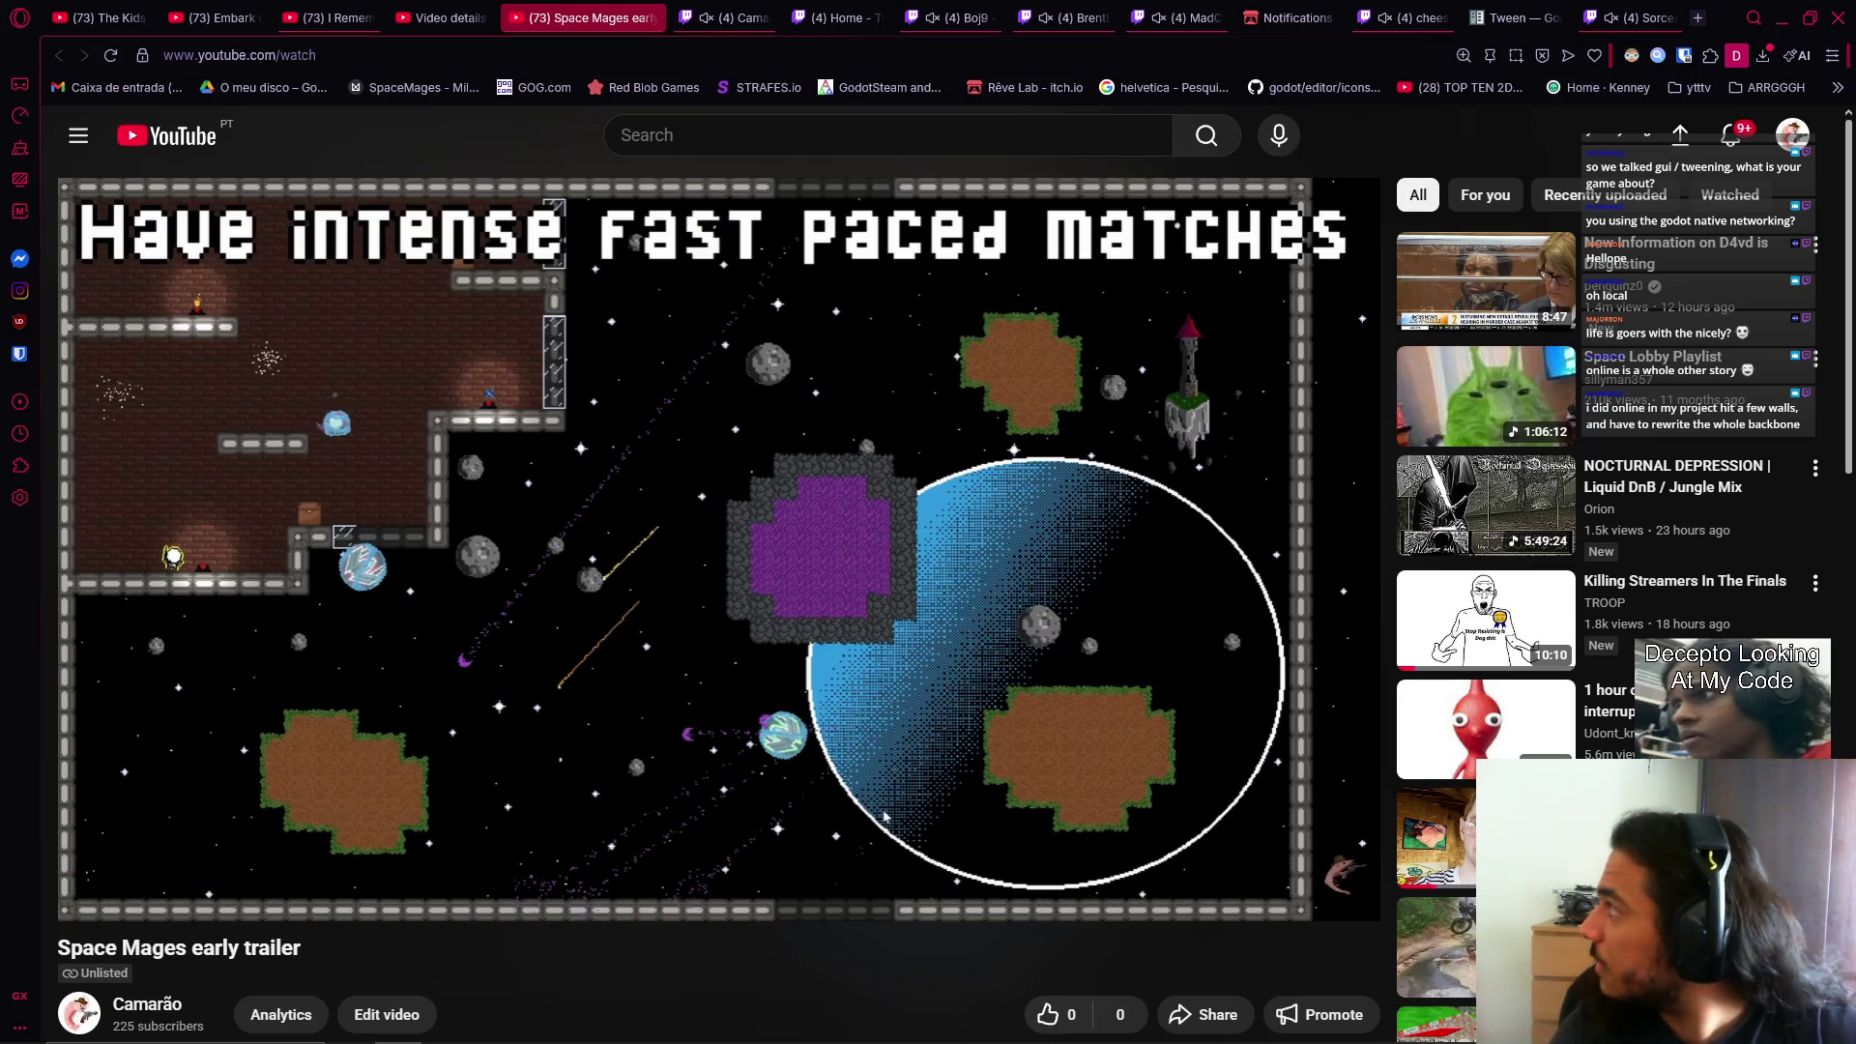
mouse_move(98, 326)
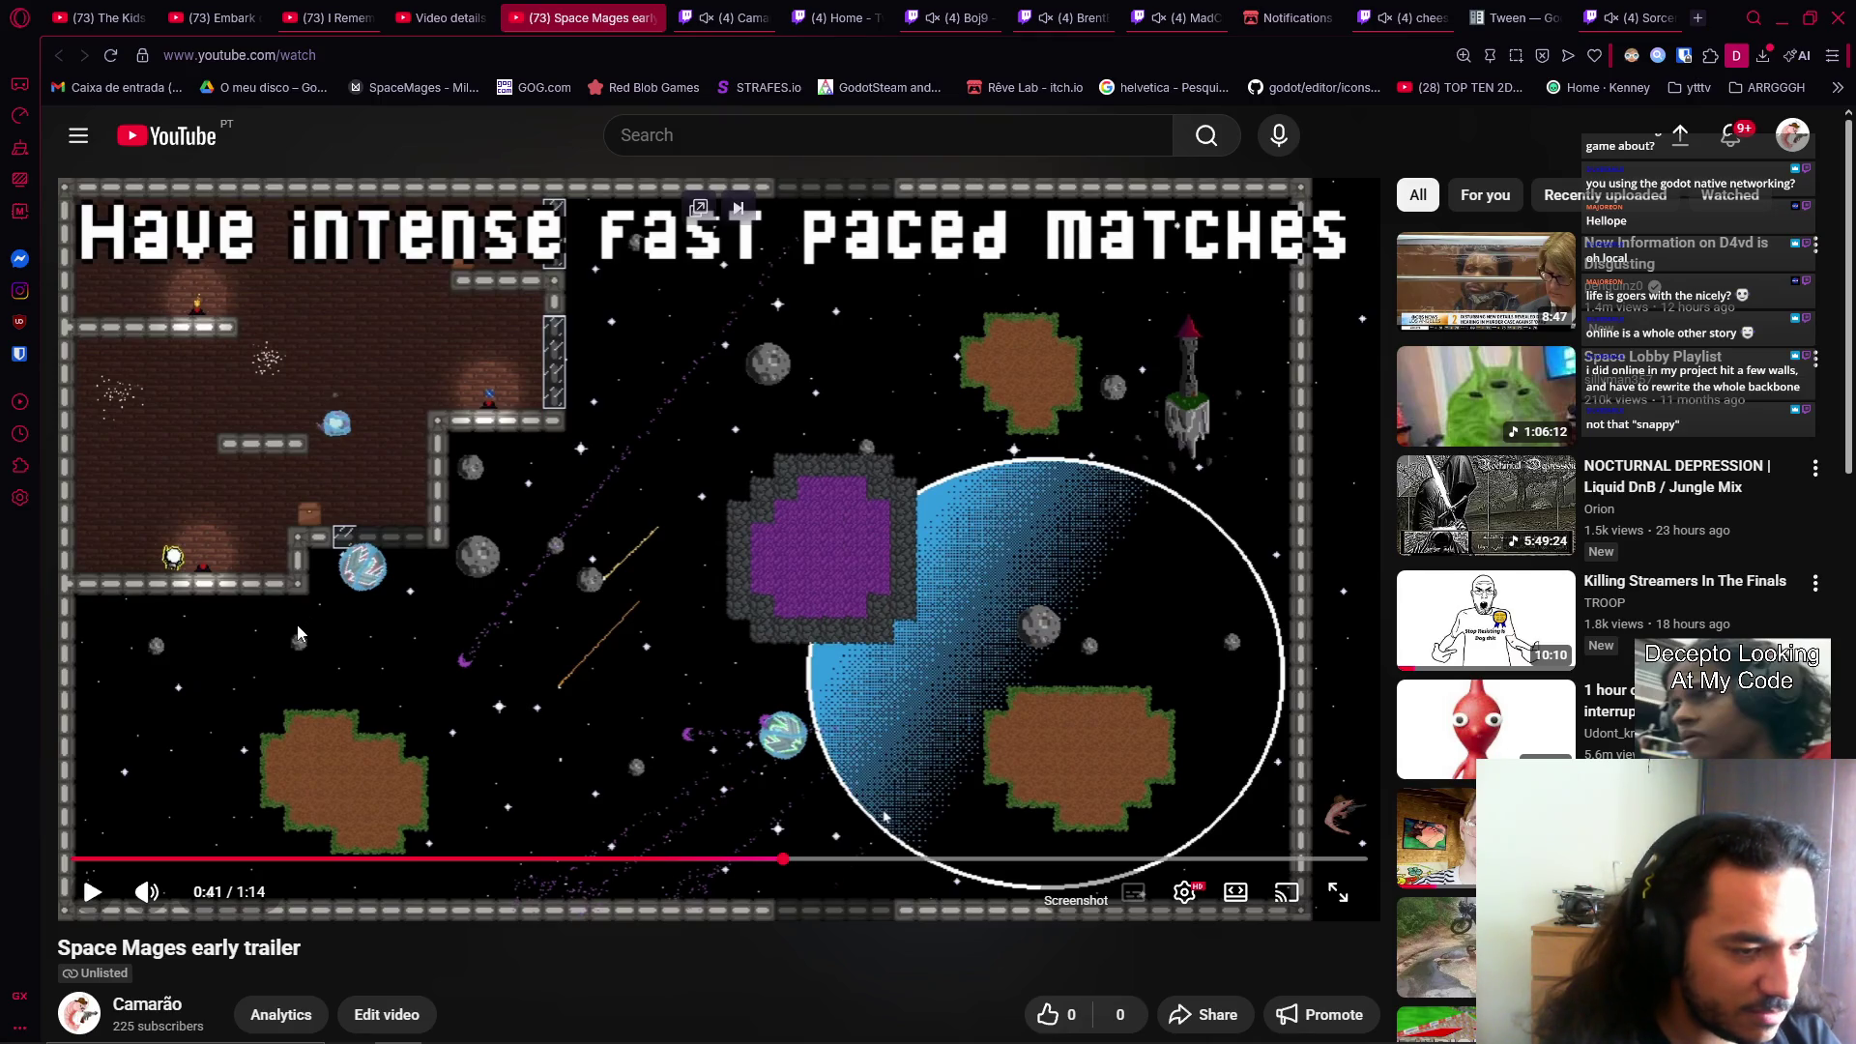
Resume the trailer, pause briefly at 0:55, then let it play to the end screen.
click(252, 553)
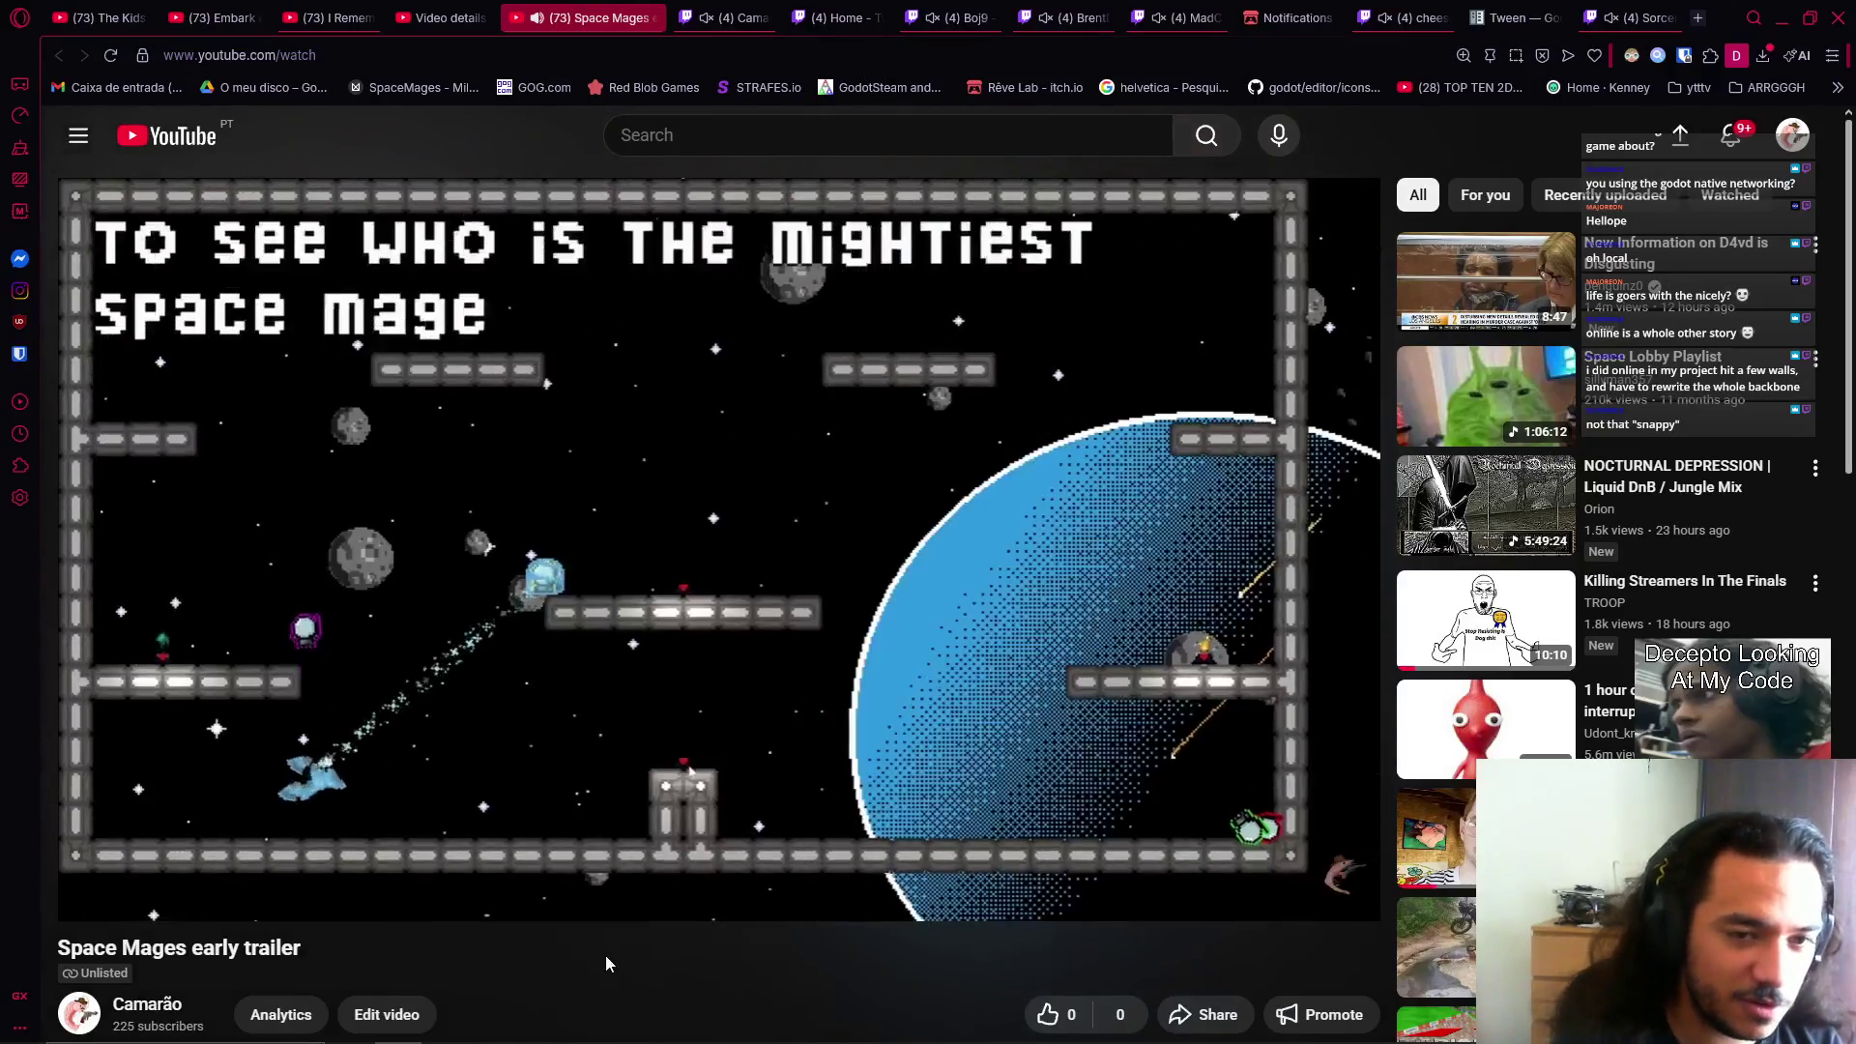
mouse_move(612, 833)
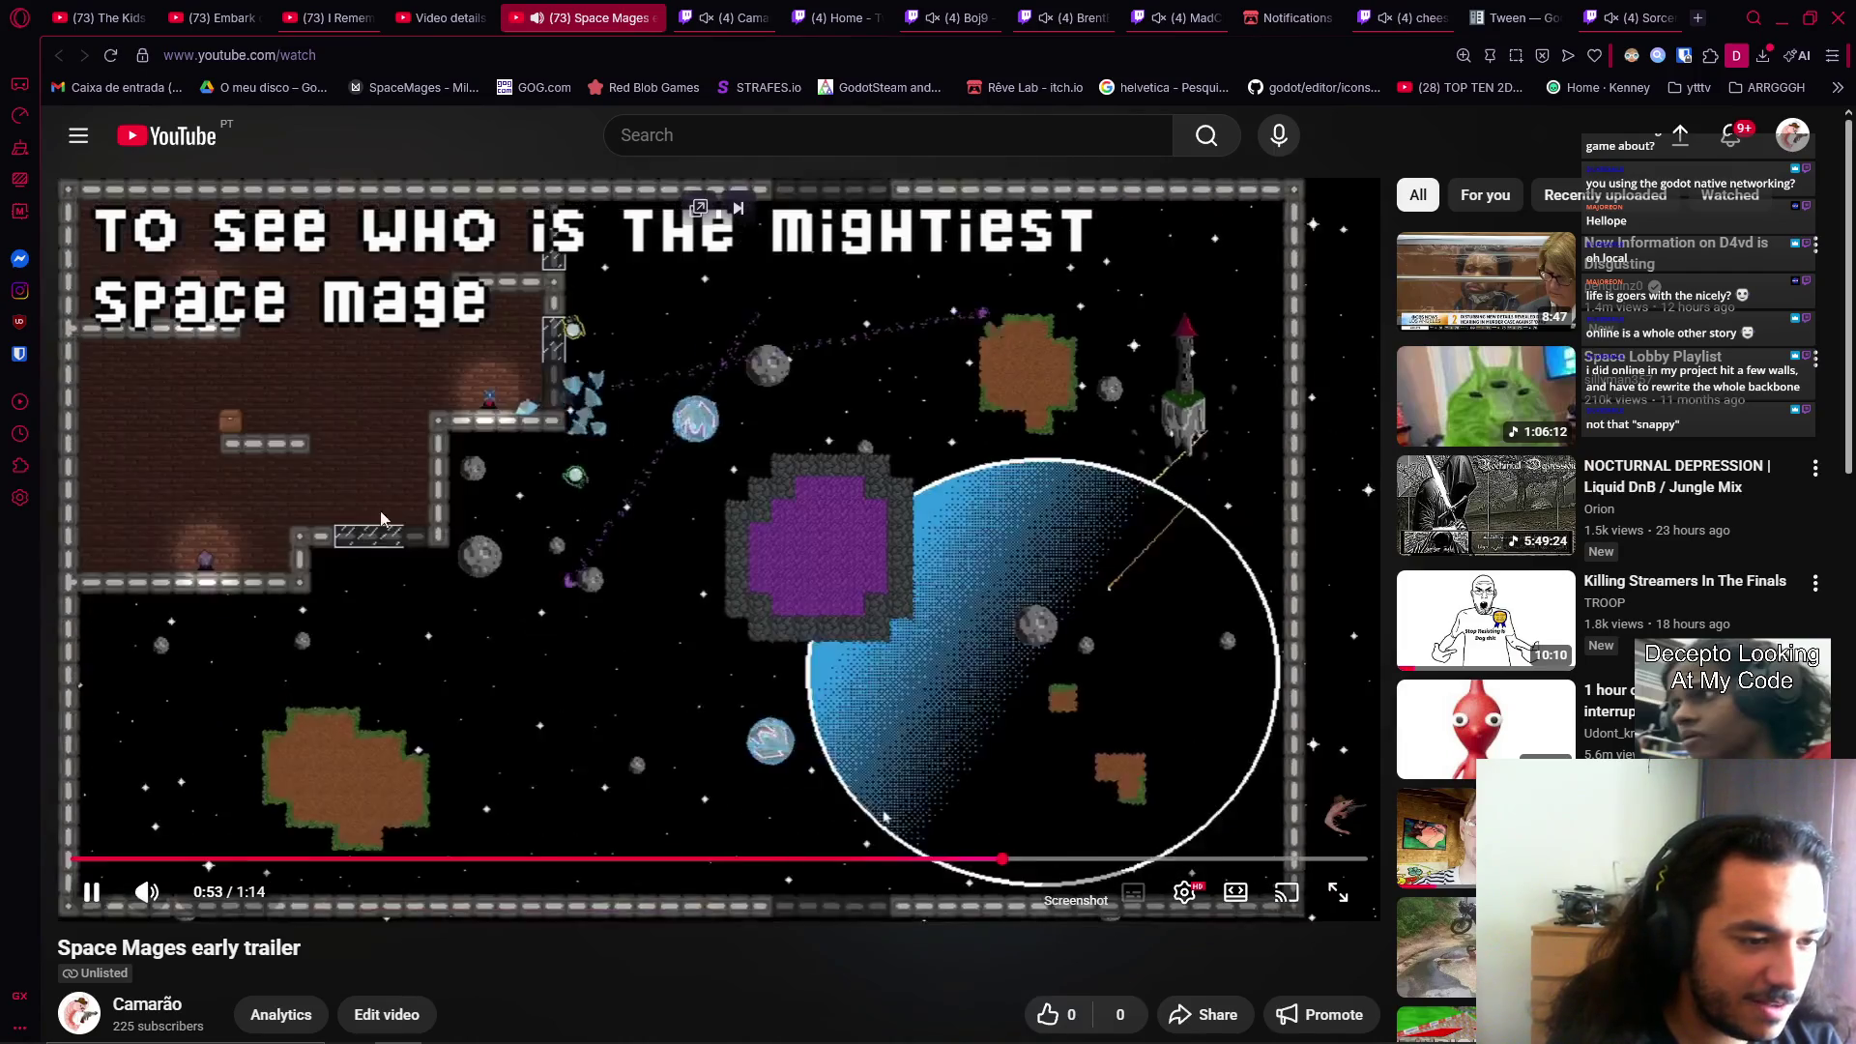
click(727, 648)
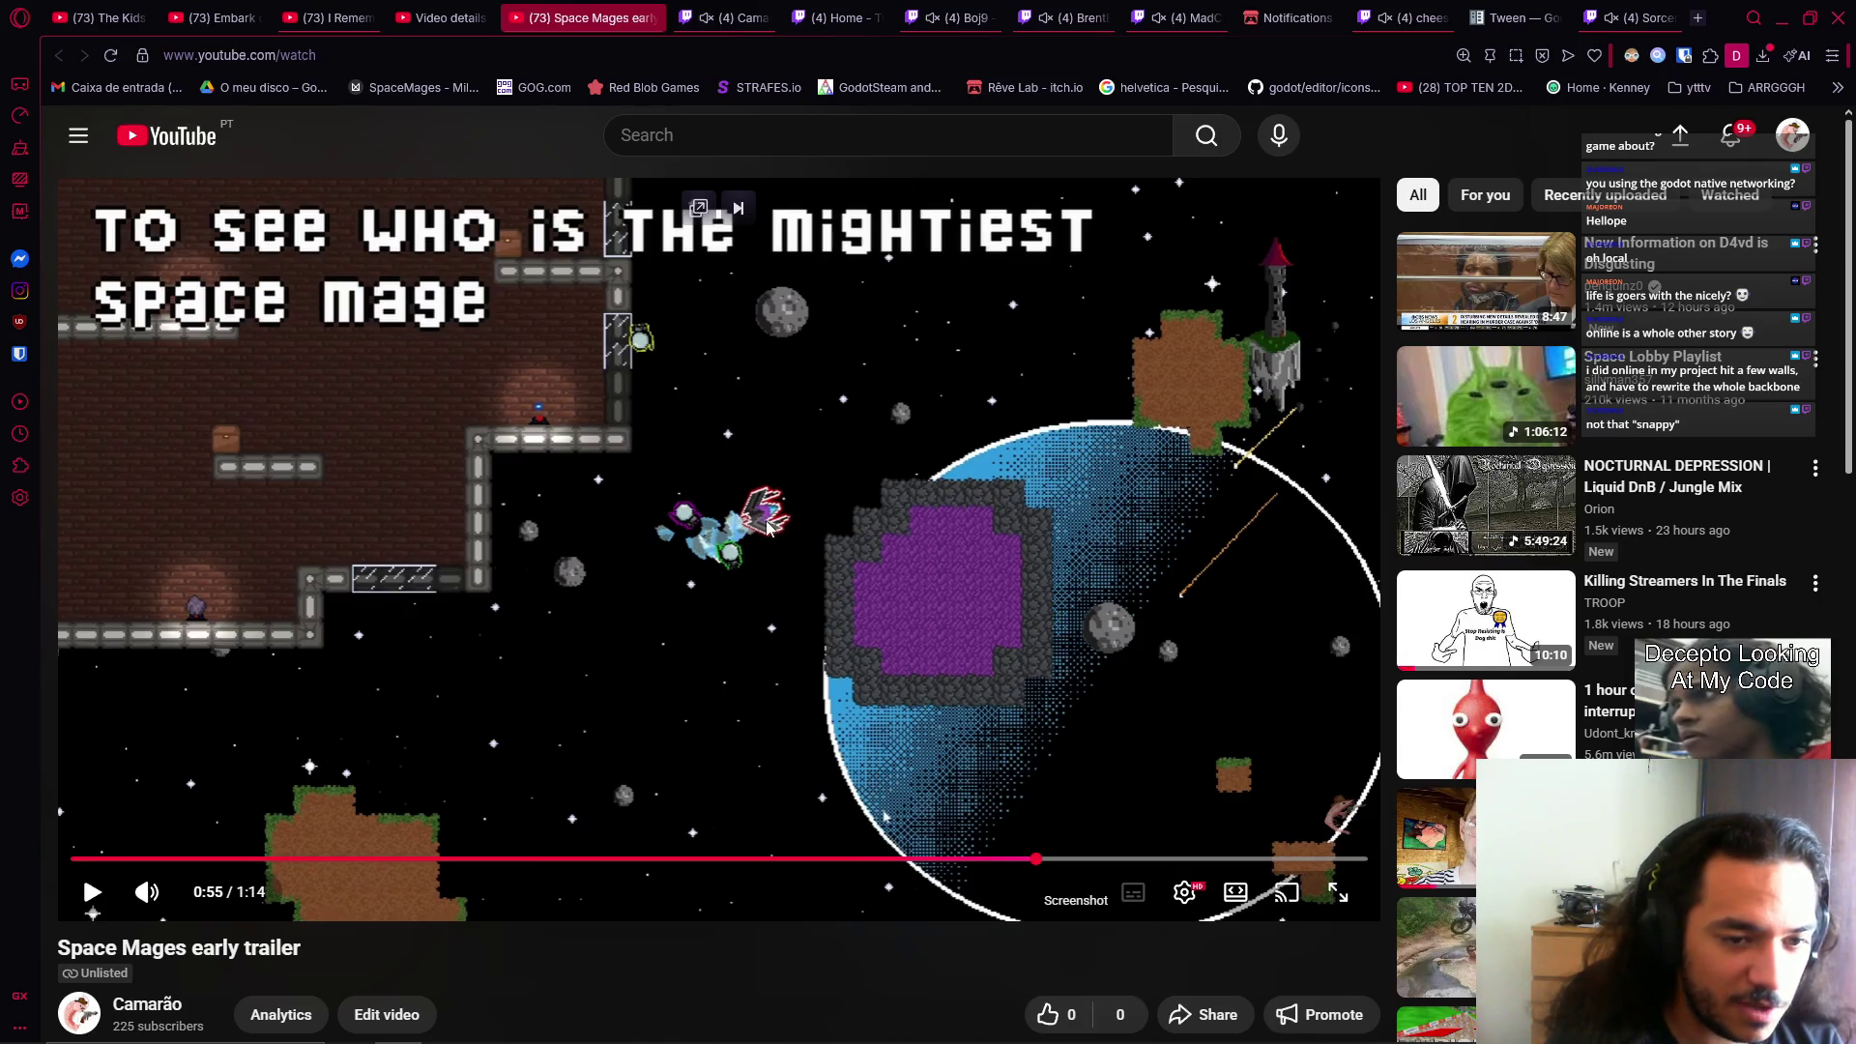
click(733, 528)
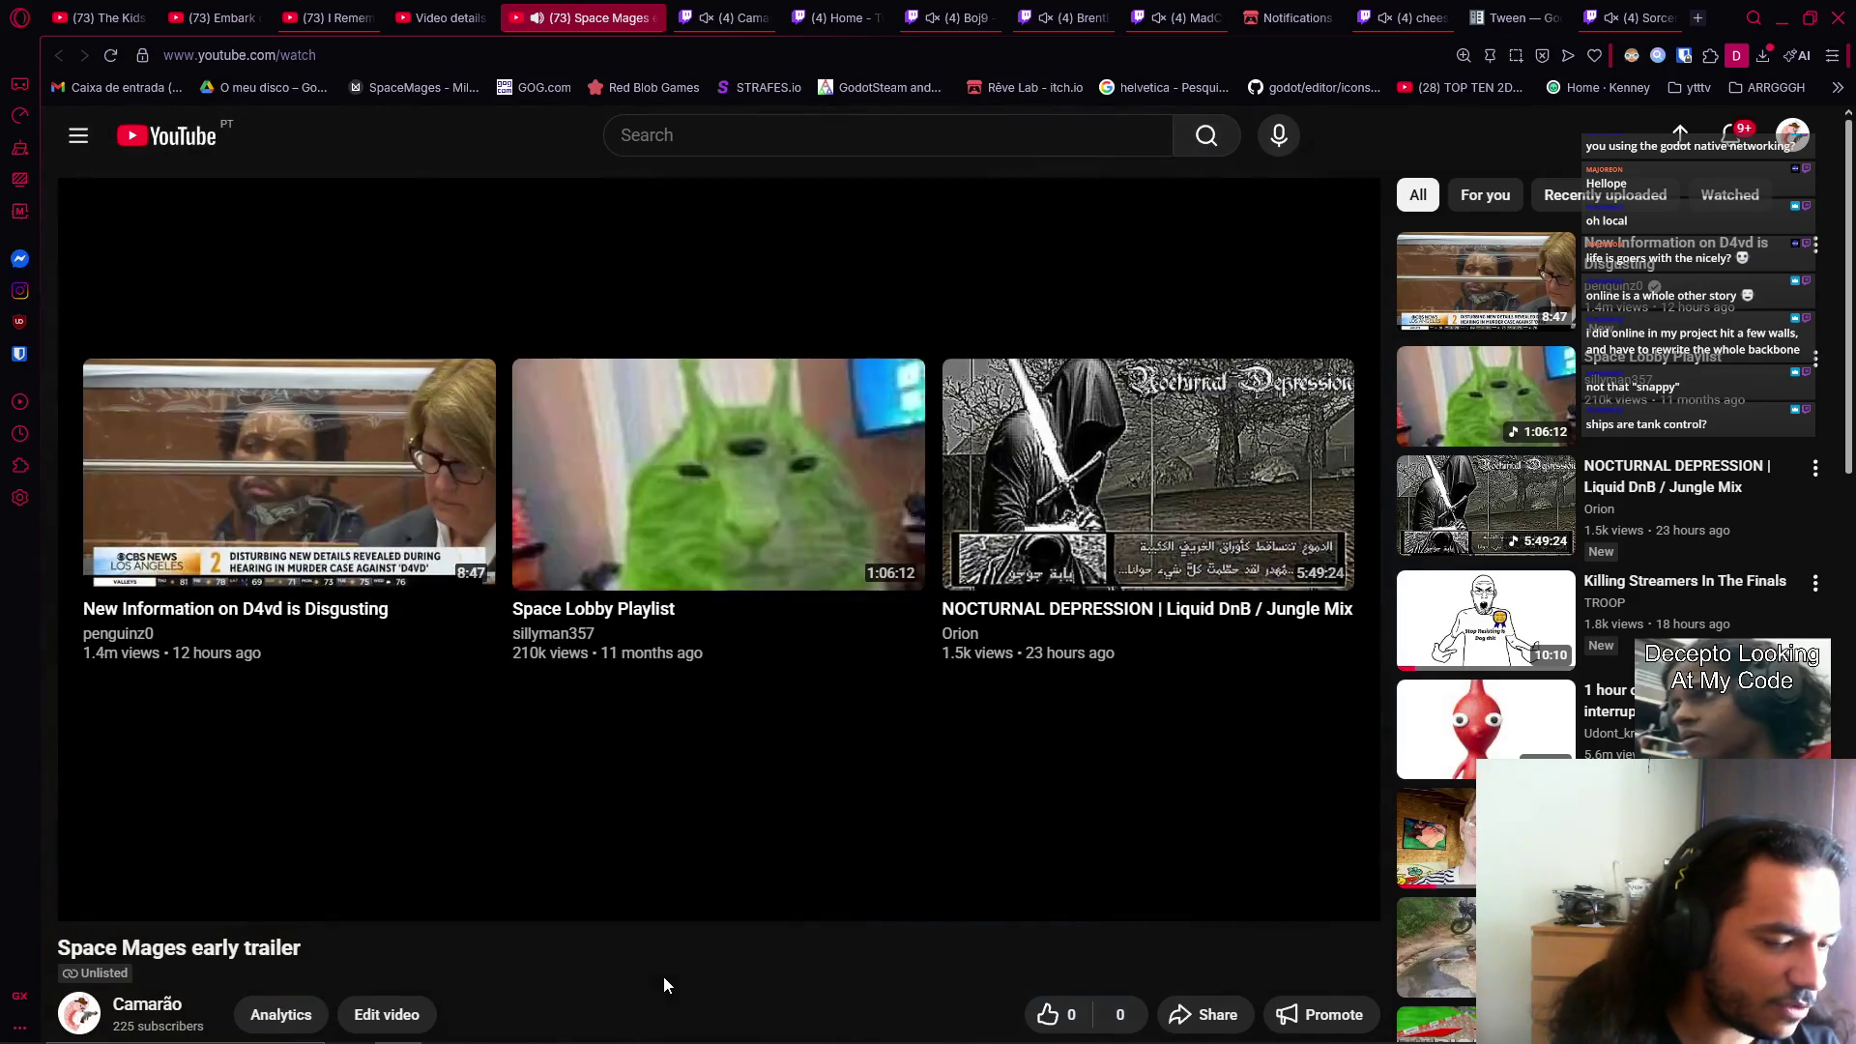
Jump back to about 1:02 on the progress bar and pause the trailer at 1:13.
mouse_move(1199, 812)
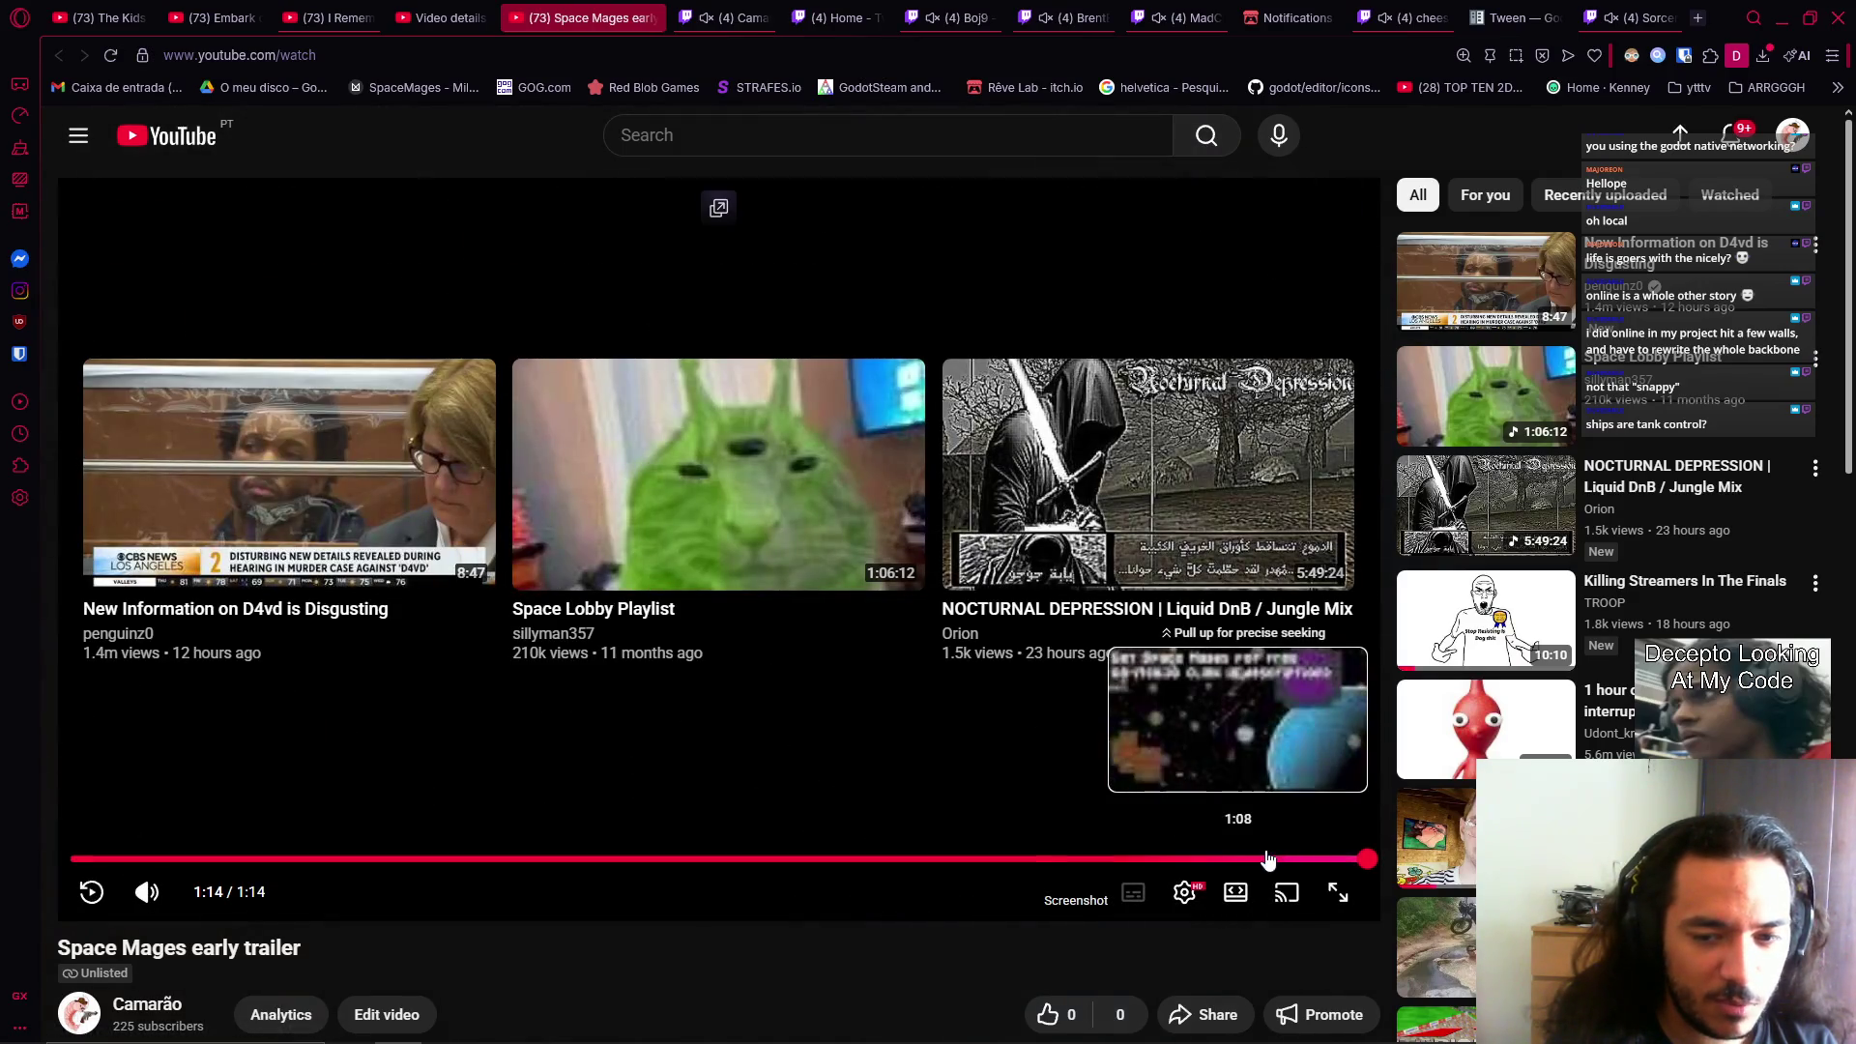
click(1165, 858)
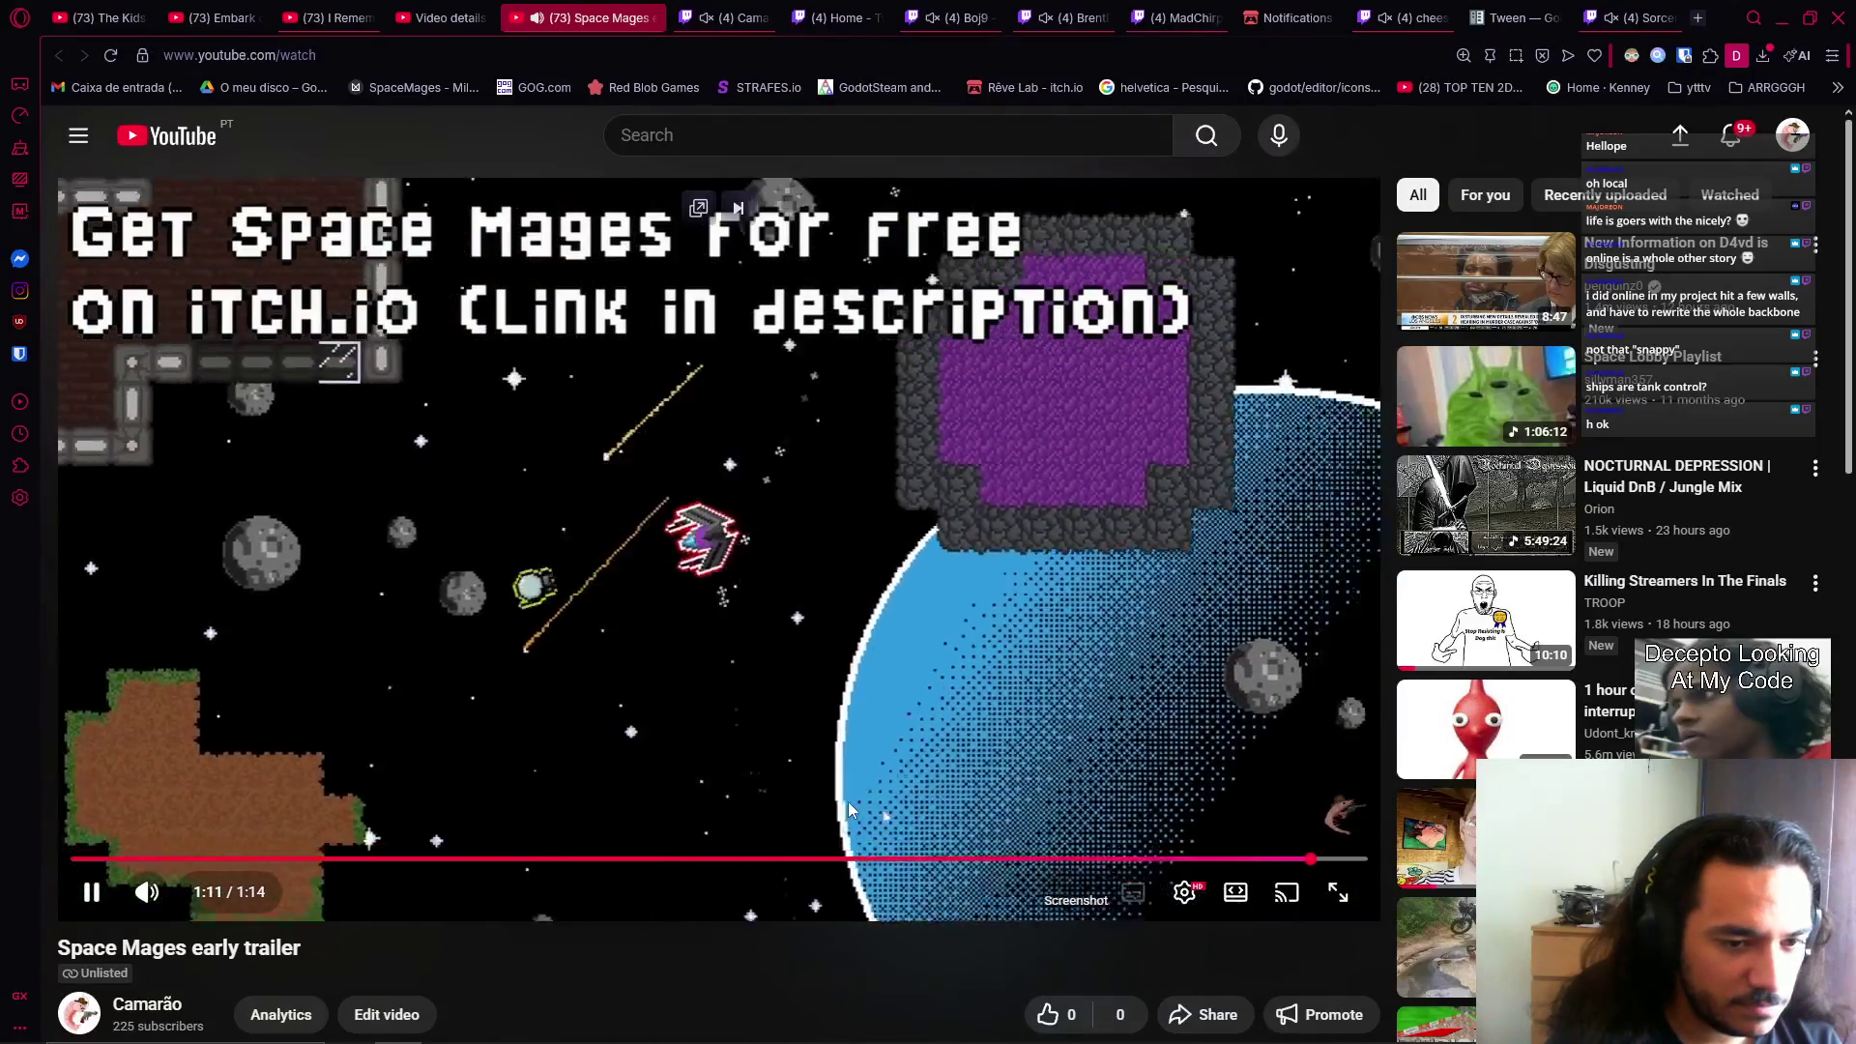
click(761, 744)
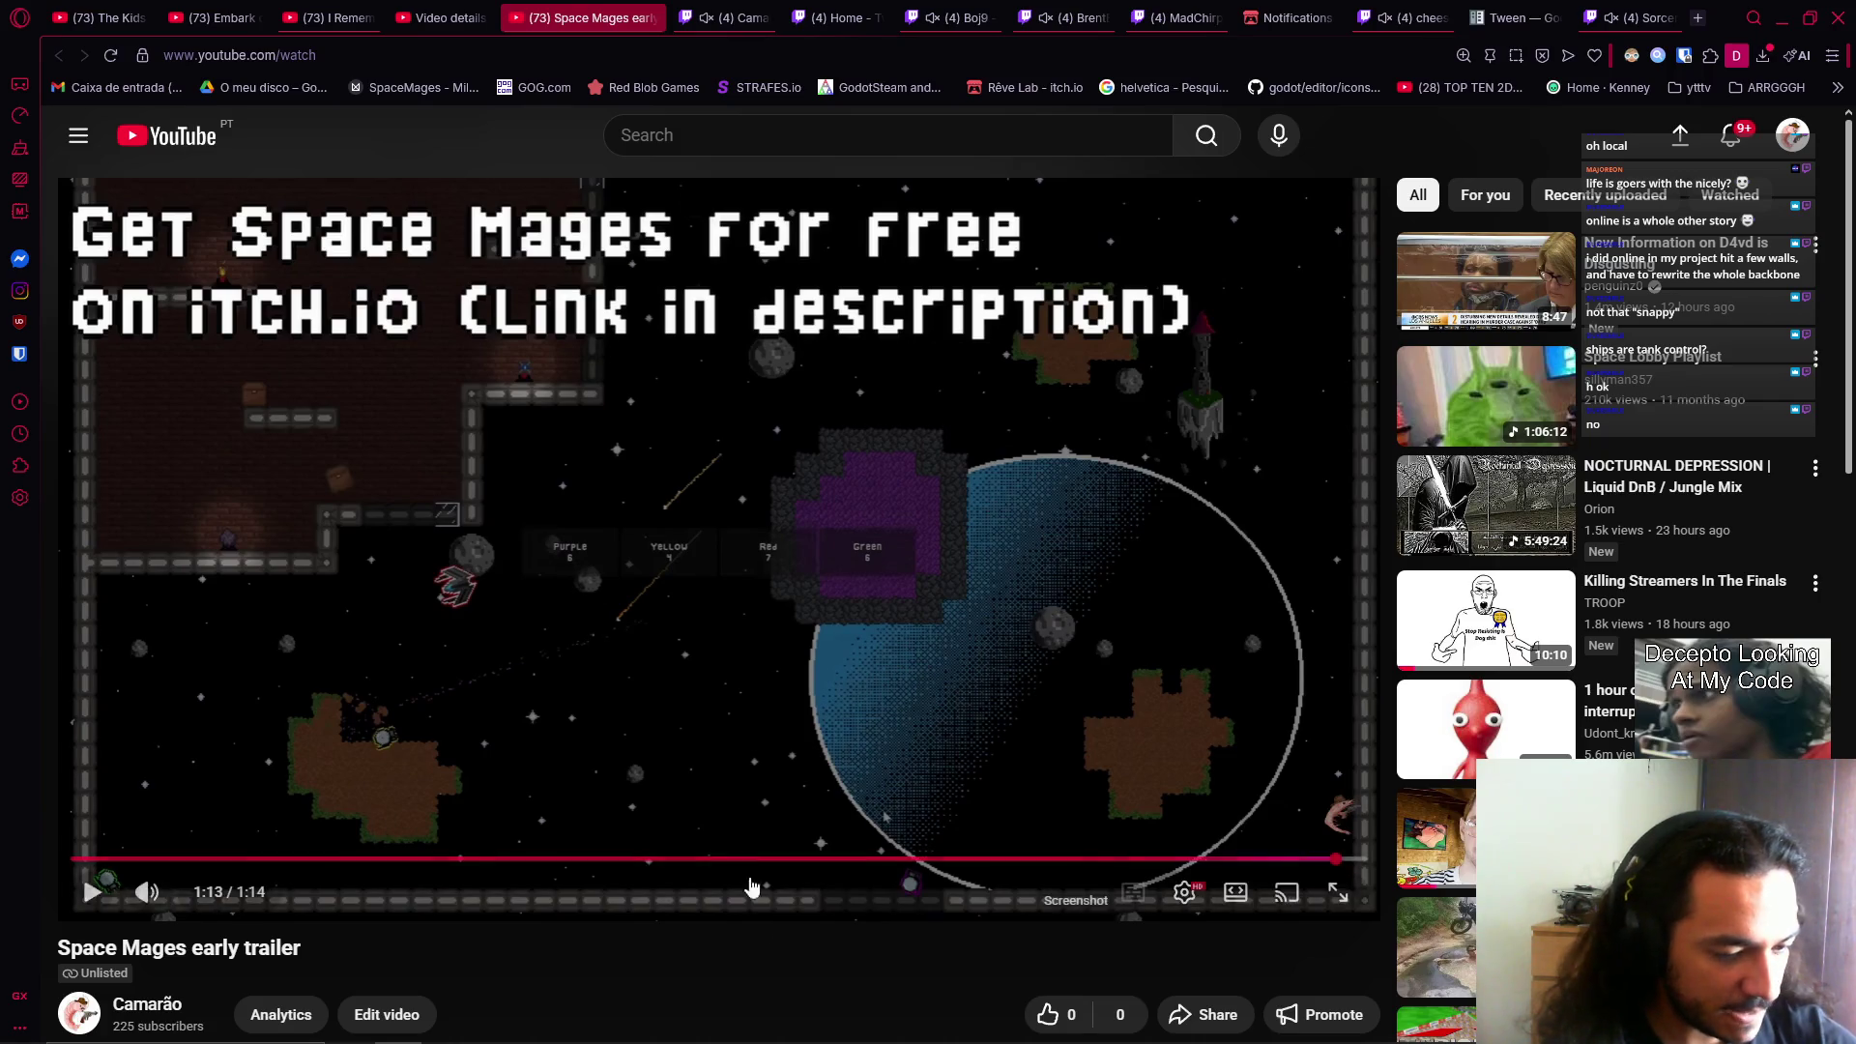
Return to the Godot editor showing the CharacterCapsuleReworked capsule preview.
mouse_move(774, 1040)
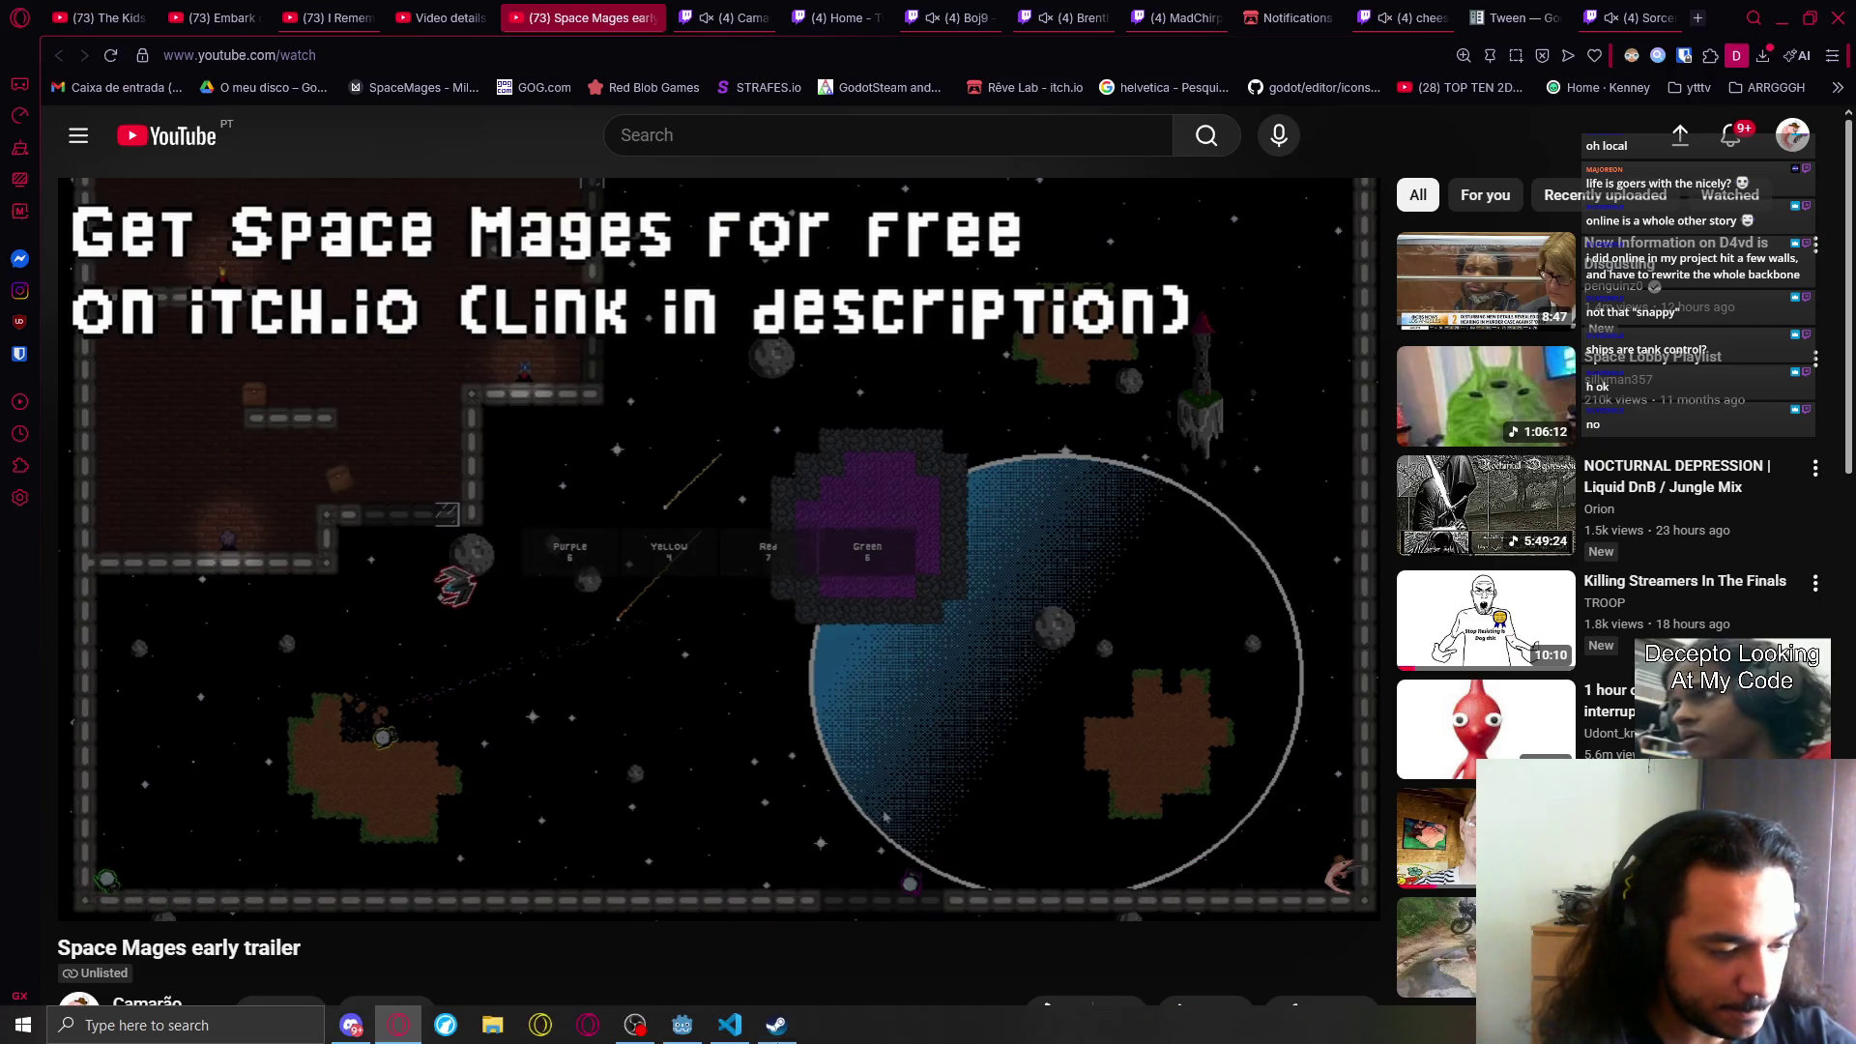
click(636, 1034)
click(1412, 788)
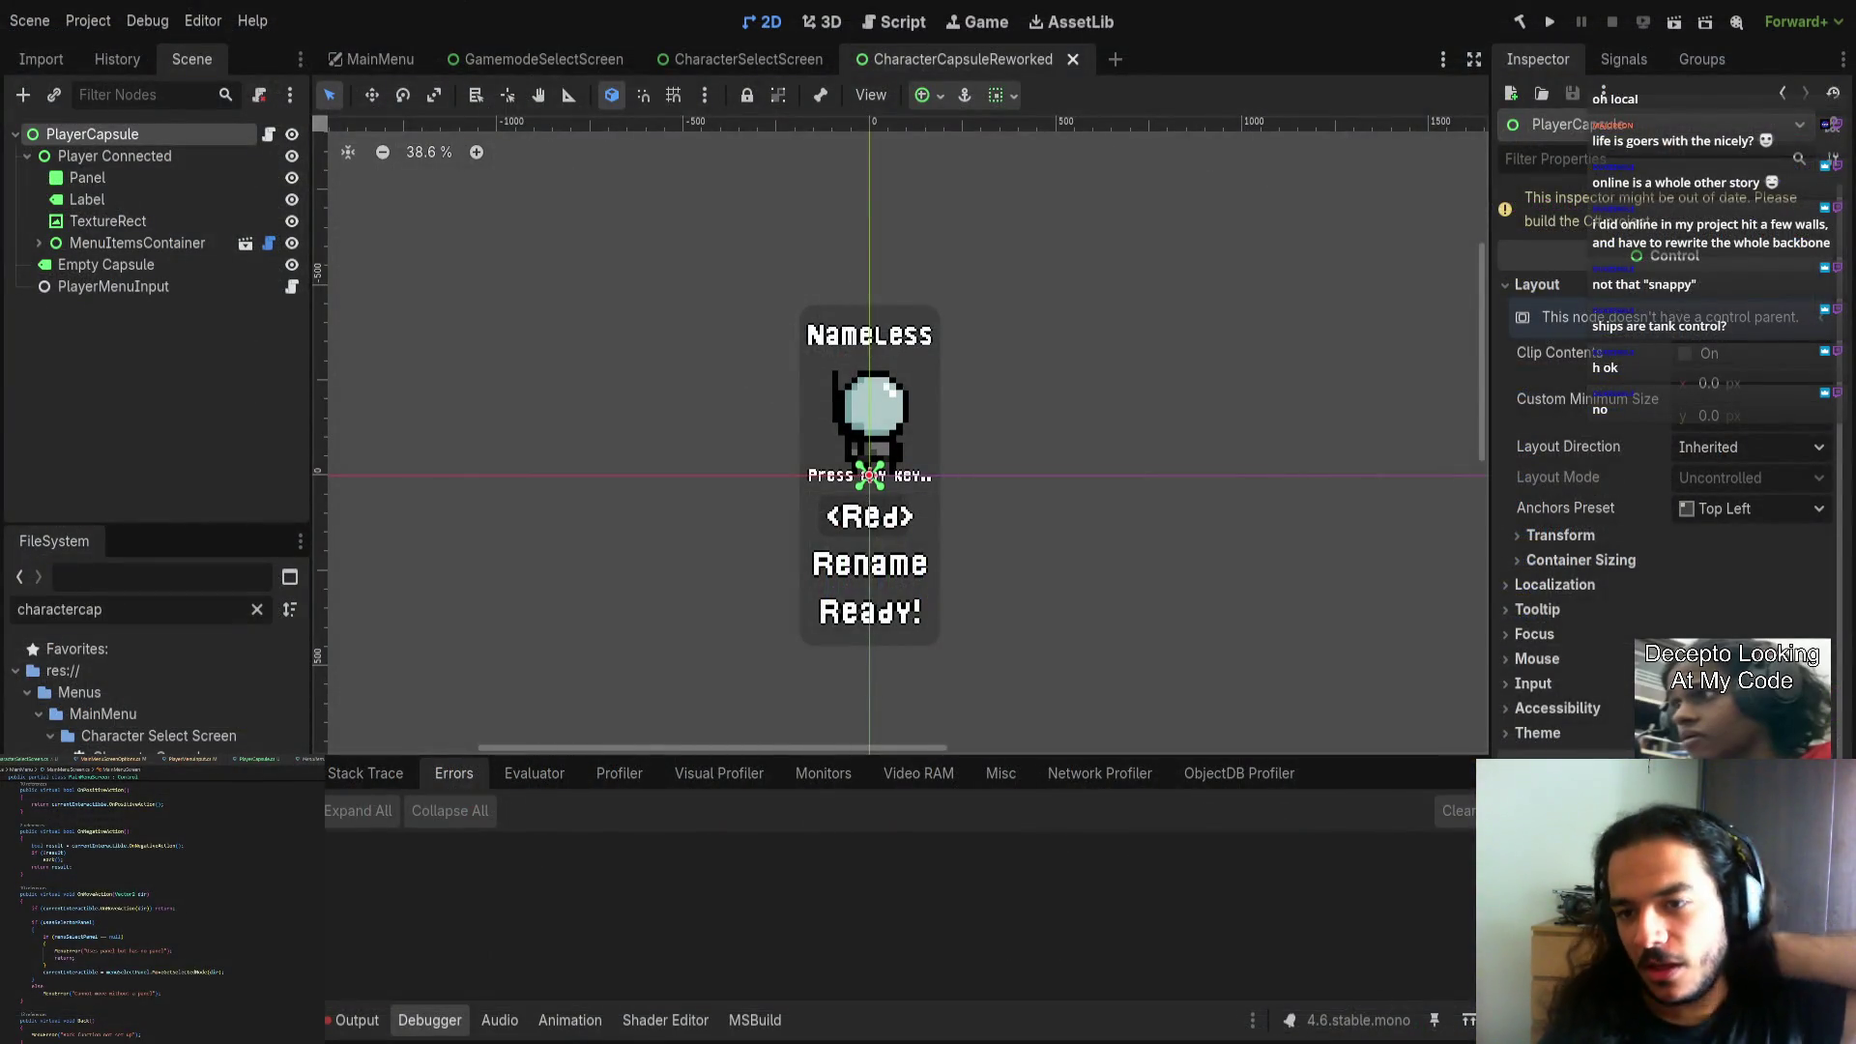